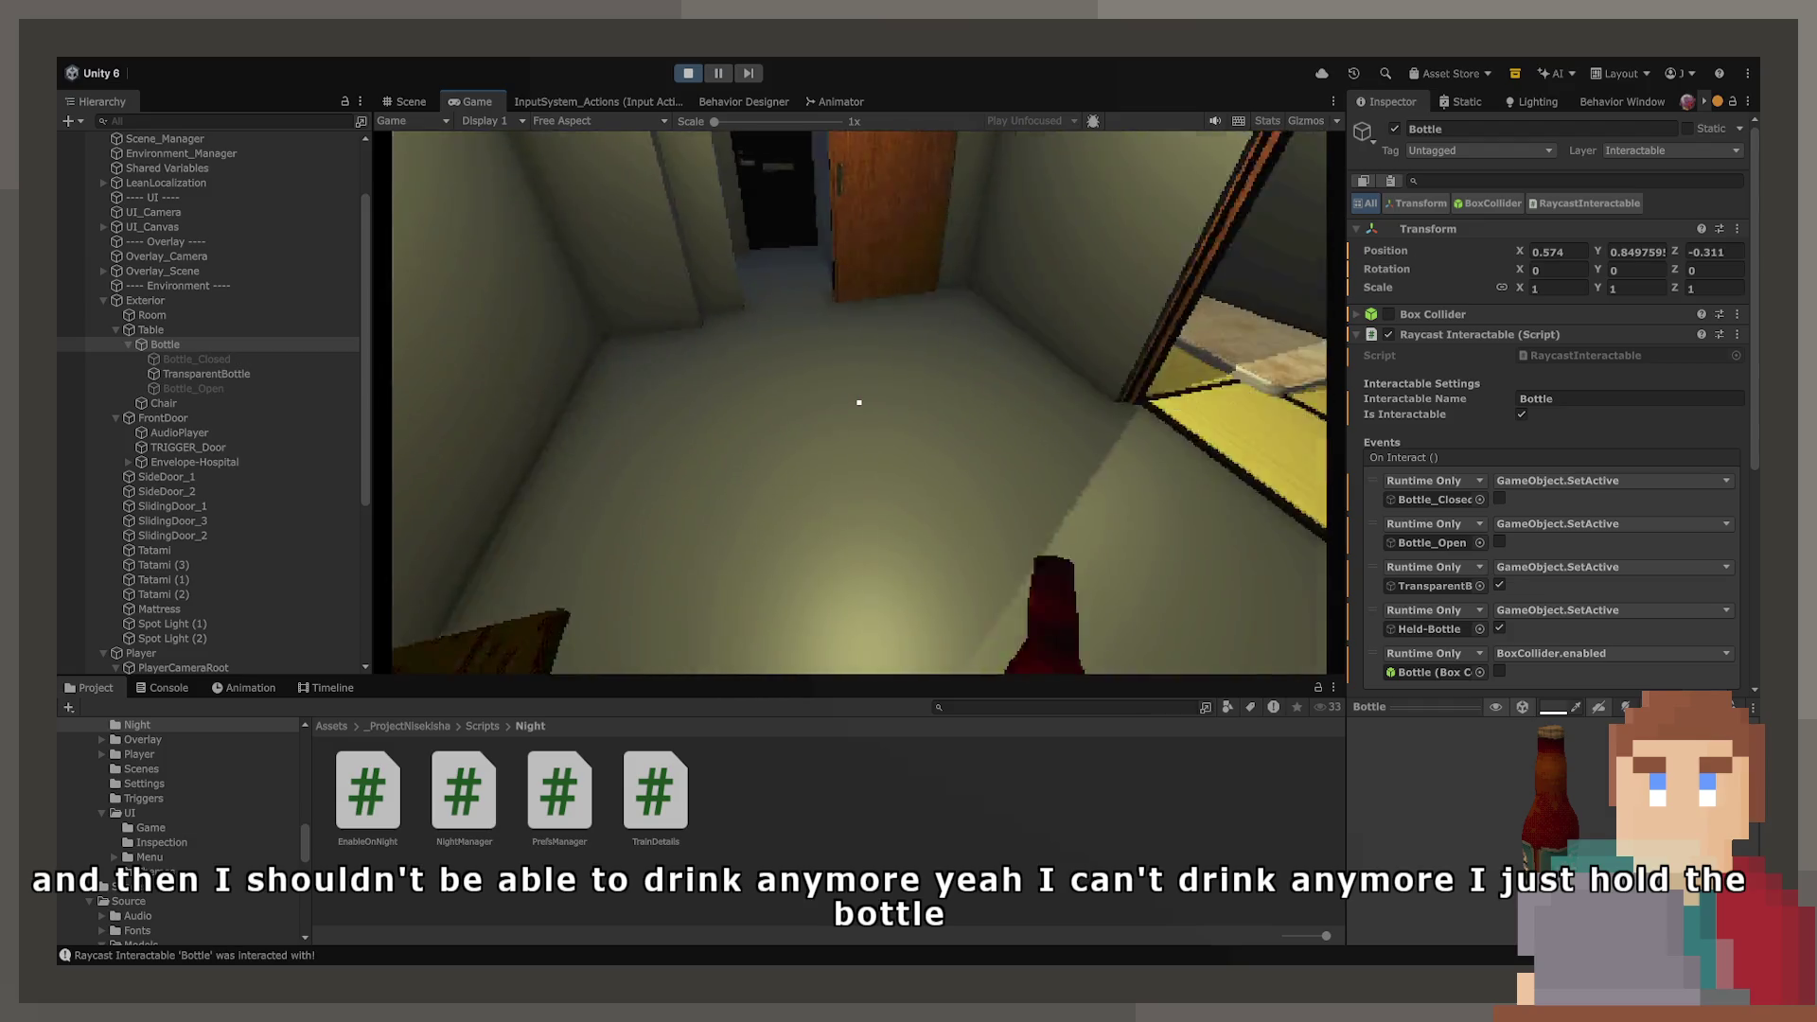
# - Set the bottle down and view the saved prefs: CurrentNight 2 and CurseStrength 4
pyautogui.press('e')
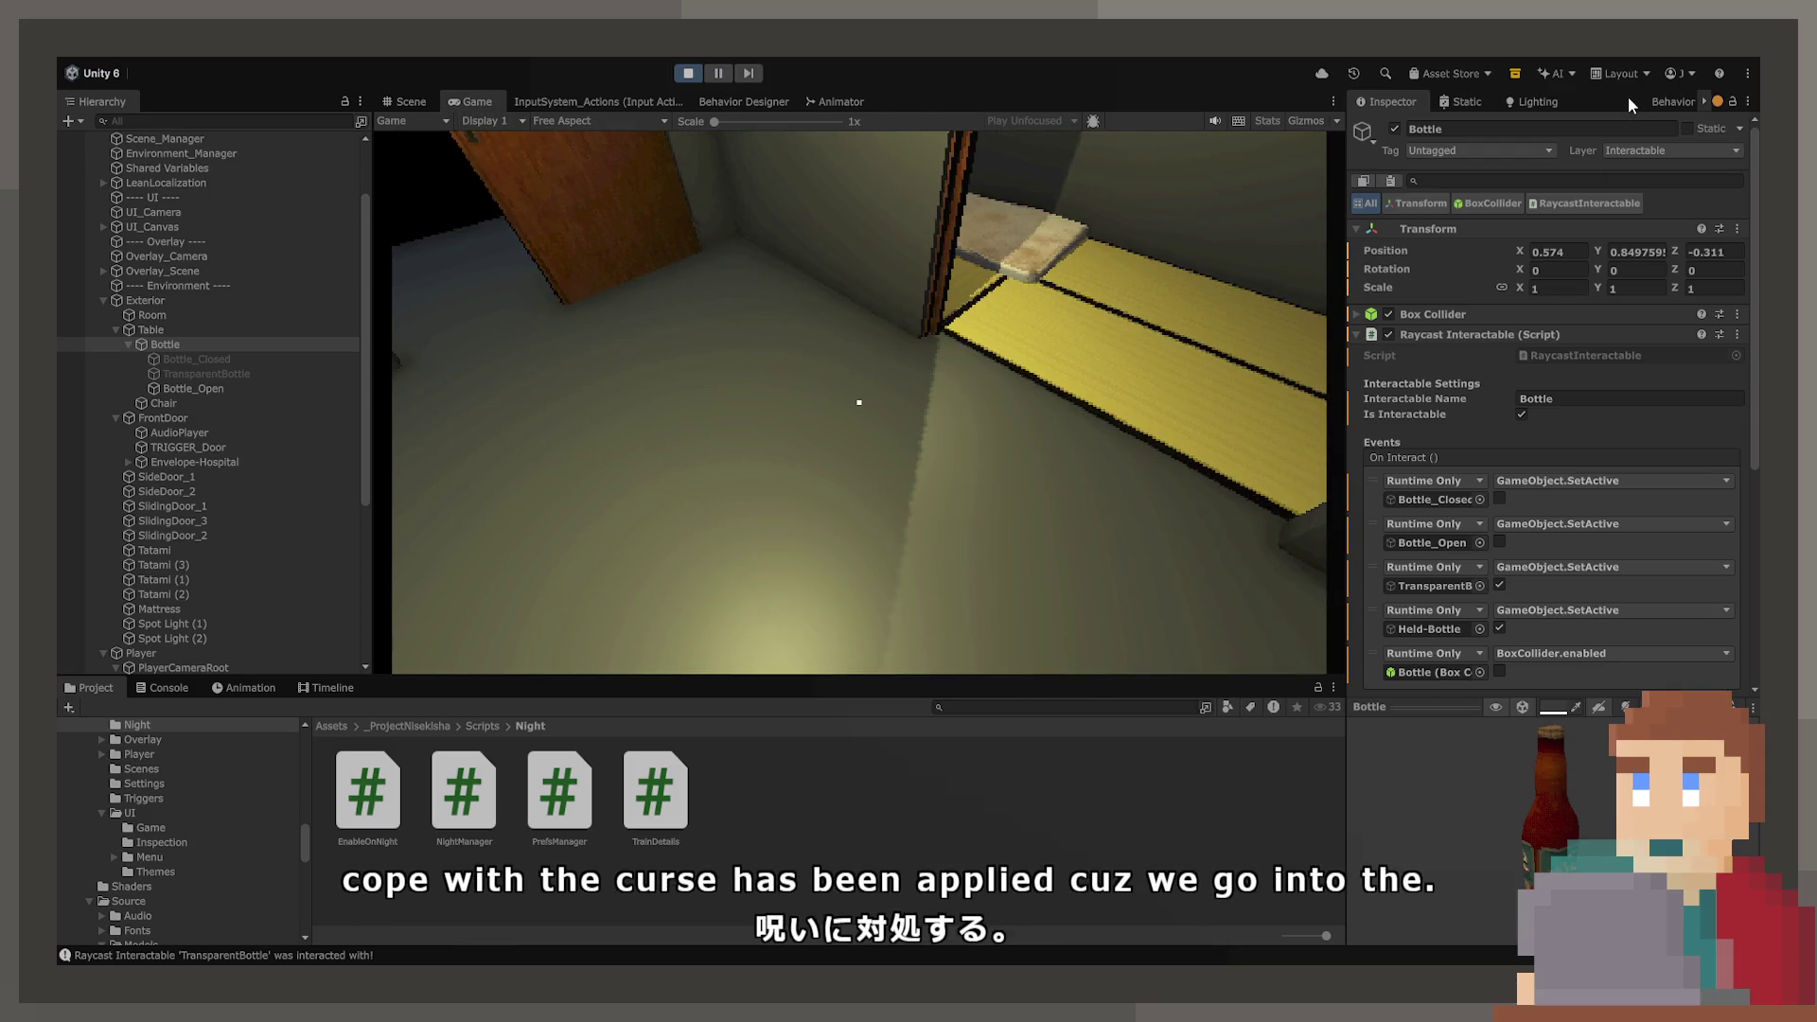
pyautogui.click(1616, 102)
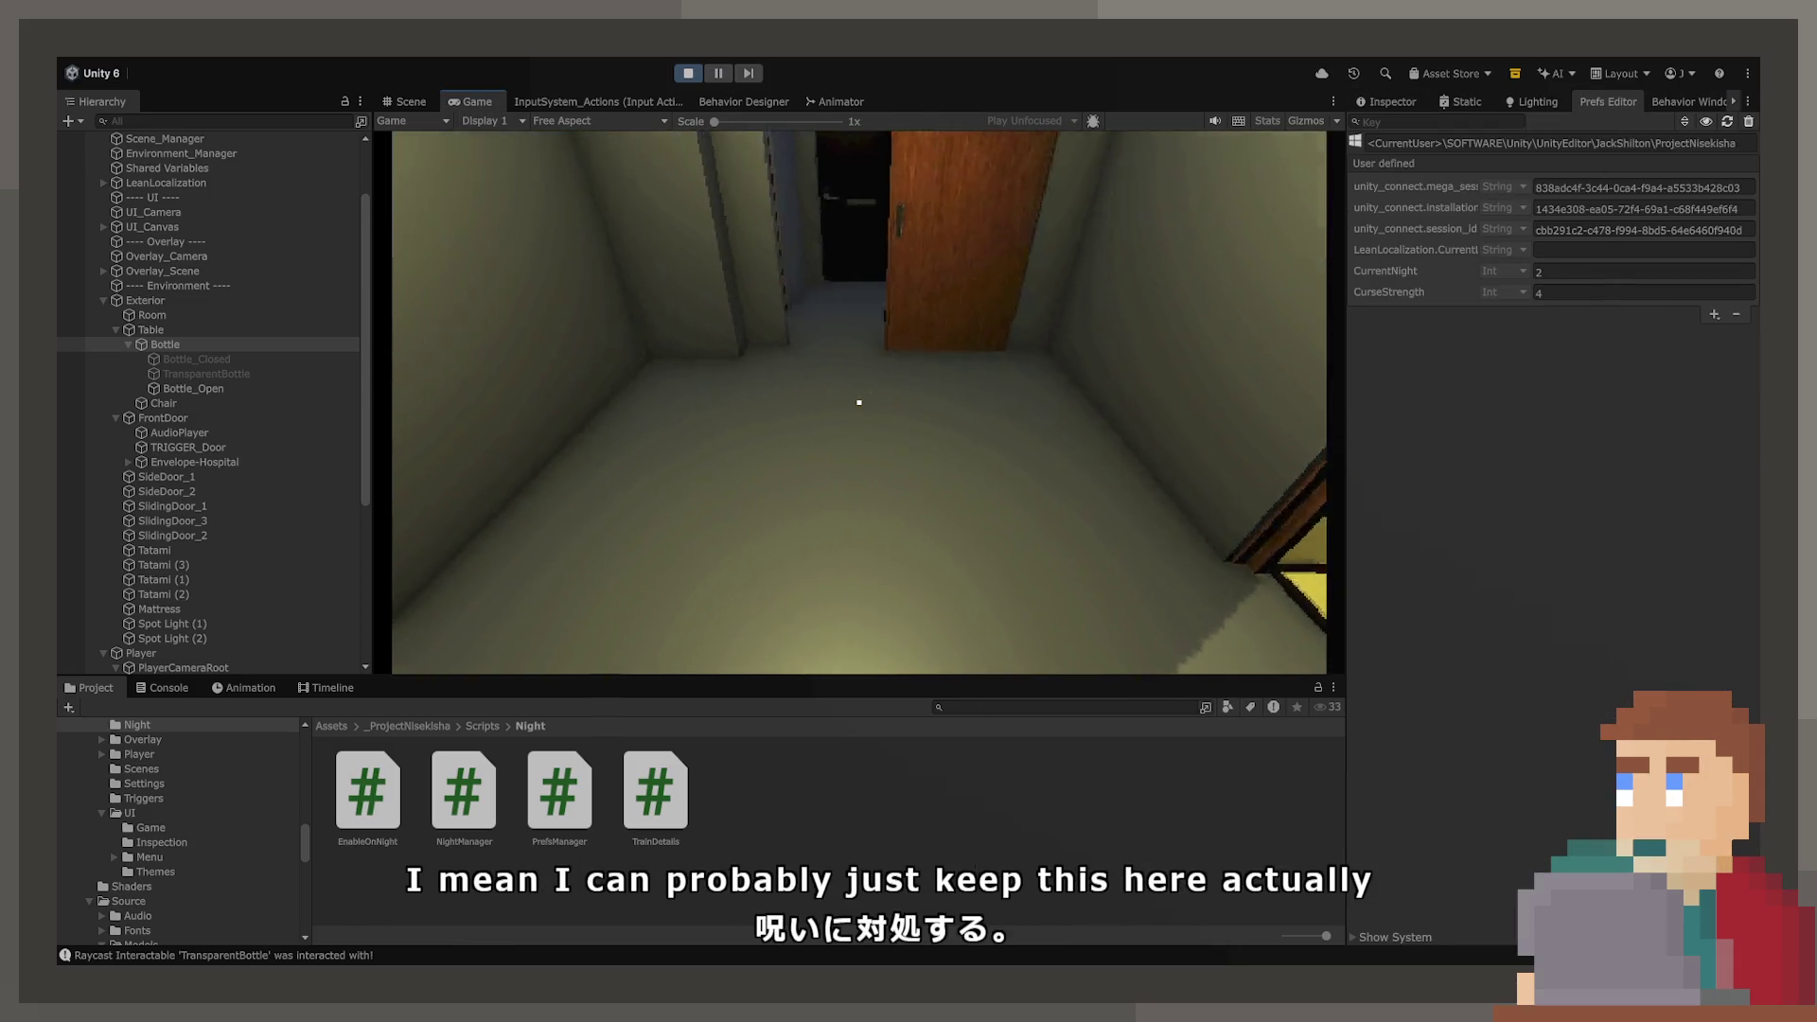
# - Leave CurseStrength at 4, walk into the hallway, and read then close the hospital letter
pyautogui.click(1590, 291)
pyautogui.press('Return')
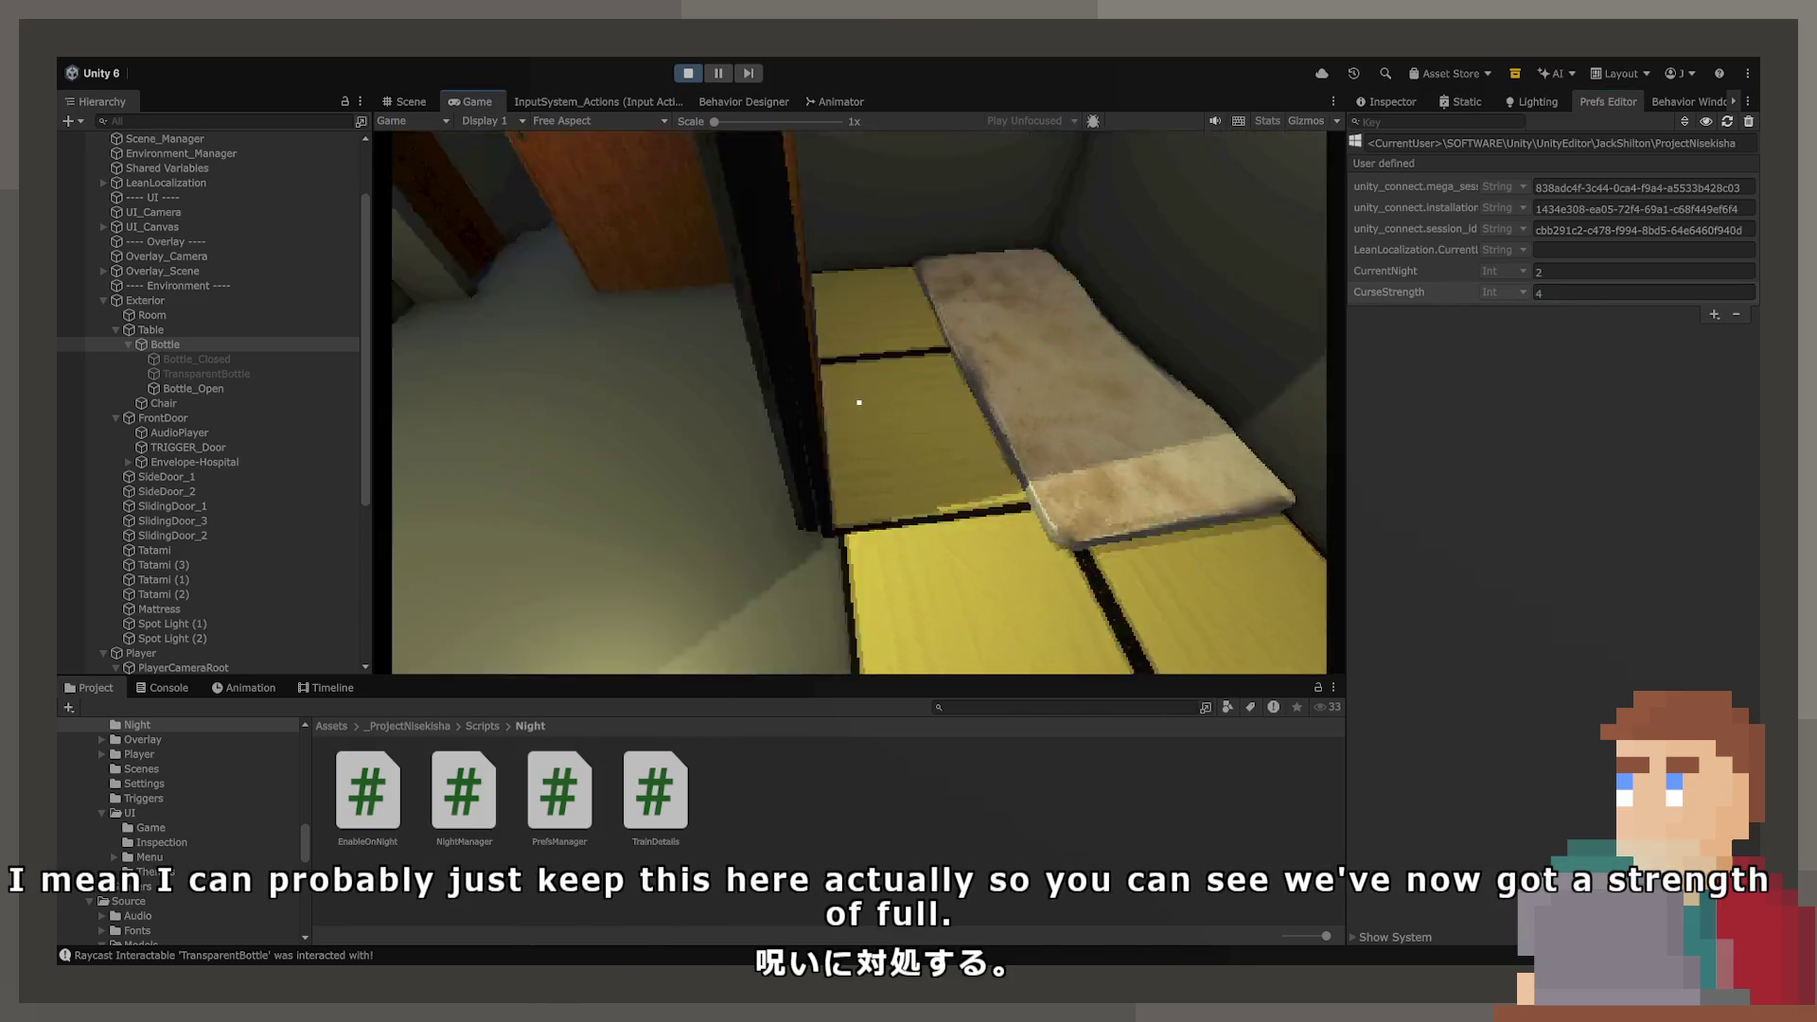
pyautogui.press('w')
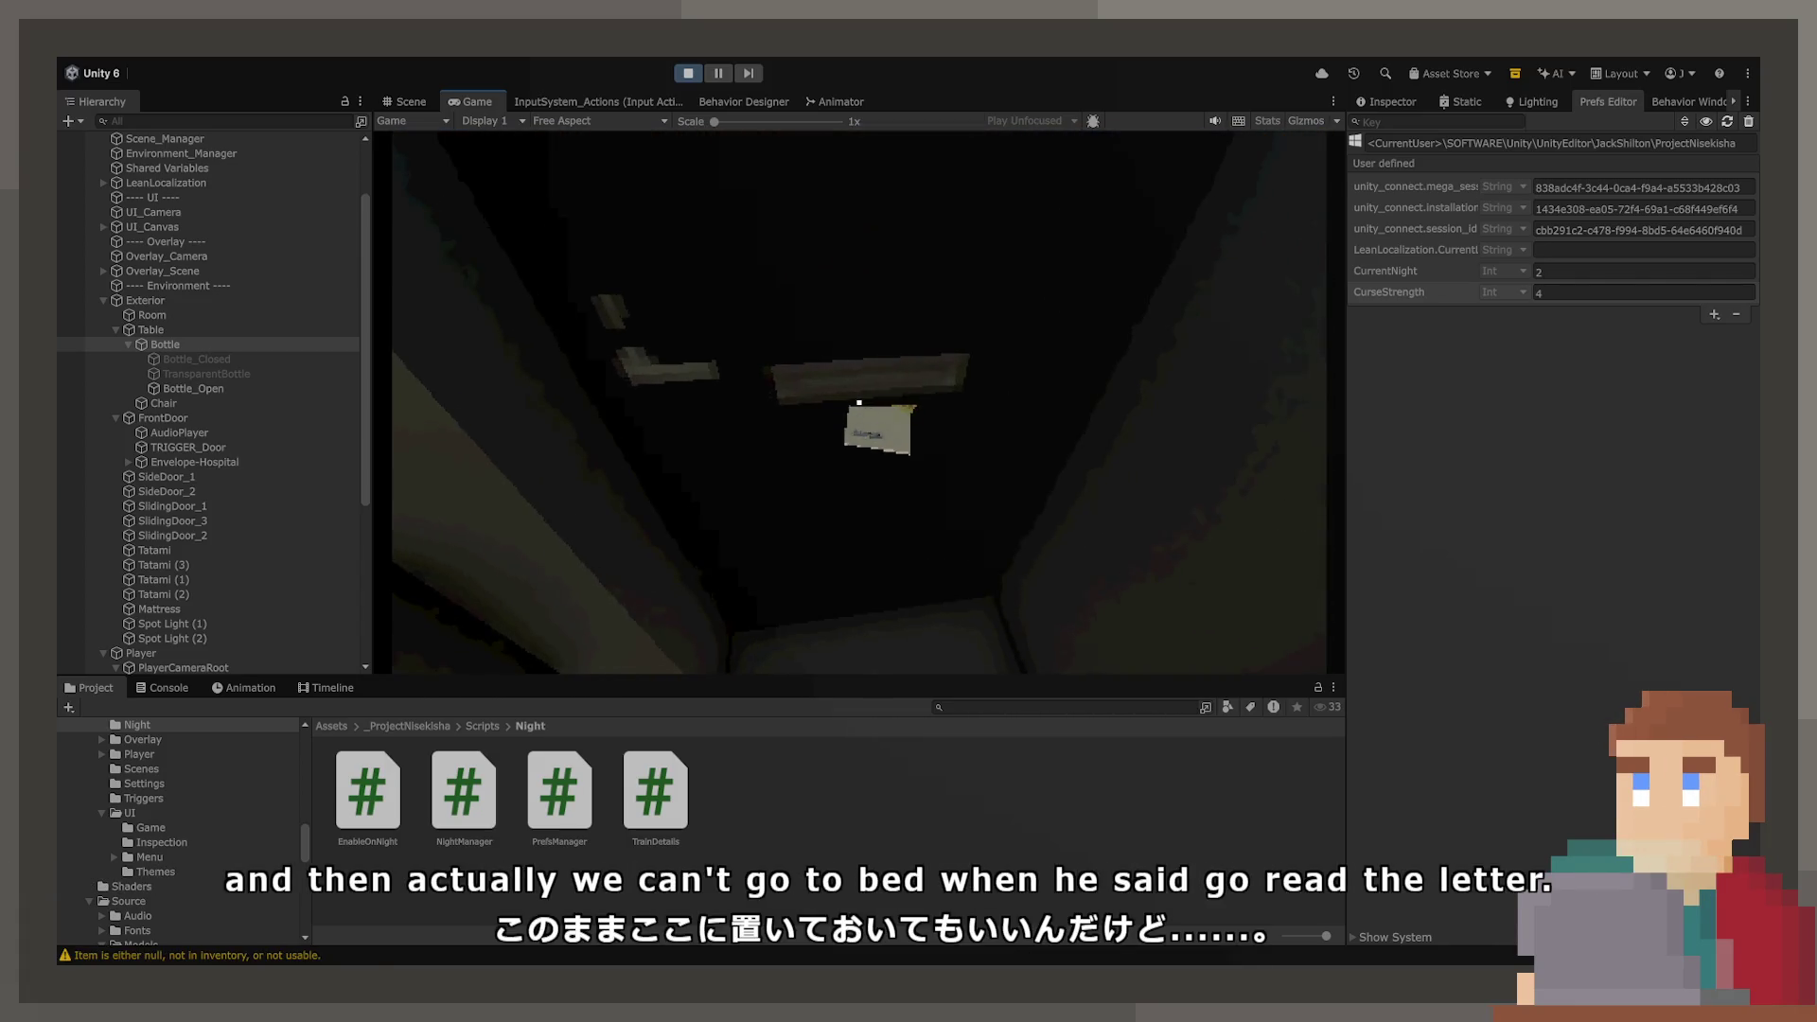
pyautogui.click(858, 402)
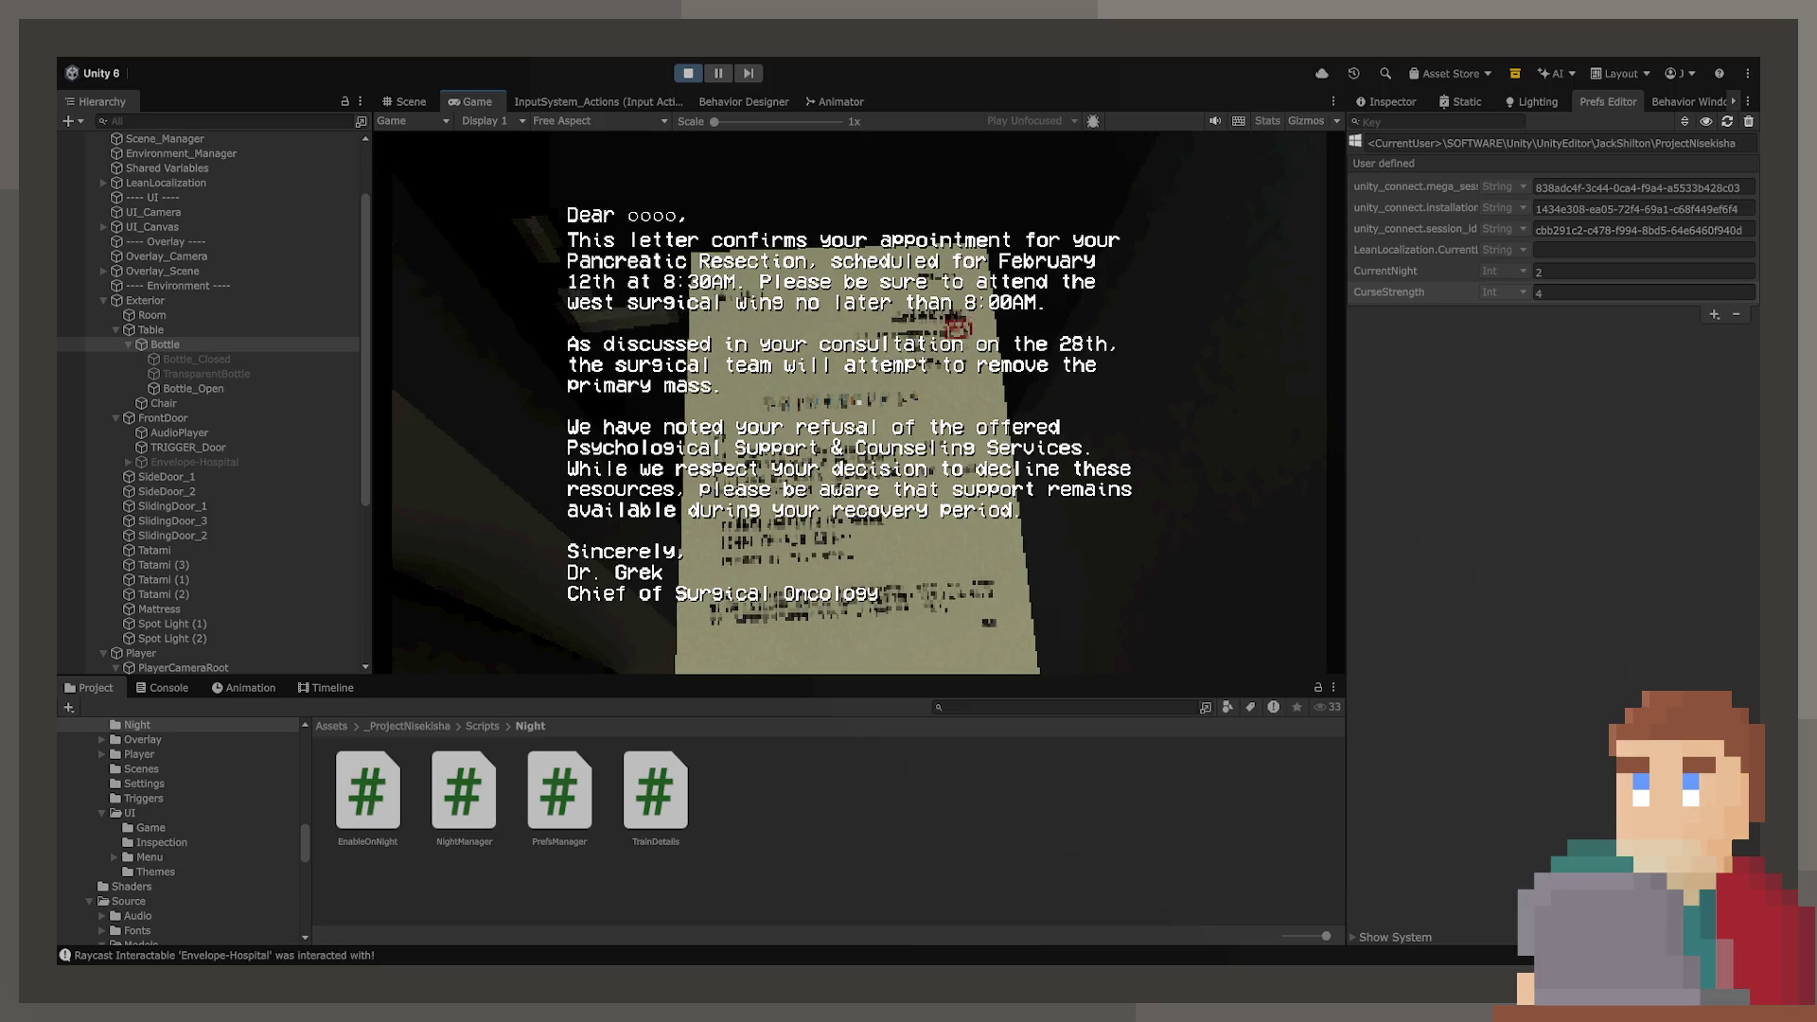
pyautogui.click(858, 402)
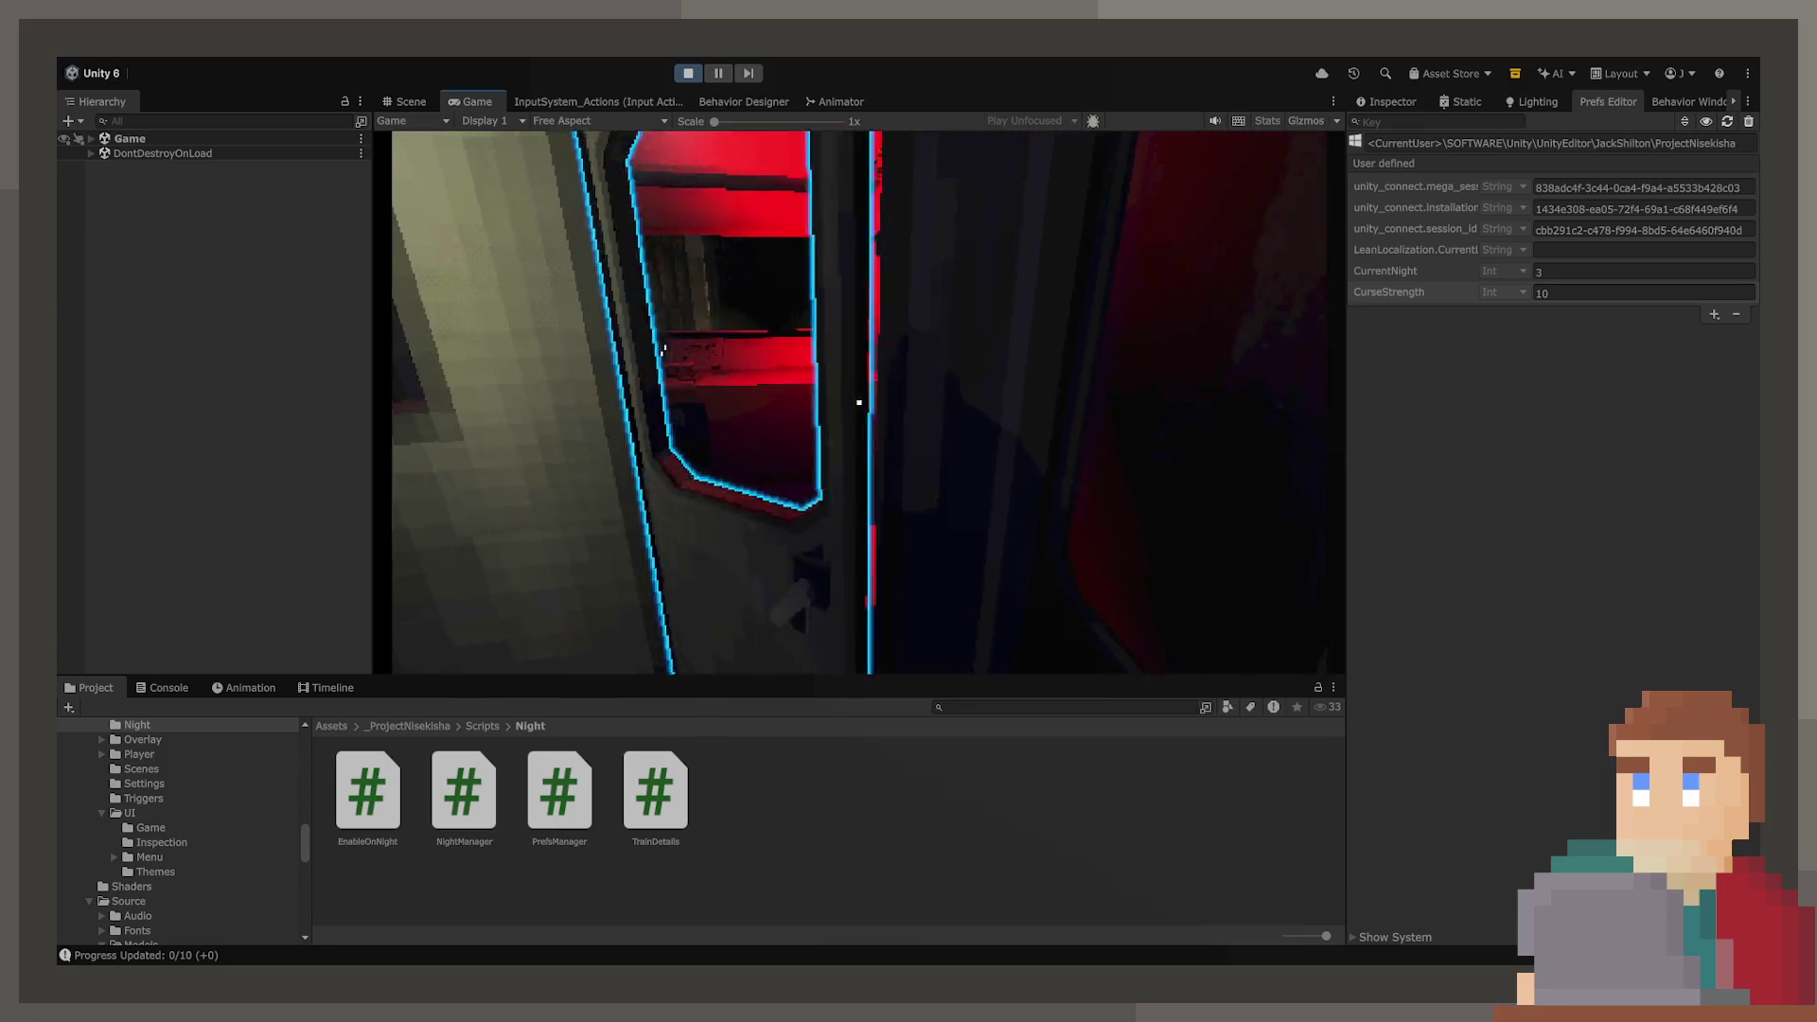
# - Operate the HoldBase and ControlBase console parts to advance train progress to 6.33 of 10
pyautogui.click(858, 403)
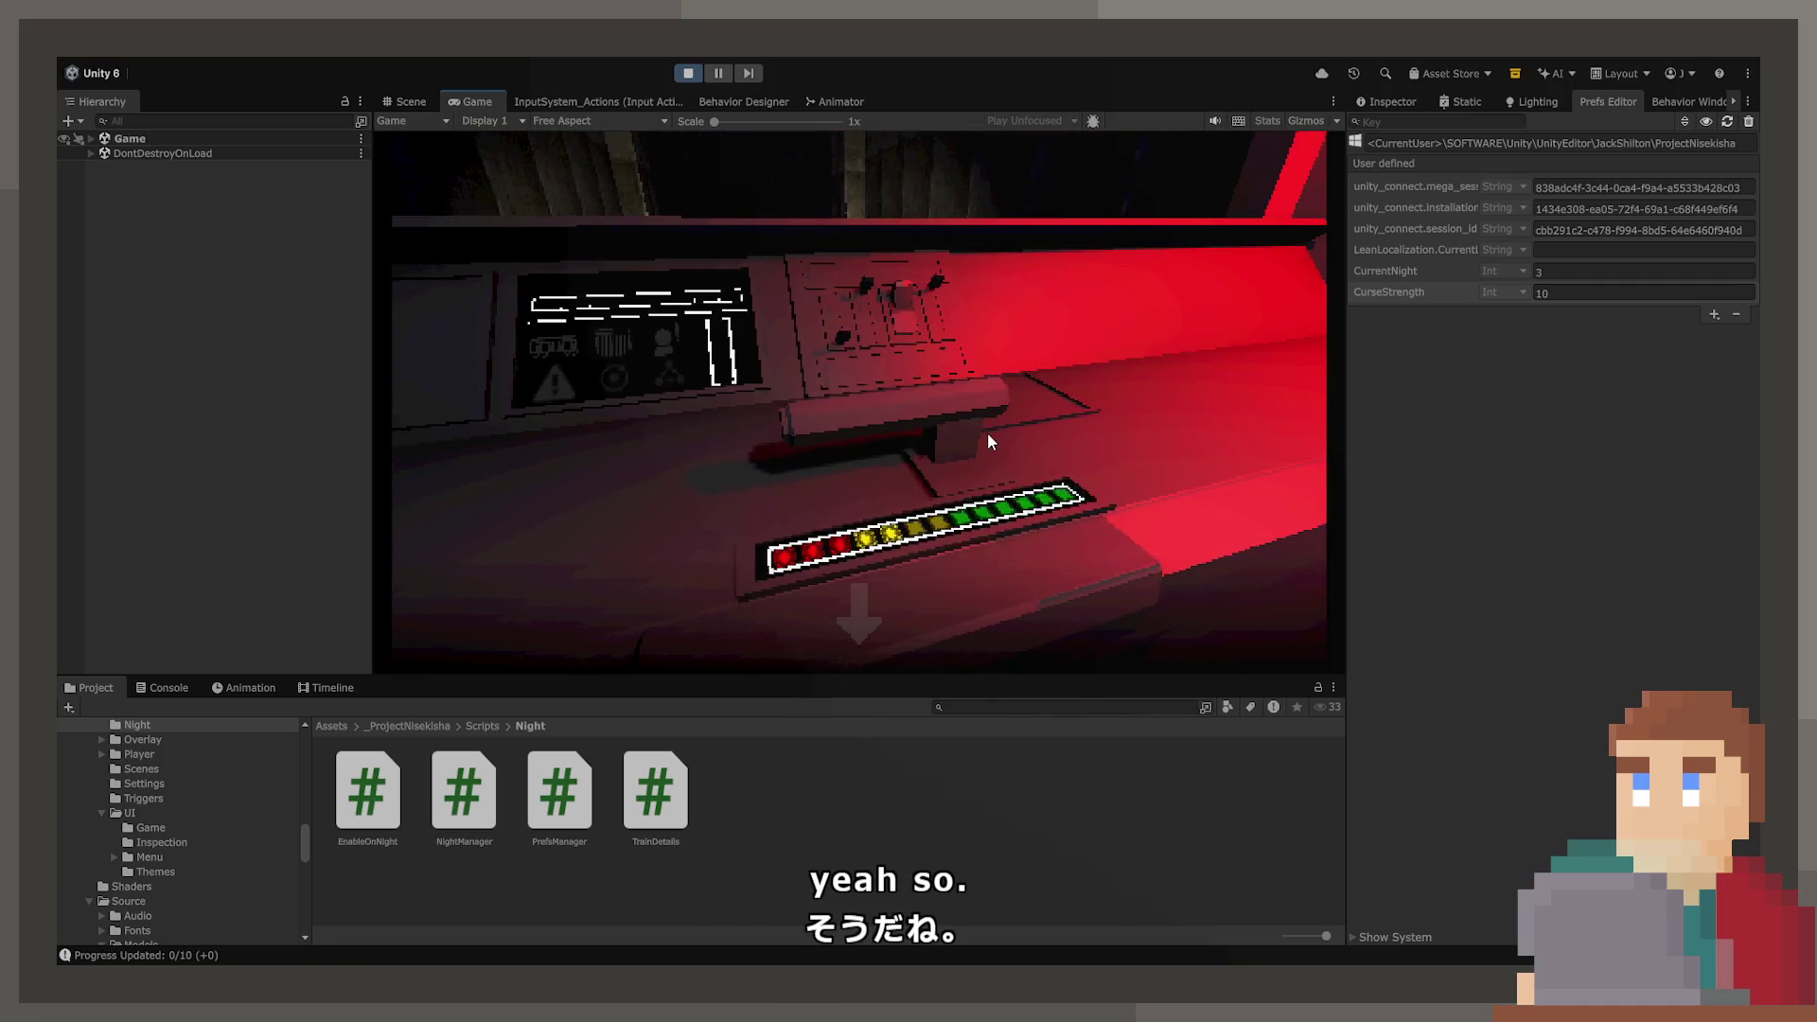
pyautogui.click(853, 612)
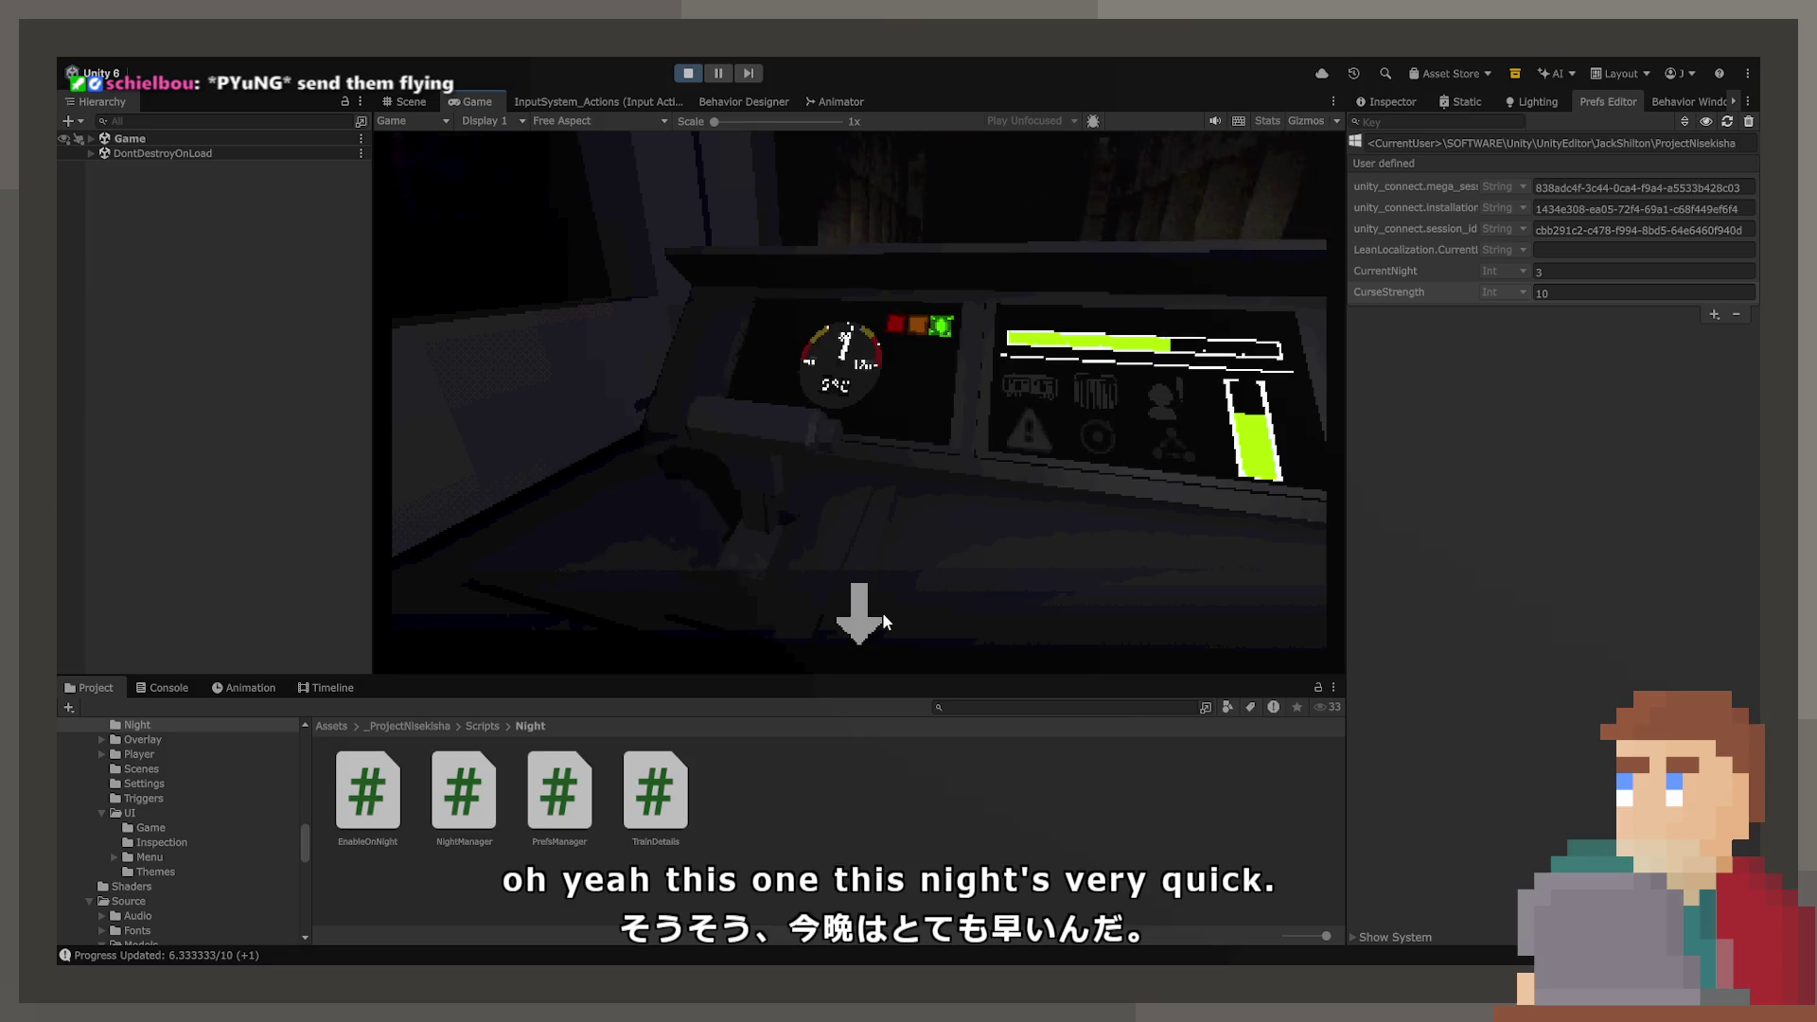
pyautogui.click(883, 614)
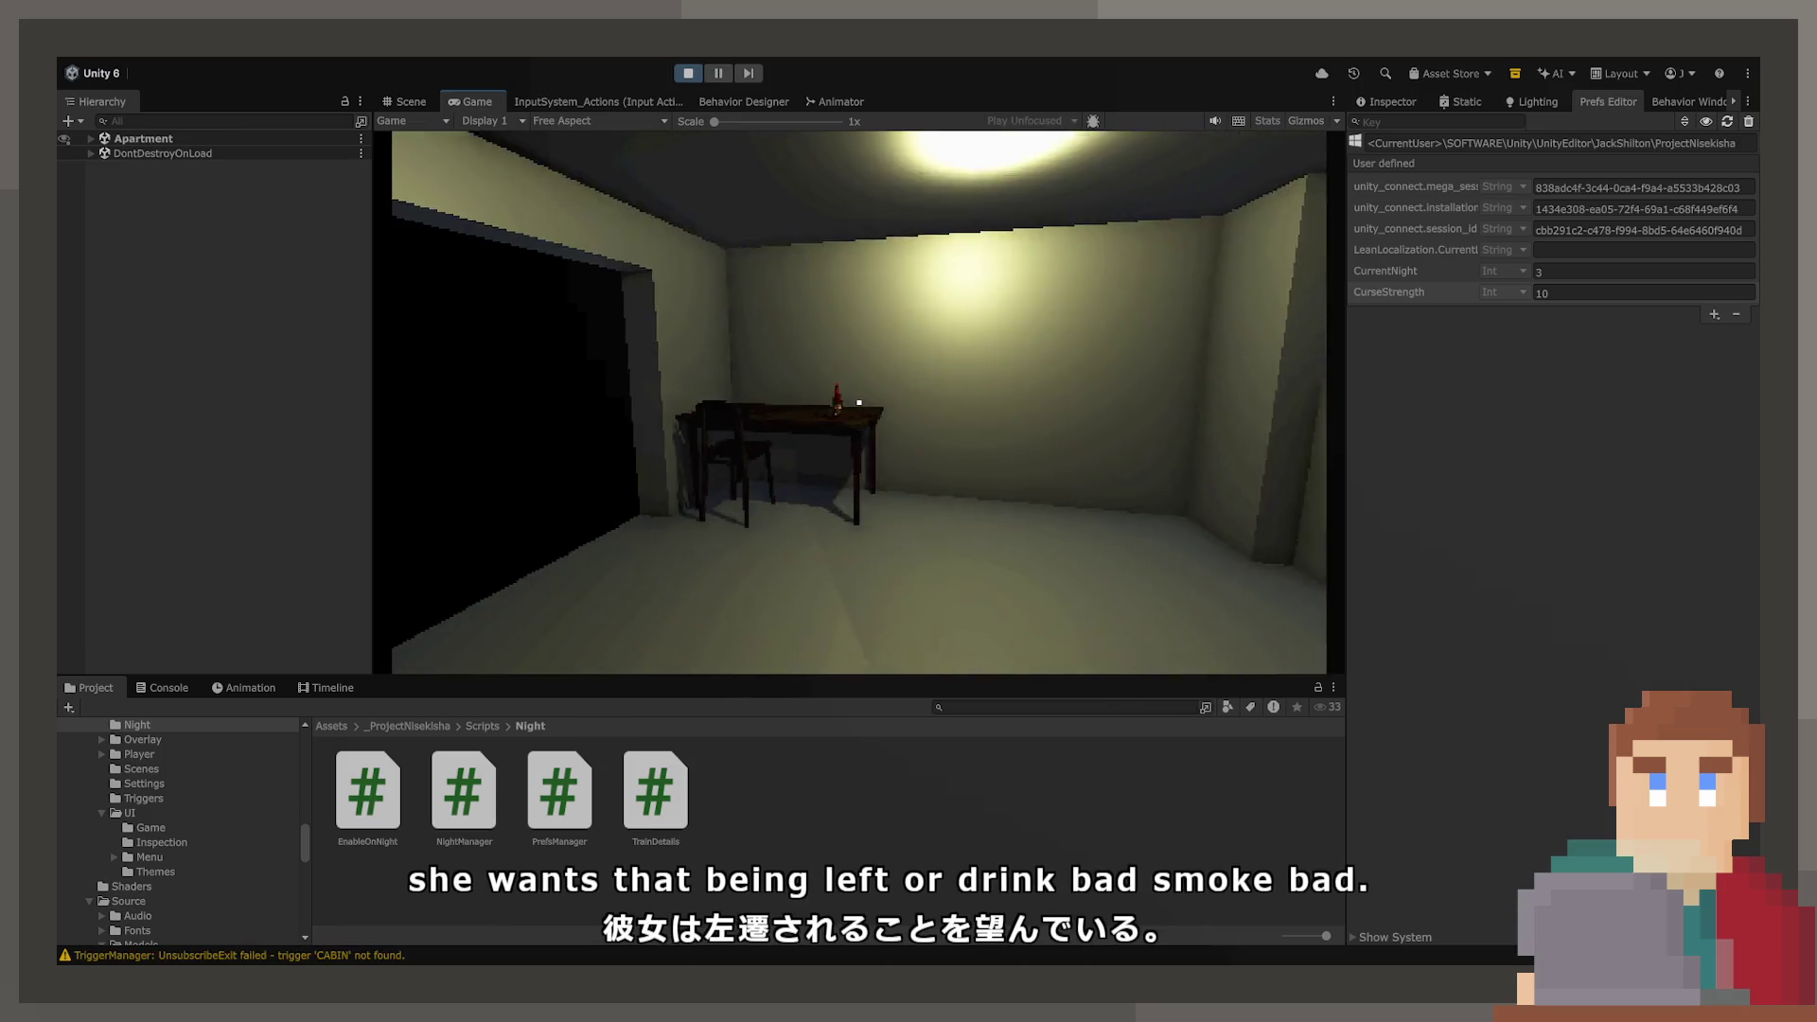
# - Stop play mode, reset CurrentNight to 1 and CurseStrength to 0, and reselect TransparentBottle
pyautogui.hotkey('ctrl', 'p')
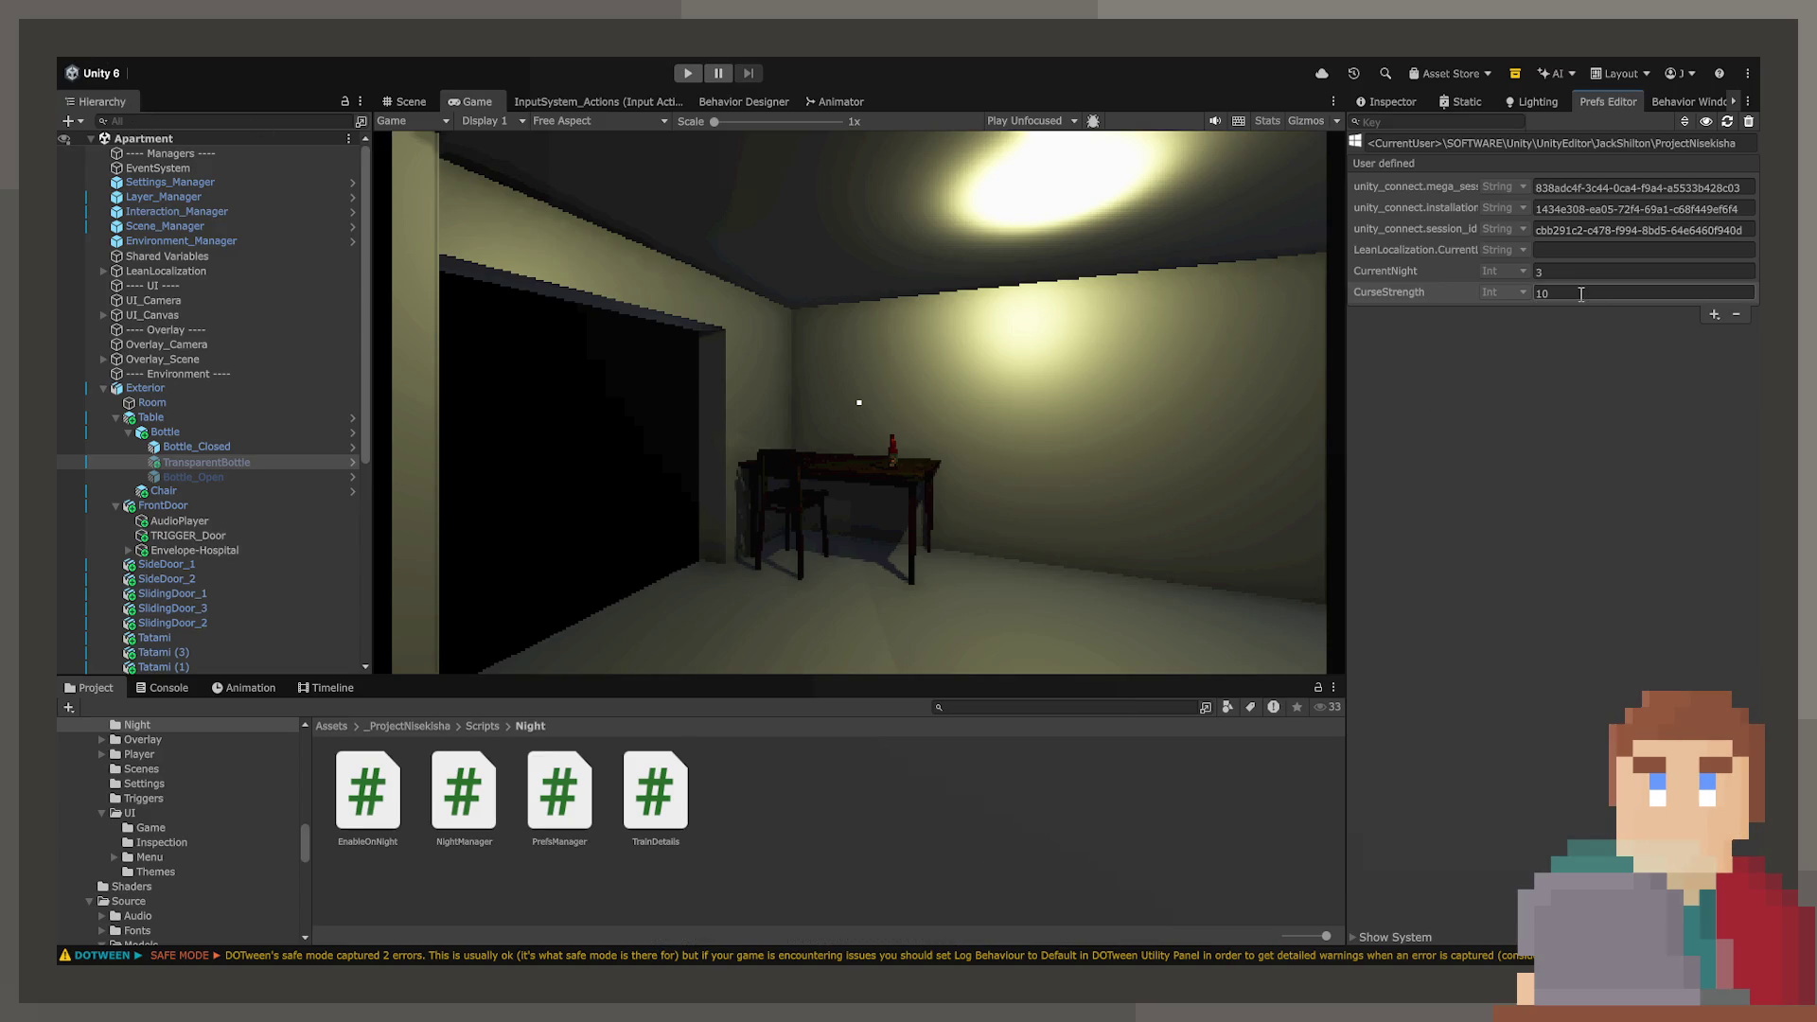
pyautogui.click(1579, 272)
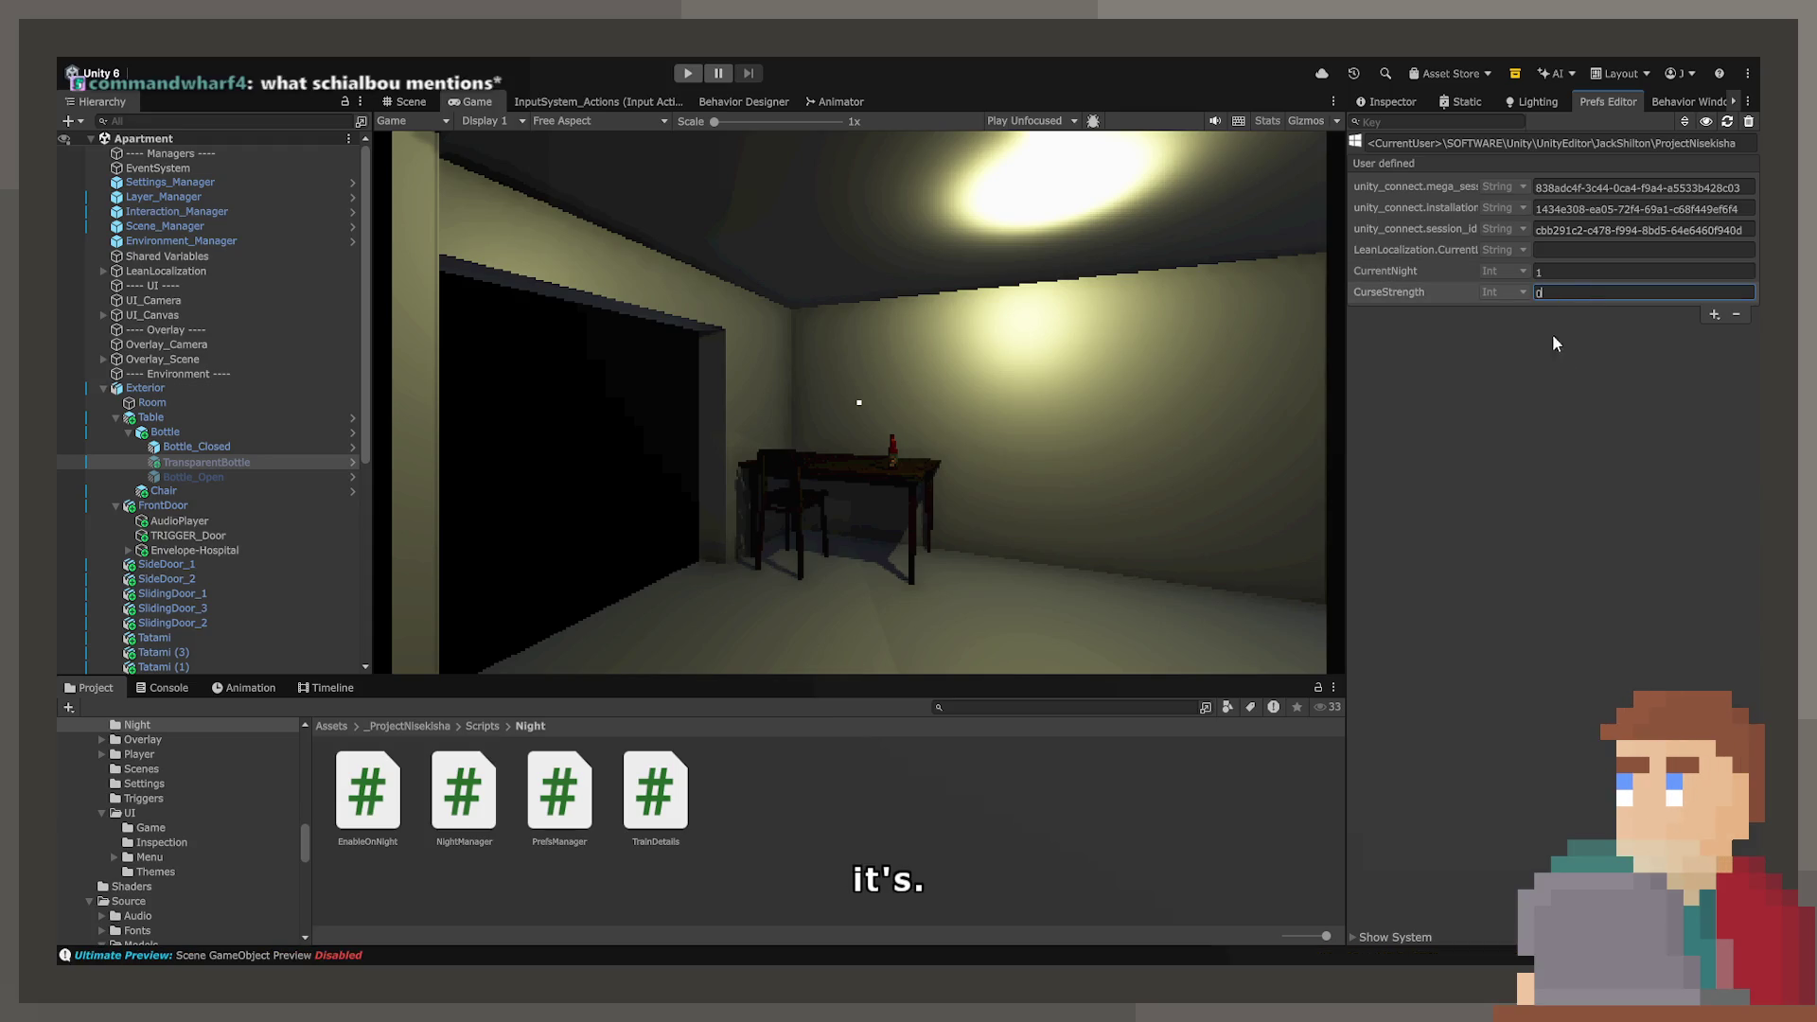
pyautogui.click(1565, 271)
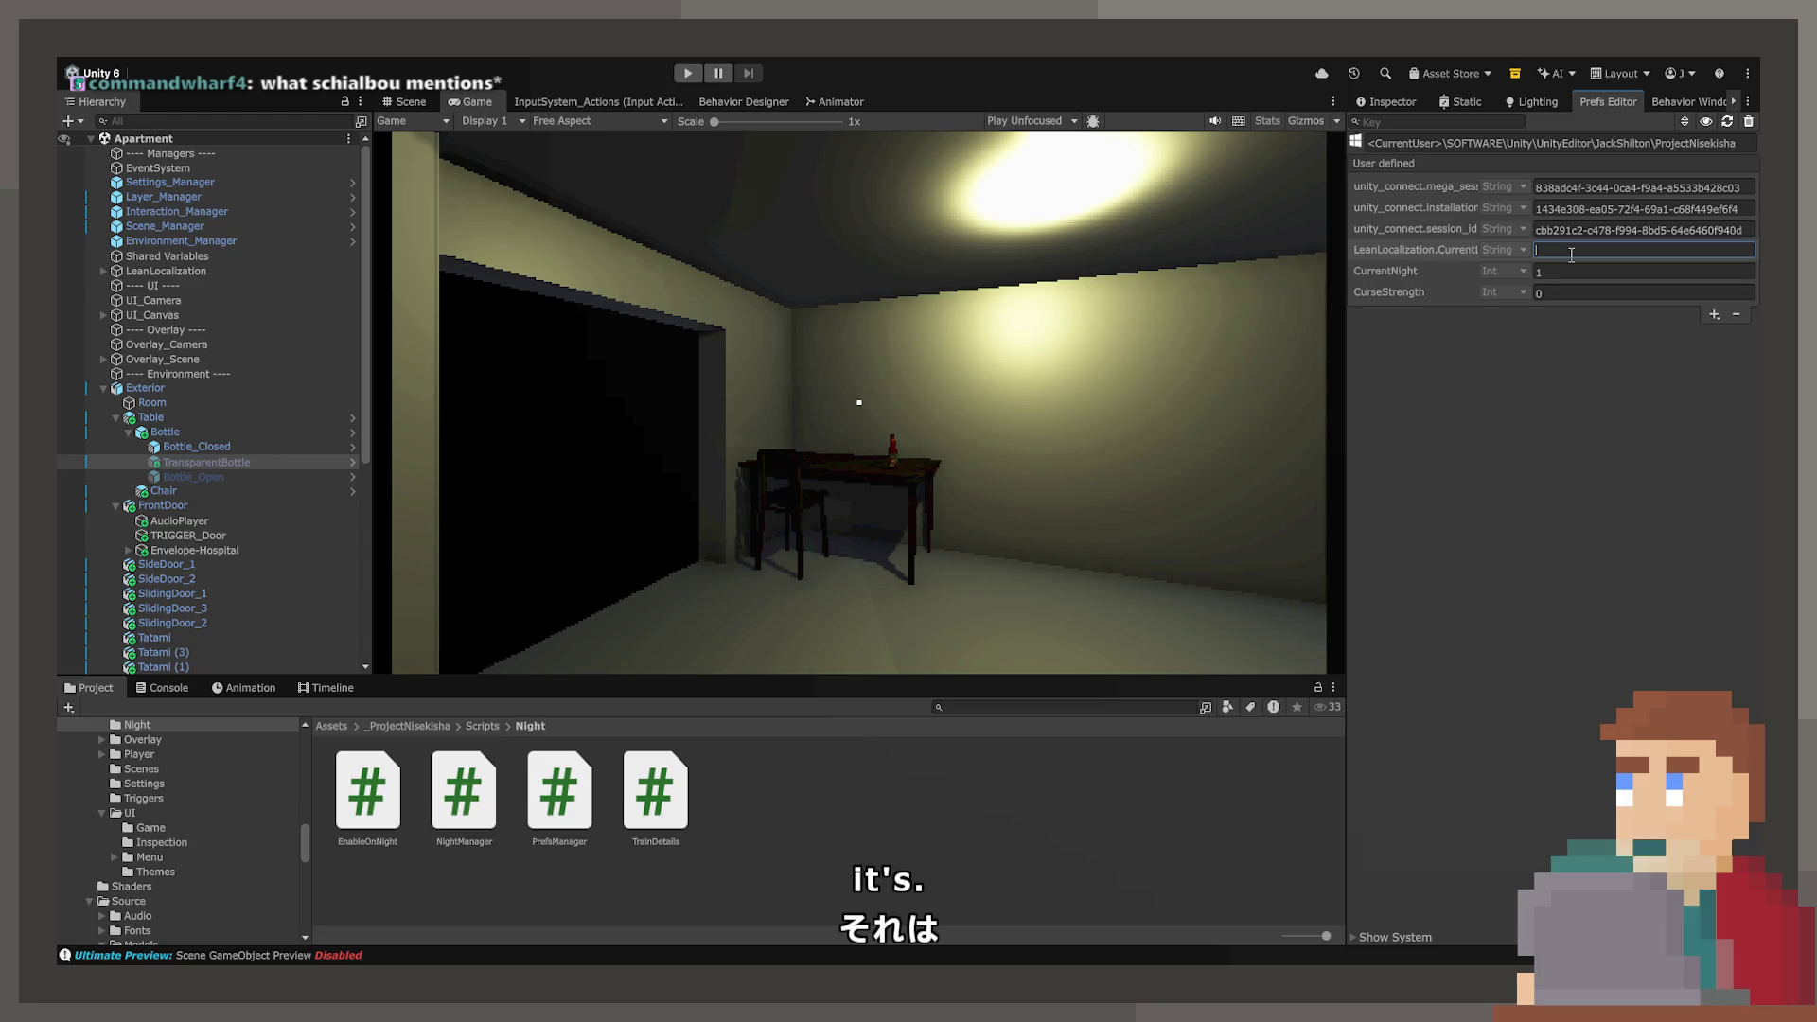
pyautogui.click(1422, 214)
pyautogui.click(1424, 185)
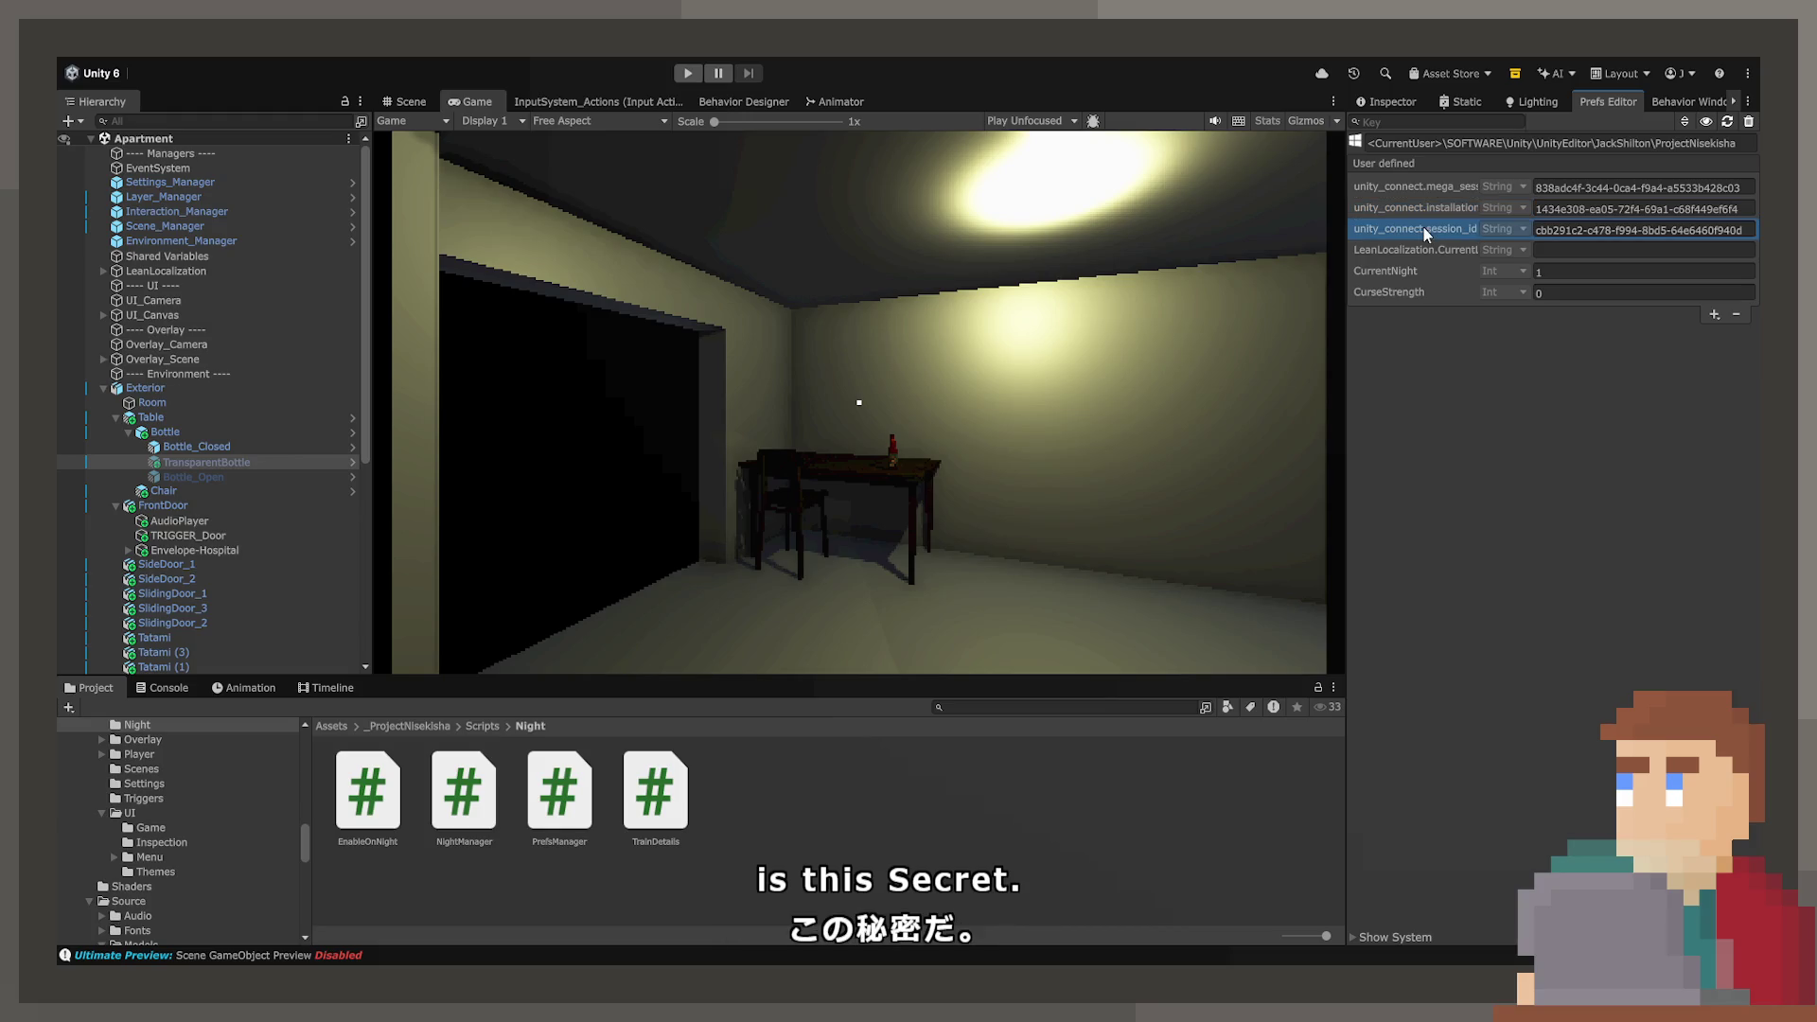
pyautogui.click(1416, 103)
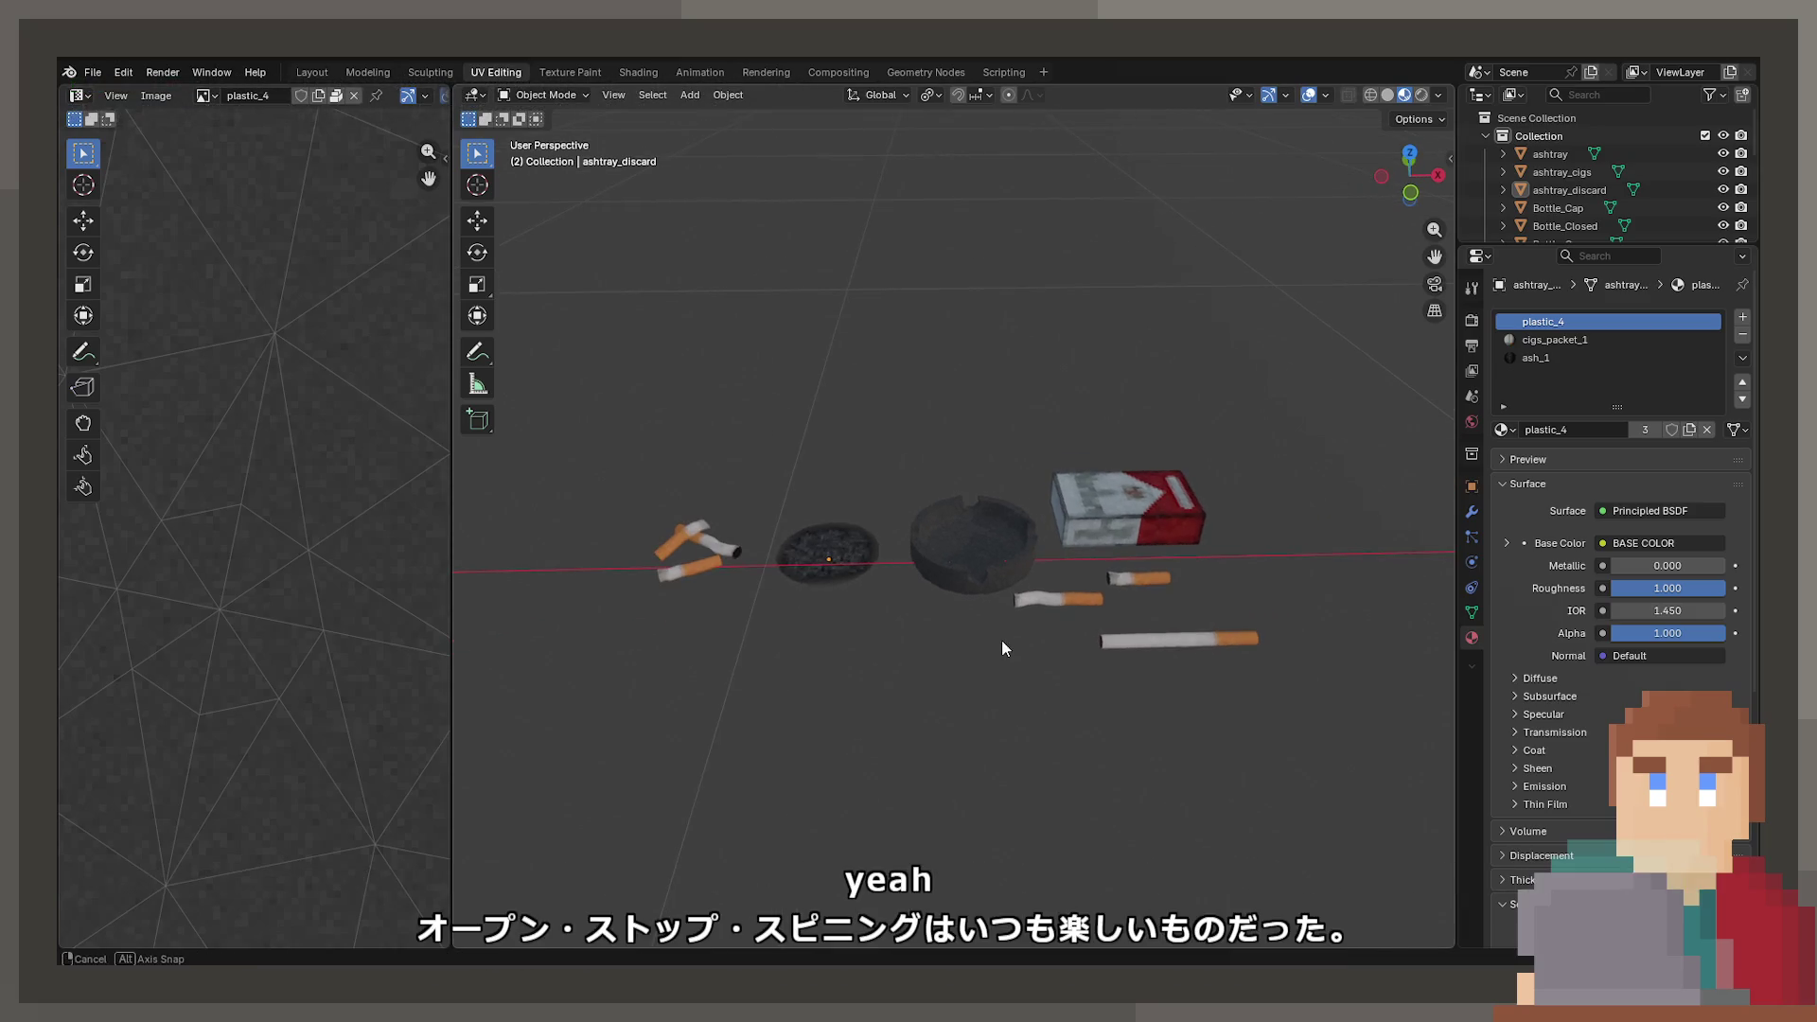
pyautogui.moveTo(649, 394)
pyautogui.mouseDown()
pyautogui.moveTo(1456, 783)
pyautogui.moveTo(1457, 826)
pyautogui.mouseUp()
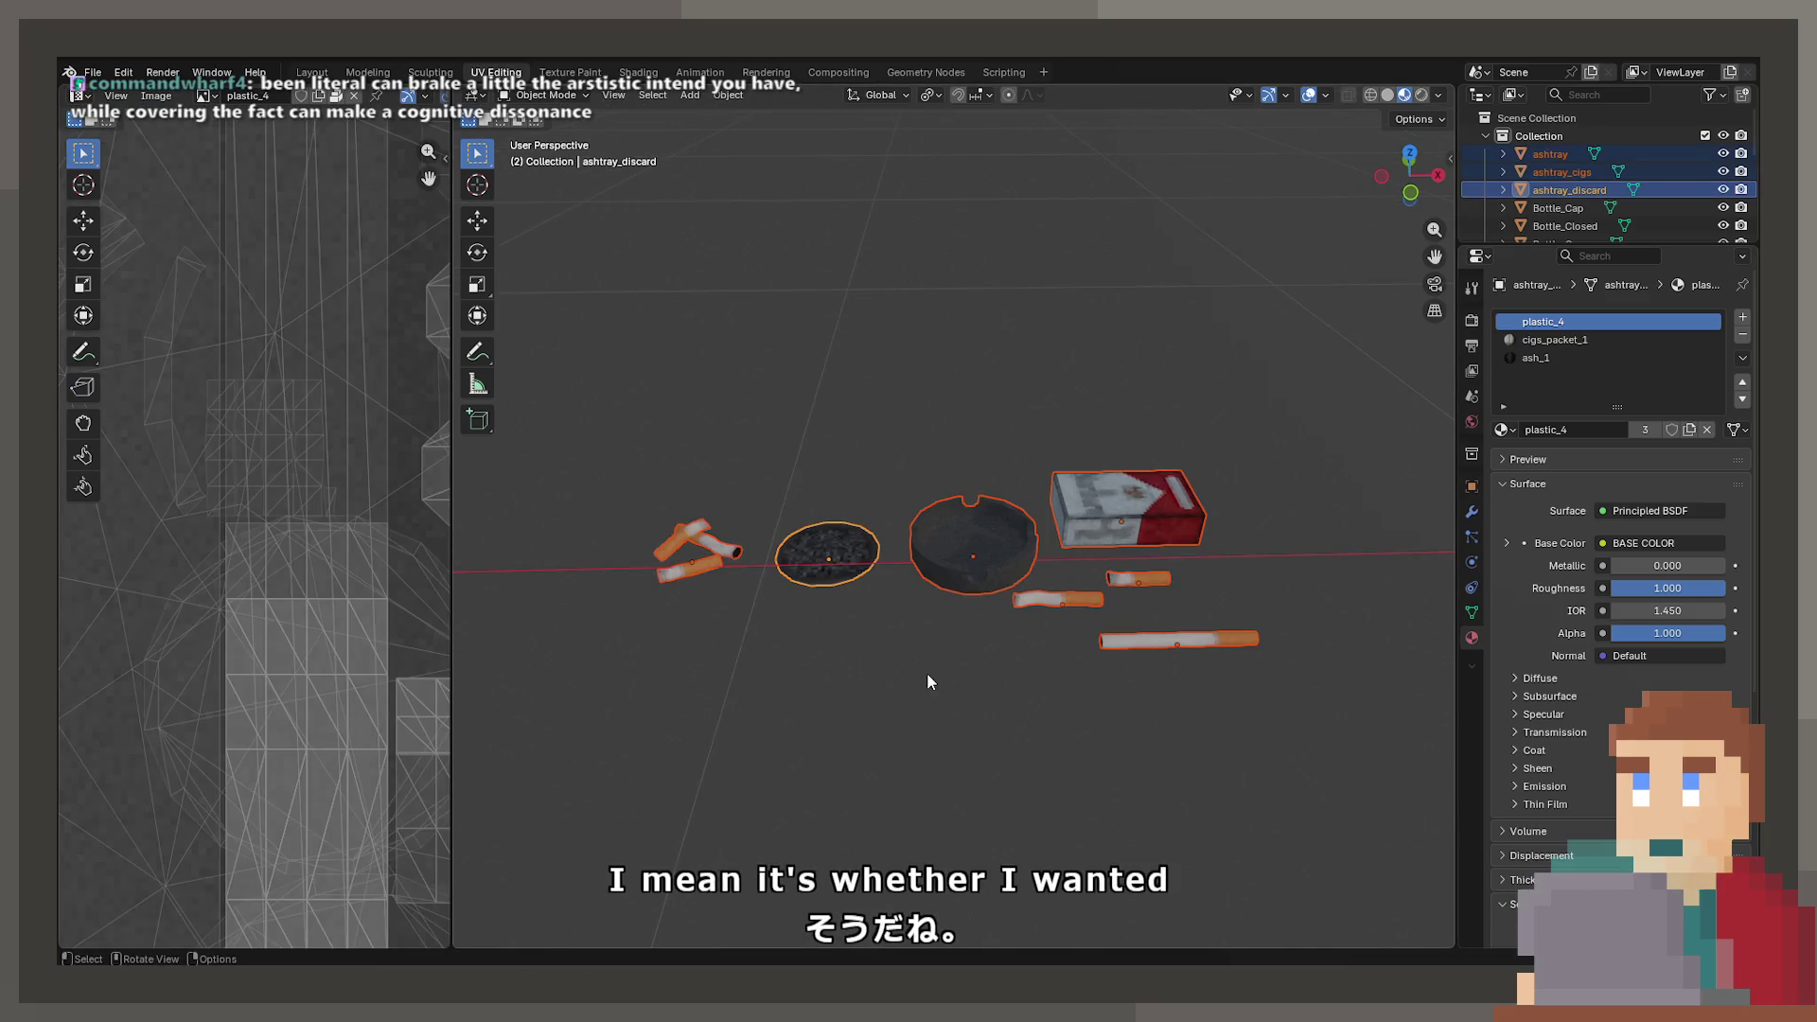
pyautogui.moveTo(589, 333); pyautogui.dragTo(1249, 776)
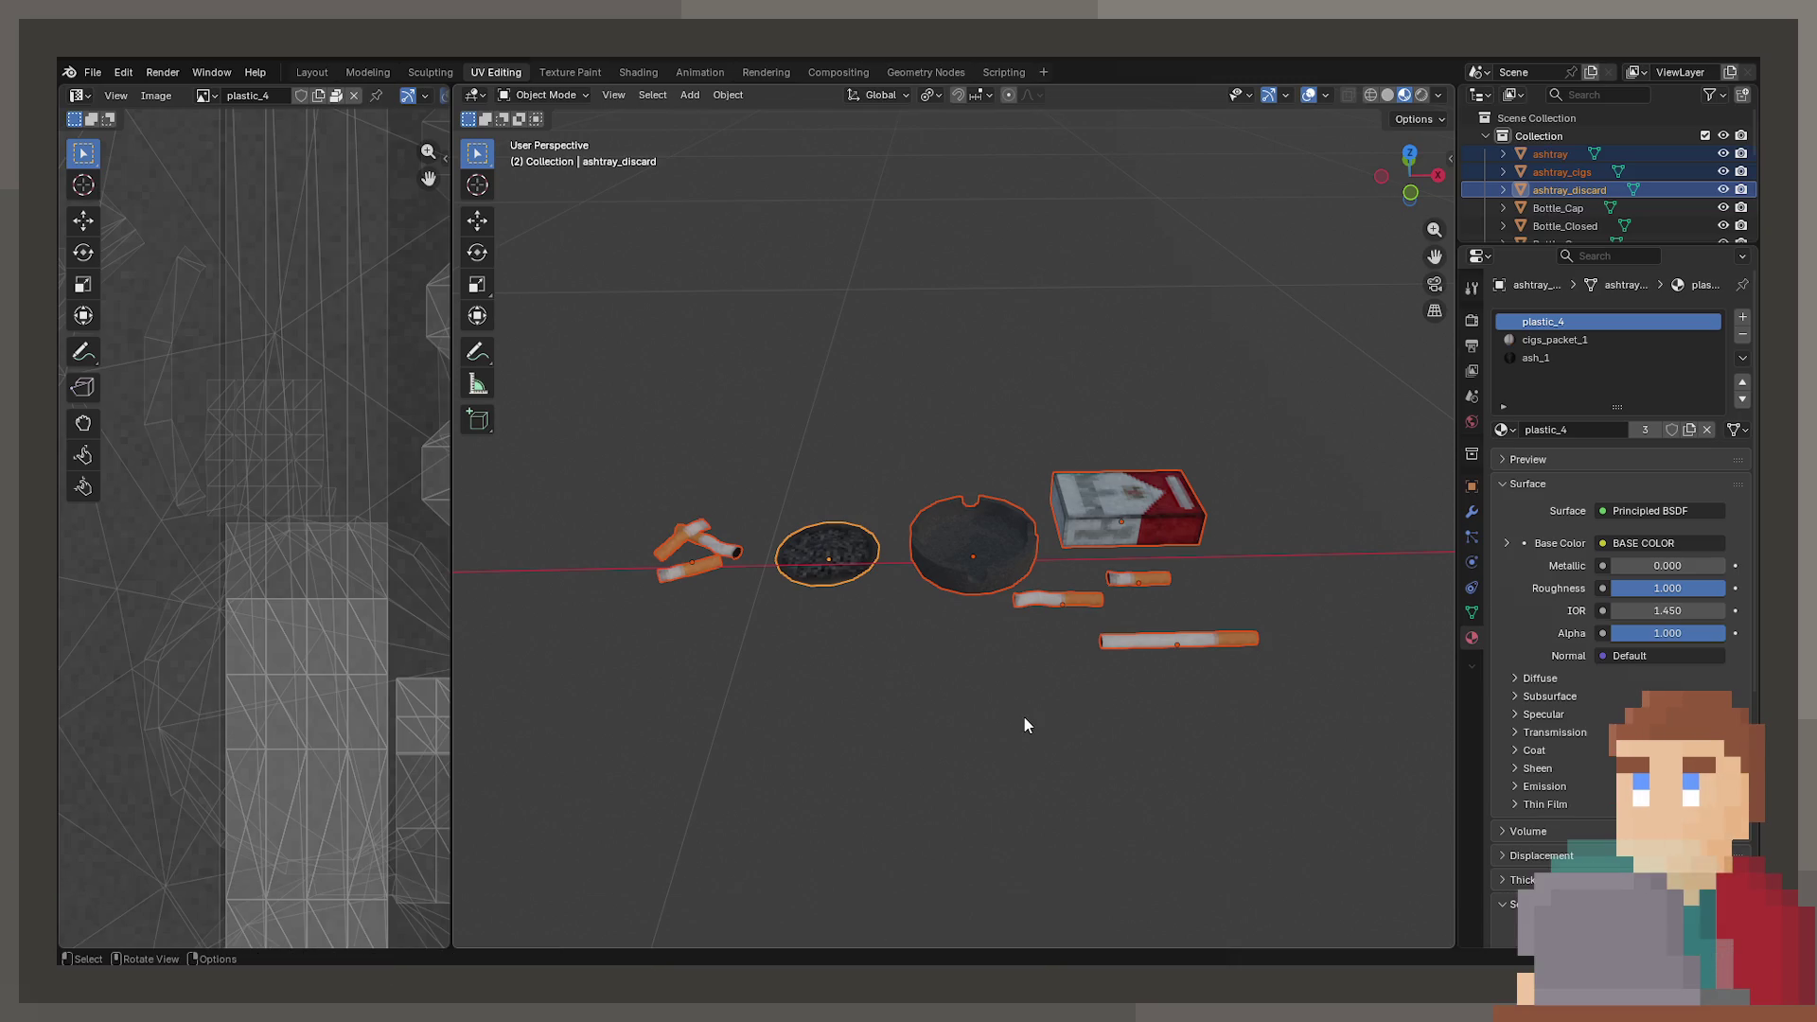
pyautogui.click(1002, 702)
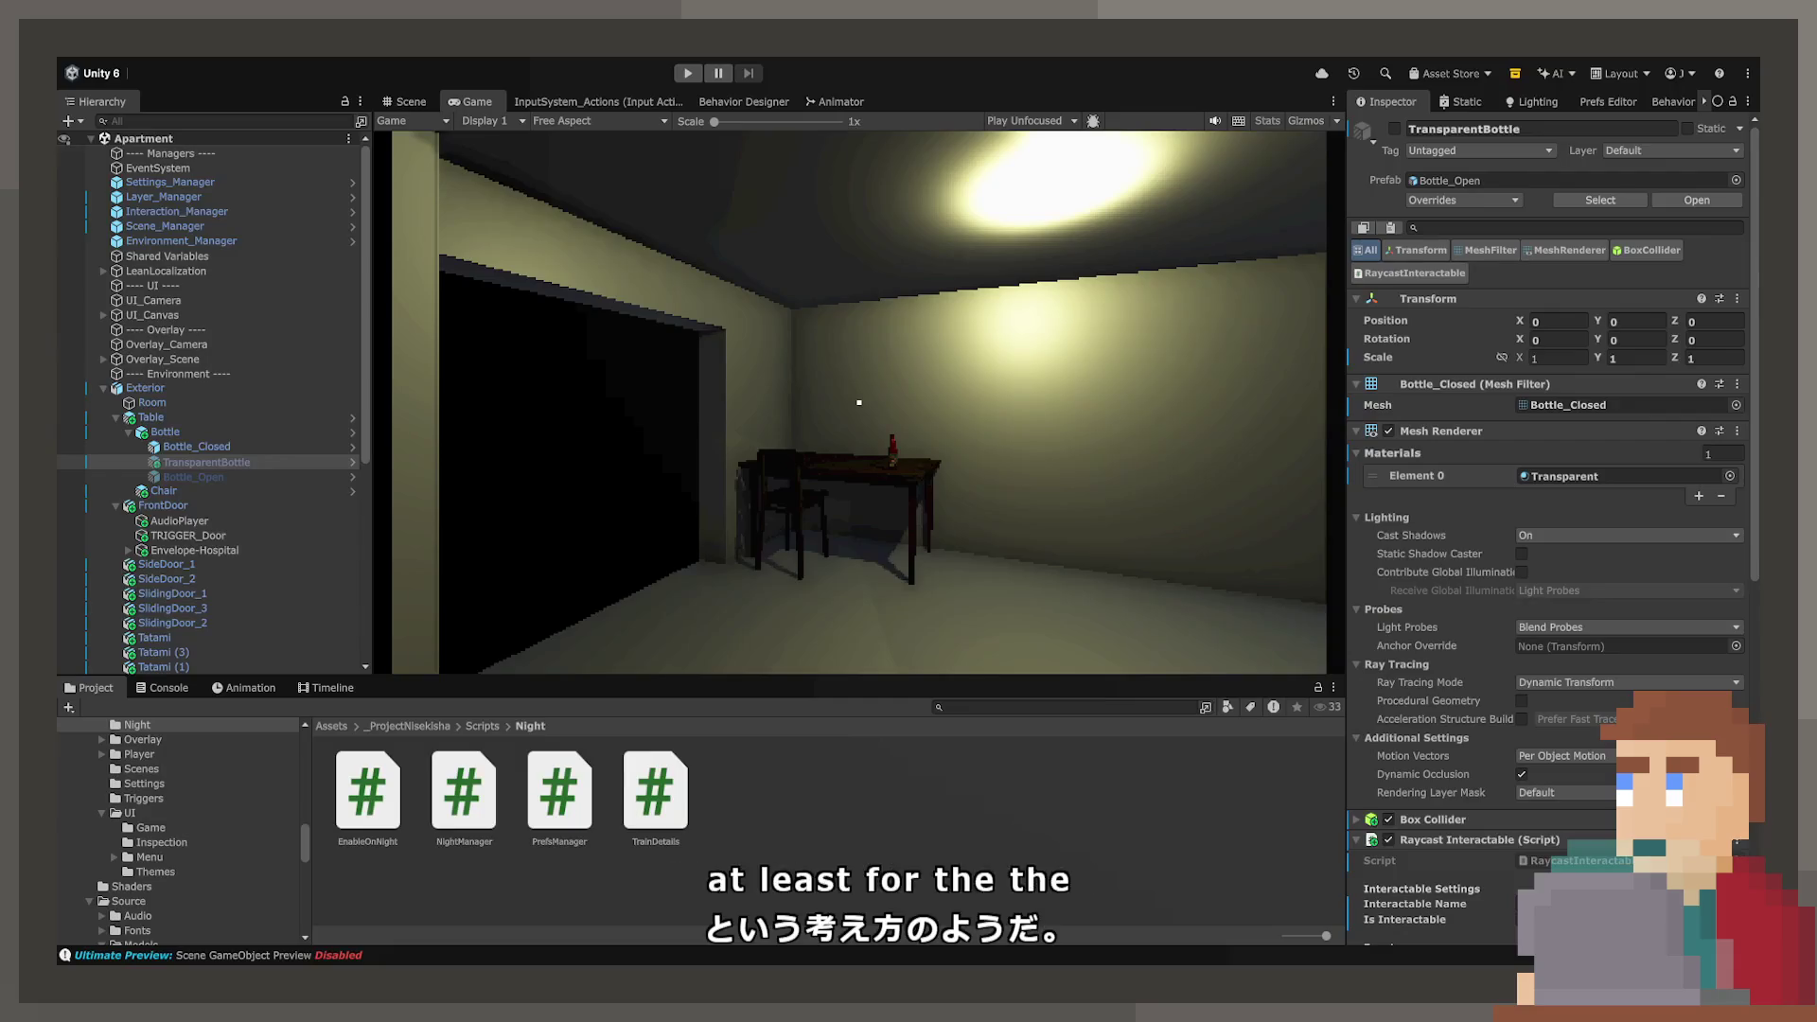
# - In the Scene view, select SlidingDoor_3 and then the Room object, and start play mode
pyautogui.click(410, 102)
pyautogui.moveTo(844, 477); pyautogui.dragTo(1039, 377)
pyautogui.click(1039, 377)
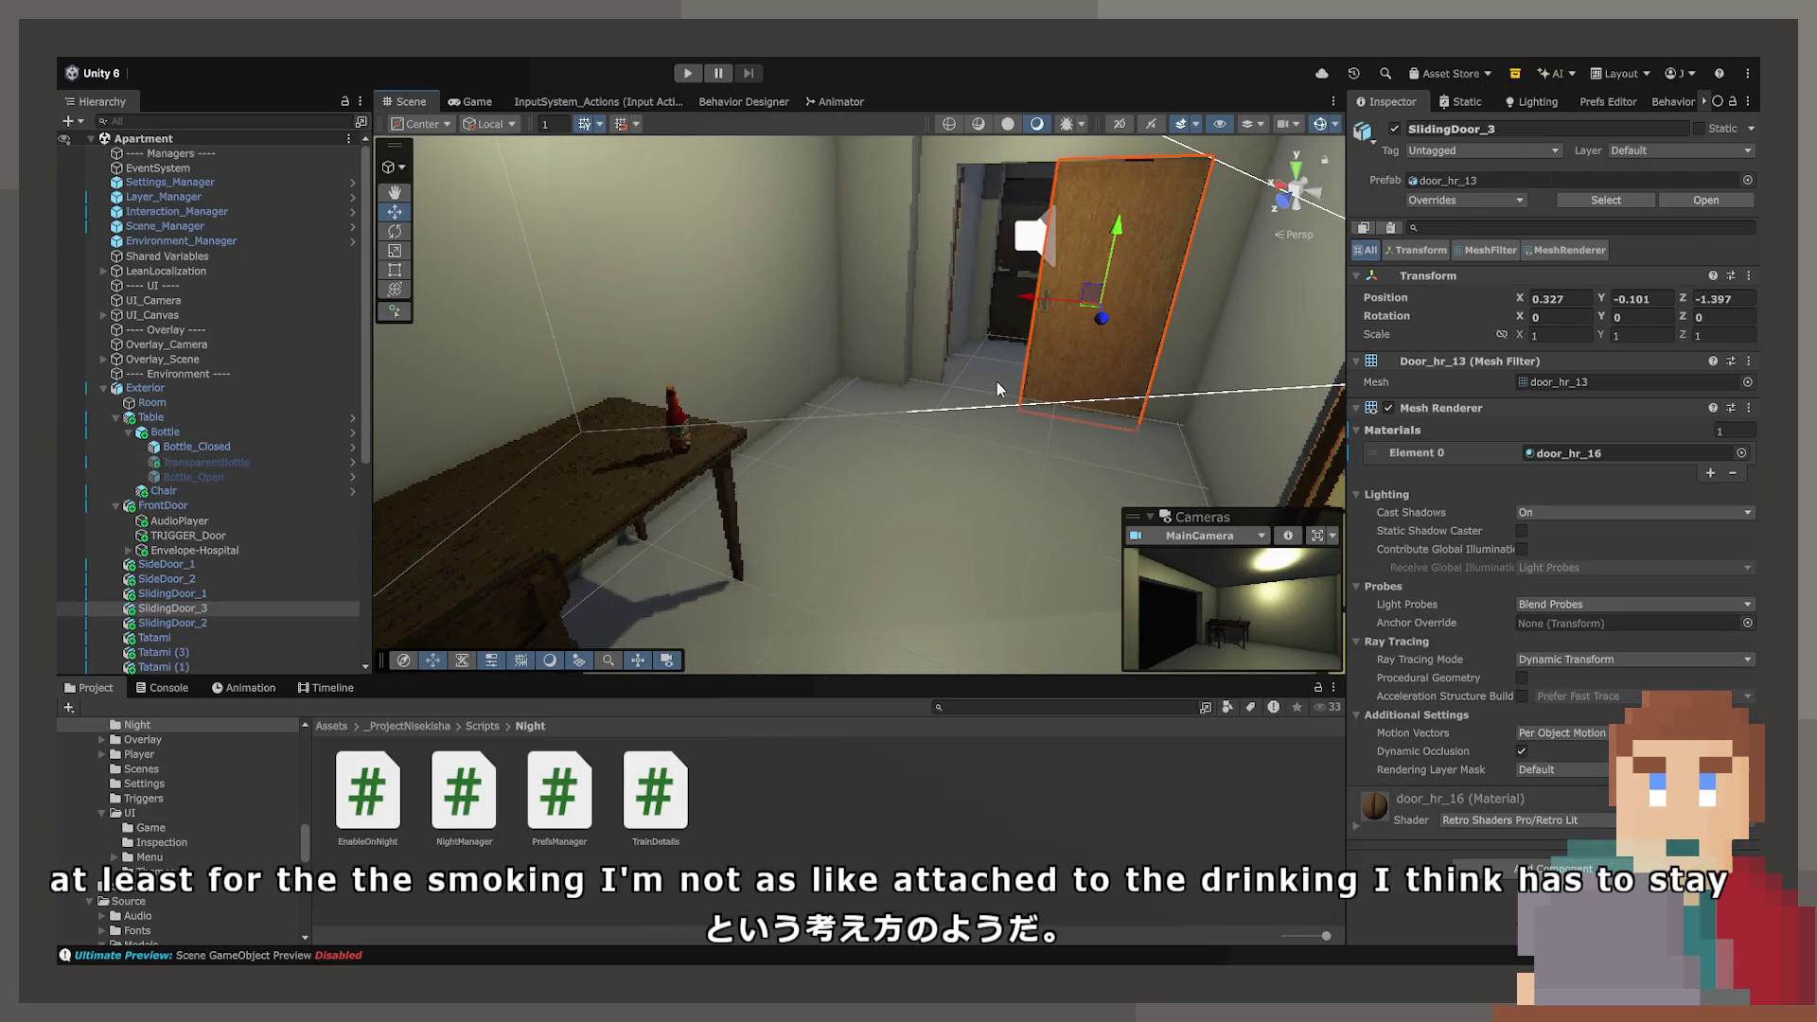
pyautogui.click(997, 382)
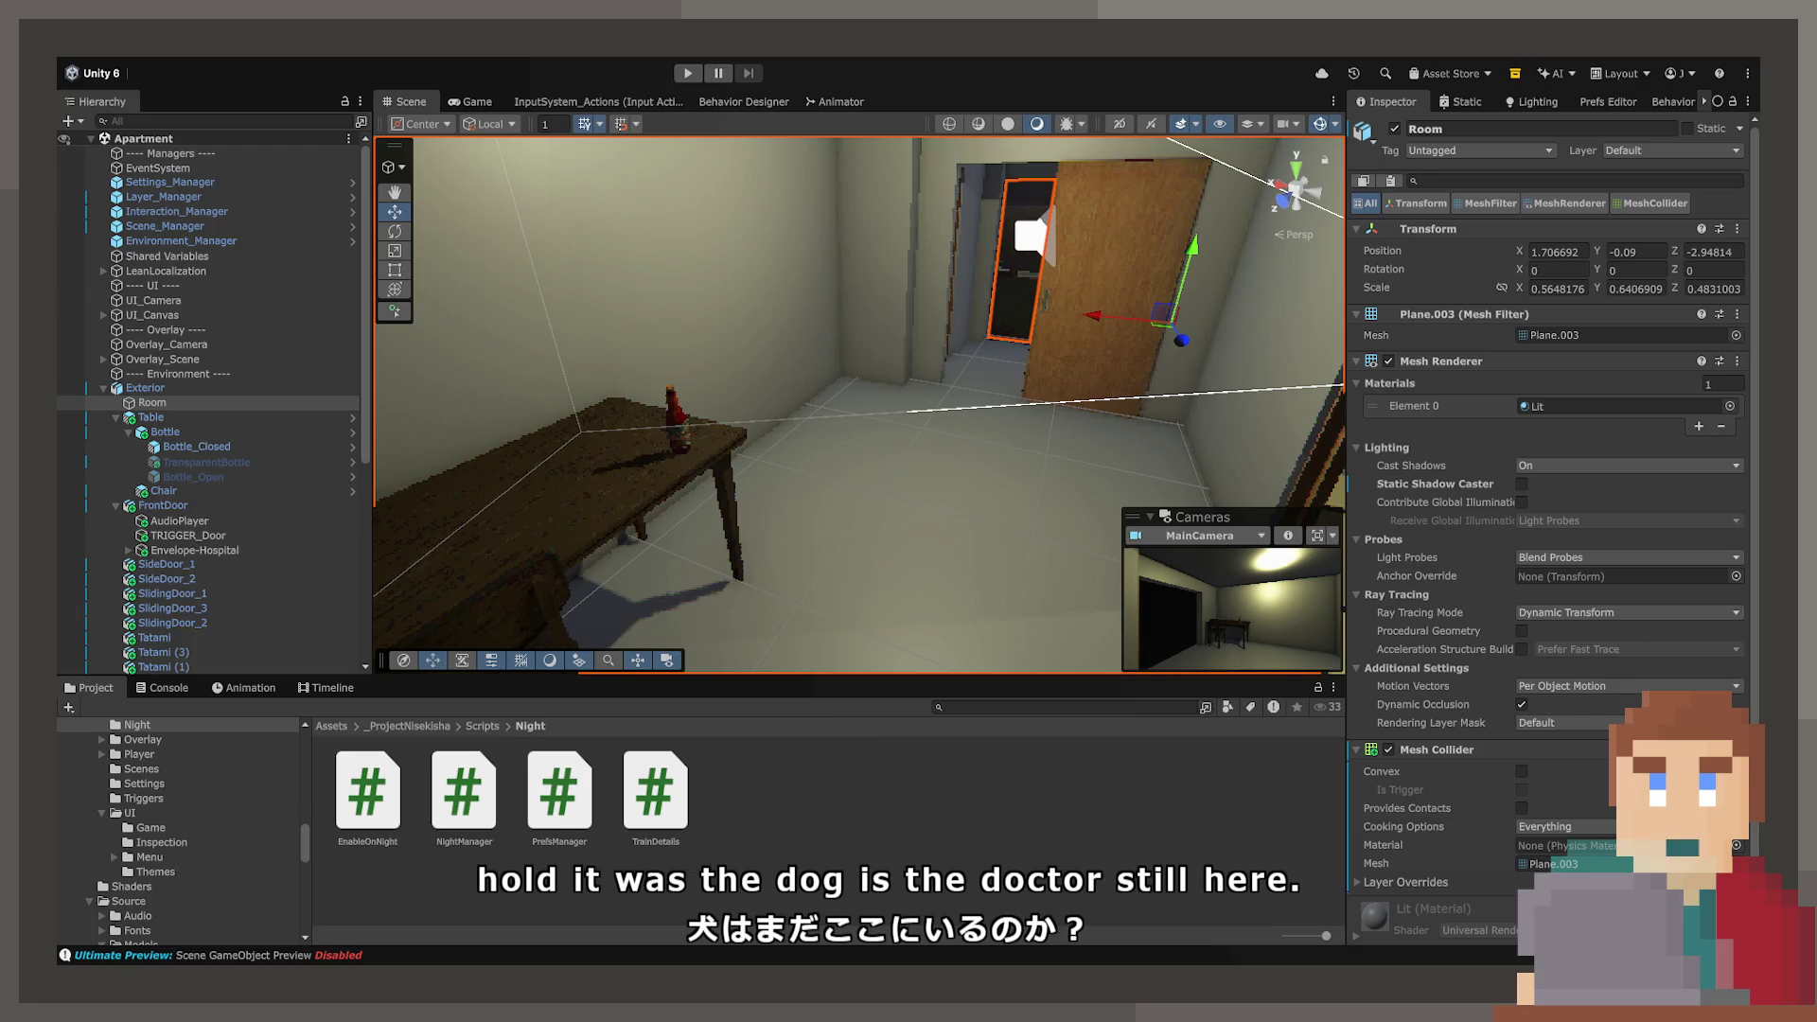
pyautogui.click(689, 73)
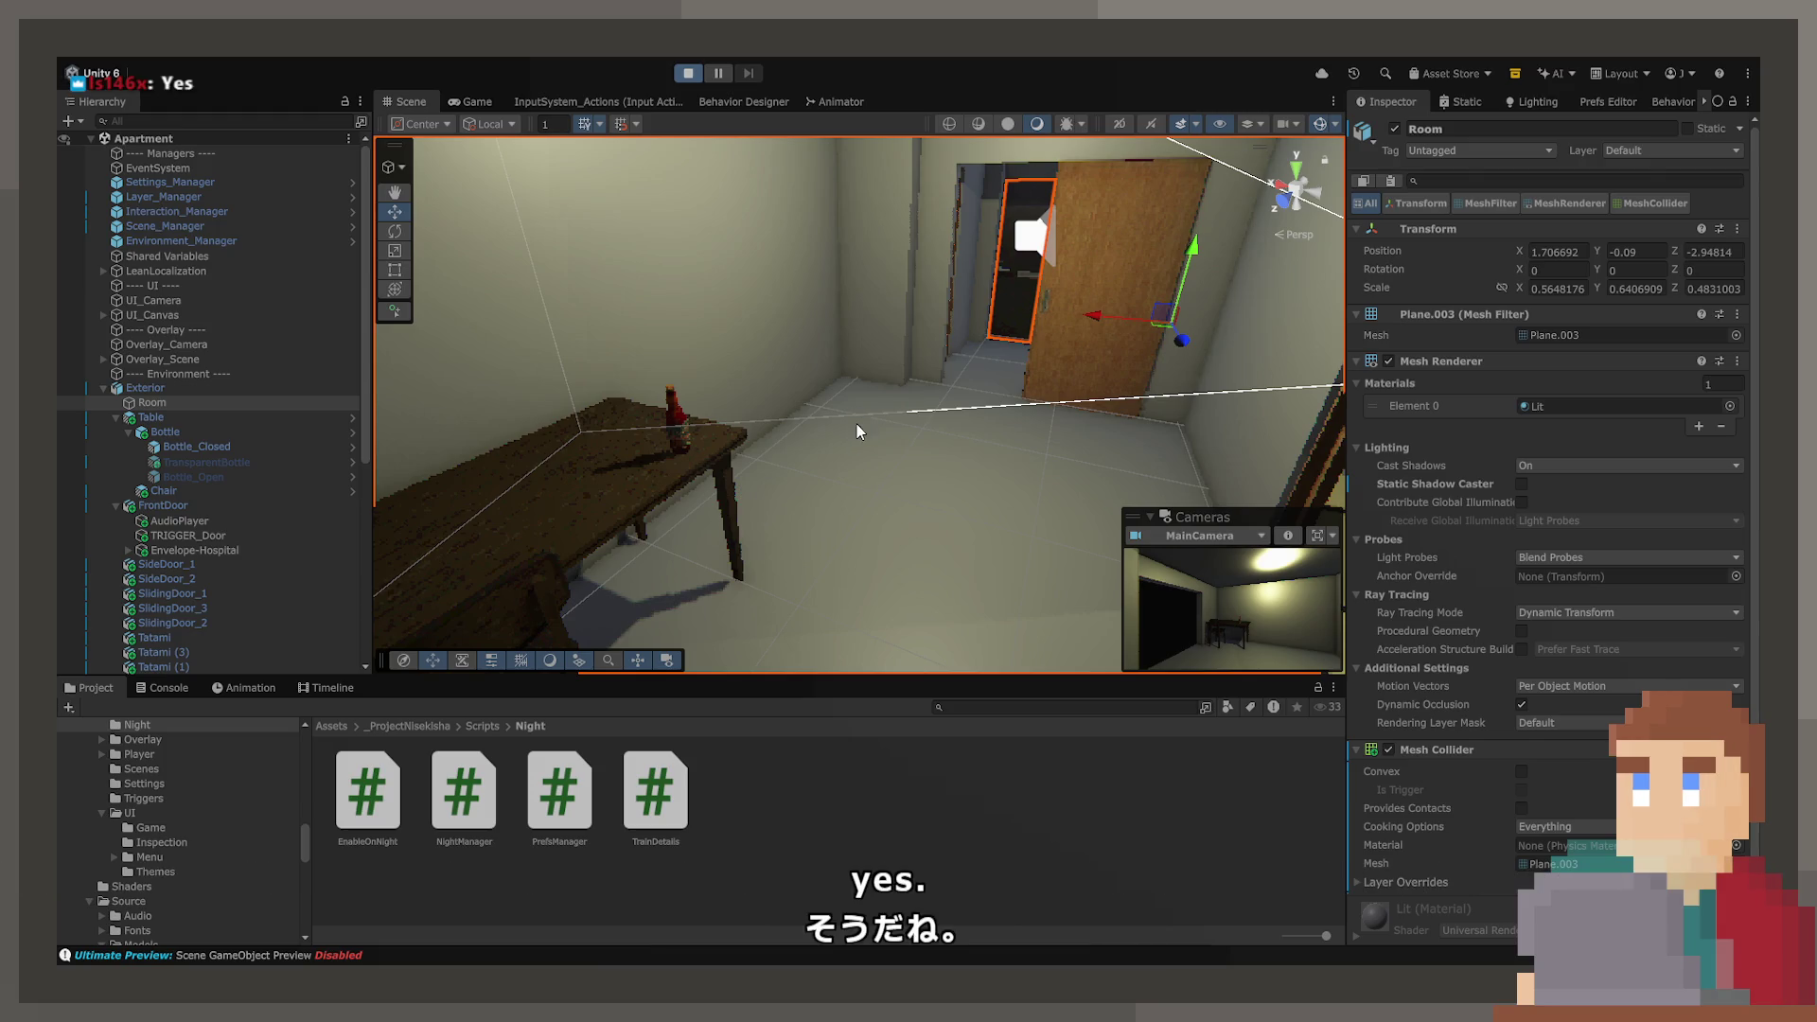
pyautogui.click(465, 105)
pyautogui.press('w')
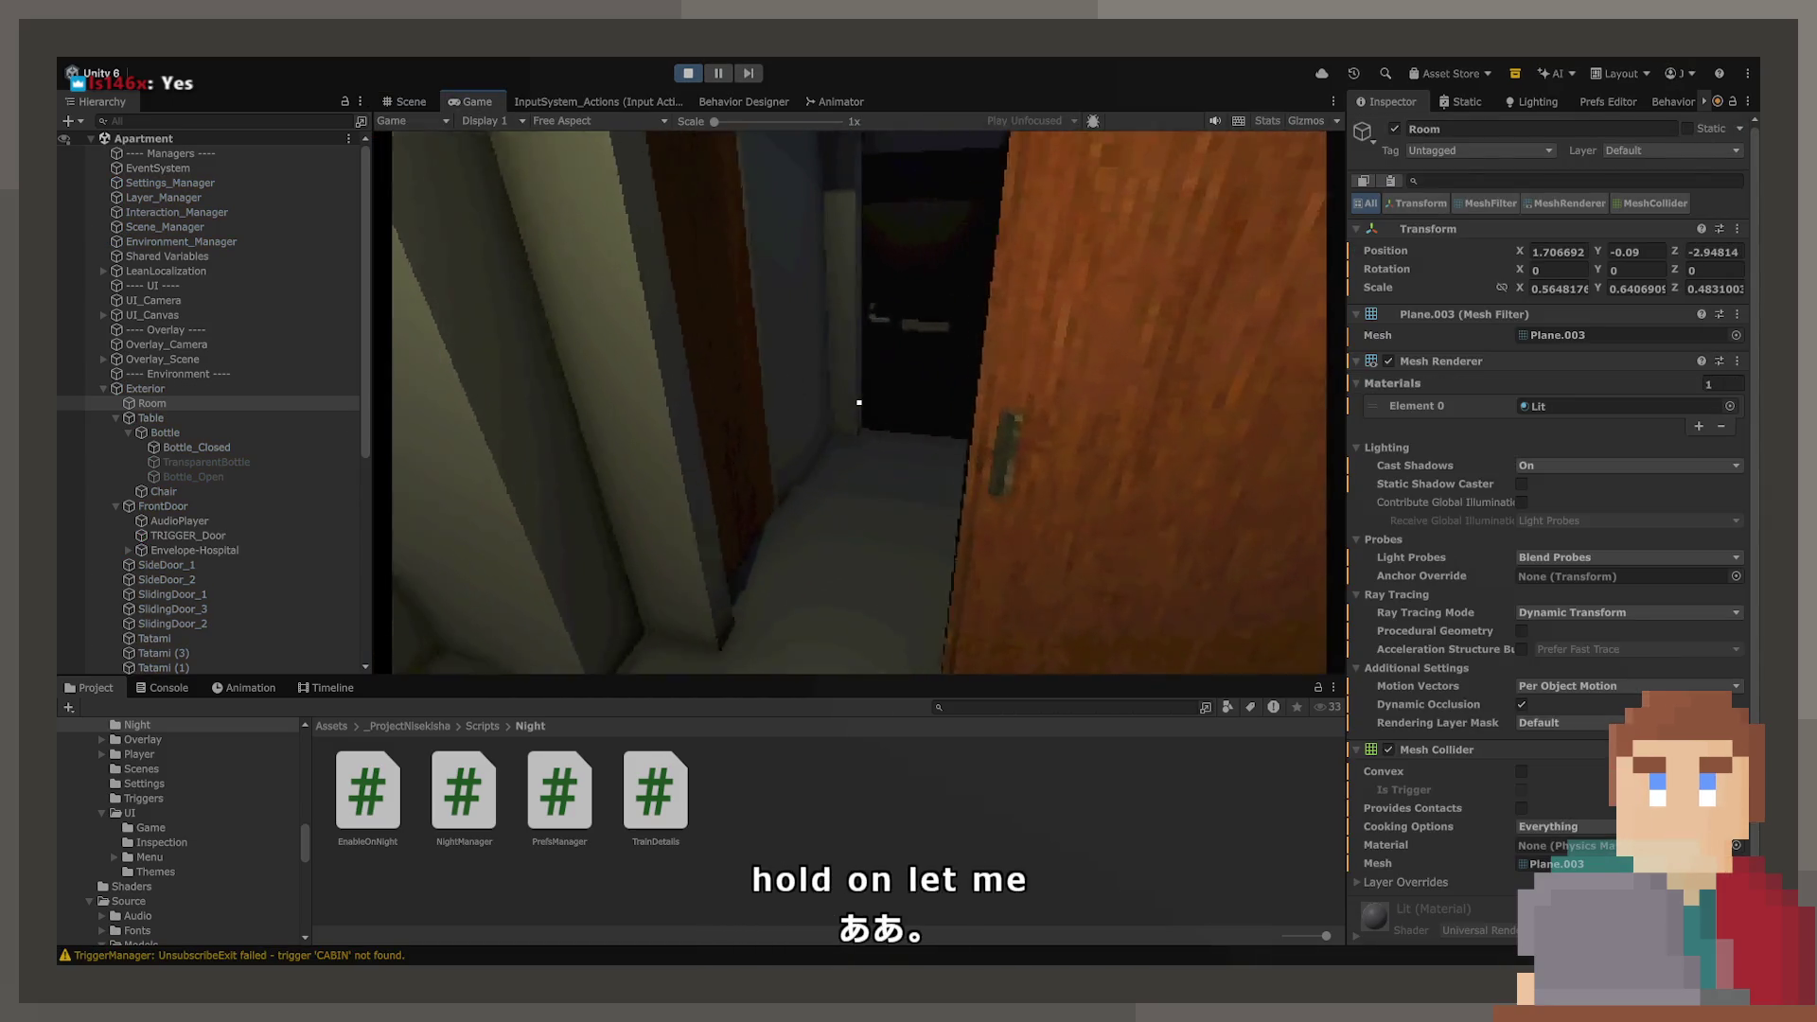
pyautogui.press('e')
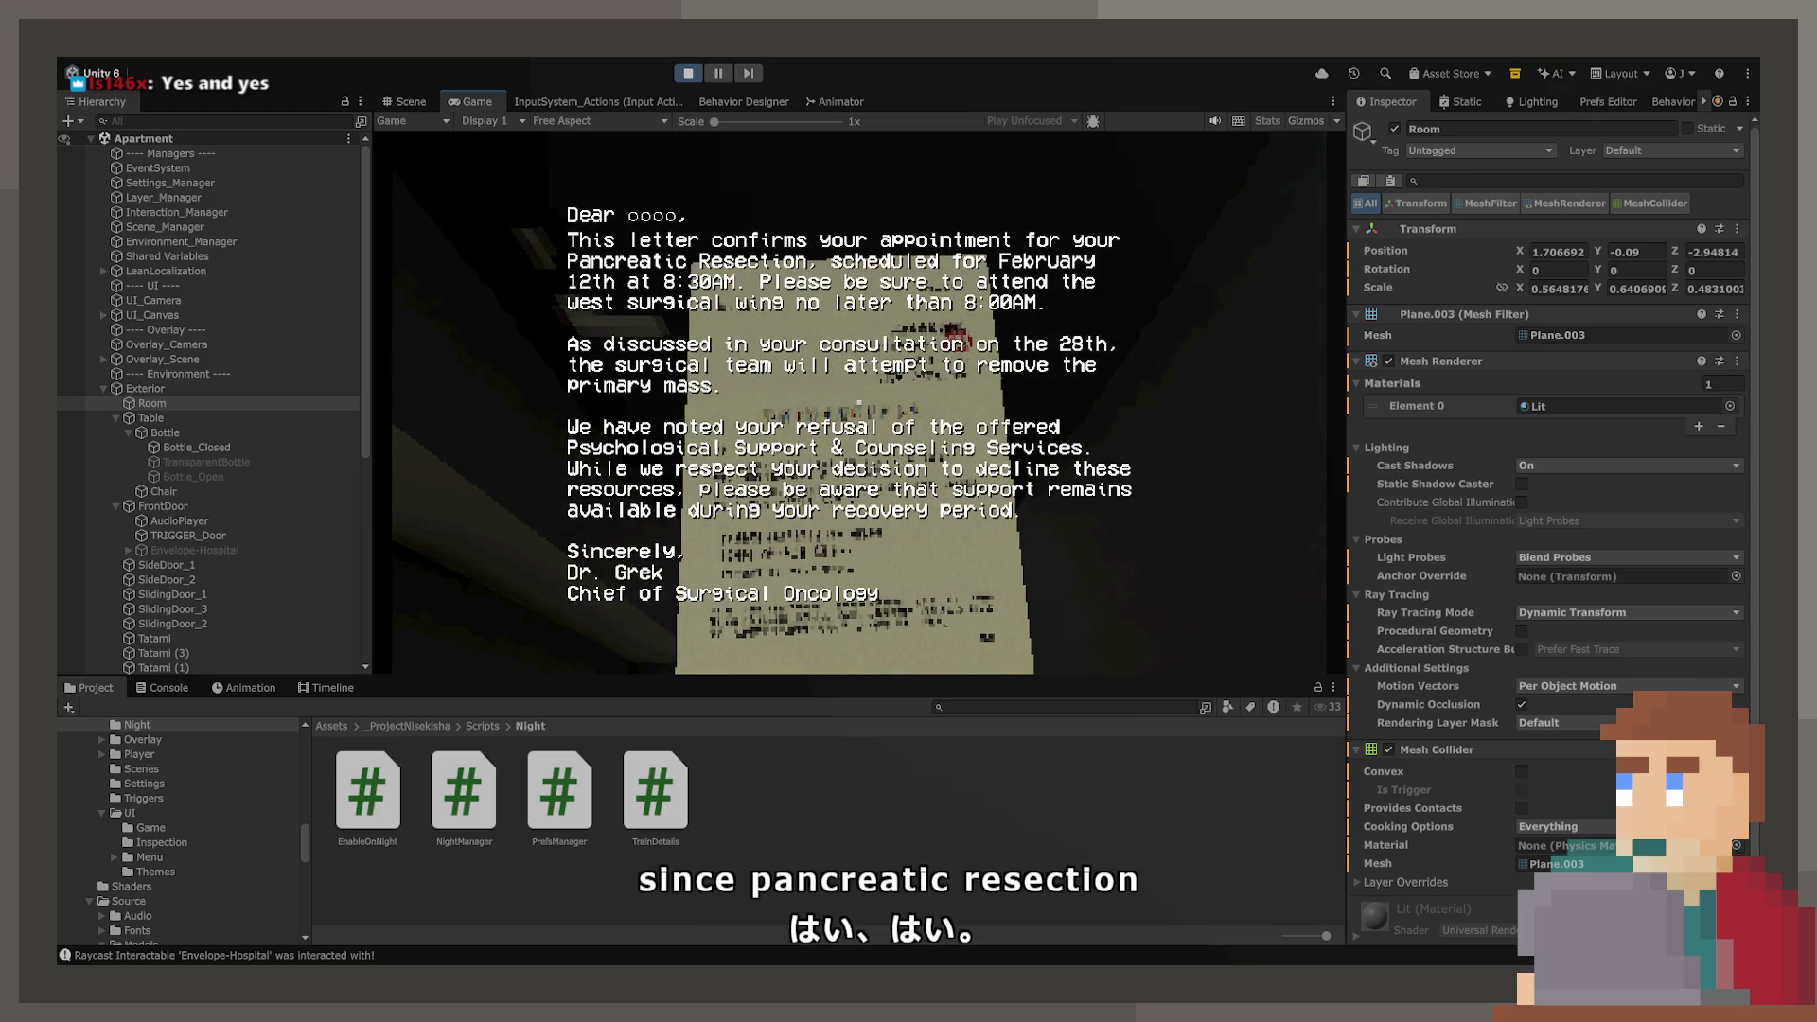
pyautogui.click(859, 402)
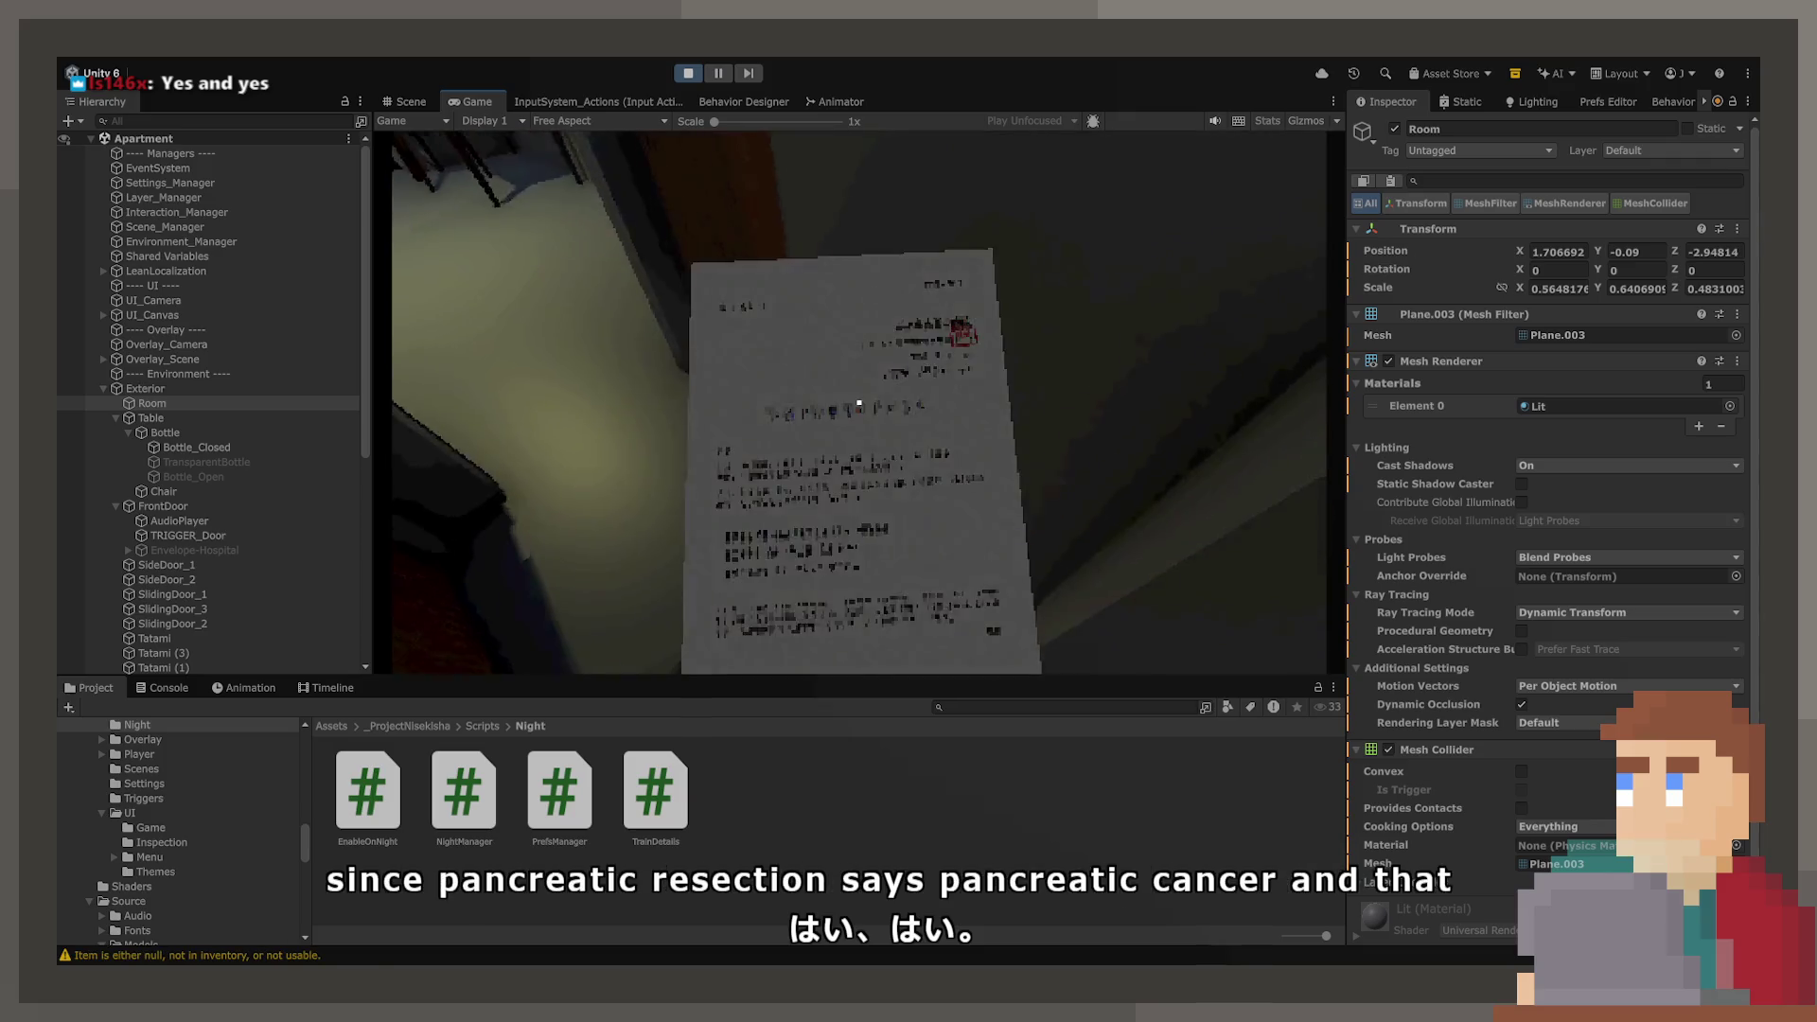
pyautogui.press('w')
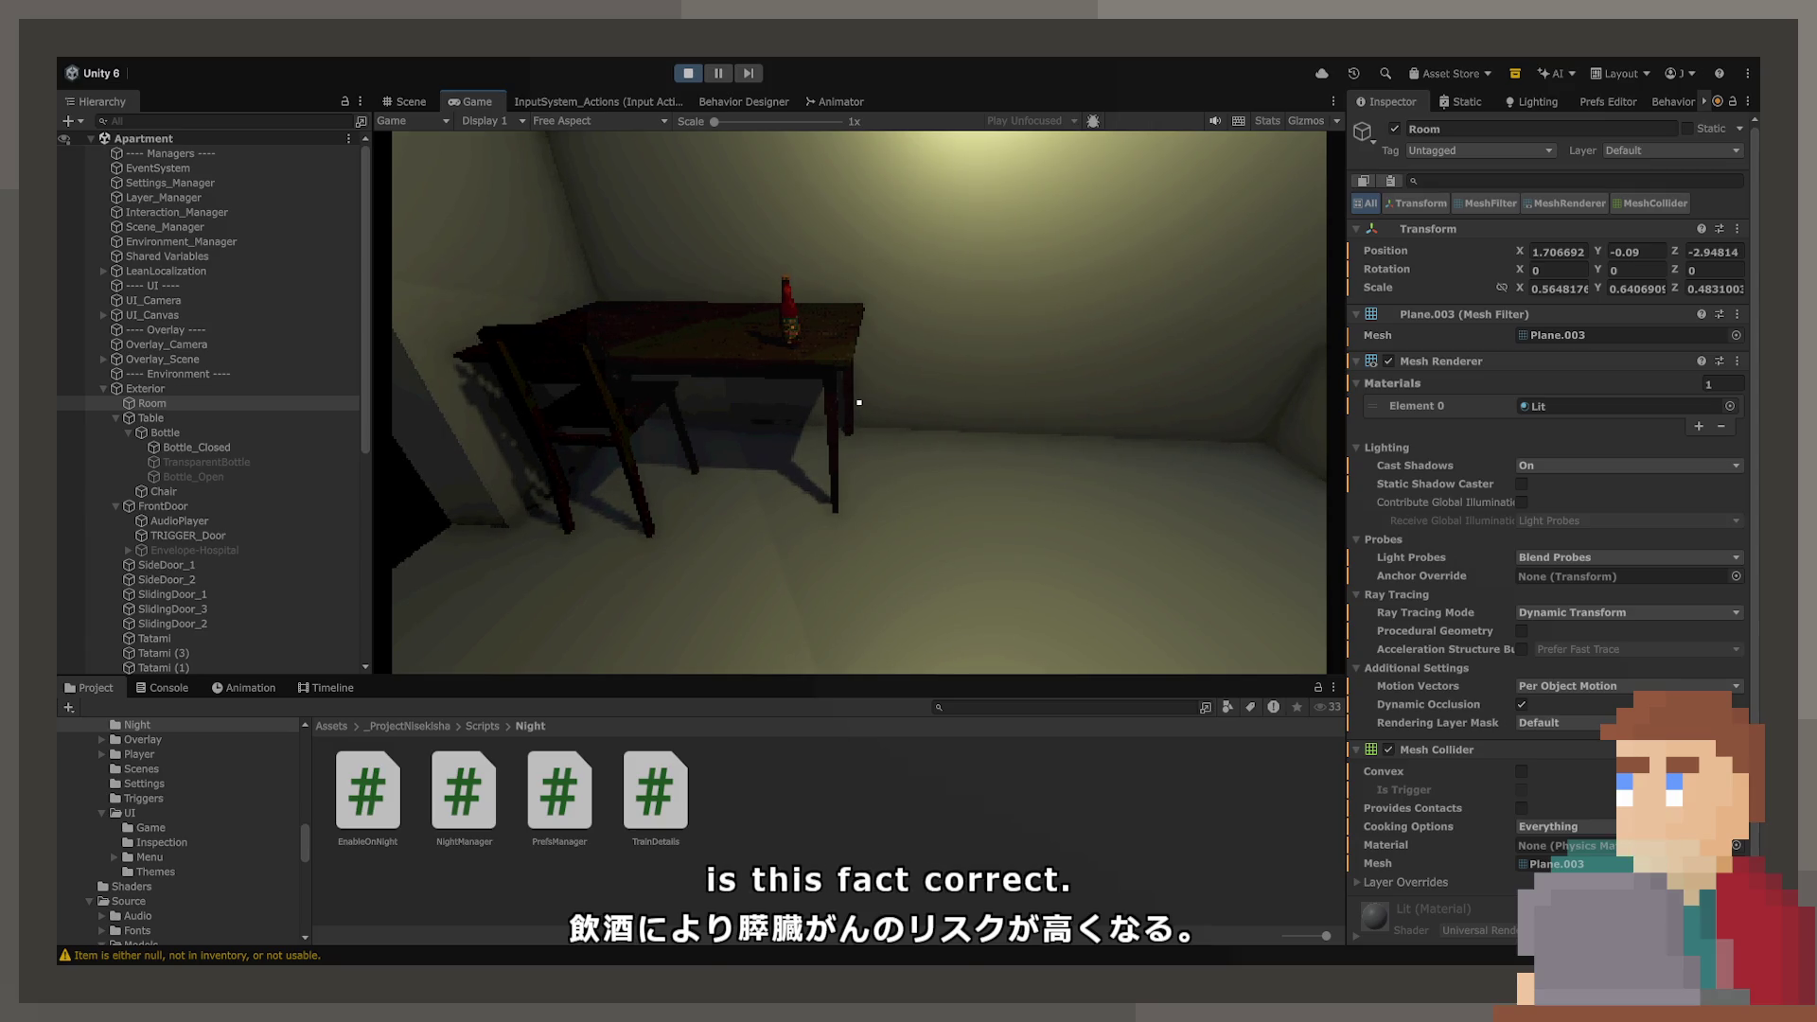
pyautogui.press('w')
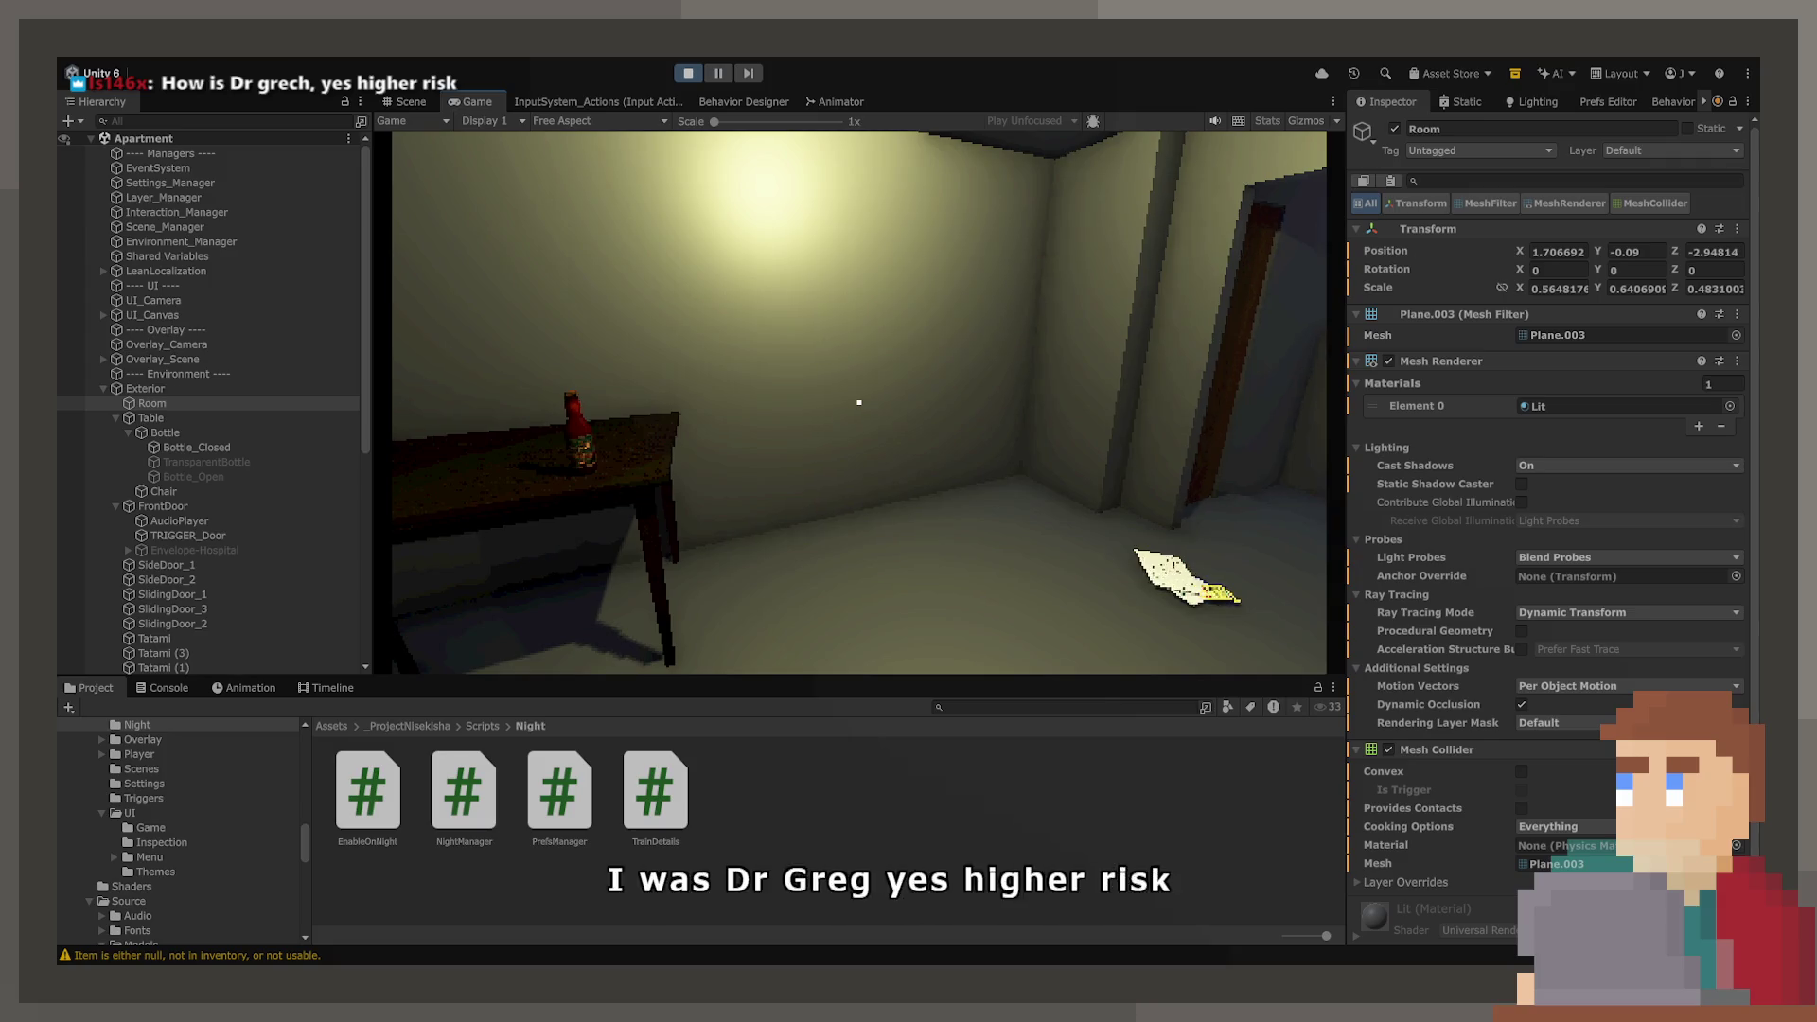
pyautogui.press('w')
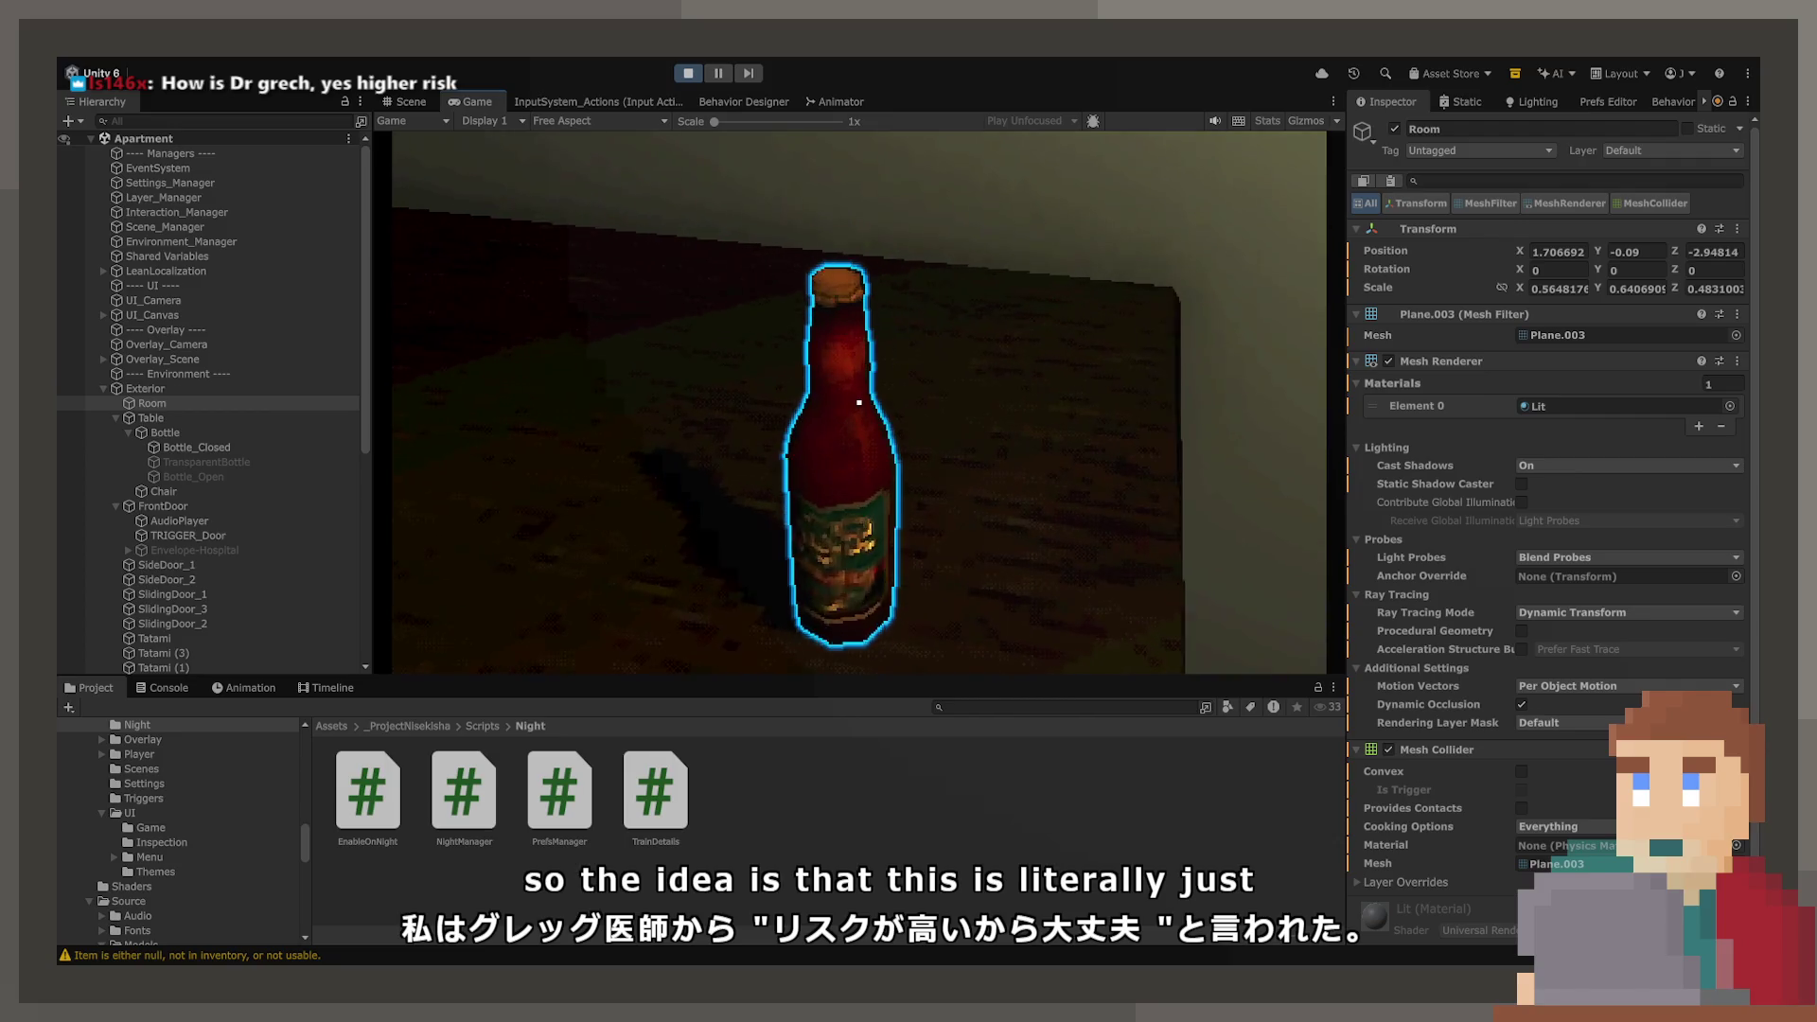
pyautogui.press('s')
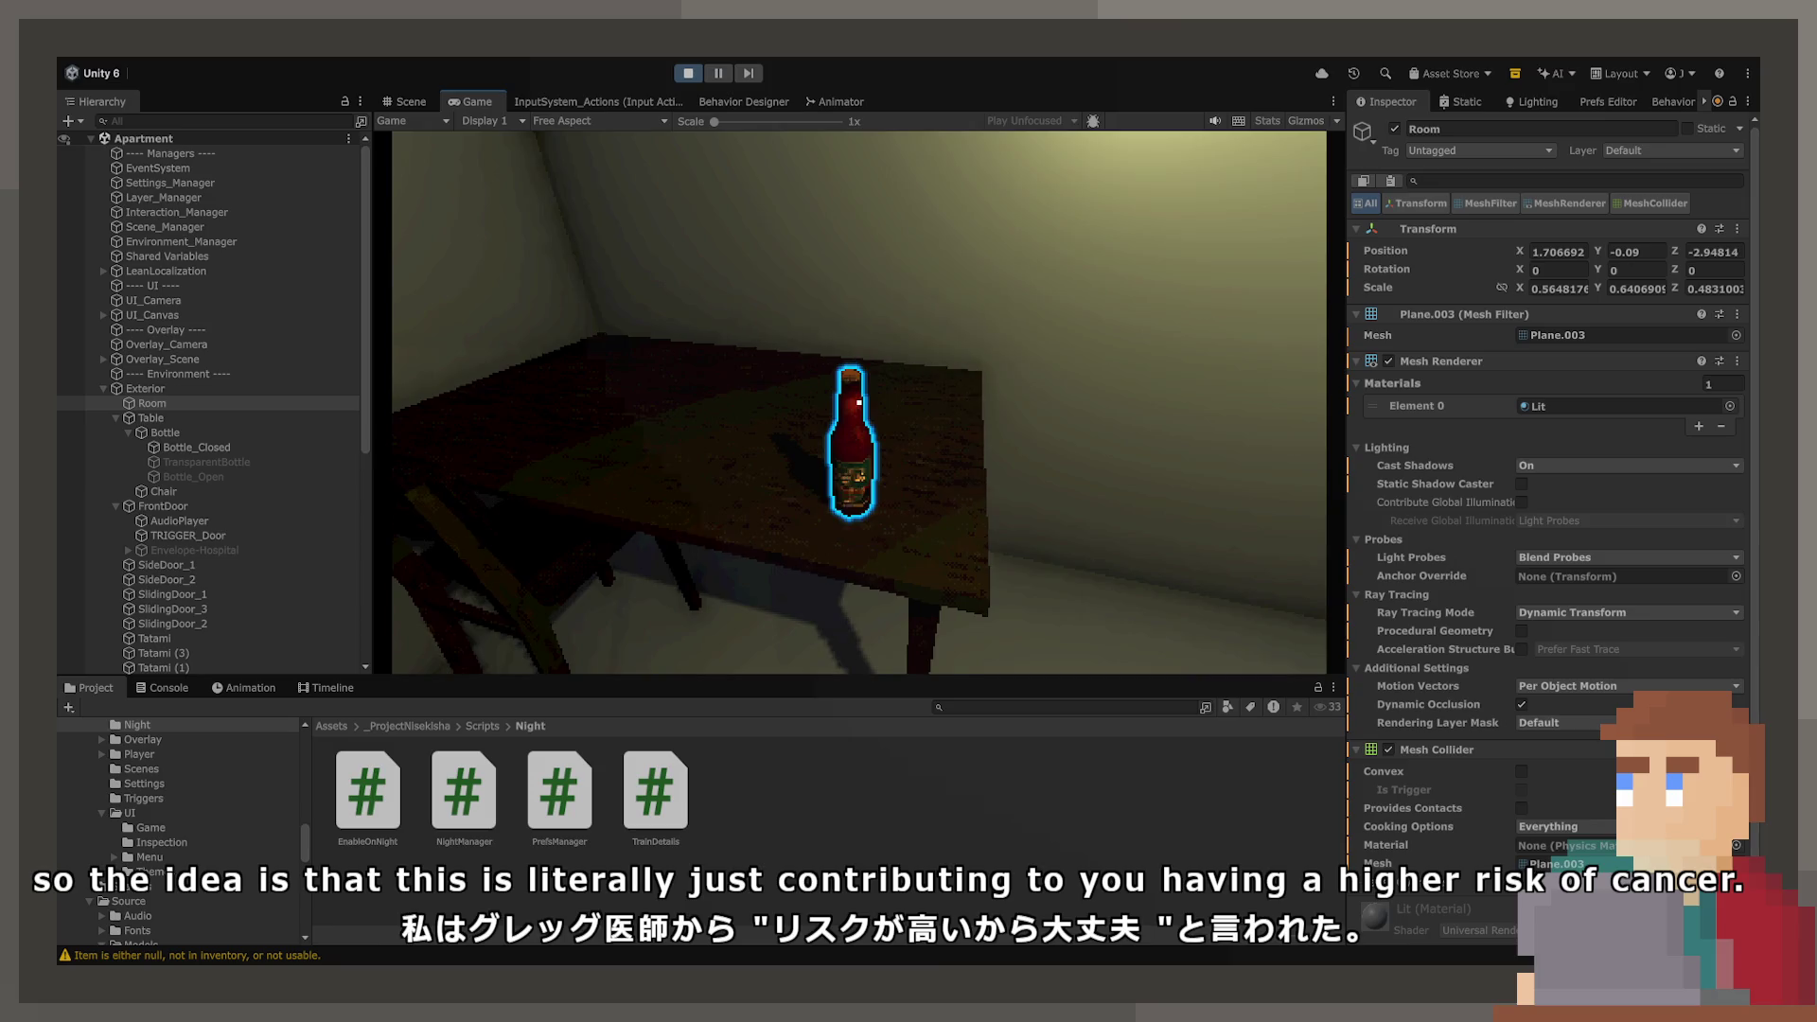
pyautogui.press('w')
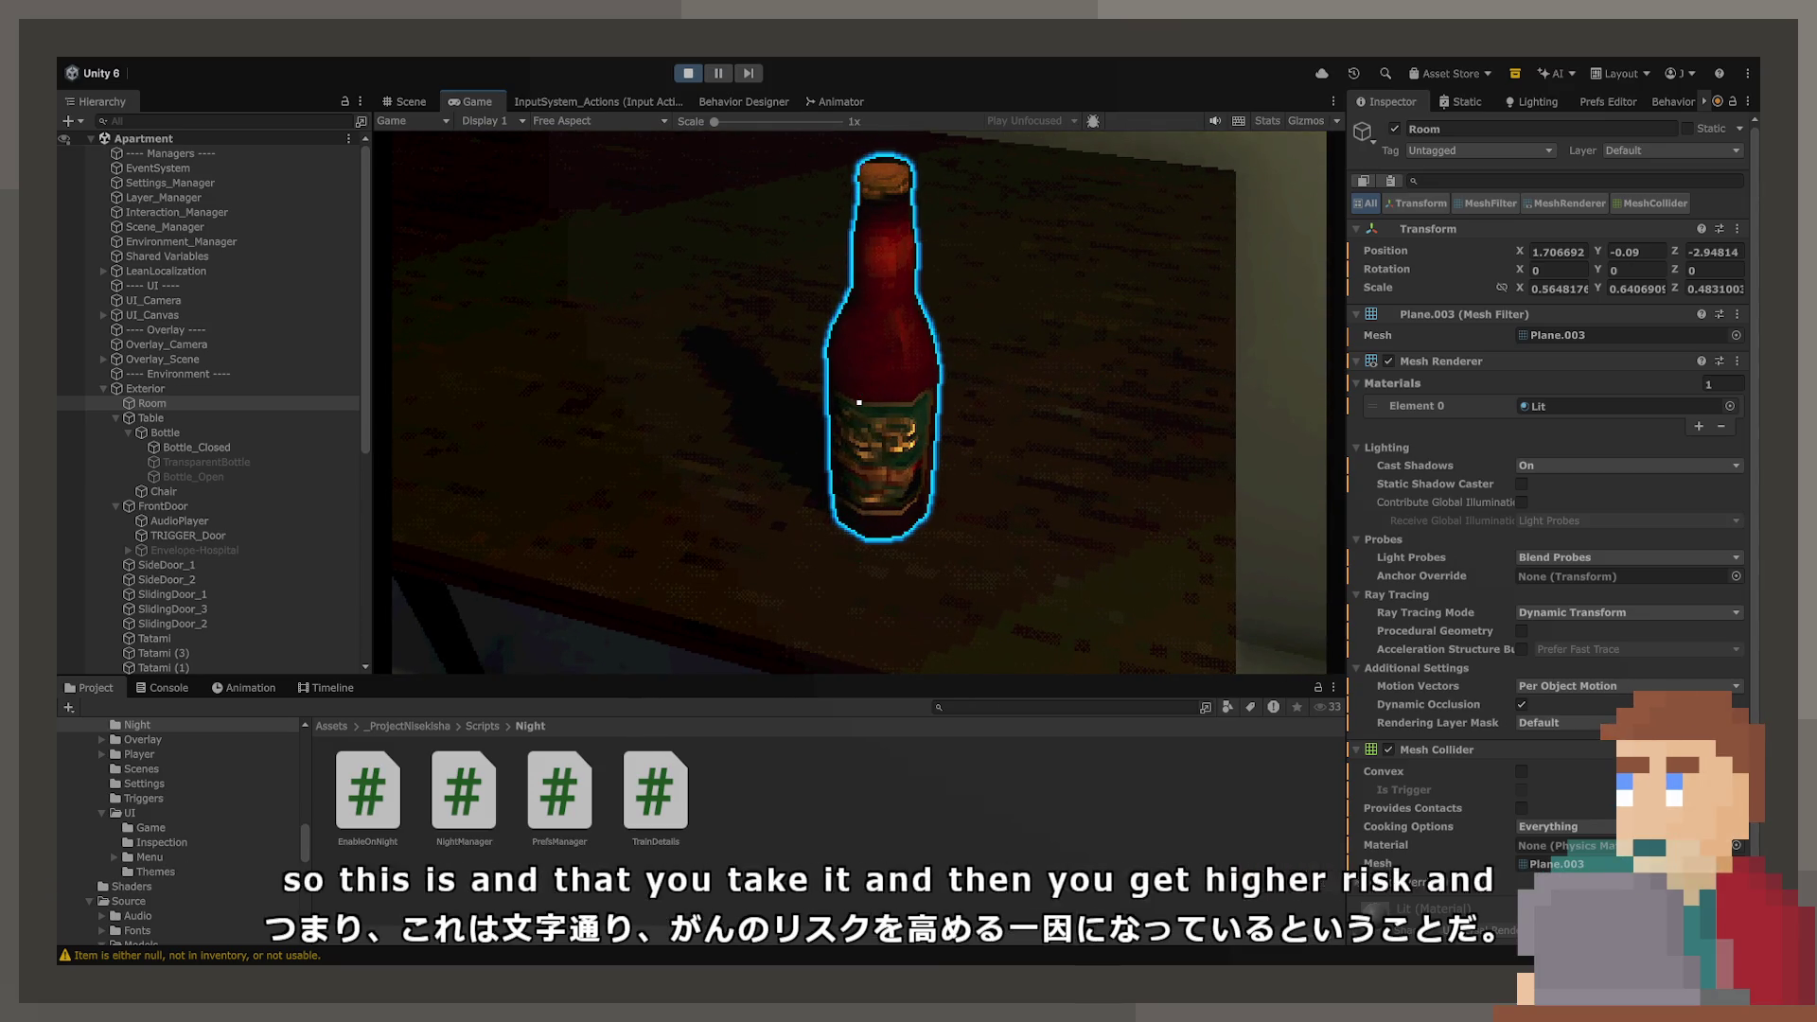
pyautogui.press('s')
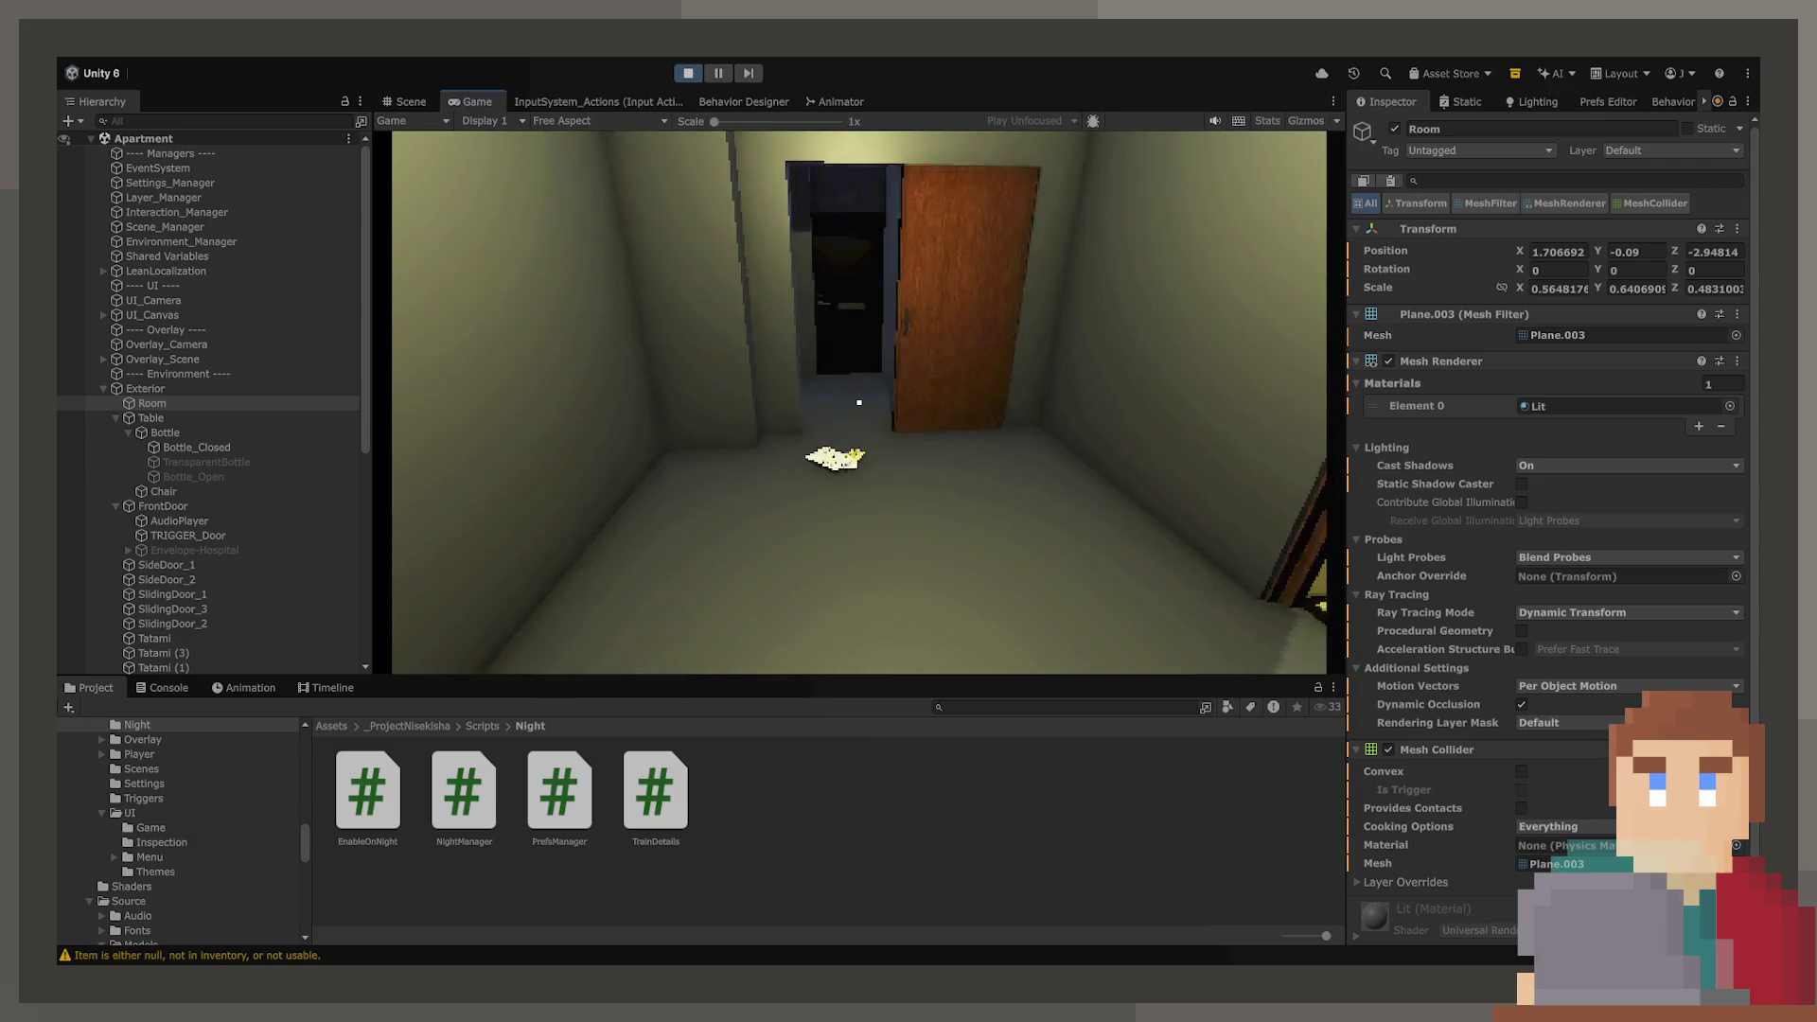
# - Walk the player down the apartment hallway, then stop the running game
pyautogui.press('w')
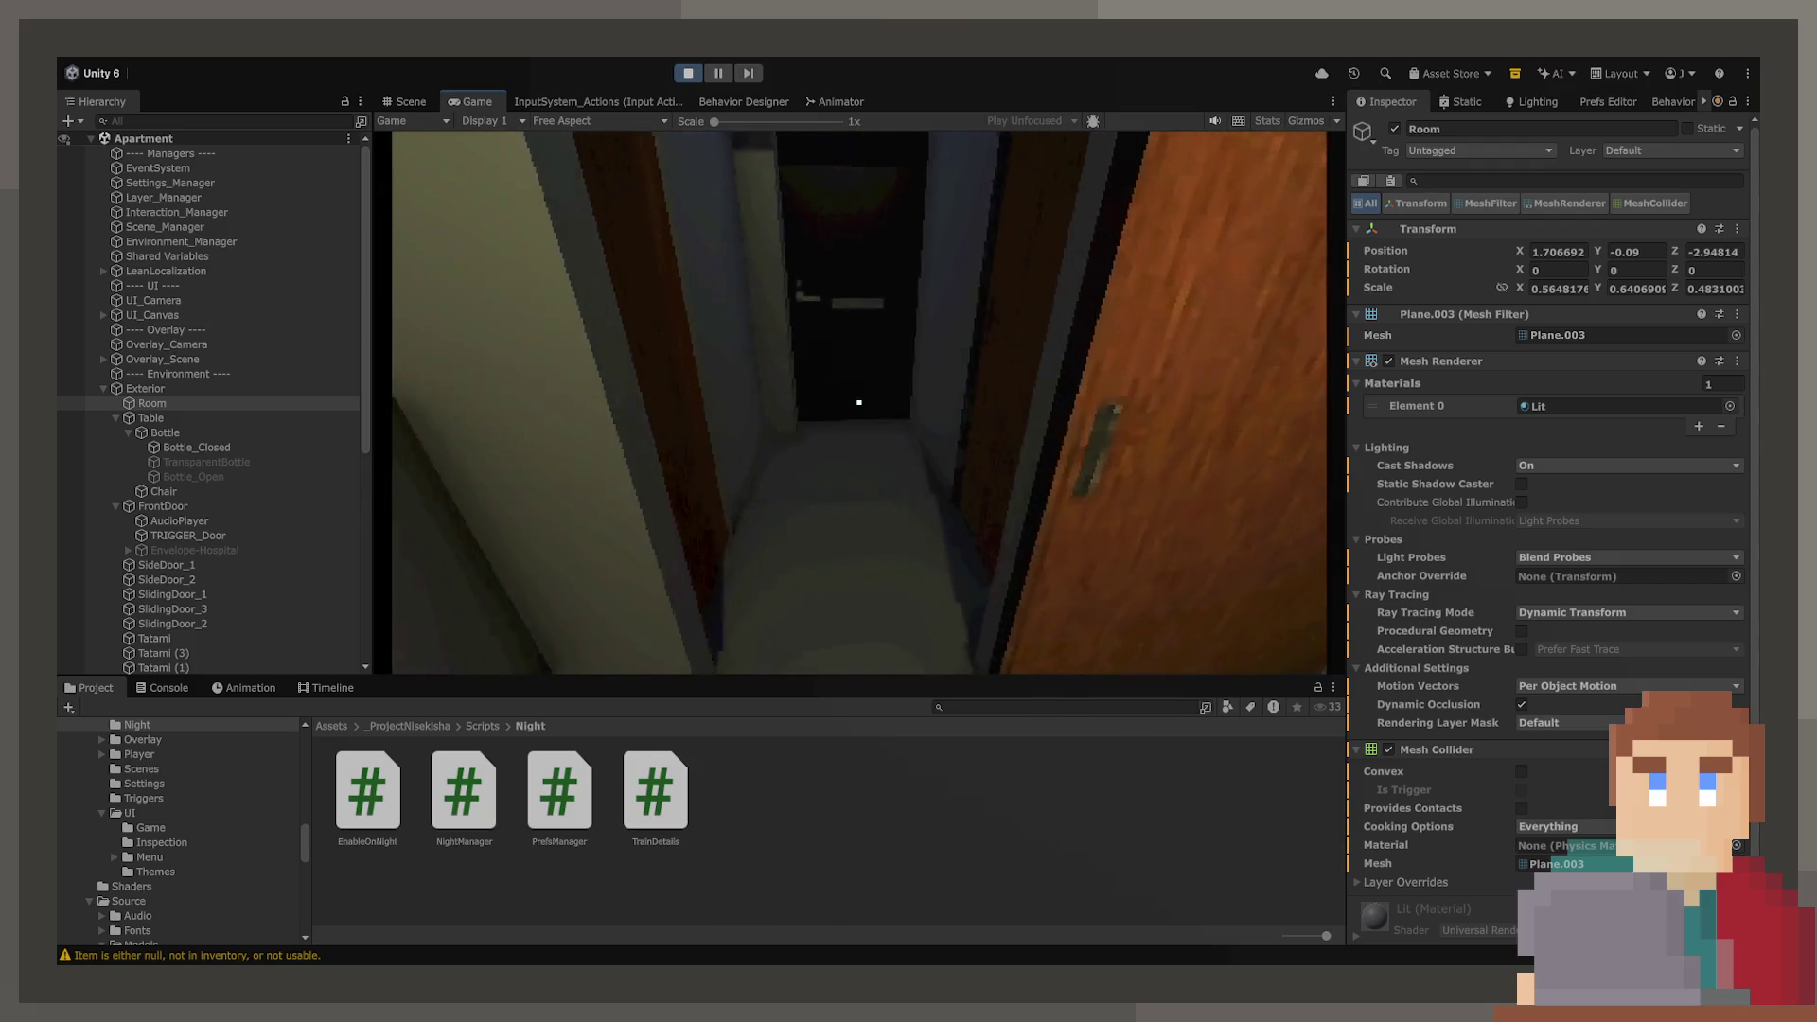
pyautogui.press('w')
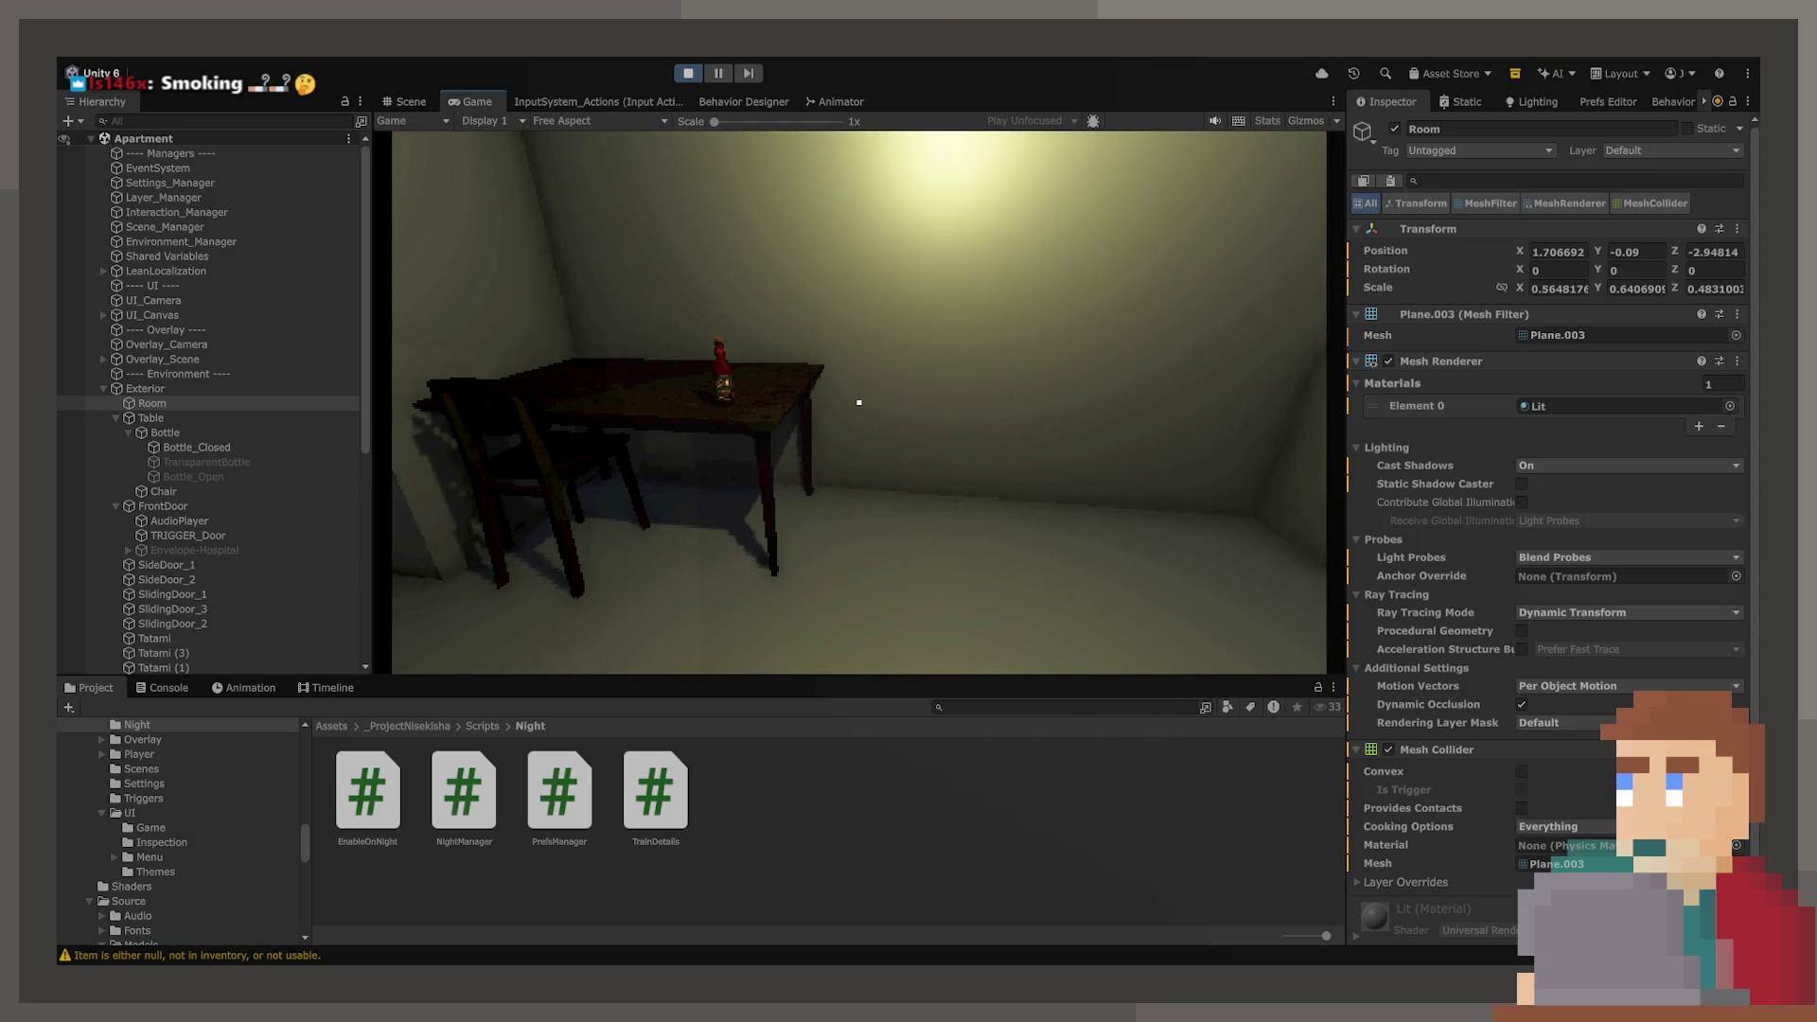
pyautogui.click(694, 74)
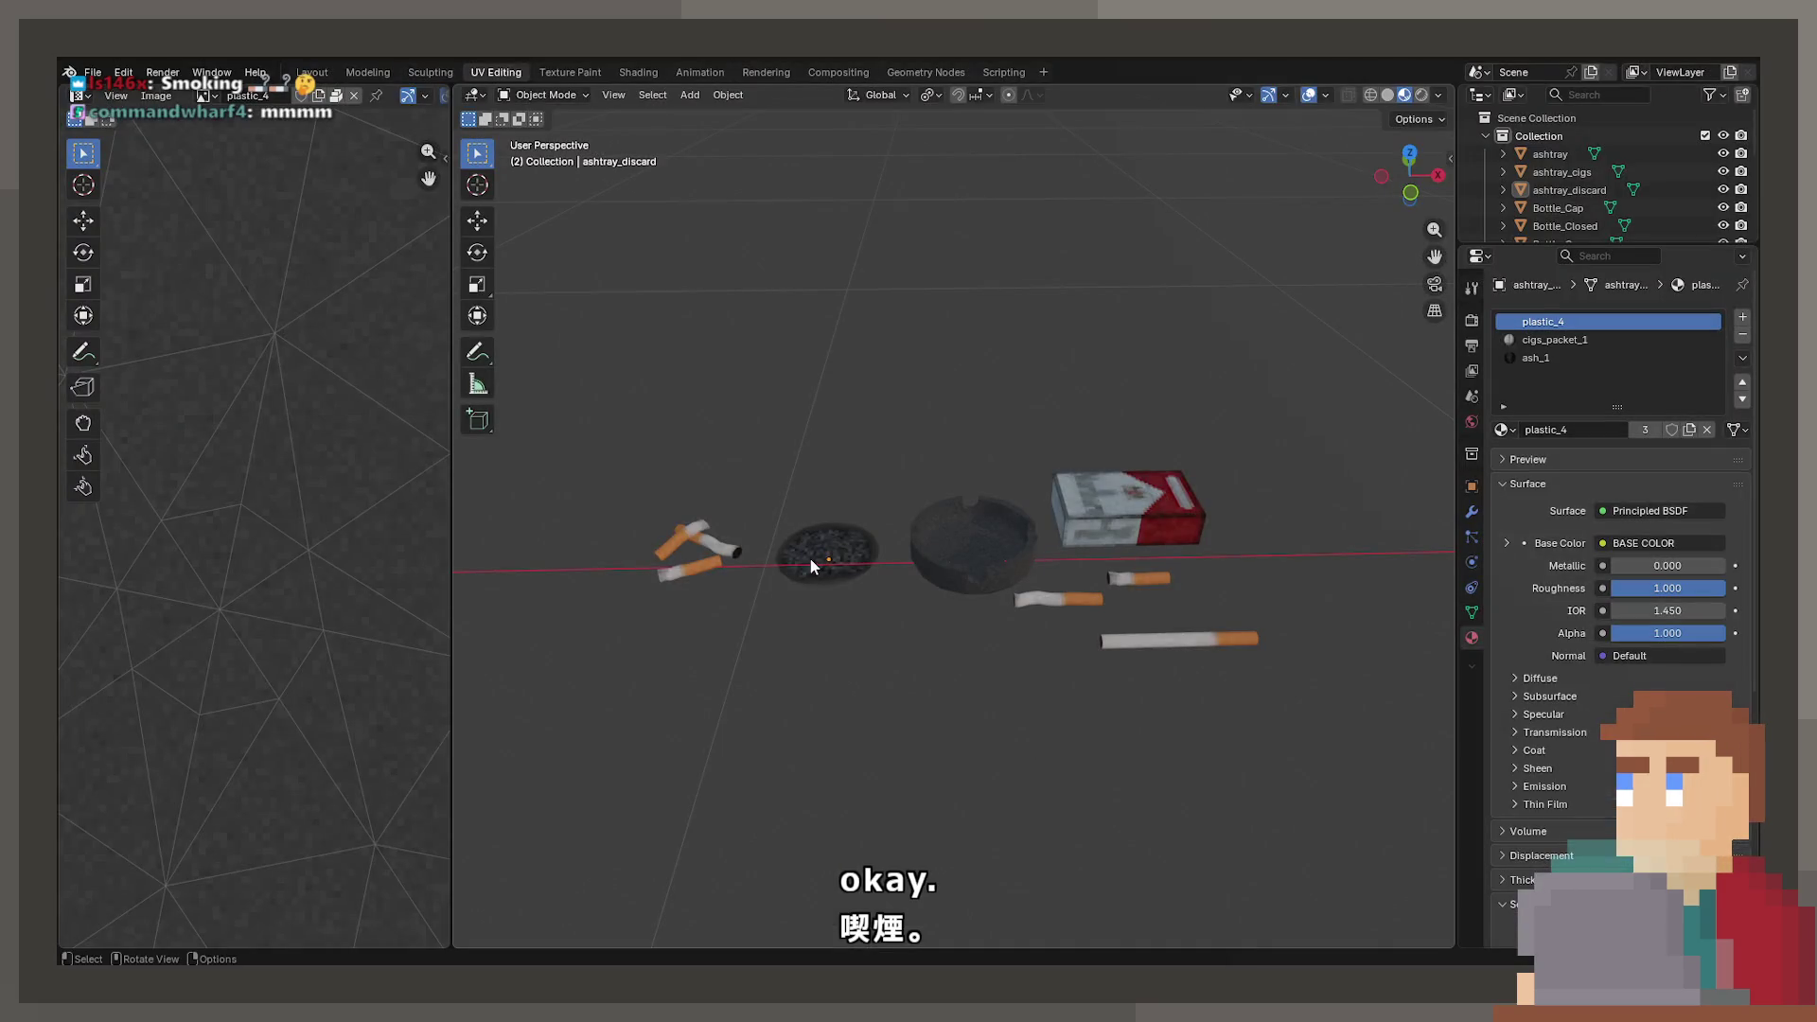
pyautogui.click(984, 547)
pyautogui.click(92, 73)
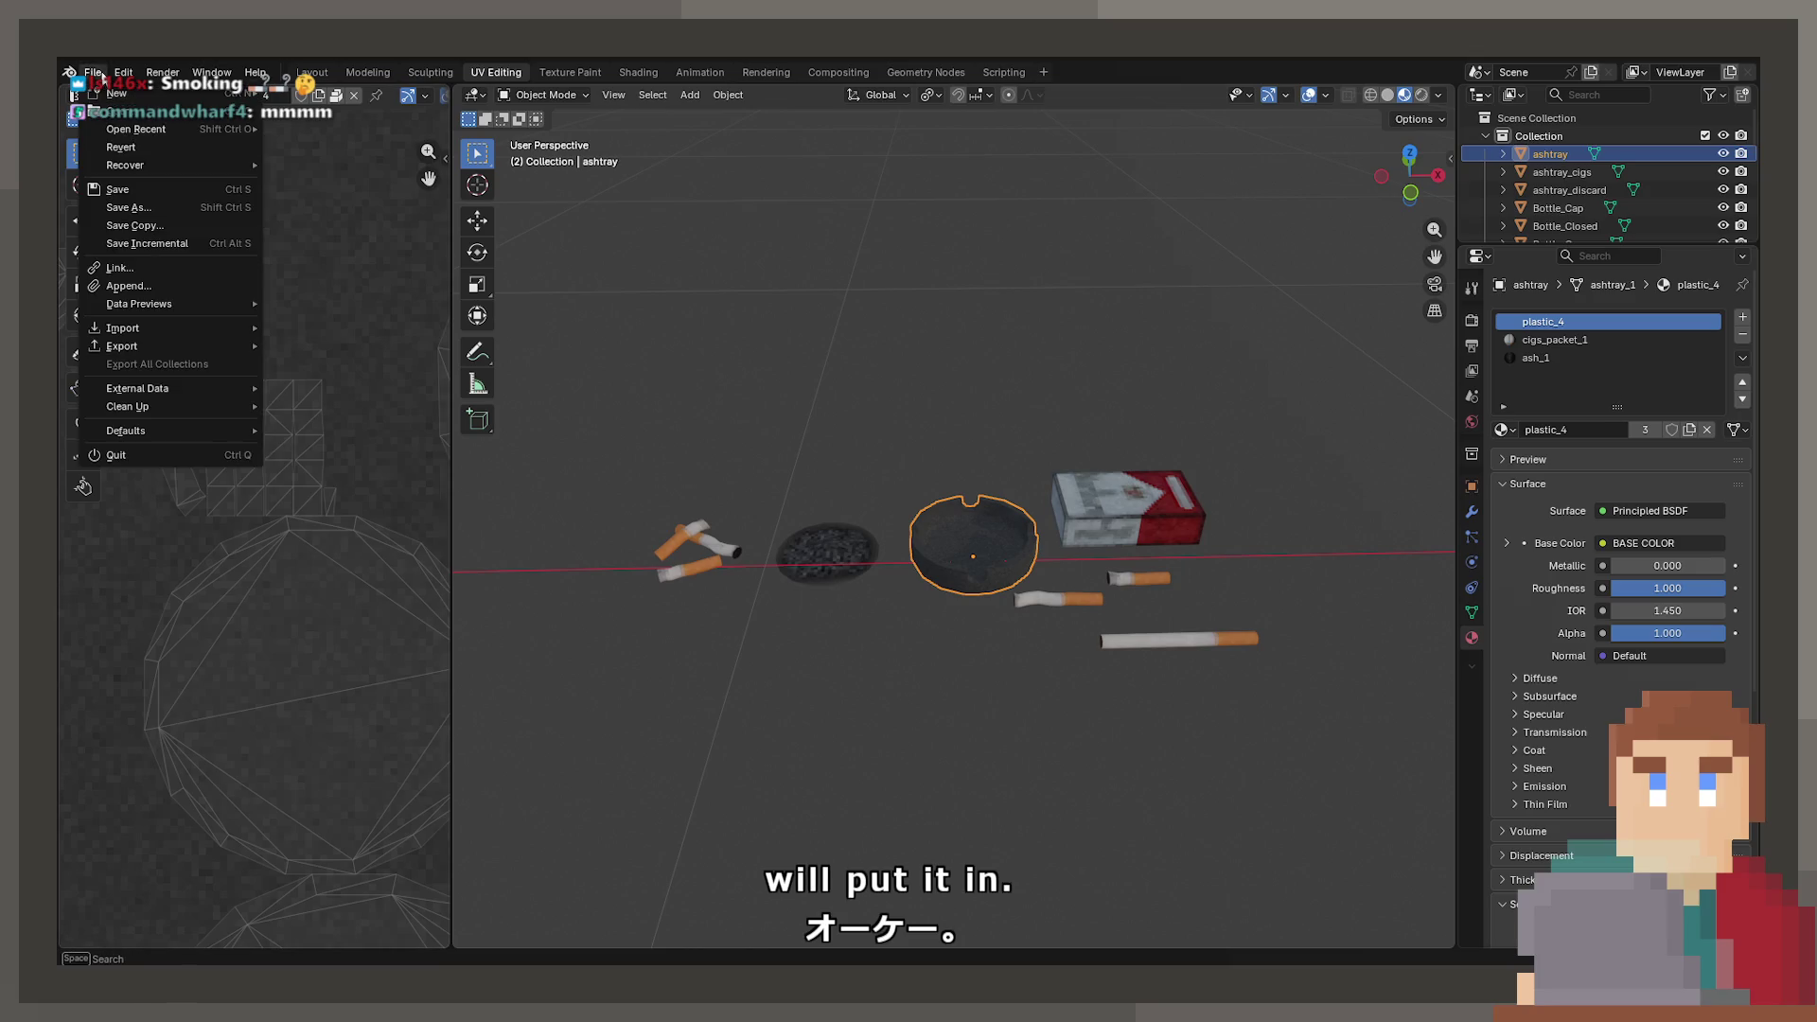
pyautogui.moveTo(146, 345)
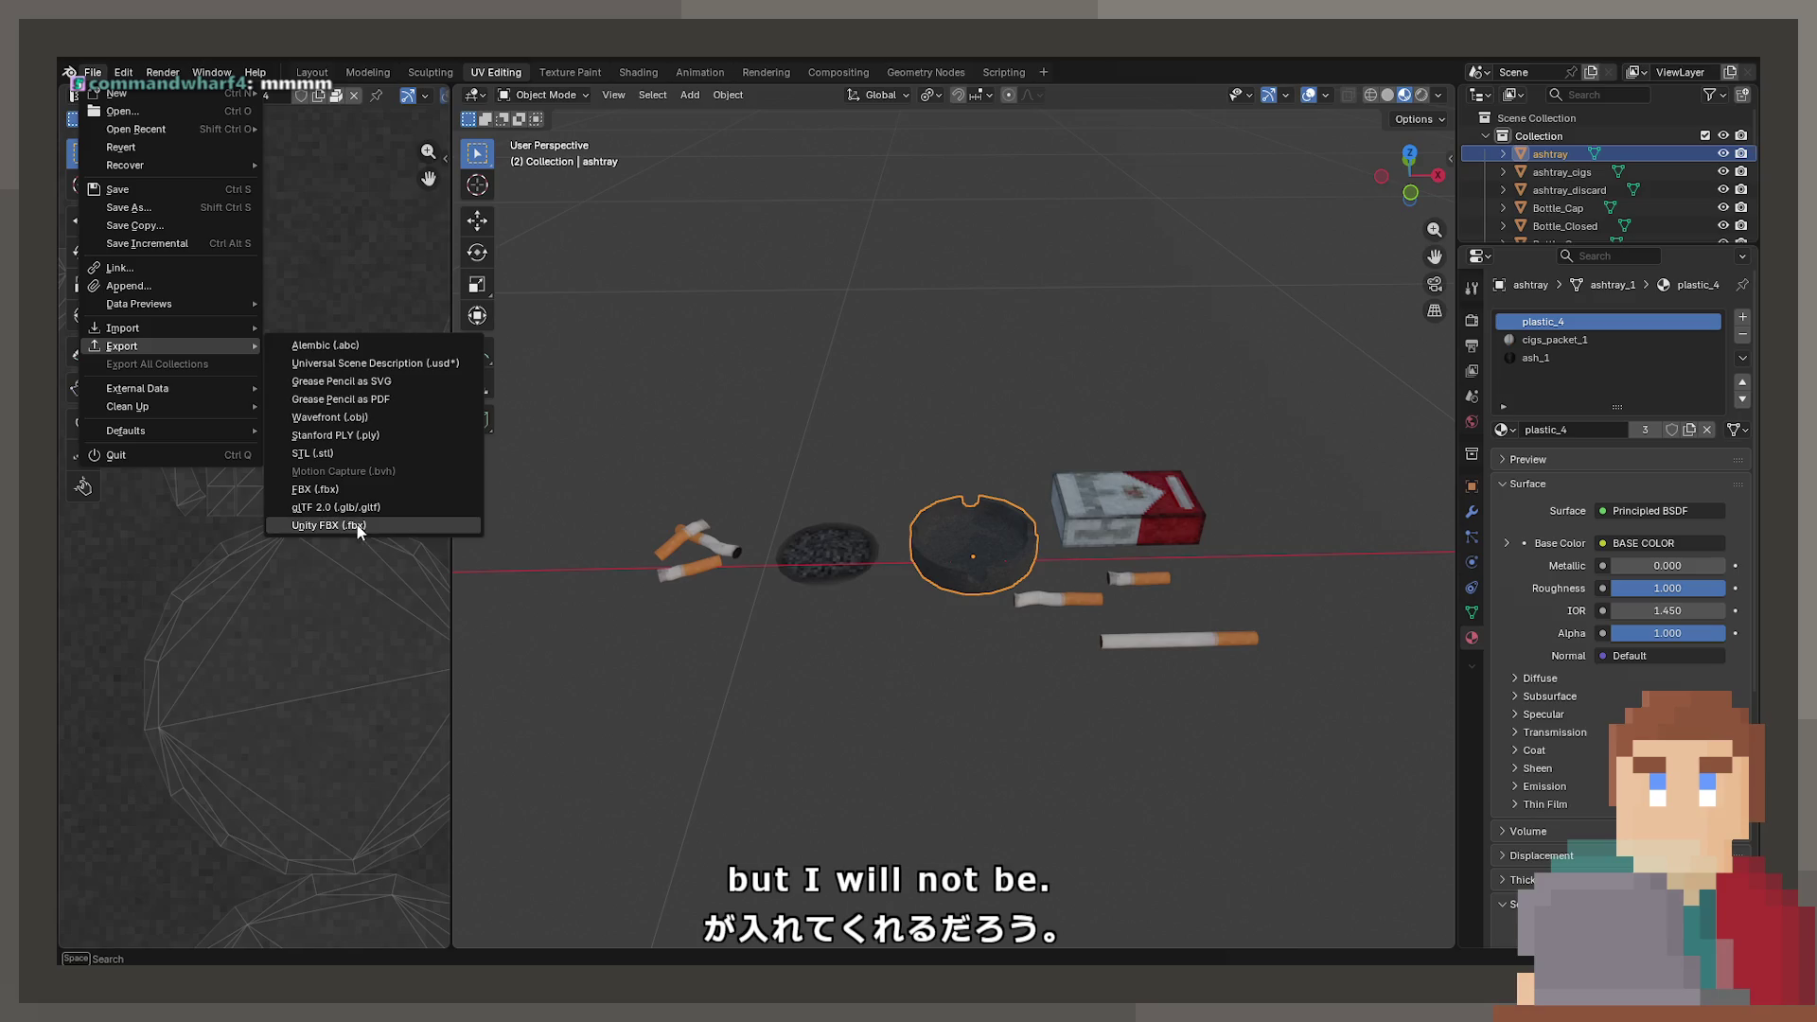
pyautogui.press('Escape')
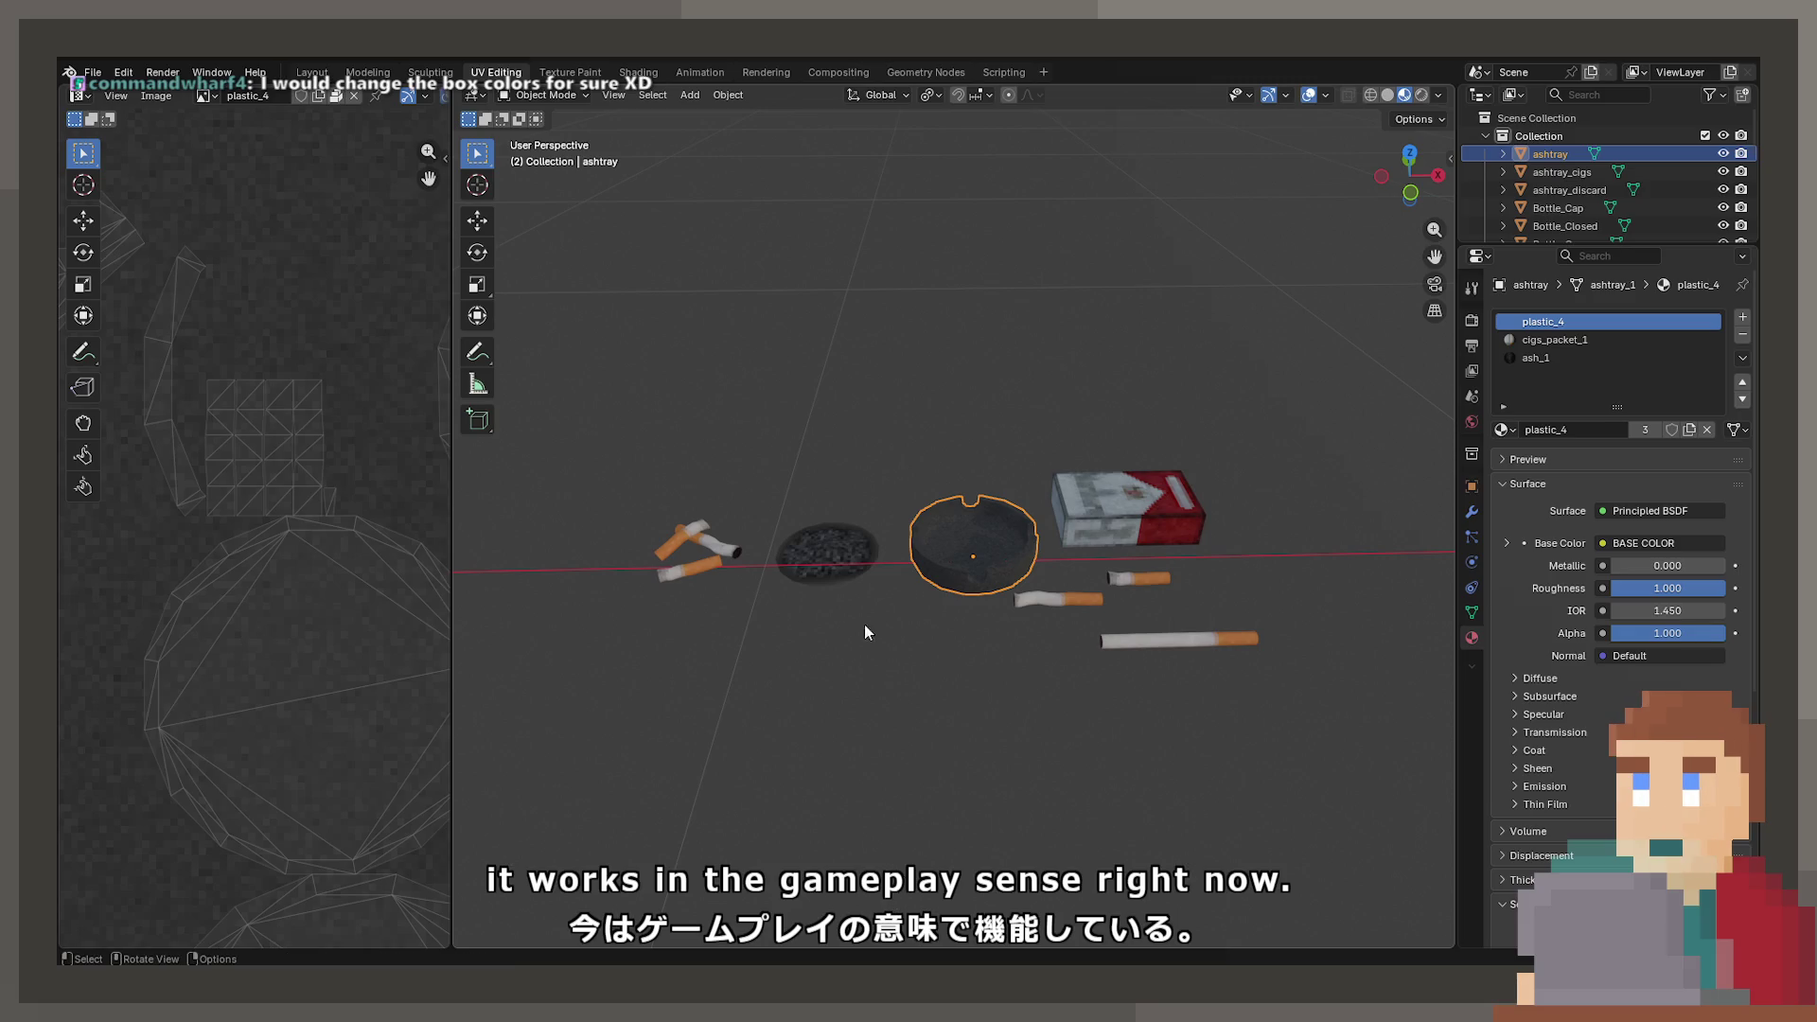
pyautogui.click(831, 553)
pyautogui.click(93, 73)
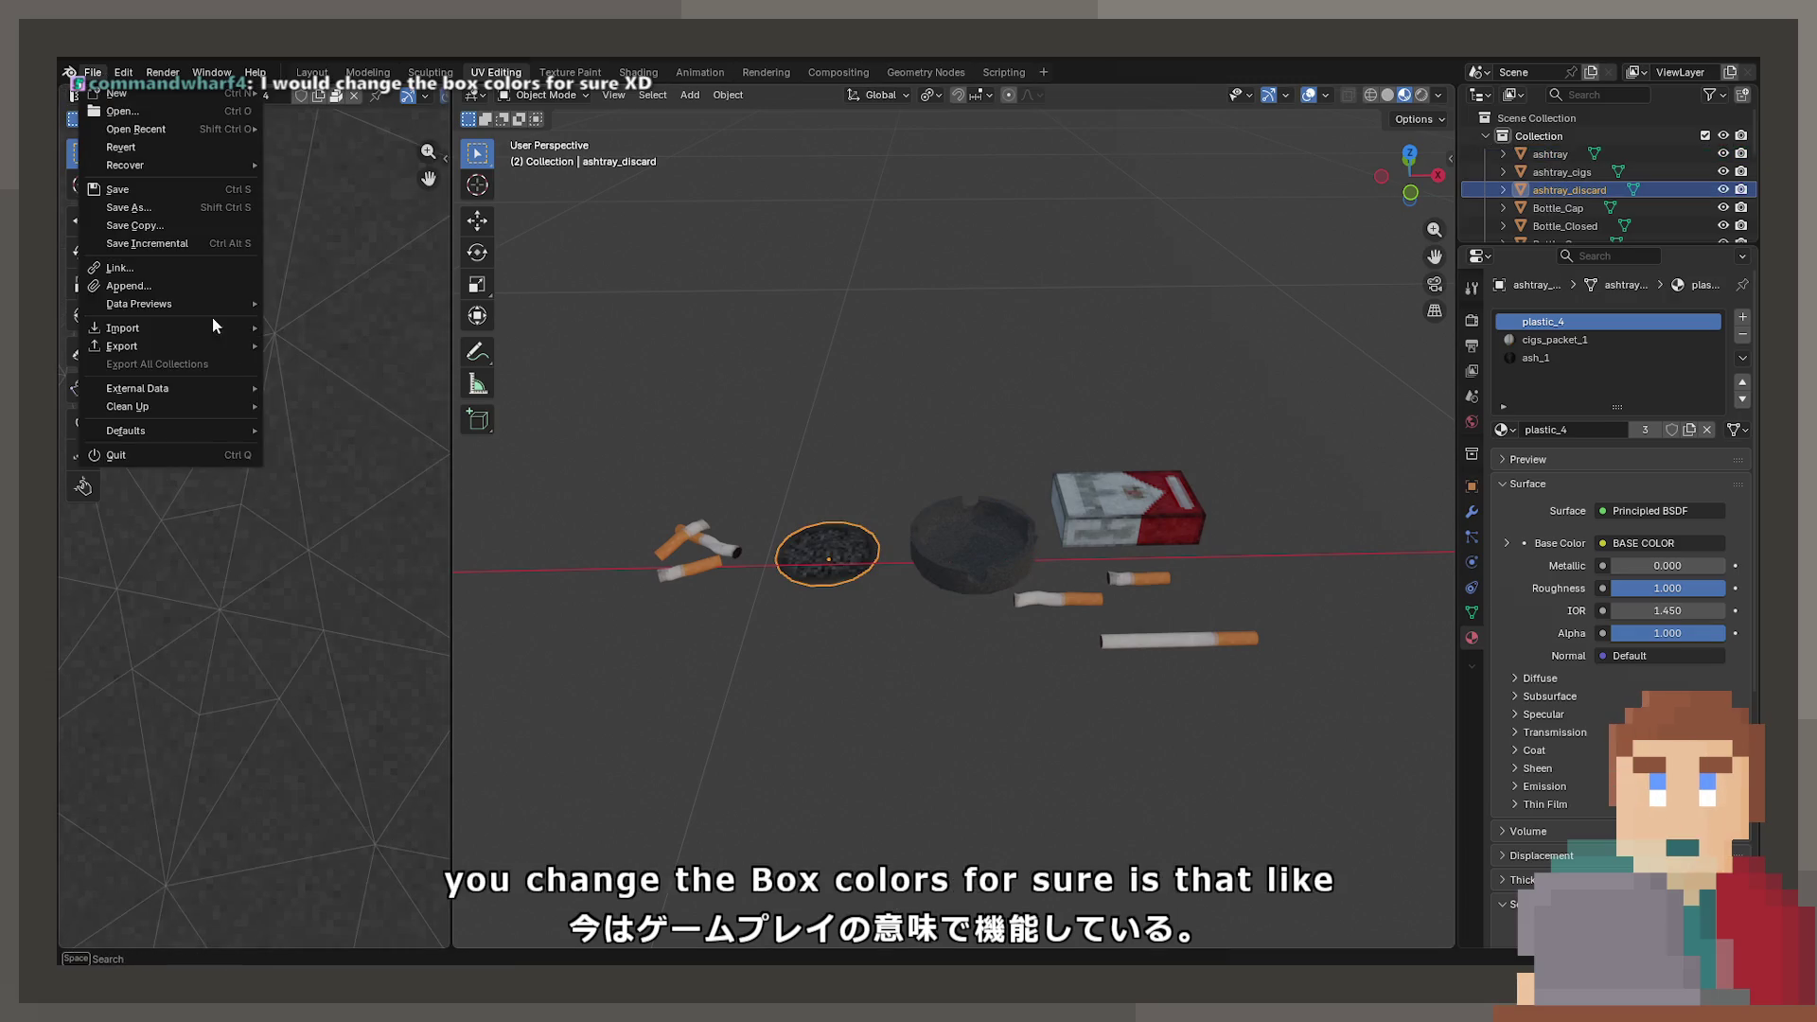
pyautogui.moveTo(229, 384)
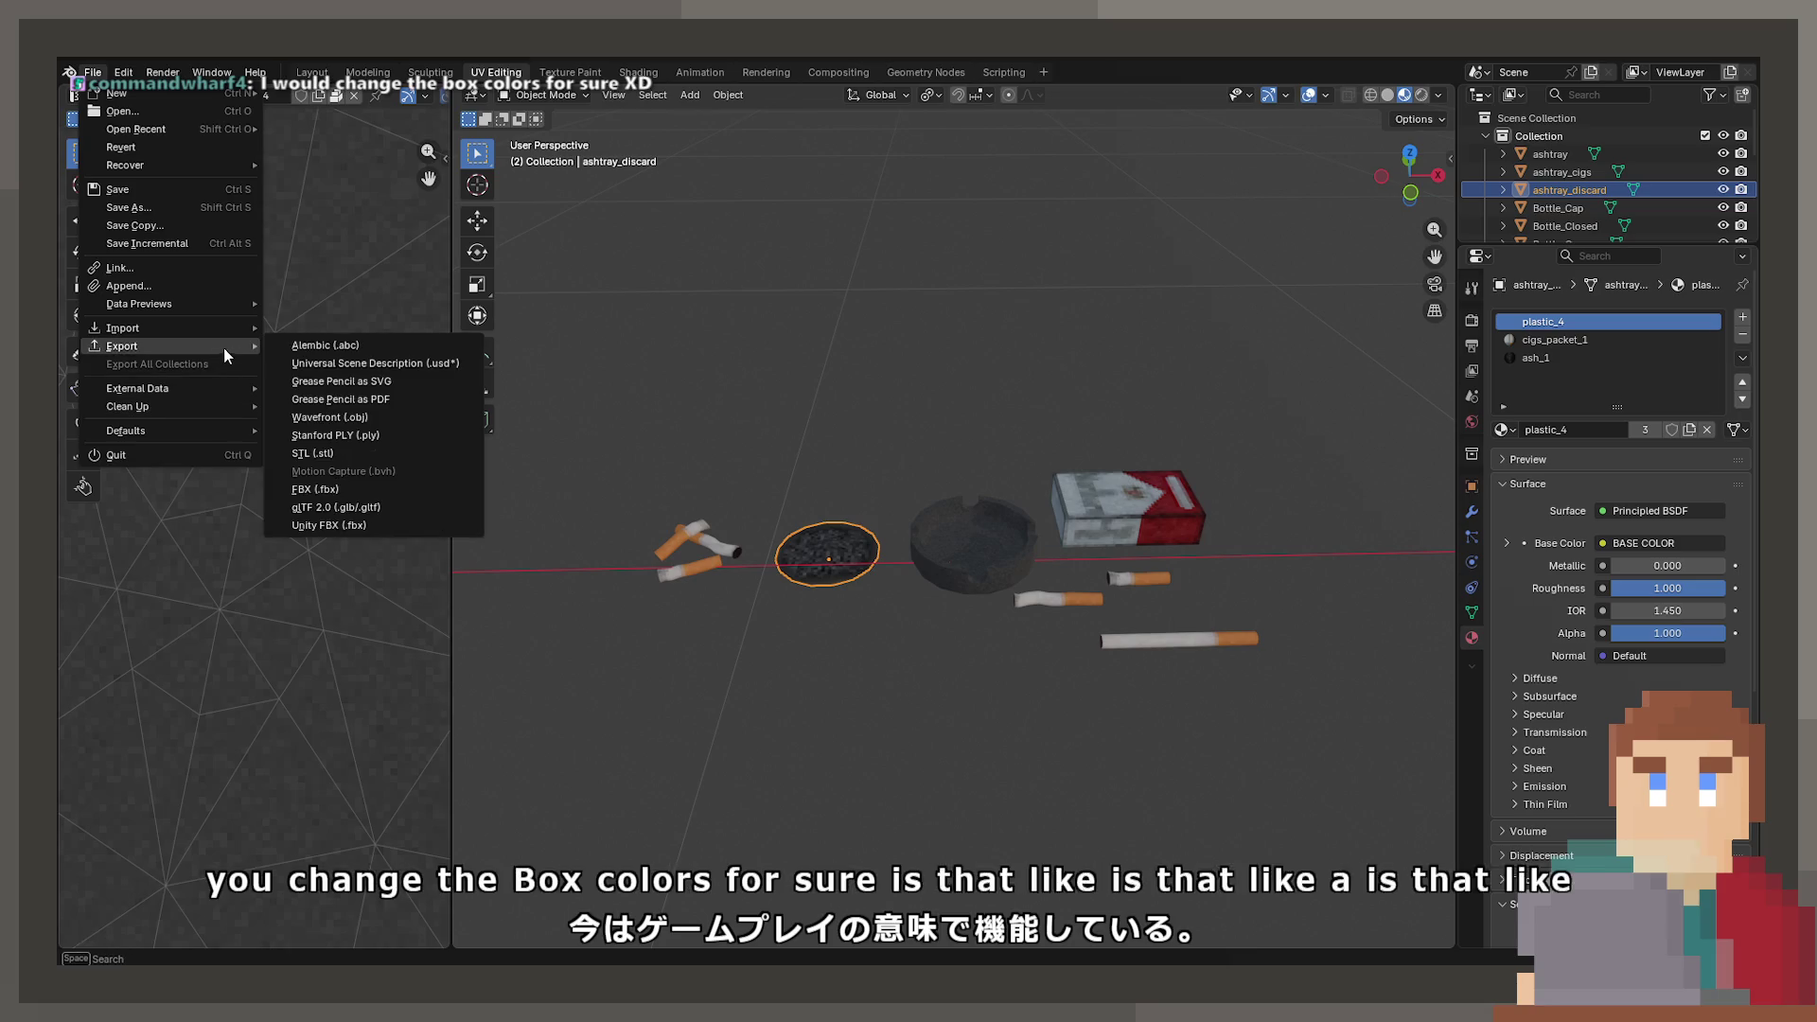
pyautogui.click(378, 515)
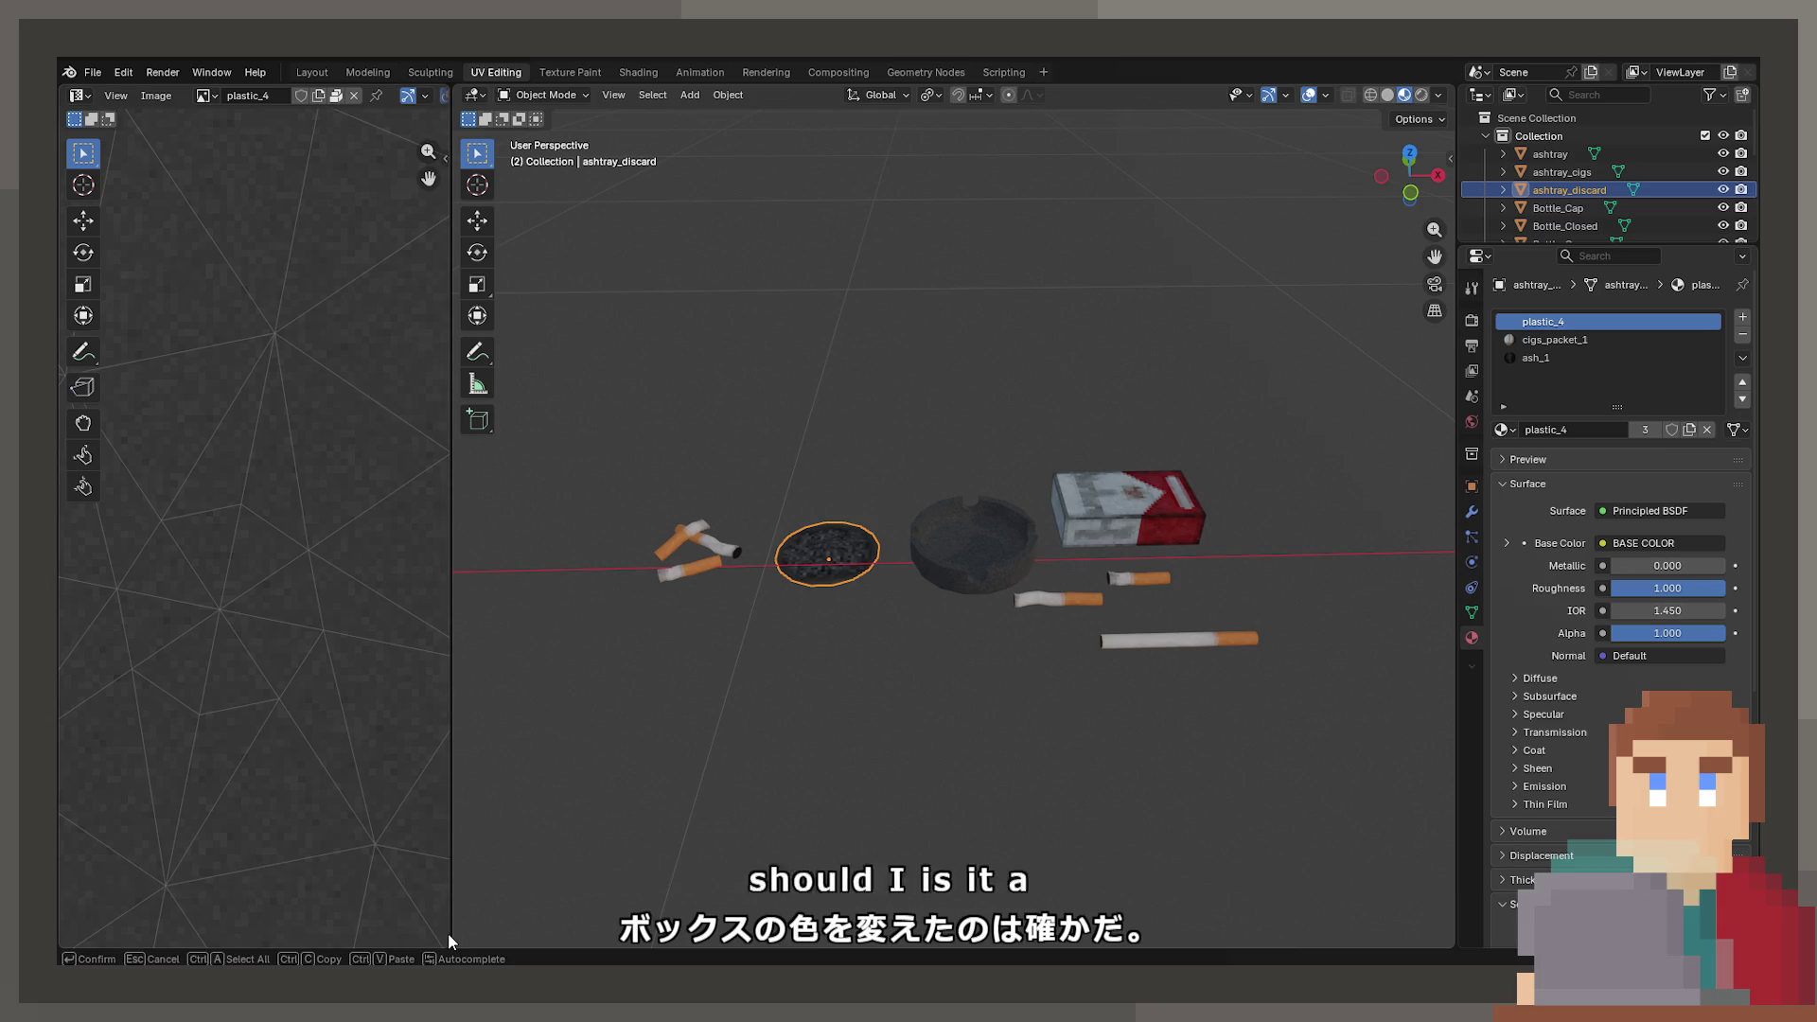
pyautogui.click(699, 547)
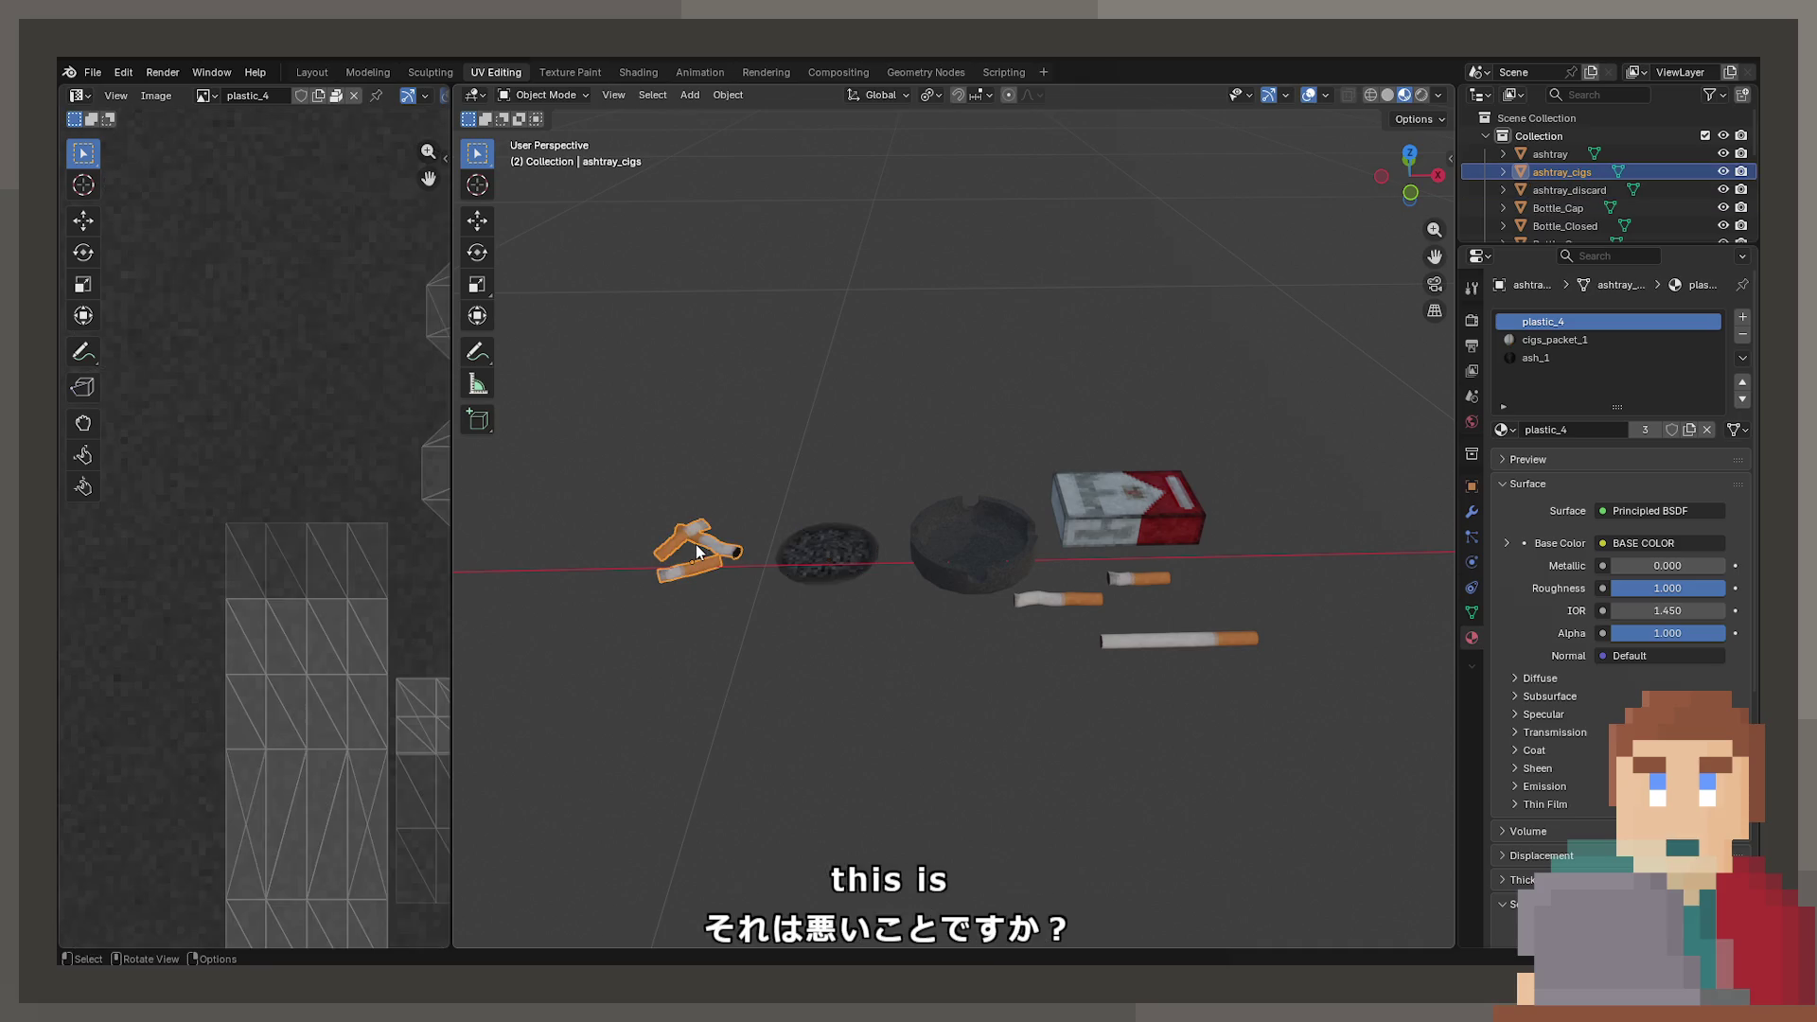
pyautogui.click(81, 72)
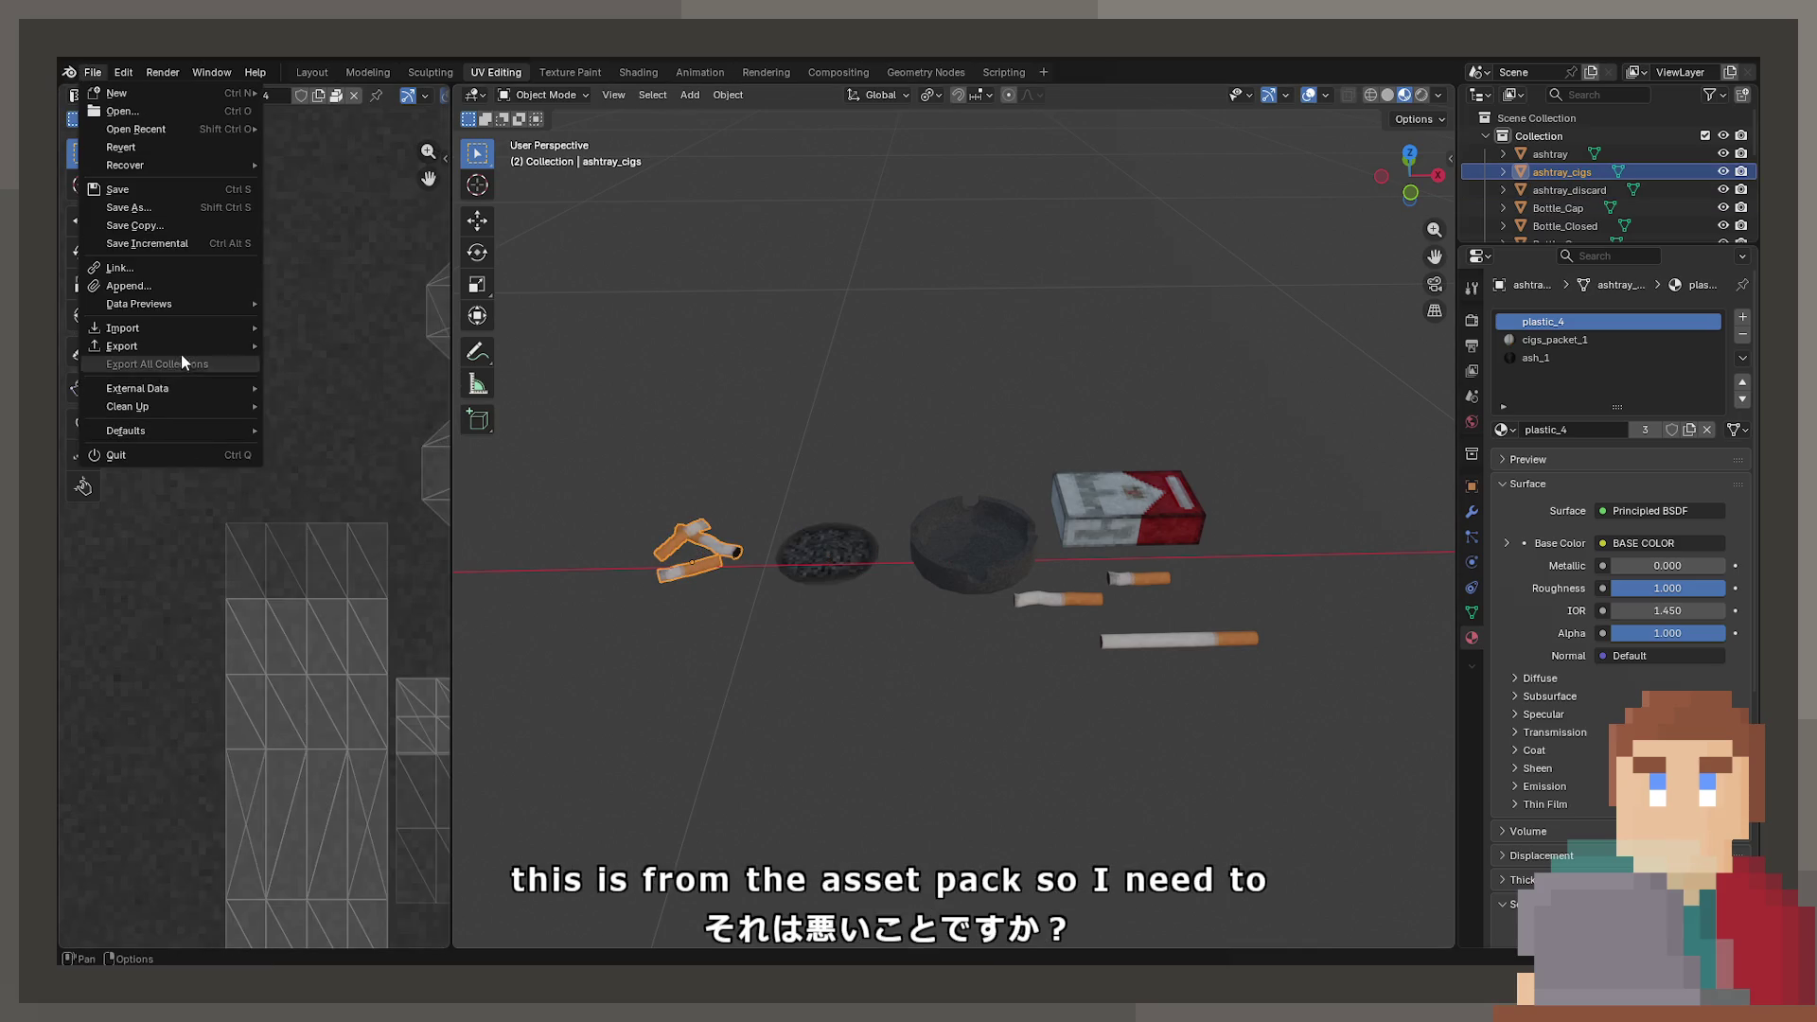
pyautogui.click(402, 526)
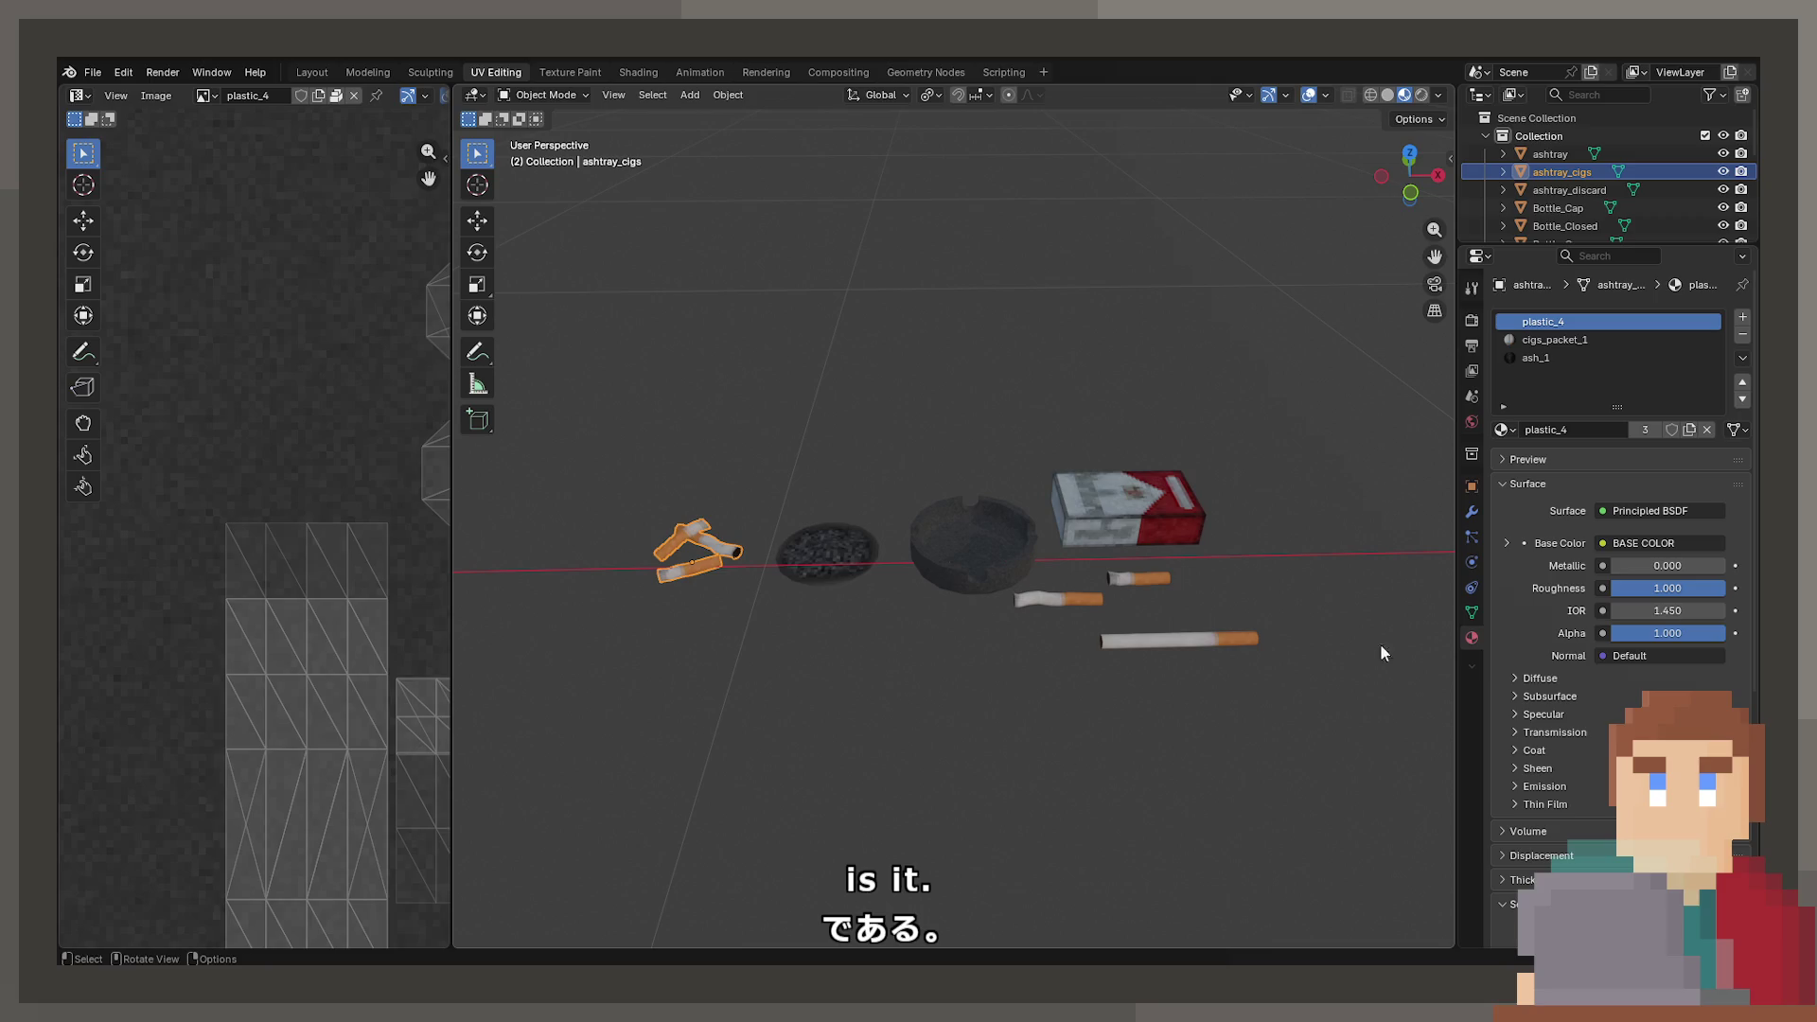
pyautogui.click(1134, 581)
pyautogui.press('F2')
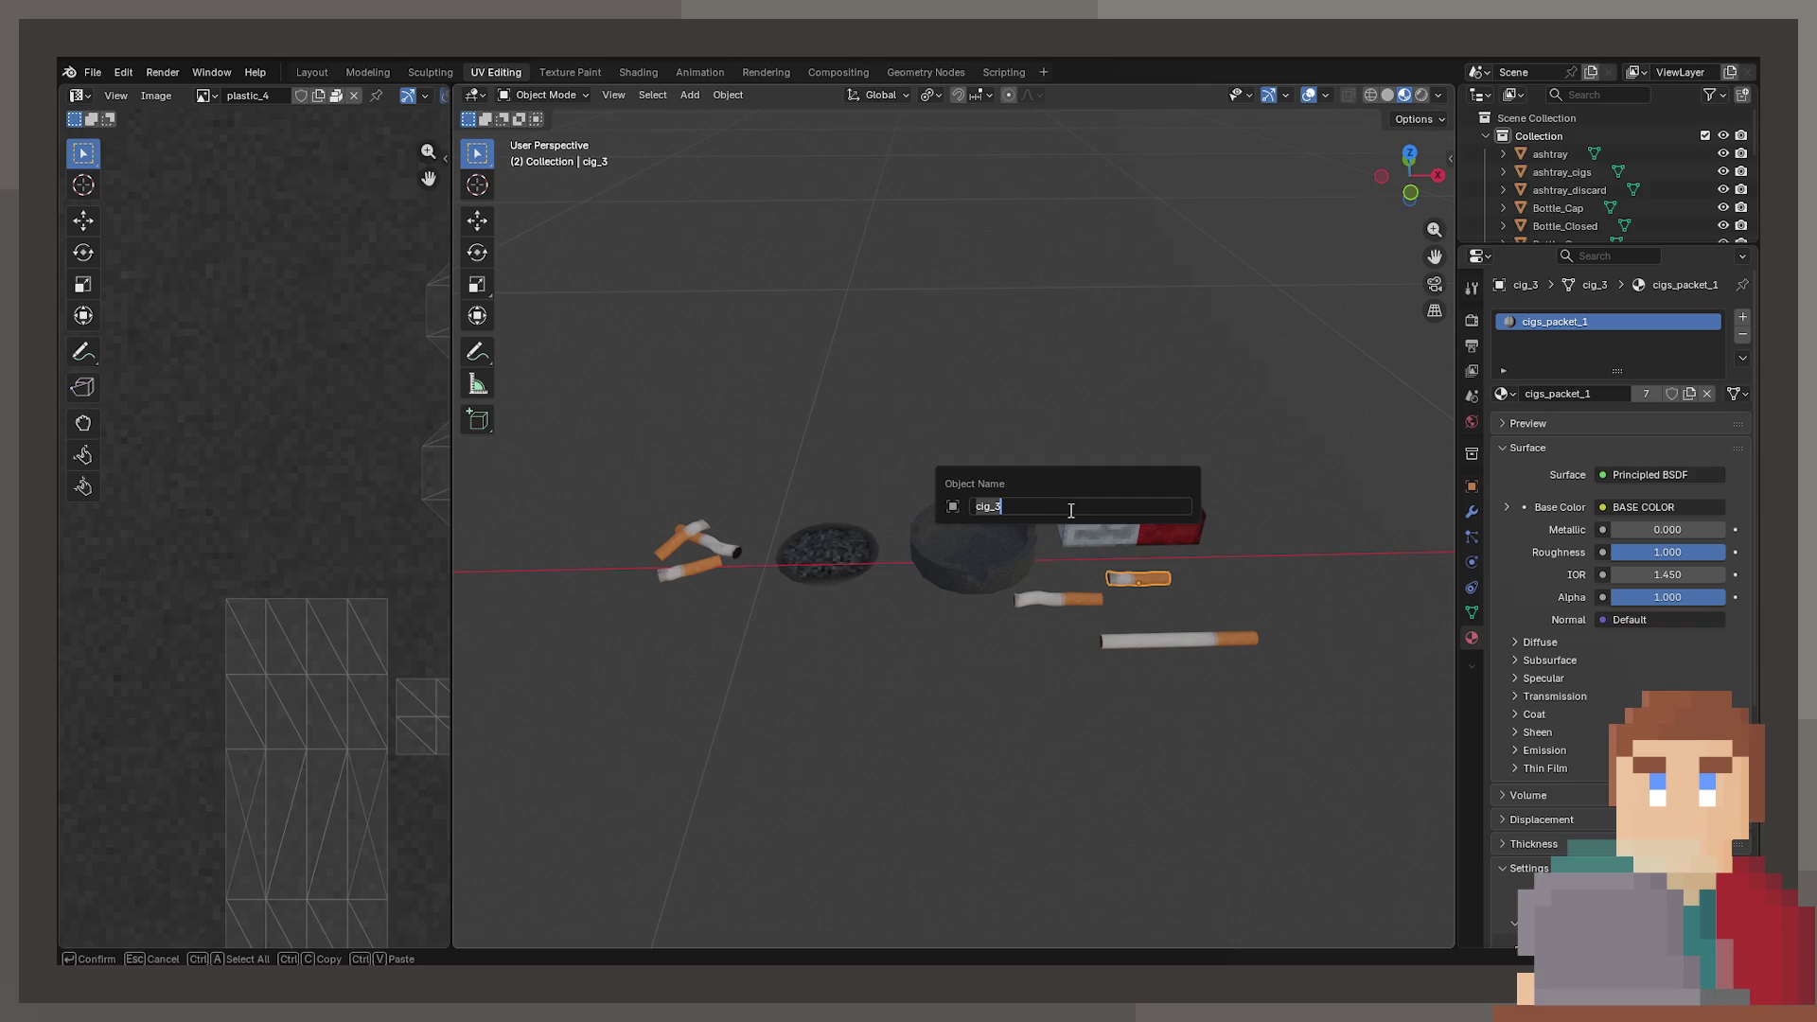
pyautogui.click(92, 72)
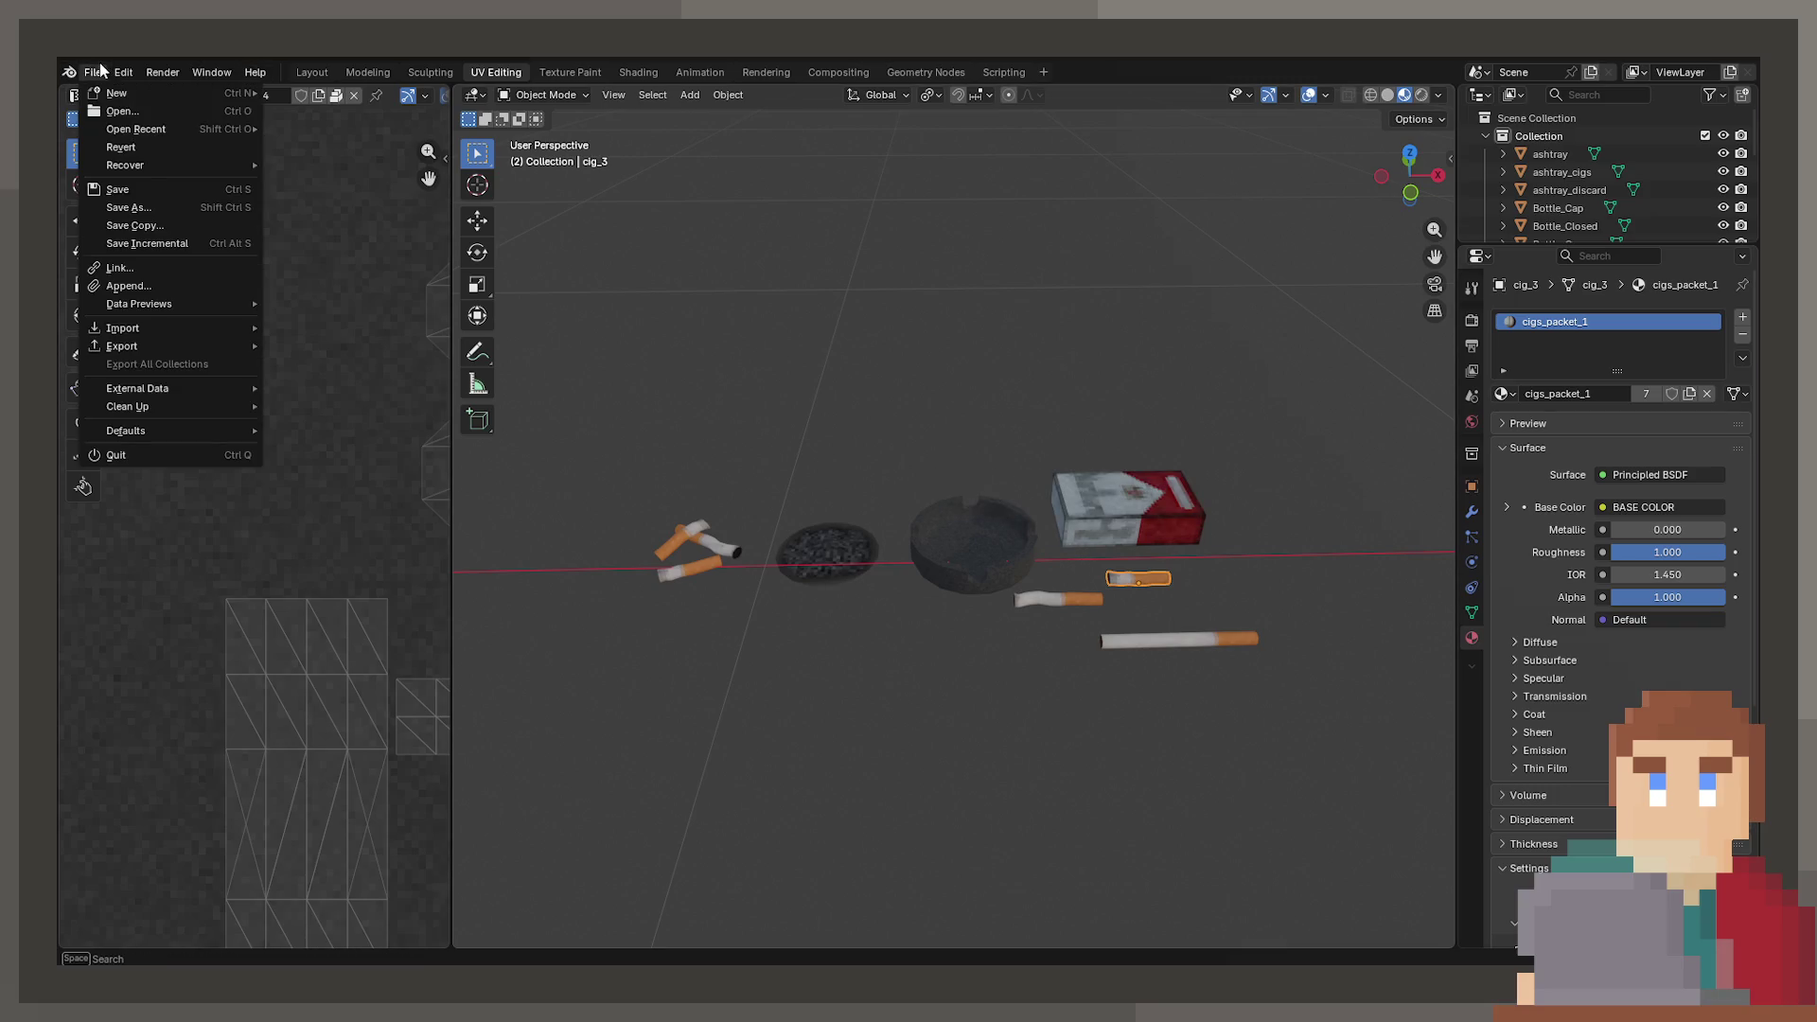
pyautogui.moveTo(216, 337)
pyautogui.click(92, 72)
pyautogui.click(326, 524)
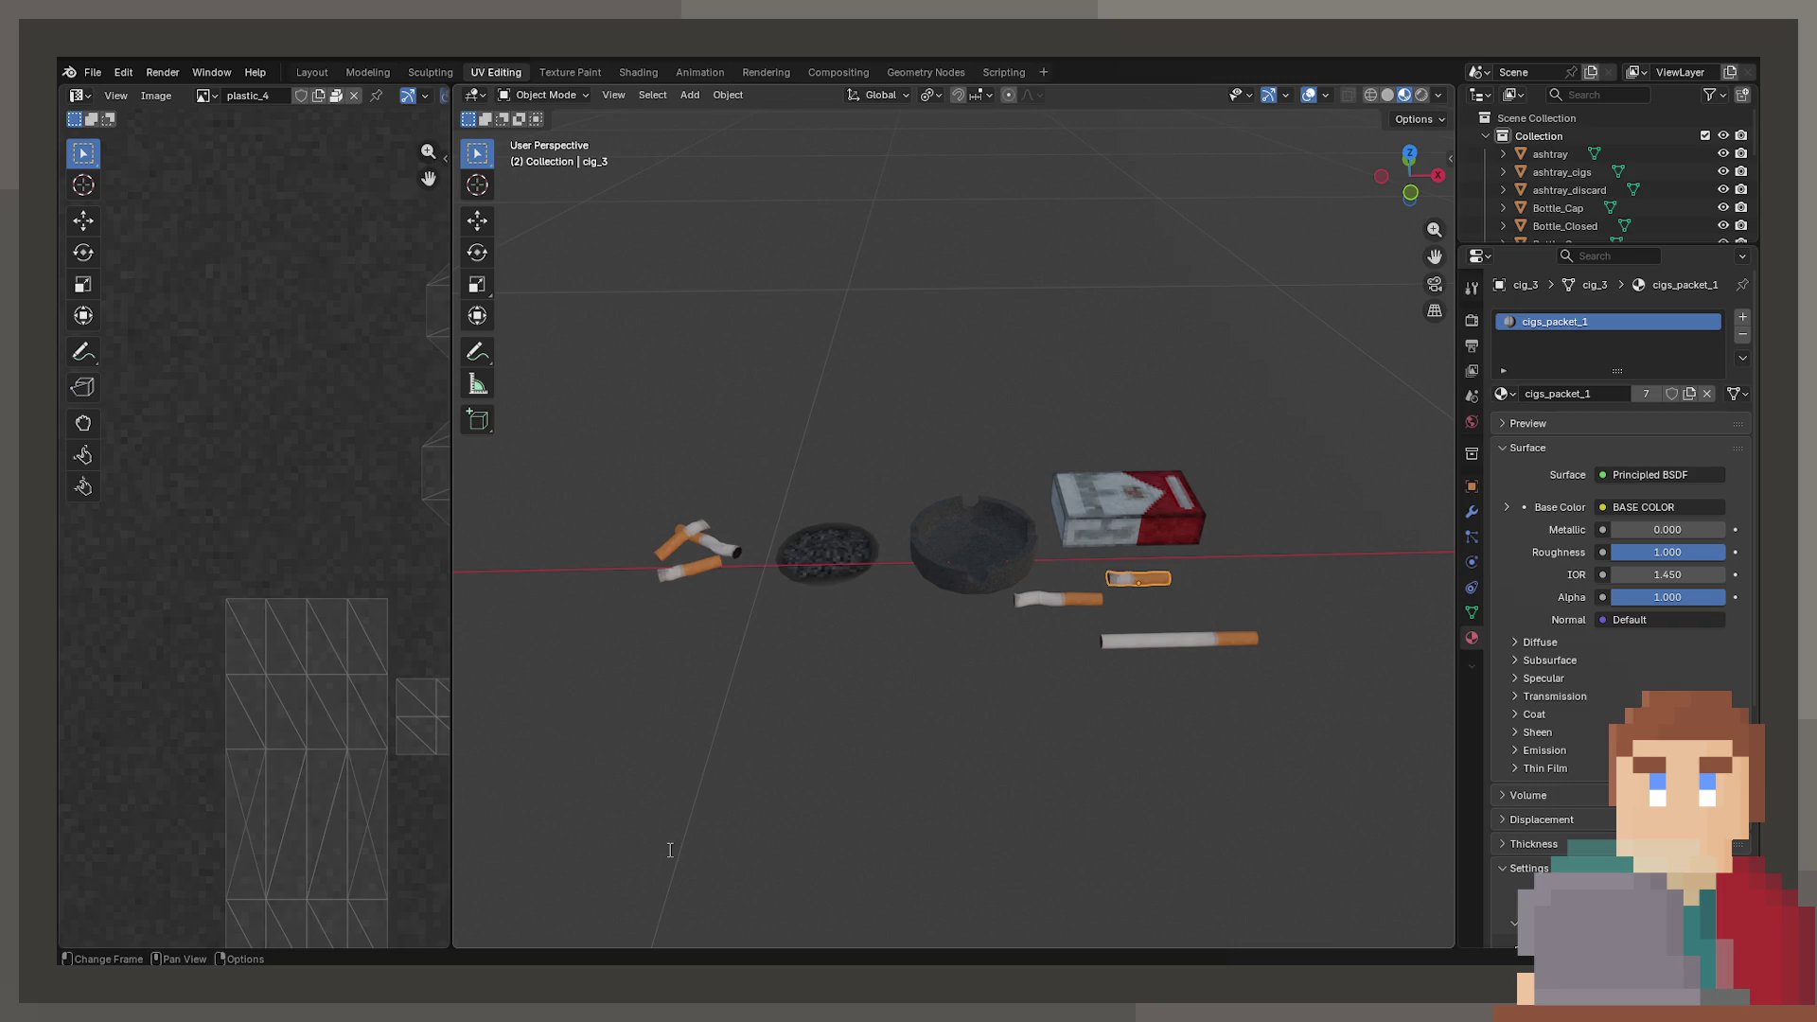
pyautogui.click(1058, 598)
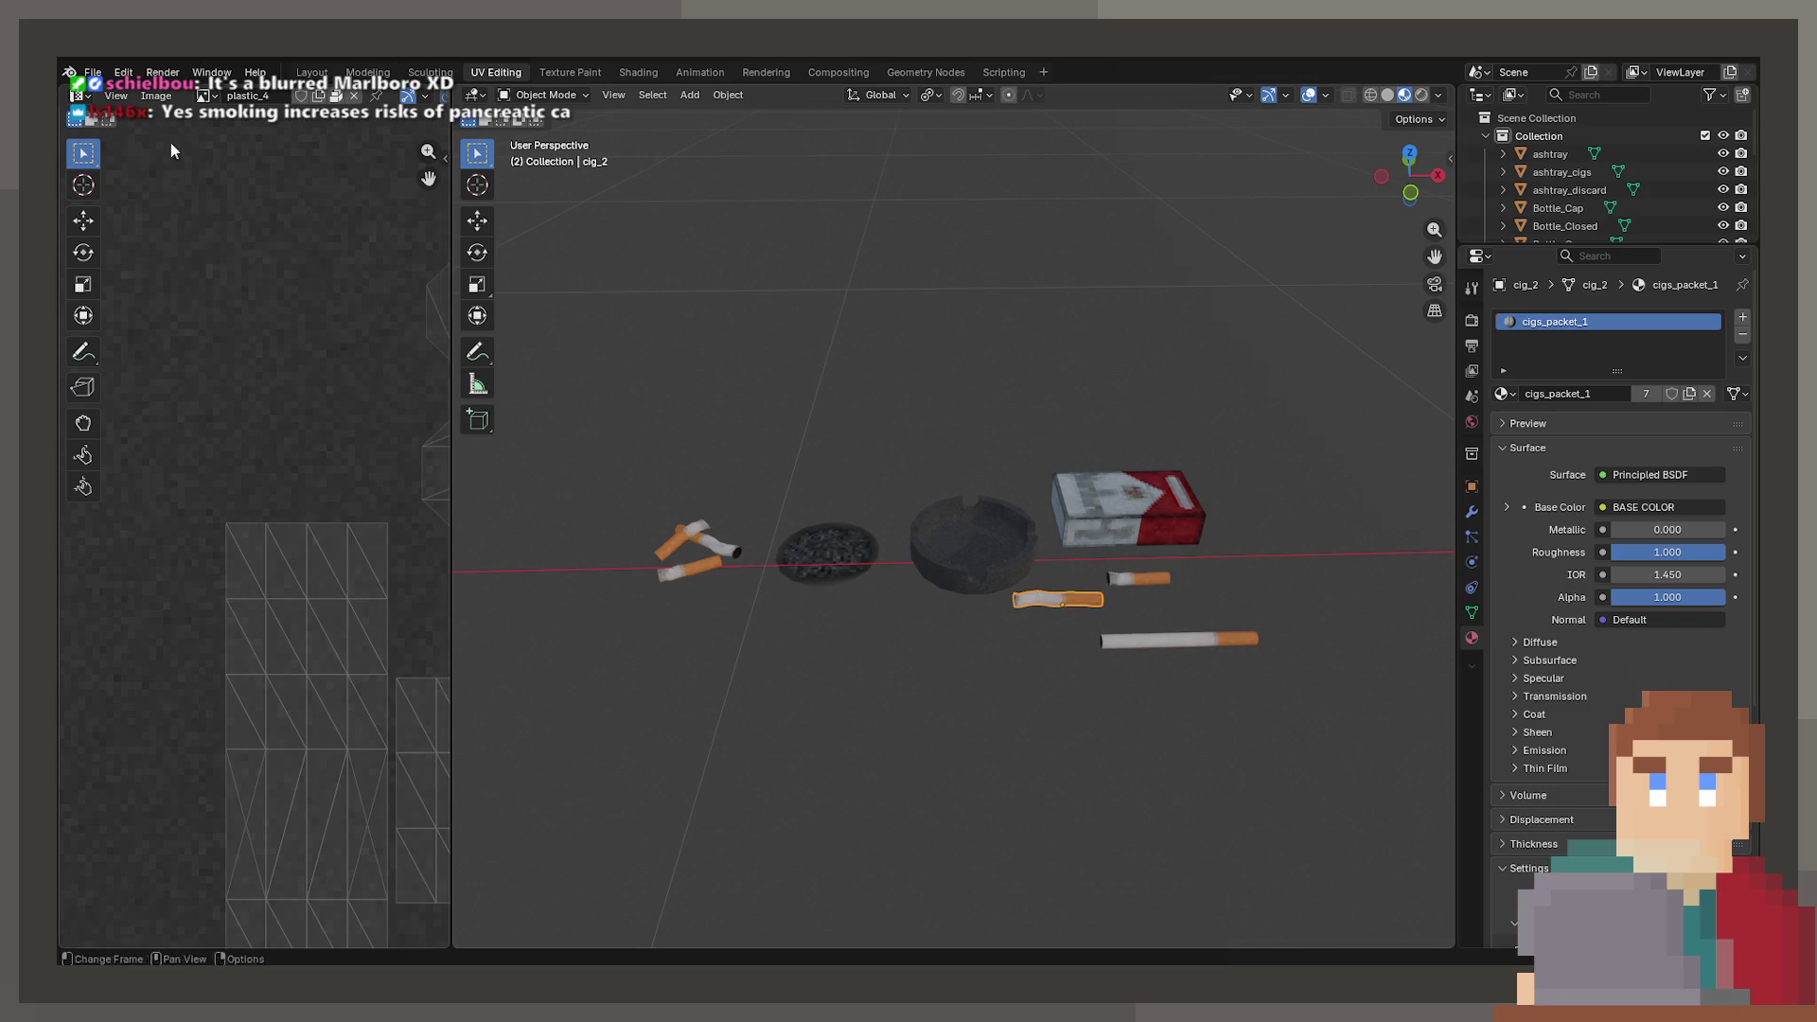
pyautogui.click(92, 72)
pyautogui.moveTo(180, 346)
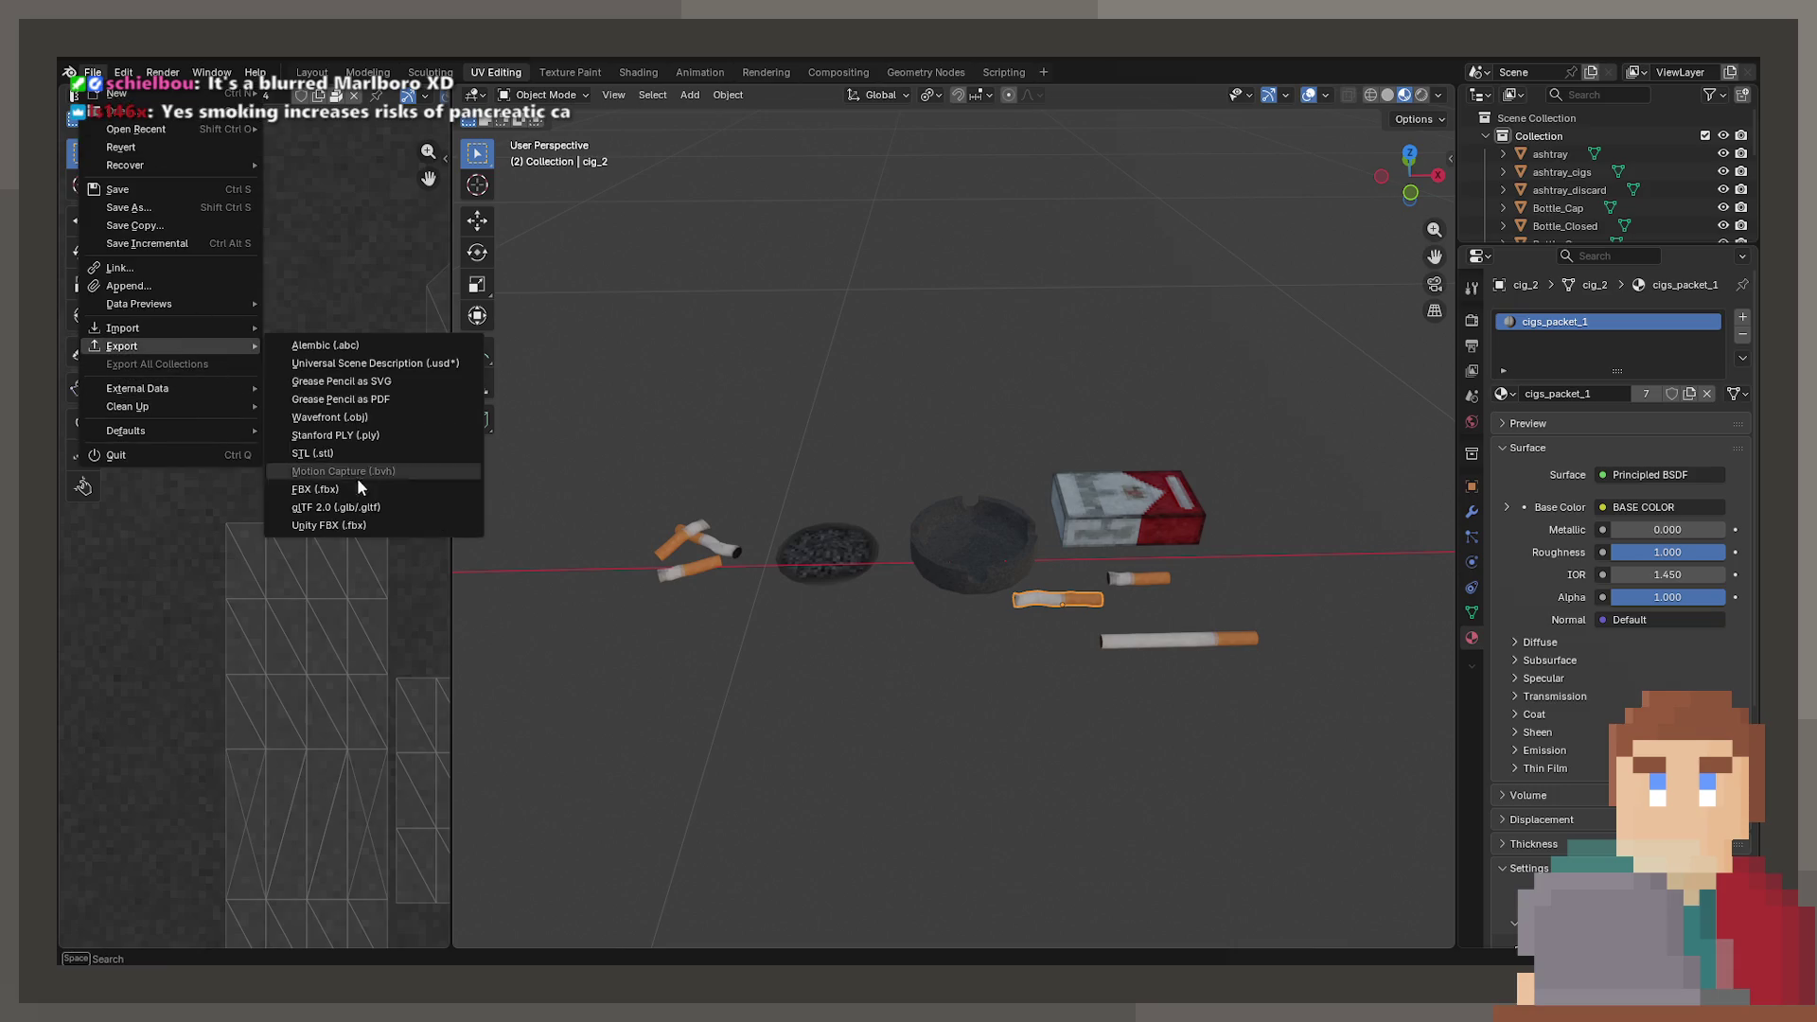
pyautogui.click(331, 525)
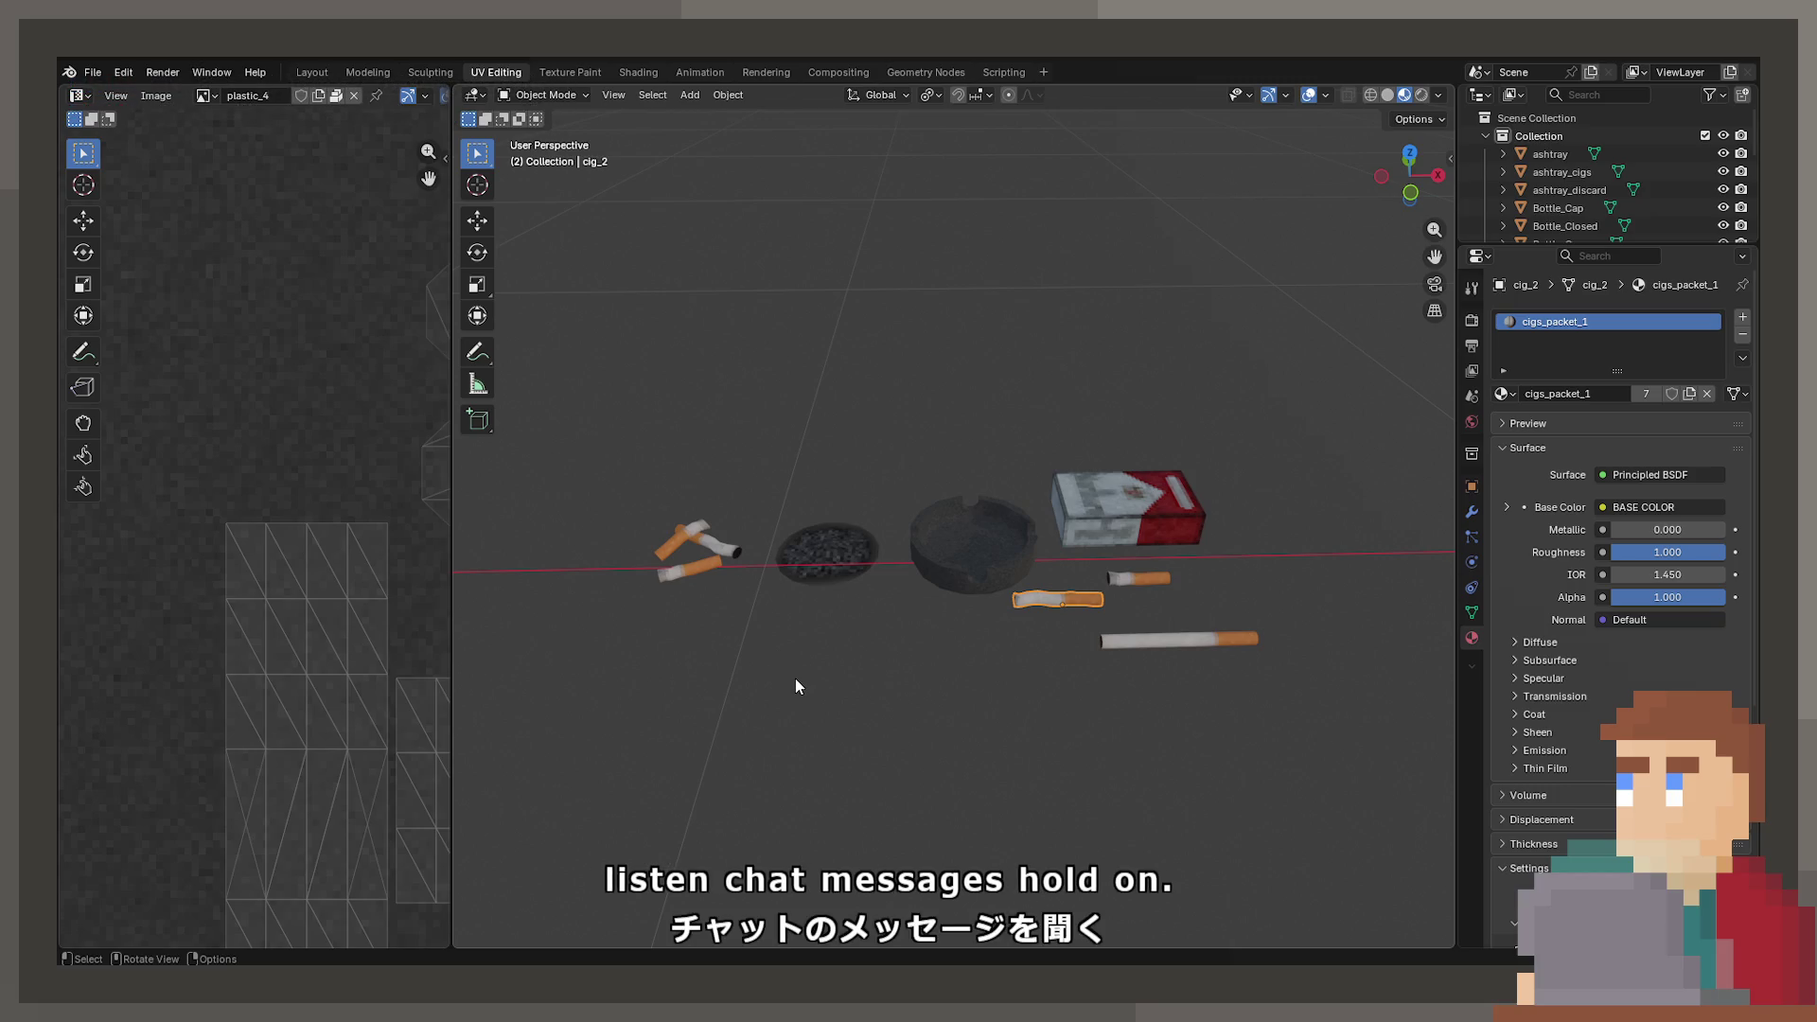
pyautogui.click(1189, 635)
pyautogui.click(88, 71)
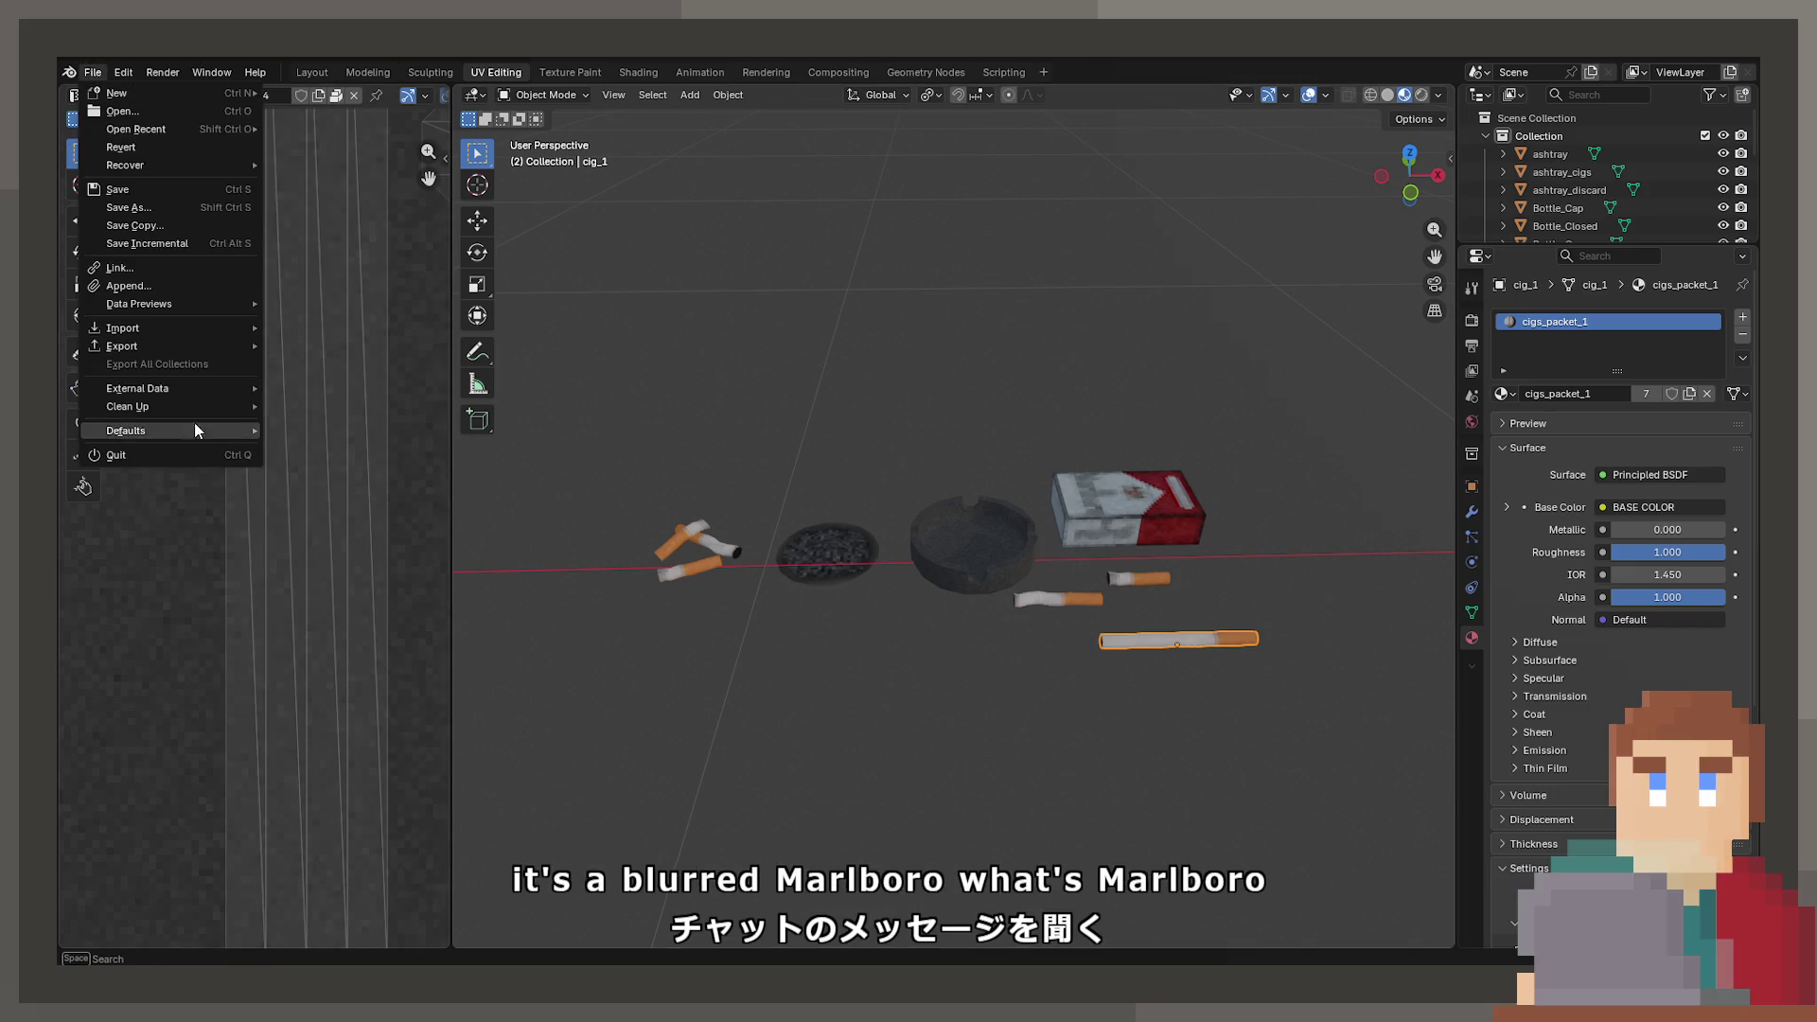
pyautogui.moveTo(195, 348)
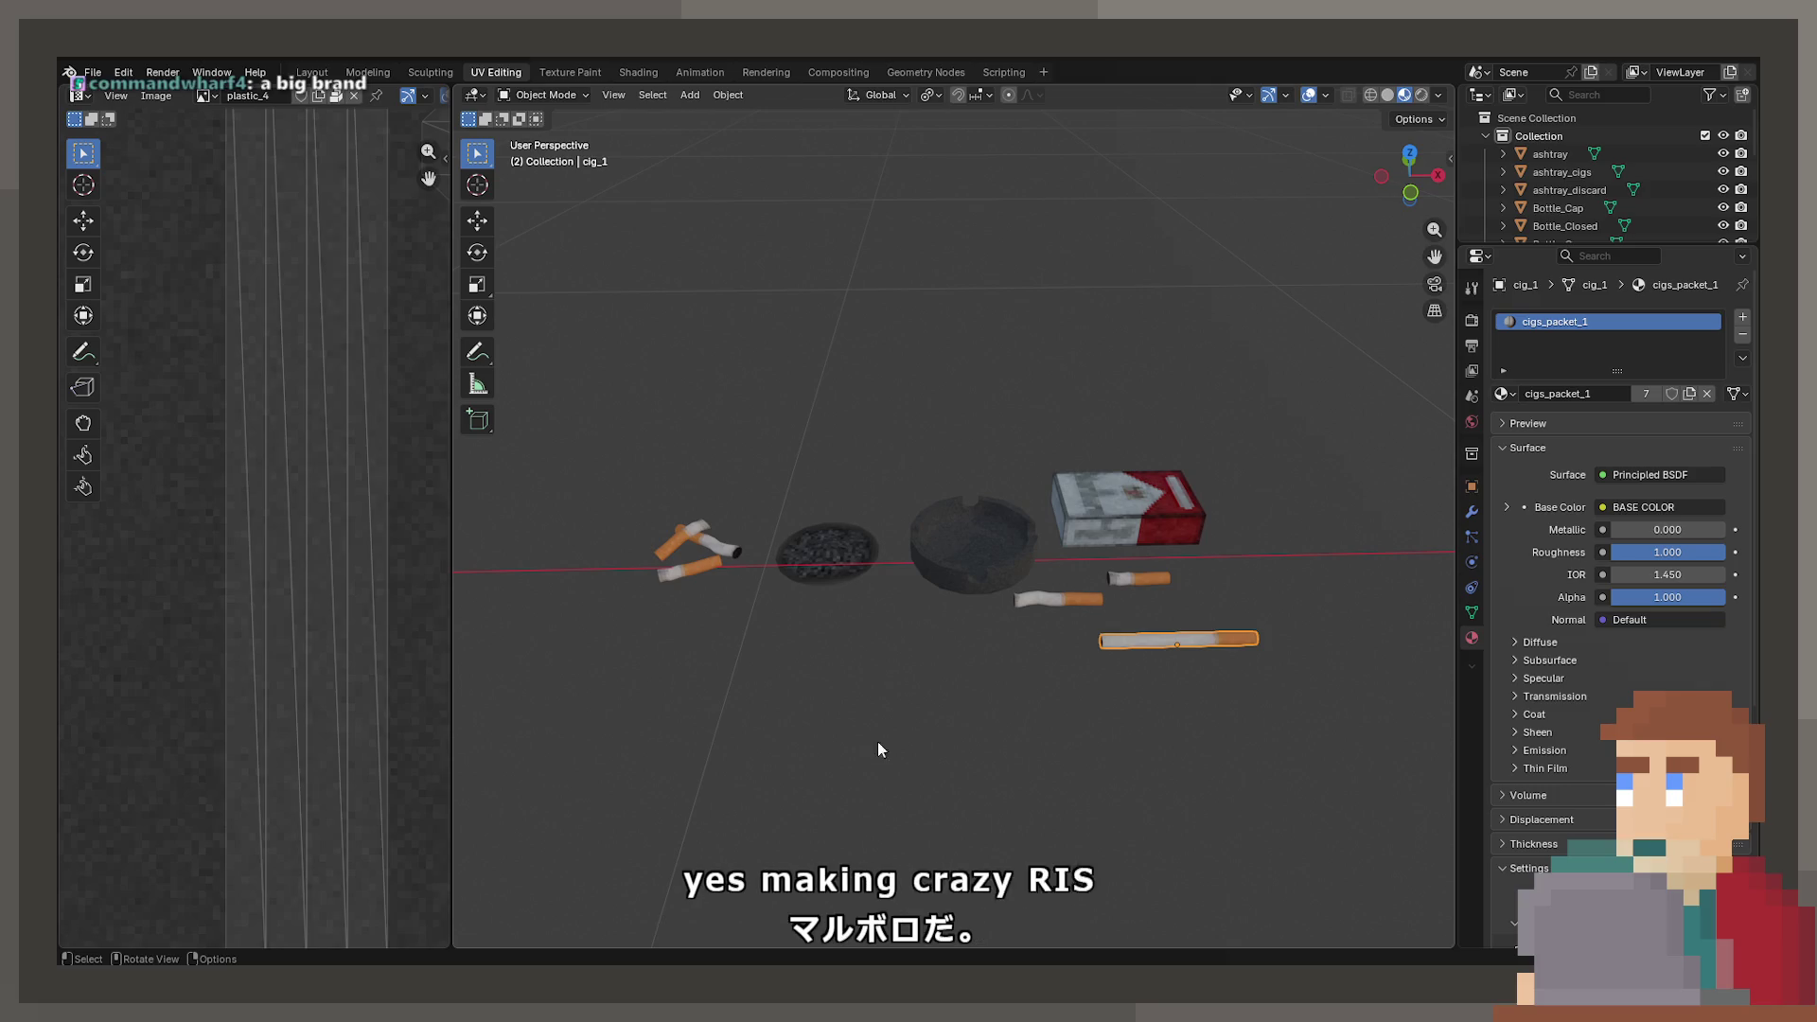
pyautogui.click(1111, 531)
pyautogui.scroll(4, 1054, 657)
# - Expand the packet's Base Color texture in its material and bring up the Unpack options
pyautogui.moveTo(986, 571)
pyautogui.mouseDown()
pyautogui.moveTo(781, 518)
pyautogui.moveTo(726, 481)
pyautogui.moveTo(770, 454)
pyautogui.moveTo(864, 502)
pyautogui.moveTo(978, 308)
pyautogui.moveTo(1047, 244)
pyautogui.moveTo(790, 598)
pyautogui.moveTo(833, 638)
pyautogui.moveTo(915, 594)
pyautogui.mouseUp()
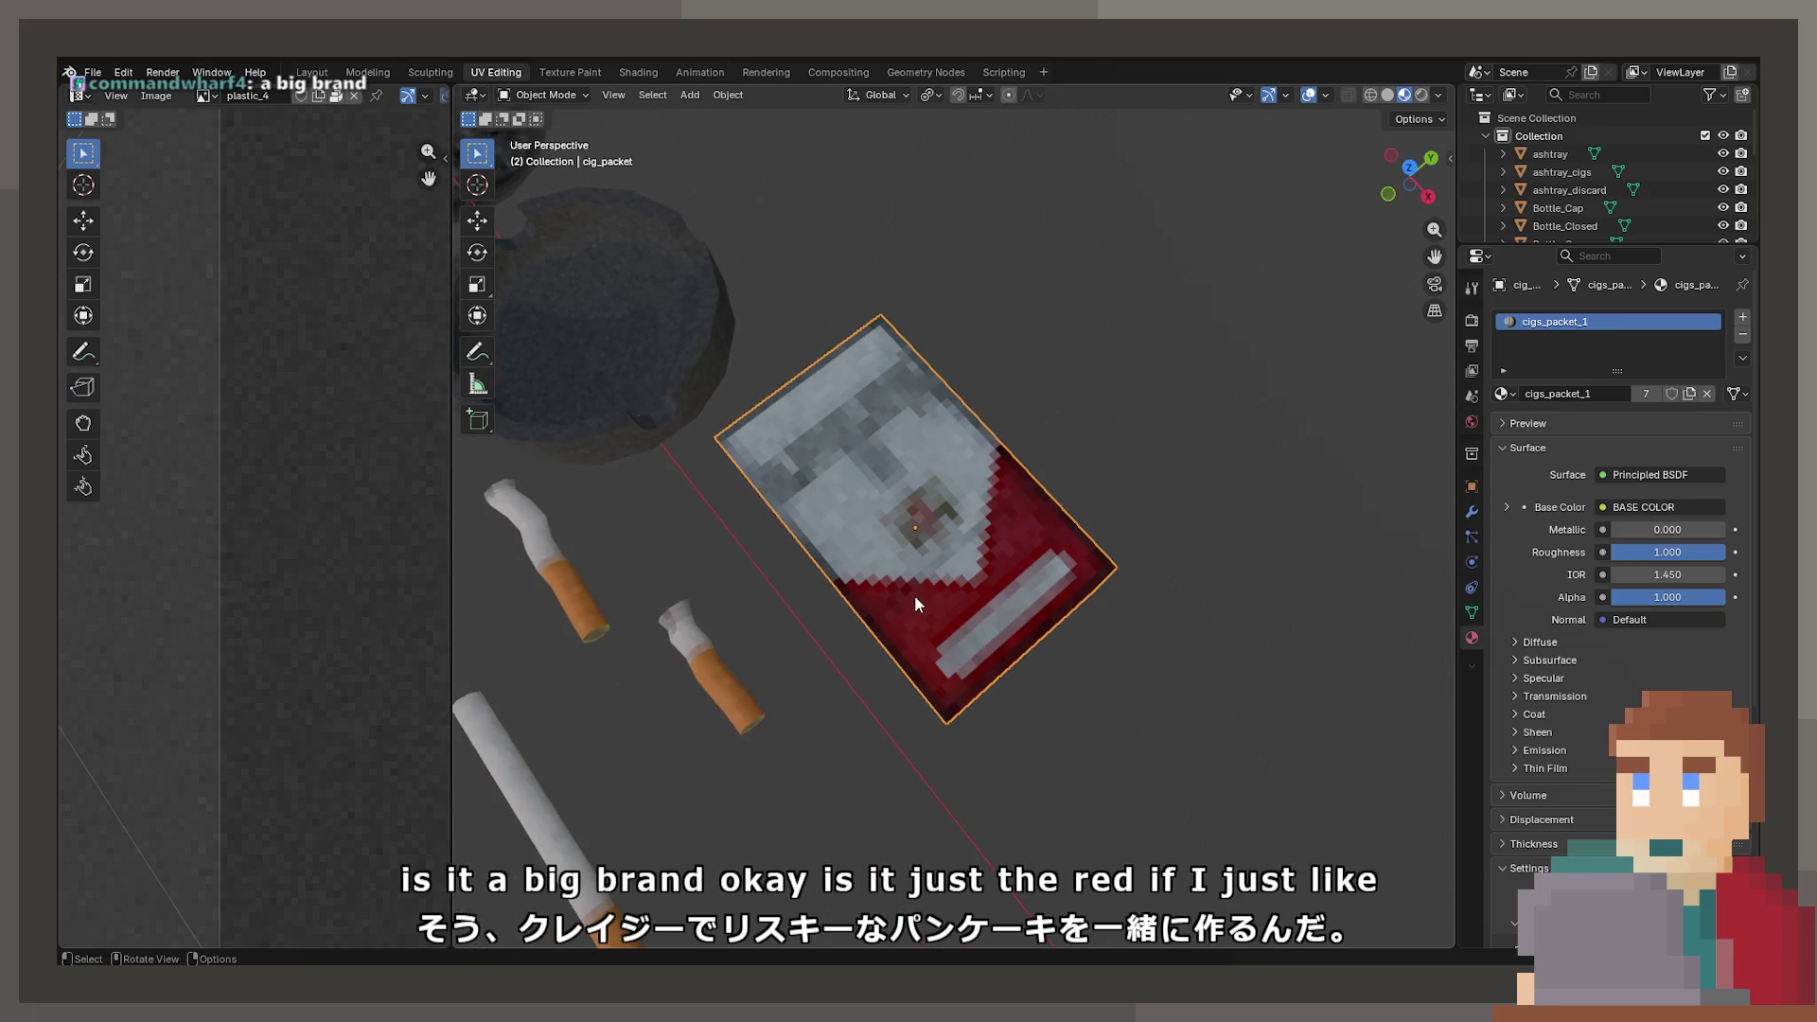
pyautogui.click(1507, 507)
pyautogui.click(1718, 530)
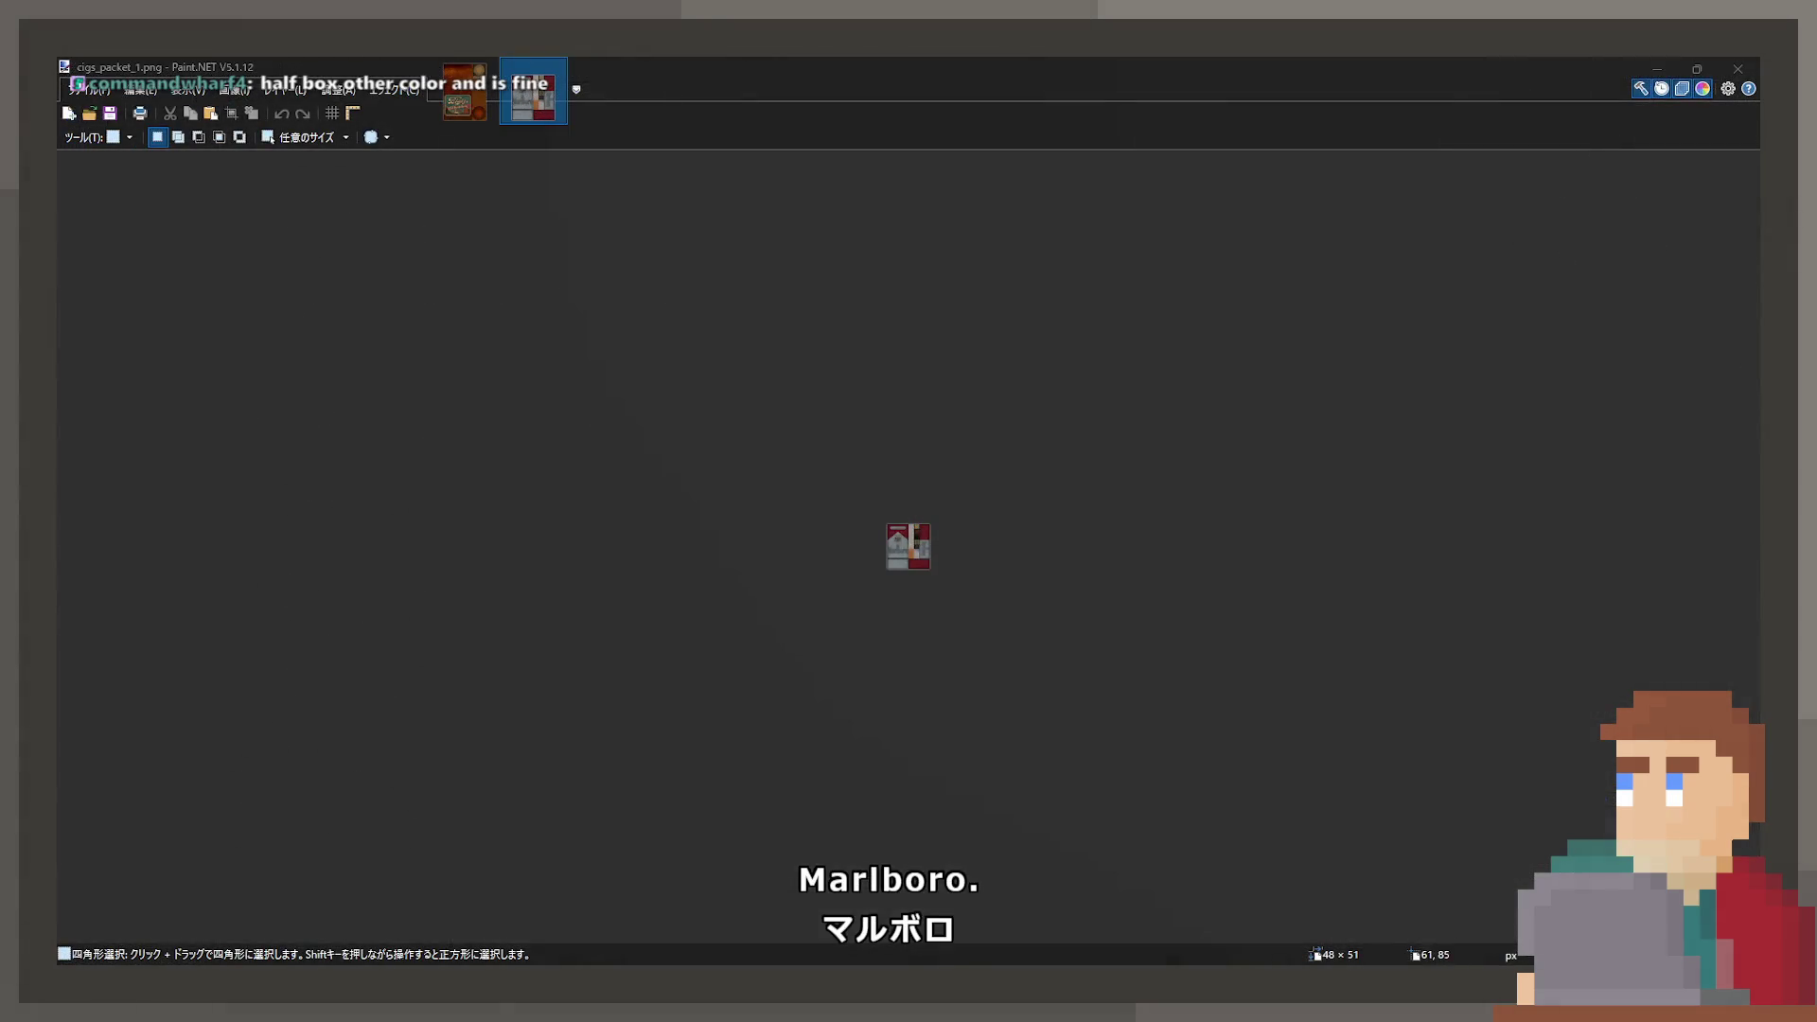
# - Zoom in and back out on the cigs_packet_1 texture, then return to Blender
pyautogui.scroll(10, 948, 513)
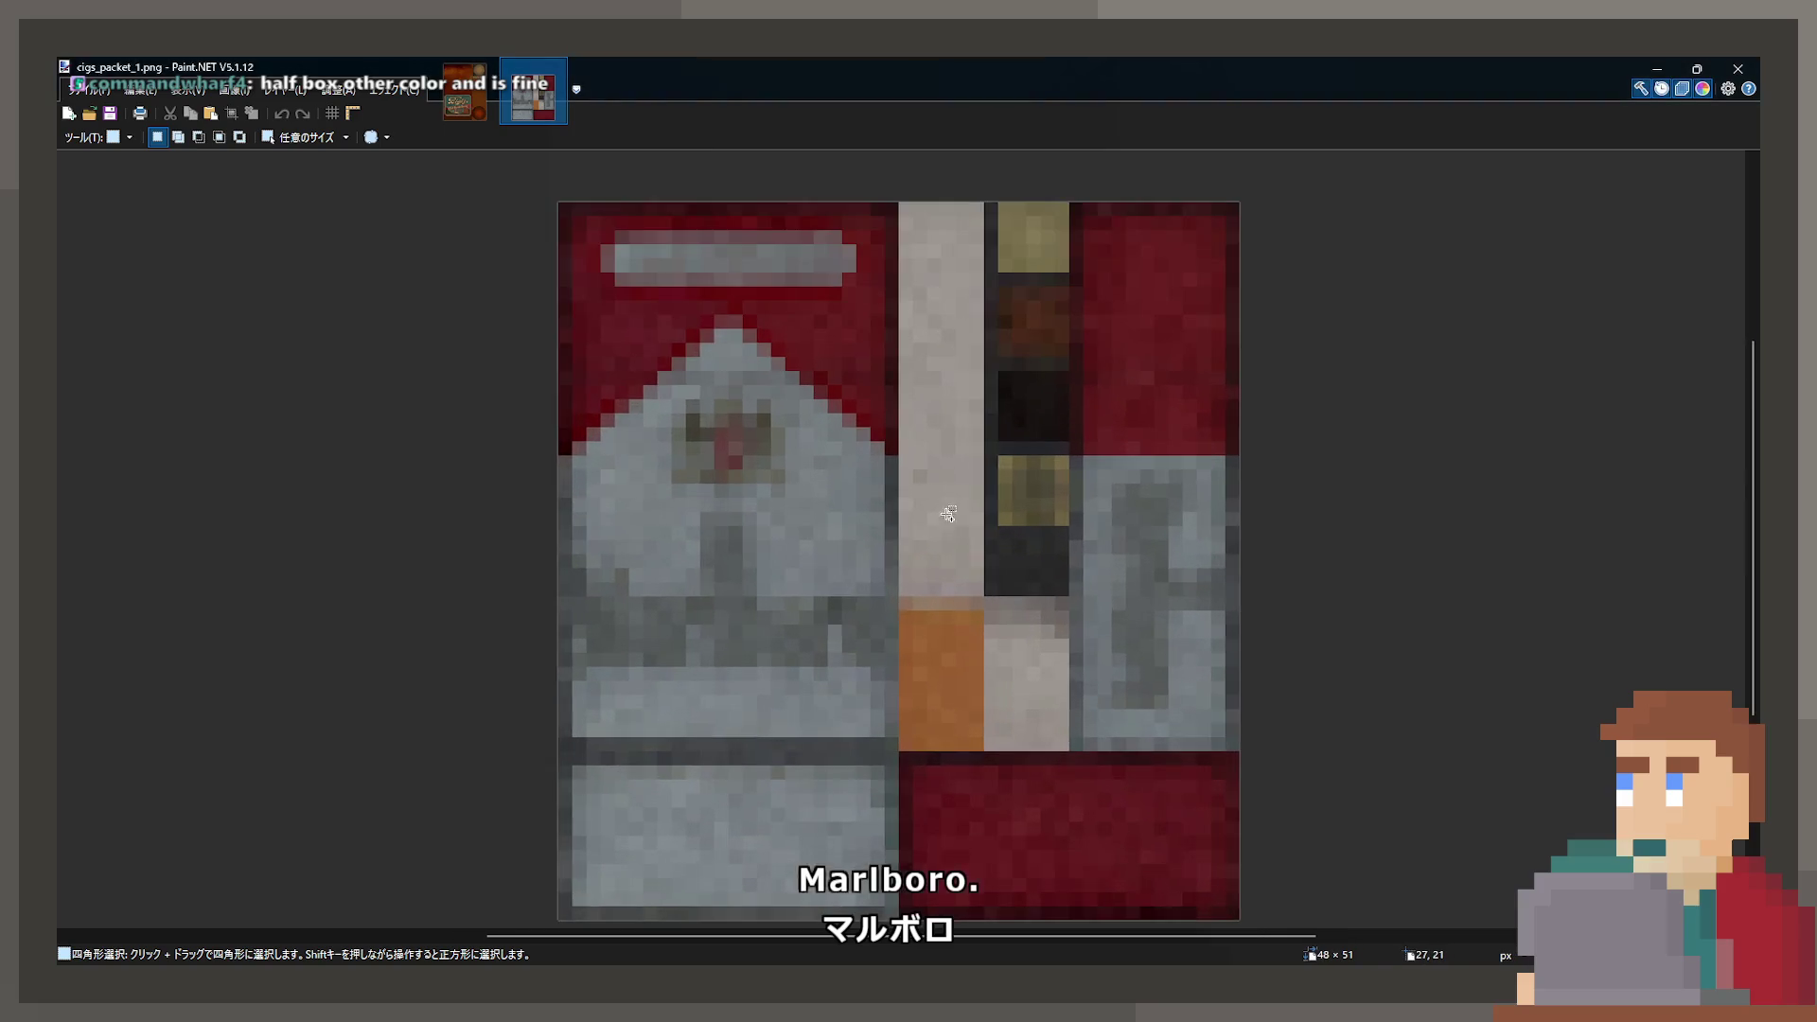
pyautogui.scroll(-1, 948, 513)
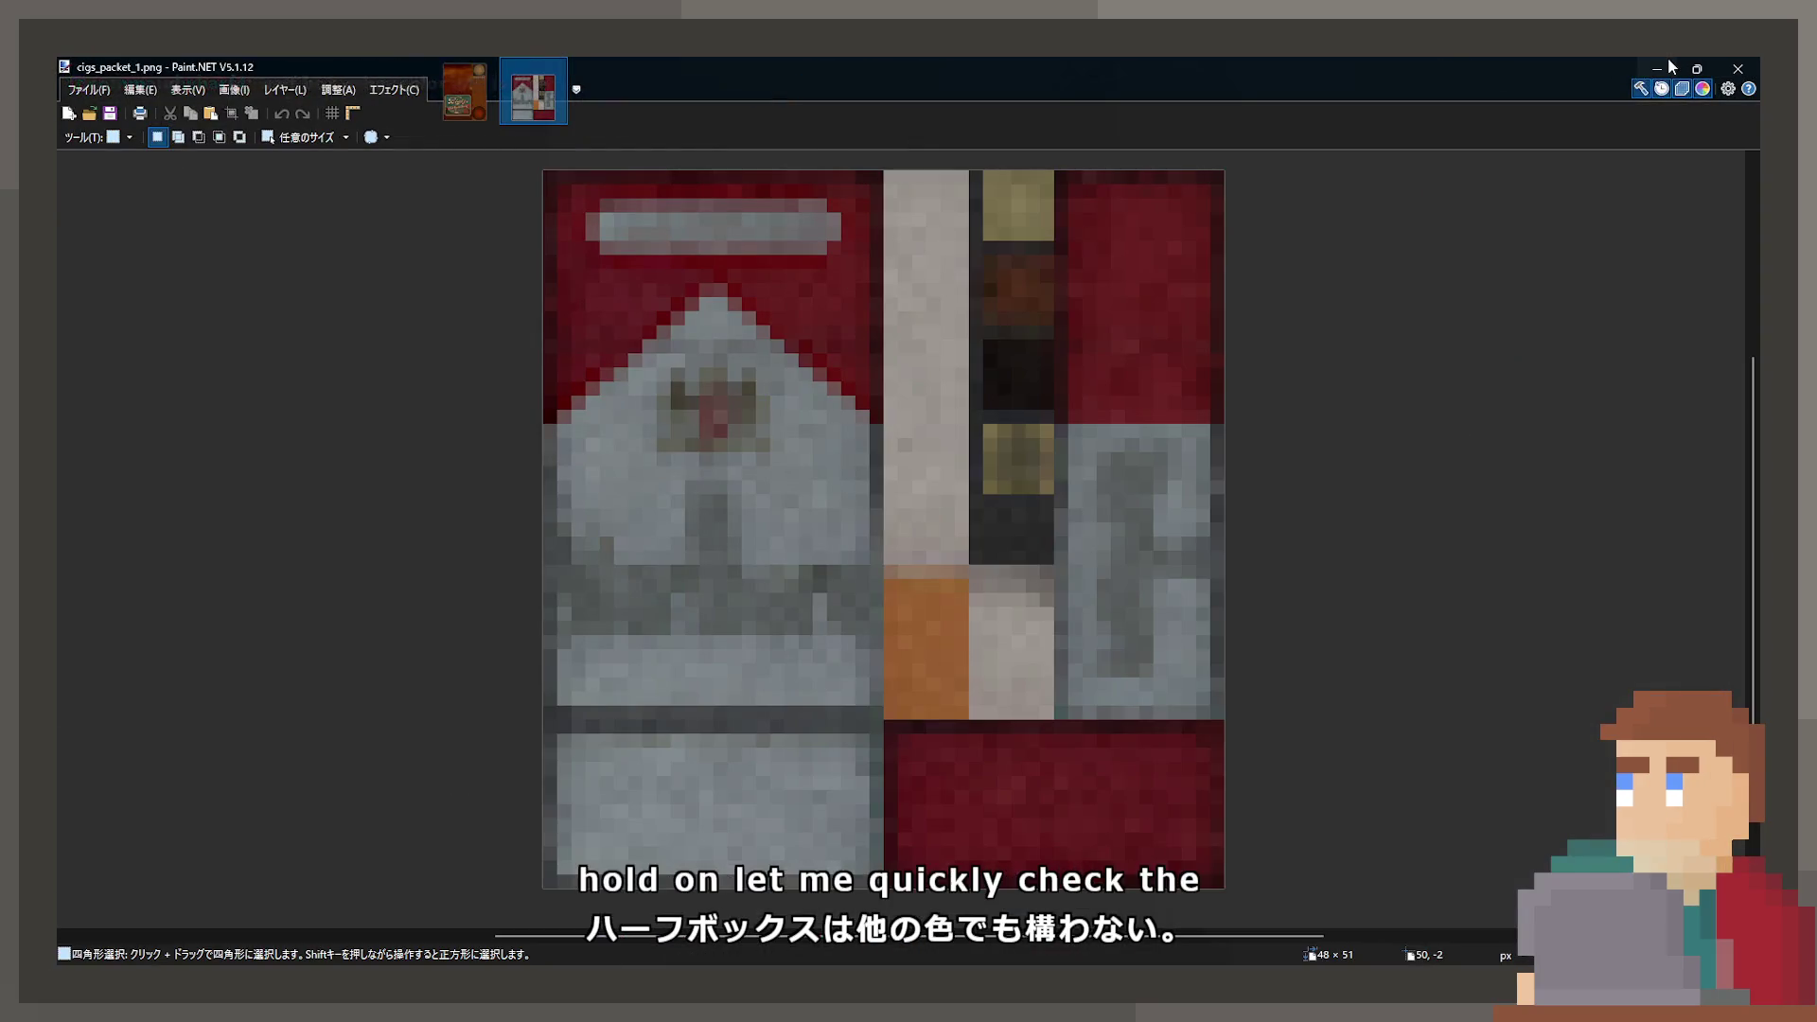
pyautogui.click(1656, 69)
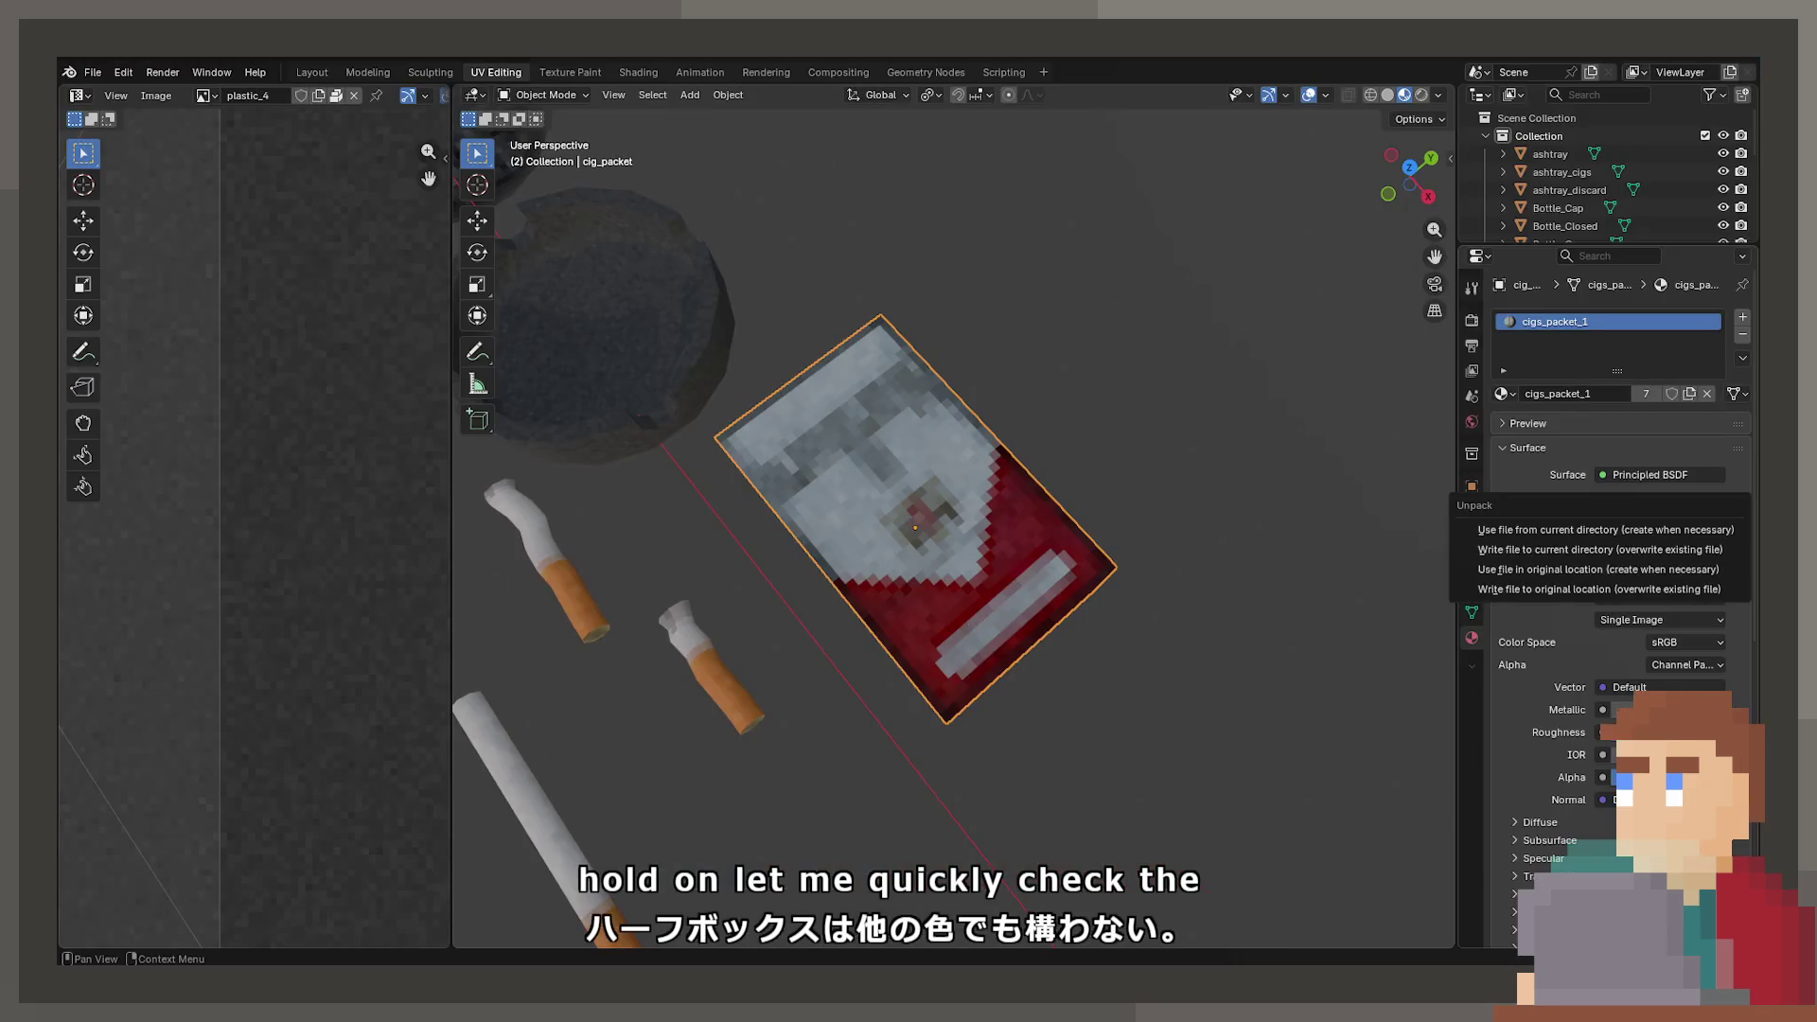
# - Check the packet's UV layout in Edit Mode, return to Object Mode, and reselect the packet
pyautogui.press('Tab')
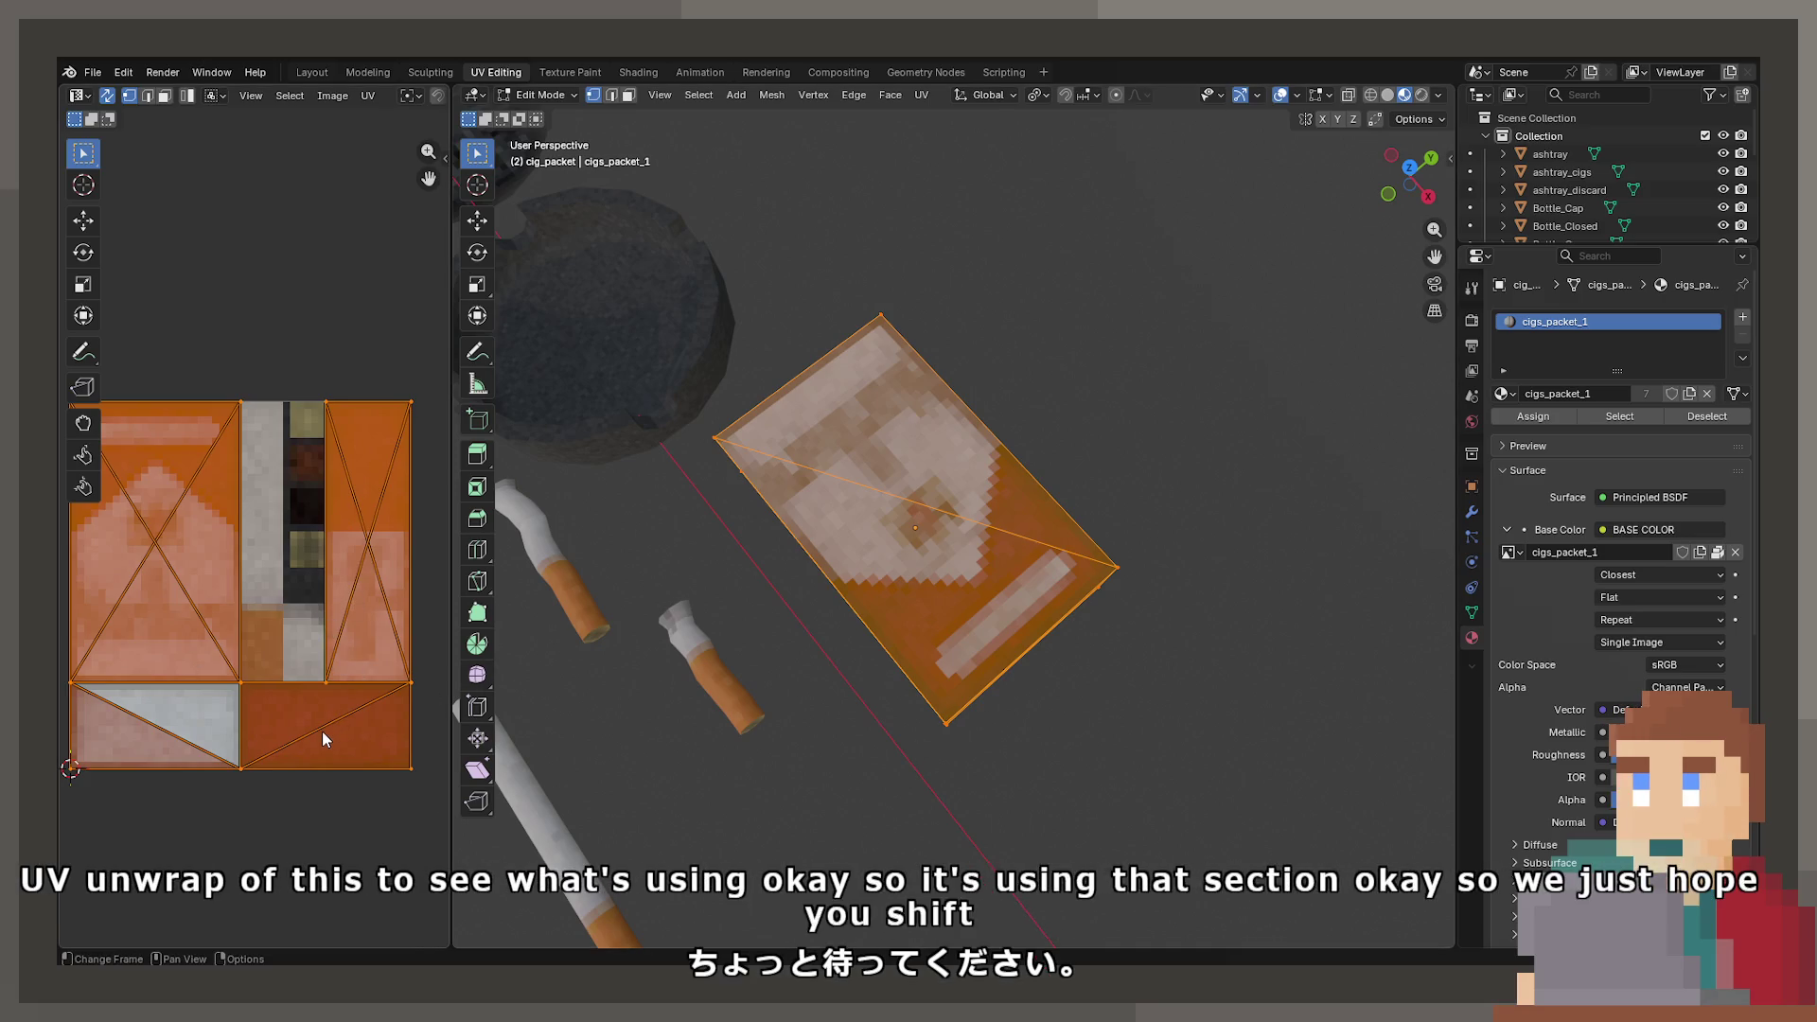
pyautogui.press('Tab')
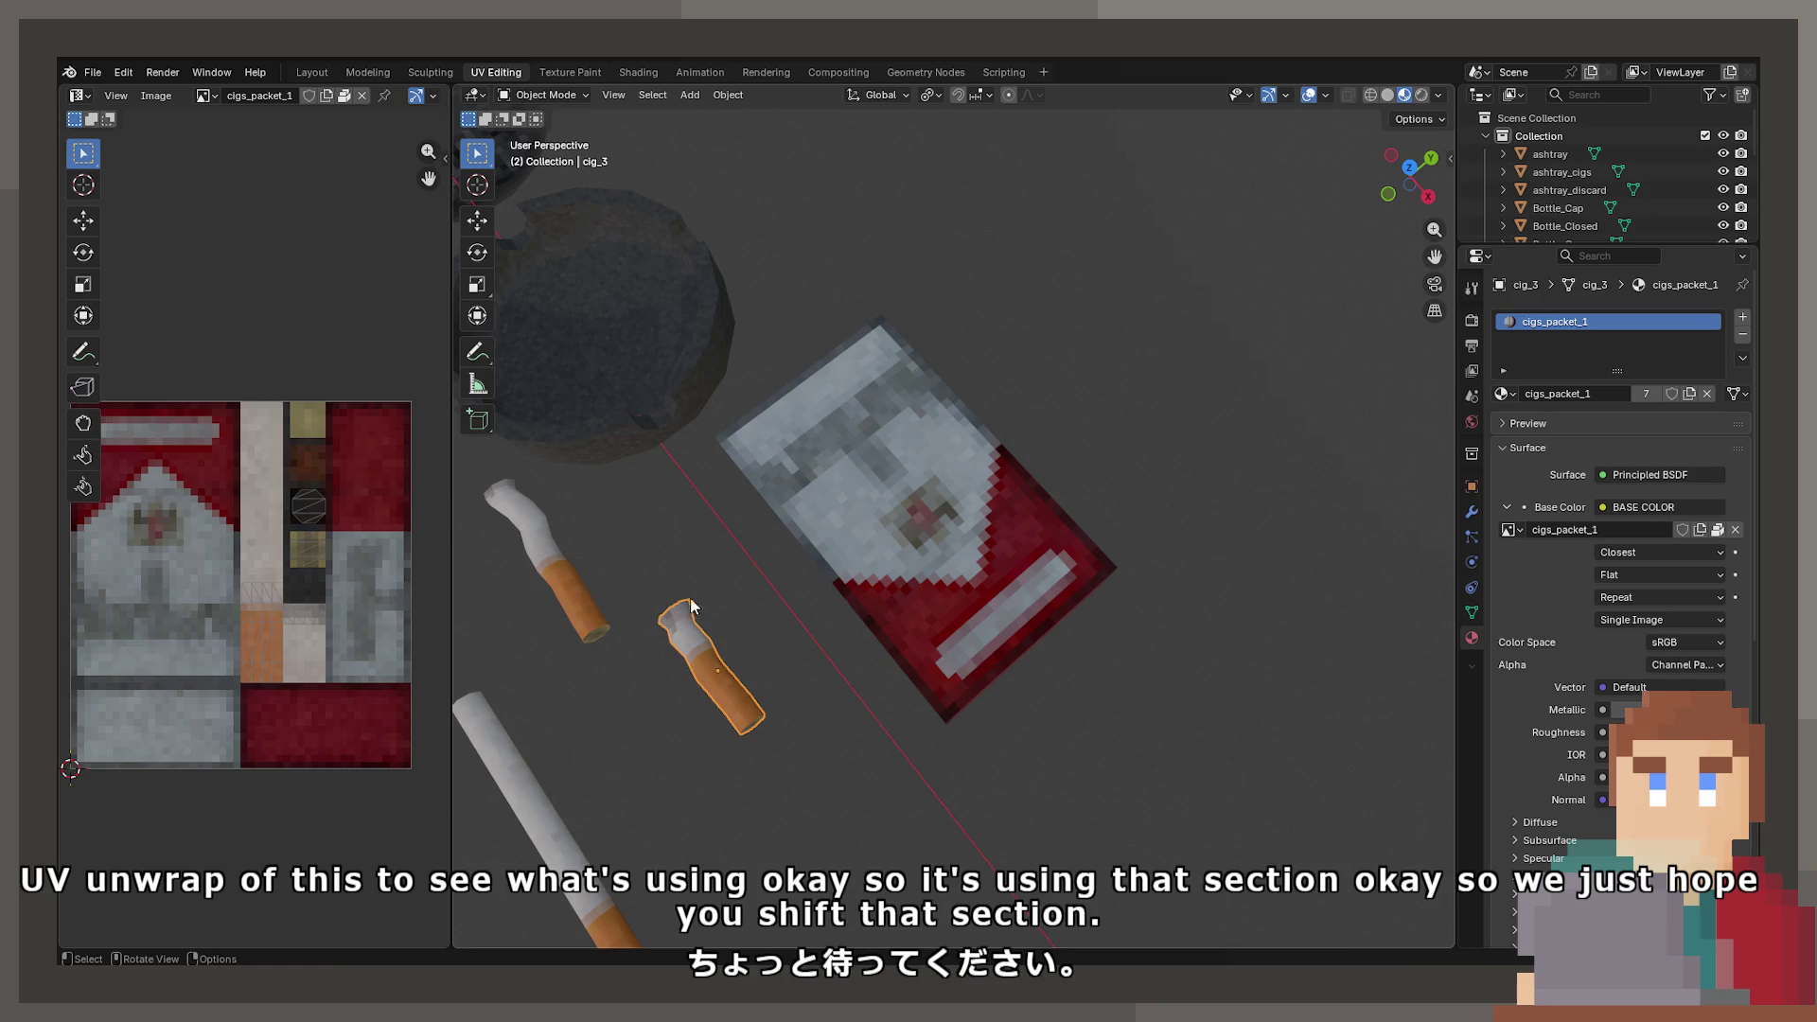
pyautogui.click(809, 462)
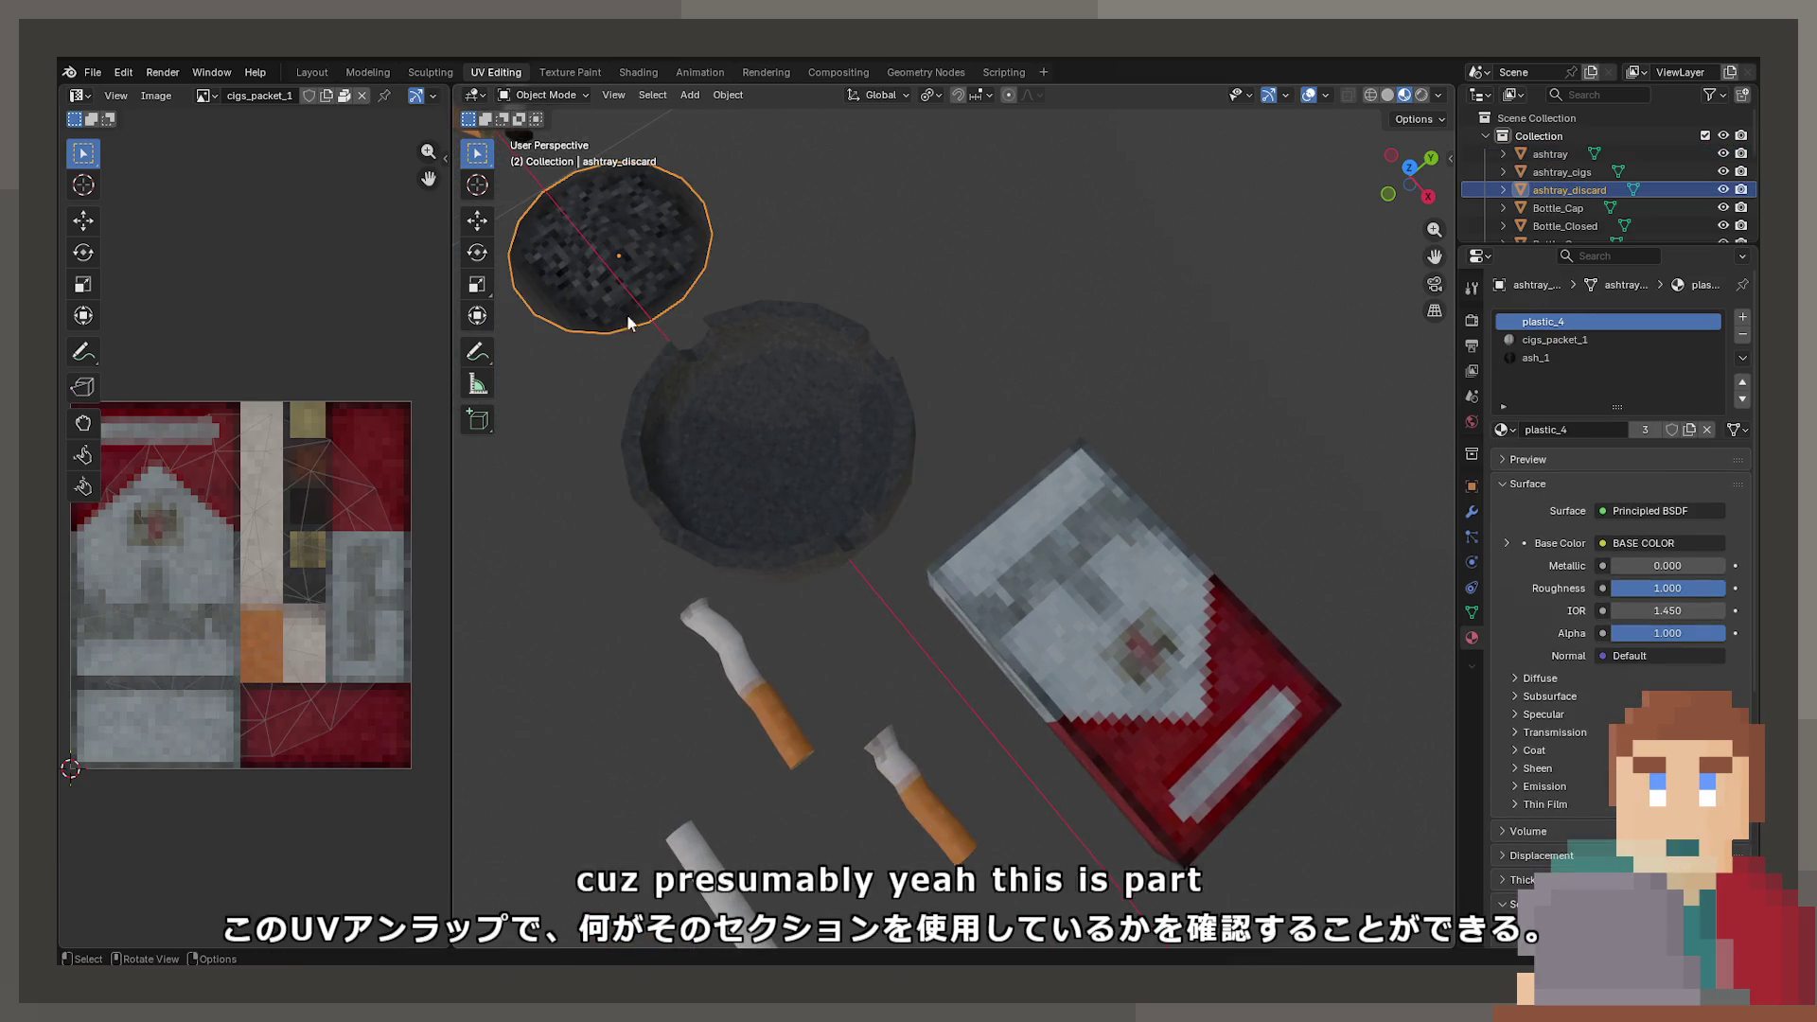
pyautogui.click(1110, 623)
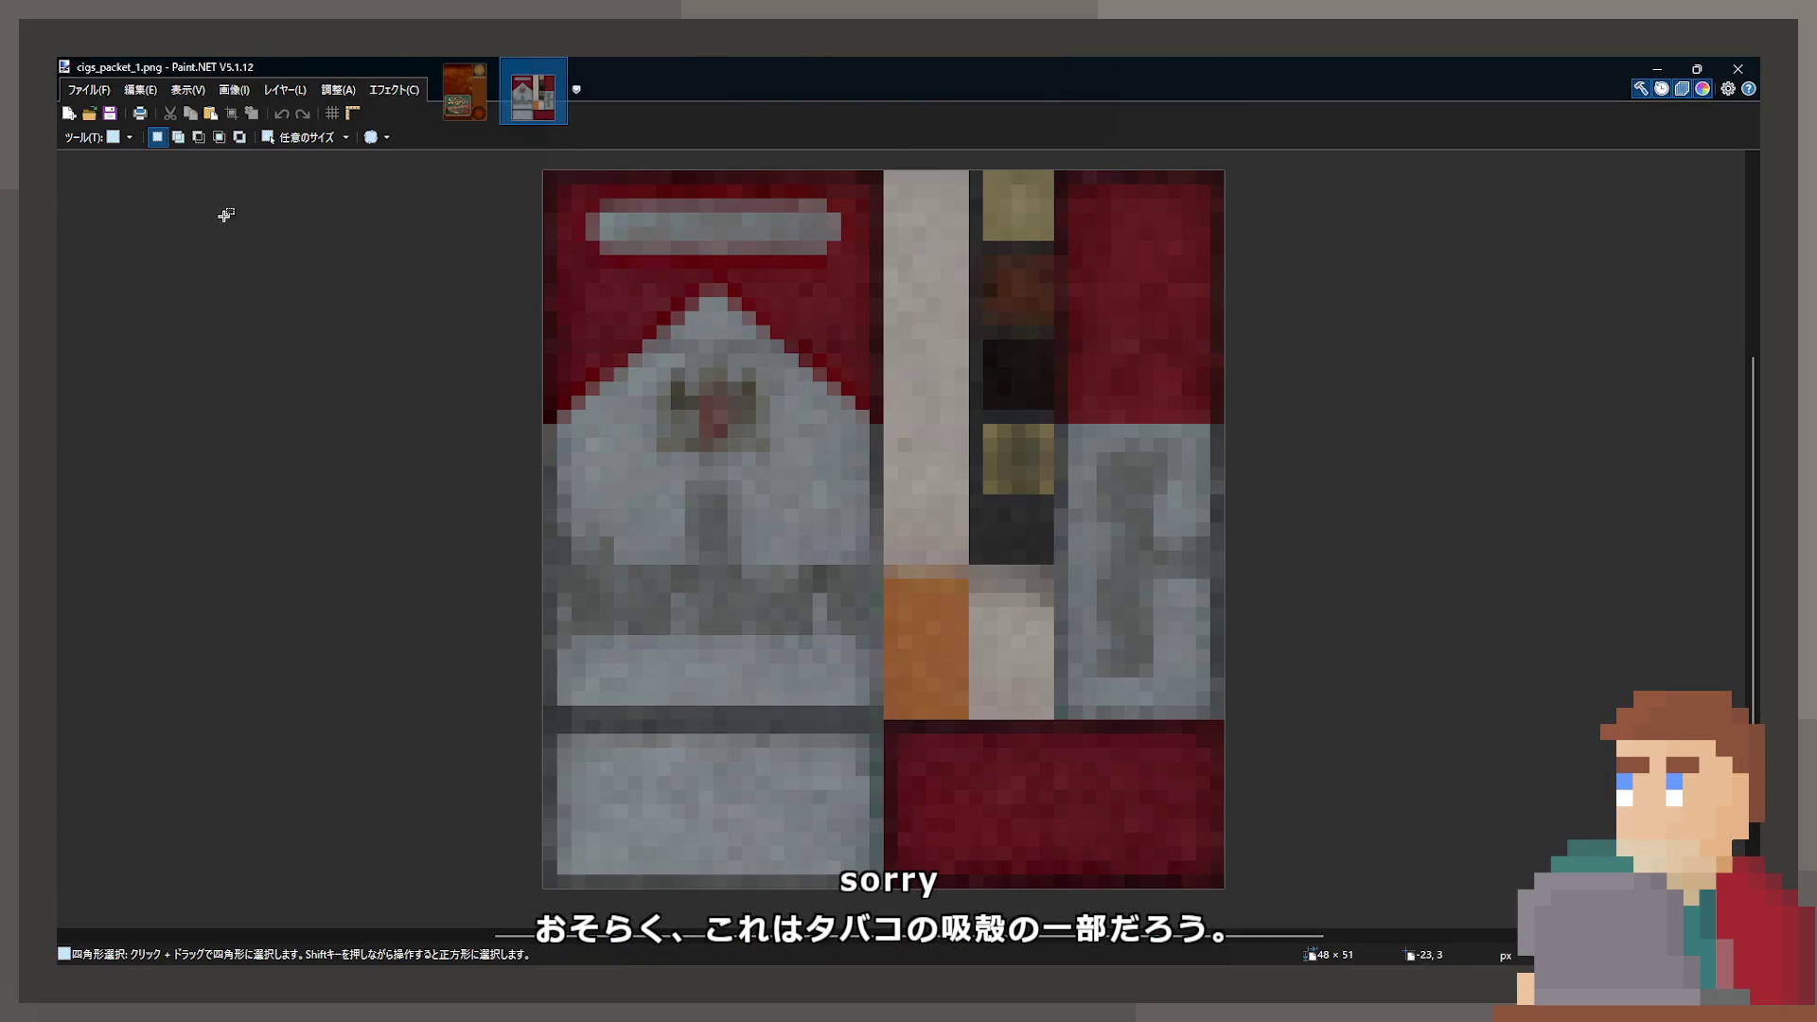
# - Cut the texture's middle cigarette column and paste it back in place as a separate piece
pyautogui.moveTo(891, 173)
pyautogui.mouseDown()
pyautogui.moveTo(1060, 567)
pyautogui.moveTo(1056, 721)
pyautogui.mouseUp()
pyautogui.press('Delete')
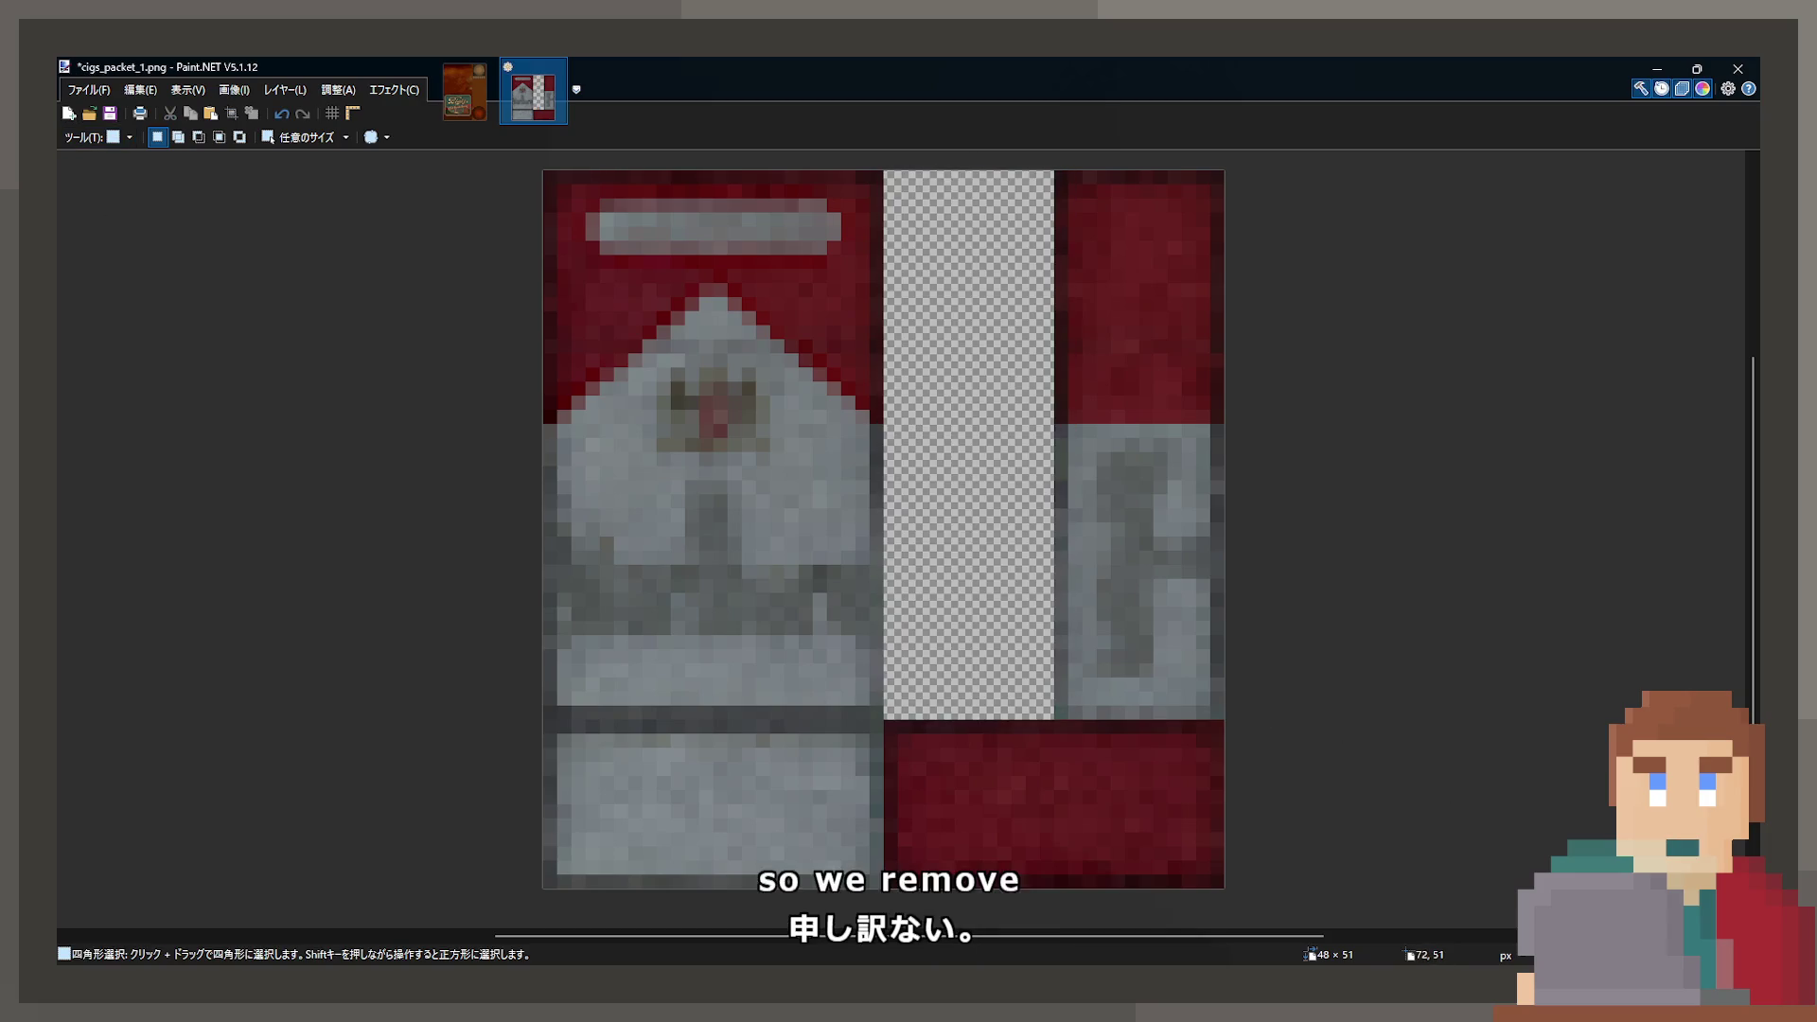
pyautogui.hotkey('ctrl', 'shift', 'v')
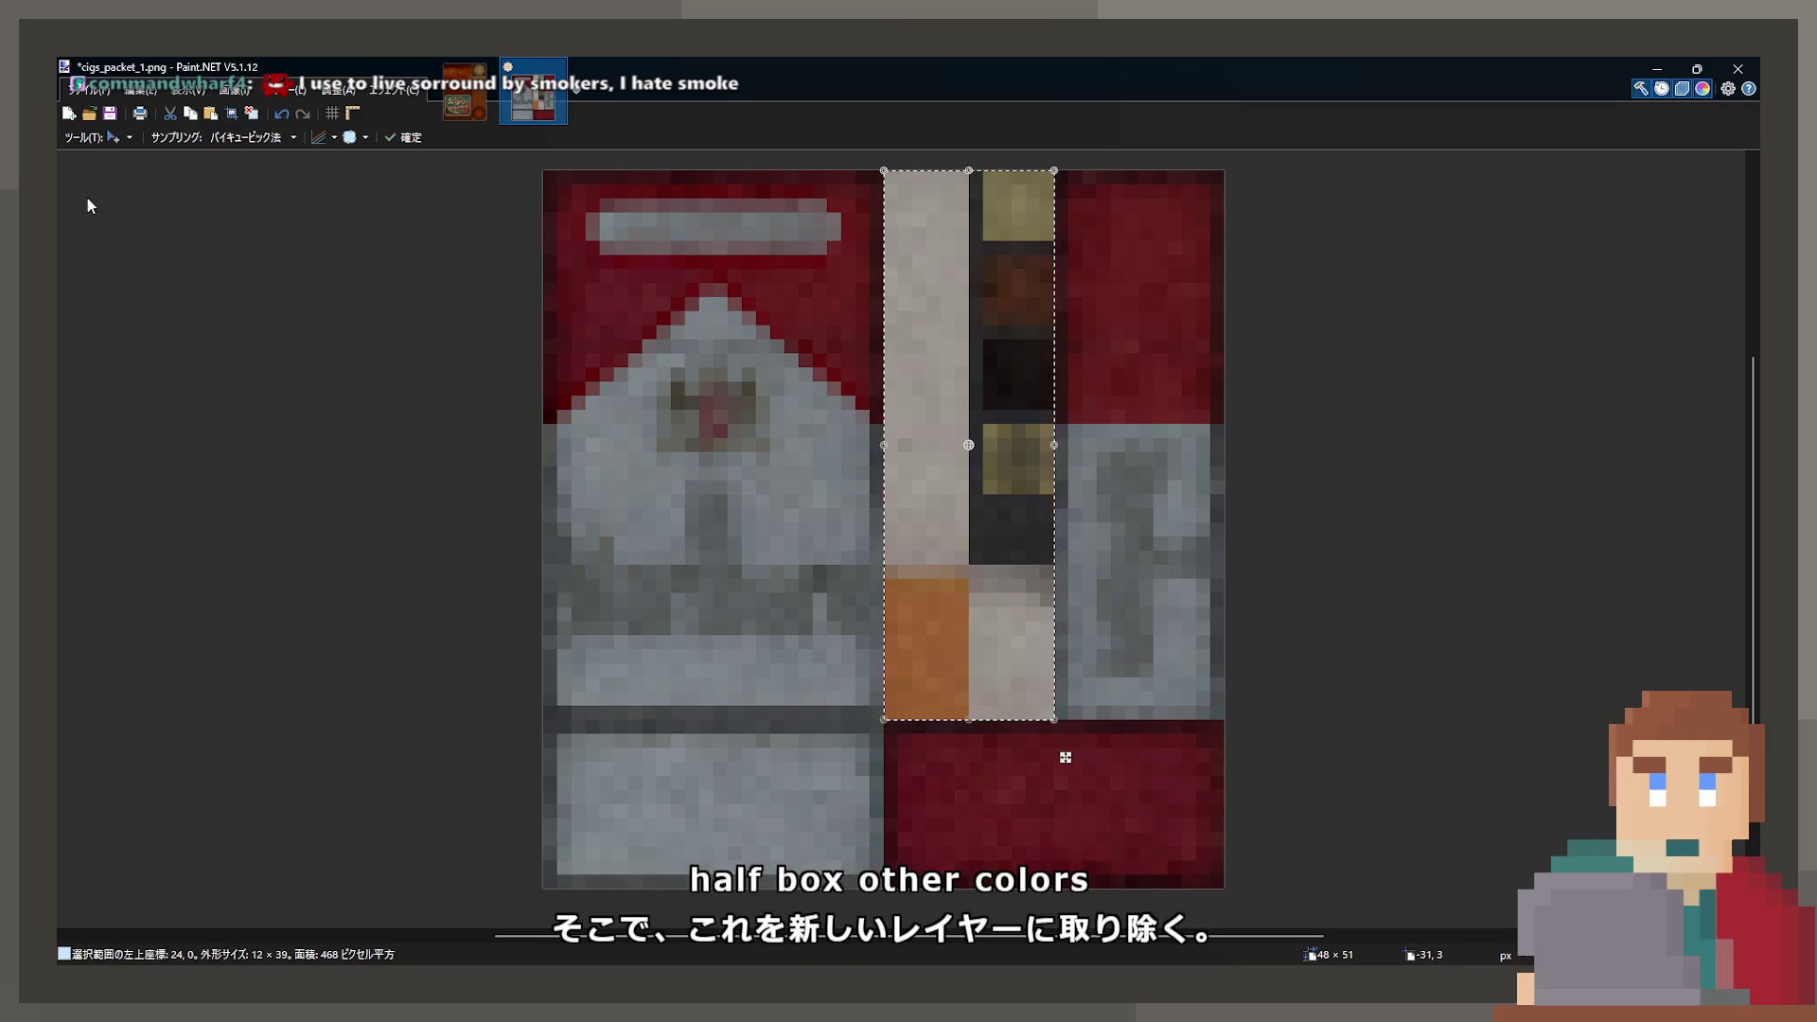
pyautogui.press('s')
pyautogui.click(417, 337)
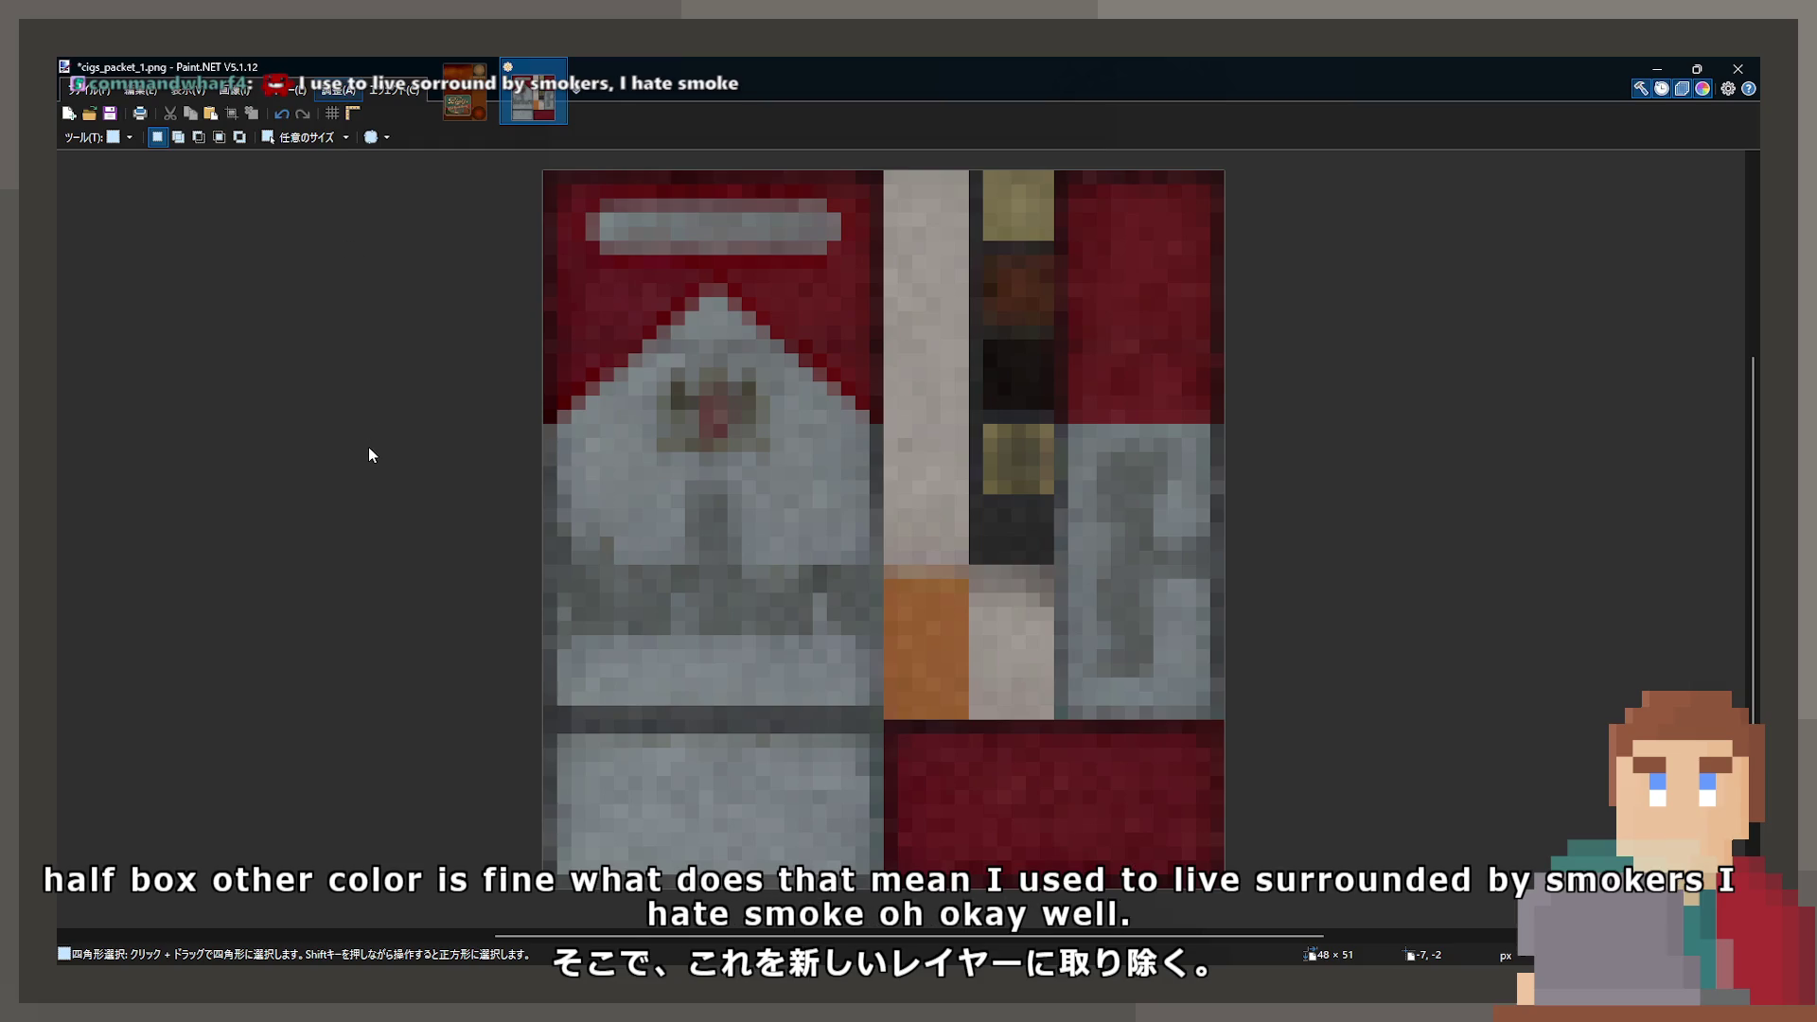
# - Cycle through Hue/Saturation variants with undo/redo until the packet's red panels become muted teal blue
pyautogui.hotkey('ctrl', 'f')
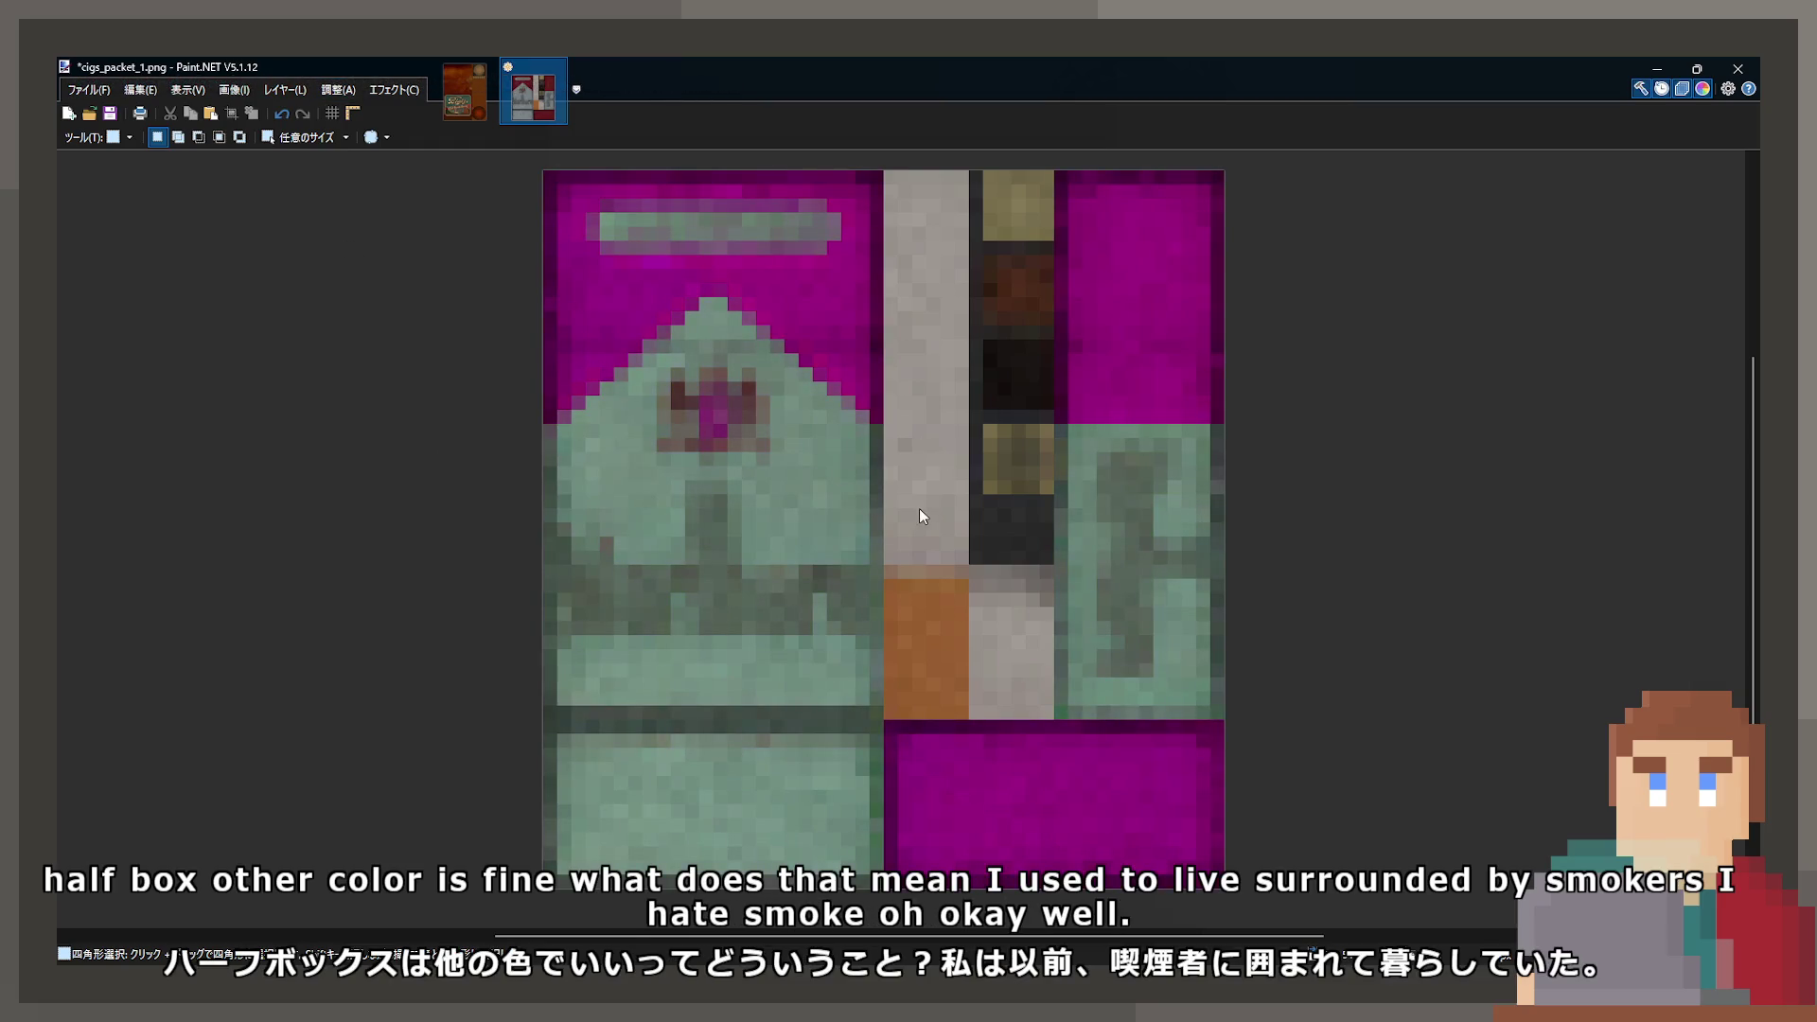
pyautogui.hotkey('ctrl', 'z')
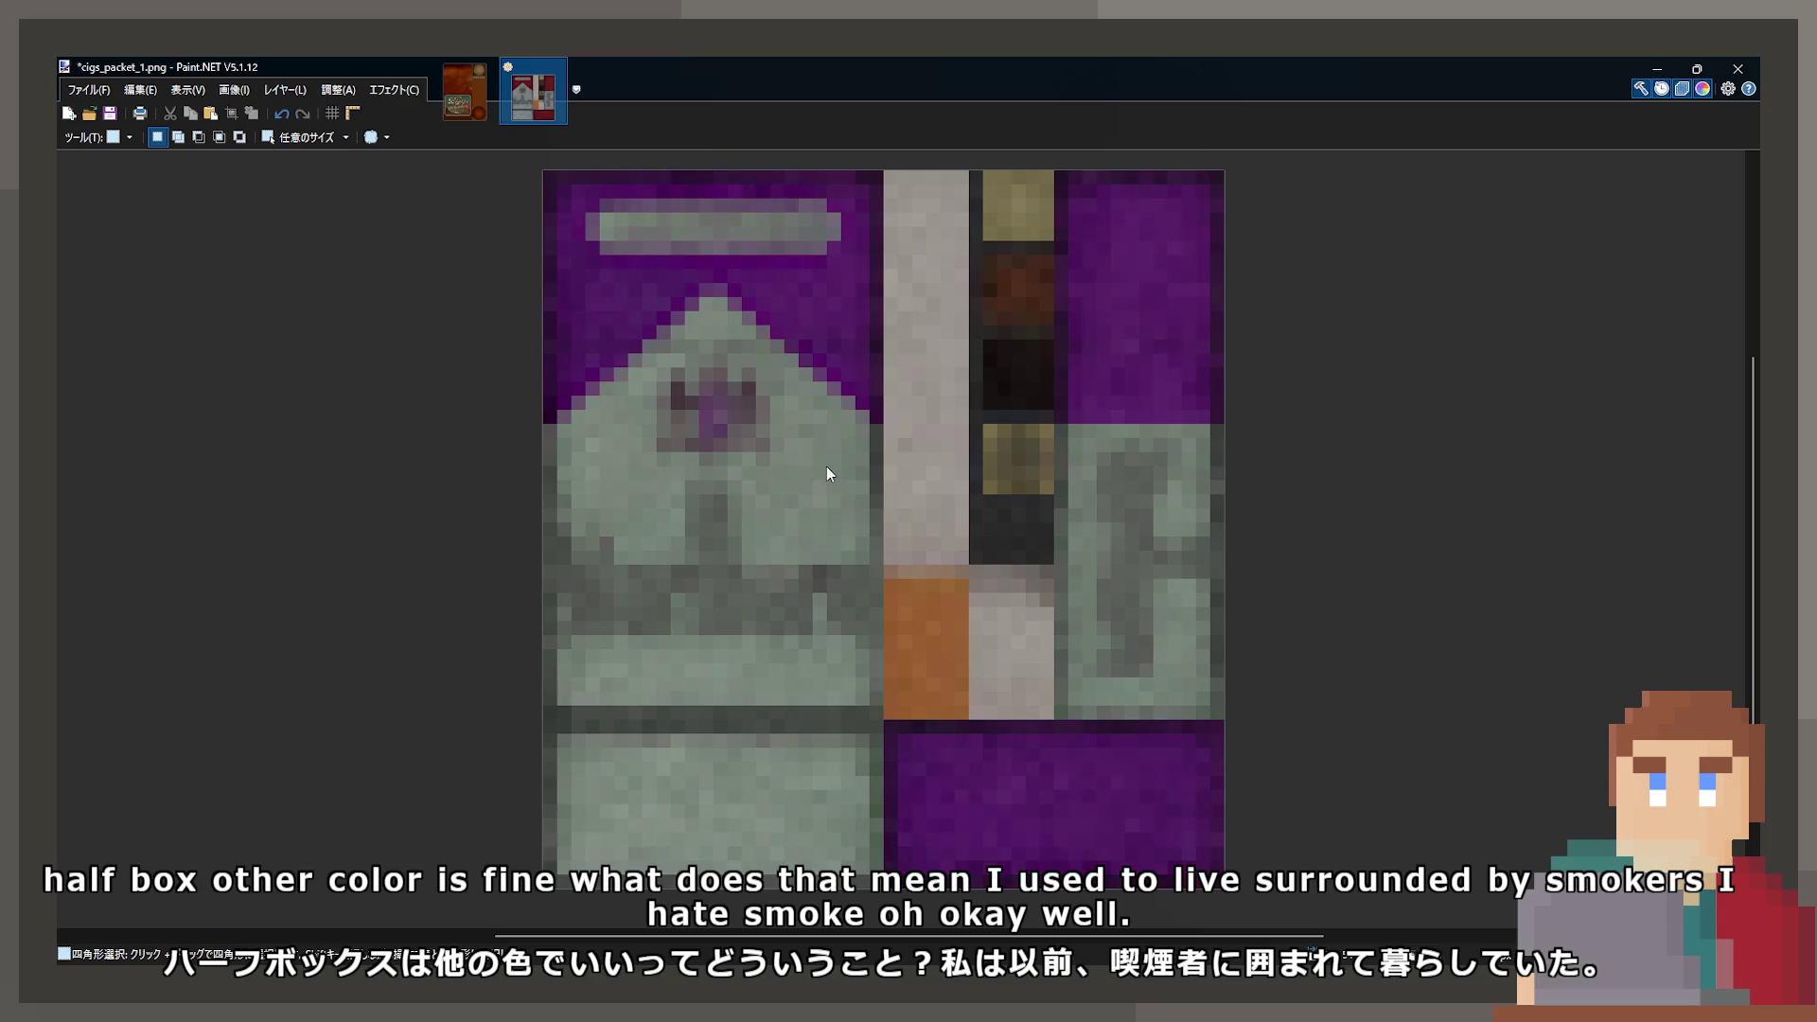
pyautogui.hotkey('ctrl', 'f')
pyautogui.hotkey('ctrl', 'f')
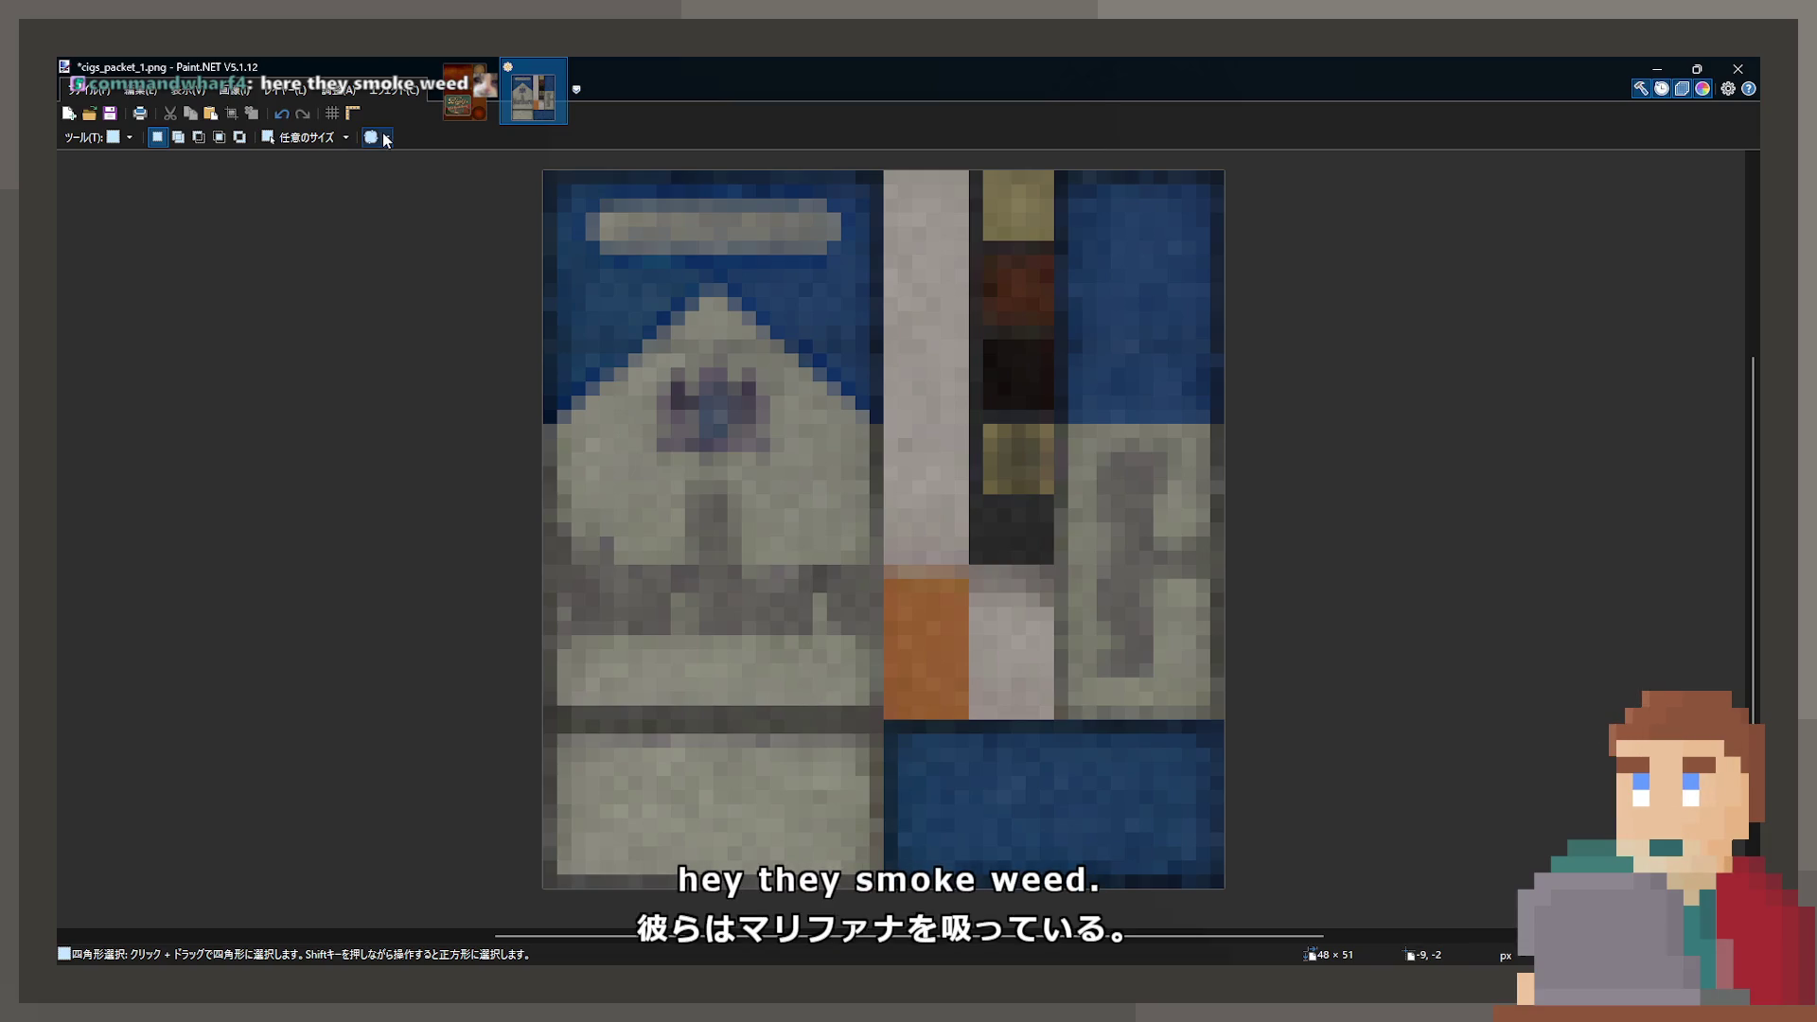
pyautogui.hotkey('ctrl', 'z')
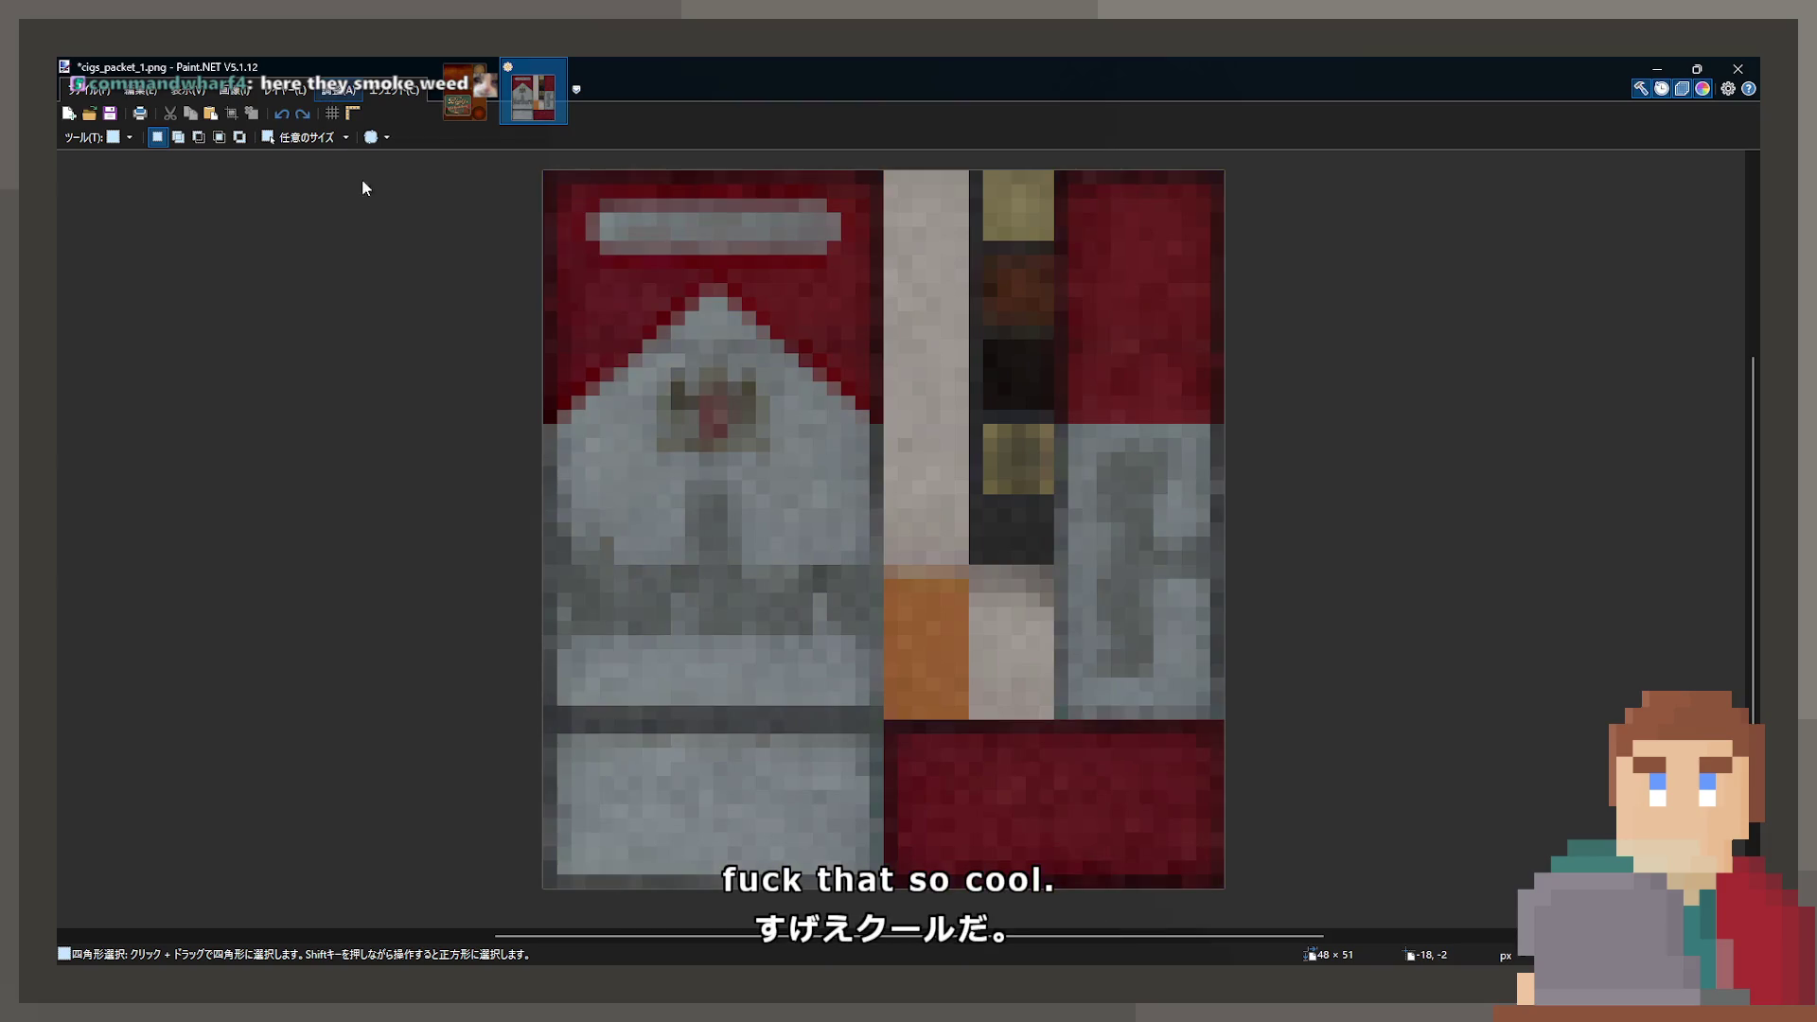
pyautogui.hotkey('ctrl', 'y')
pyautogui.hotkey('ctrl', 'y')
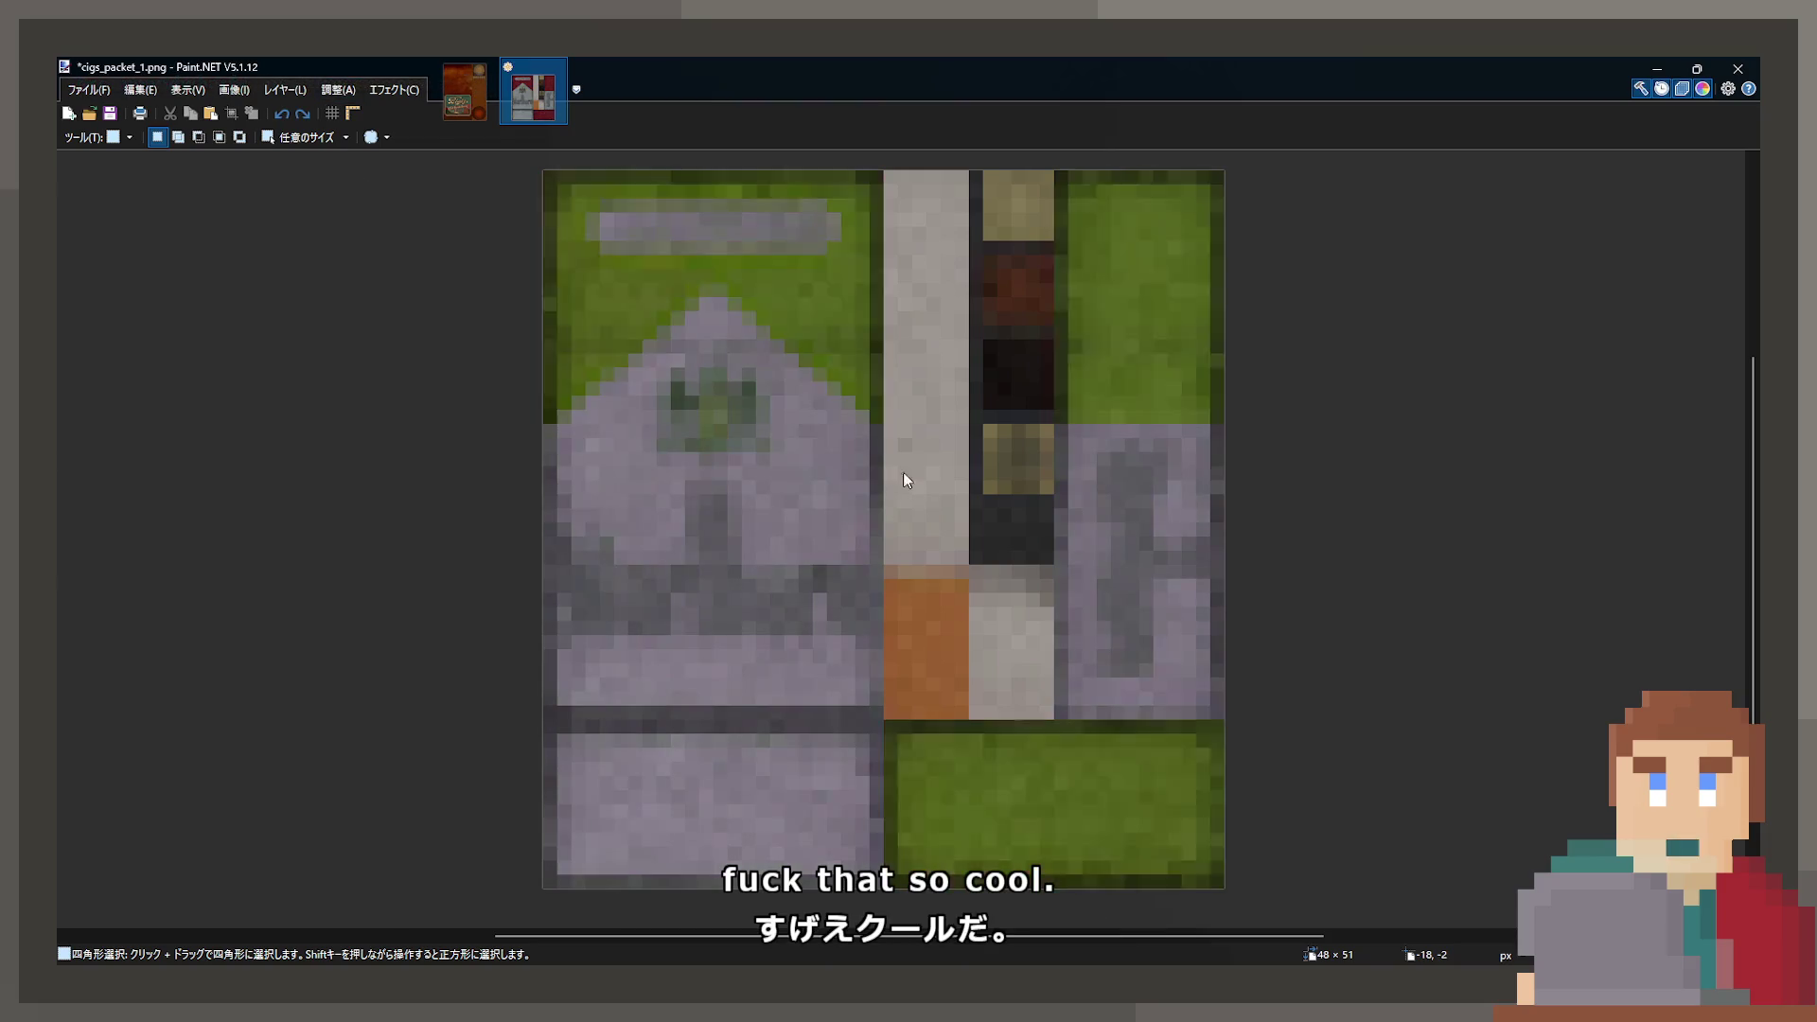
pyautogui.hotkey('ctrl', 'y')
pyautogui.hotkey('ctrl', 'y')
pyautogui.hotkey('ctrl', 'y')
pyautogui.hotkey('ctrl', 'y')
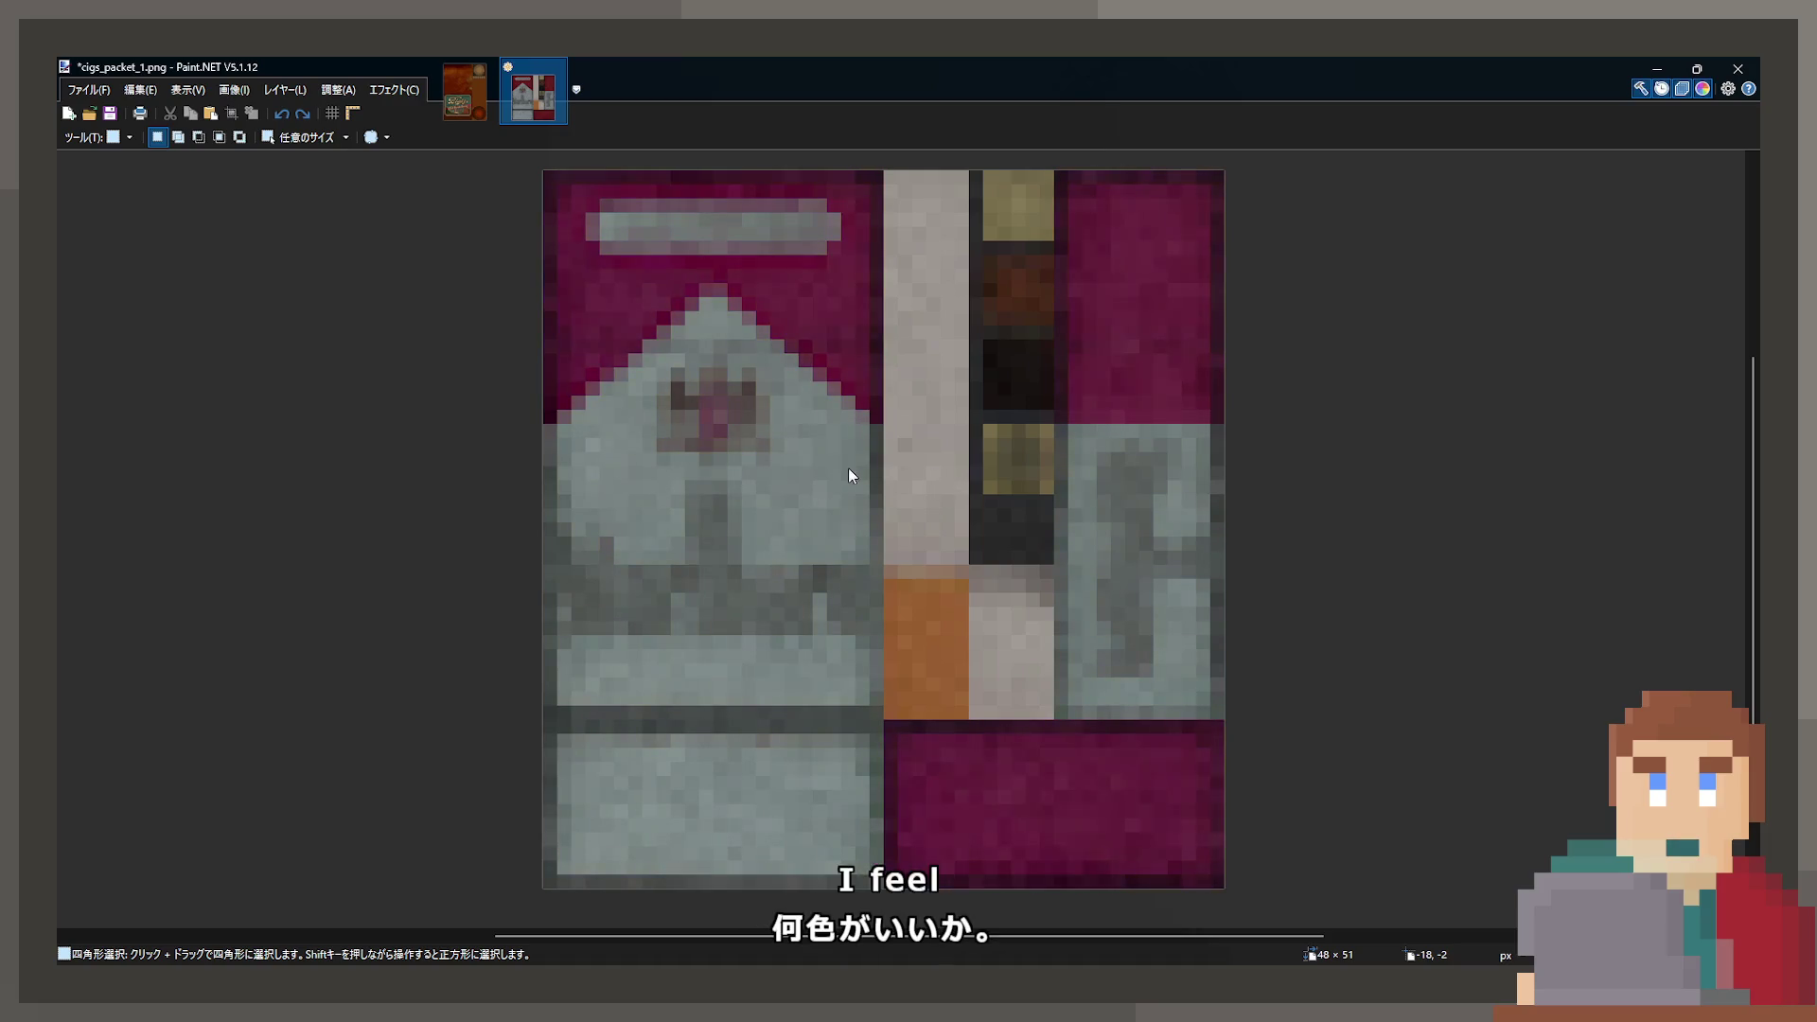
pyautogui.hotkey('ctrl', 'y')
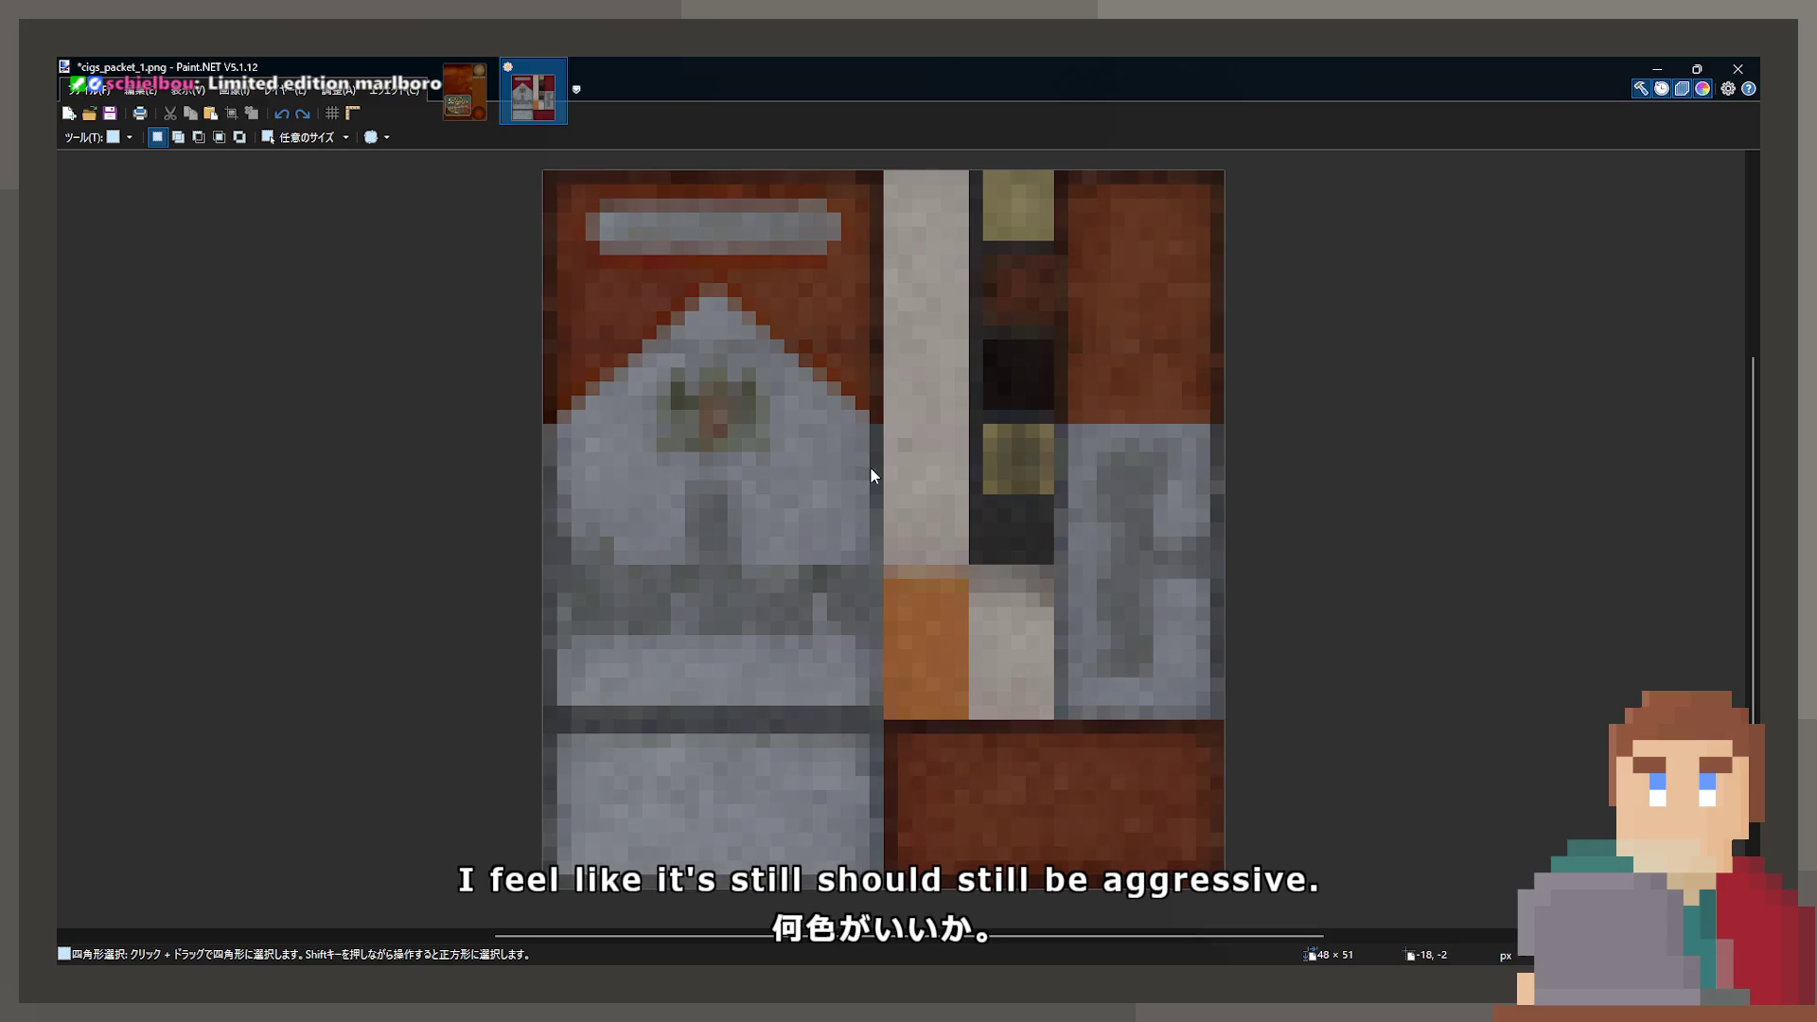
pyautogui.hotkey('ctrl', 'z')
pyautogui.hotkey('ctrl', 'z')
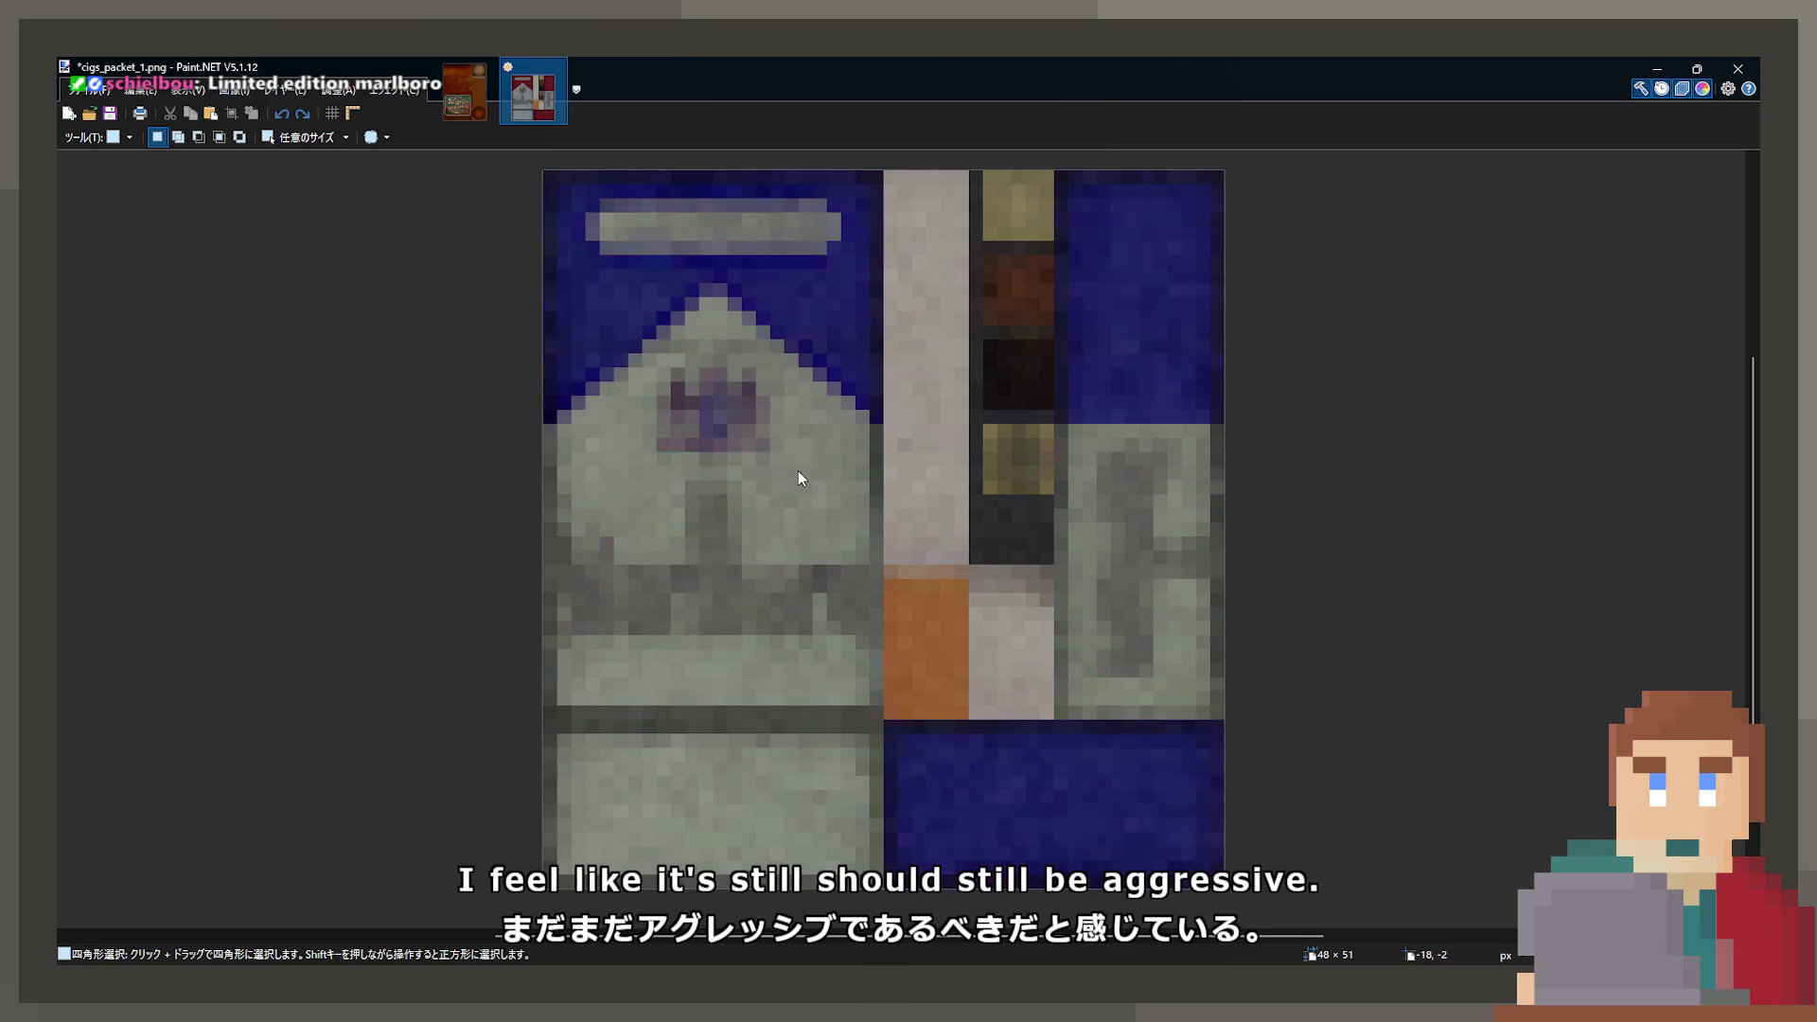
pyautogui.hotkey('ctrl', 'z')
pyautogui.hotkey('ctrl', 'z')
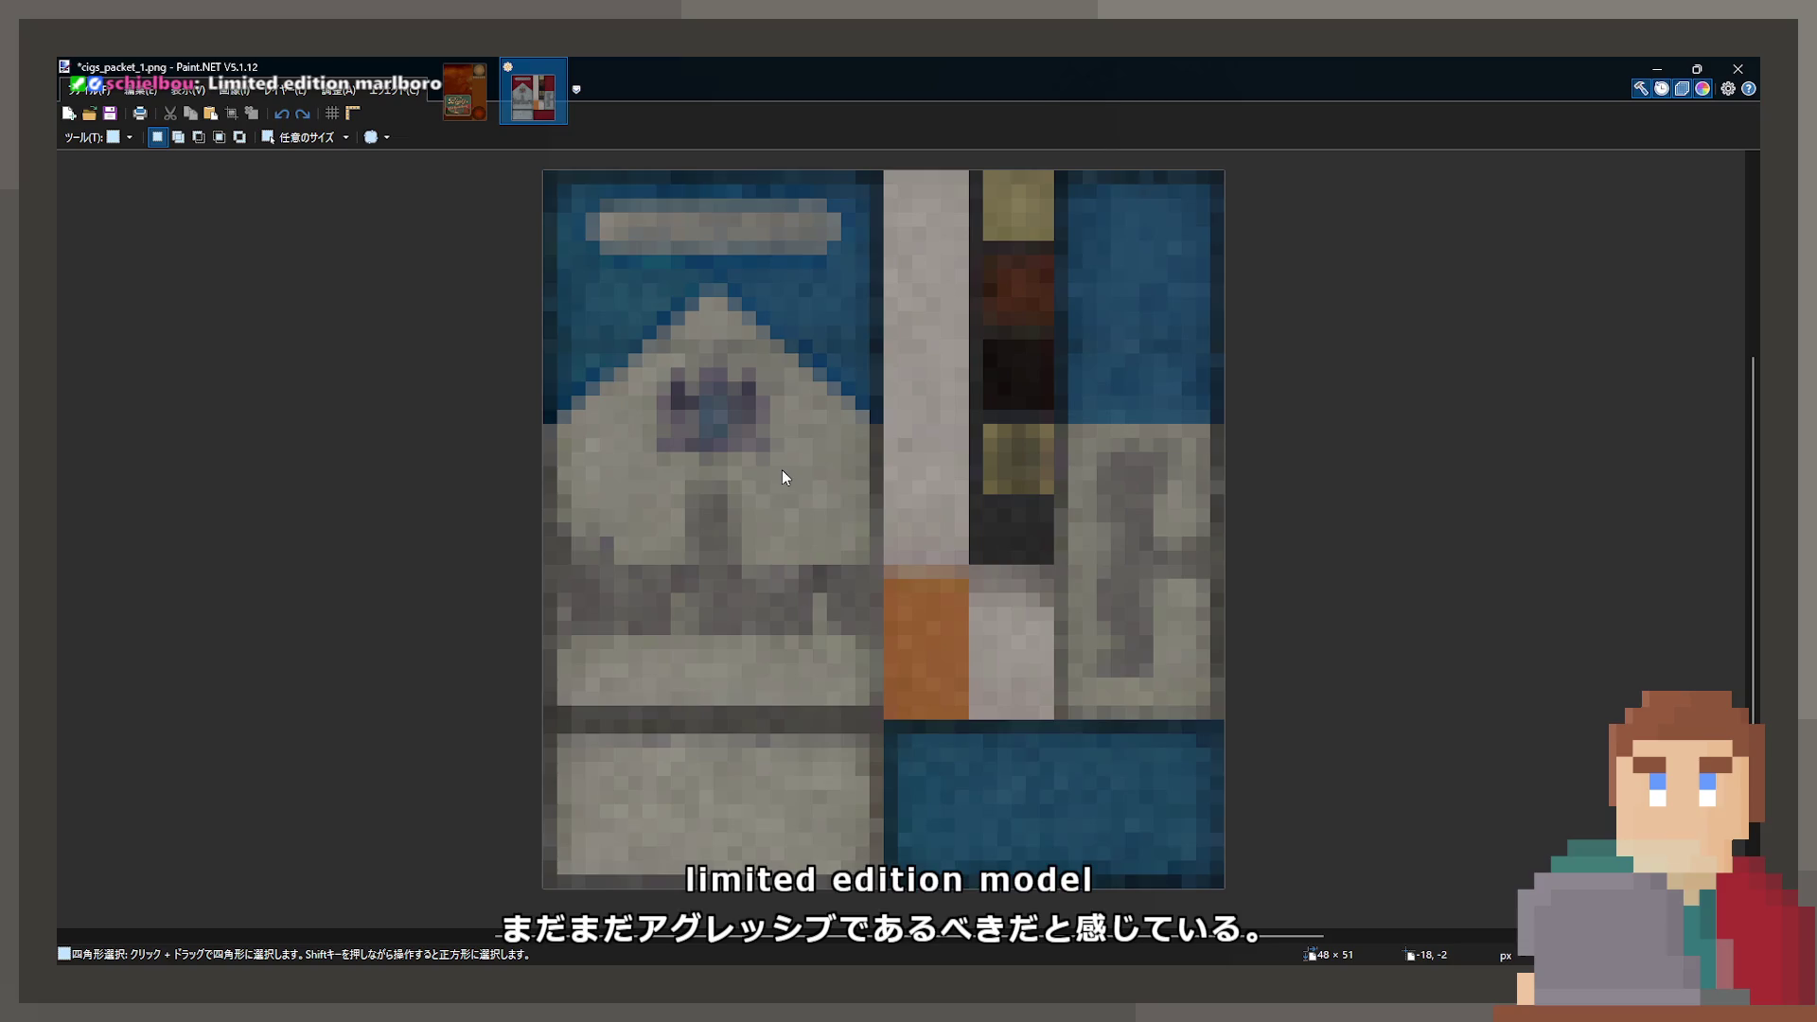
pyautogui.hotkey('ctrl', 'z')
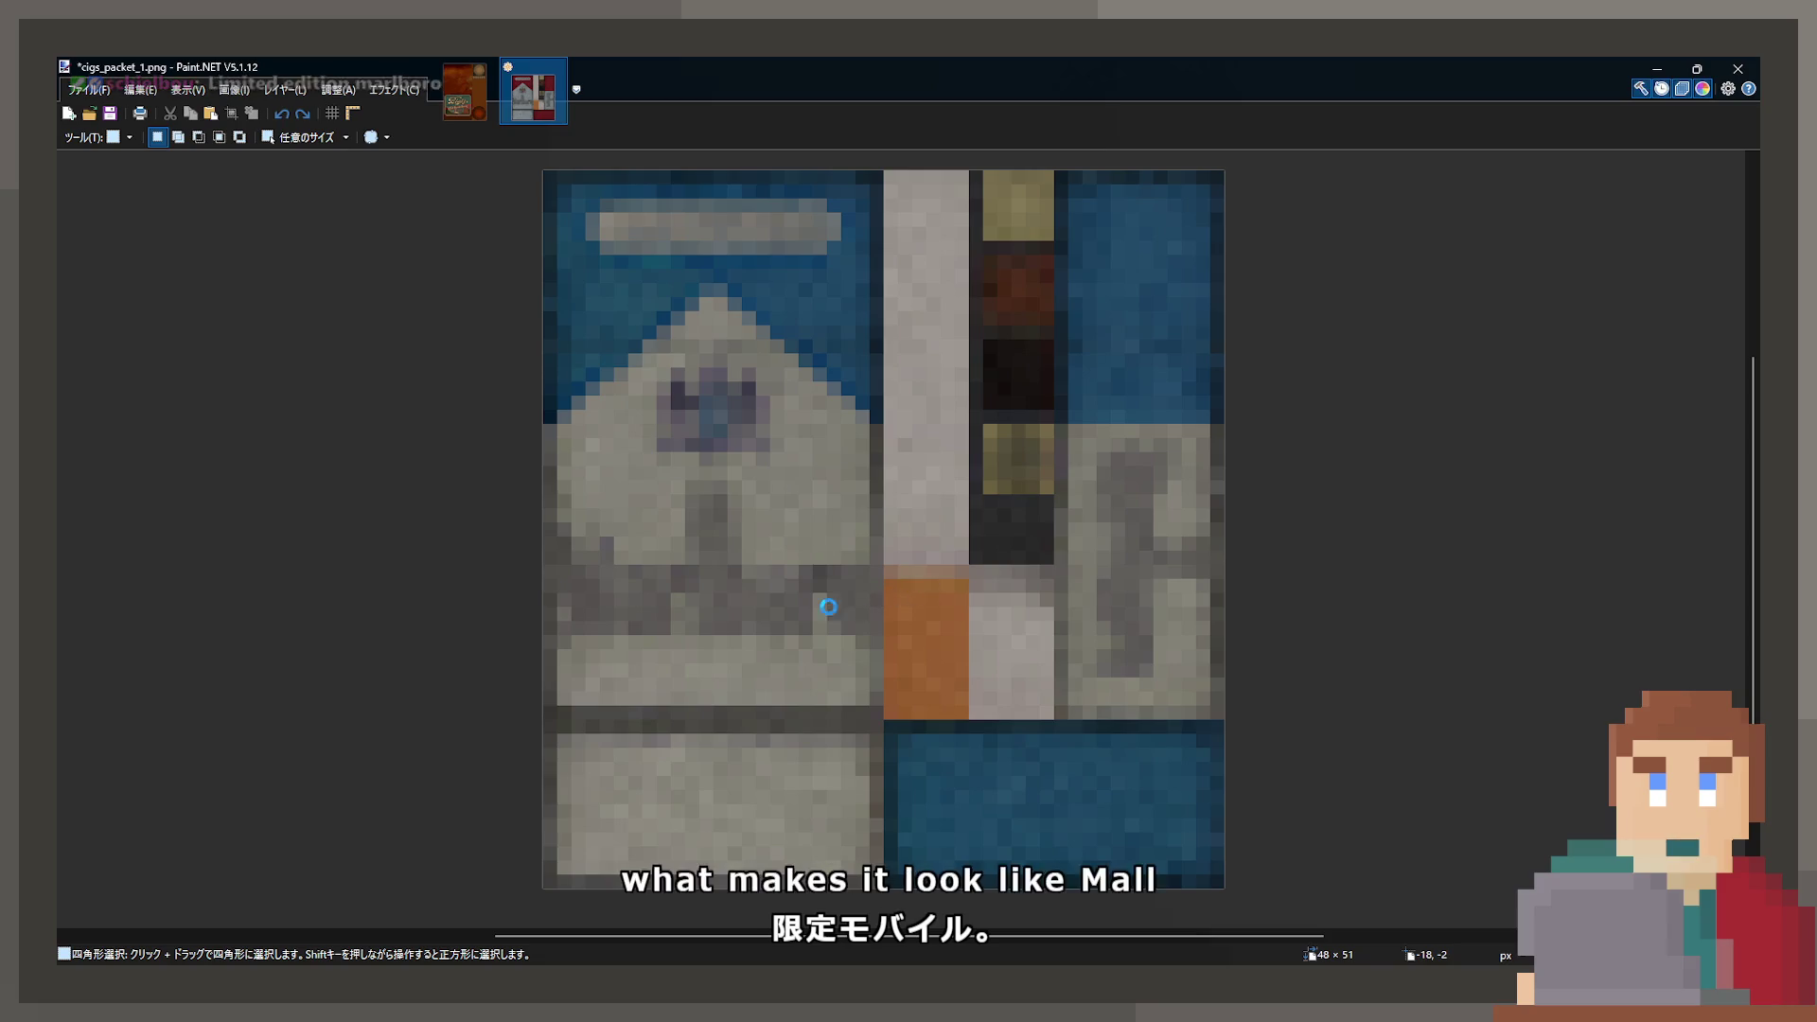
pyautogui.keyDown('ctrl'); pyautogui.scroll(2, 723, 581); pyautogui.keyUp('ctrl')
# - Select the central emblem, then drop the selection and zoom in on it
pyautogui.moveTo(679, 391); pyautogui.dragTo(844, 553)
pyautogui.click(894, 554)
pyautogui.hotkey('ctrl', 'z')
pyautogui.click(871, 527)
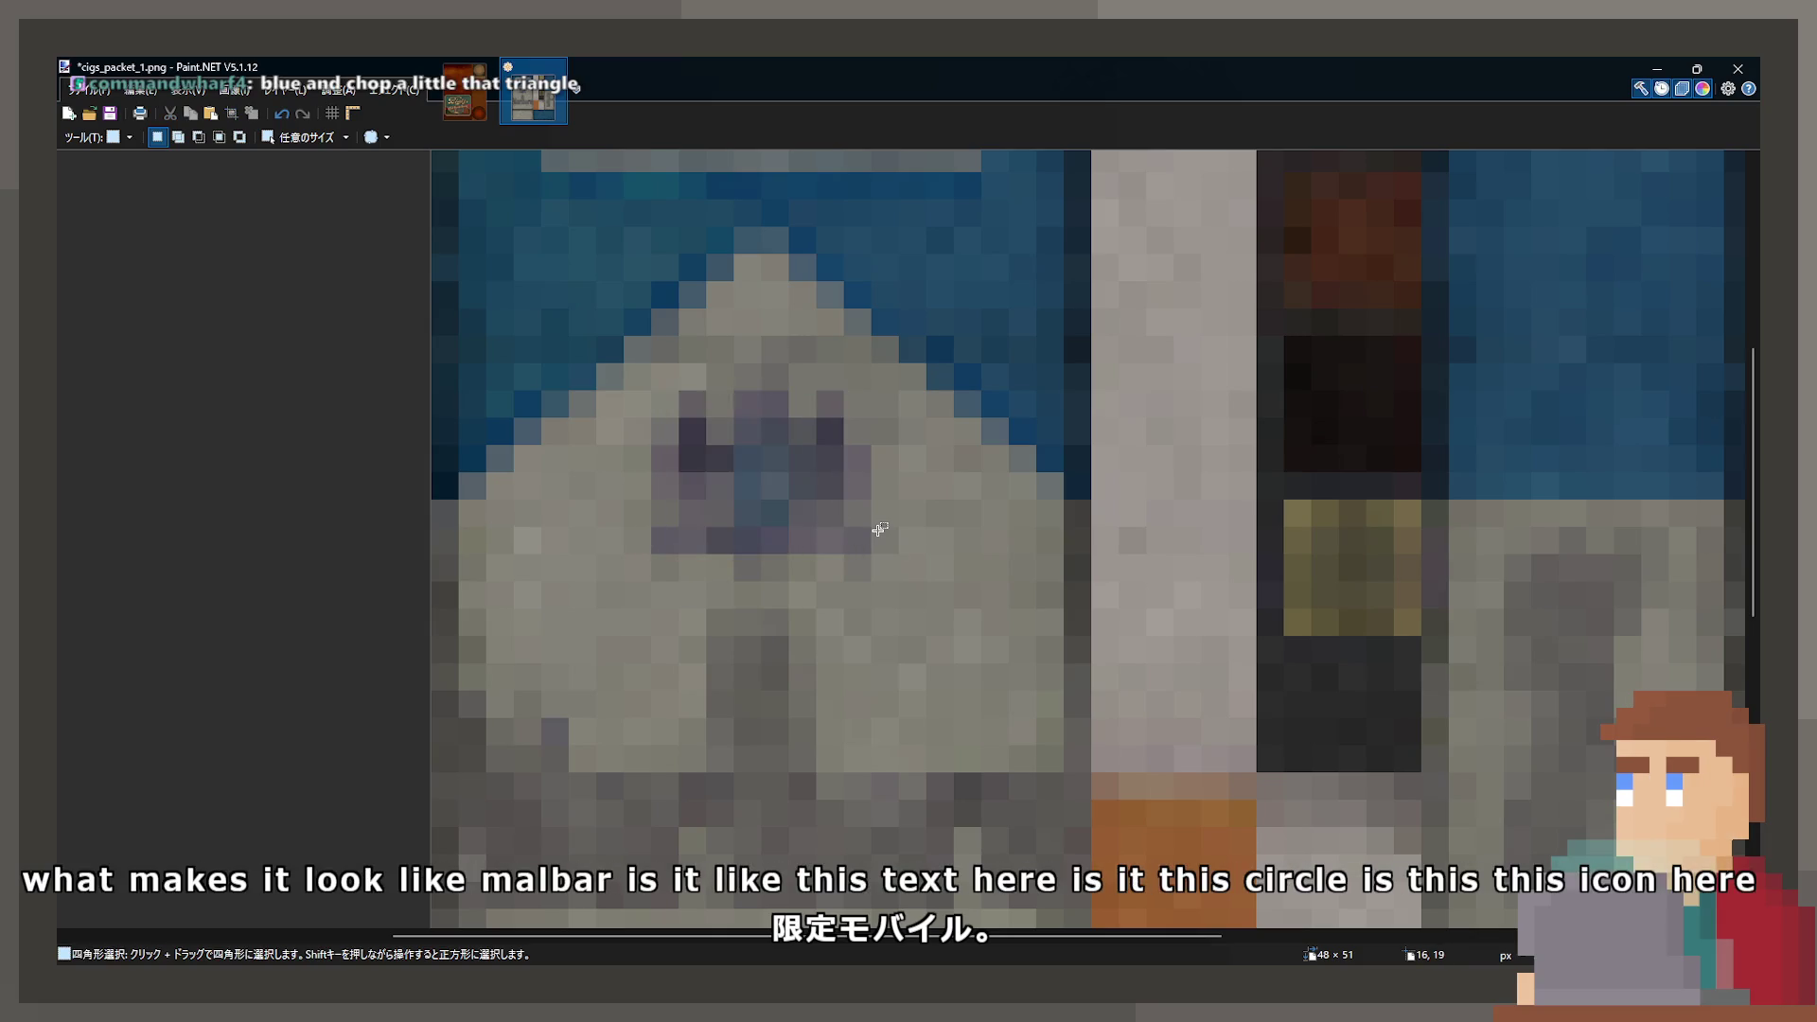
pyautogui.keyDown('ctrl'); pyautogui.scroll(-1, 880, 531); pyautogui.keyUp('ctrl')
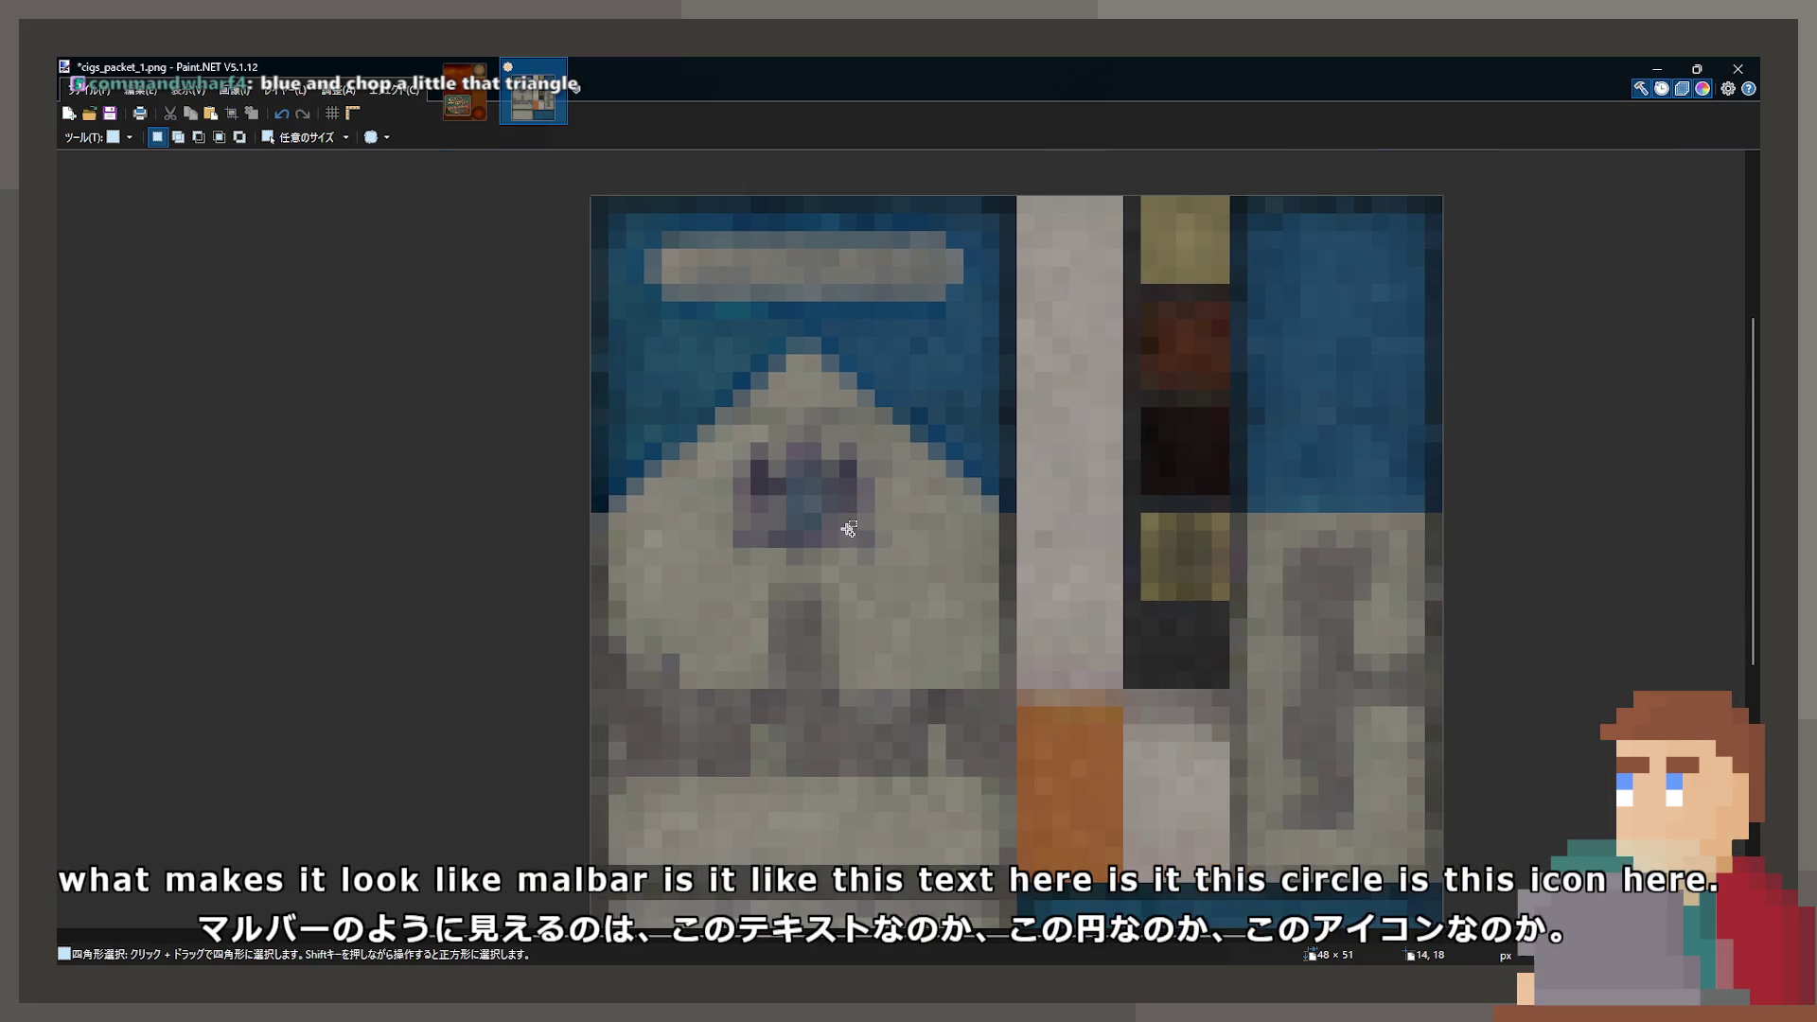
pyautogui.keyDown('ctrl'); pyautogui.scroll(2, 848, 527); pyautogui.keyUp('ctrl')
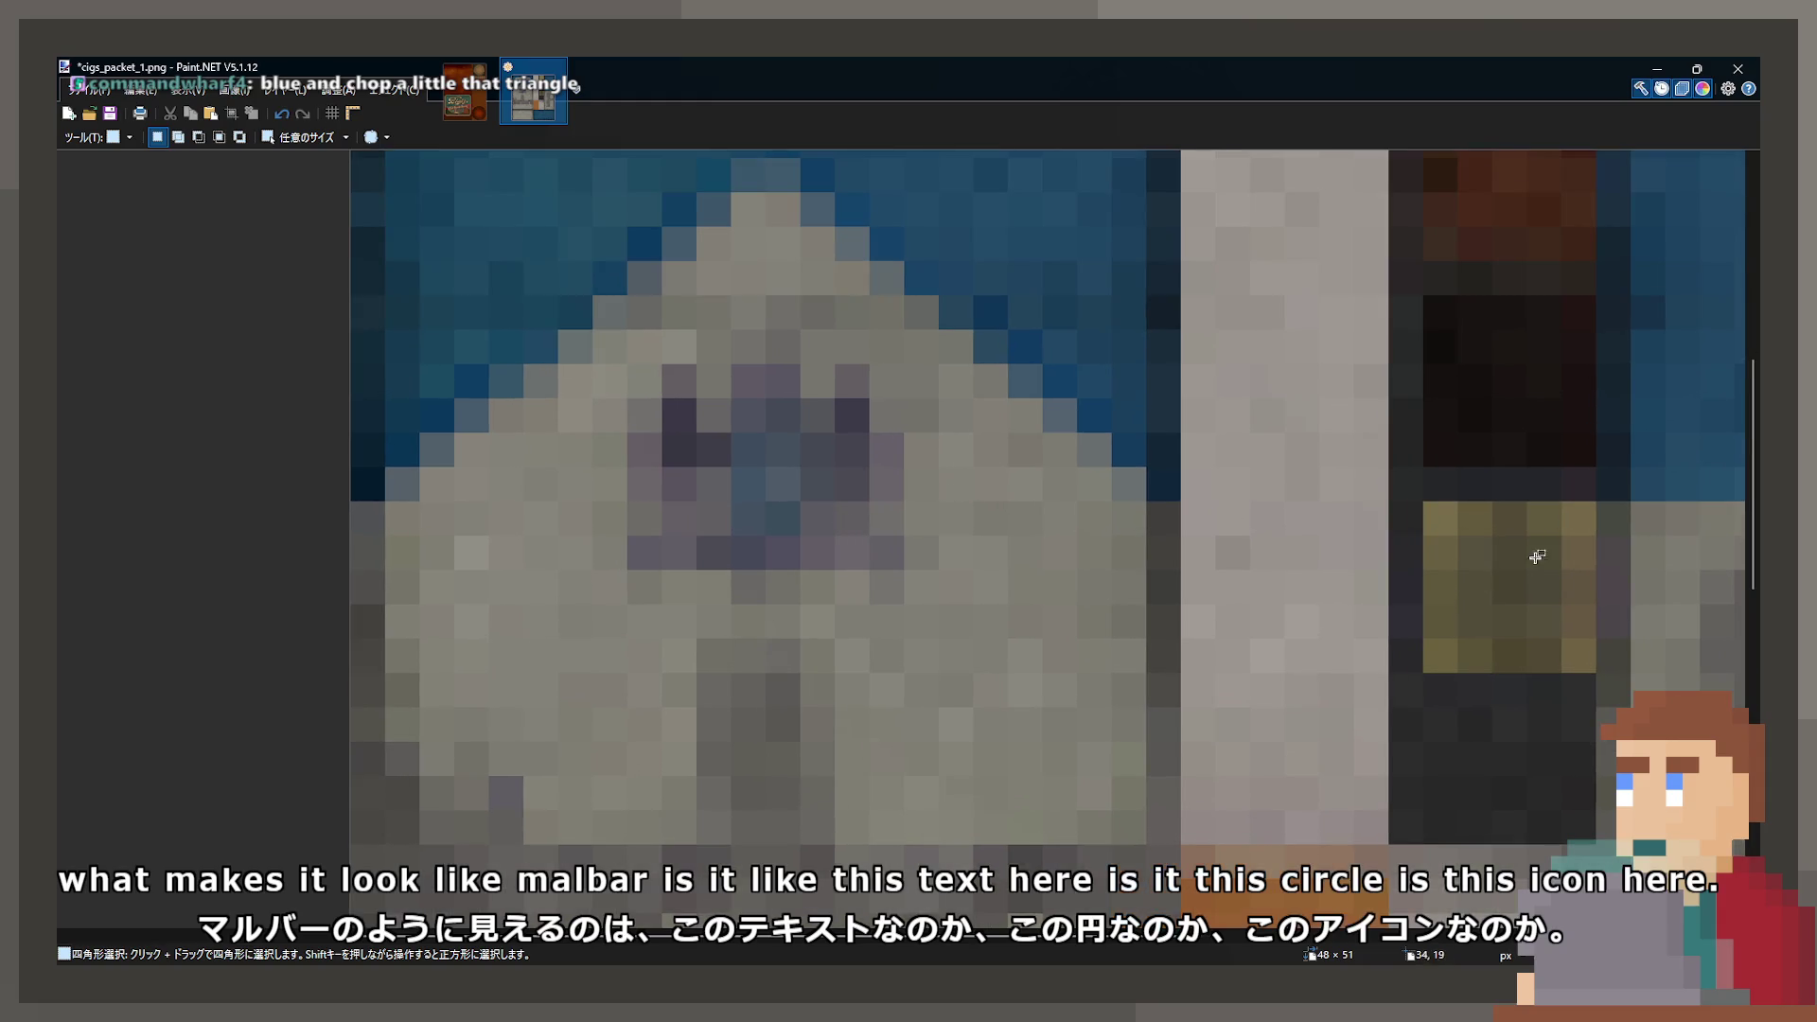
# - Repaint the purple emblem pixels light grey, sampling colours and pencilling single pixels
pyautogui.press('k')
pyautogui.keyDown('ctrl'); pyautogui.scroll(1, 781, 358); pyautogui.keyUp('ctrl')
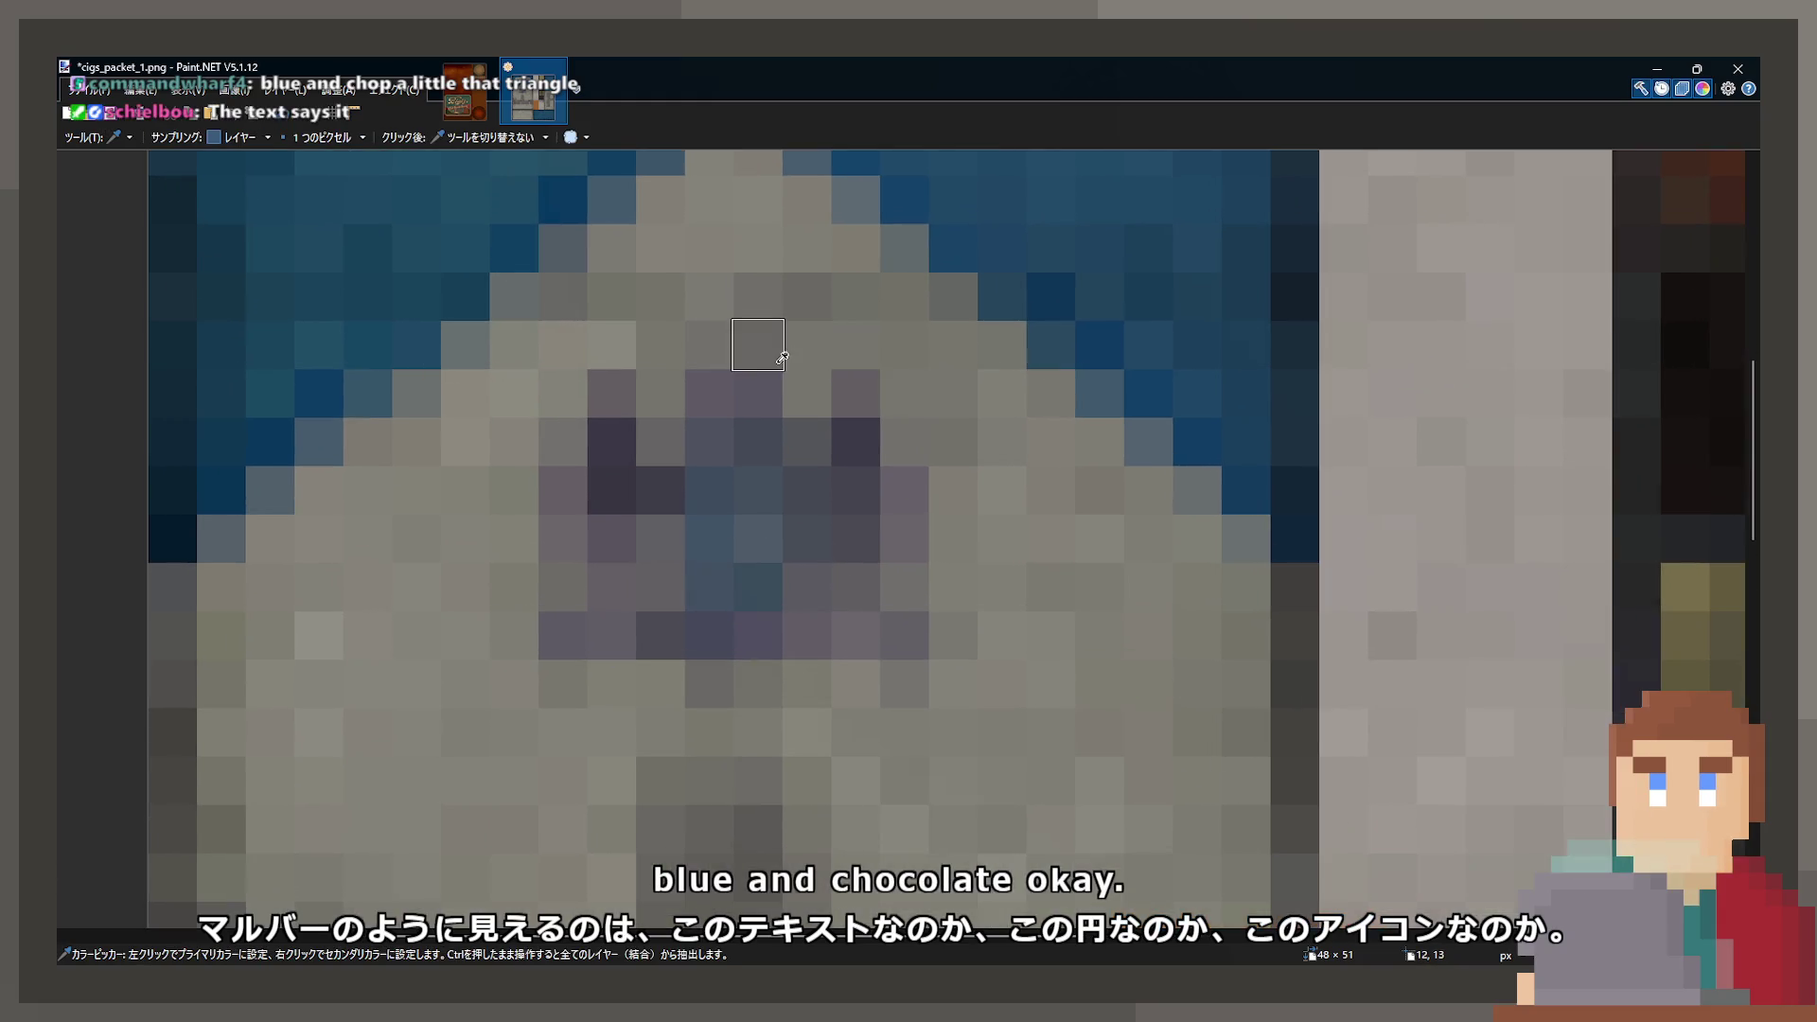
pyautogui.press('p')
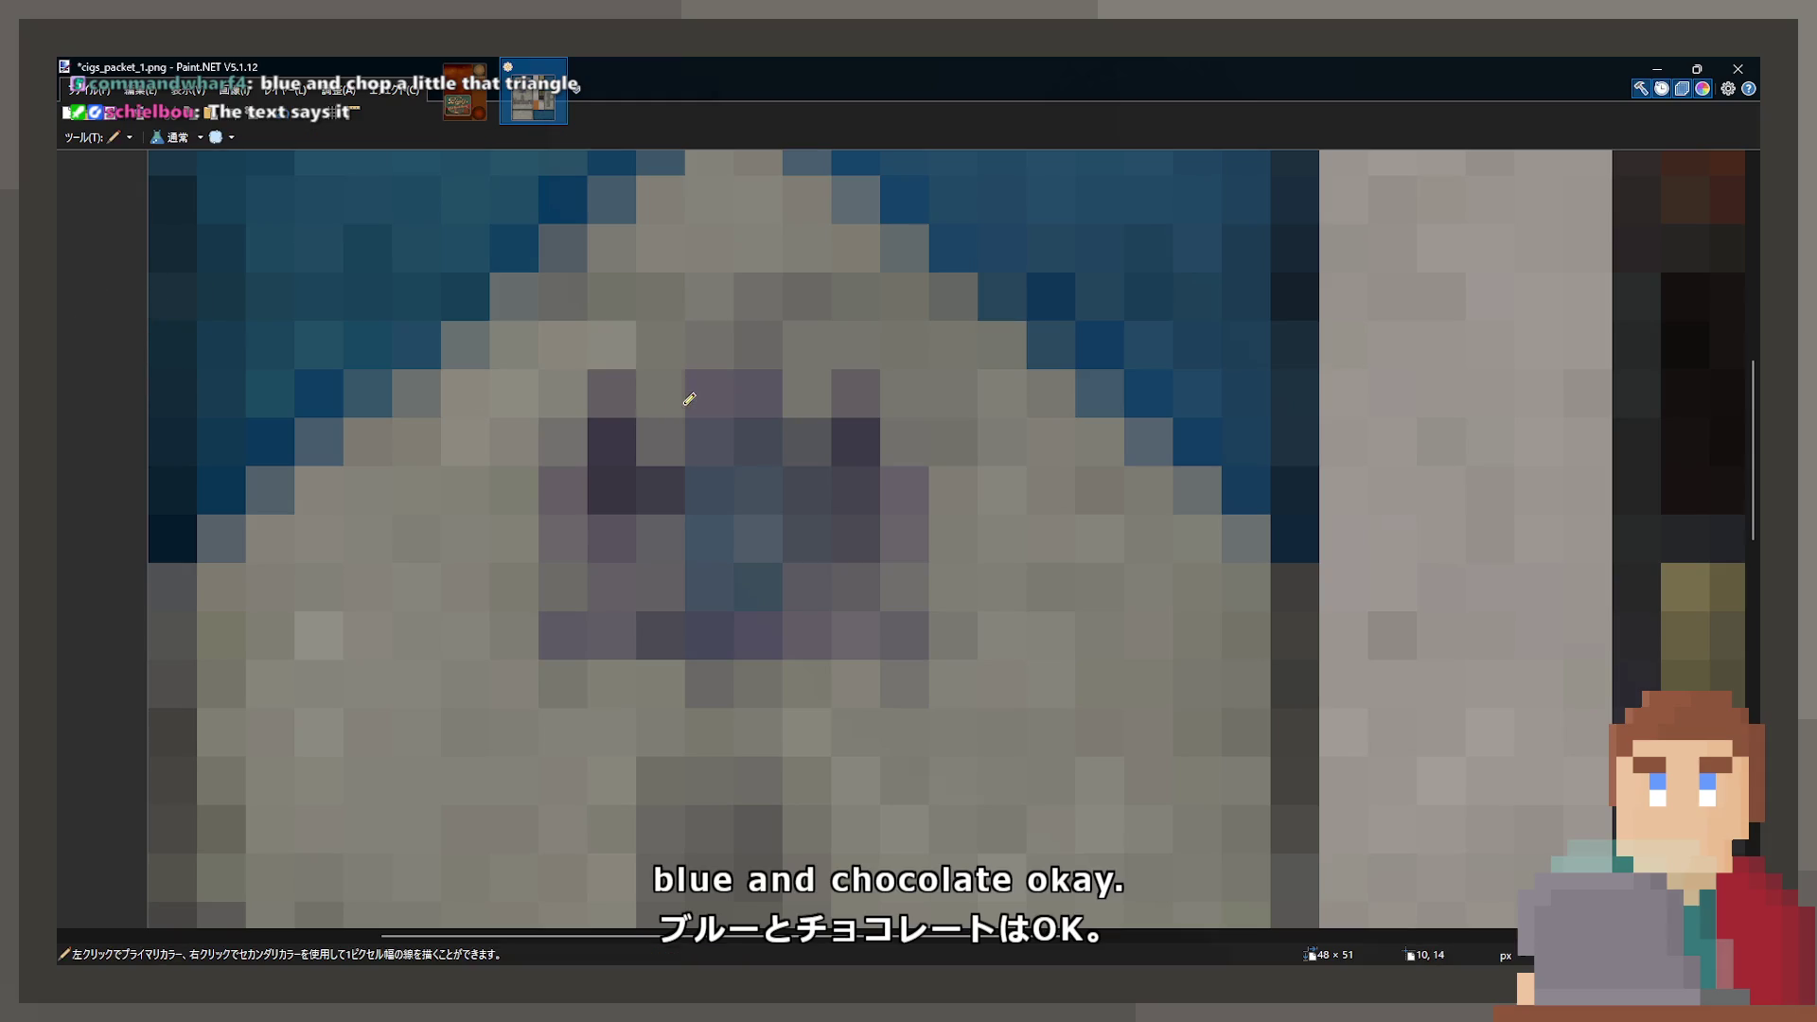
pyautogui.hotkey('ctrl', 'z')
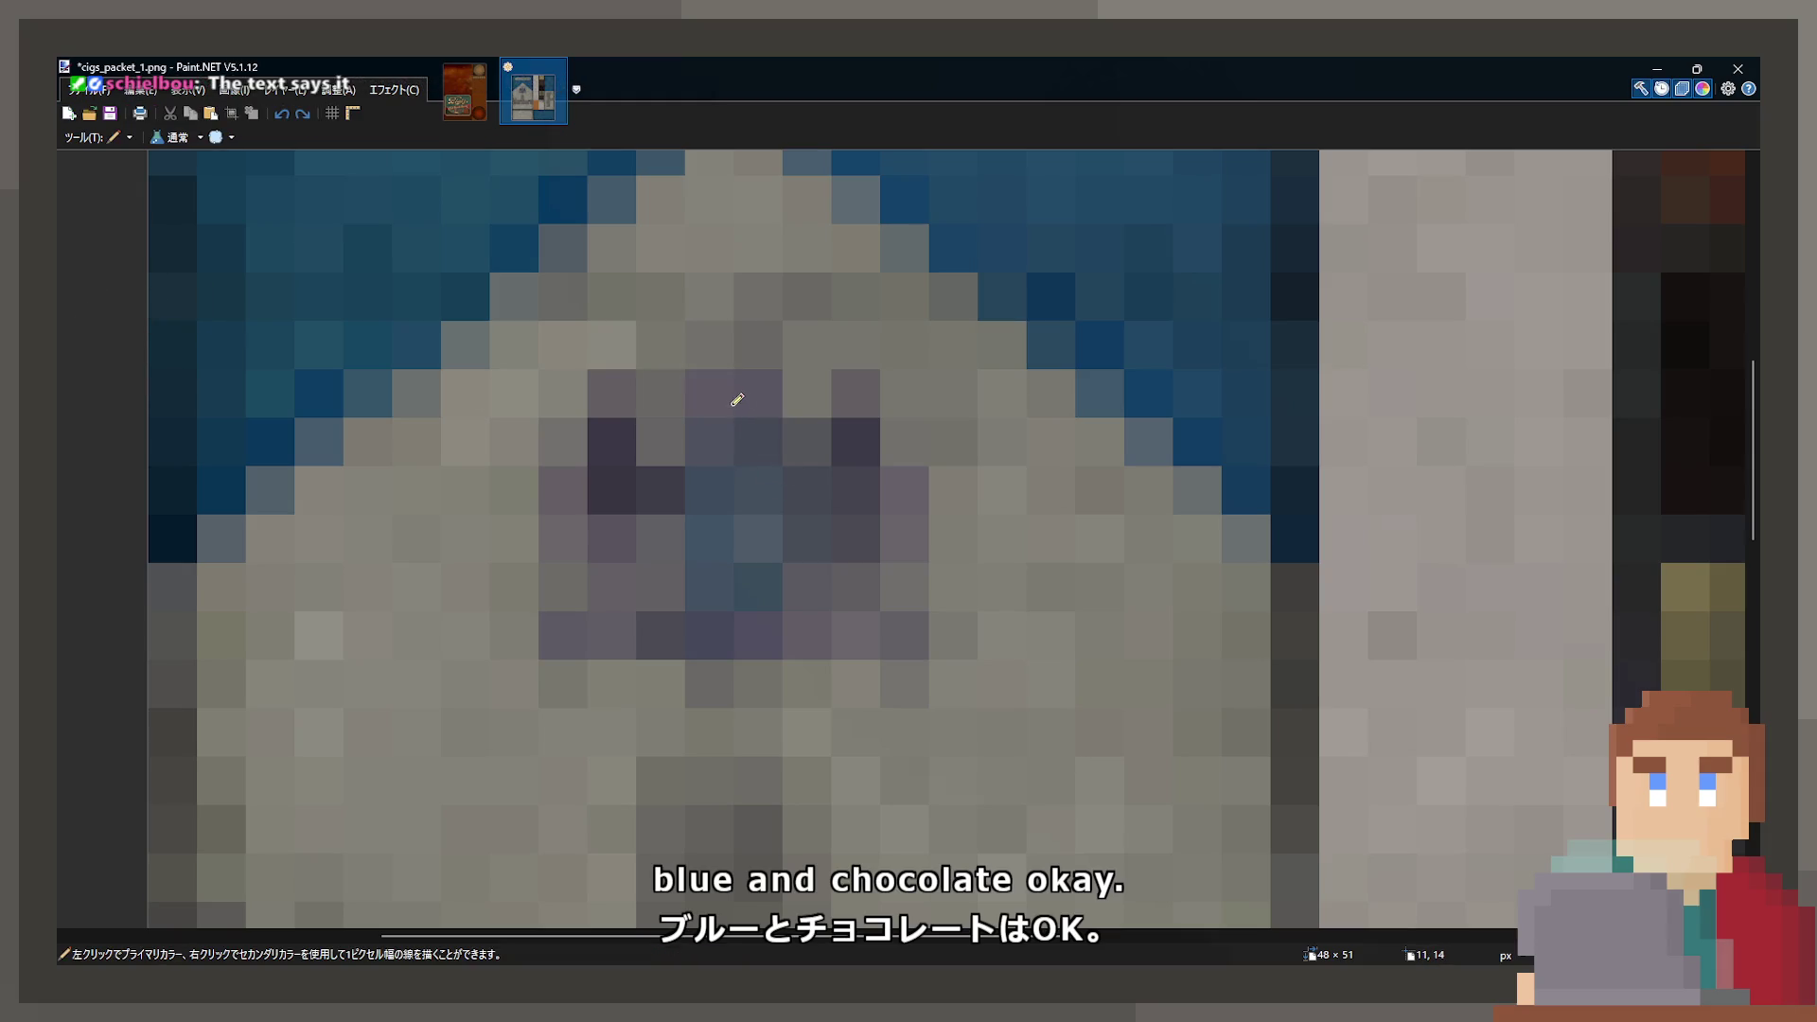
pyautogui.press('k')
pyautogui.press('p')
pyautogui.click(611, 393)
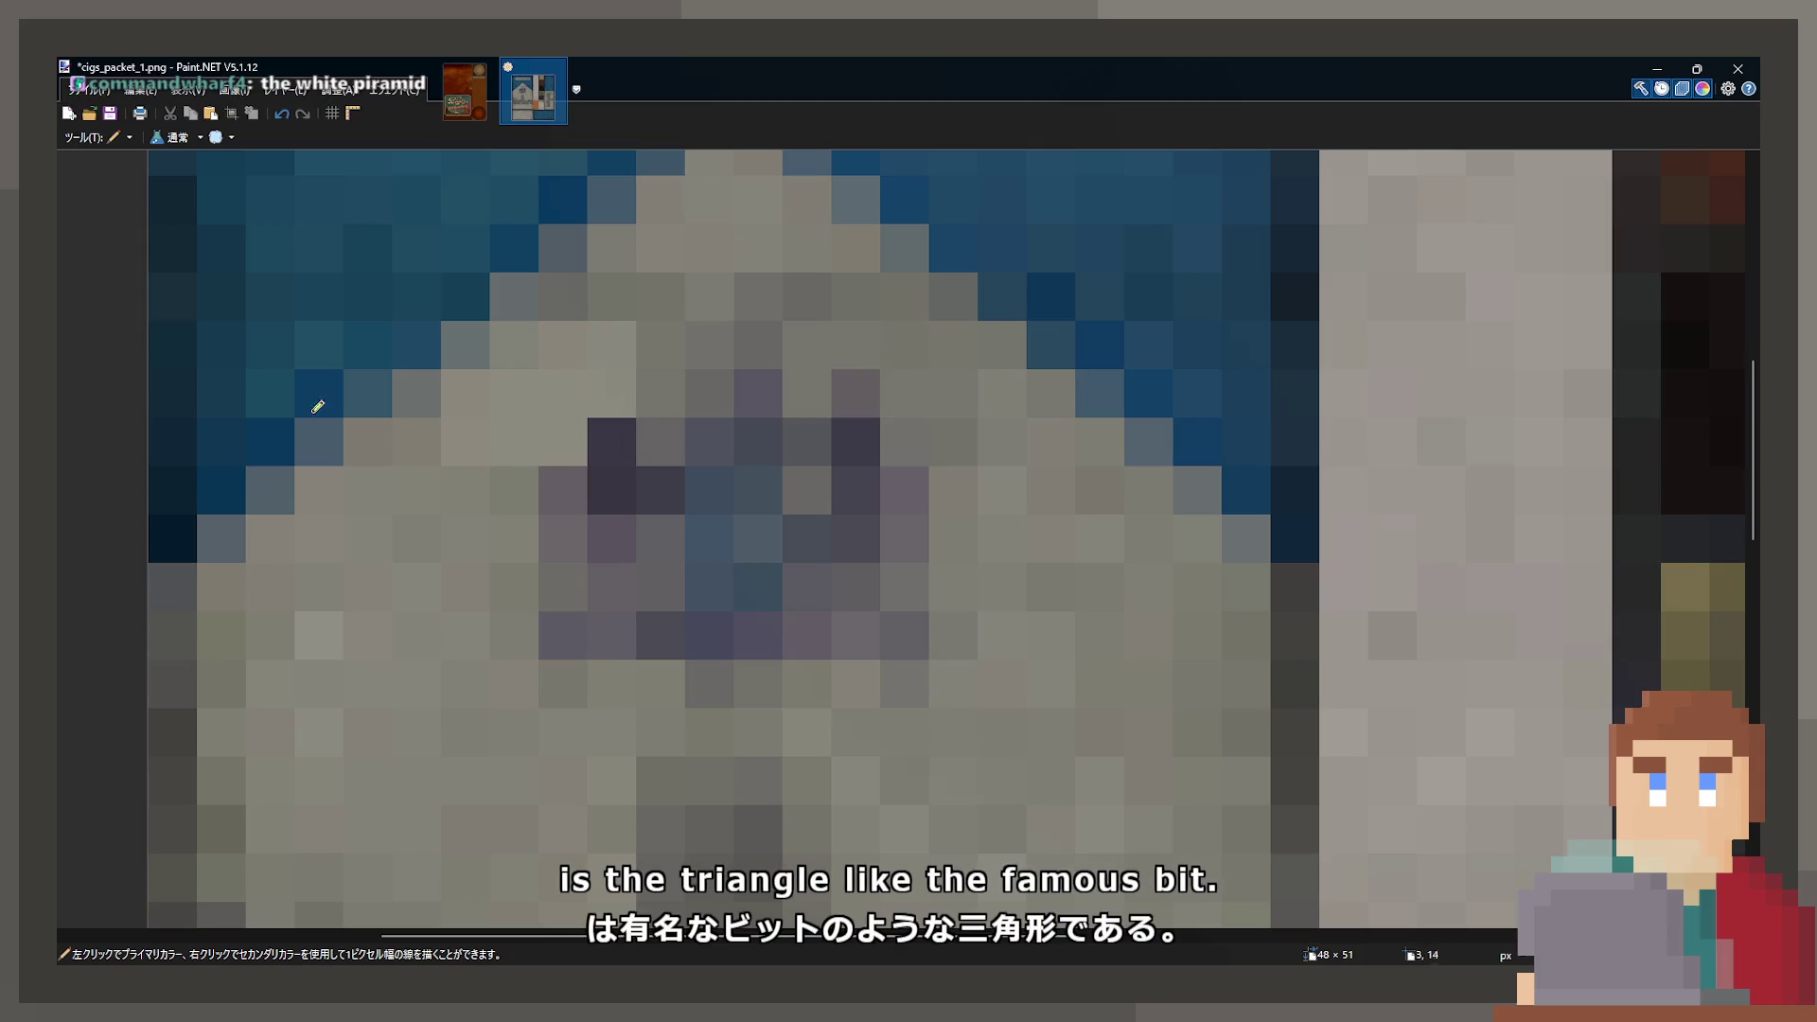
pyautogui.press('k')
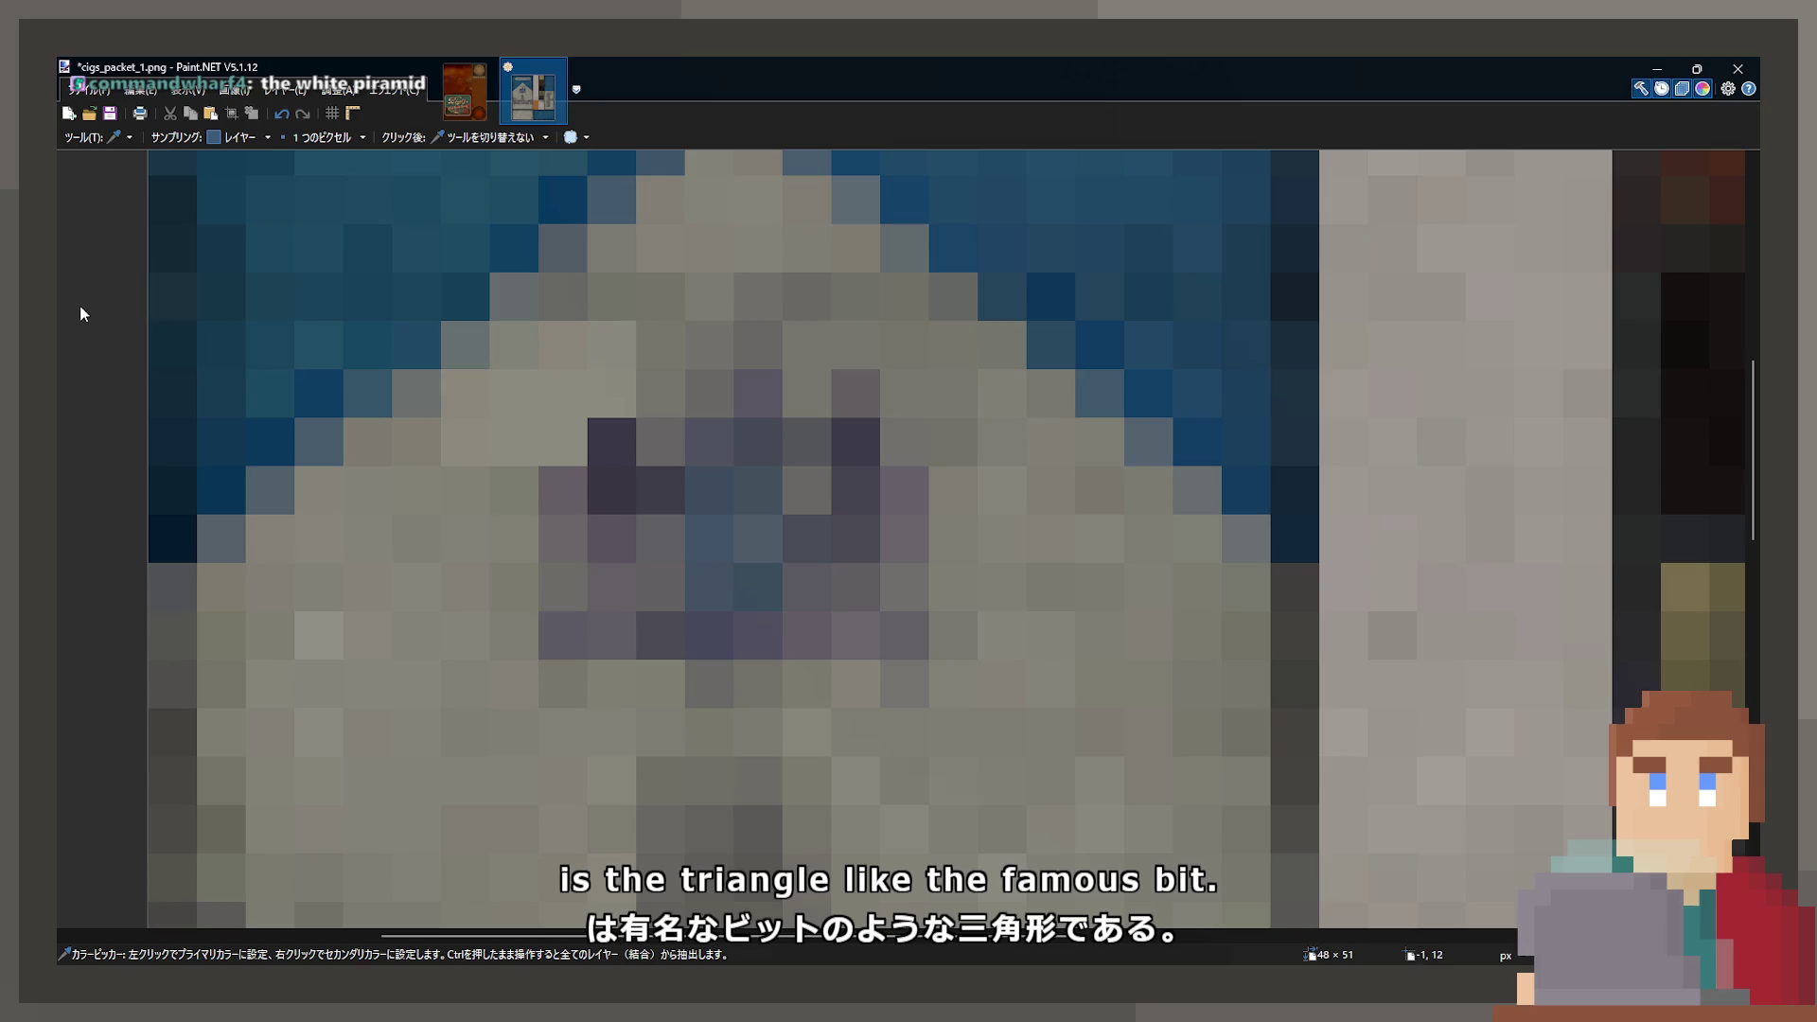
pyautogui.press('p')
pyautogui.click(523, 468)
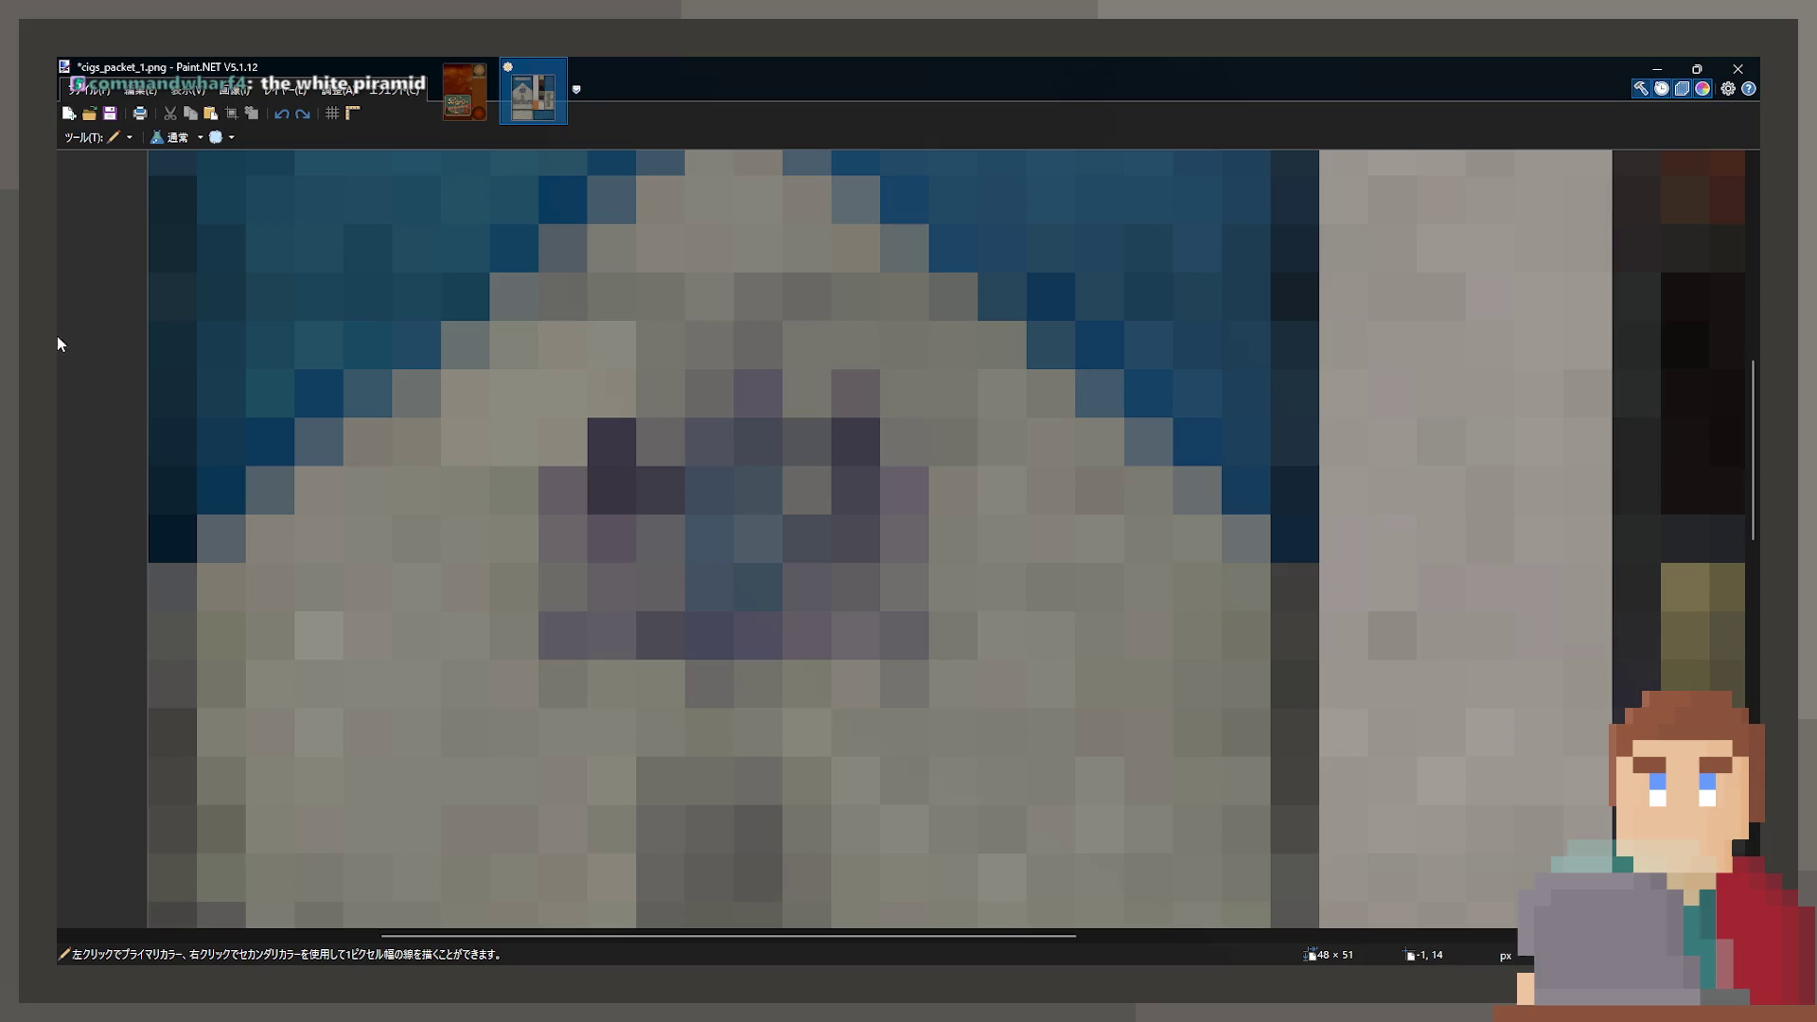
pyautogui.press('k')
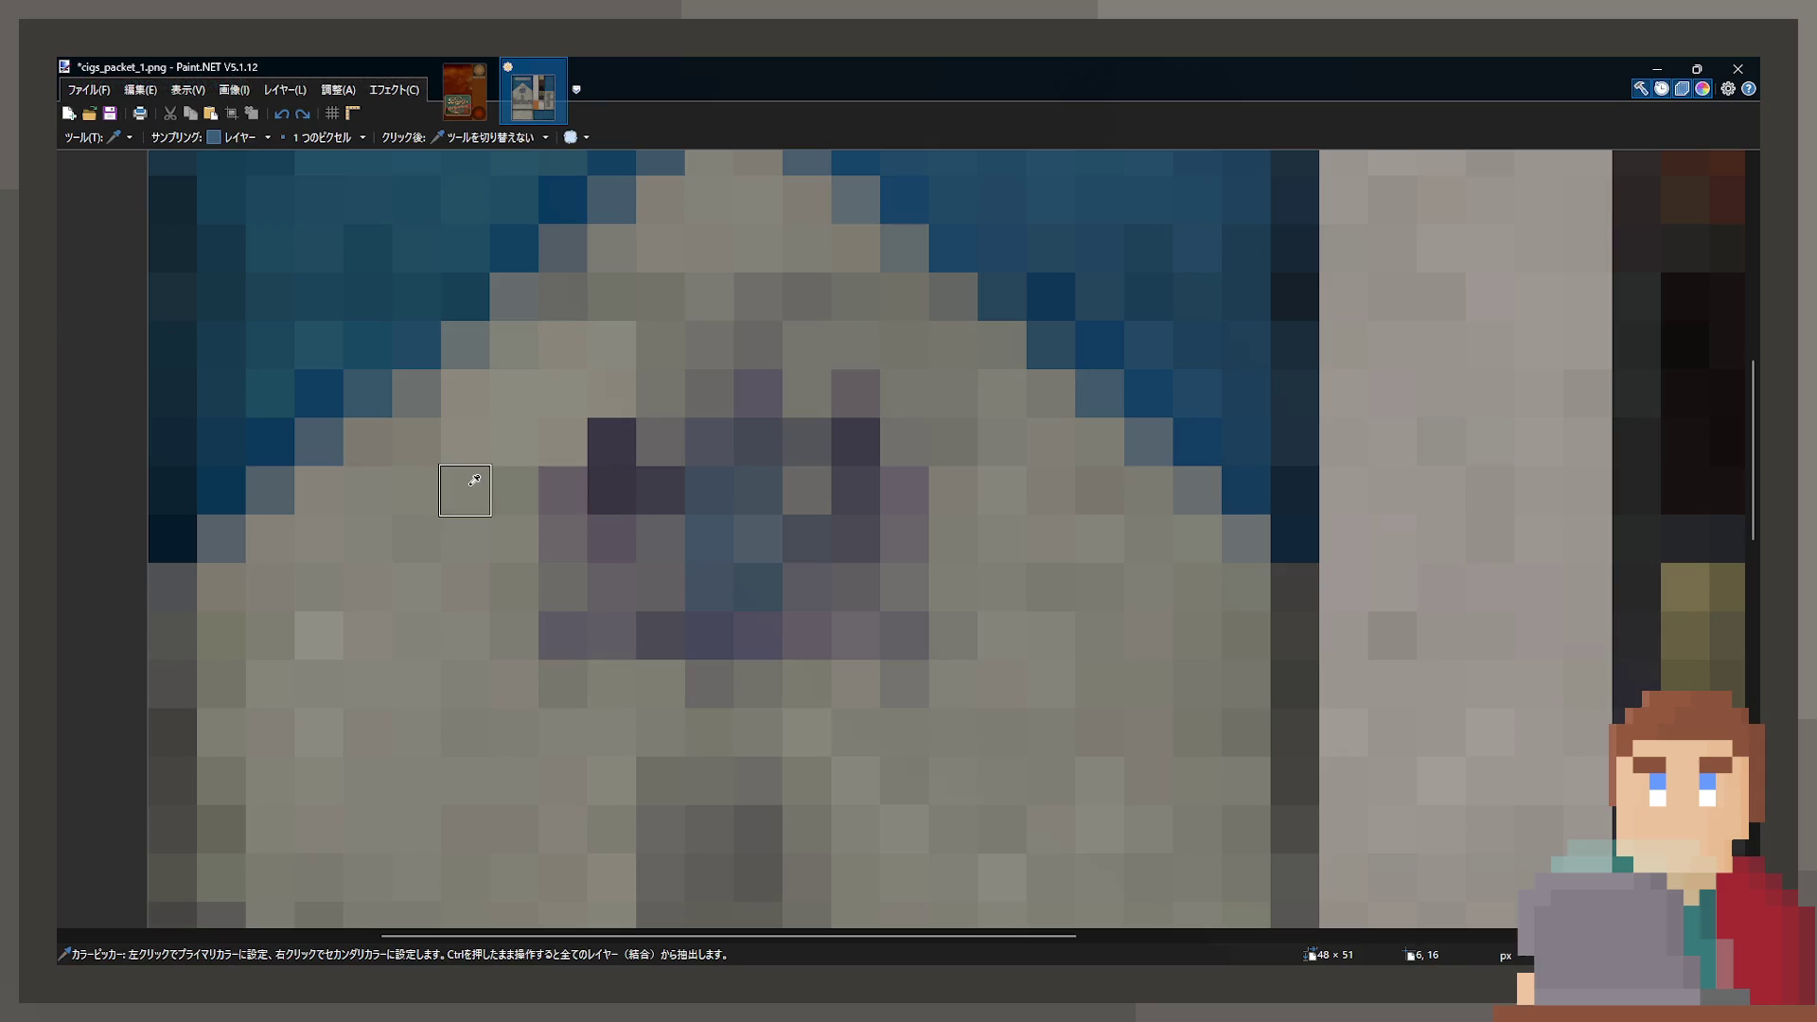
pyautogui.press('p')
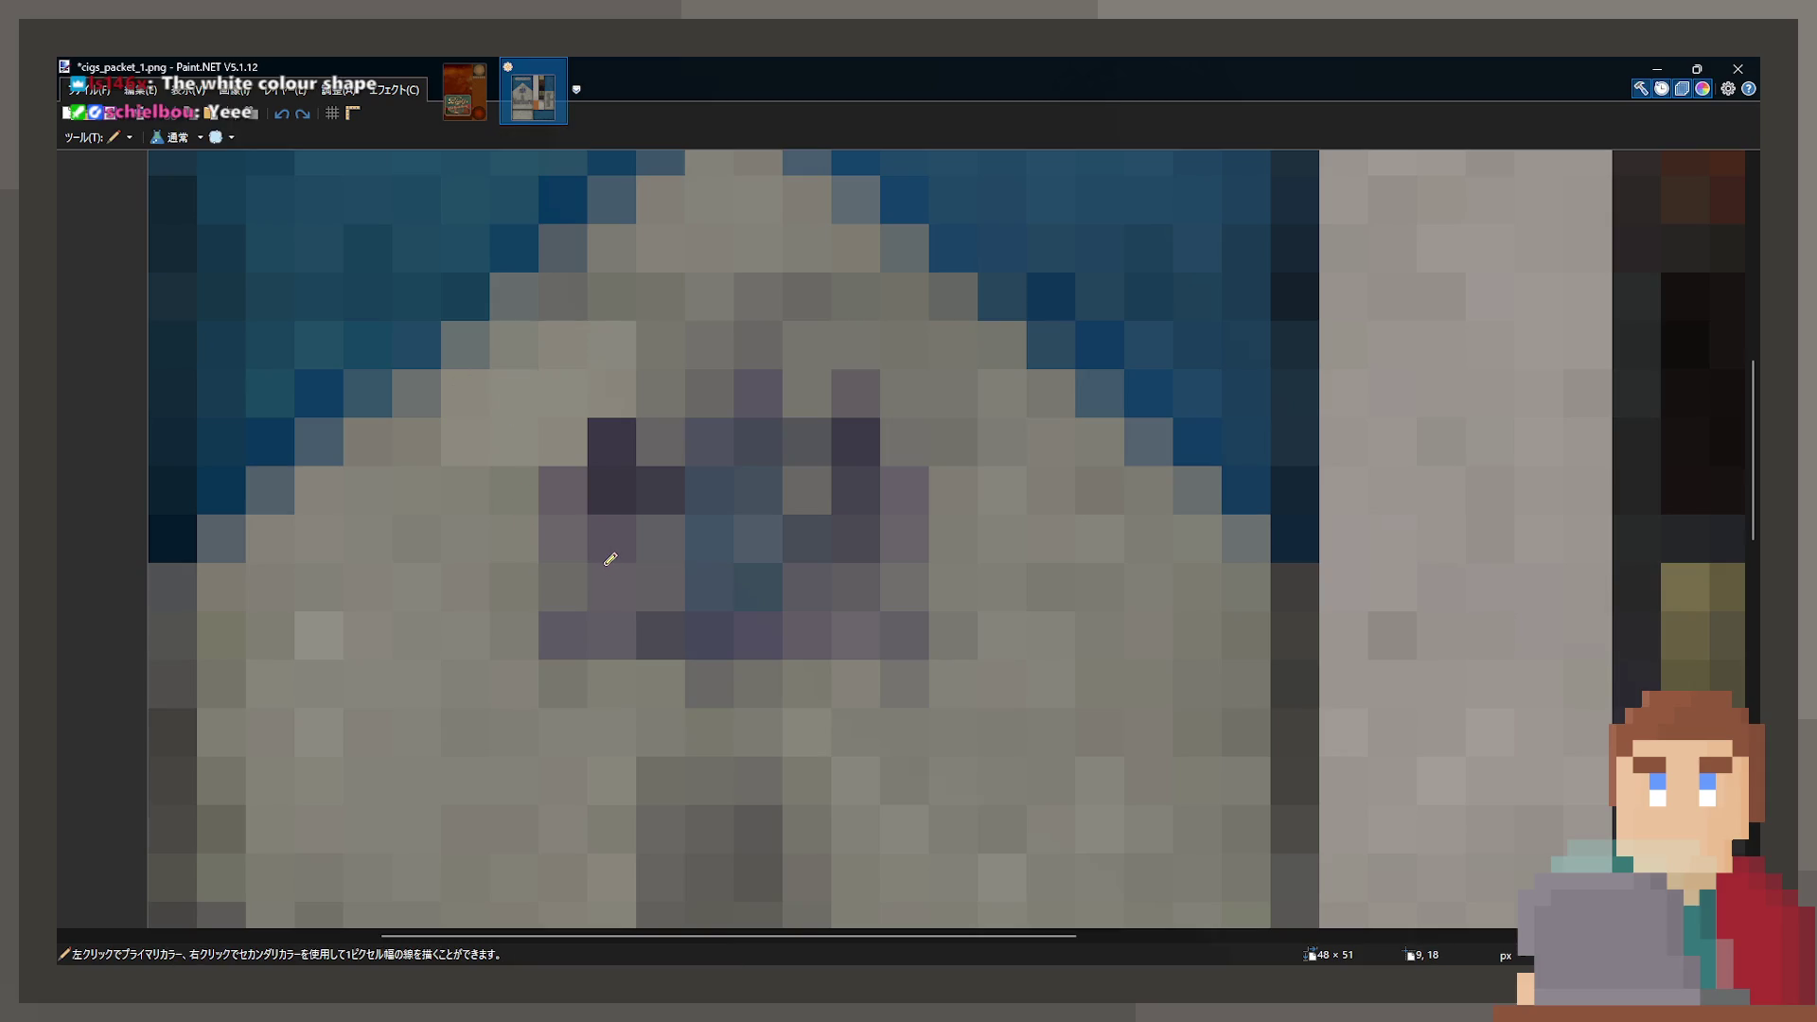
# - Trace the white triangle's edges, undo the strokes, and return to Rectangle Select
pyautogui.keyDown('ctrl'); pyautogui.scroll(-2, 969, 583); pyautogui.keyUp('ctrl')
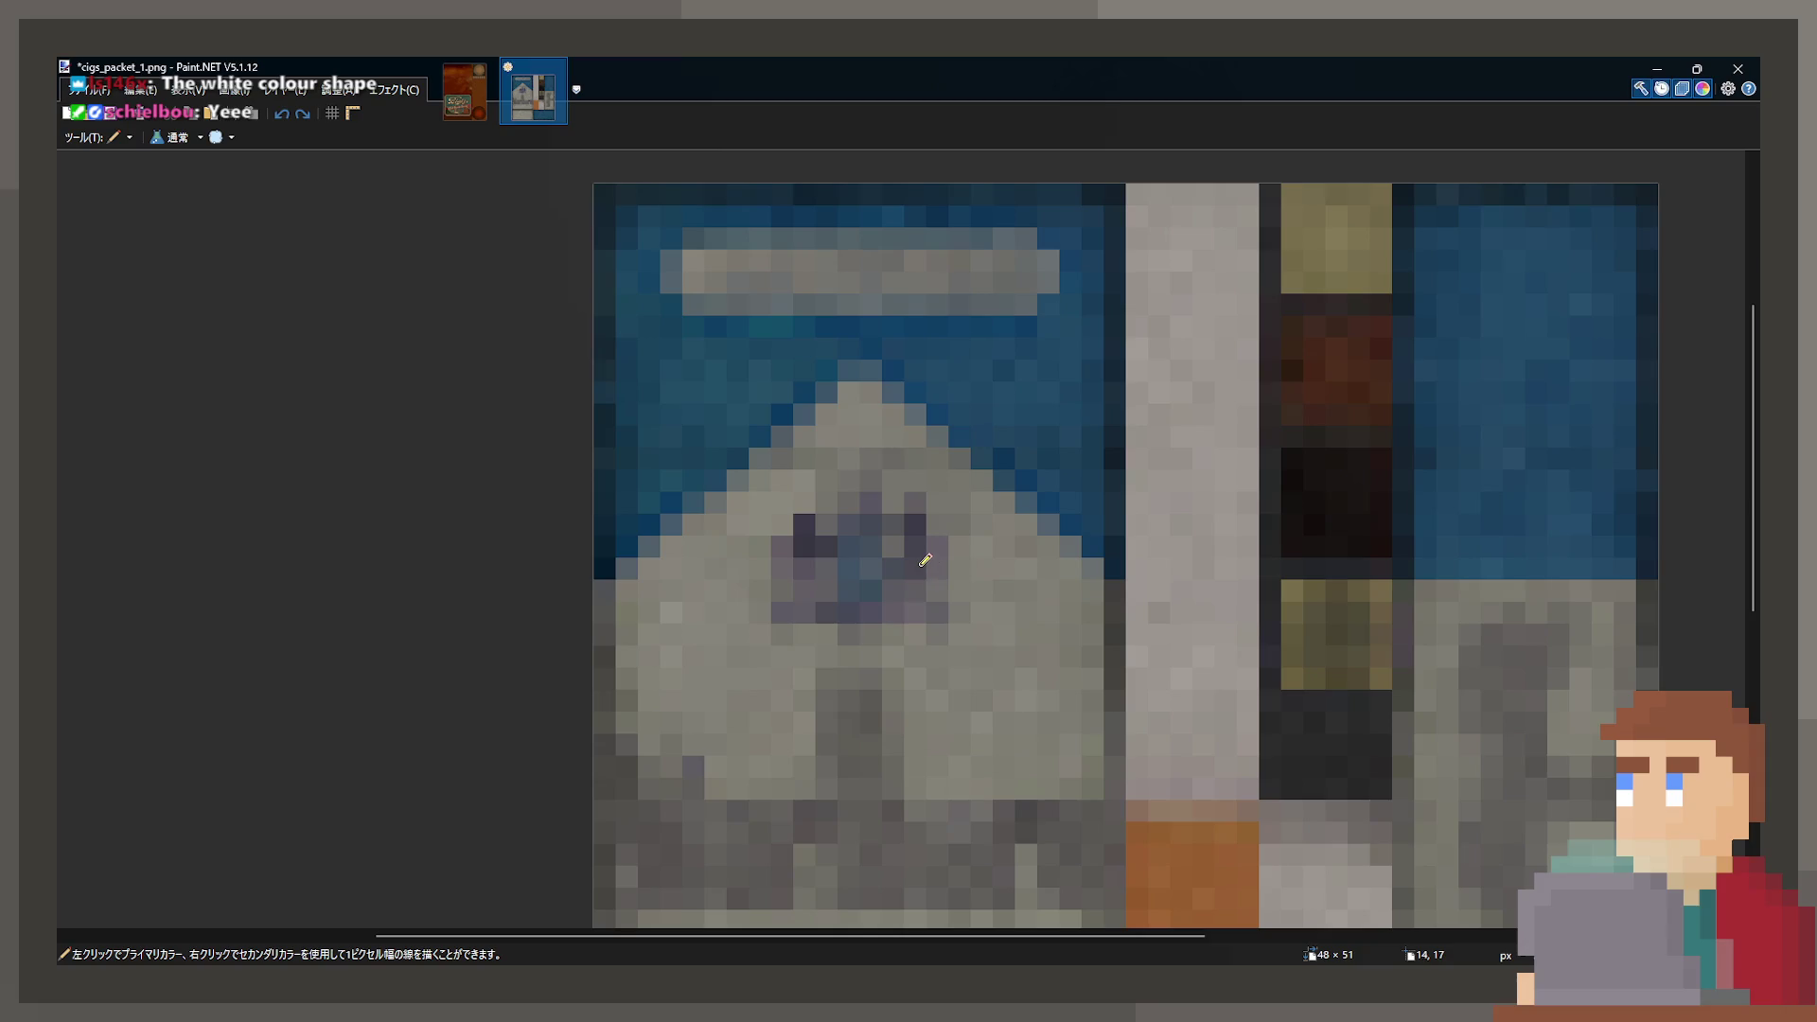
pyautogui.moveTo(634, 564)
pyautogui.mouseDown()
pyautogui.moveTo(605, 552)
pyautogui.moveTo(841, 374)
pyautogui.moveTo(1107, 578)
pyautogui.mouseUp()
pyautogui.hotkey('ctrl', 'z')
pyautogui.hotkey('ctrl', 'z')
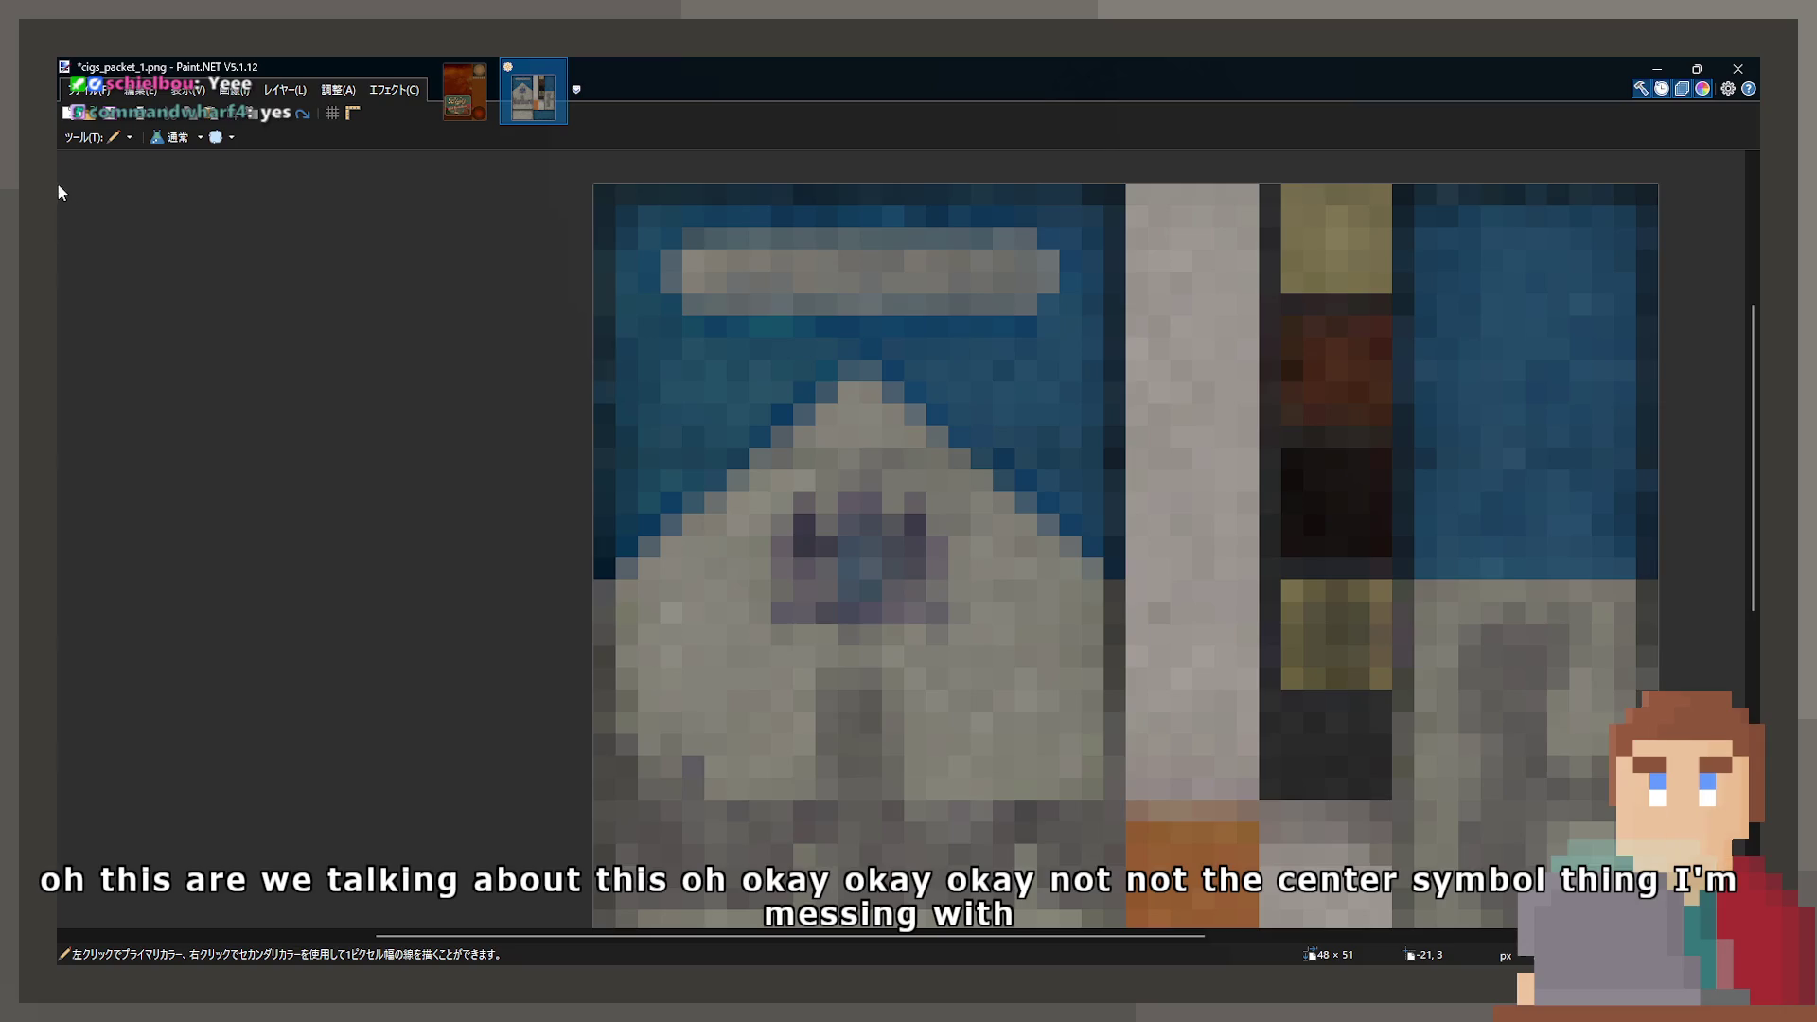
pyautogui.press('s')
pyautogui.scroll(-2, 842, 522)
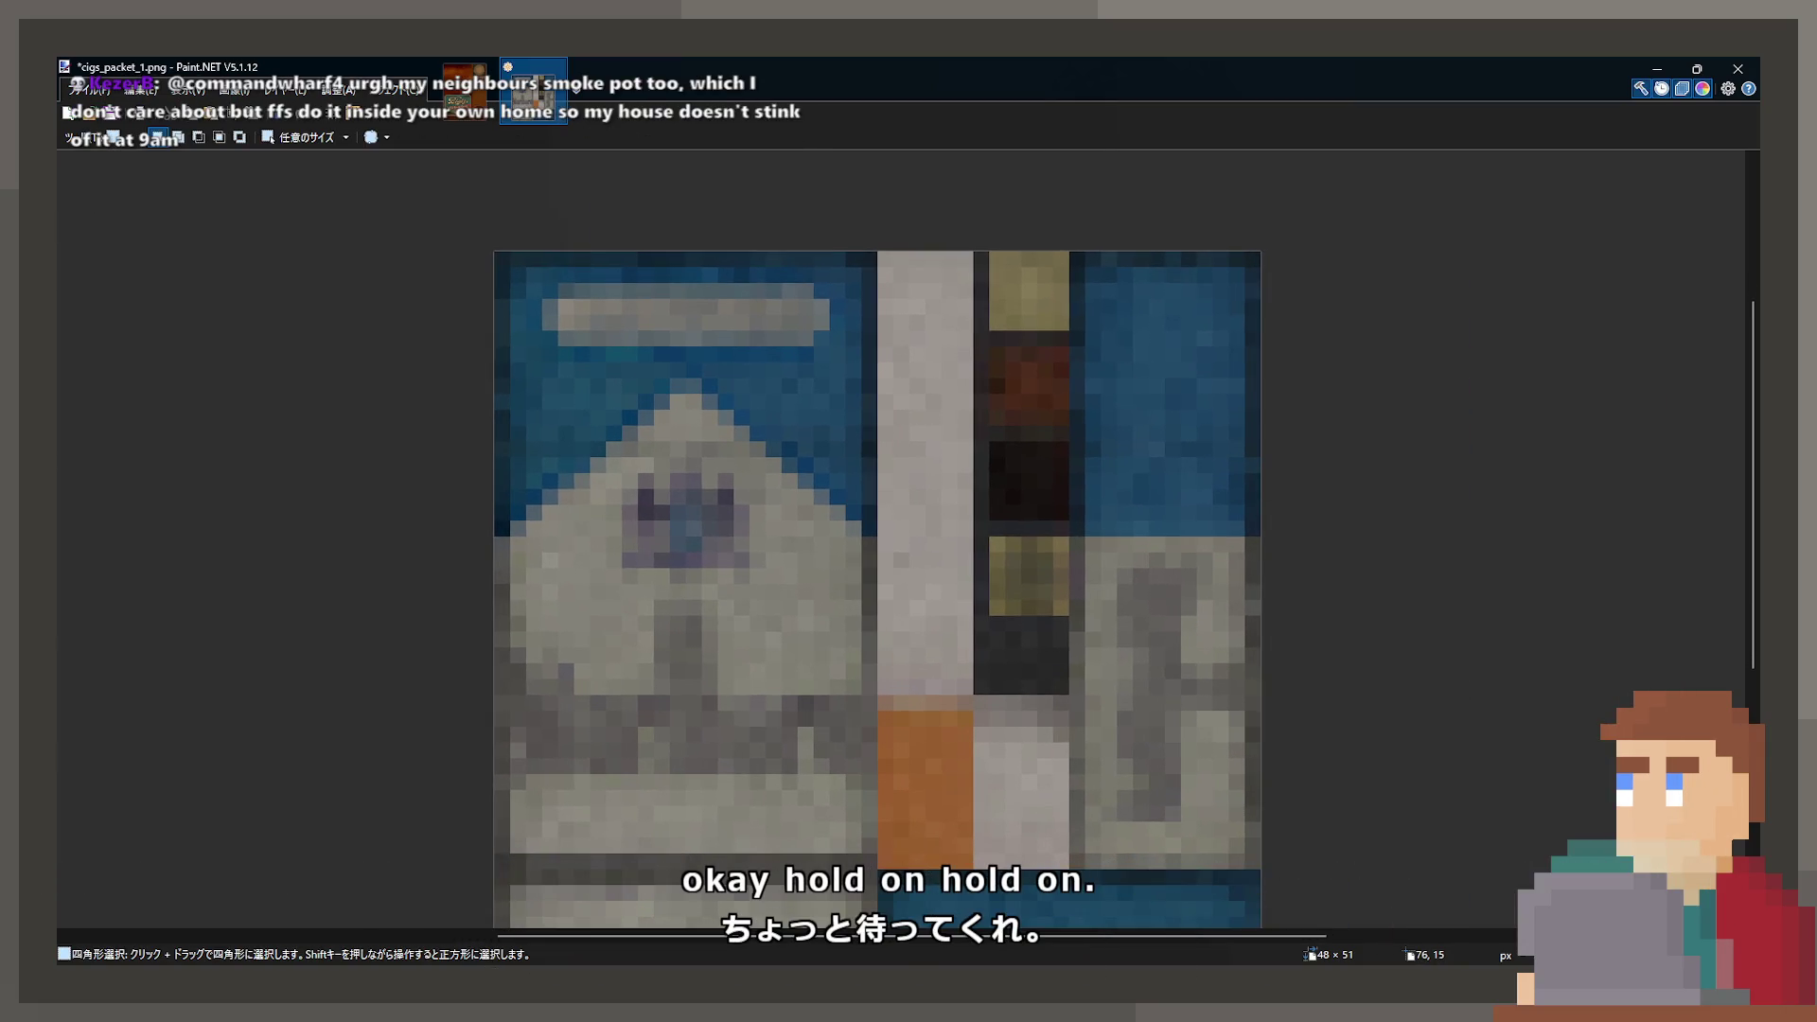
pyautogui.moveTo(512, 601); pyautogui.dragTo(852, 787)
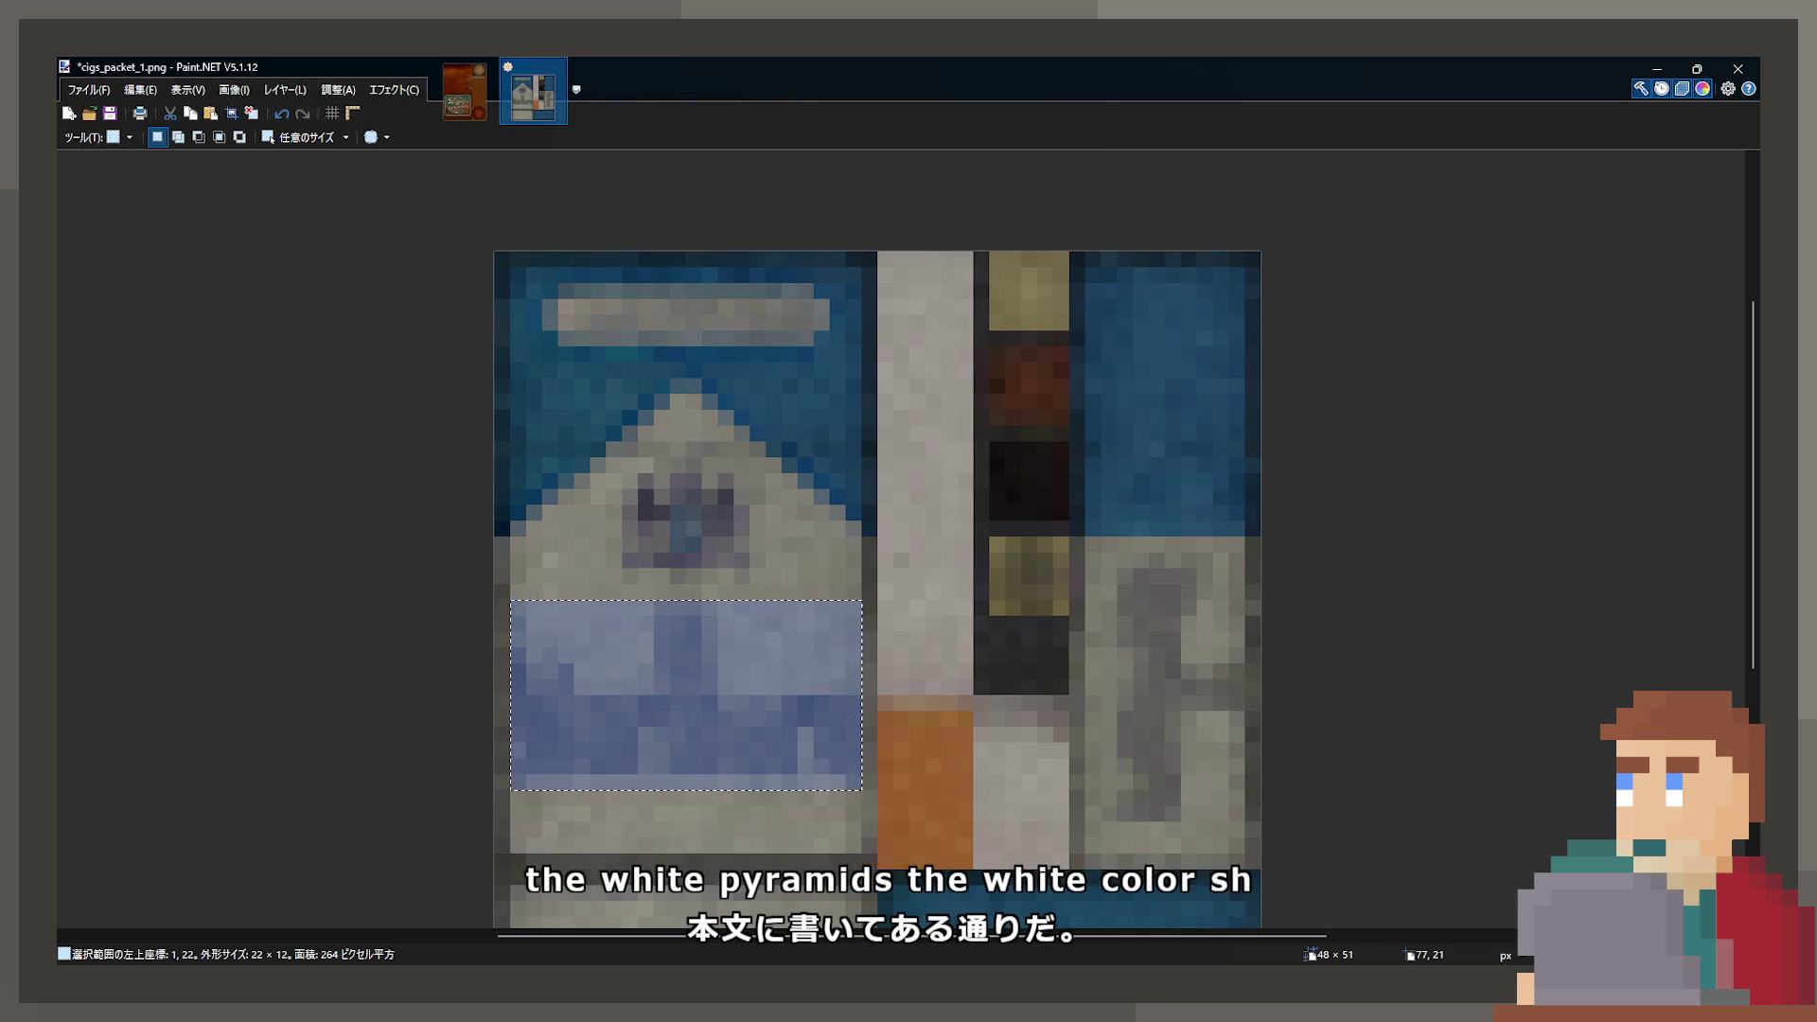
pyautogui.click(544, 484)
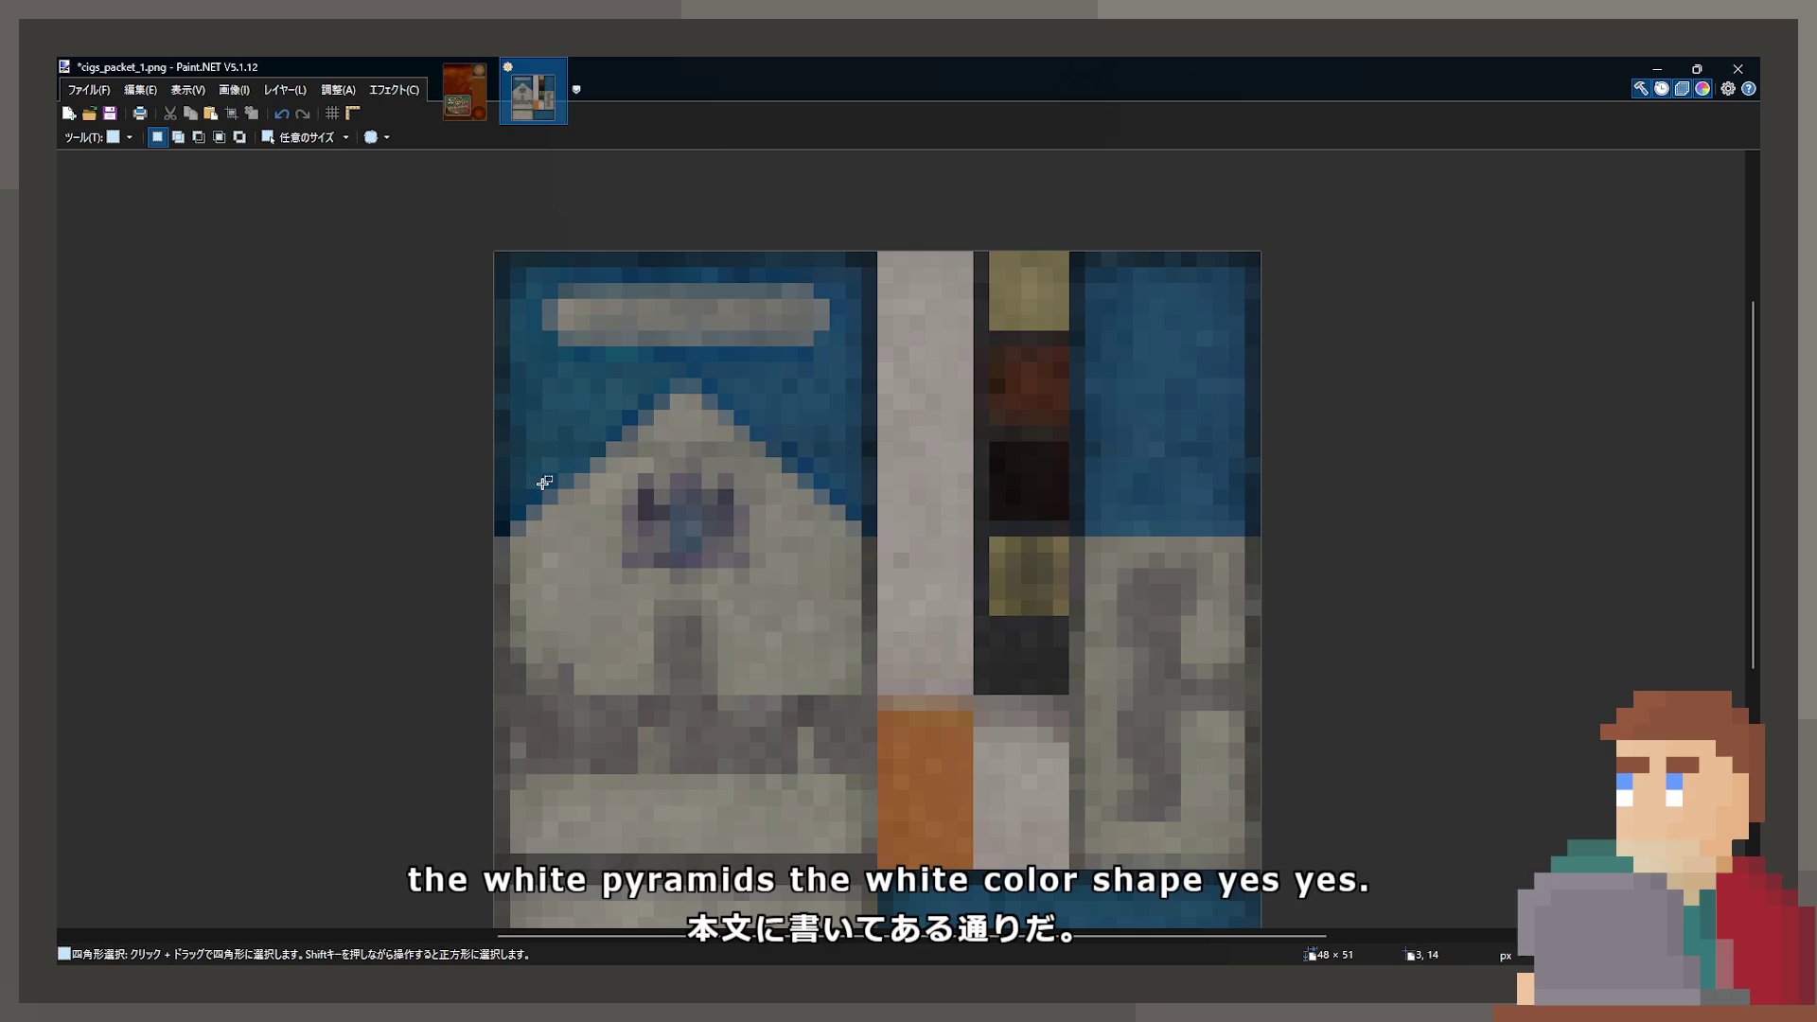
pyautogui.moveTo(575, 365); pyautogui.dragTo(759, 445)
pyautogui.click(794, 441)
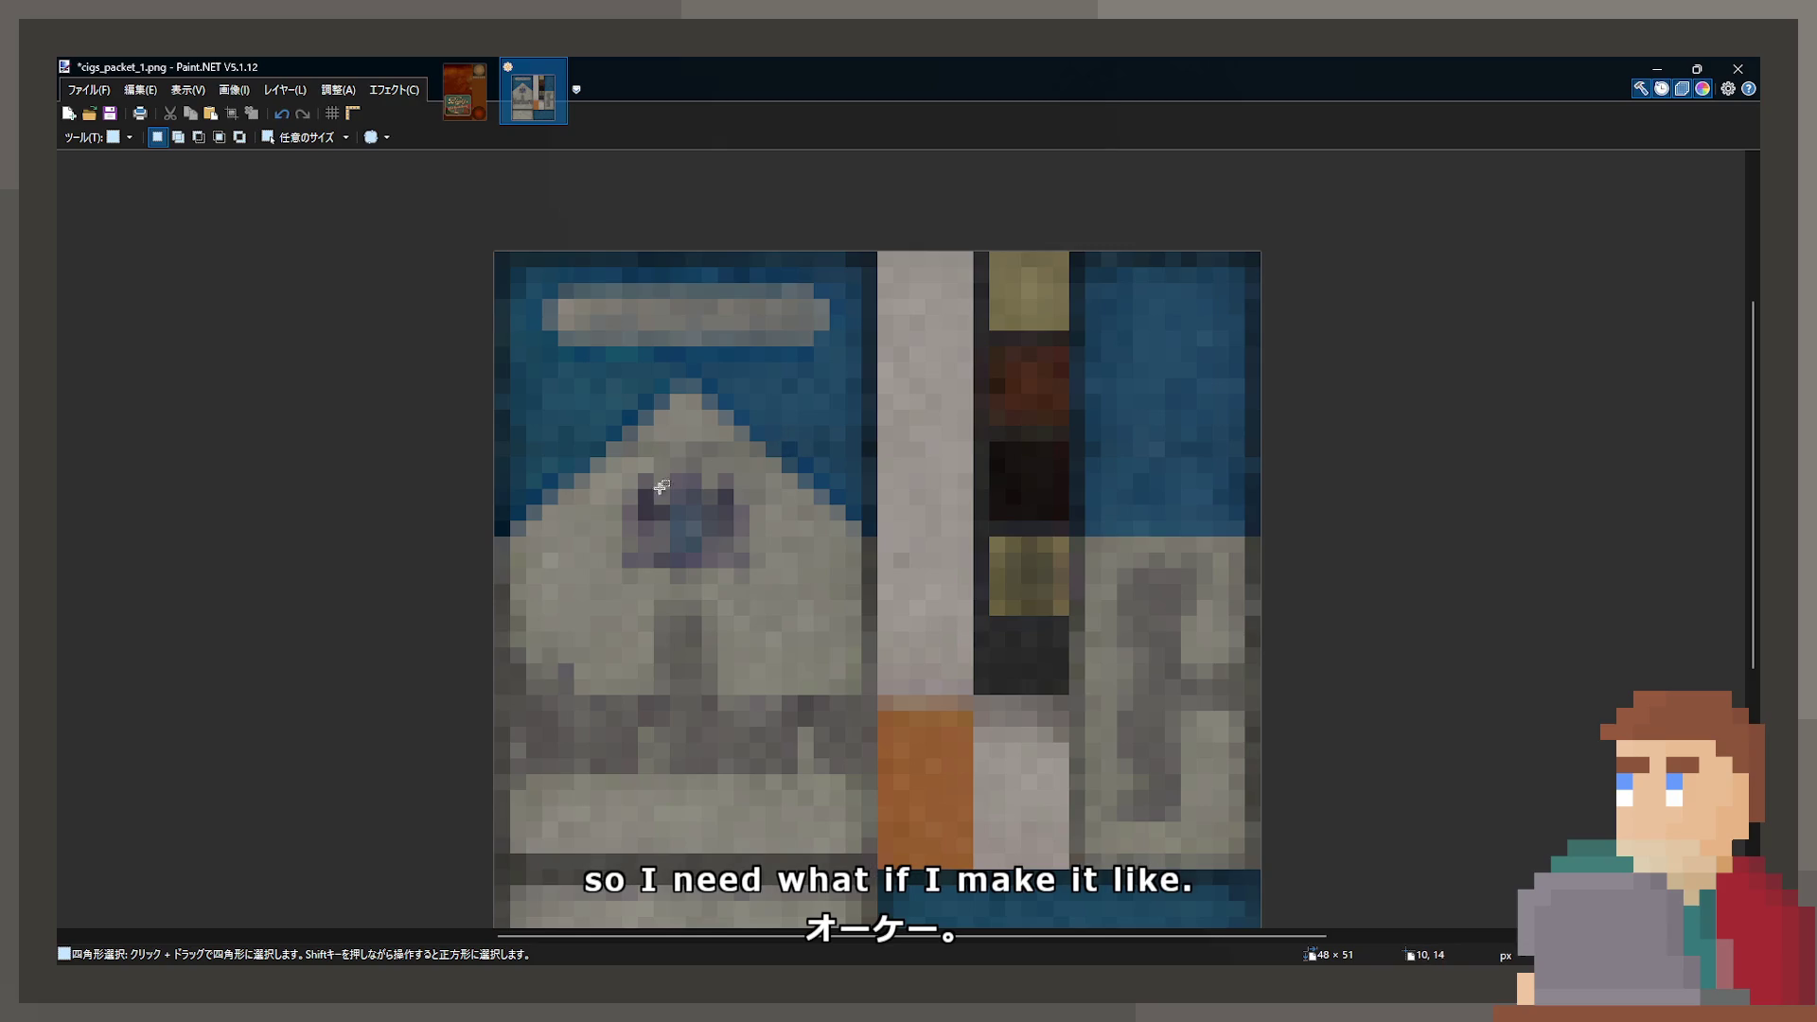
pyautogui.moveTo(462, 514); pyautogui.dragTo(868, 515)
pyautogui.click(838, 546)
pyautogui.scroll(2, 643, 534)
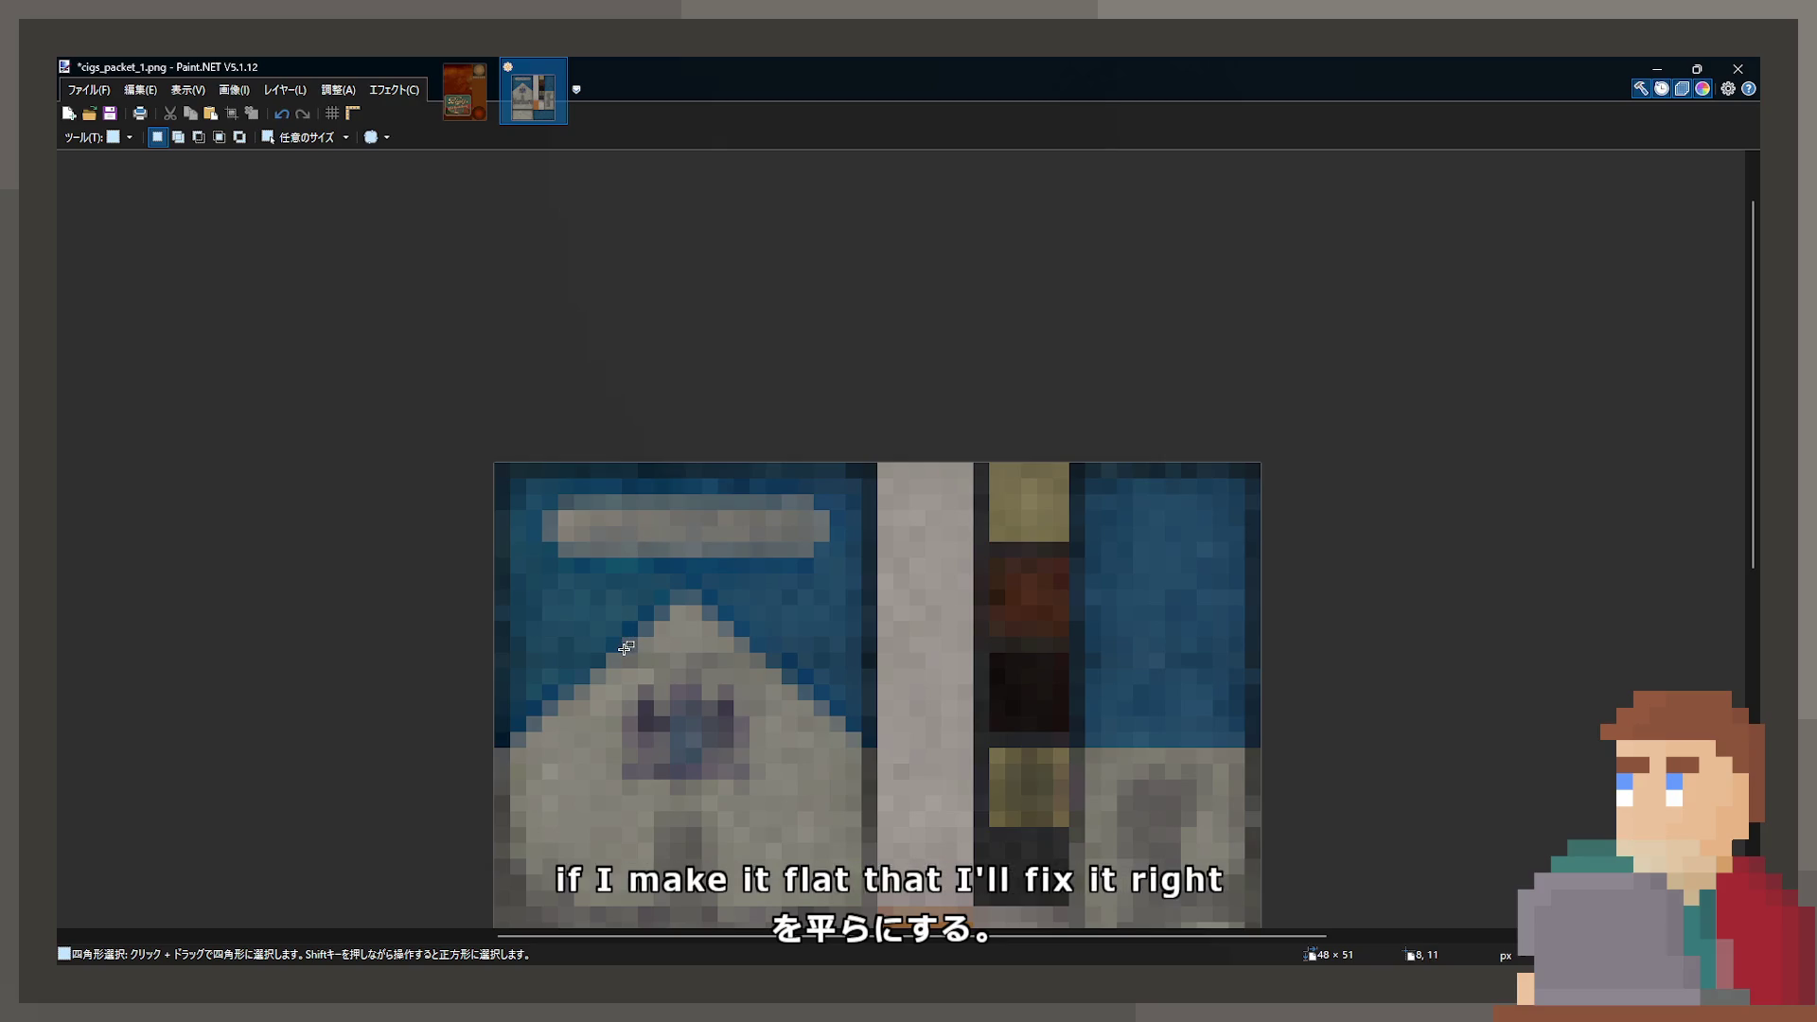
pyautogui.scroll(3, 628, 653)
pyautogui.moveTo(461, 342)
pyautogui.mouseDown()
pyautogui.moveTo(607, 460)
pyautogui.moveTo(747, 468)
pyautogui.mouseUp()
pyautogui.press('m')
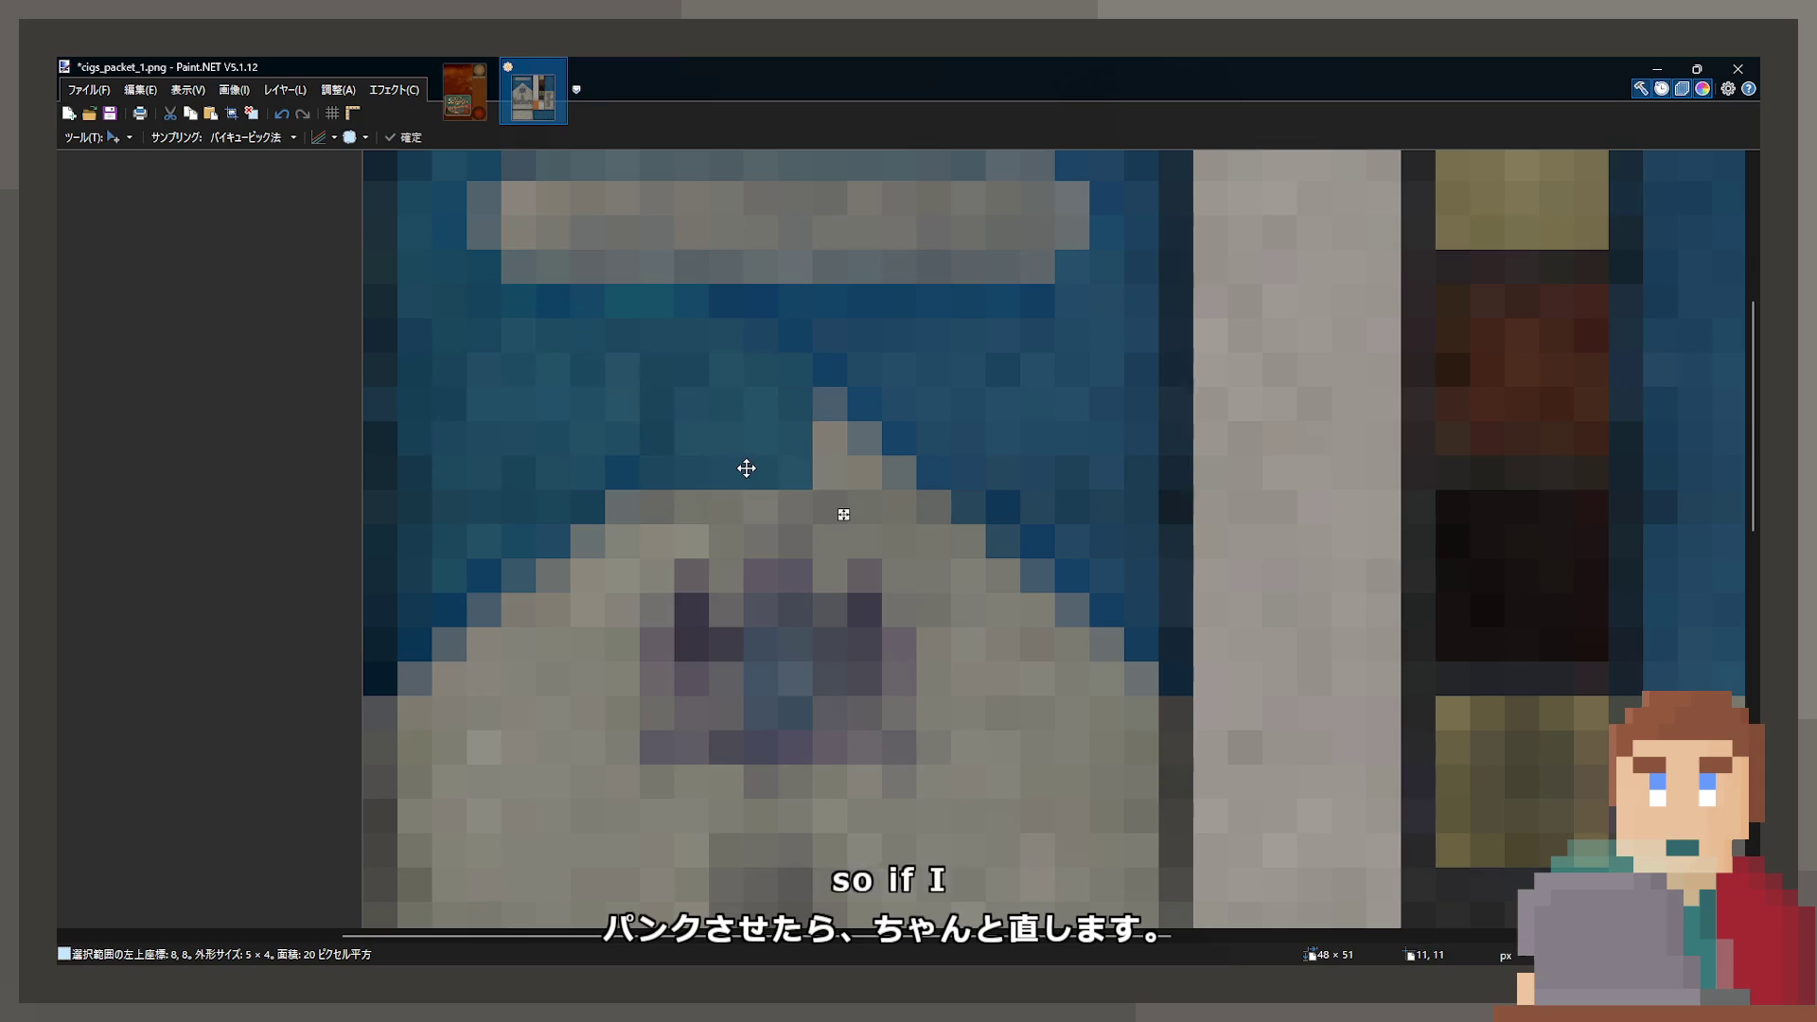
# - Paste a copy of a blue block over the grey peak and rotate it slightly
pyautogui.hotkey('ctrl', 'c')
pyautogui.hotkey('ctrl', 'v')
pyautogui.moveTo(628, 479)
pyautogui.mouseDown()
pyautogui.moveTo(948, 514)
pyautogui.moveTo(714, 503)
pyautogui.moveTo(673, 438)
pyautogui.moveTo(674, 295)
pyautogui.mouseUp()
pyautogui.moveTo(899, 473)
pyautogui.mouseDown()
pyautogui.moveTo(954, 529)
pyautogui.moveTo(950, 484)
pyautogui.mouseUp()
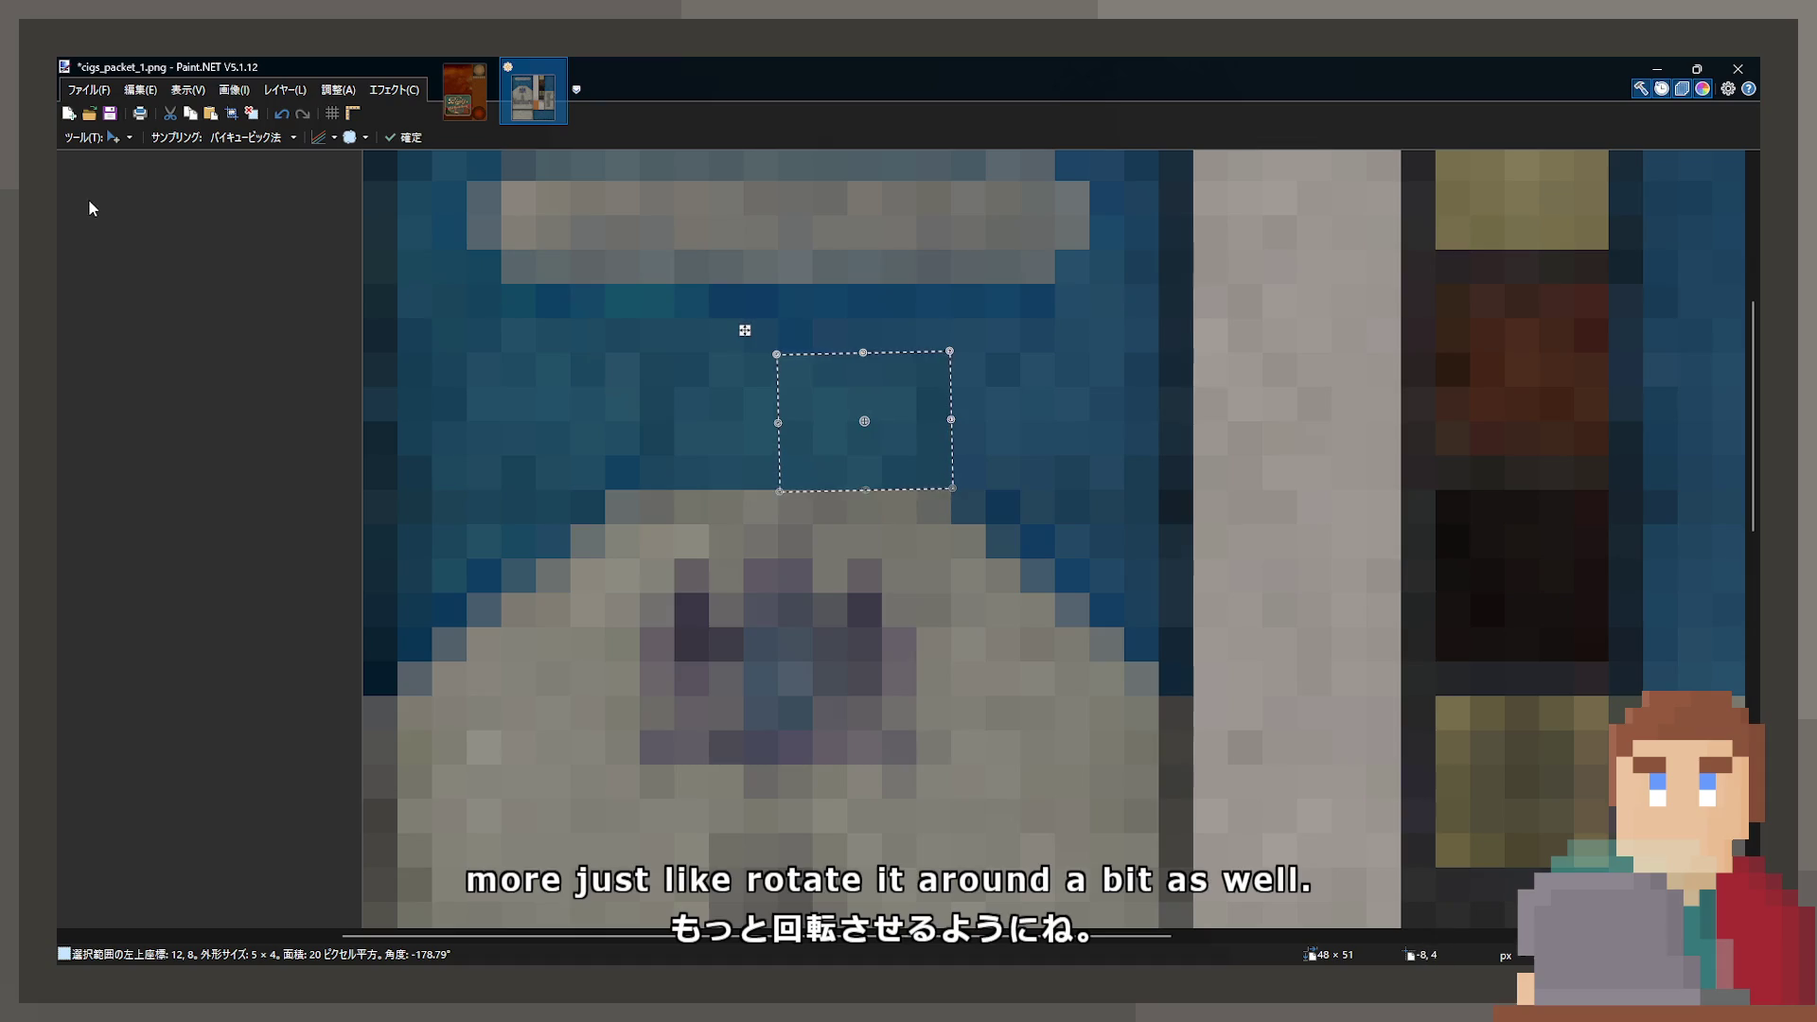
pyautogui.press('s')
pyautogui.click(736, 394)
# - Move a wider blue strip down over the peak and turn it upright
pyautogui.moveTo(782, 416)
pyautogui.mouseDown()
pyautogui.moveTo(1063, 527)
pyautogui.moveTo(1075, 466)
pyautogui.moveTo(801, 560)
pyautogui.mouseUp()
pyautogui.press('m')
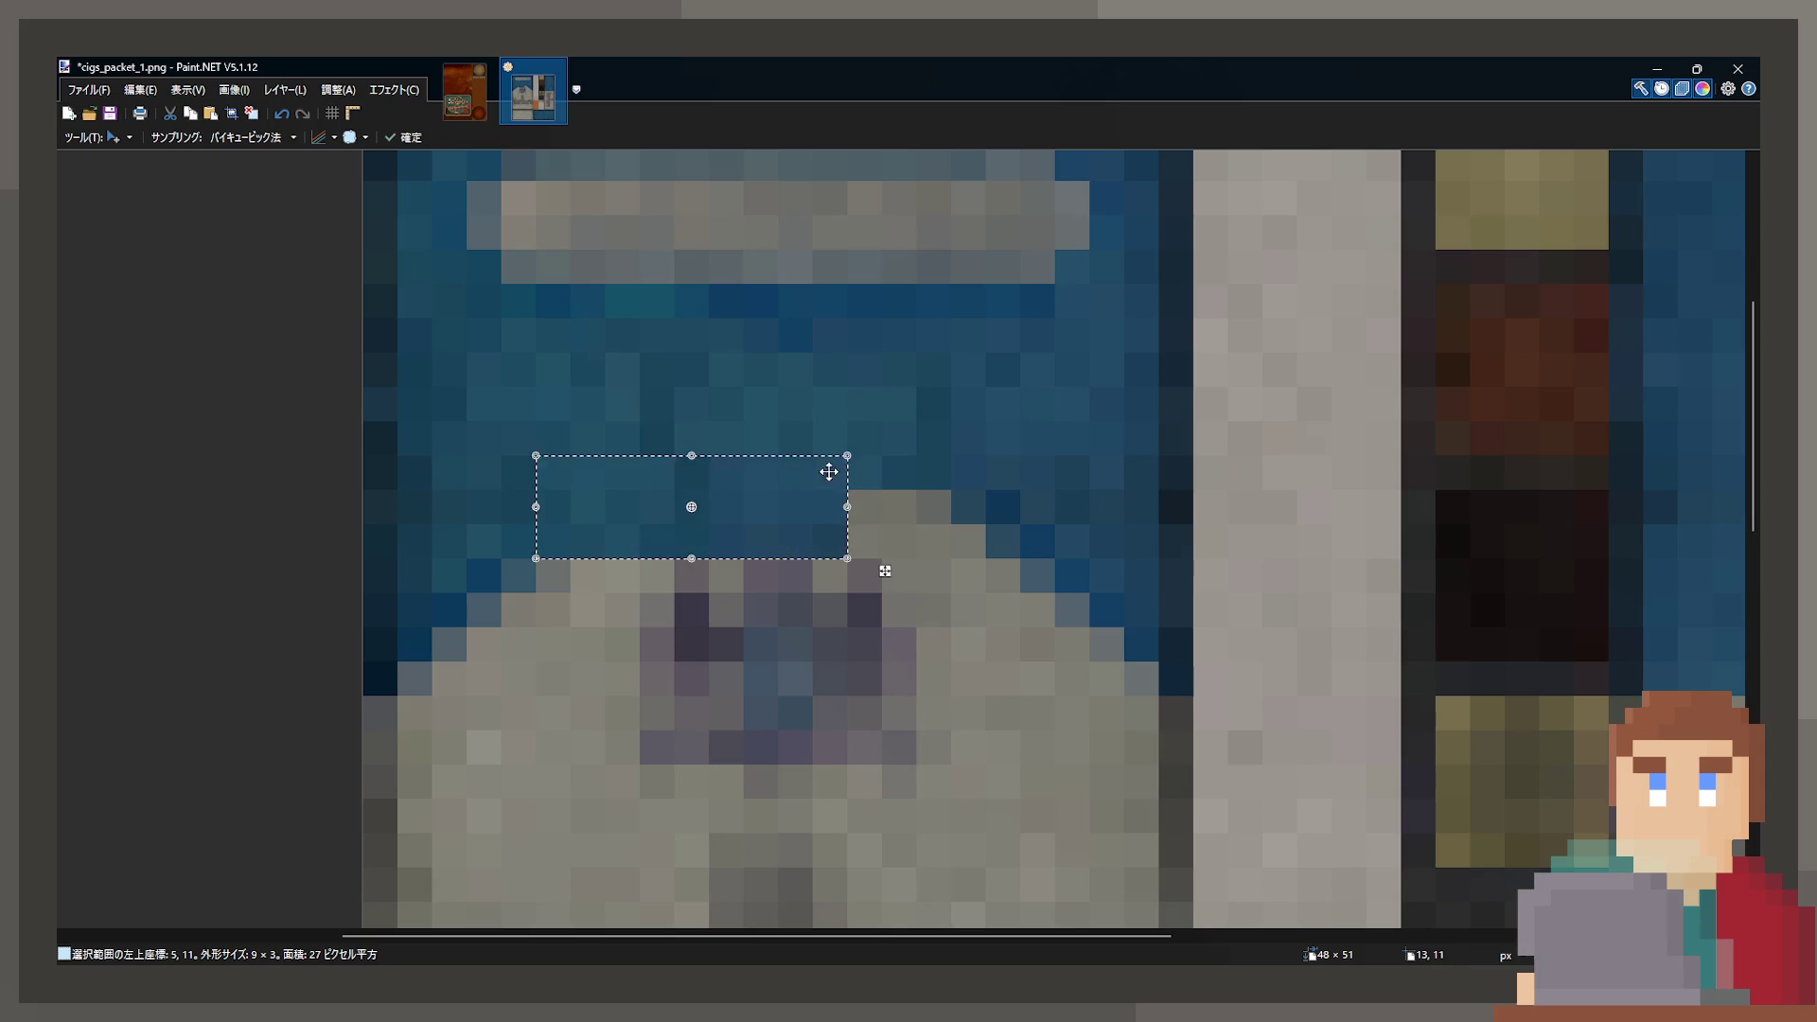
pyautogui.moveTo(640, 512)
pyautogui.mouseDown()
pyautogui.moveTo(601, 508)
pyautogui.moveTo(640, 520)
pyautogui.mouseUp()
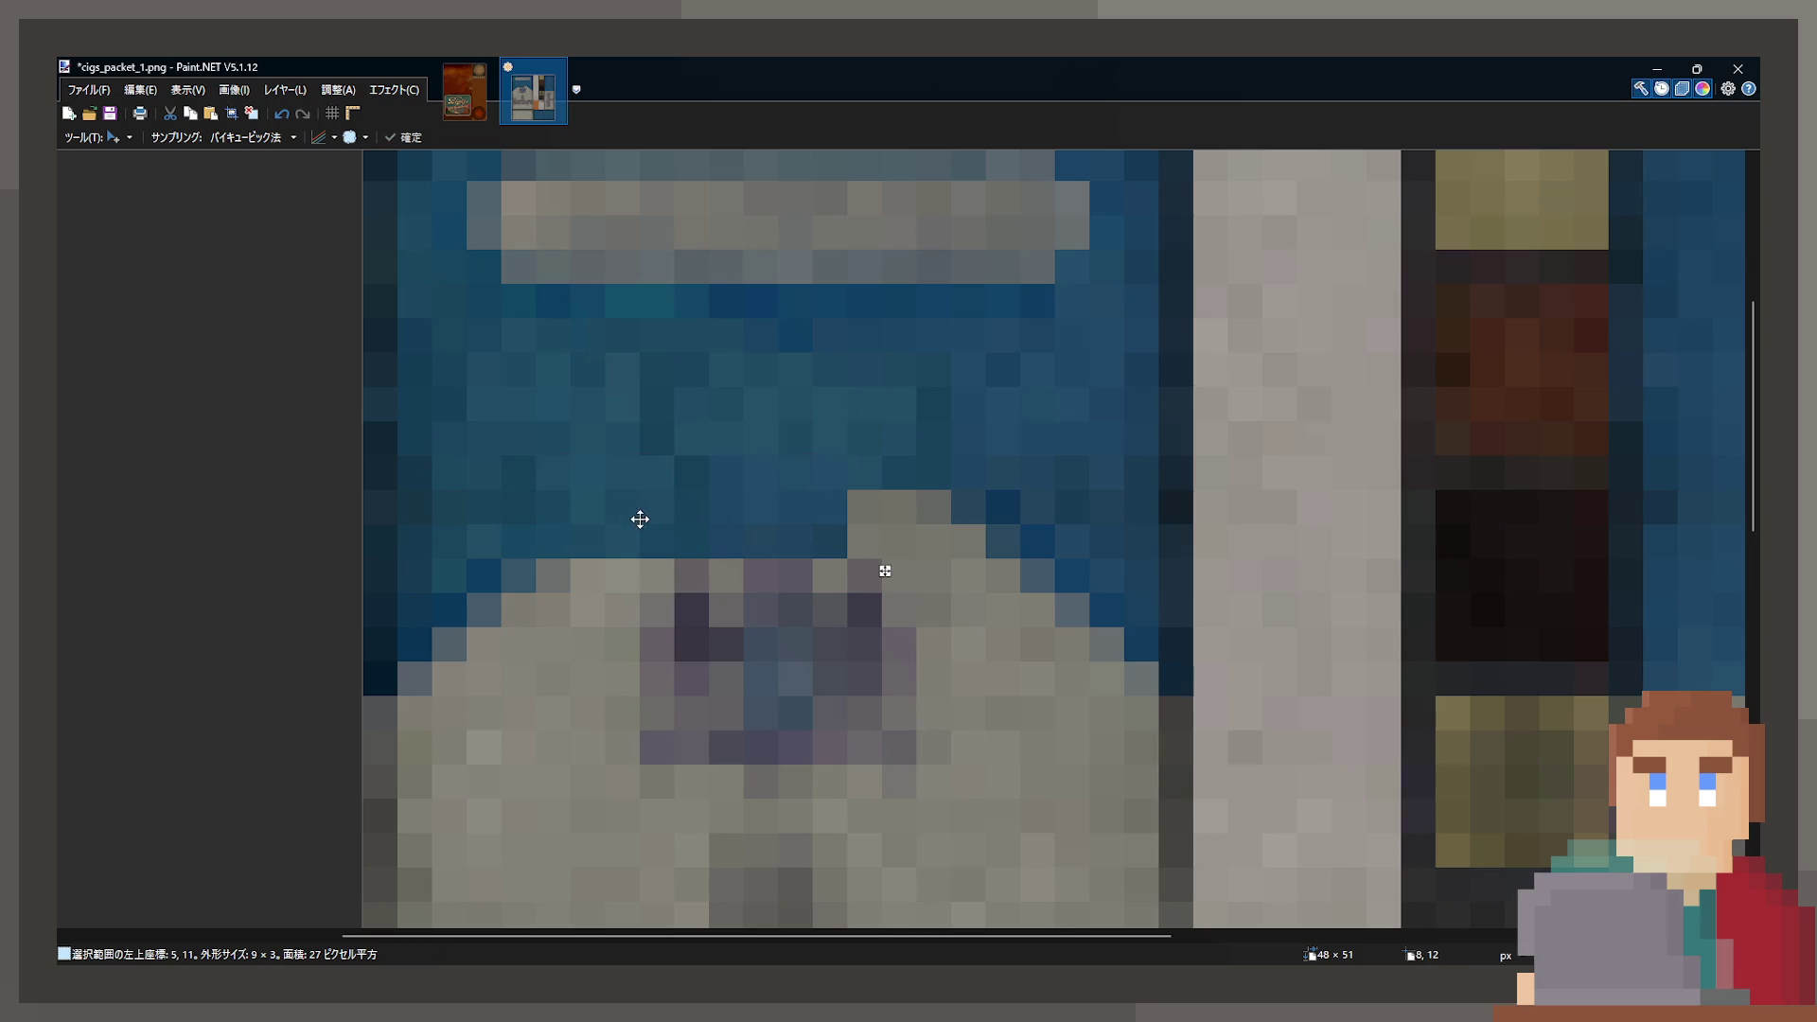
pyautogui.moveTo(857, 444)
pyautogui.mouseDown()
pyautogui.moveTo(770, 596)
pyautogui.moveTo(678, 637)
pyautogui.moveTo(730, 641)
pyautogui.moveTo(588, 564)
pyautogui.moveTo(596, 540)
pyautogui.mouseUp()
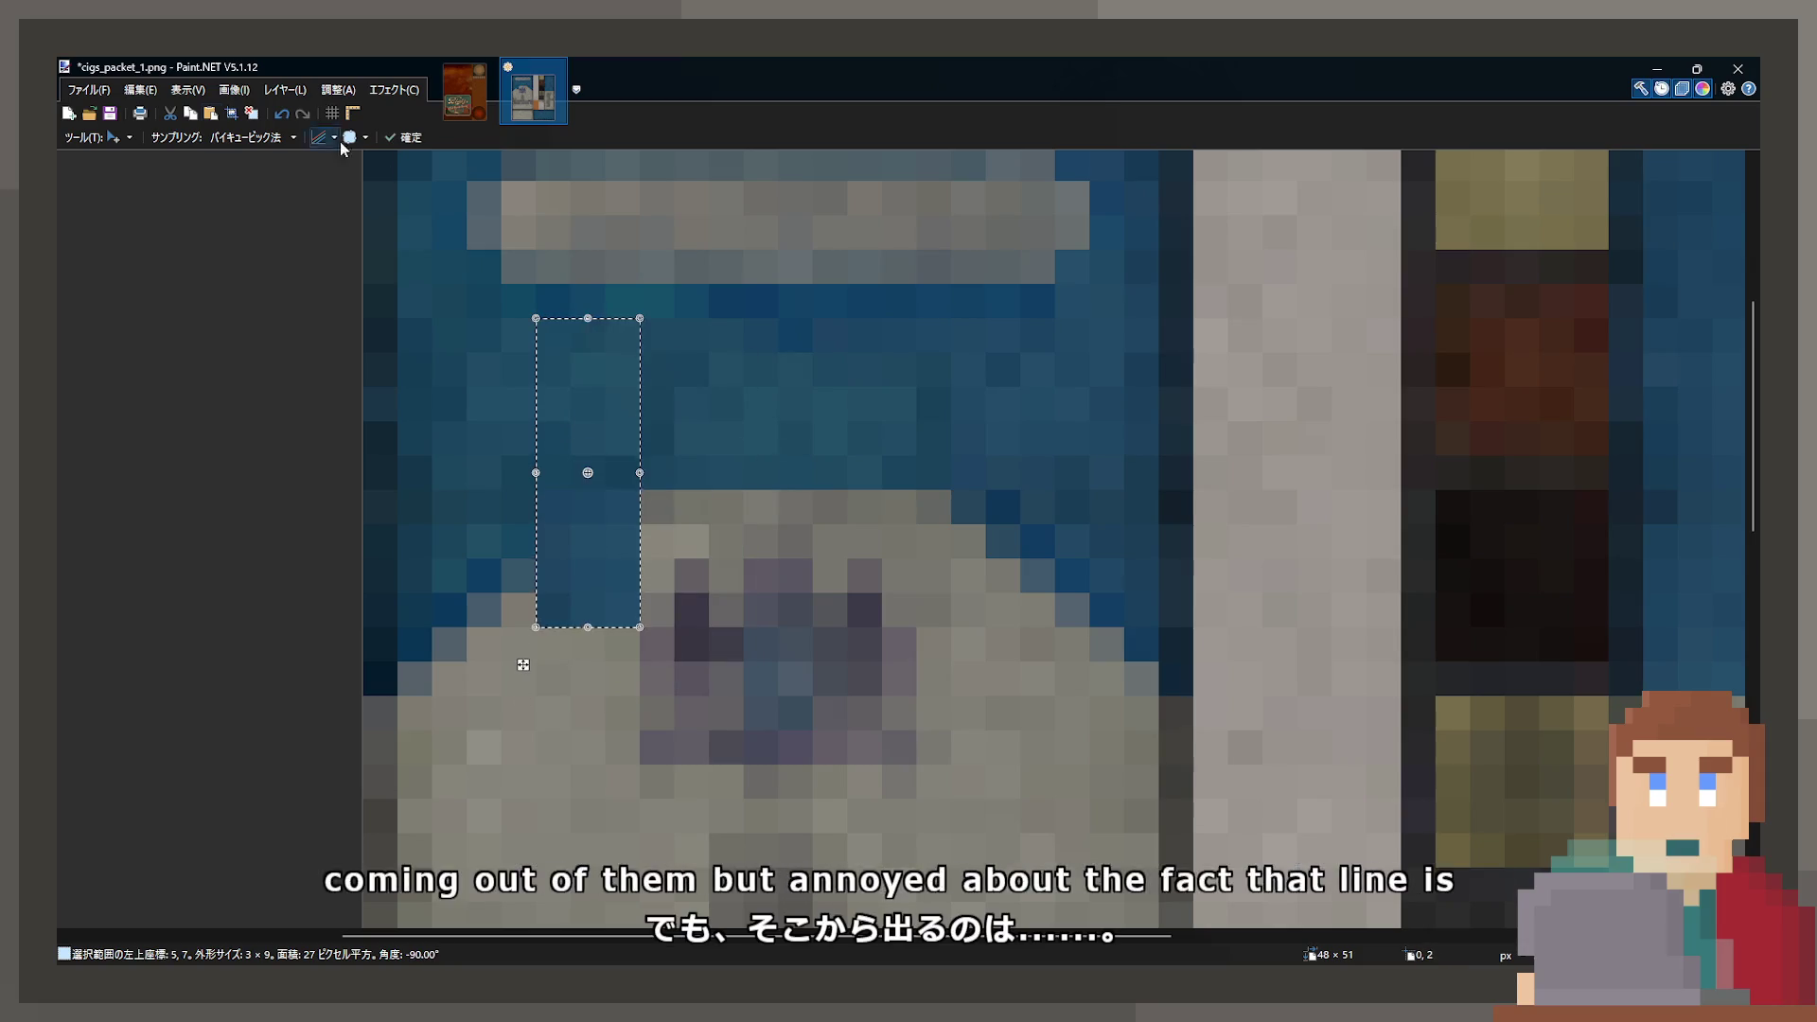
pyautogui.press('s')
# - Nudge a blue strip beside the peak one pixel right and lower a higher blue block over the grey
pyautogui.moveTo(652, 403)
pyautogui.mouseDown()
pyautogui.moveTo(864, 436)
pyautogui.moveTo(839, 531)
pyautogui.moveTo(691, 611)
pyautogui.moveTo(487, 521)
pyautogui.moveTo(487, 480)
pyautogui.mouseUp()
pyautogui.press('m')
pyautogui.moveTo(670, 510); pyautogui.dragTo(715, 522)
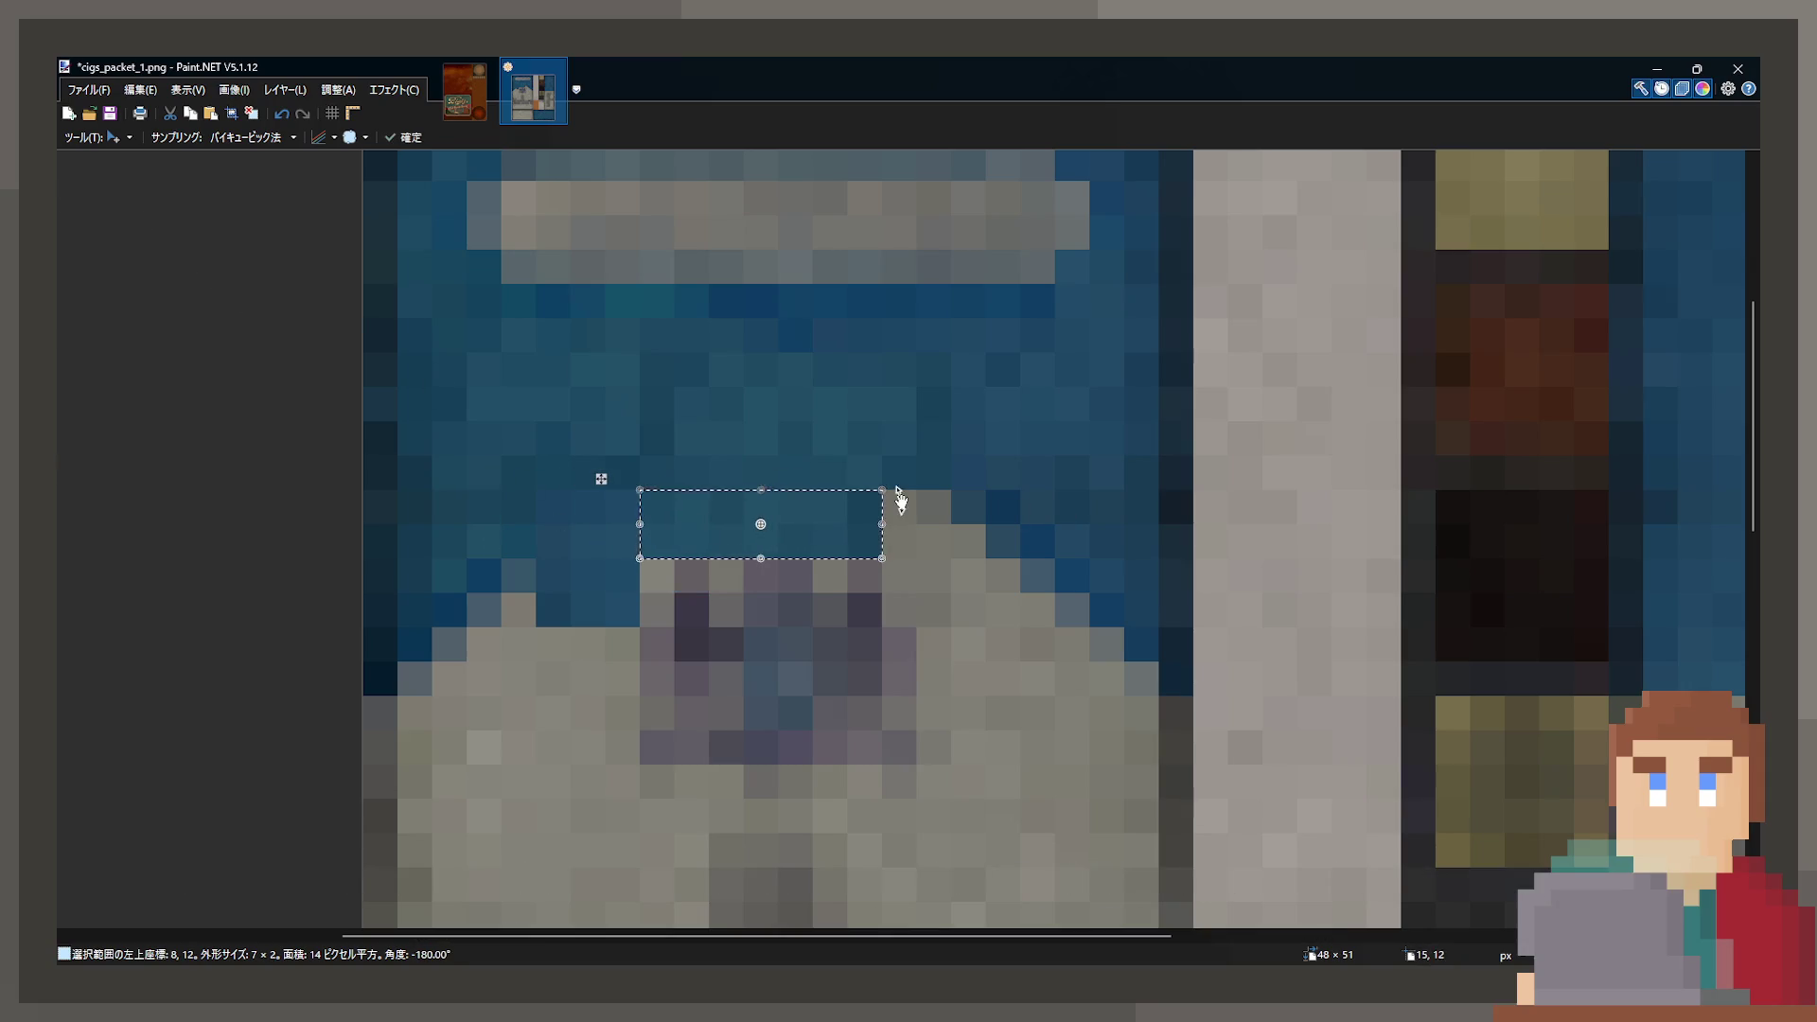
pyautogui.press('s')
pyautogui.moveTo(791, 364)
pyautogui.mouseDown()
pyautogui.moveTo(1035, 423)
pyautogui.moveTo(1044, 567)
pyautogui.mouseUp()
pyautogui.press('m')
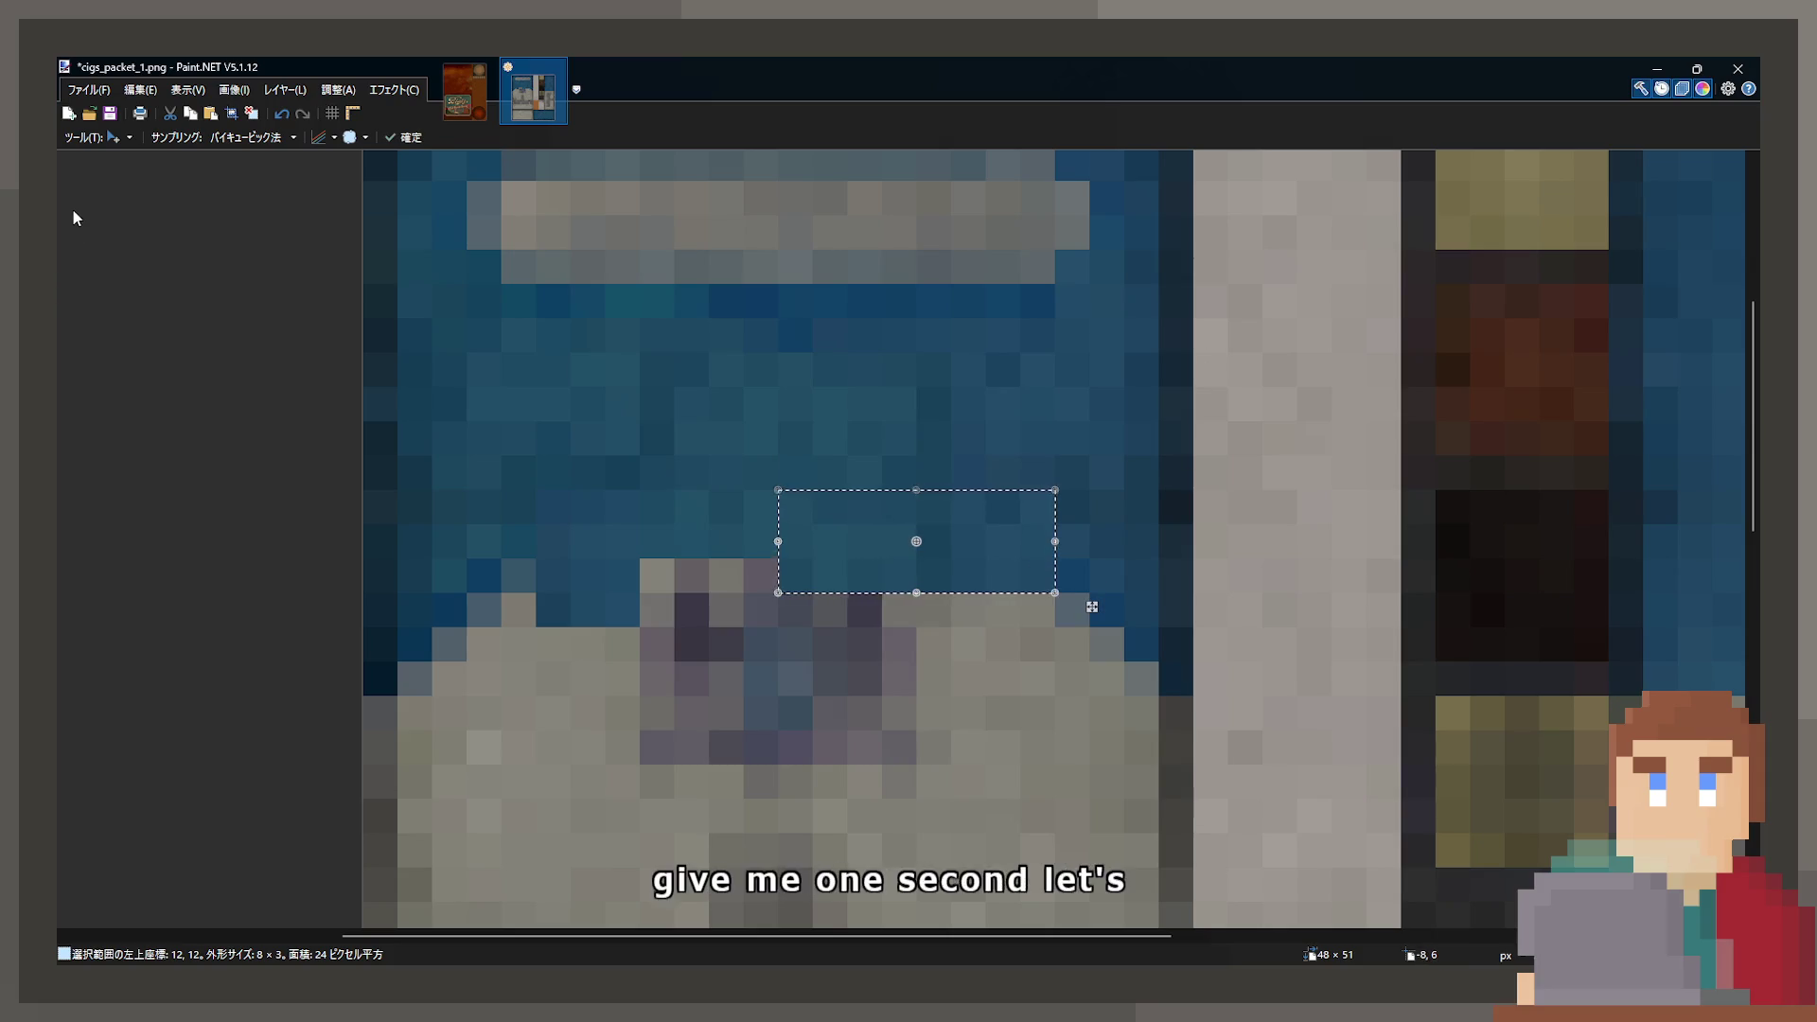
pyautogui.press('s')
pyautogui.hotkey('ctrl', 'd')
# - Rotate a blue block from left of the peak onto the grey shoulder
pyautogui.moveTo(431, 422)
pyautogui.mouseDown()
pyautogui.moveTo(600, 507)
pyautogui.moveTo(639, 560)
pyautogui.moveTo(597, 628)
pyautogui.mouseUp()
pyautogui.press('m')
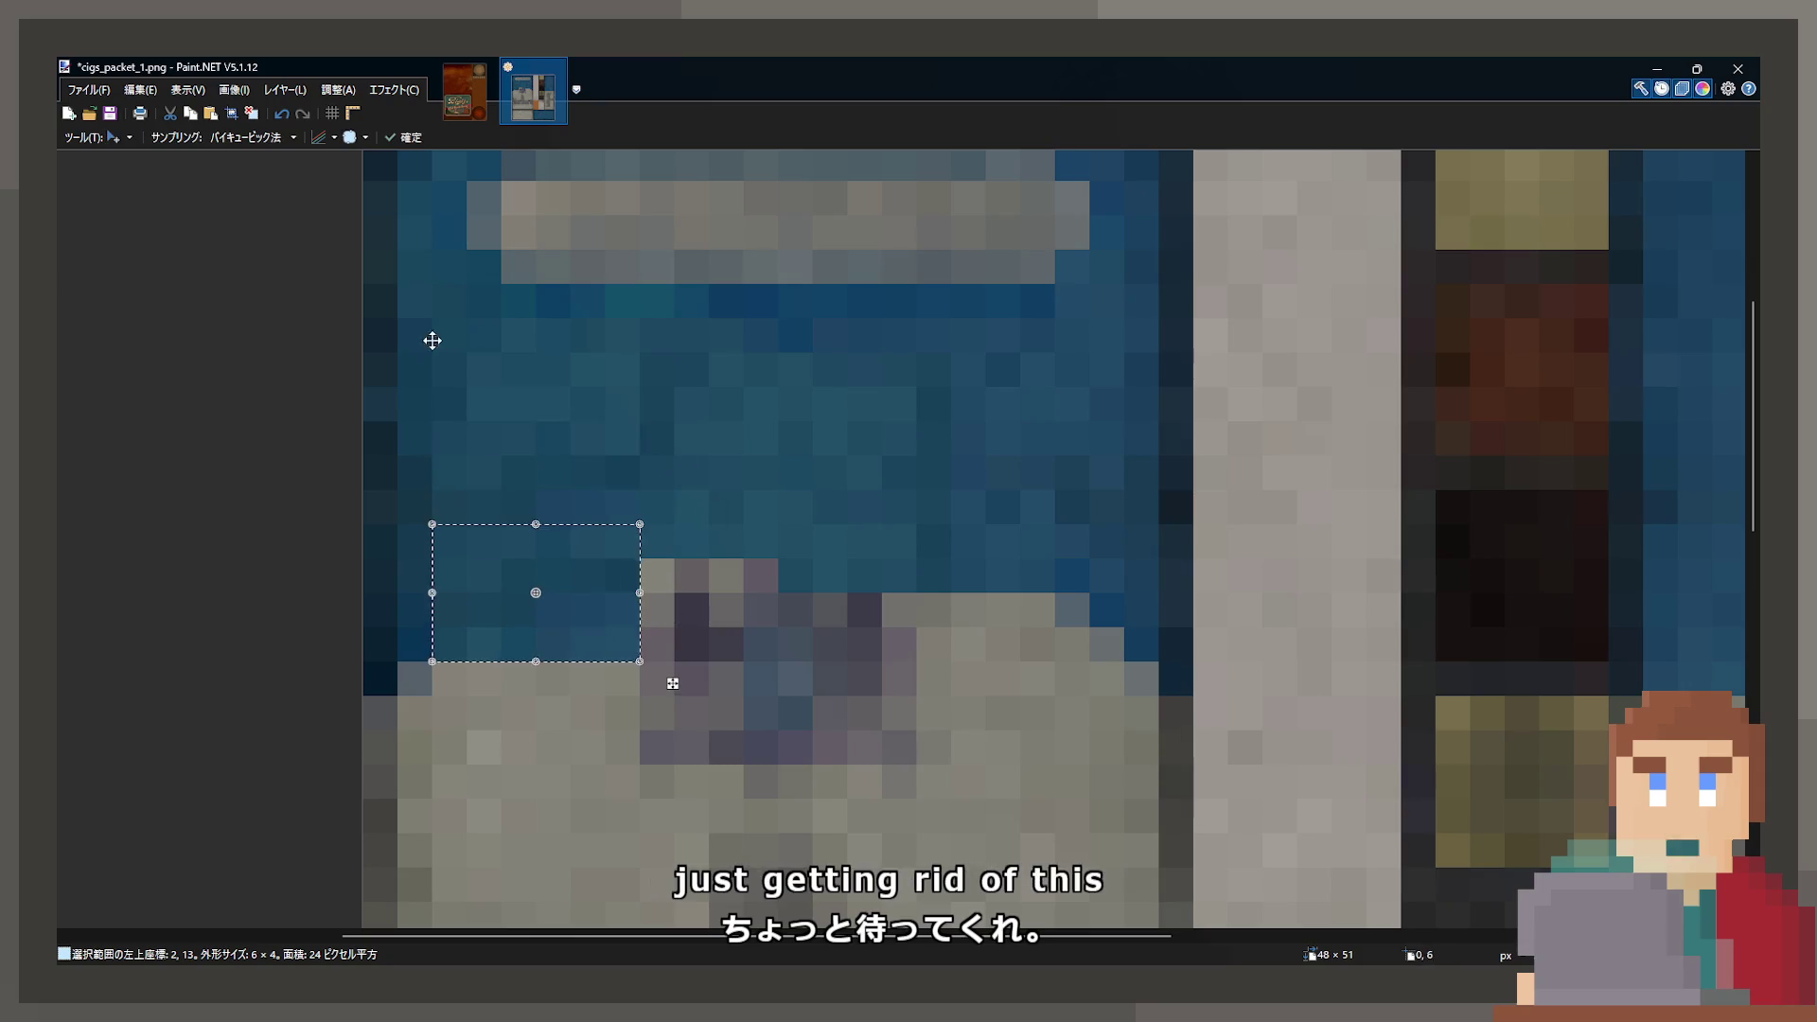
pyautogui.moveTo(693, 506)
pyautogui.mouseDown()
pyautogui.moveTo(653, 520)
pyautogui.moveTo(539, 649)
pyautogui.moveTo(388, 657)
pyautogui.mouseUp()
pyautogui.moveTo(649, 627)
pyautogui.mouseDown()
pyautogui.moveTo(628, 669)
pyautogui.moveTo(479, 714)
pyautogui.moveTo(492, 608)
pyautogui.moveTo(450, 596)
pyautogui.moveTo(475, 577)
pyautogui.mouseUp()
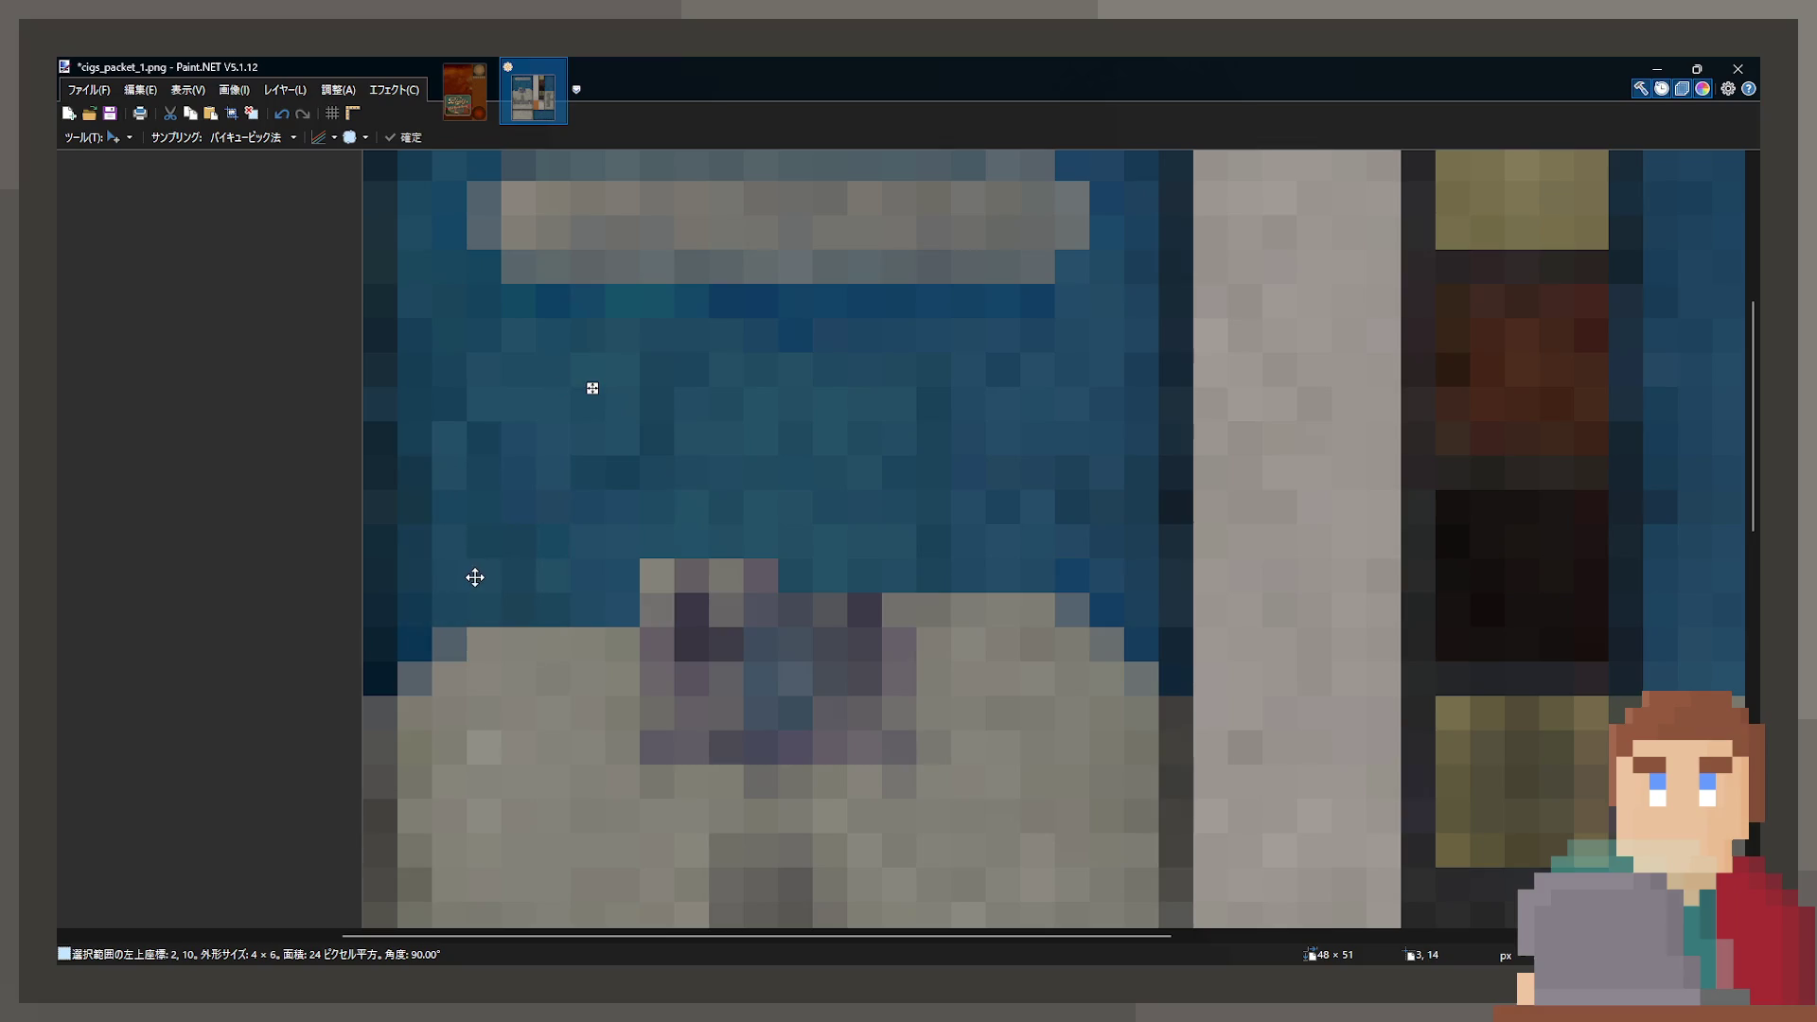
pyautogui.press('s')
pyautogui.hotkey('ctrl', 'd')
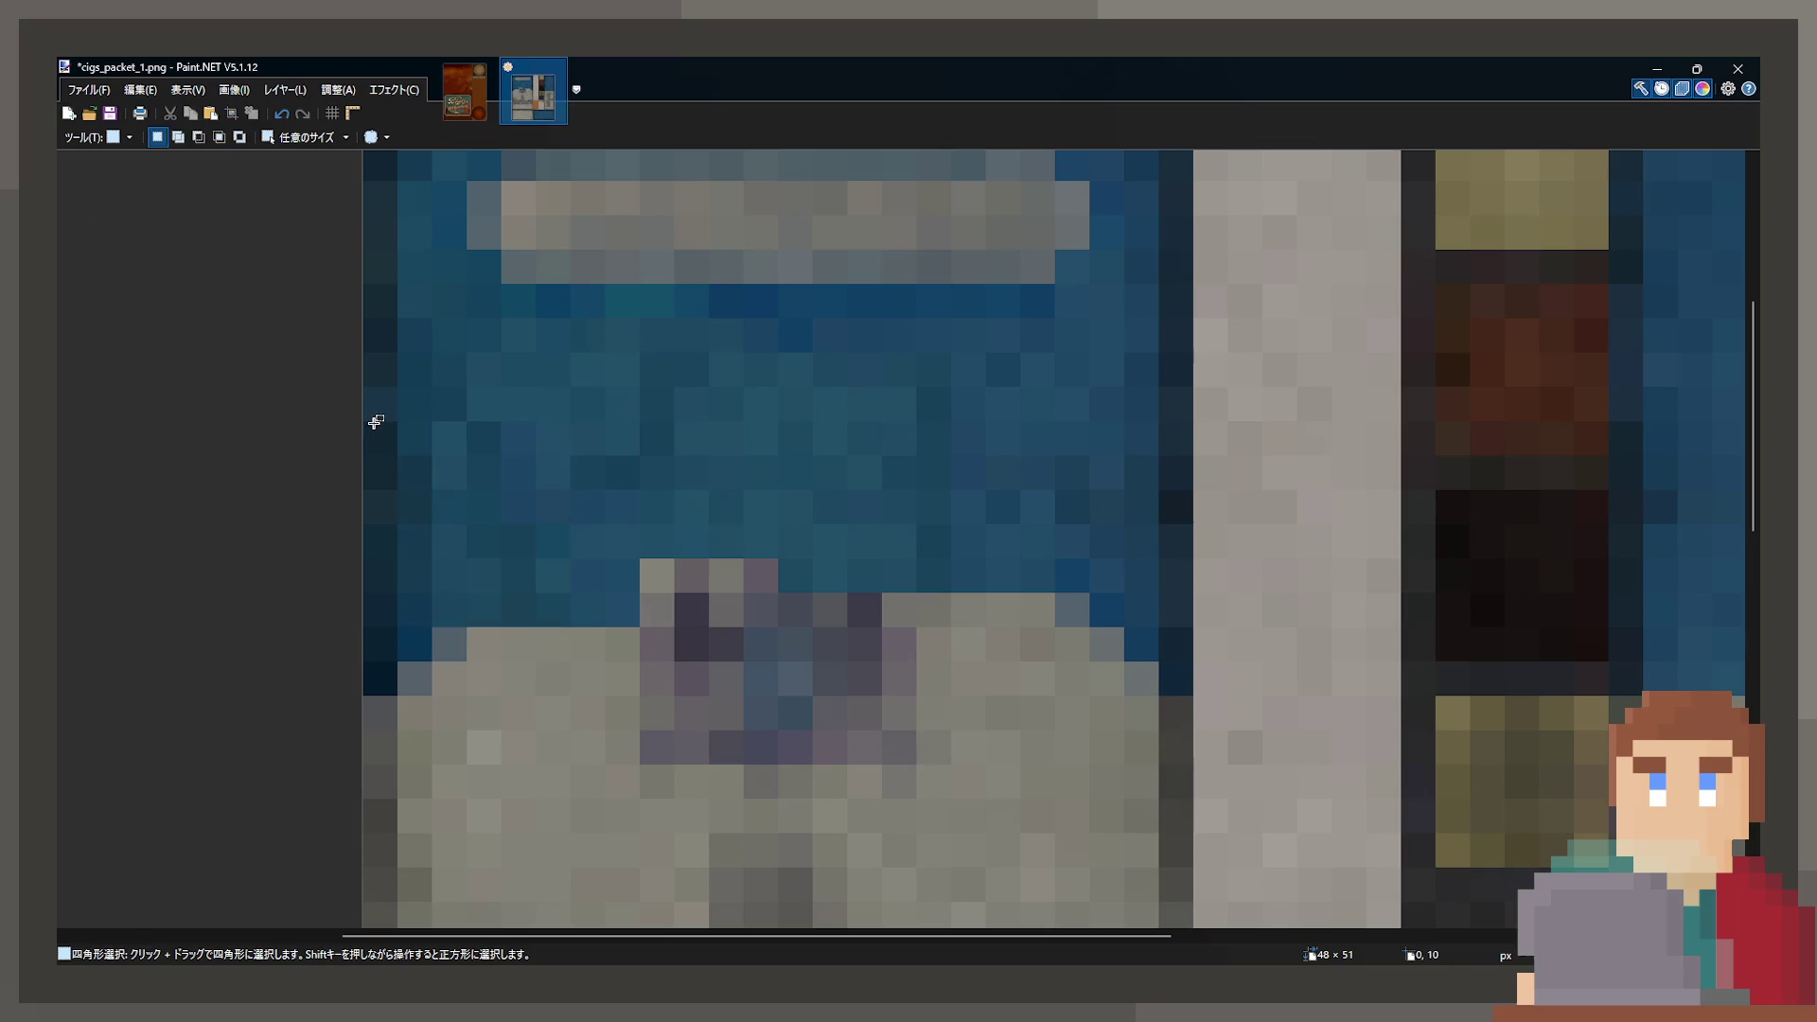
# - Try shifting a blue patch at the left edge, undo it, and pan the view
pyautogui.moveTo(382, 429)
pyautogui.mouseDown()
pyautogui.moveTo(545, 592)
pyautogui.moveTo(582, 714)
pyautogui.moveTo(709, 623)
pyautogui.mouseUp()
pyautogui.press('m')
pyautogui.hotkey('ctrl', 'z')
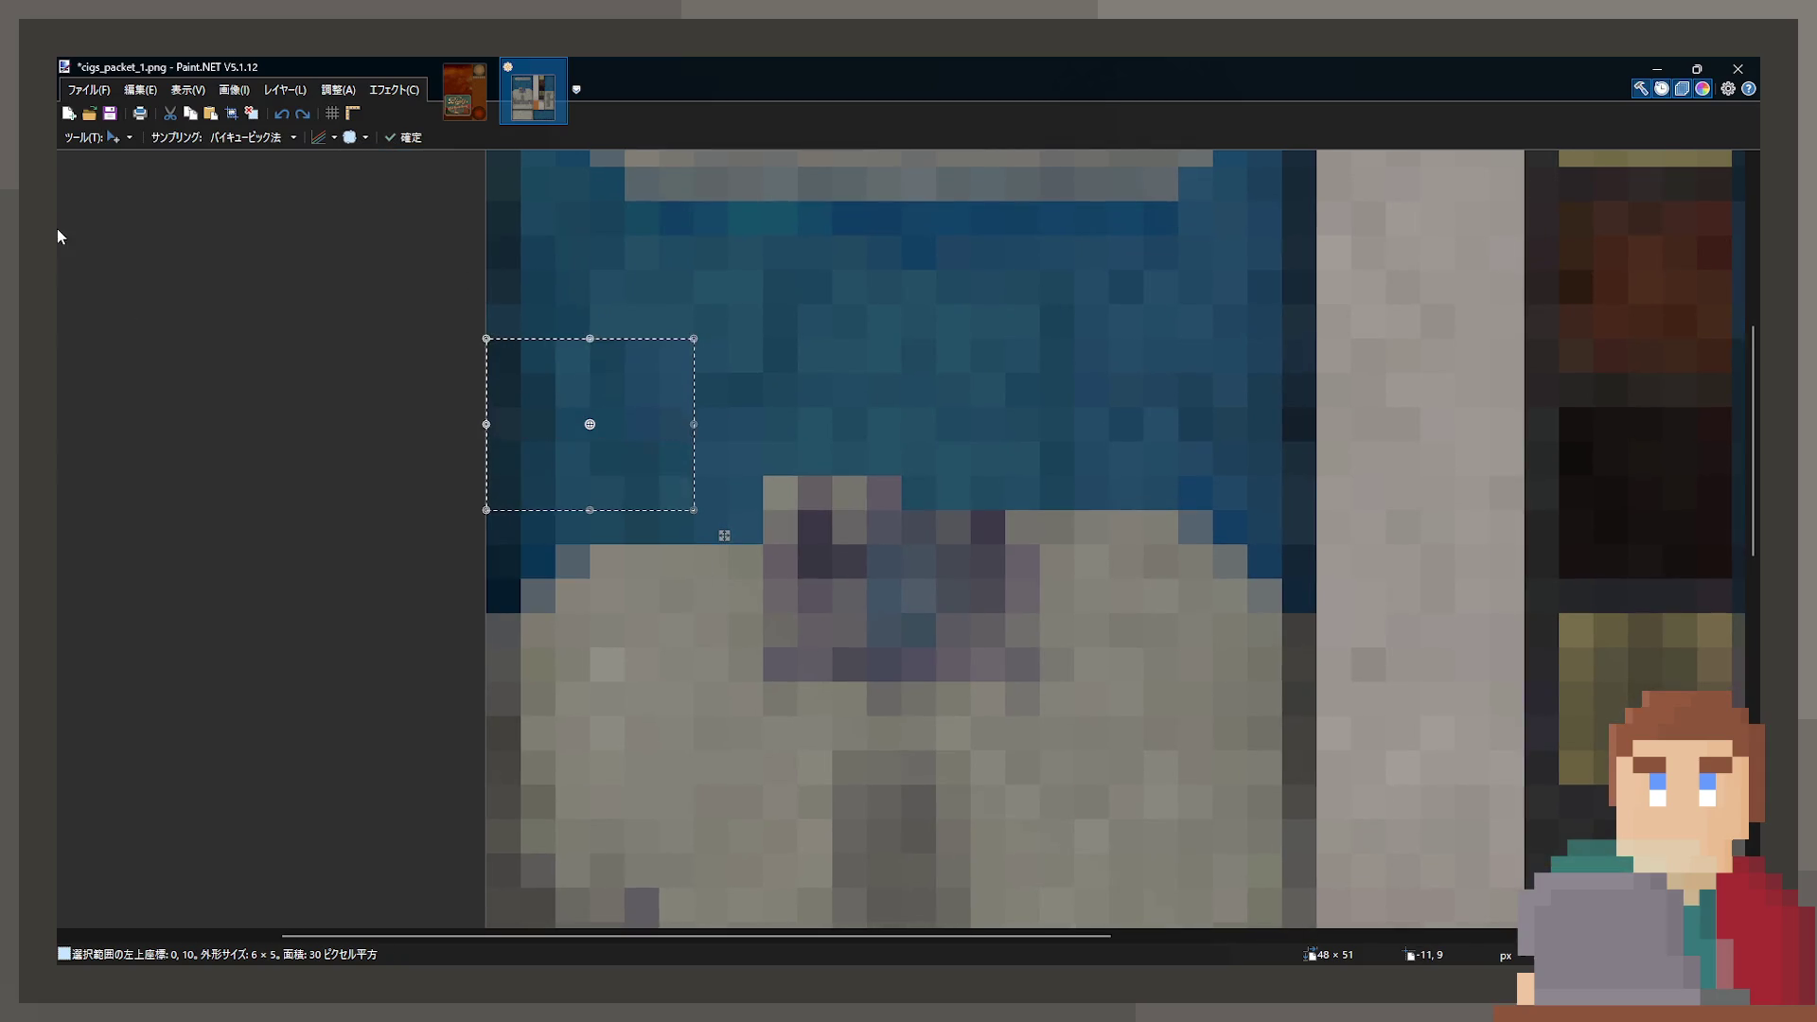
pyautogui.press('s')
pyautogui.hotkey('ctrl', 'd')
pyautogui.moveTo(496, 408); pyautogui.dragTo(500, 539)
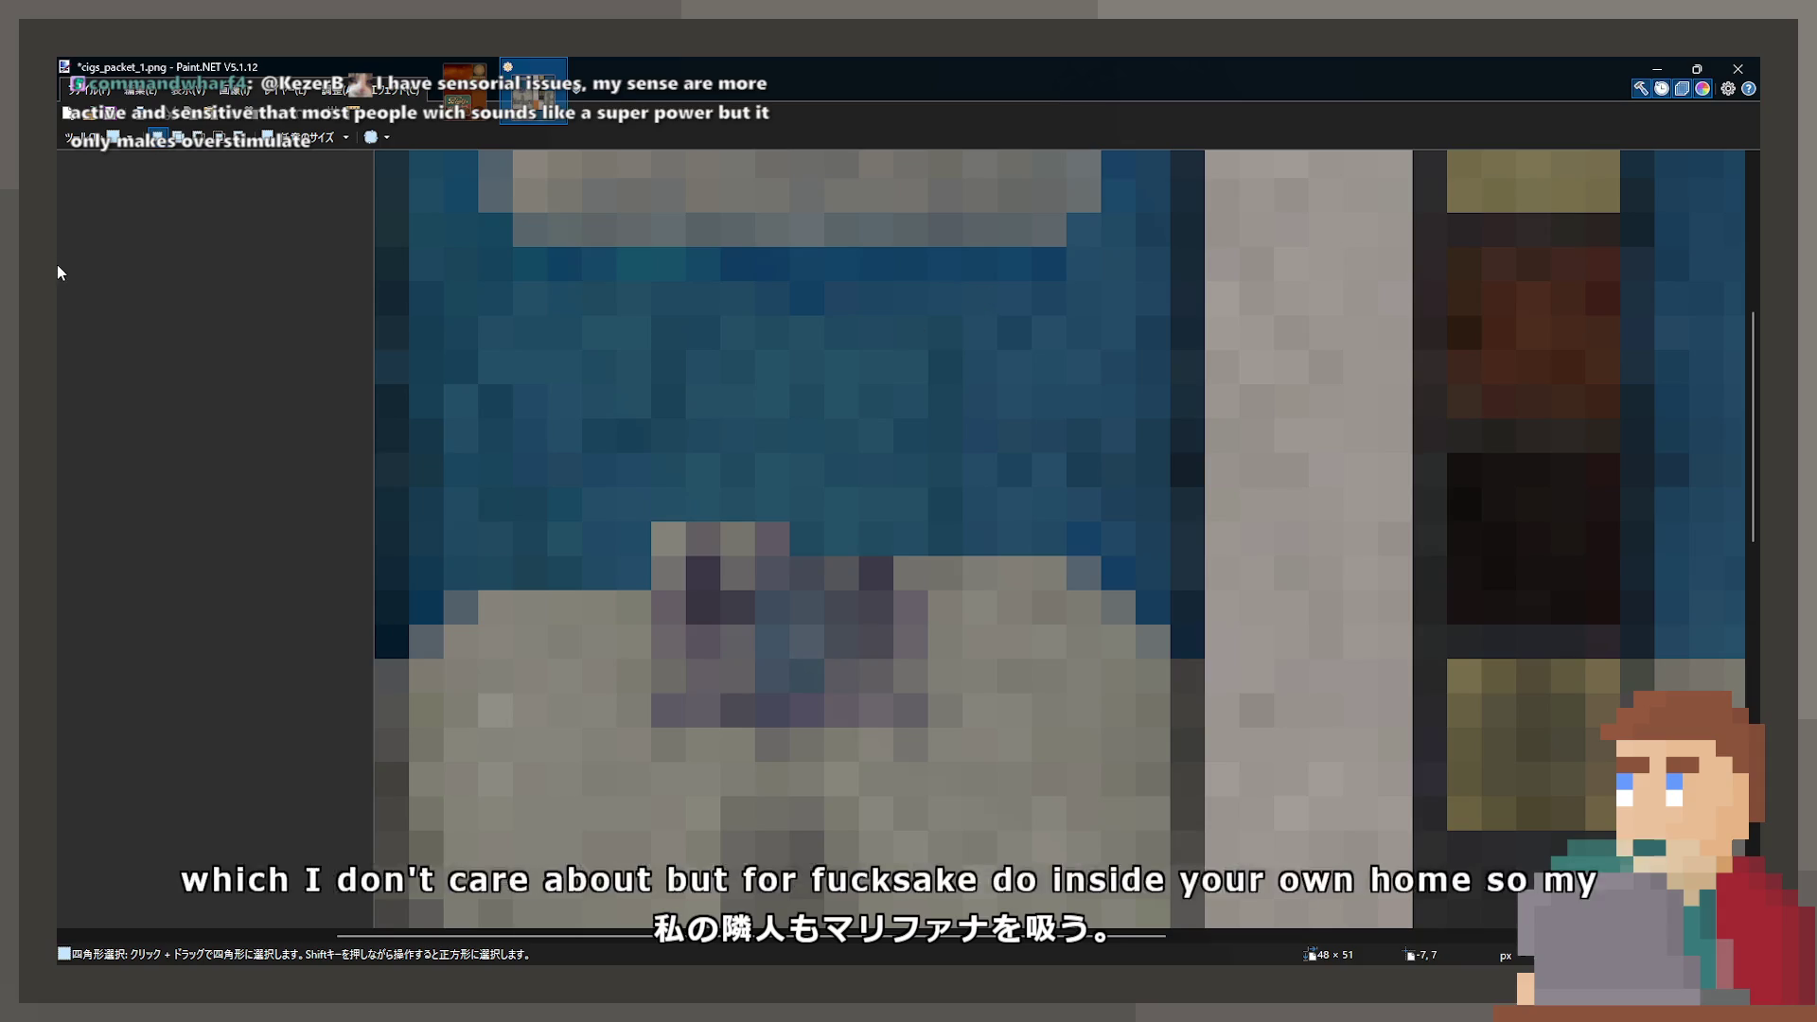
# - Move the blue blocks right of and above the grey bump down over it
pyautogui.moveTo(913, 402)
pyautogui.mouseDown()
pyautogui.moveTo(1120, 490)
pyautogui.moveTo(1126, 573)
pyautogui.mouseUp()
pyautogui.press('m')
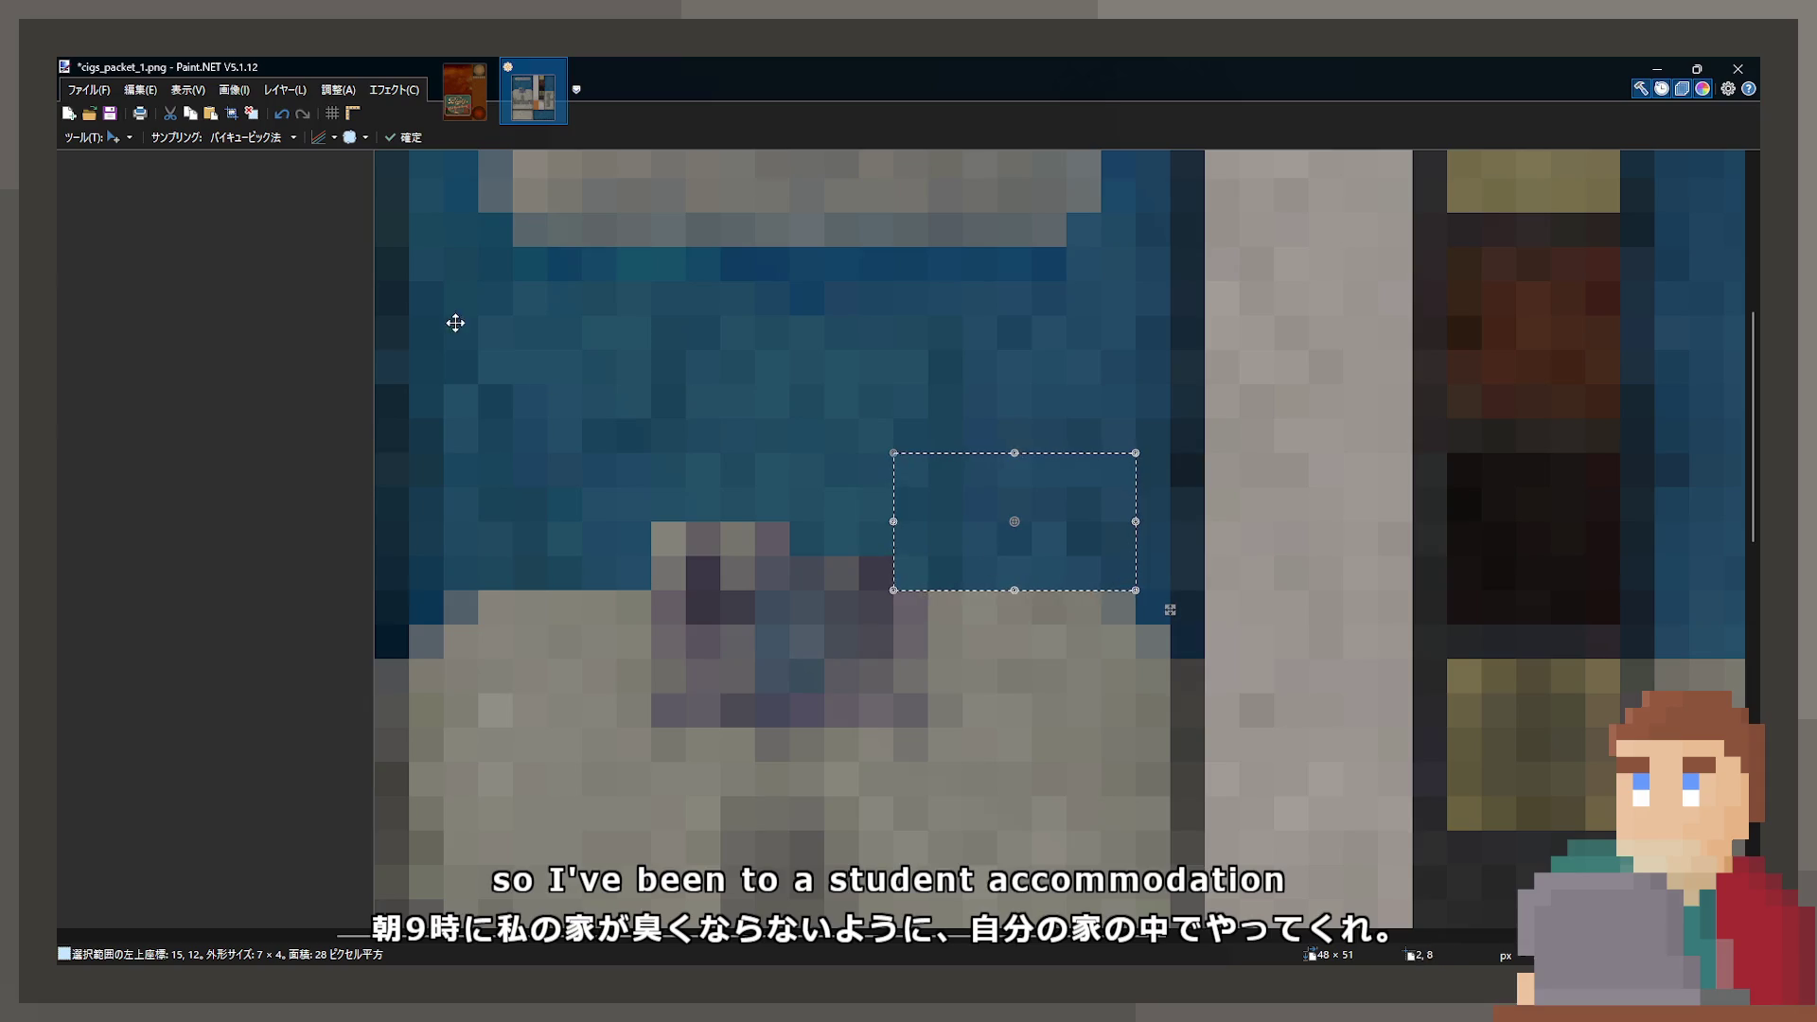
pyautogui.press('s')
pyautogui.moveTo(738, 409)
pyautogui.mouseDown()
pyautogui.moveTo(998, 482)
pyautogui.moveTo(994, 520)
pyautogui.moveTo(896, 507)
pyautogui.moveTo(852, 540)
pyautogui.mouseUp()
pyautogui.press('m')
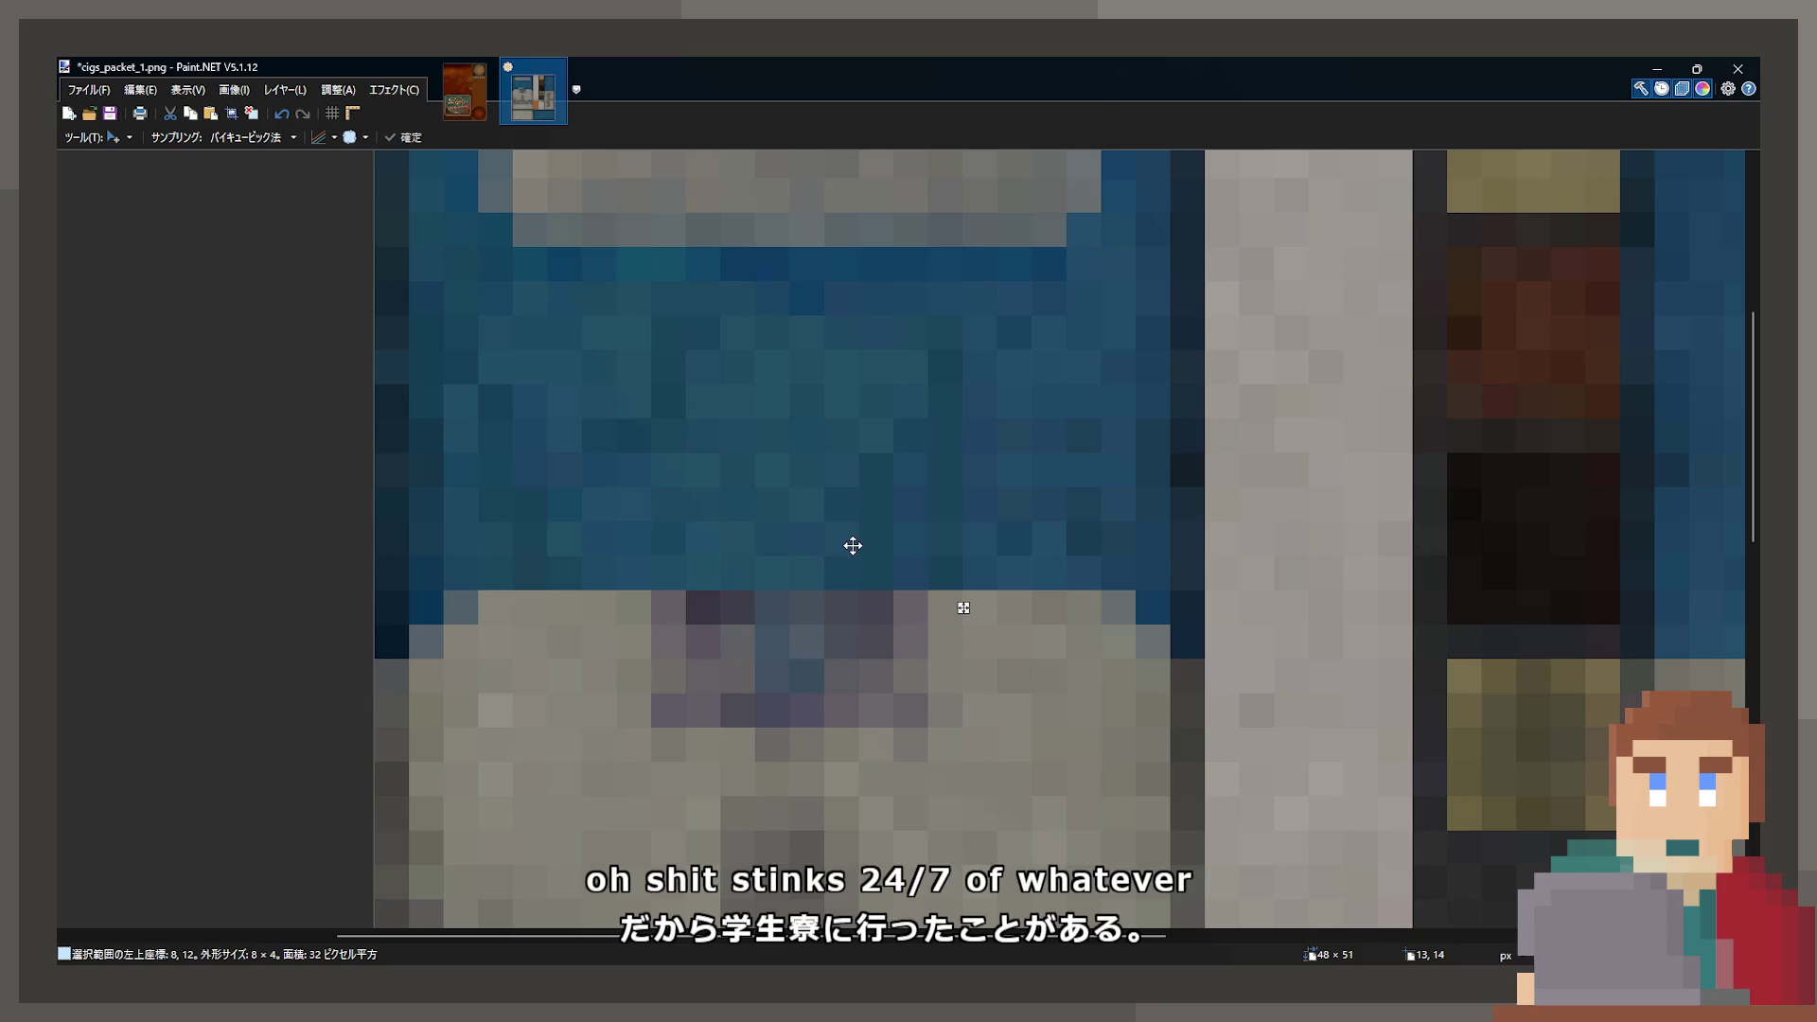
pyautogui.press('s')
pyautogui.hotkey('ctrl', 'd')
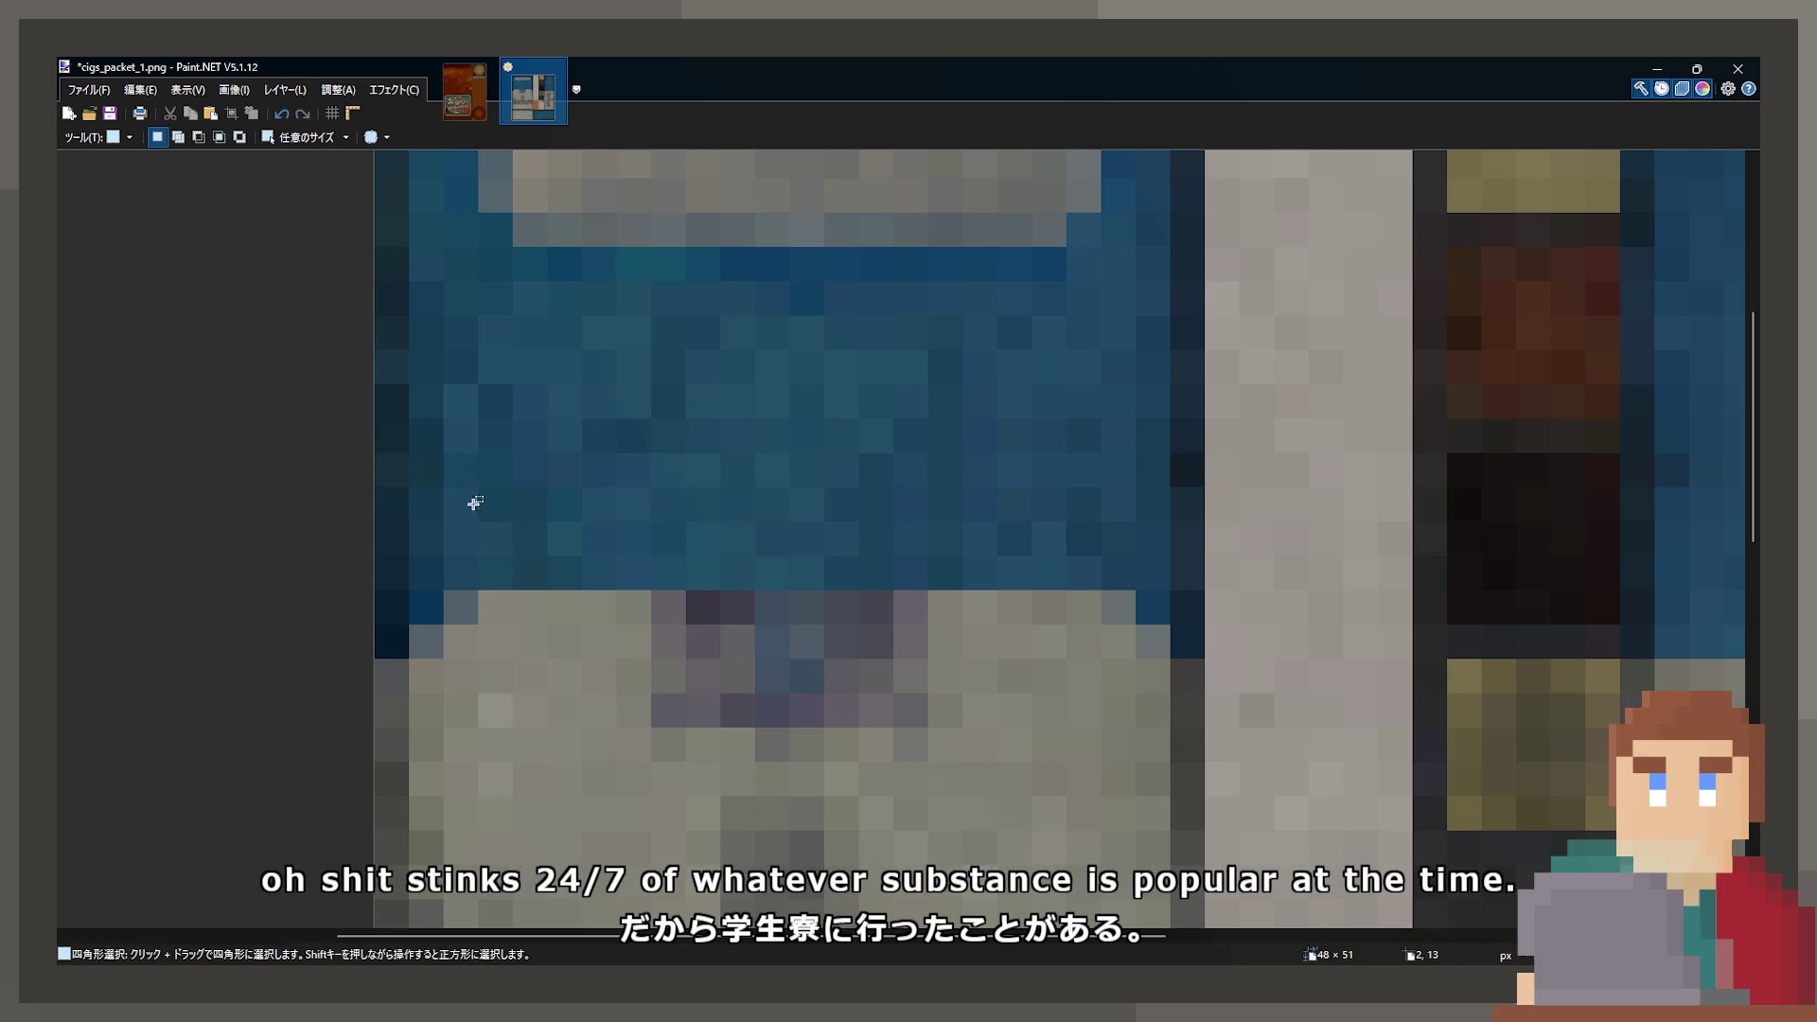
# - Lower the blue blocks on the left and right by four pixels each
pyautogui.moveTo(397, 613); pyautogui.dragTo(446, 539)
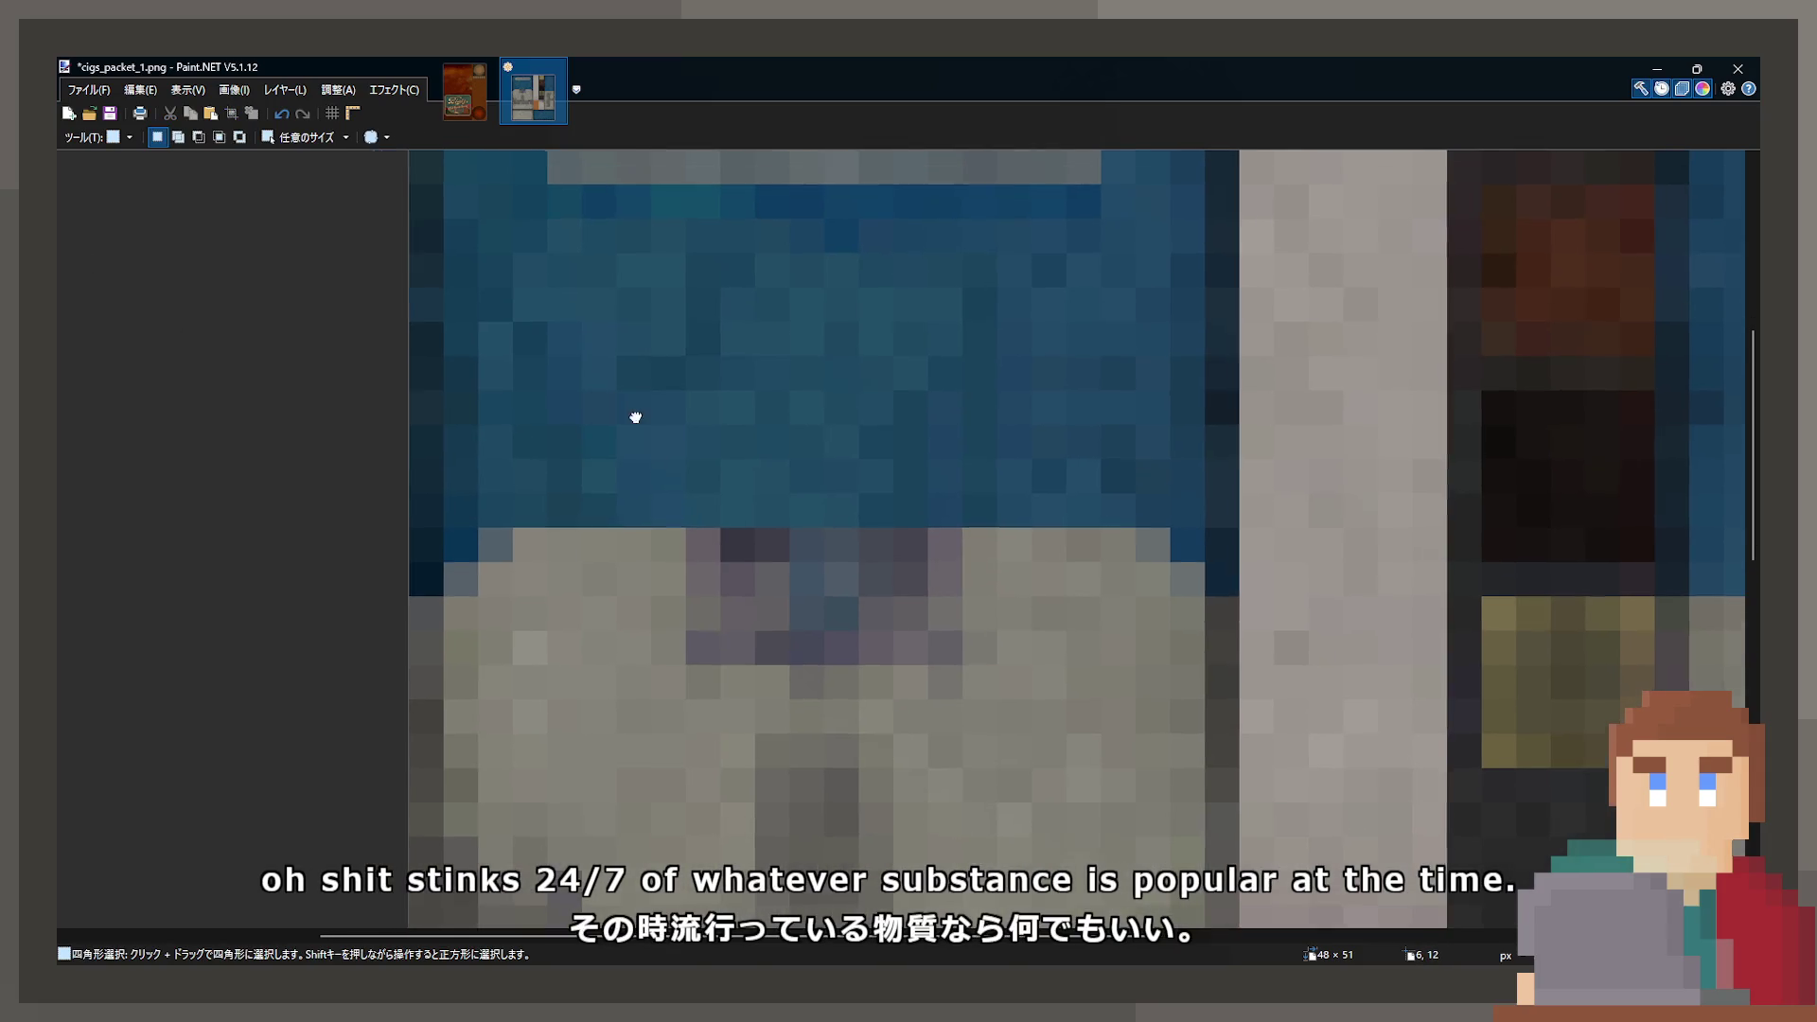
pyautogui.moveTo(458, 393)
pyautogui.mouseDown()
pyautogui.moveTo(496, 454)
pyautogui.moveTo(711, 448)
pyautogui.moveTo(685, 564)
pyautogui.moveTo(705, 585)
pyautogui.mouseUp()
pyautogui.press('m')
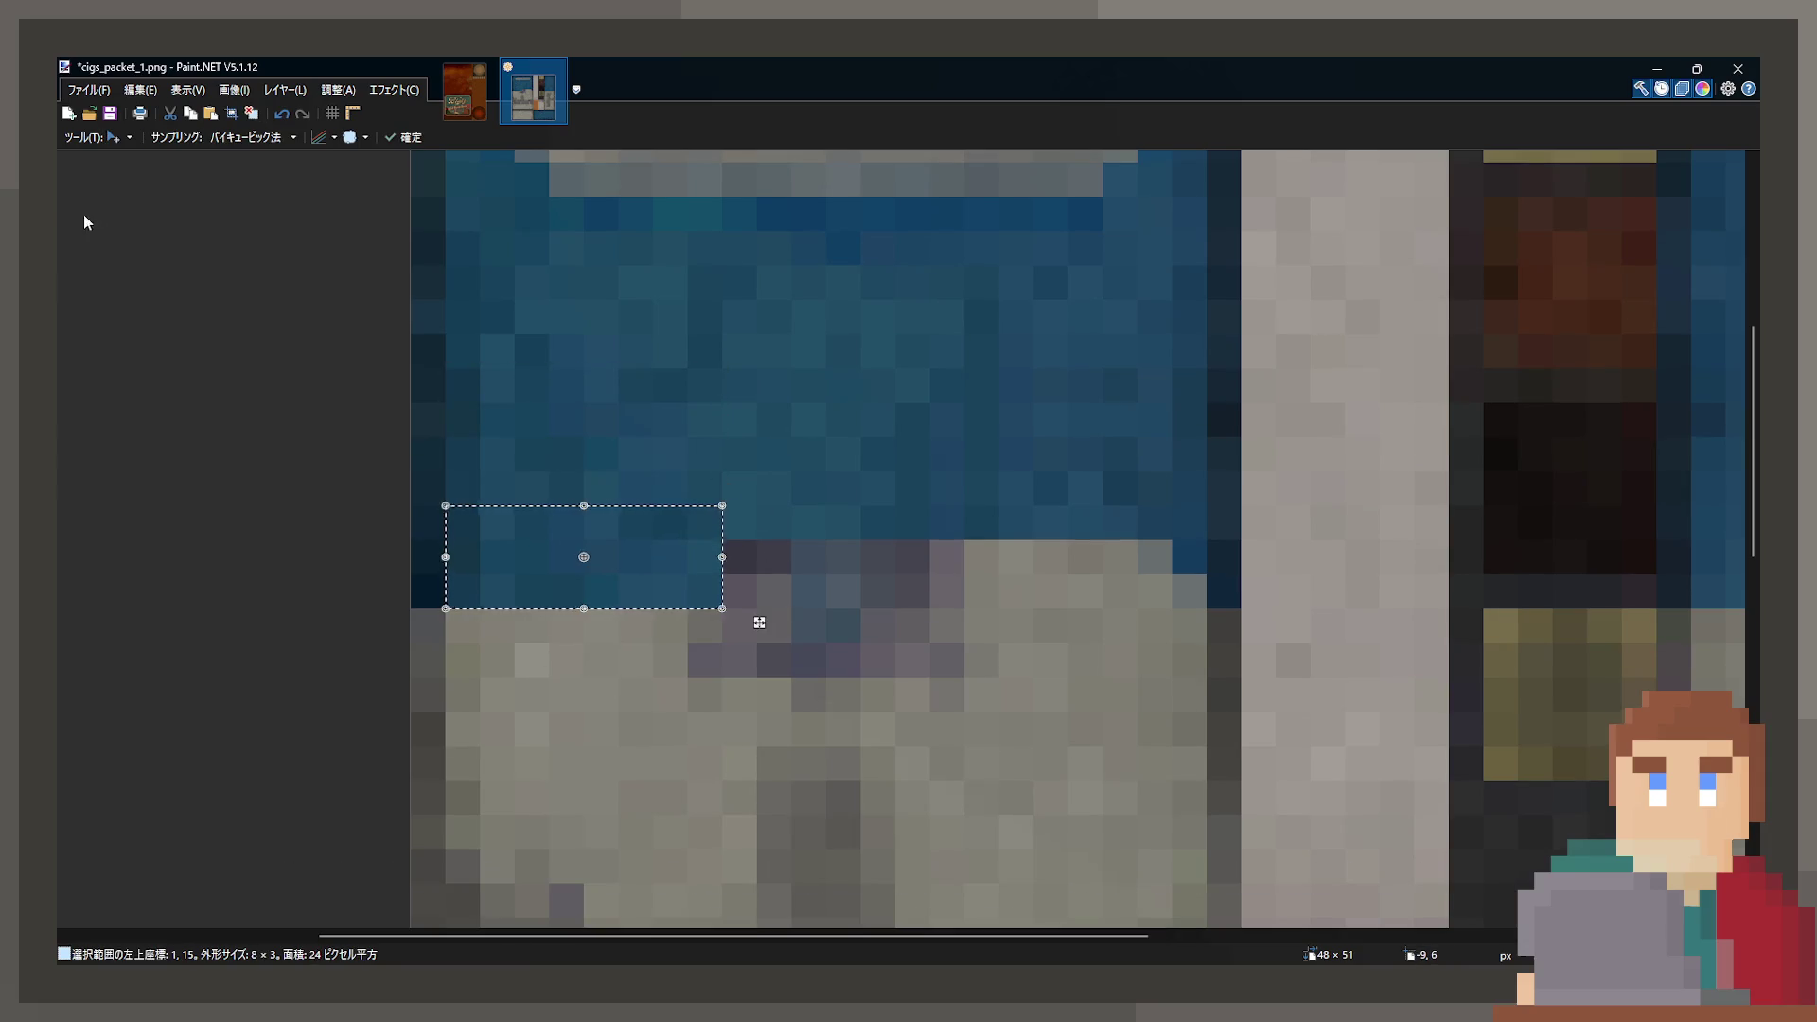
pyautogui.press('s')
pyautogui.hotkey('ctrl', 'd')
pyautogui.moveTo(939, 375)
pyautogui.mouseDown()
pyautogui.moveTo(1209, 458)
pyautogui.moveTo(1177, 479)
pyautogui.moveTo(1244, 623)
pyautogui.mouseUp()
pyautogui.press('m')
pyautogui.press('s')
pyautogui.hotkey('ctrl', 'd')
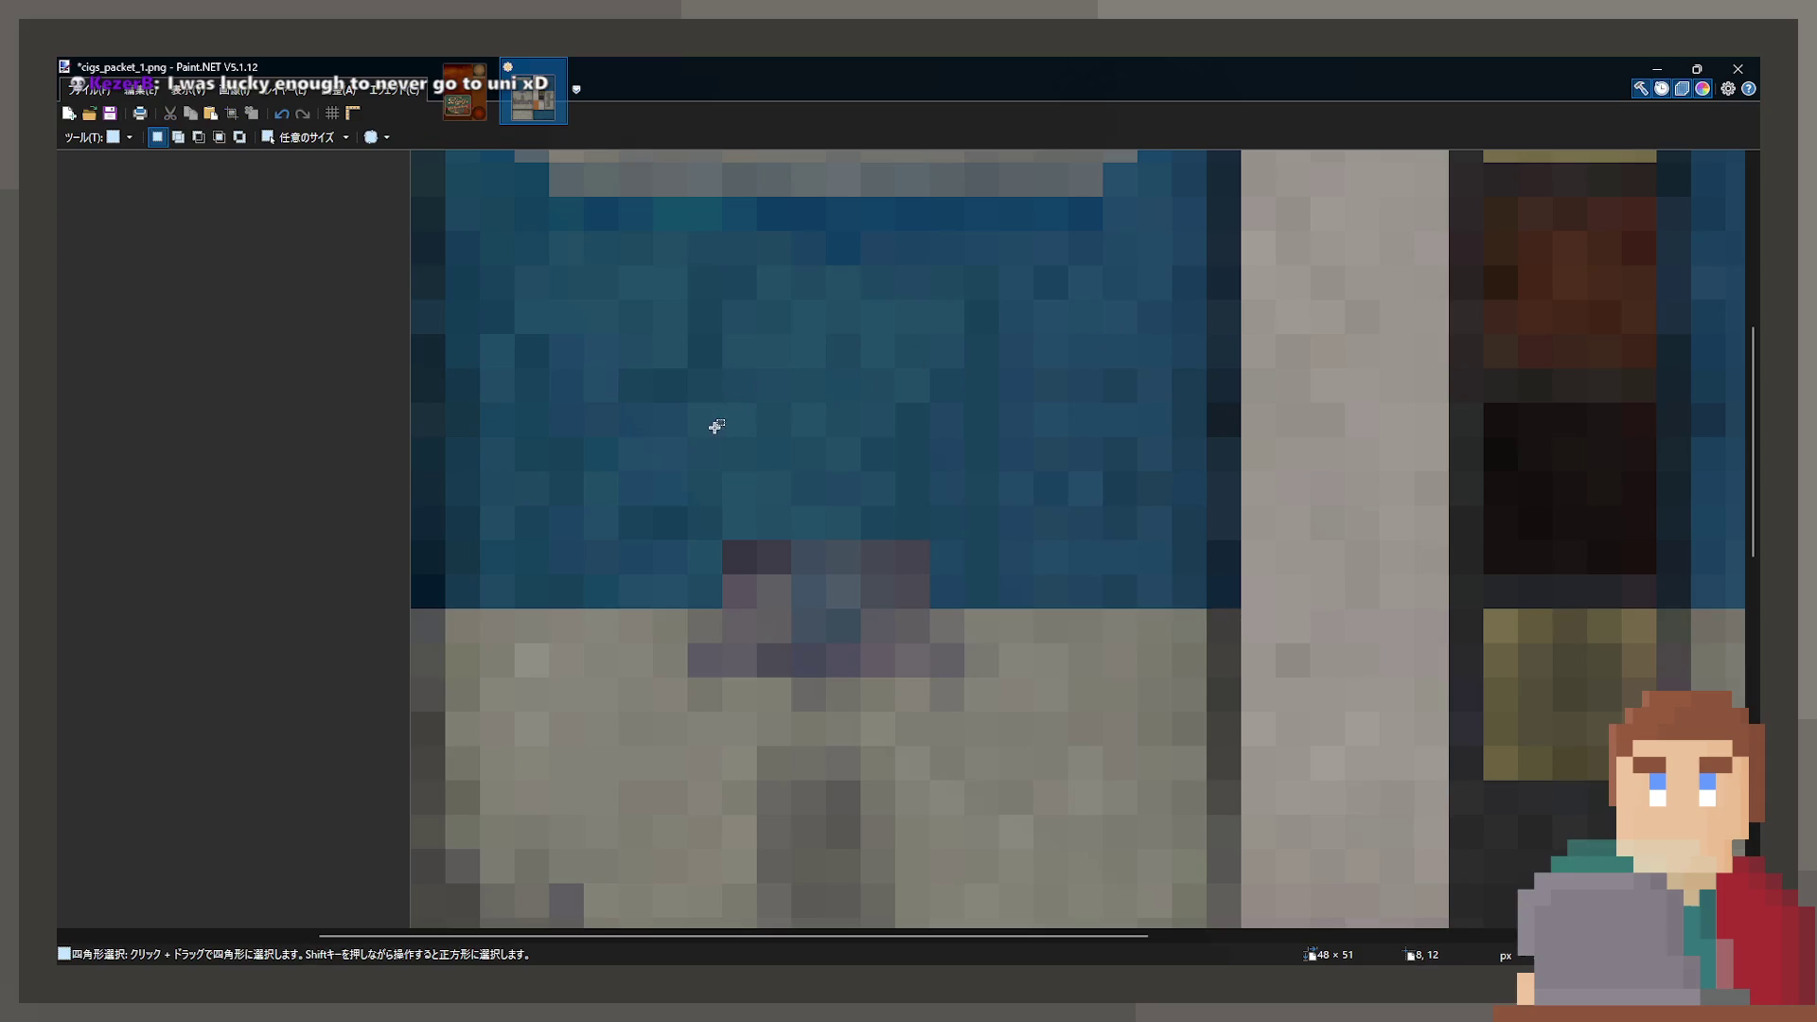
# - Select blue blocks above the bump, then clear the selection and zoom out
pyautogui.moveTo(932, 371); pyautogui.dragTo(1131, 501)
pyautogui.hotkey('ctrl', 'd')
pyautogui.moveTo(662, 305)
pyautogui.mouseDown()
pyautogui.moveTo(932, 407)
pyautogui.moveTo(998, 620)
pyautogui.mouseUp()
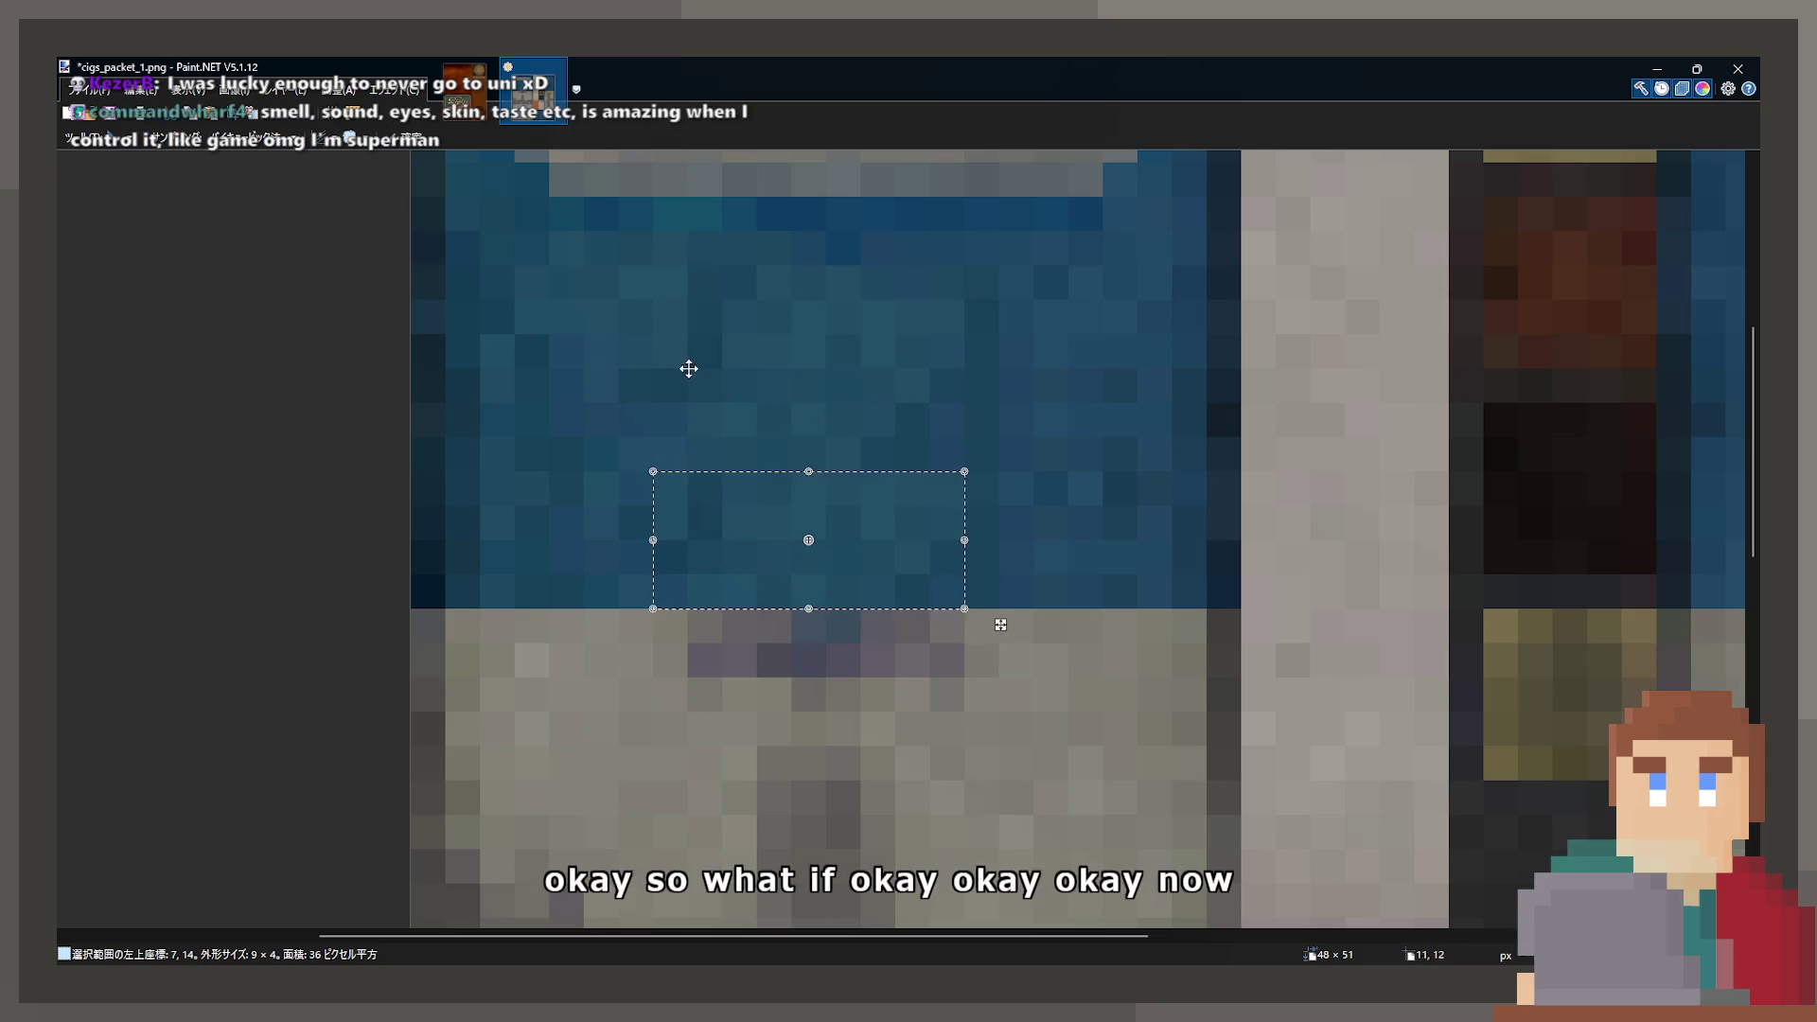
pyautogui.click(1000, 625)
pyautogui.scroll(-3, 568, 398)
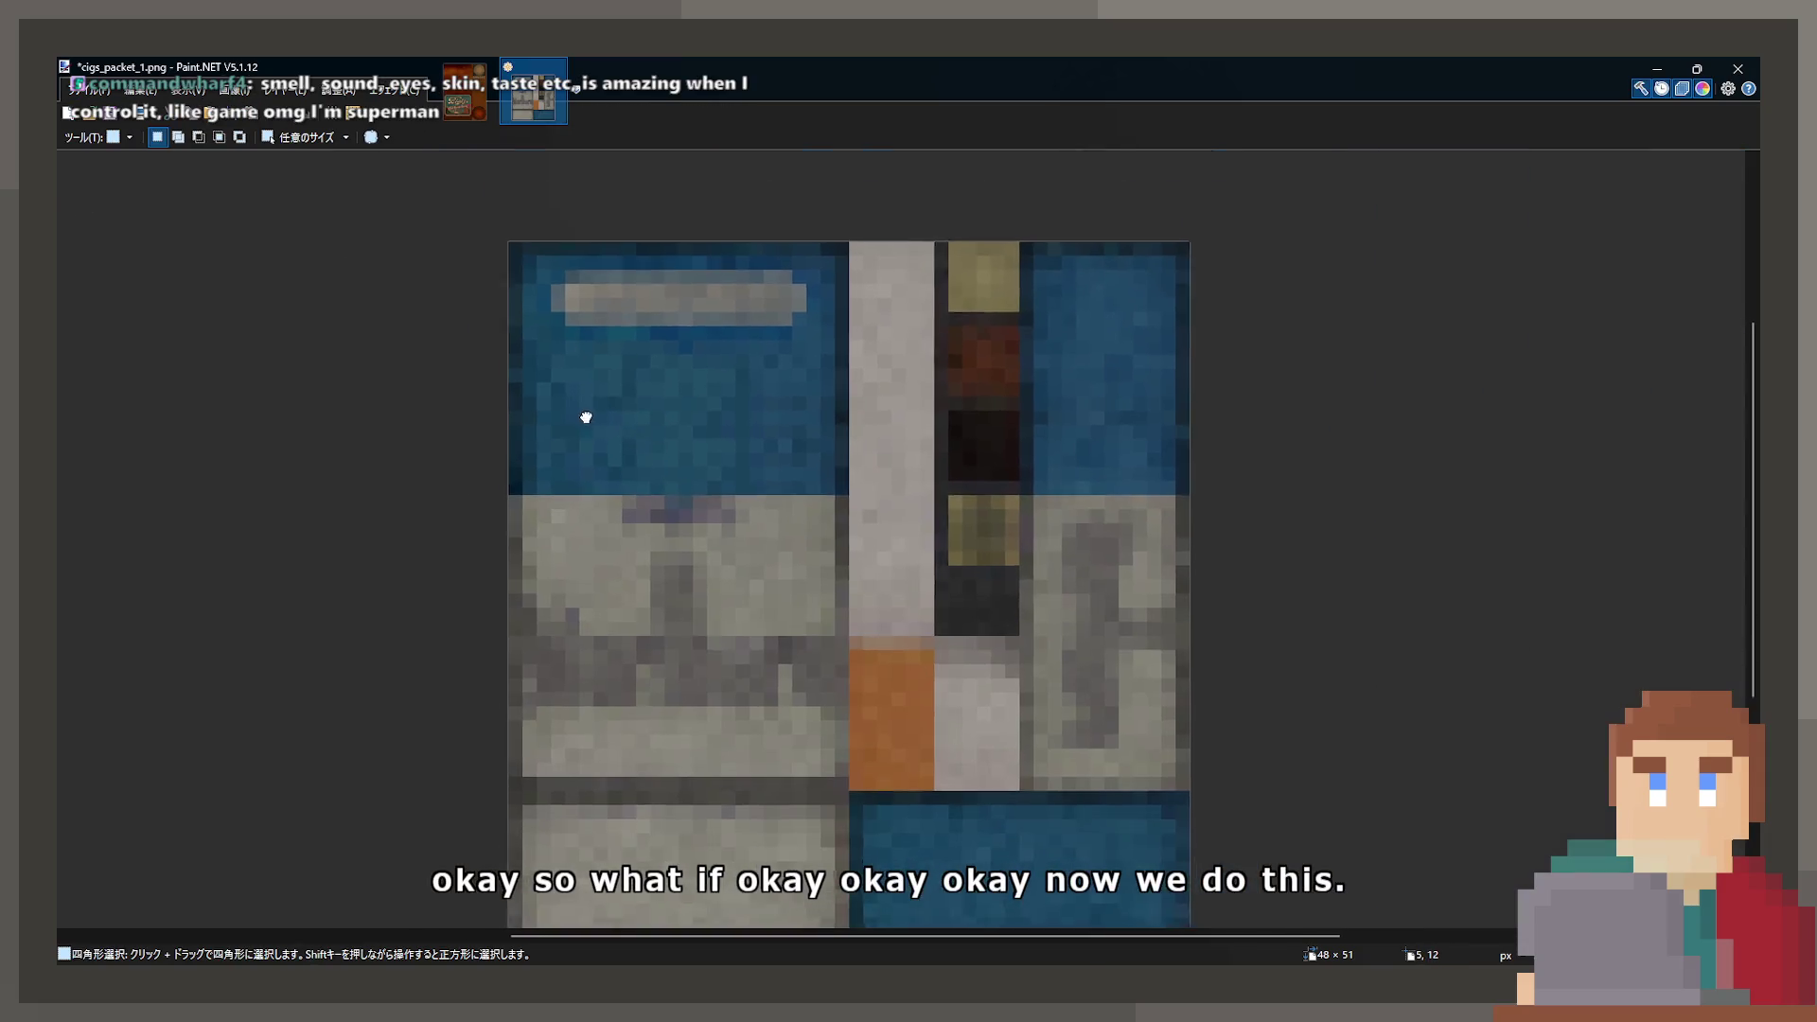
# - Pan the texture into view and test-move a small patch near the blue edge
pyautogui.moveTo(607, 444); pyautogui.dragTo(962, 414)
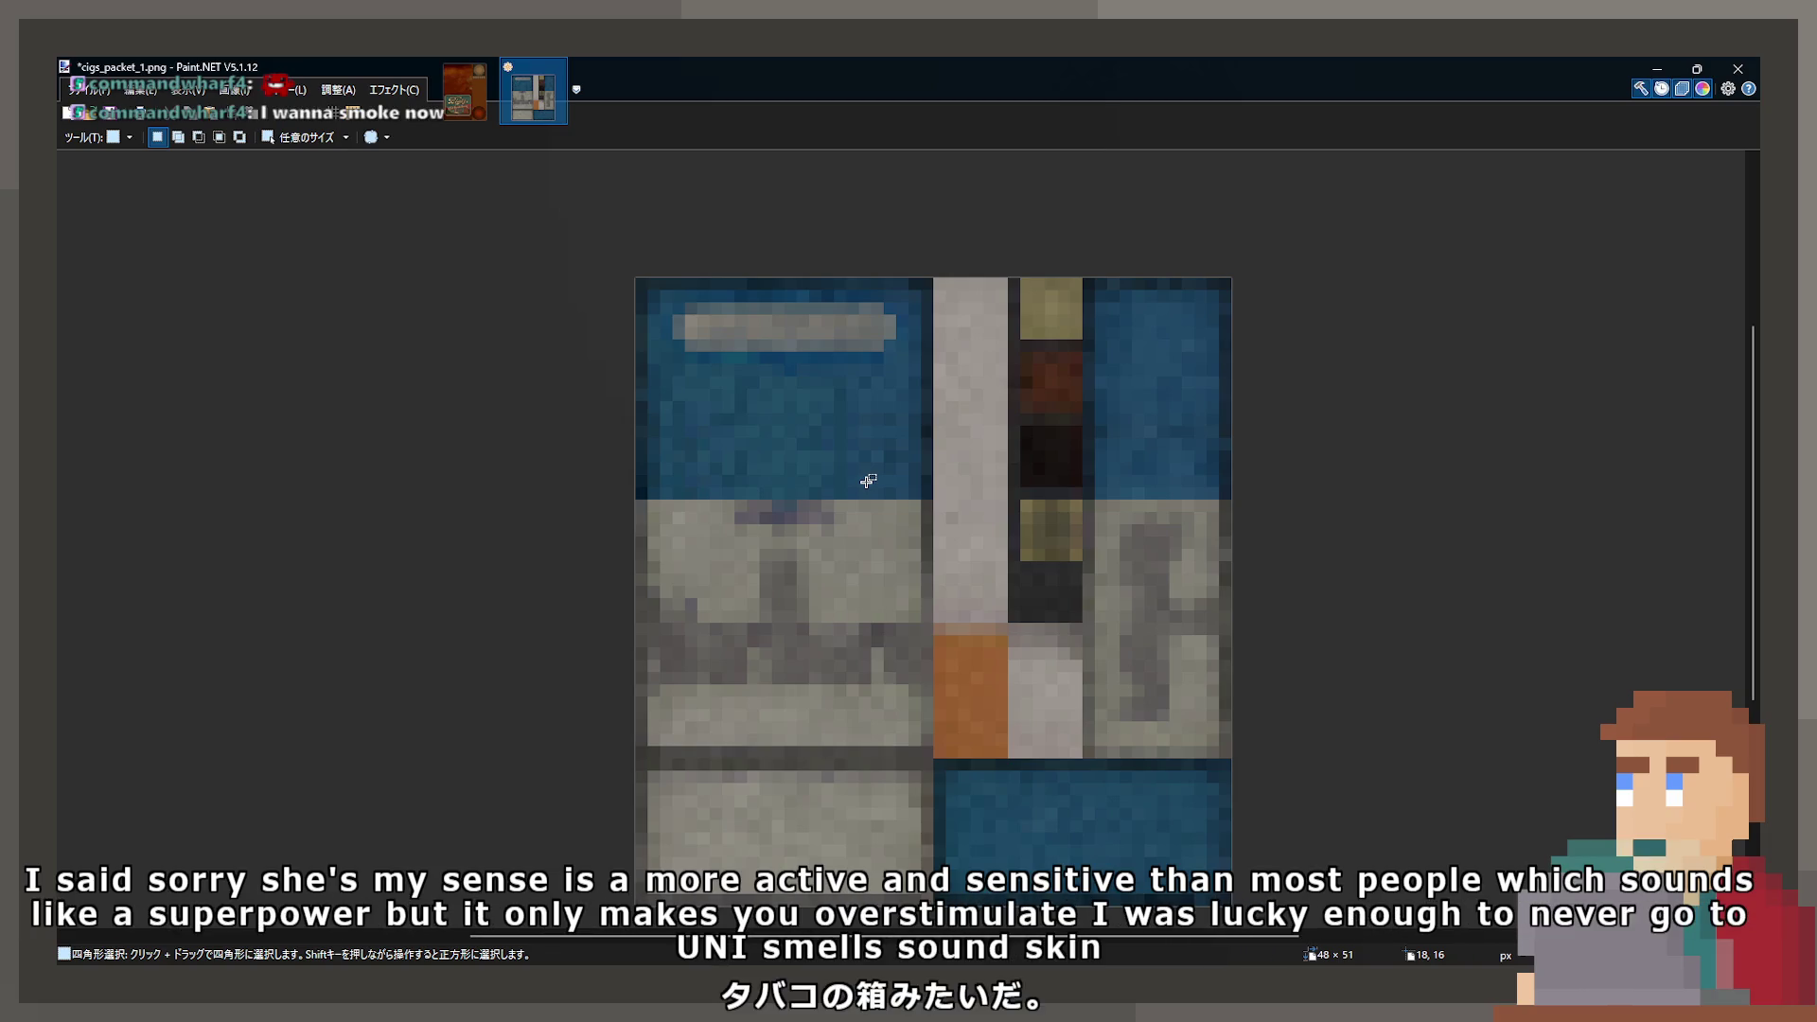
pyautogui.keyDown('ctrl'); pyautogui.scroll(3, 868, 481); pyautogui.keyUp('ctrl')
pyautogui.moveTo(833, 391); pyautogui.dragTo(989, 469)
pyautogui.press('m')
pyautogui.press('s')
pyautogui.hotkey('ctrl', 'd')
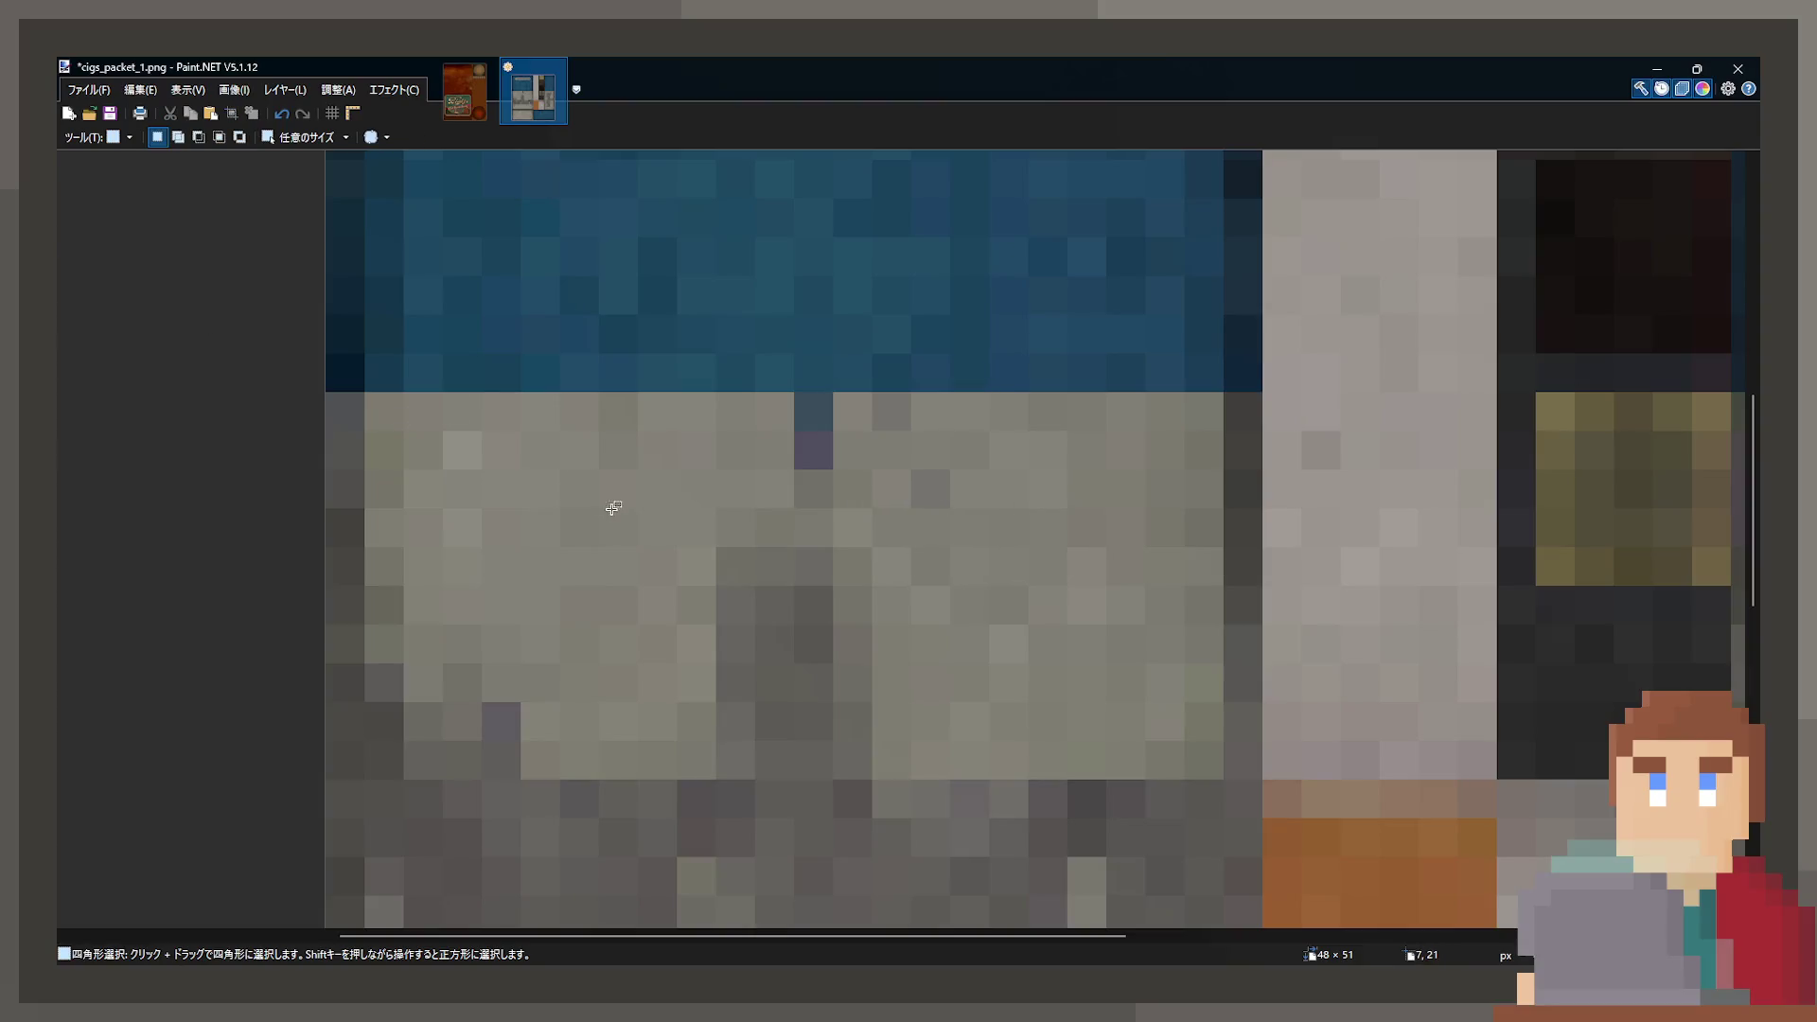
# - Move a 2×2 grey patch two pixels right over the stray dark pixel
pyautogui.moveTo(736, 427); pyautogui.dragTo(901, 479)
pyautogui.press('m')
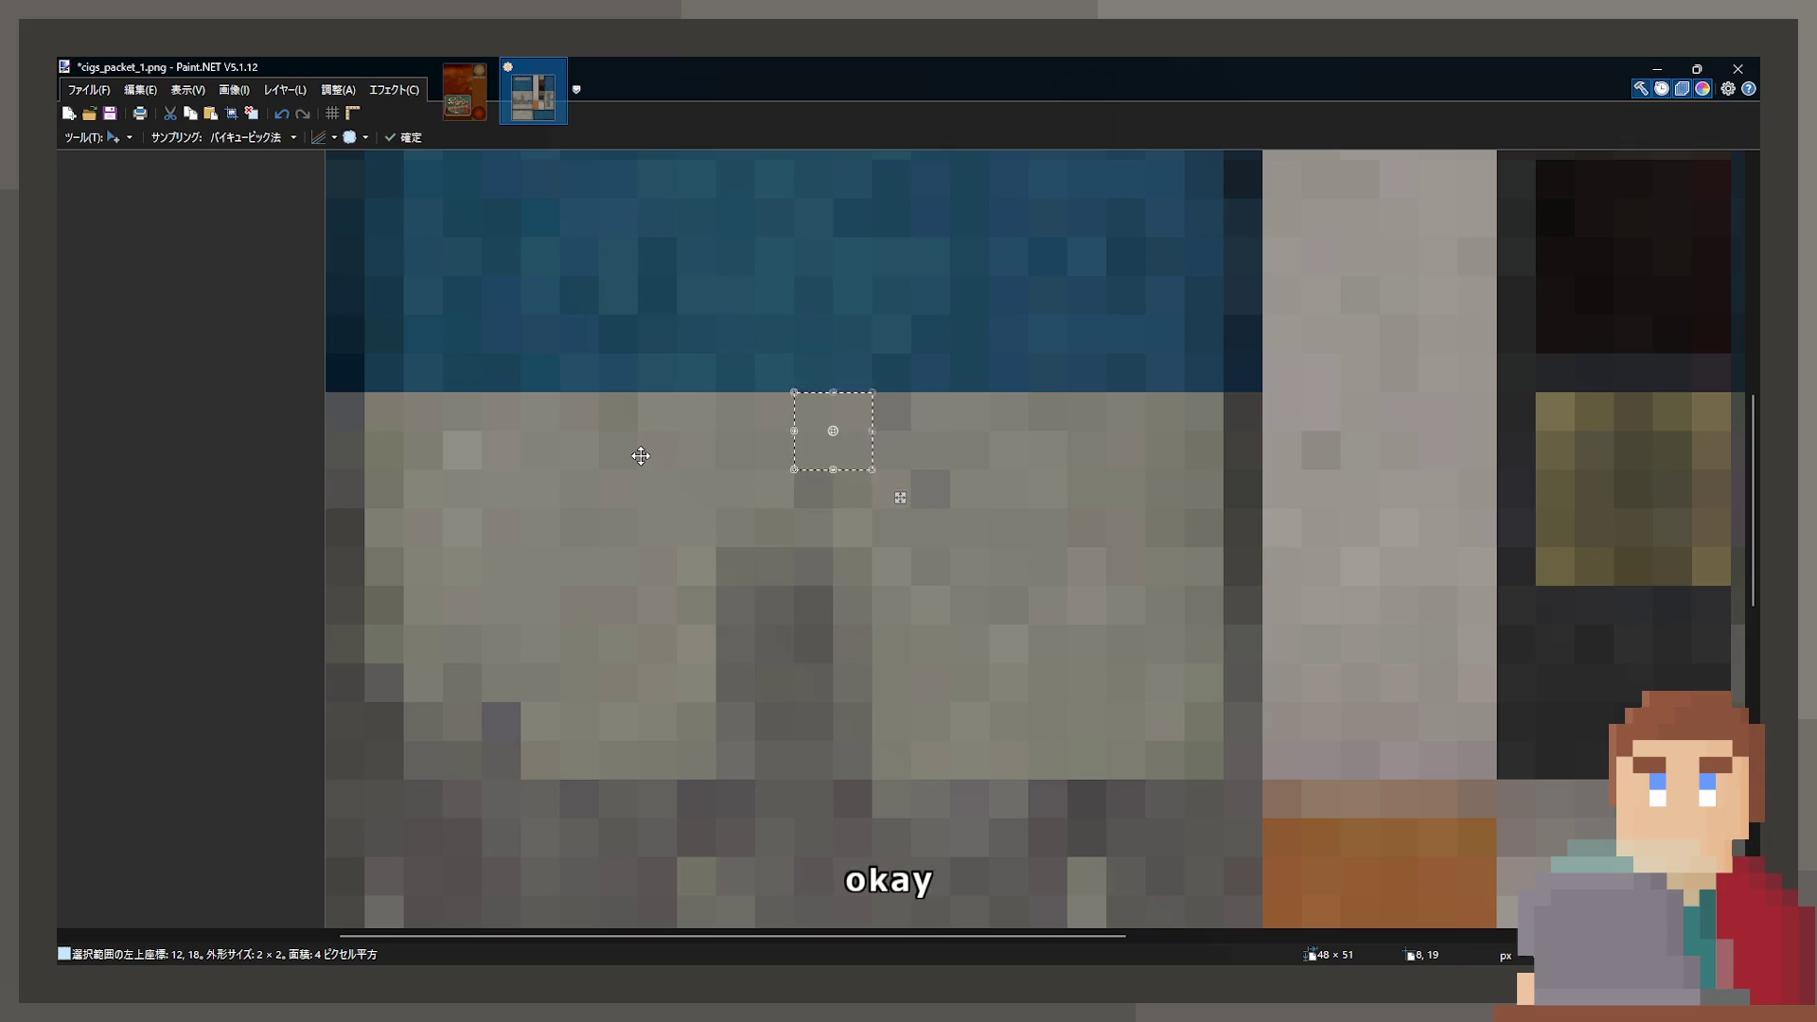
pyautogui.press('s')
pyautogui.scroll(-4, 540, 470)
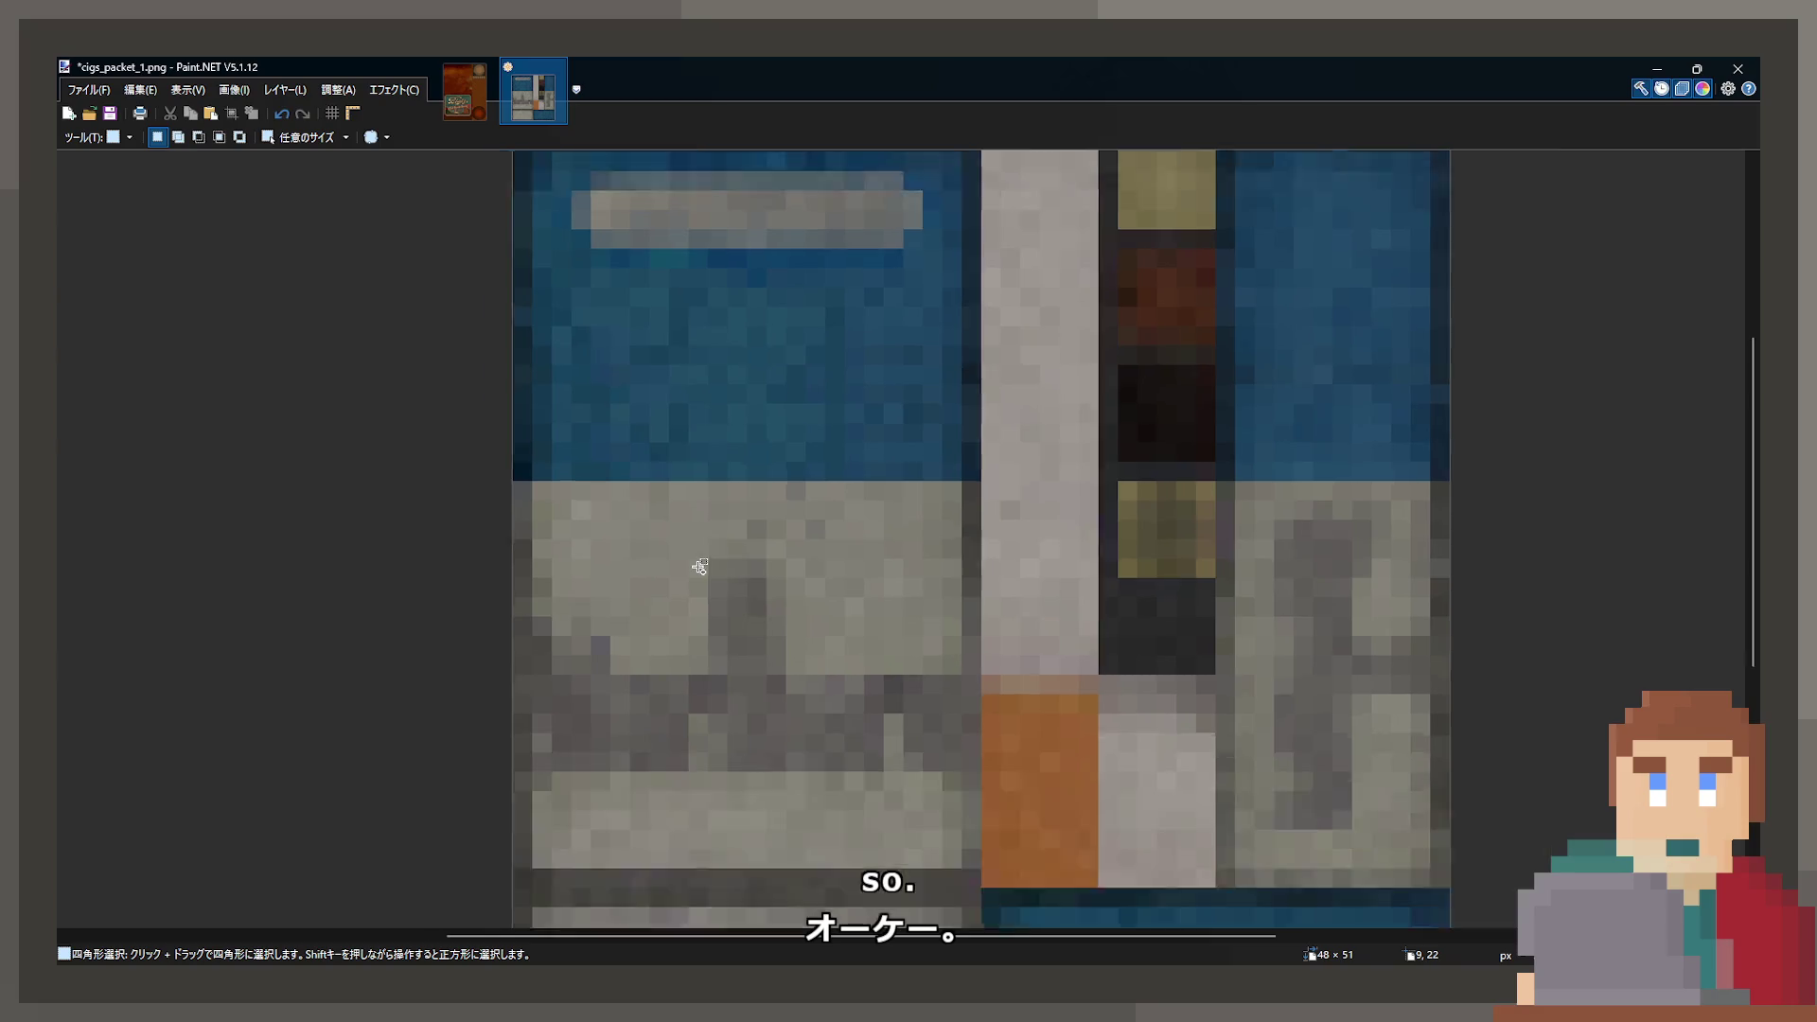
pyautogui.scroll(1, 876, 521)
# - Save the recoloured cigs_packet_1.png and select a small block of grey panel pixels
pyautogui.moveTo(579, 431); pyautogui.dragTo(960, 669)
pyautogui.click(868, 516)
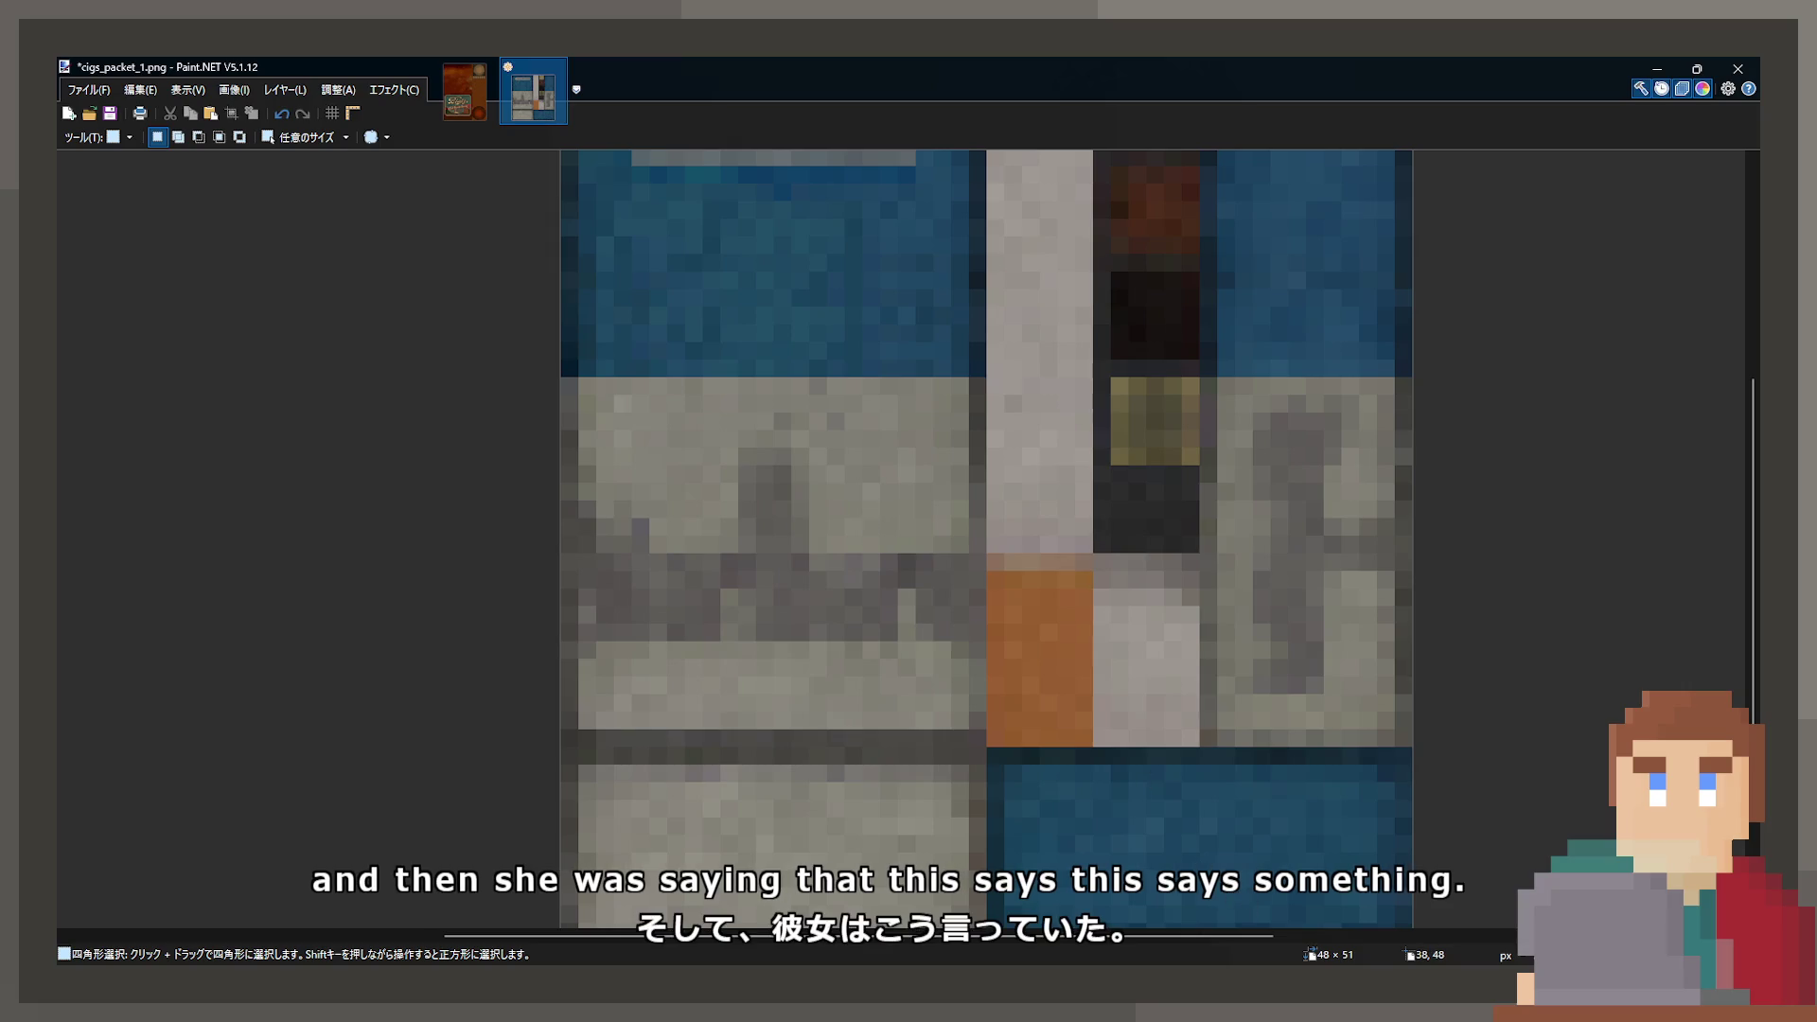
pyautogui.scroll(-2, 363, 297)
pyautogui.scroll(1, 363, 297)
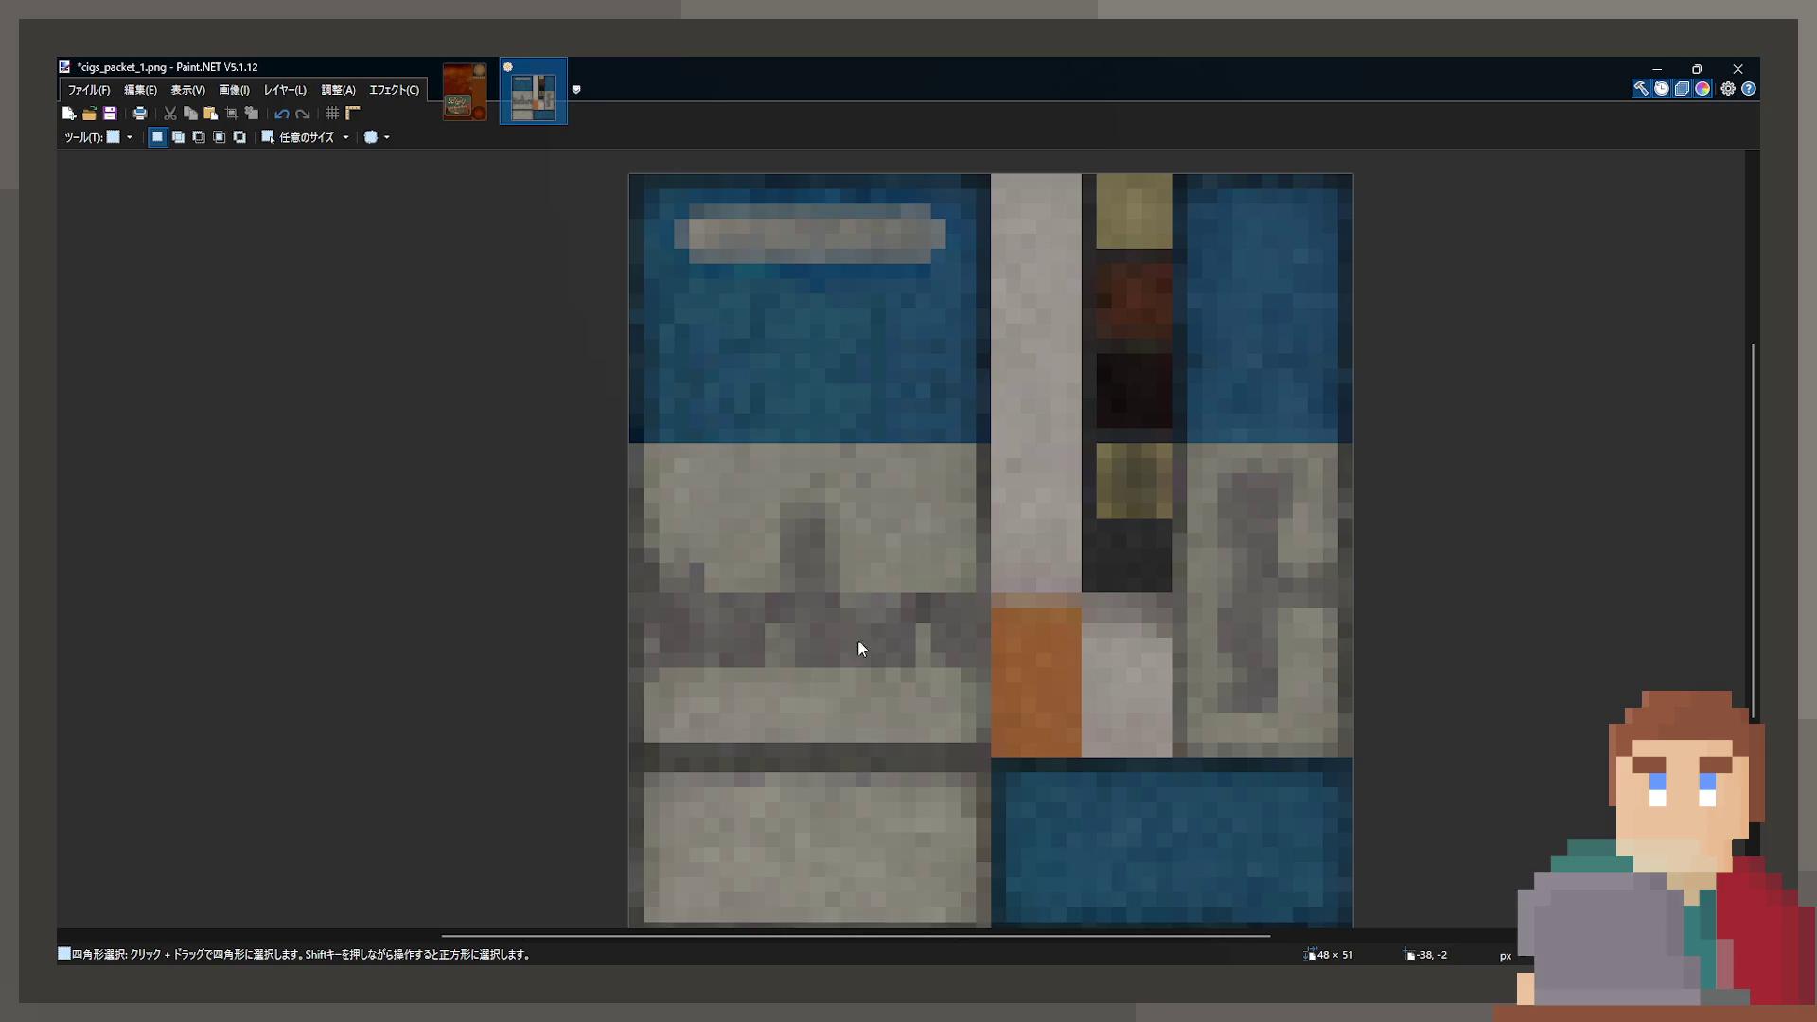
pyautogui.hotkey('ctrl', 's')
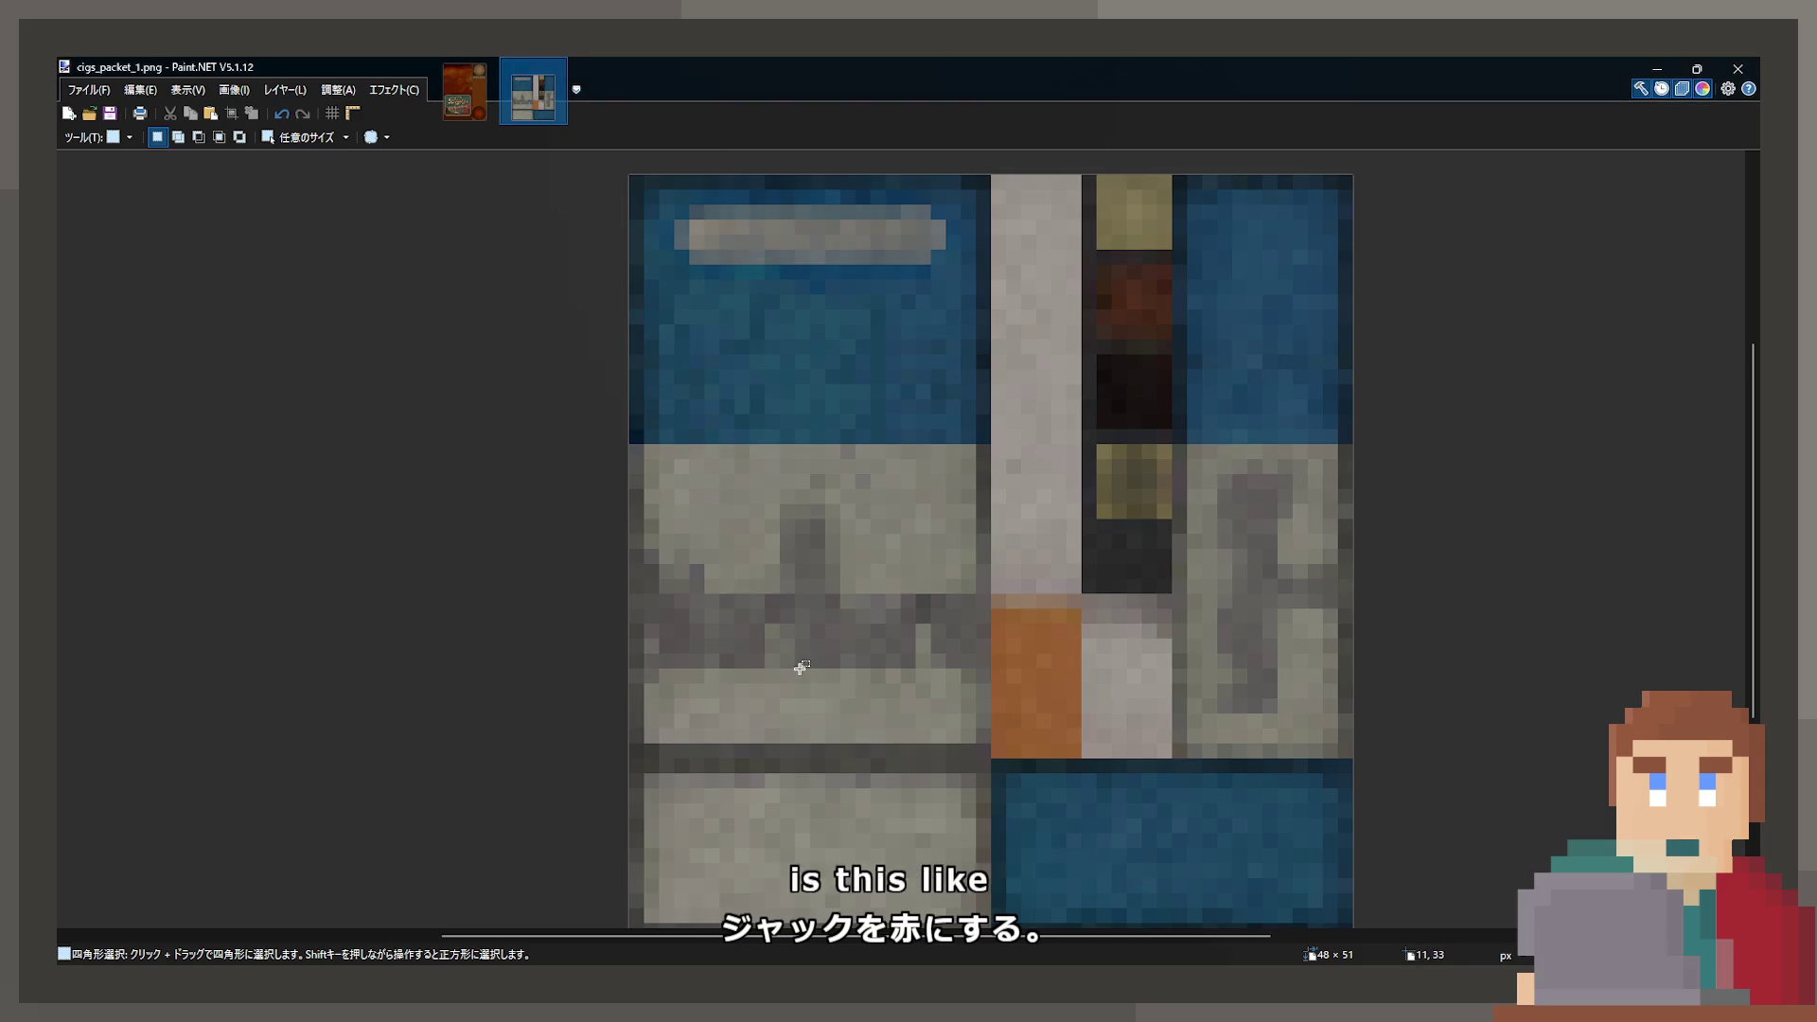
pyautogui.scroll(2, 820, 575)
pyautogui.moveTo(901, 472)
pyautogui.mouseDown()
pyautogui.moveTo(987, 587)
pyautogui.moveTo(904, 590)
pyautogui.mouseUp()
# - Shift a 5×7 block of the grey panel two pixels right into the lettering
pyautogui.press('m')
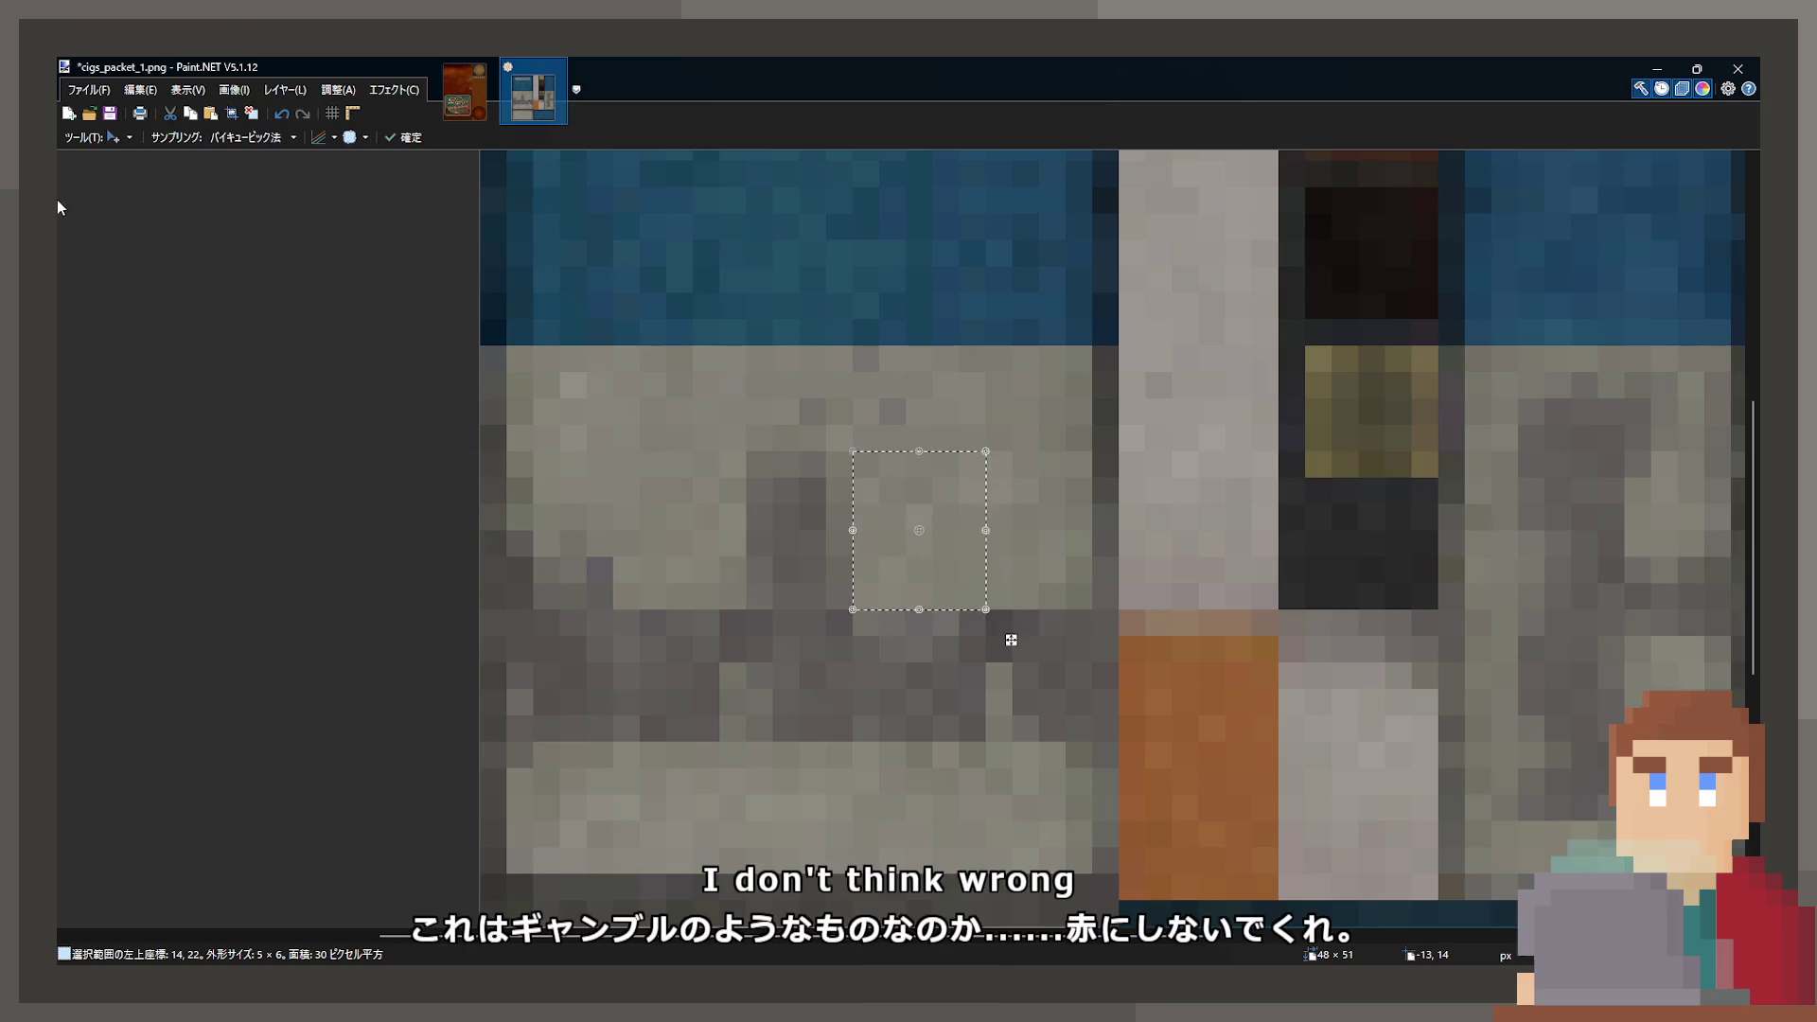
pyautogui.press('s')
pyautogui.moveTo(641, 452)
pyautogui.mouseDown()
pyautogui.moveTo(693, 525)
pyautogui.moveTo(696, 583)
pyautogui.mouseUp()
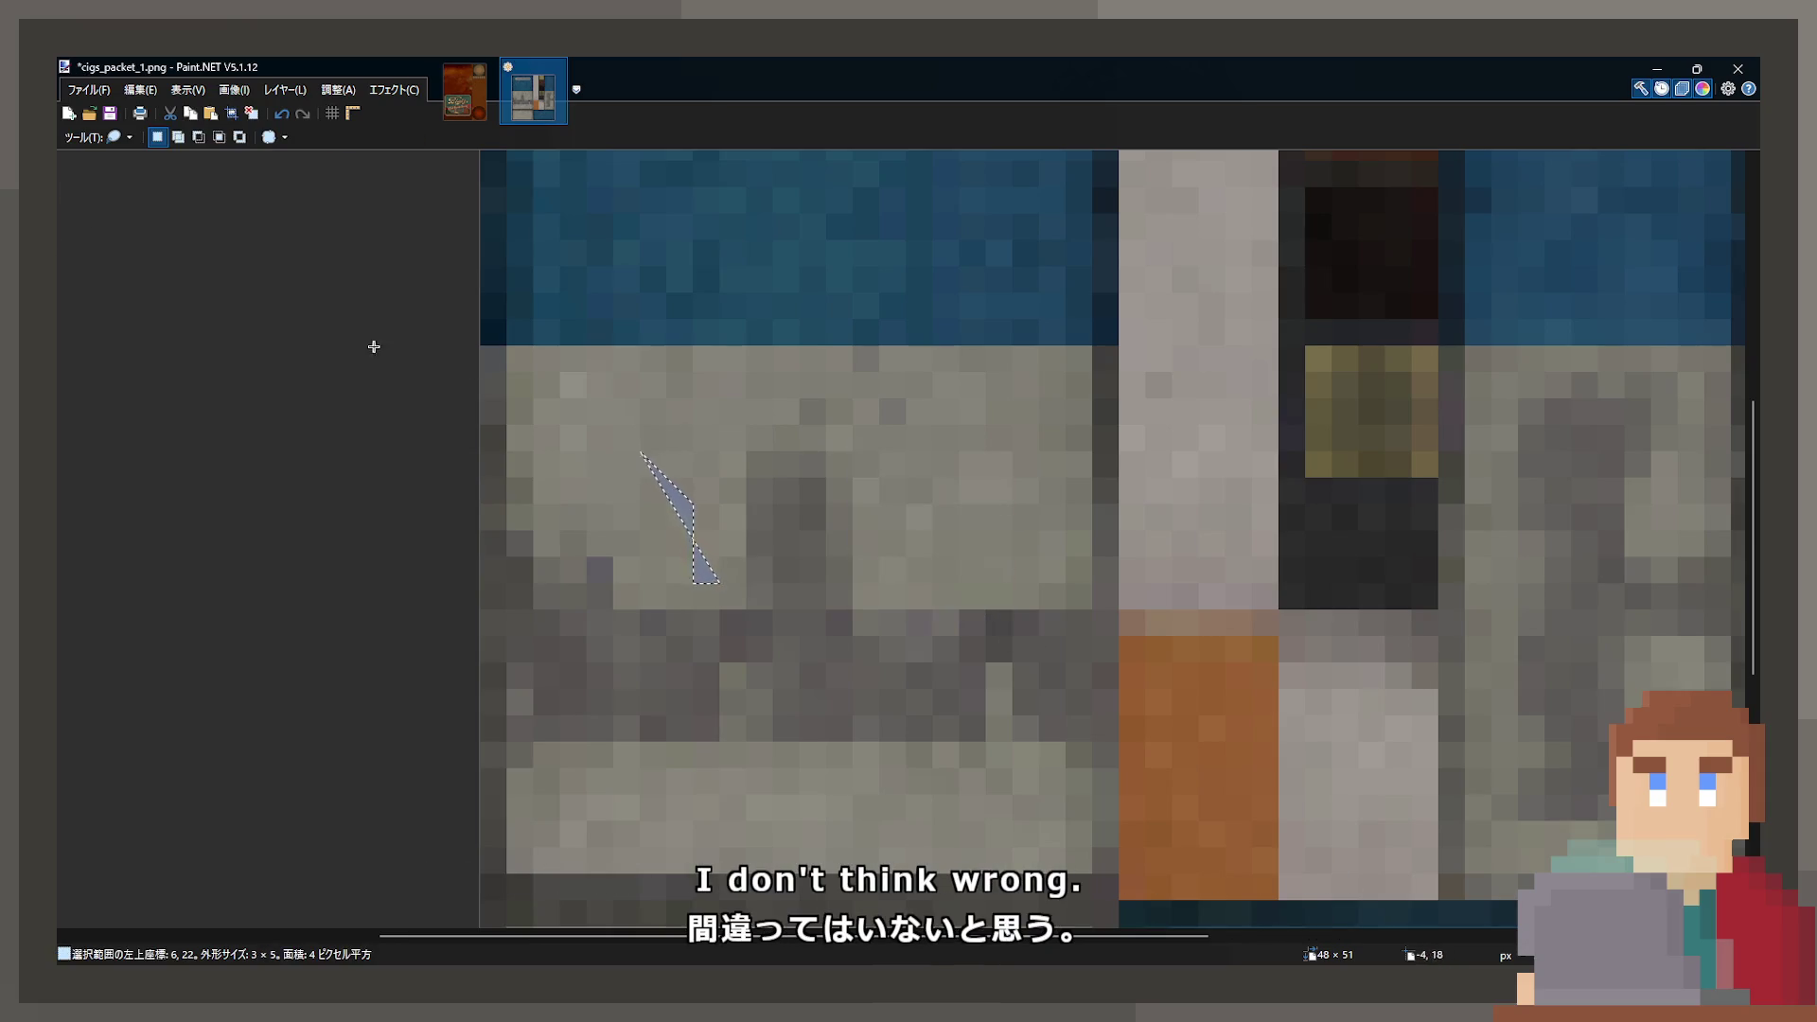
pyautogui.press('s')
pyautogui.moveTo(620, 434)
pyautogui.mouseDown()
pyautogui.moveTo(722, 586)
pyautogui.moveTo(822, 640)
pyautogui.mouseUp()
pyautogui.press('m')
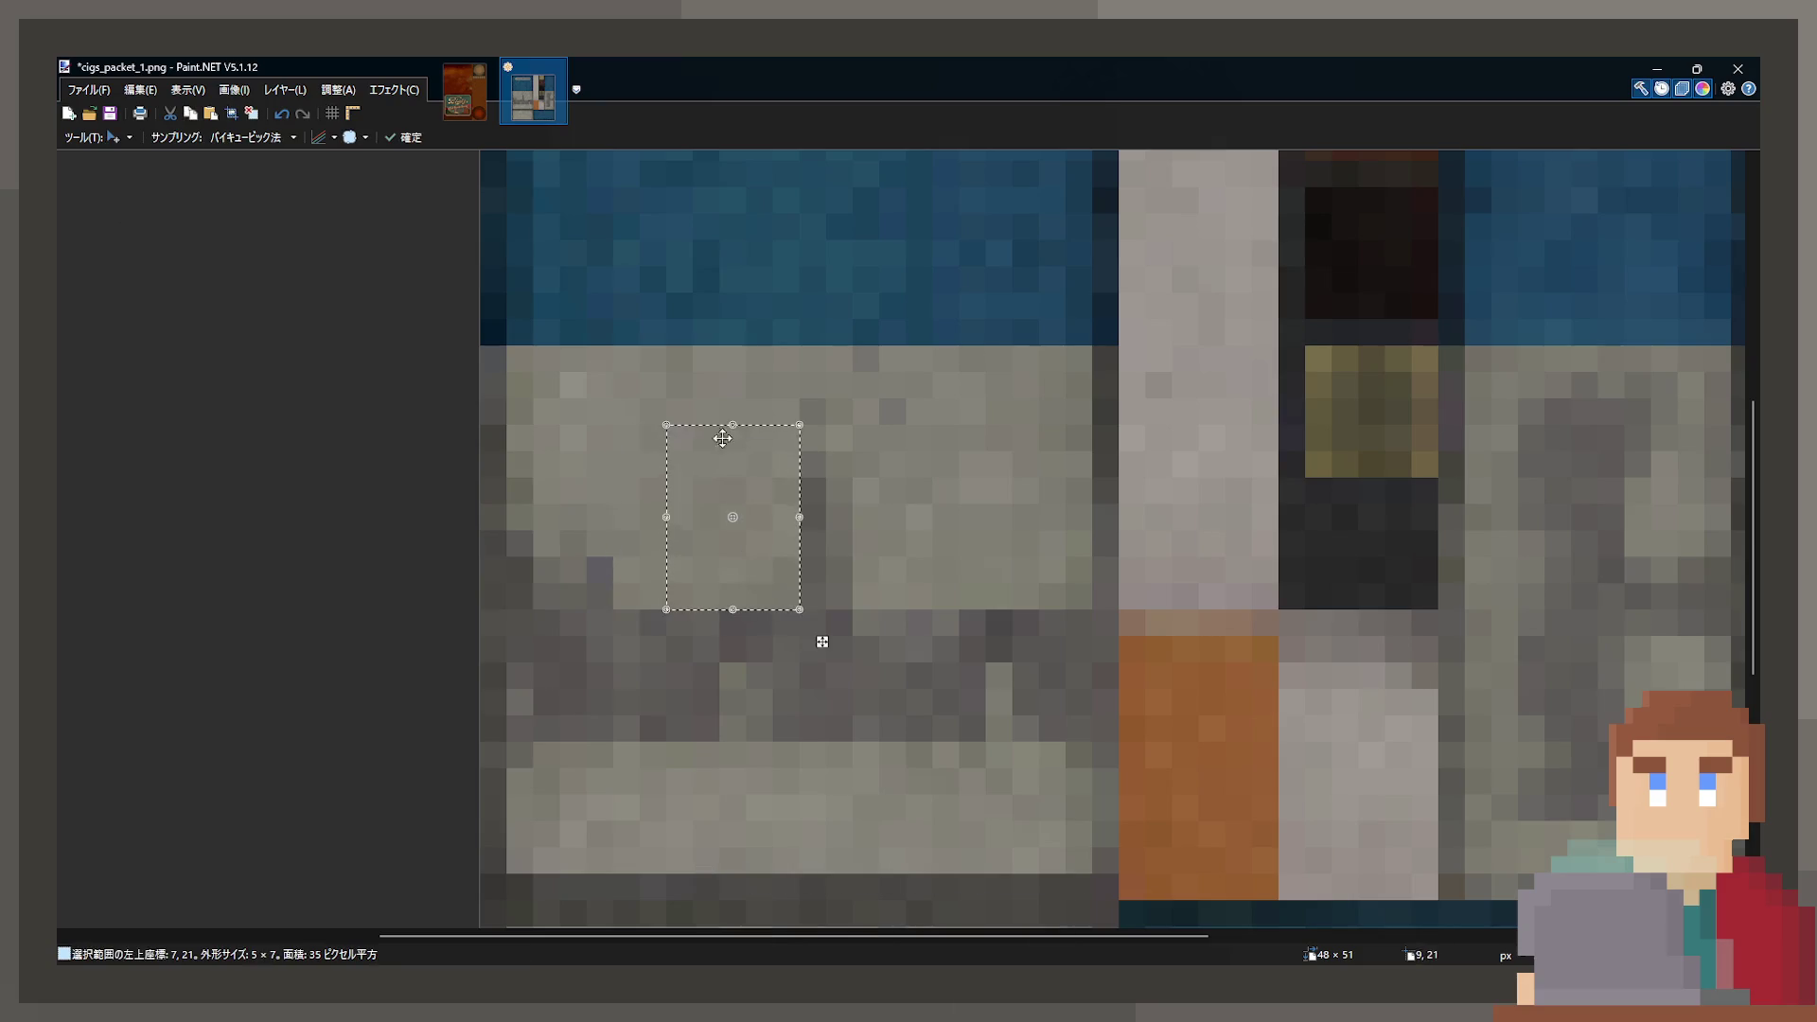
pyautogui.press('s')
# - Nudge a 3×3 block three pixels right and one down, and shift a 4×2 strip four right
pyautogui.moveTo(724, 428)
pyautogui.mouseDown()
pyautogui.moveTo(780, 493)
pyautogui.moveTo(831, 495)
pyautogui.mouseUp()
pyautogui.press('m')
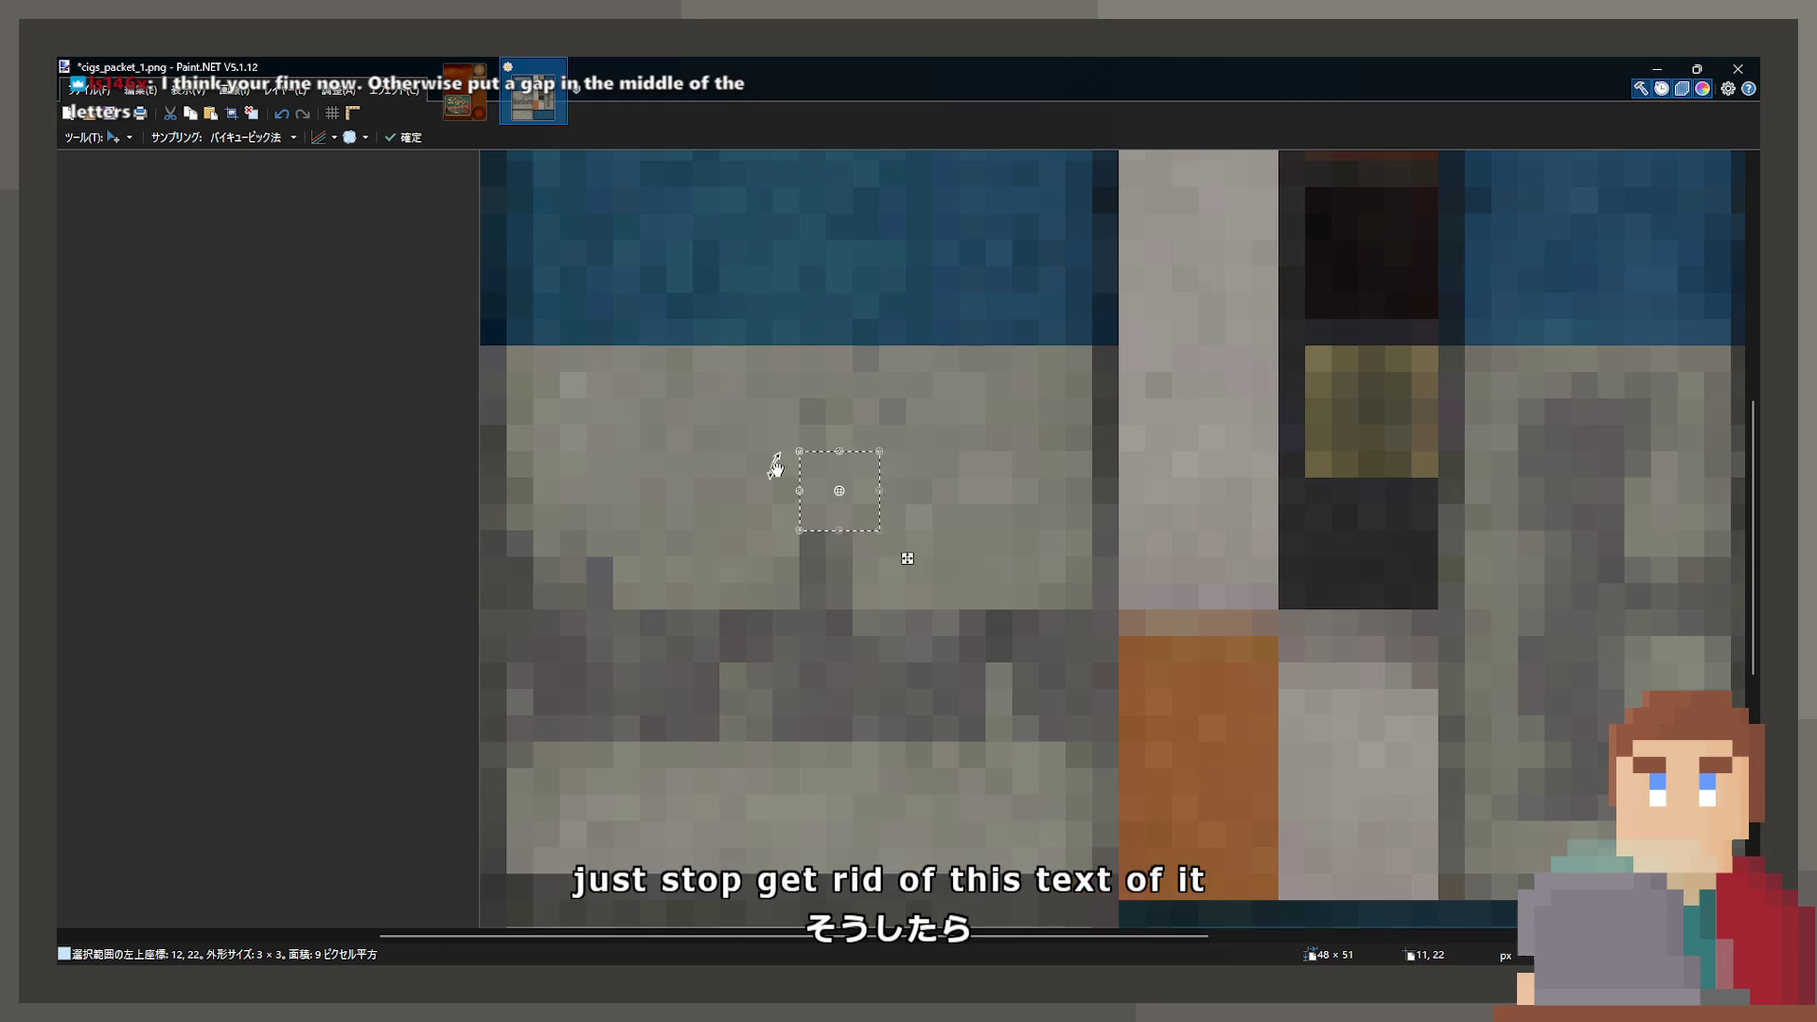
pyautogui.press('s')
pyautogui.click(558, 445)
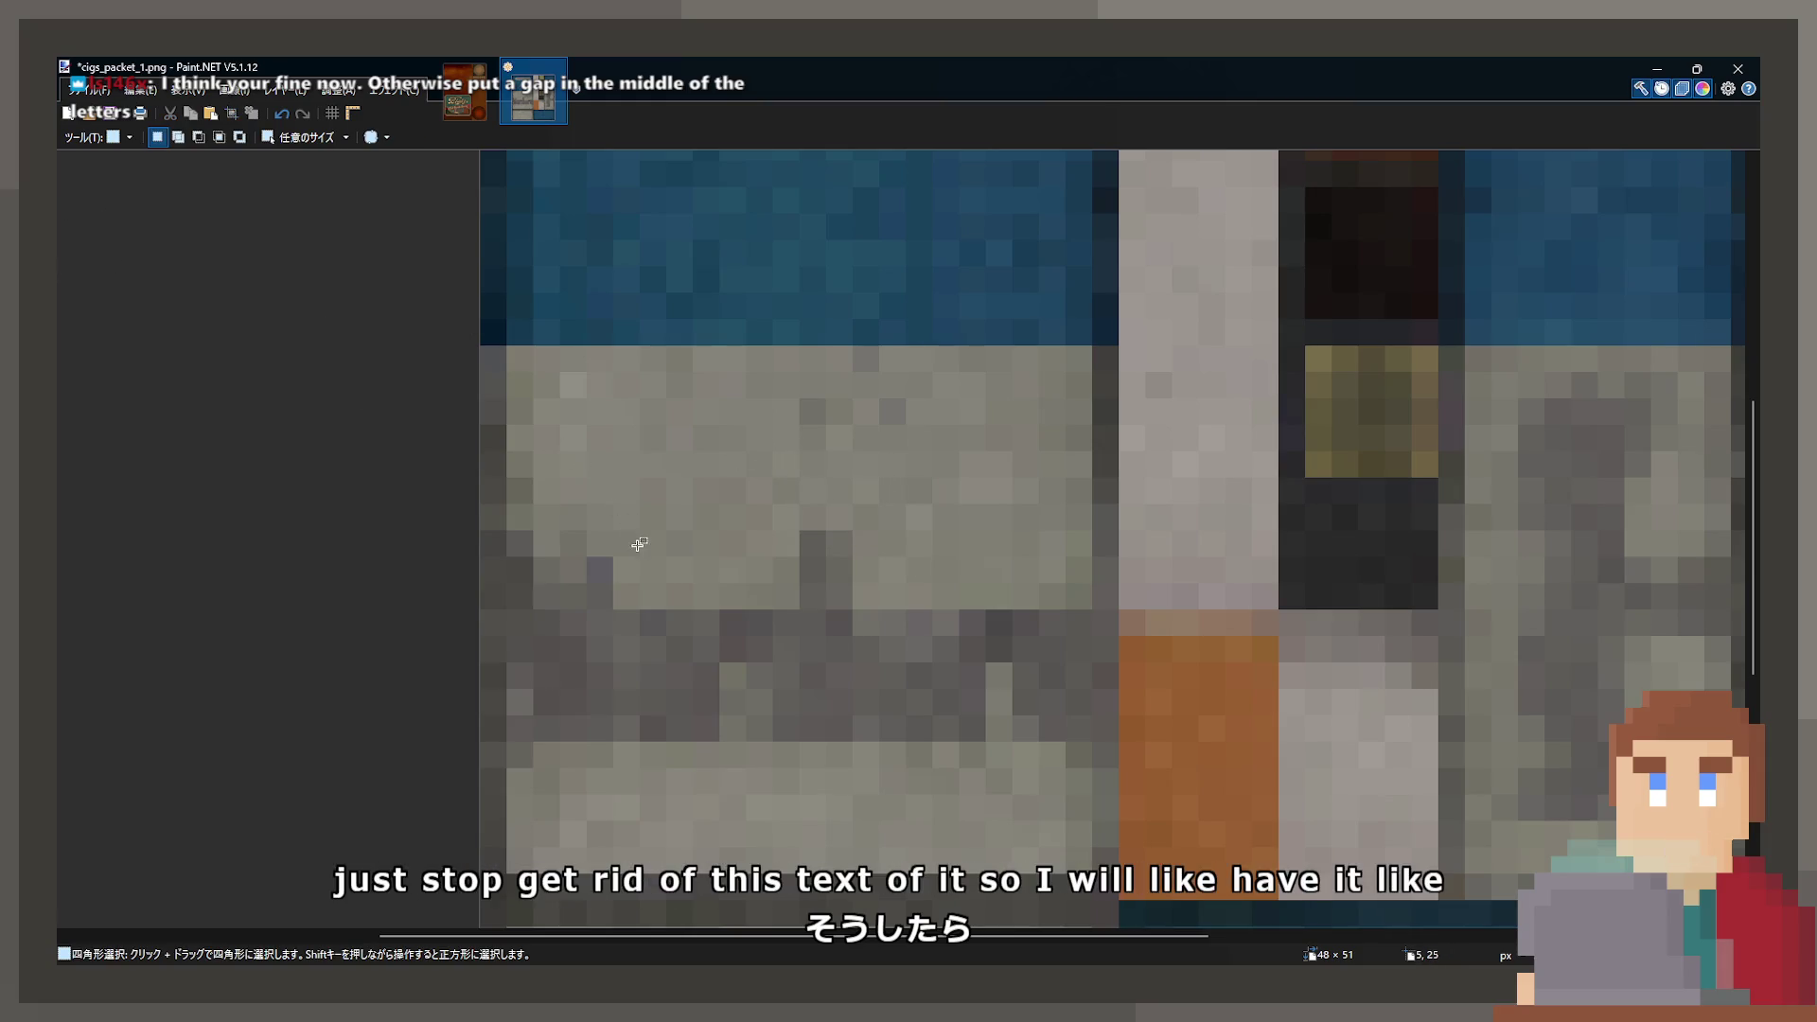
pyautogui.moveTo(639, 508)
pyautogui.mouseDown()
pyautogui.moveTo(745, 561)
pyautogui.moveTo(831, 546)
pyautogui.mouseUp()
pyautogui.press('m')
pyautogui.press('s')
# - Save the texture, zoom in, and move a 2×4 block within the dark lettering
pyautogui.hotkey('ctrl', 's')
pyautogui.scroll(-1, 868, 754)
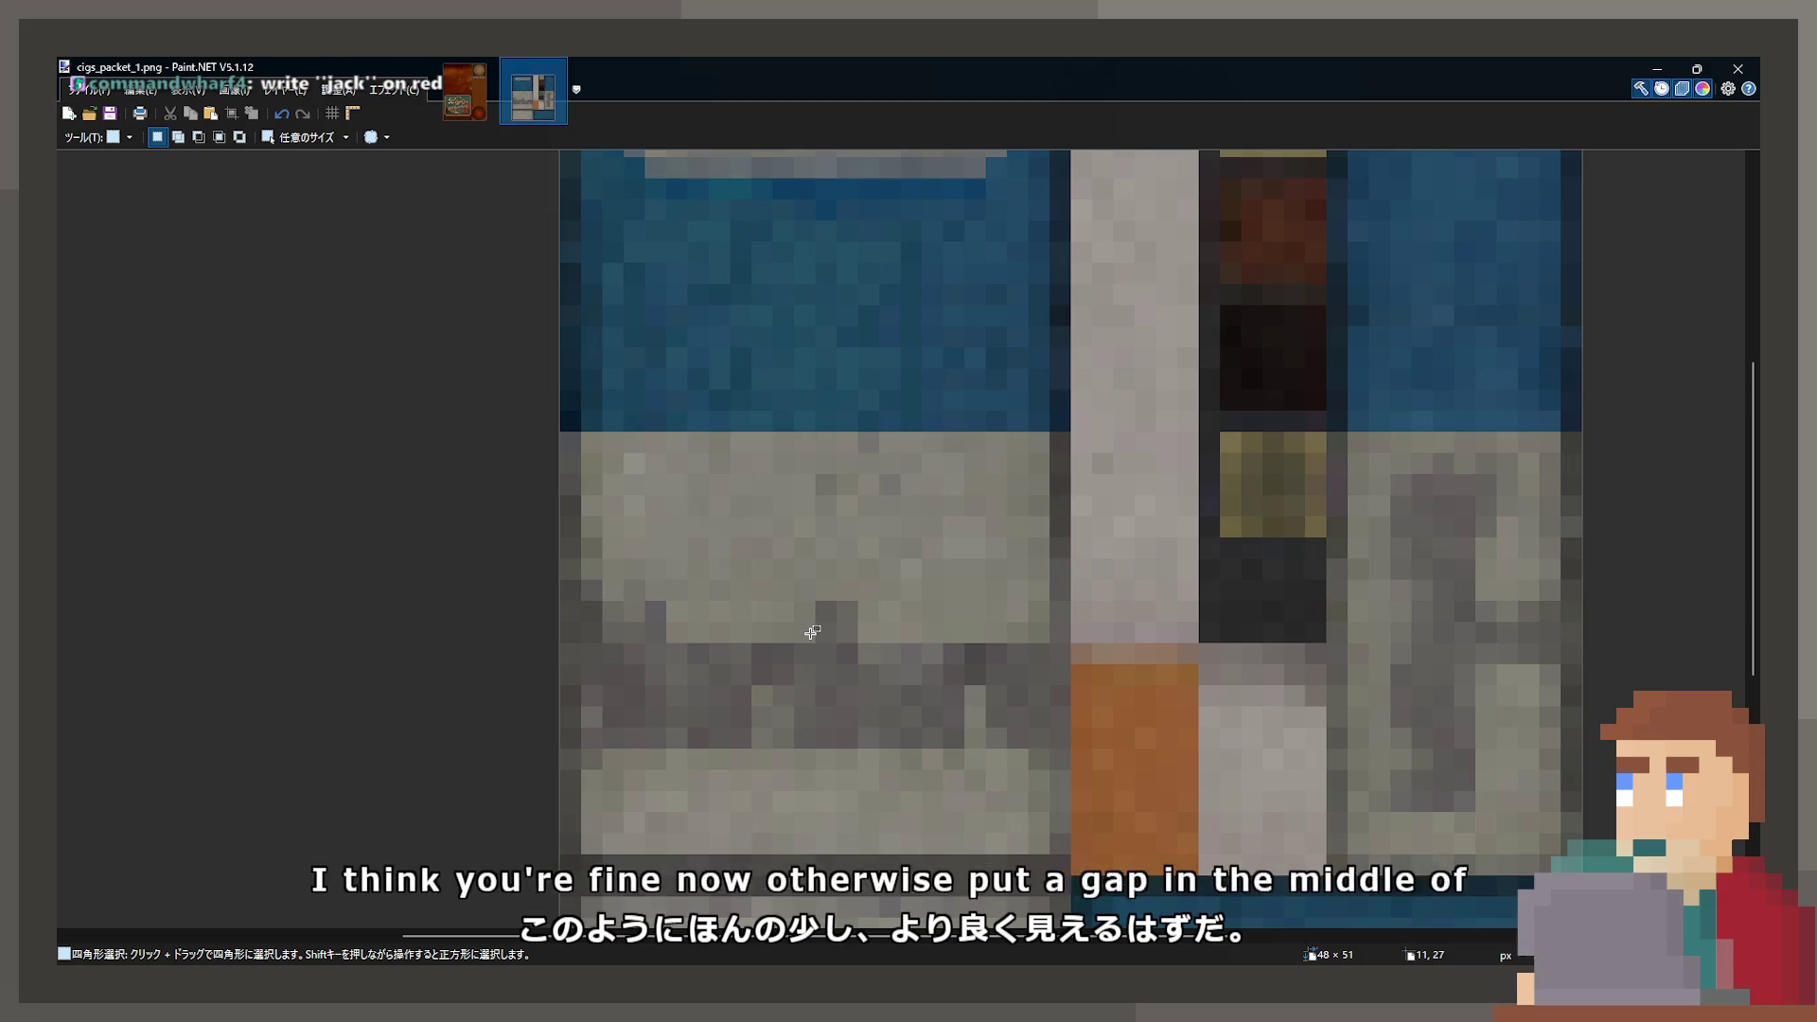
pyautogui.scroll(1, 812, 632)
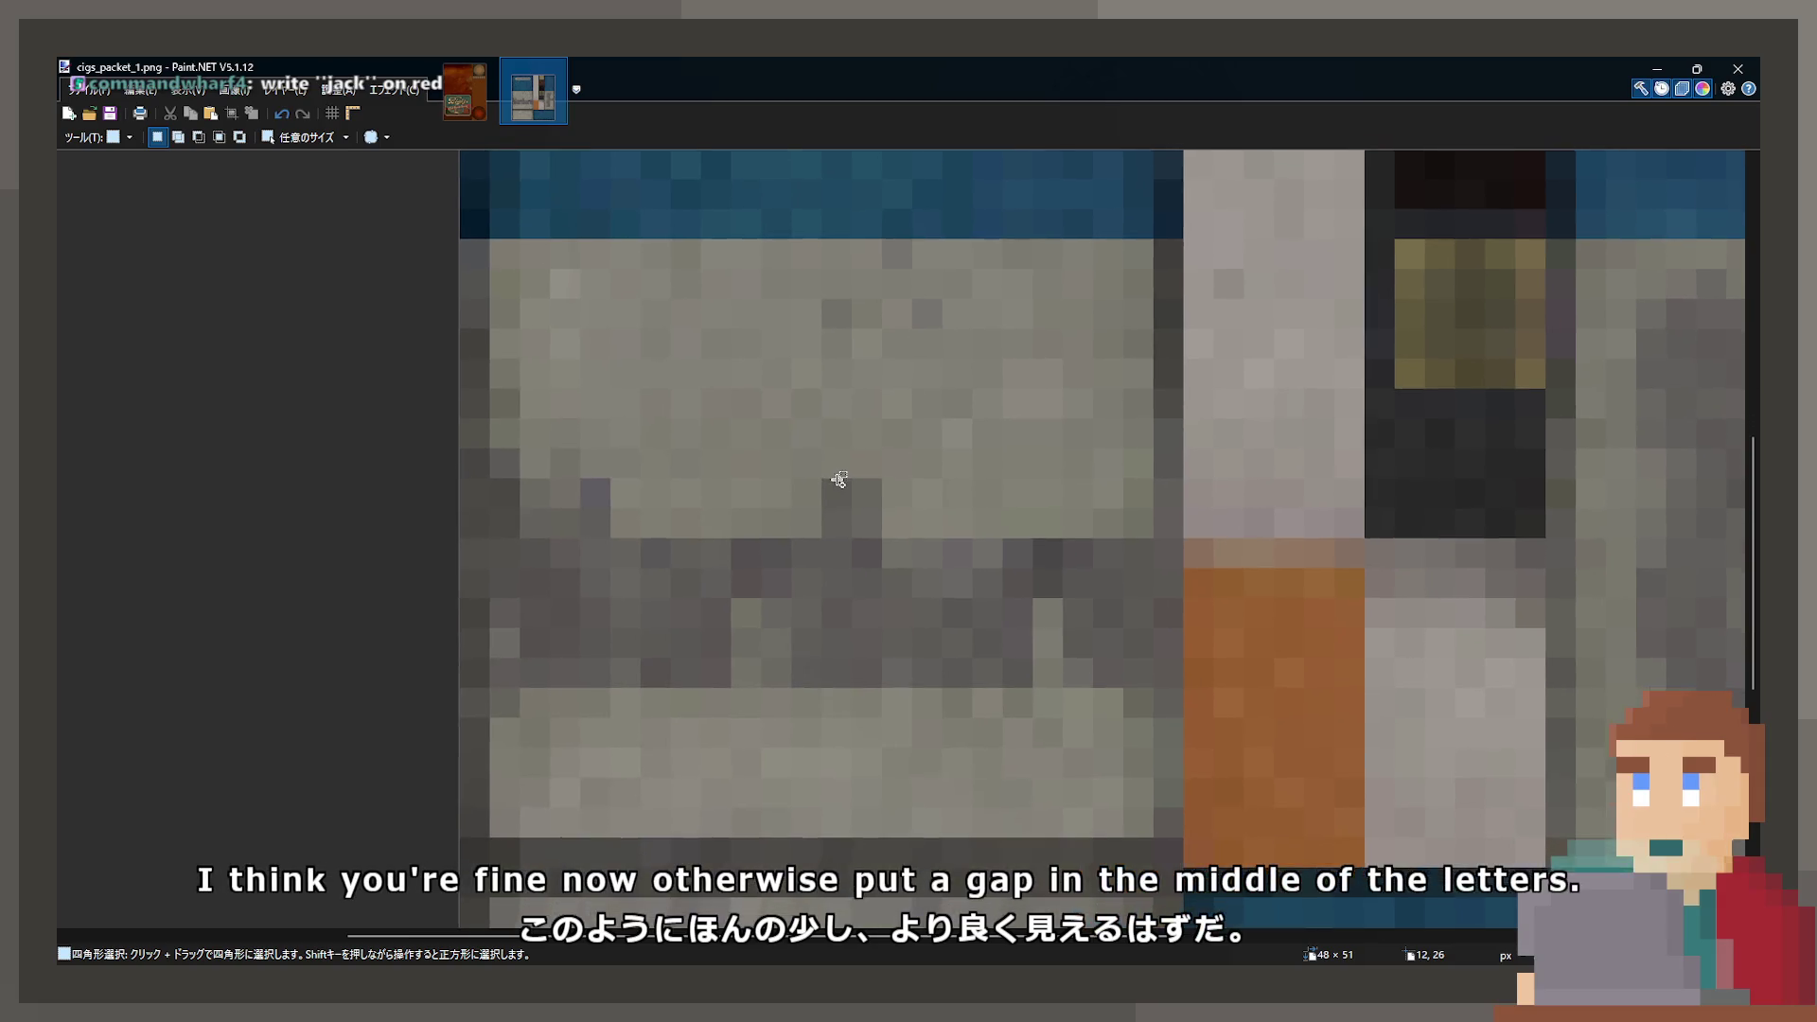
pyautogui.scroll(1, 838, 480)
pyautogui.moveTo(709, 226)
pyautogui.mouseDown()
pyautogui.moveTo(786, 378)
pyautogui.moveTo(752, 654)
pyautogui.mouseUp()
pyautogui.press('m')
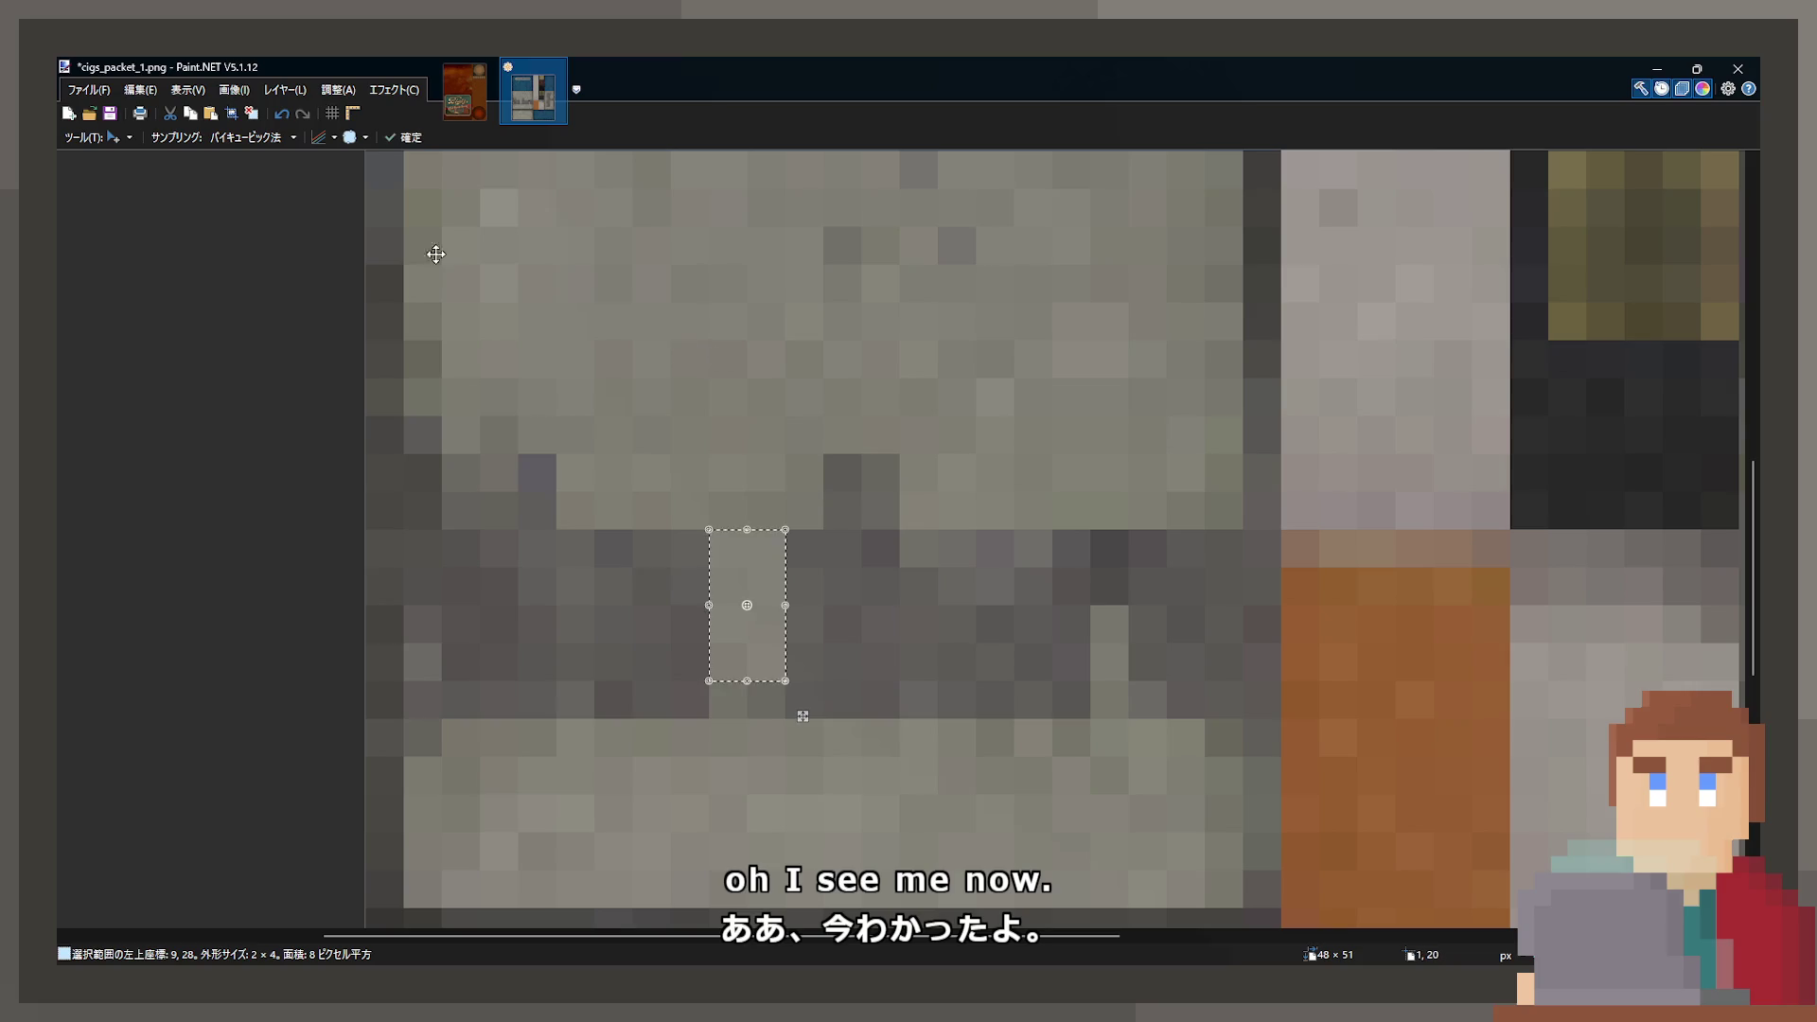
pyautogui.press('s')
# - Try moving a light 2×3 block into the lettering, undo it, and reselect
pyautogui.moveTo(673, 420); pyautogui.dragTo(717, 492)
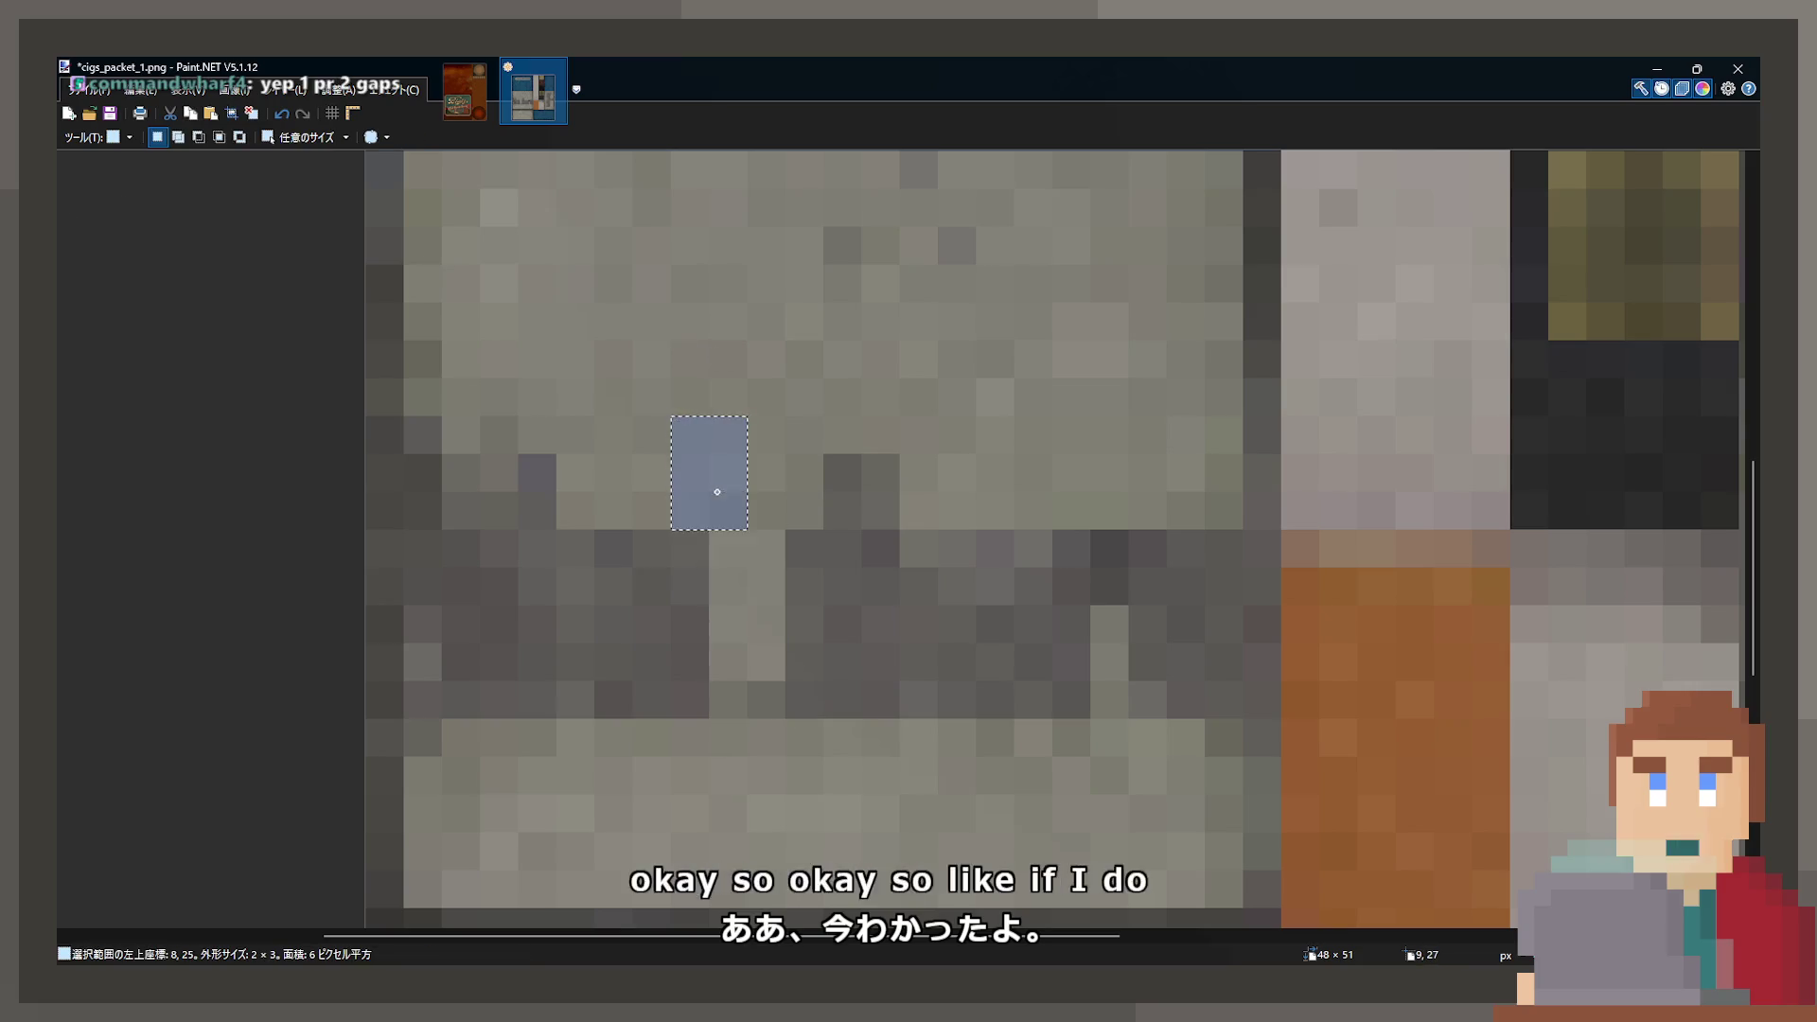
pyautogui.press('m')
pyautogui.moveTo(771, 559); pyautogui.dragTo(807, 827)
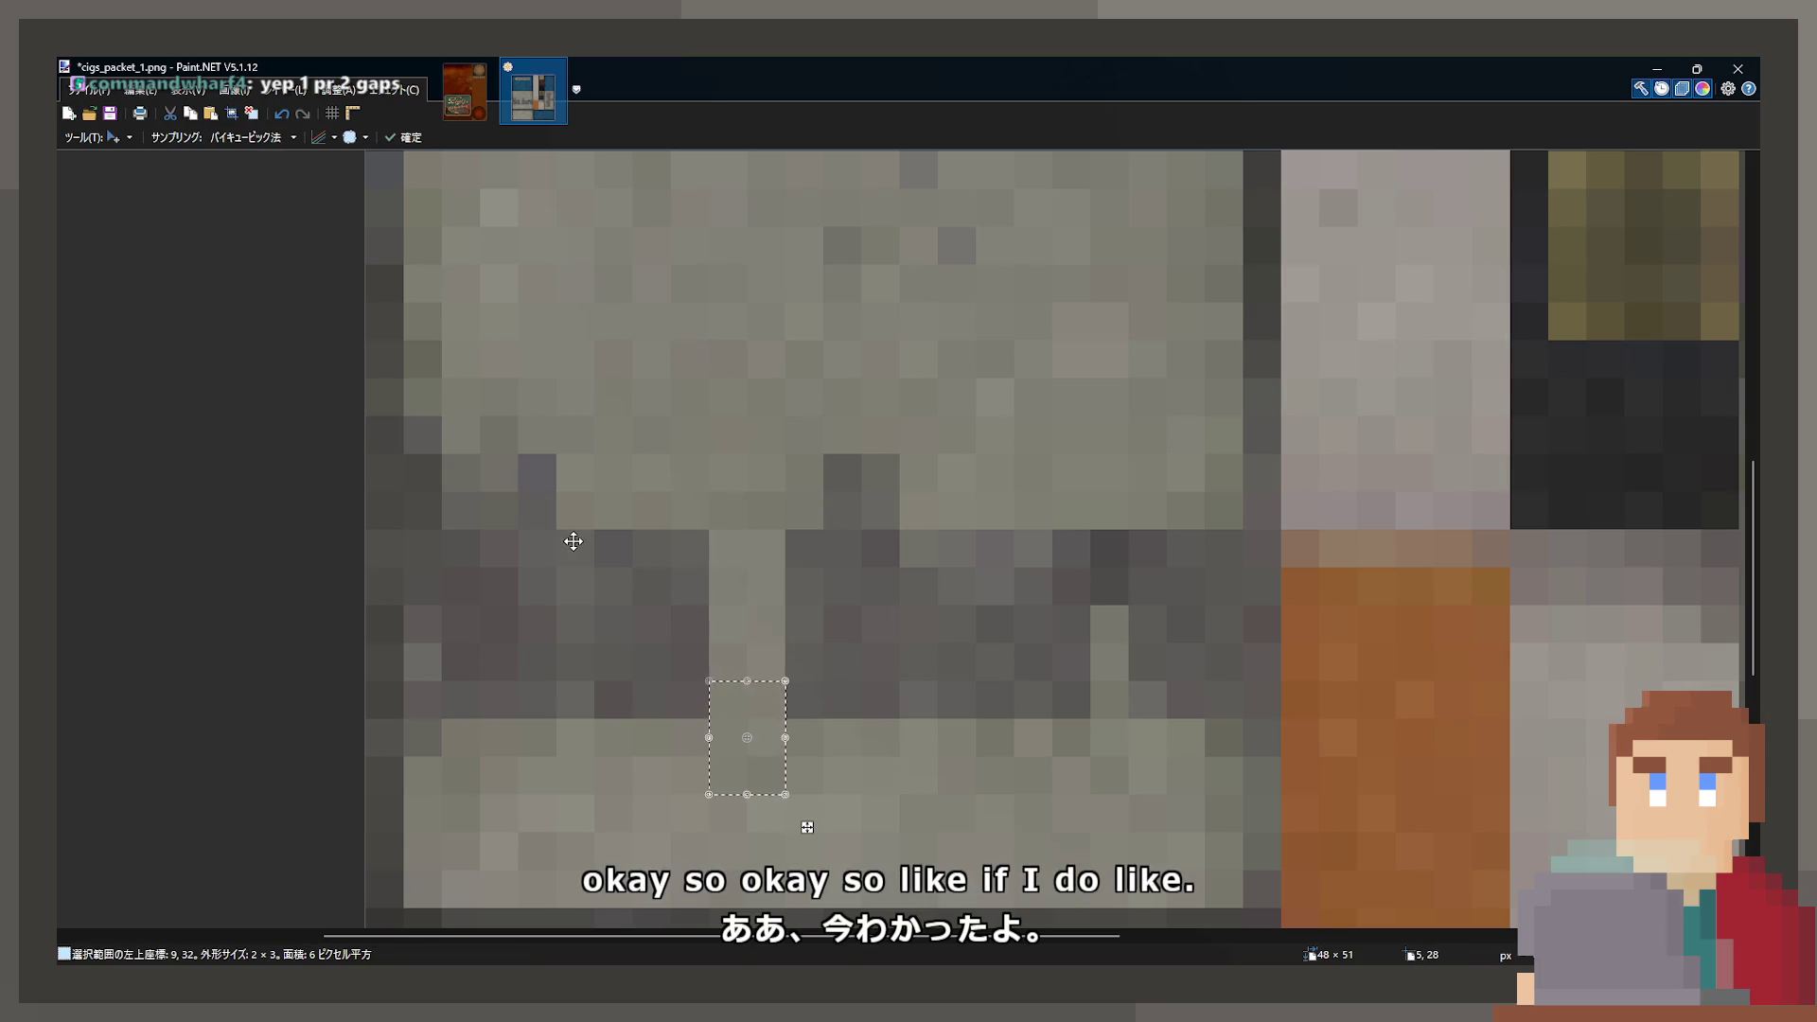
pyautogui.hotkey('ctrl', 'z')
pyautogui.hotkey('ctrl', 'z')
pyautogui.hotkey('ctrl', 'z')
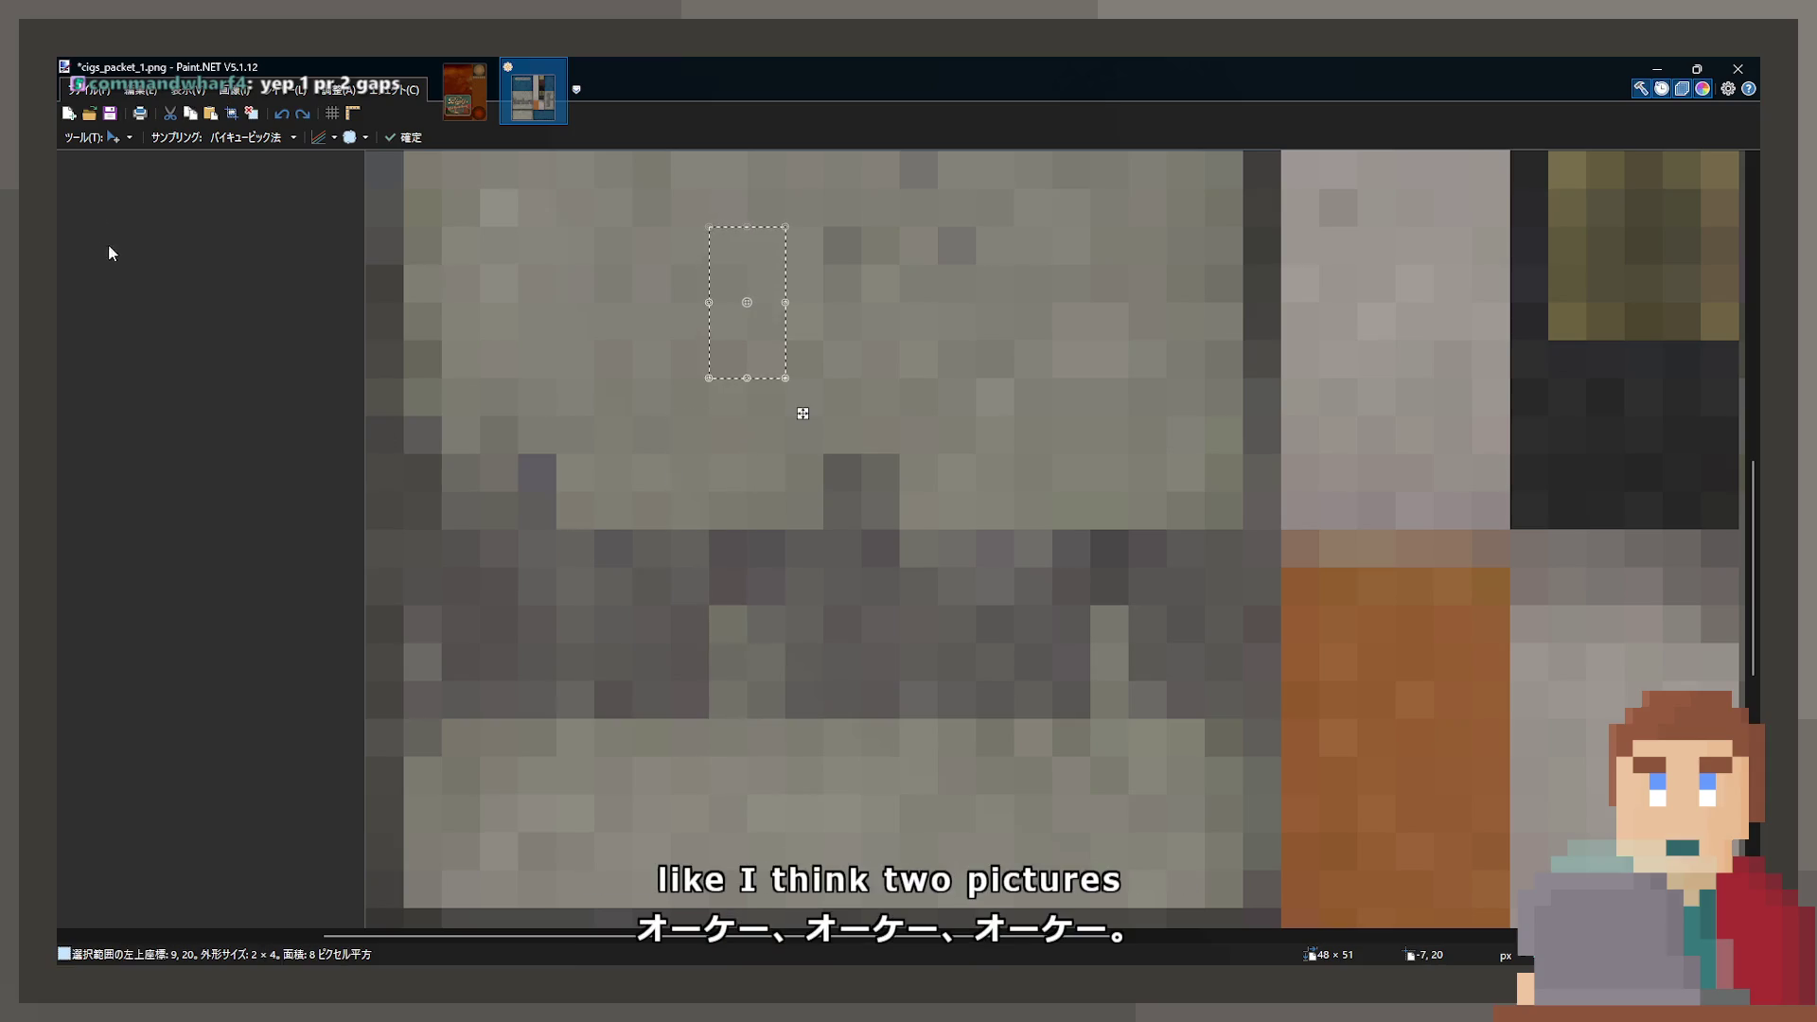
pyautogui.press('s')
pyautogui.moveTo(756, 307); pyautogui.dragTo(809, 478)
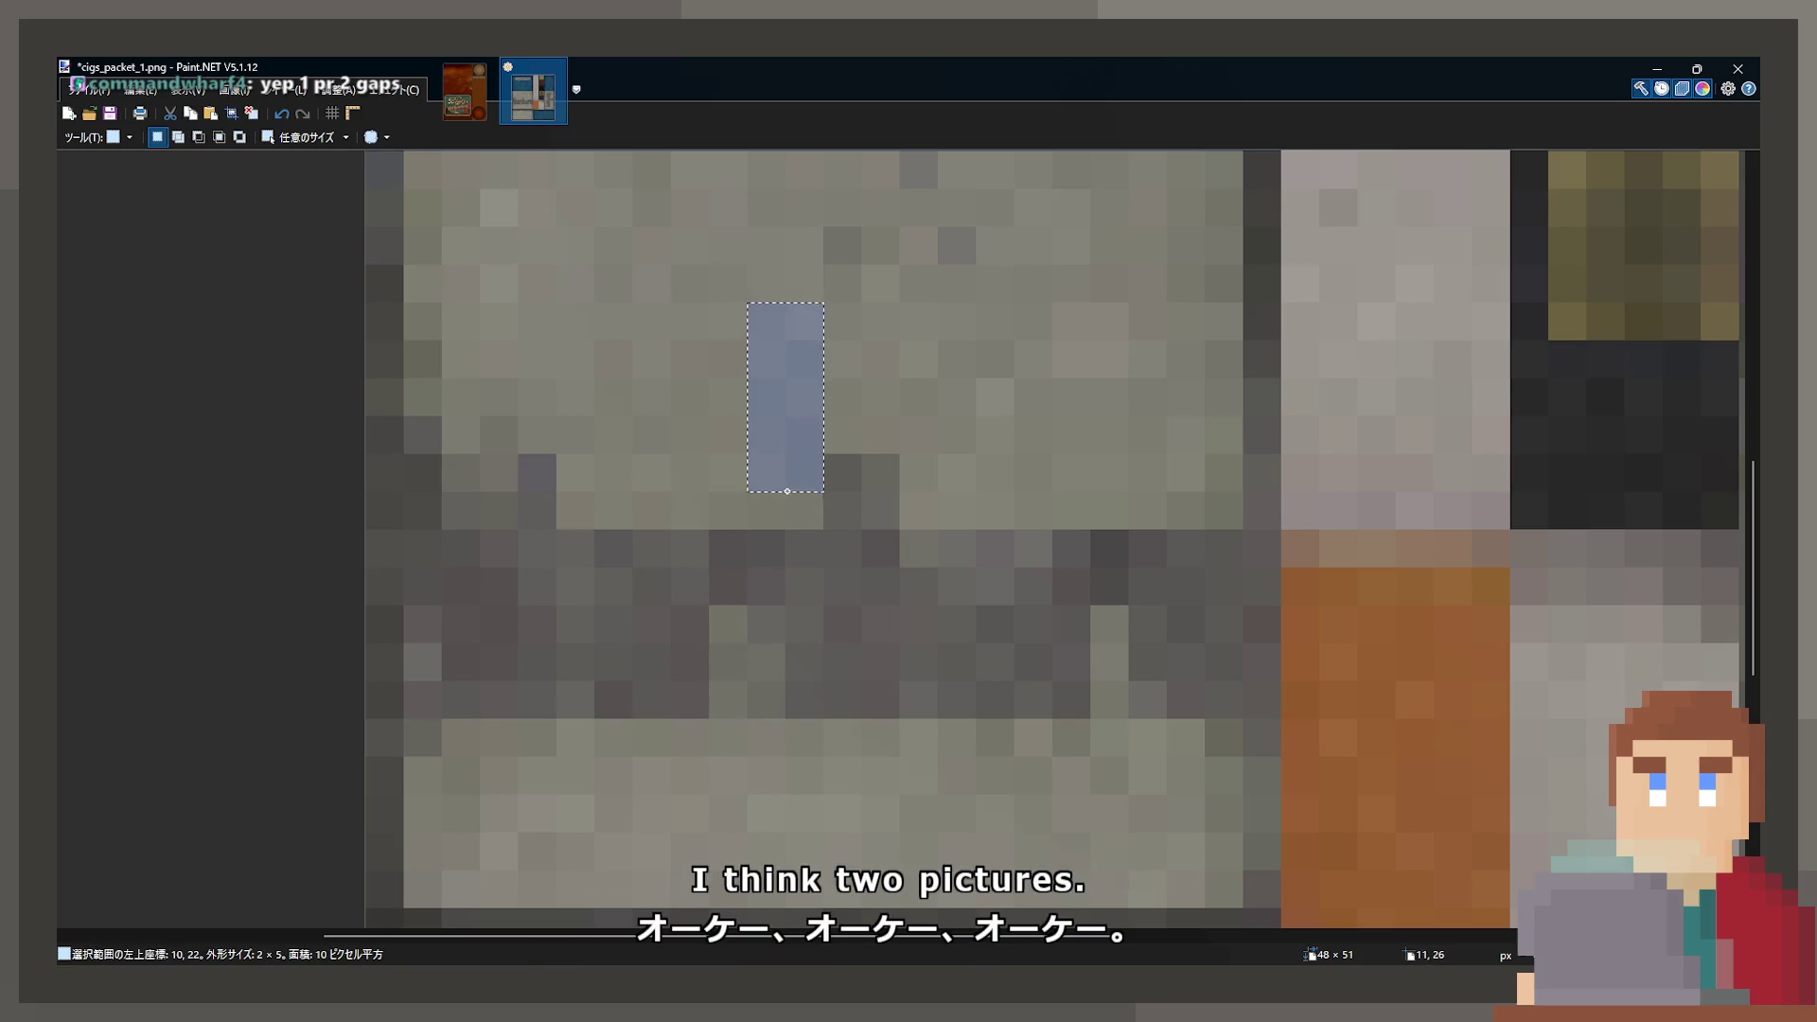
pyautogui.hotkey('ctrl', 'd')
# - Move a thin light grey column down to split the lettering, save, and minimise Paint.NET
pyautogui.moveTo(932, 210); pyautogui.dragTo(915, 249)
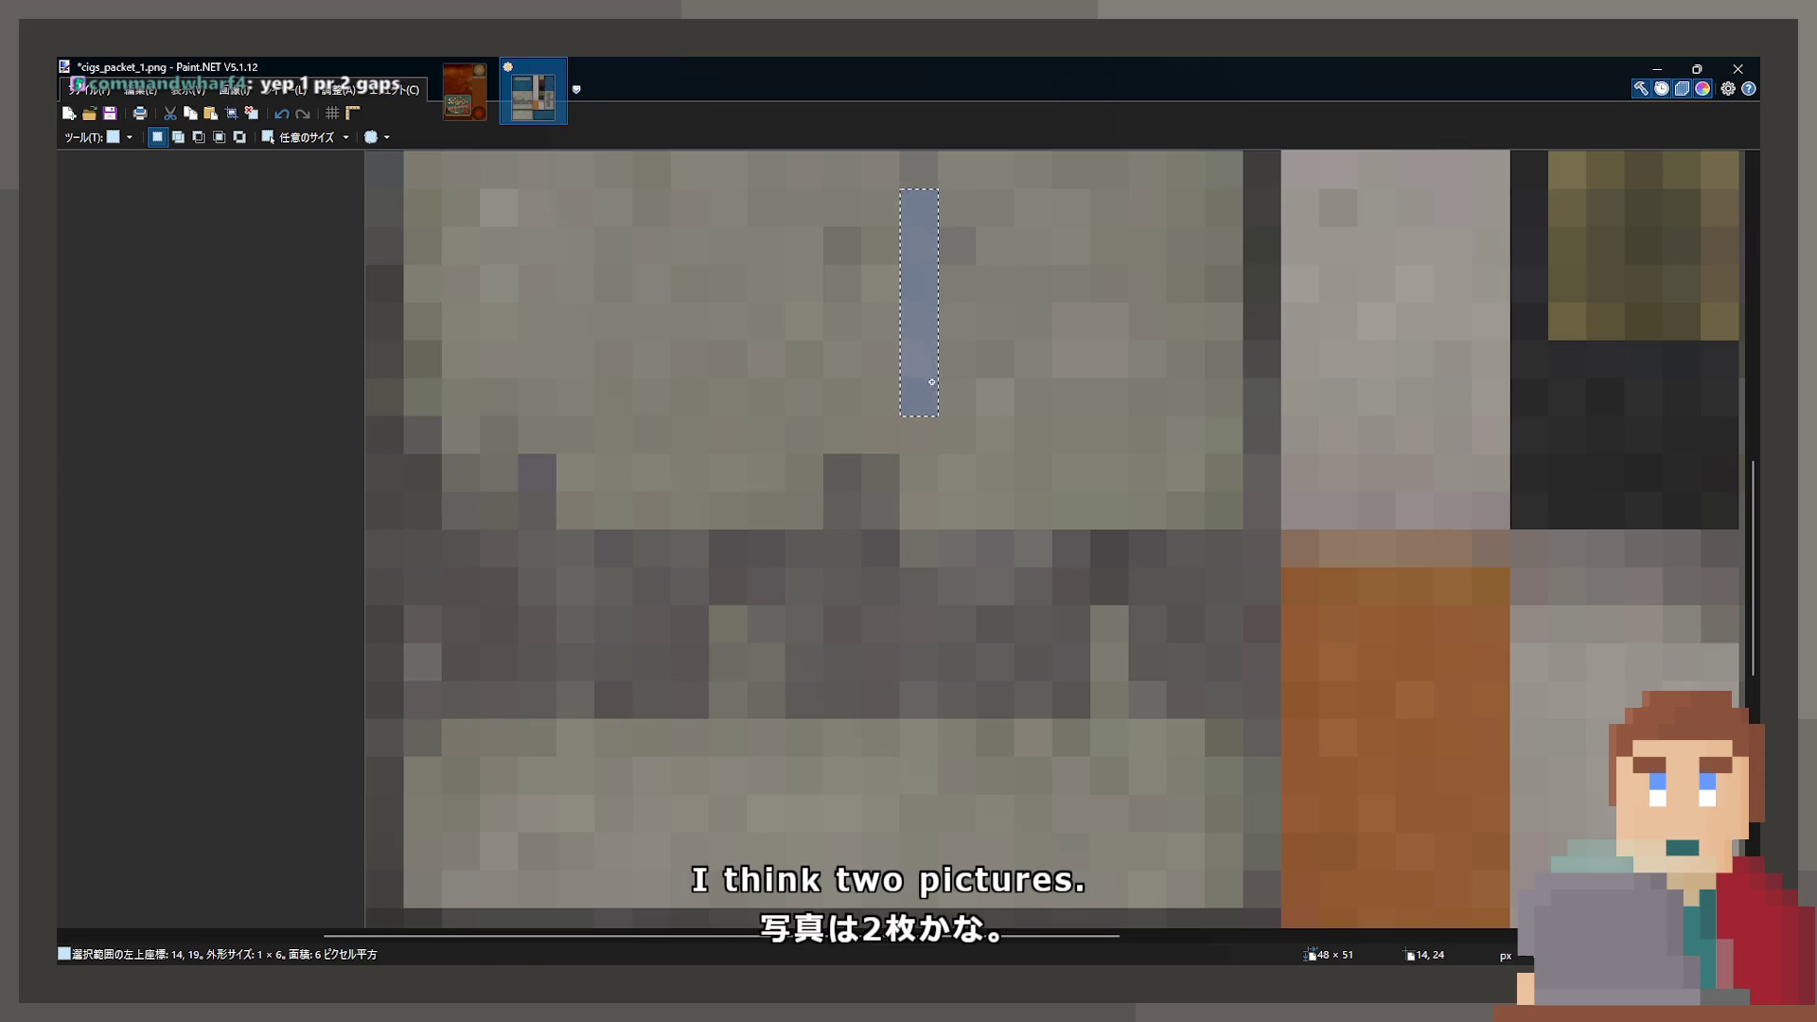
pyautogui.press('m')
pyautogui.moveTo(925, 373)
pyautogui.mouseDown()
pyautogui.moveTo(757, 653)
pyautogui.moveTo(761, 704)
pyautogui.moveTo(729, 723)
pyautogui.mouseUp()
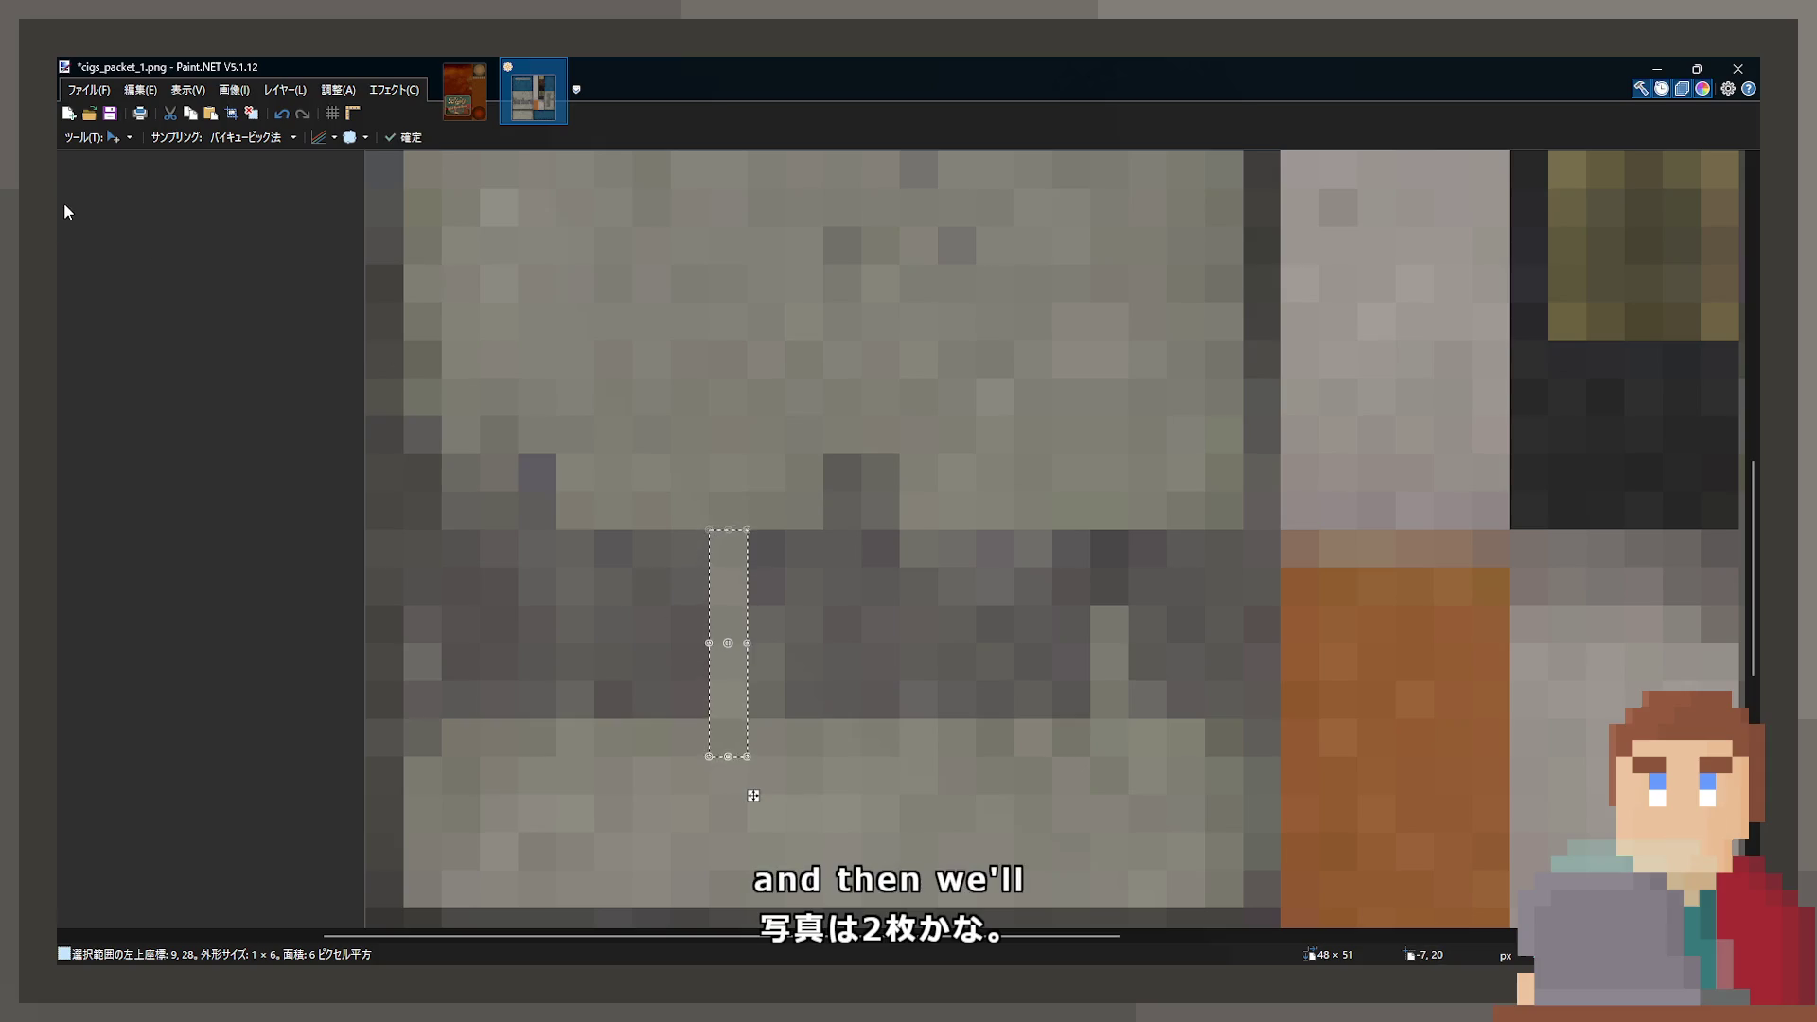
pyautogui.press('s')
pyautogui.hotkey('ctrl', 'd')
pyautogui.hotkey('ctrl', 's')
pyautogui.click(1666, 64)
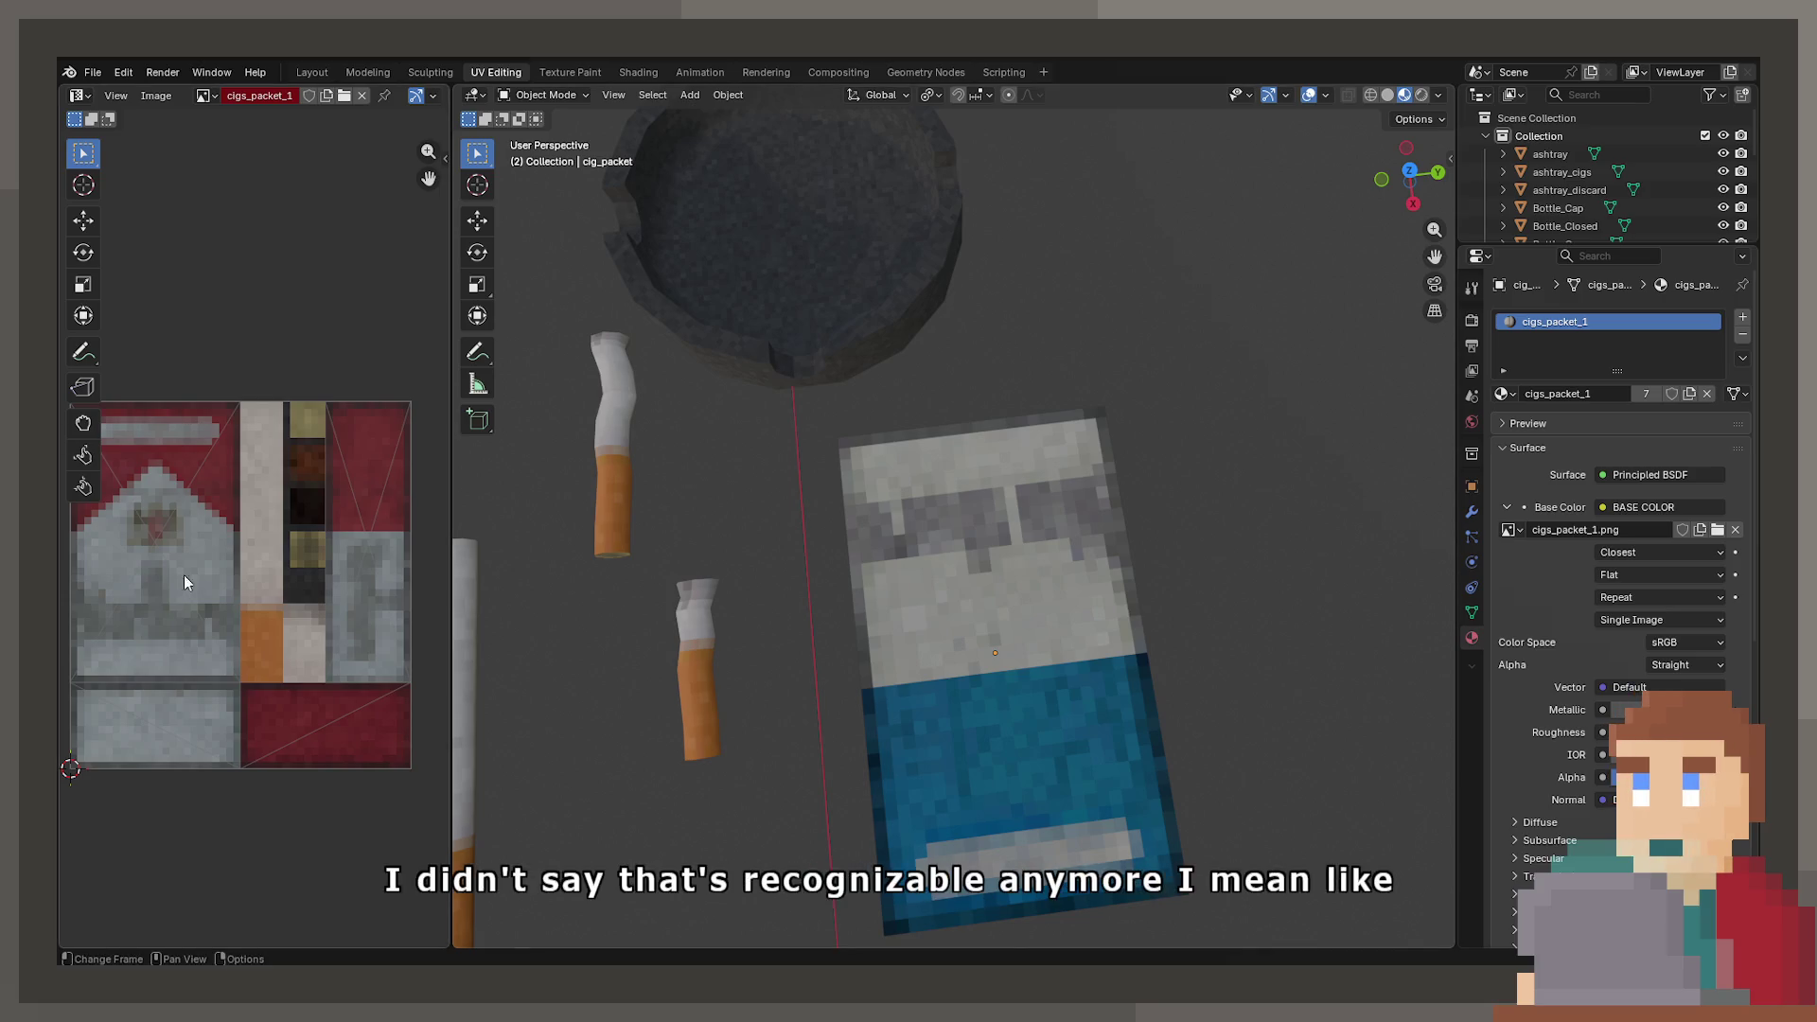
# - View the packet's grey-and-blue texture from the side, select the packet, and open File > Export
pyautogui.moveTo(149, 457); pyautogui.dragTo(174, 421)
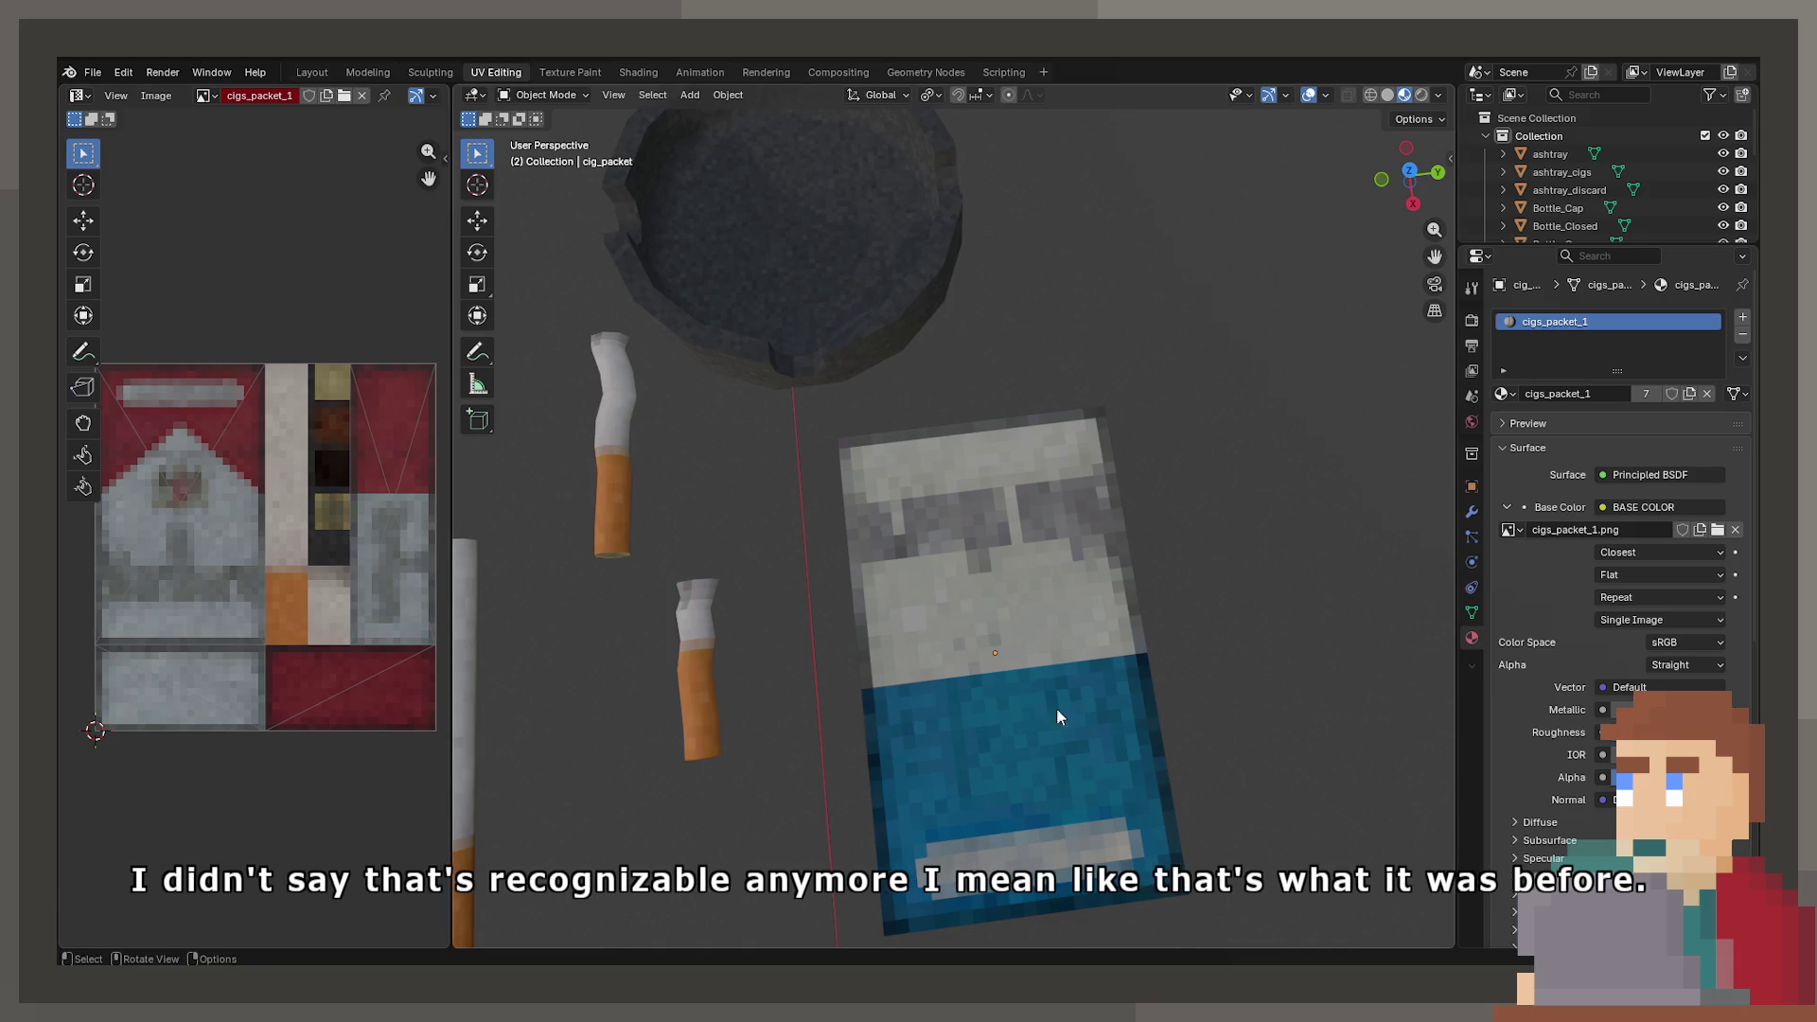
pyautogui.moveTo(893, 738)
pyautogui.mouseDown()
pyautogui.moveTo(1072, 625)
pyautogui.moveTo(986, 611)
pyautogui.moveTo(941, 647)
pyautogui.moveTo(694, 609)
pyautogui.moveTo(803, 615)
pyautogui.moveTo(952, 668)
pyautogui.moveTo(1081, 525)
pyautogui.moveTo(1098, 479)
pyautogui.moveTo(1037, 698)
pyautogui.moveTo(949, 732)
pyautogui.mouseUp()
pyautogui.click(1037, 556)
pyautogui.click(93, 72)
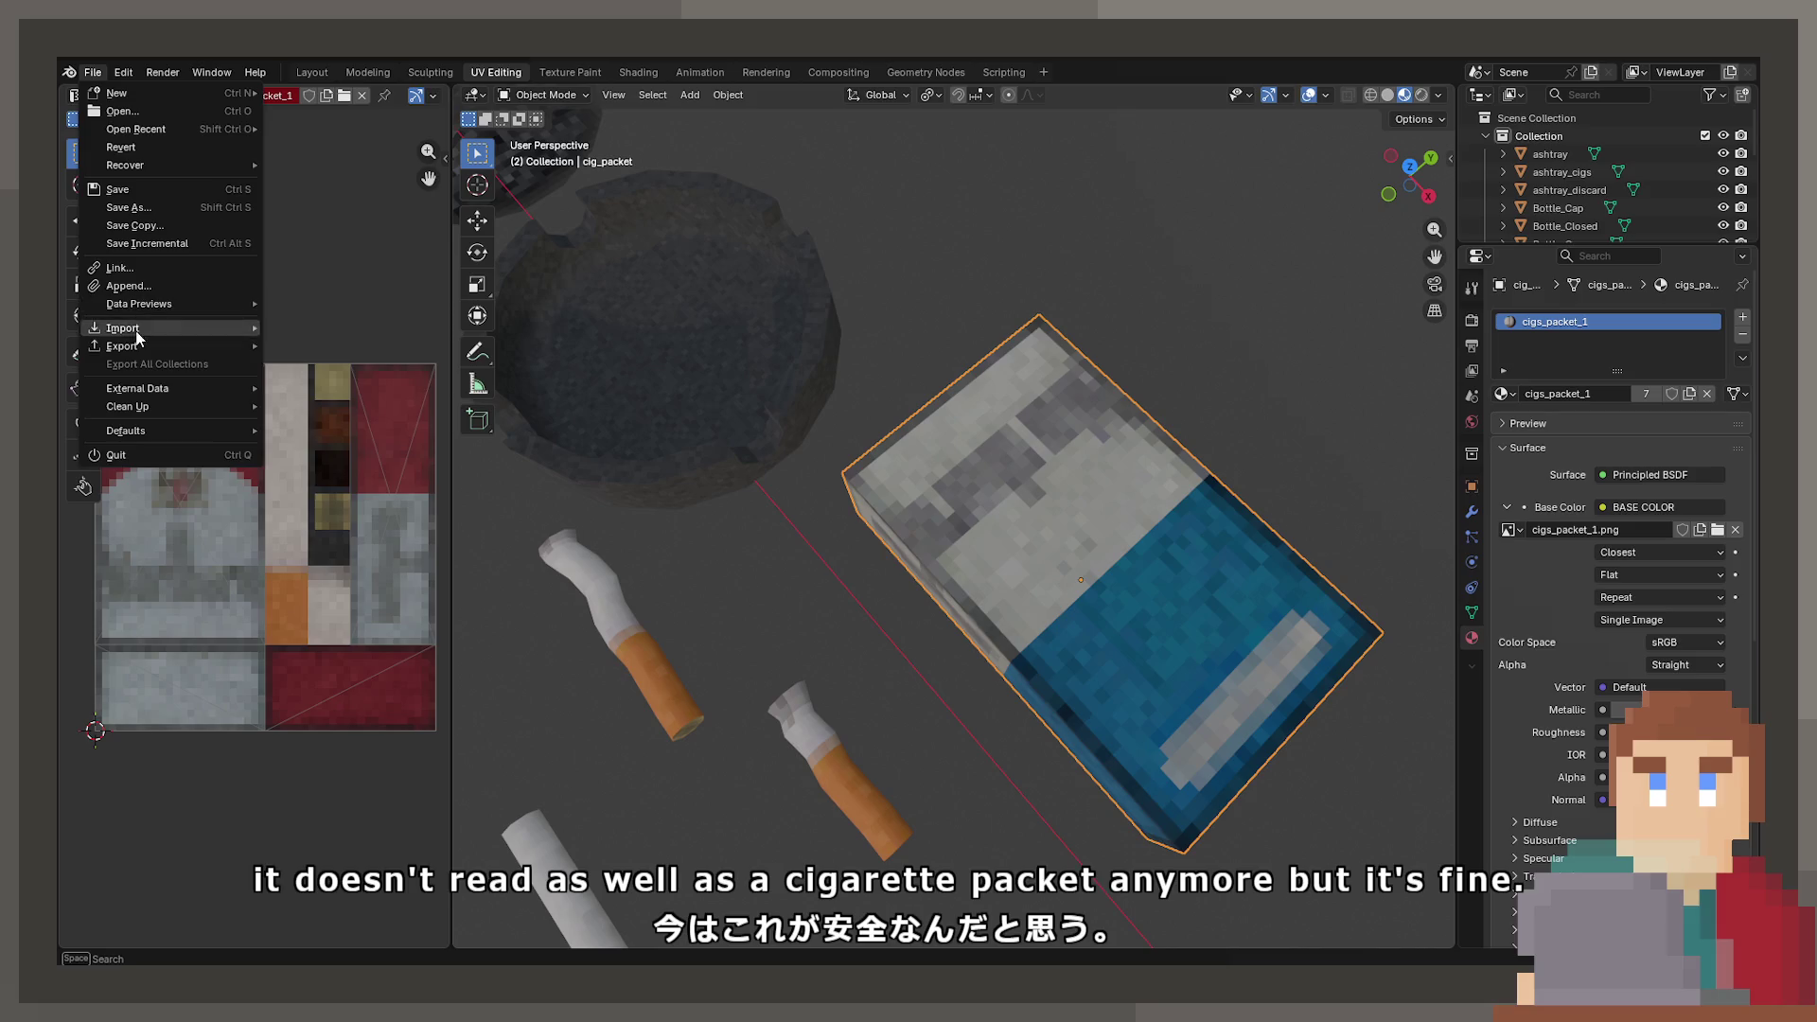
pyautogui.moveTo(121, 347)
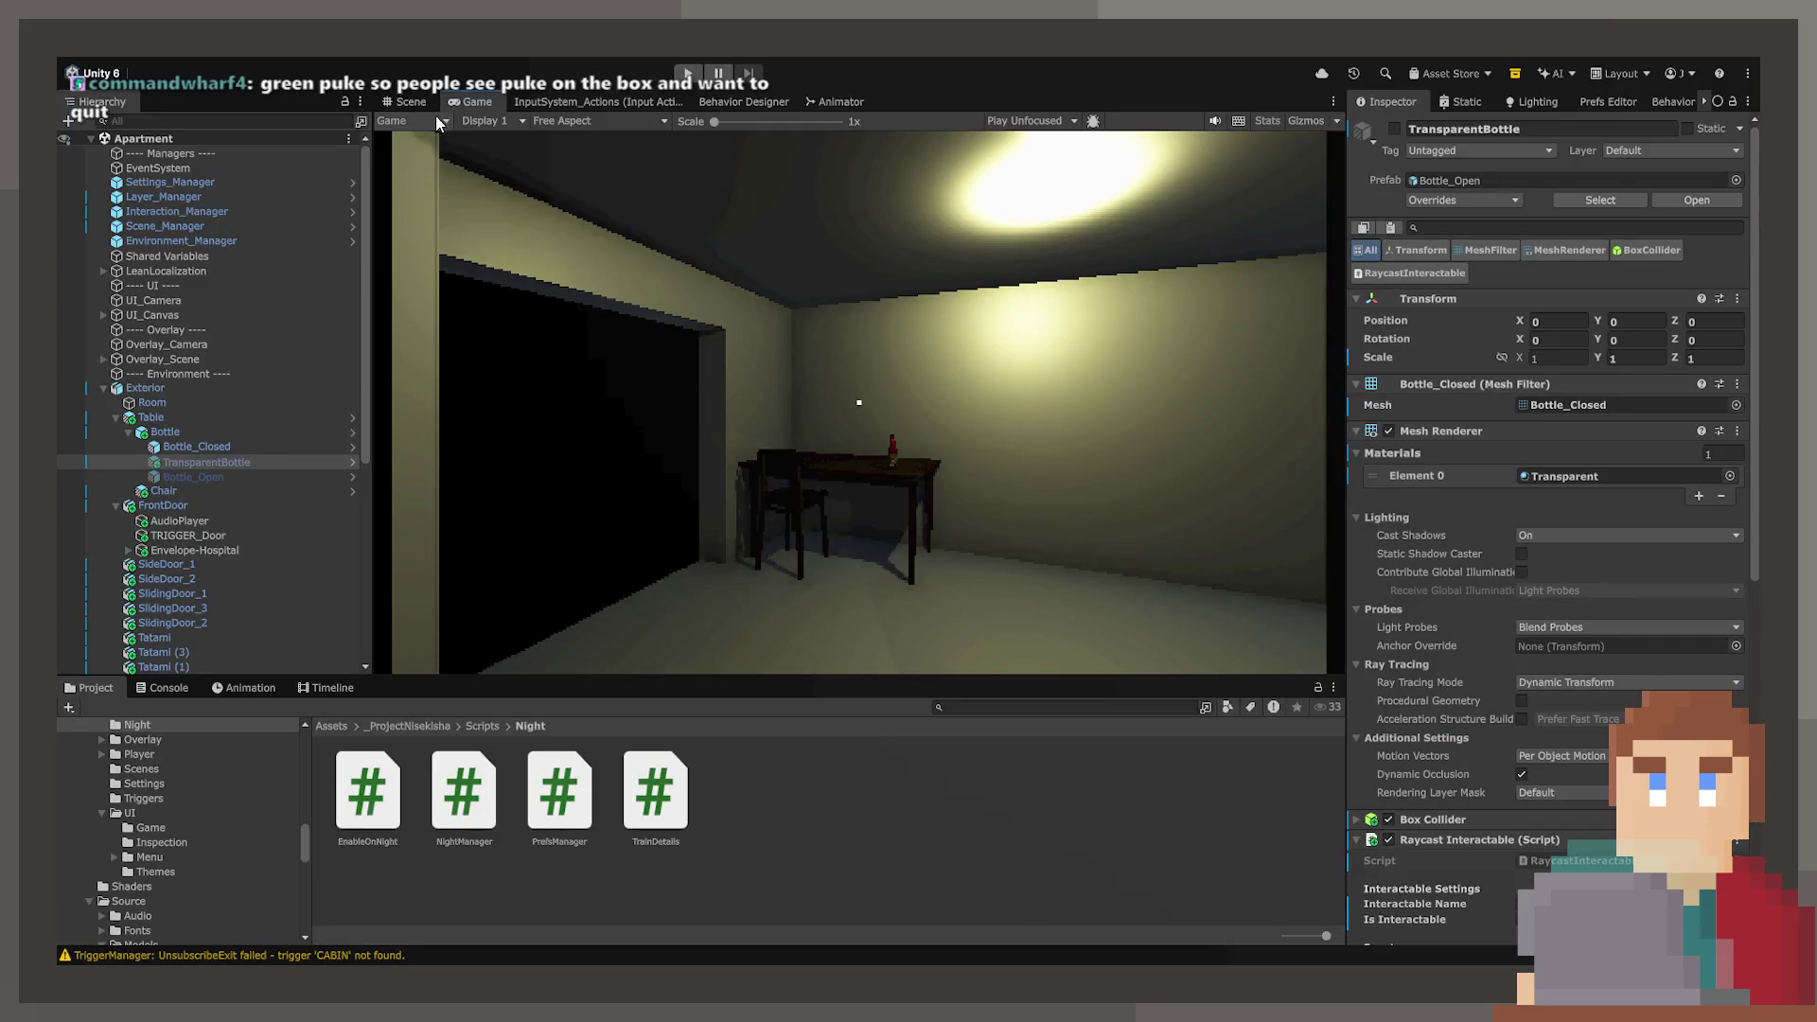
# - Switch Unity to the Scene view and orbit and zoom around the apartment table
pyautogui.click(409, 102)
pyautogui.moveTo(727, 360)
pyautogui.mouseDown()
pyautogui.moveTo(796, 461)
pyautogui.moveTo(742, 502)
pyautogui.moveTo(491, 498)
pyautogui.moveTo(1046, 509)
pyautogui.moveTo(1033, 559)
pyautogui.mouseUp()
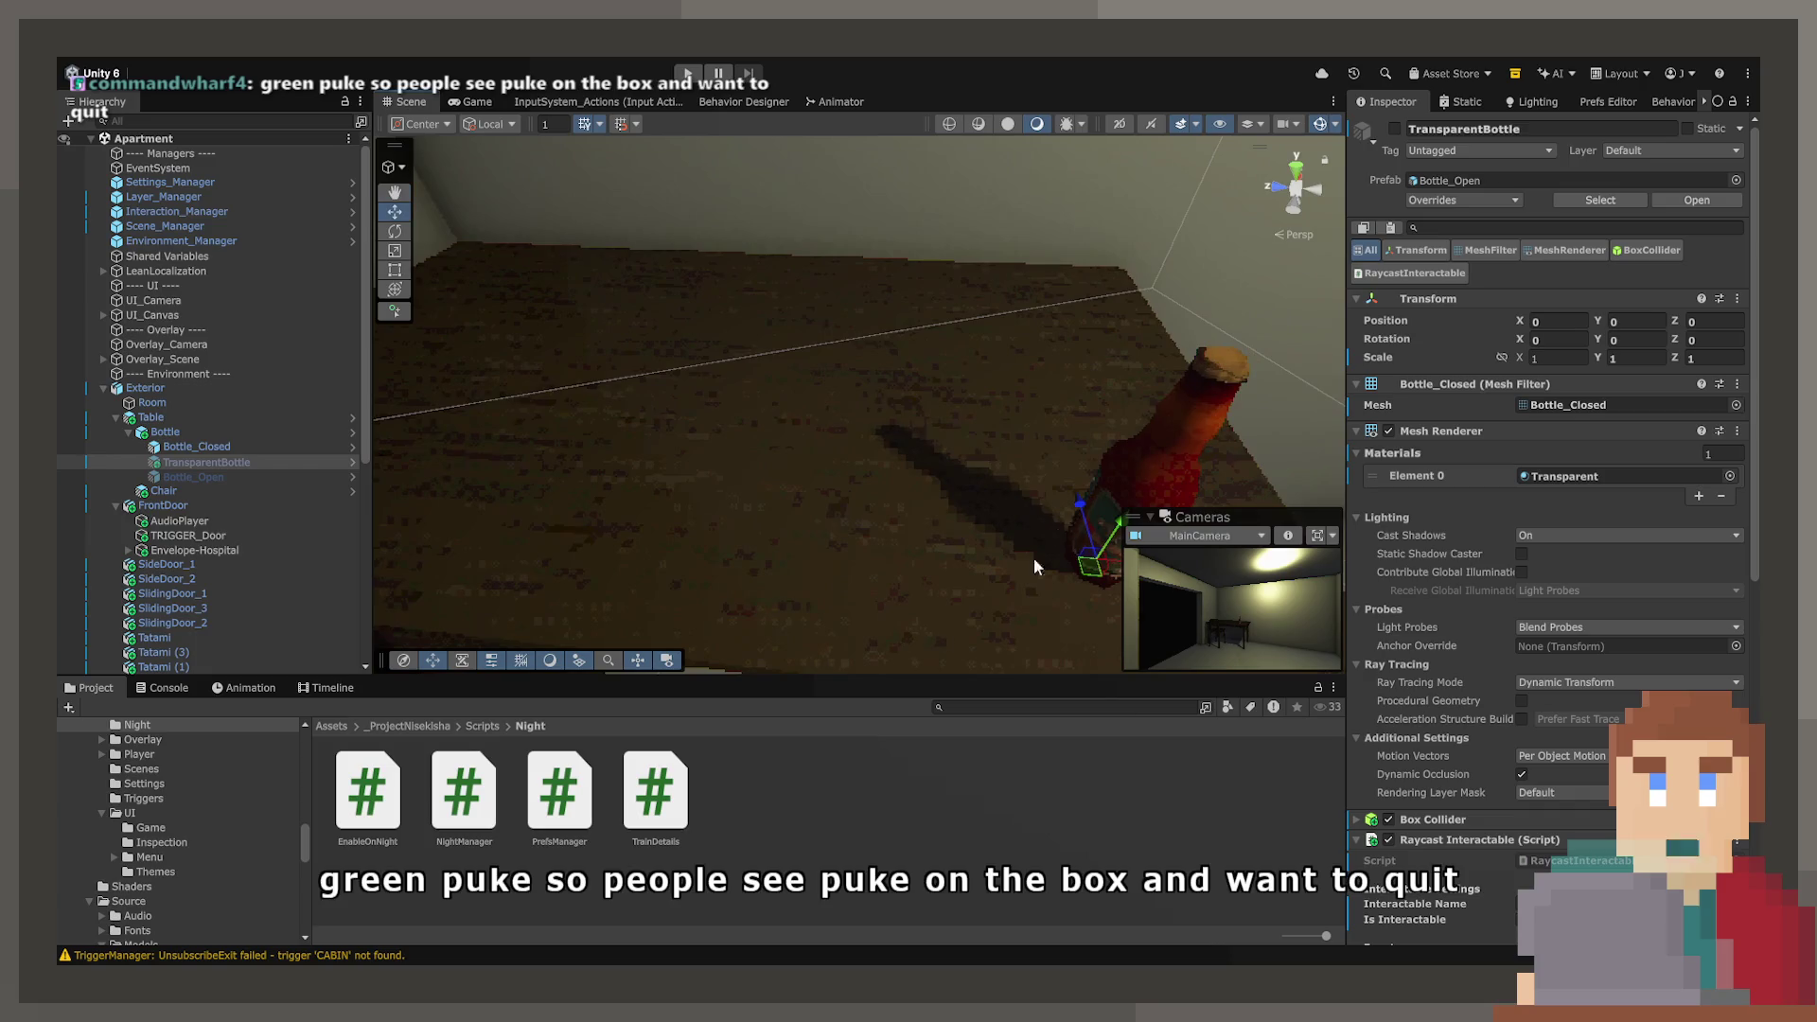
pyautogui.scroll(3, 241, 899)
pyautogui.scroll(-5, 241, 896)
pyautogui.scroll(-3, 241, 893)
pyautogui.scroll(10, 180, 864)
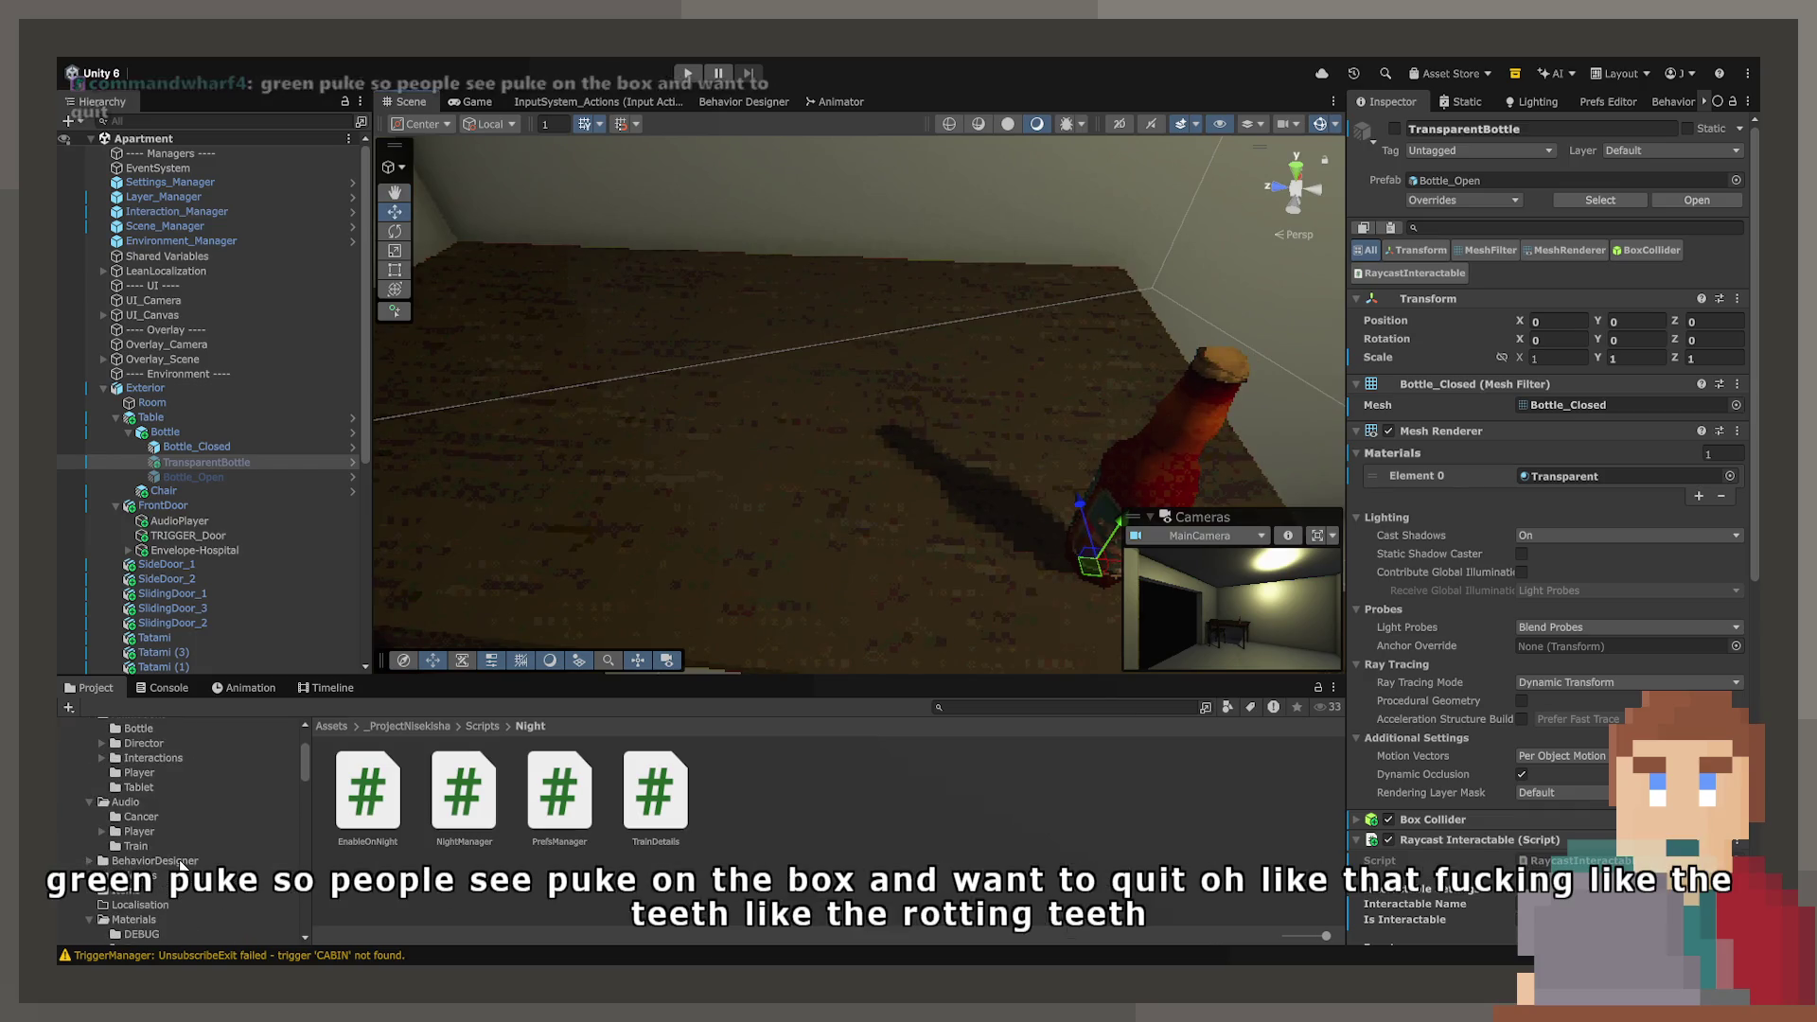
pyautogui.scroll(-10, 180, 864)
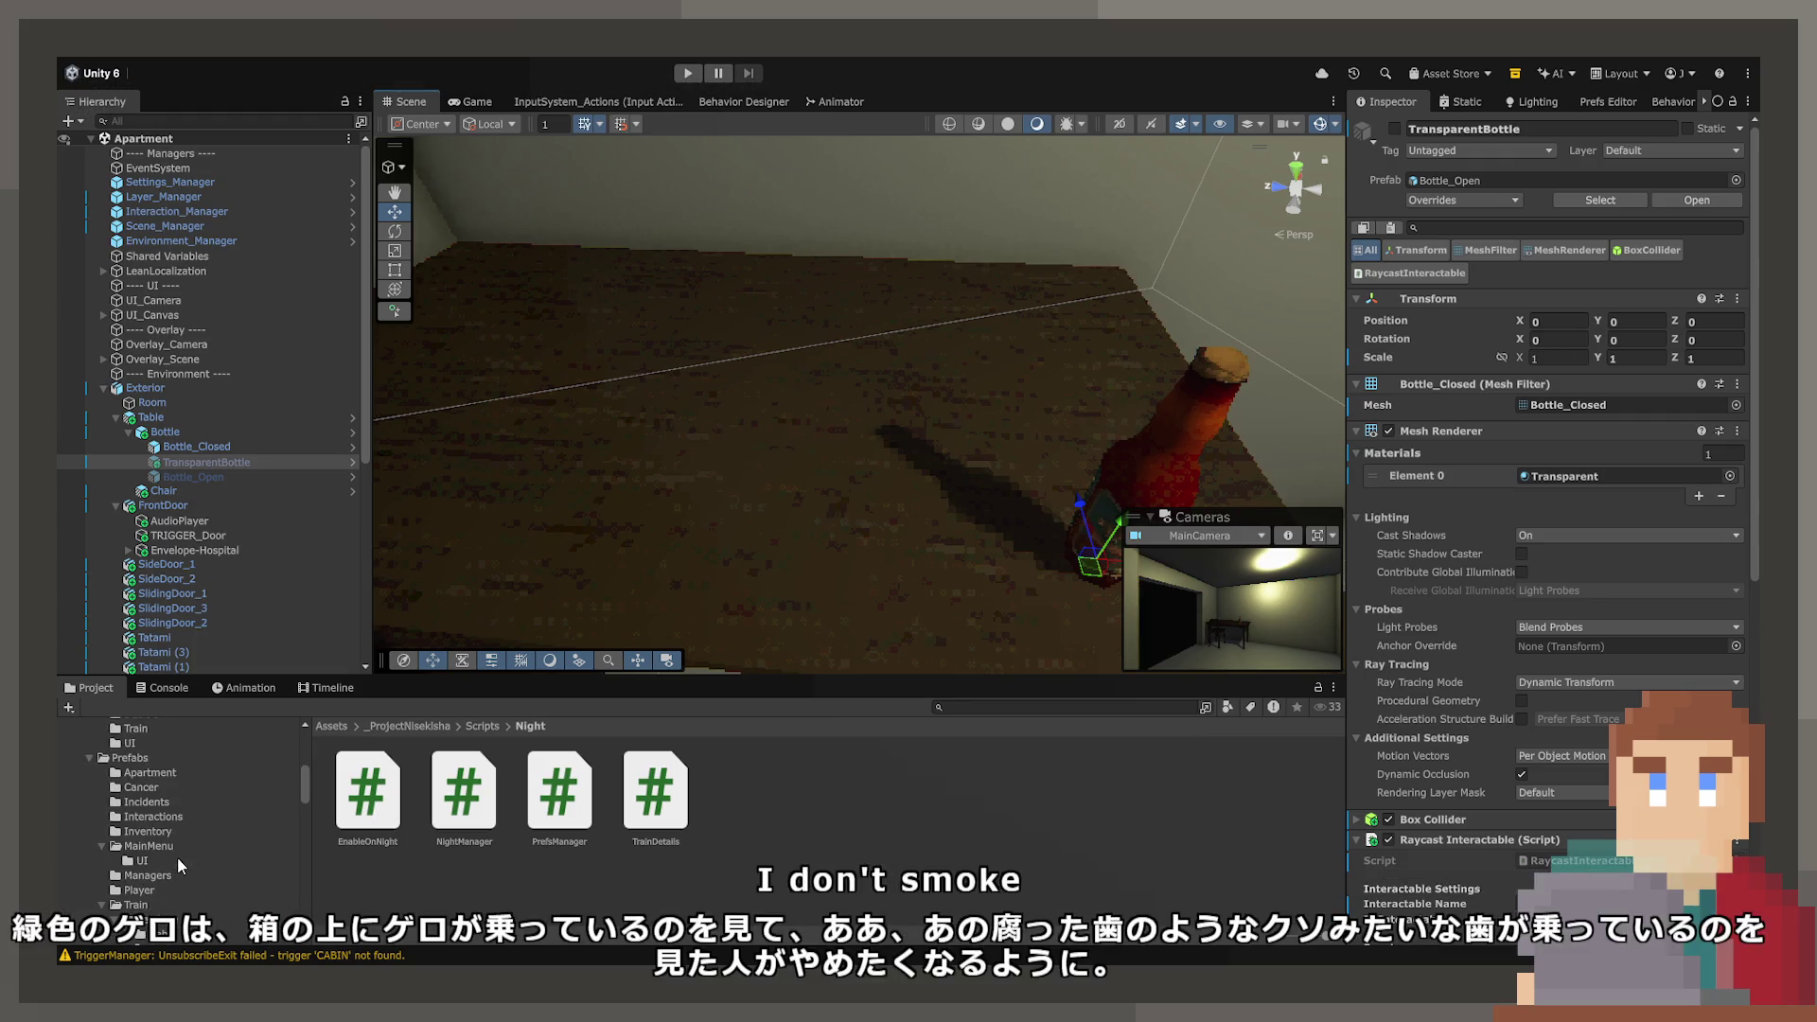
pyautogui.scroll(-10, 178, 858)
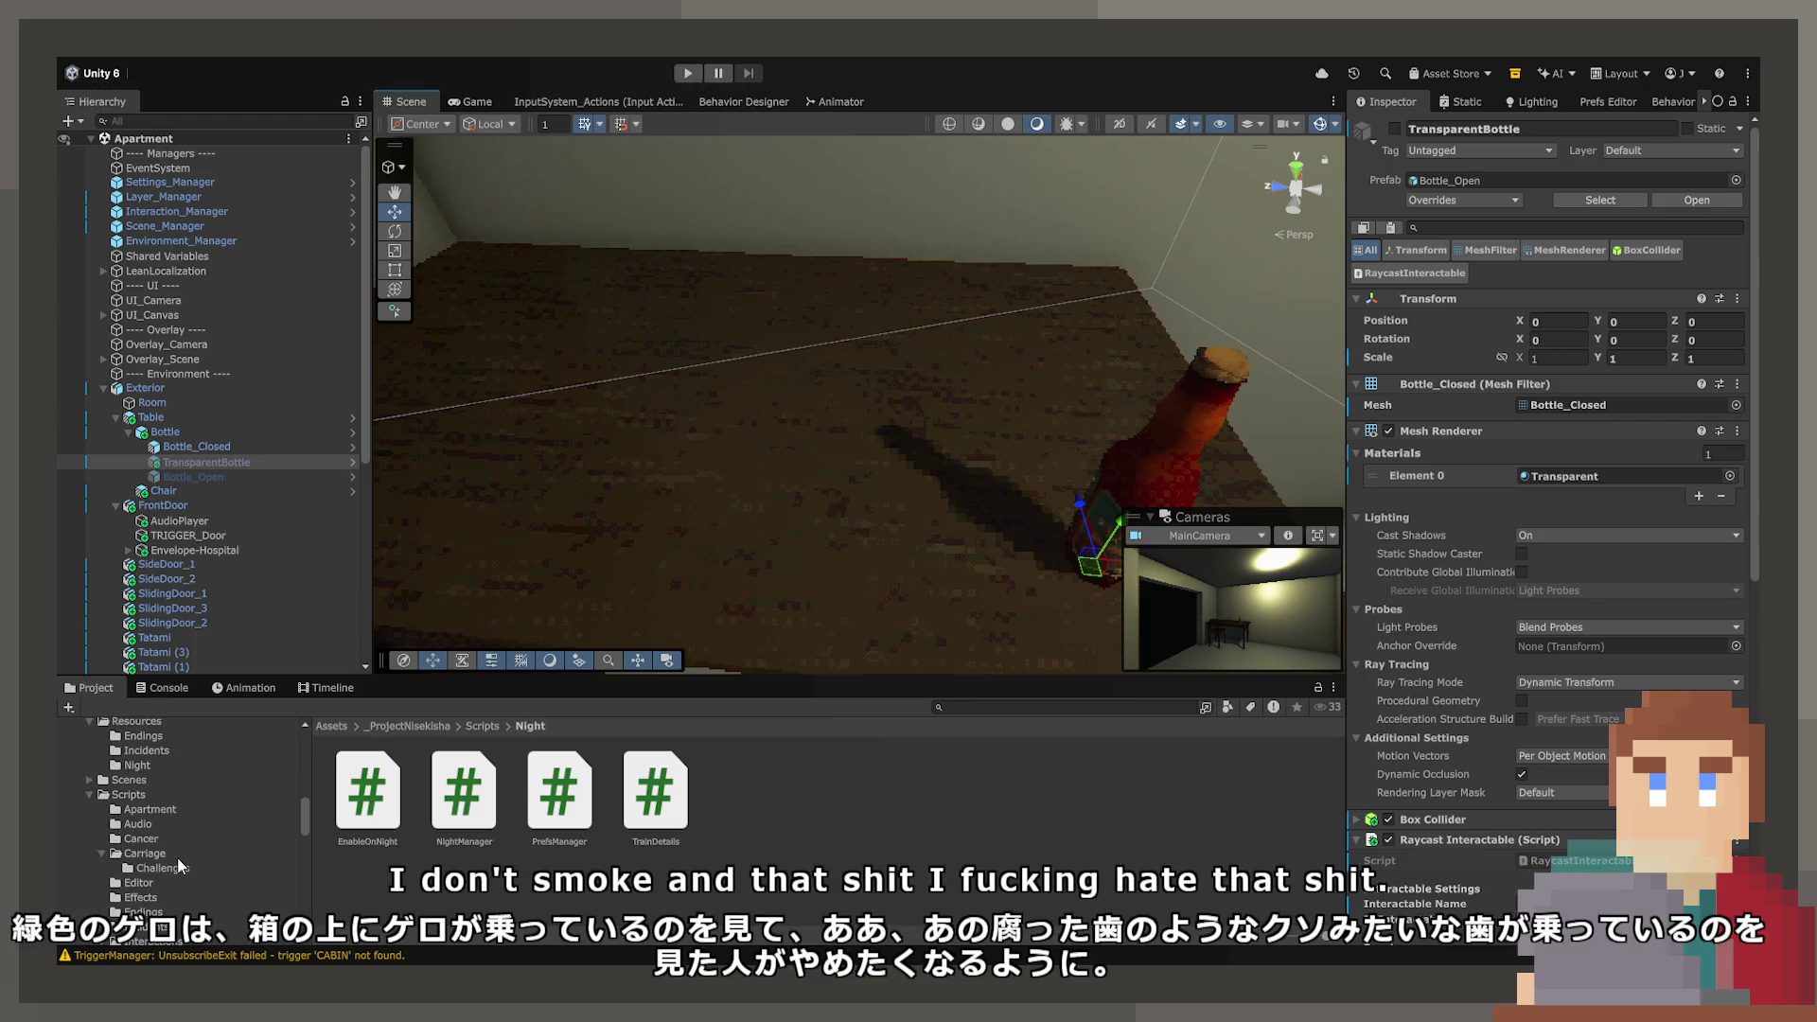
pyautogui.scroll(-5, 173, 836)
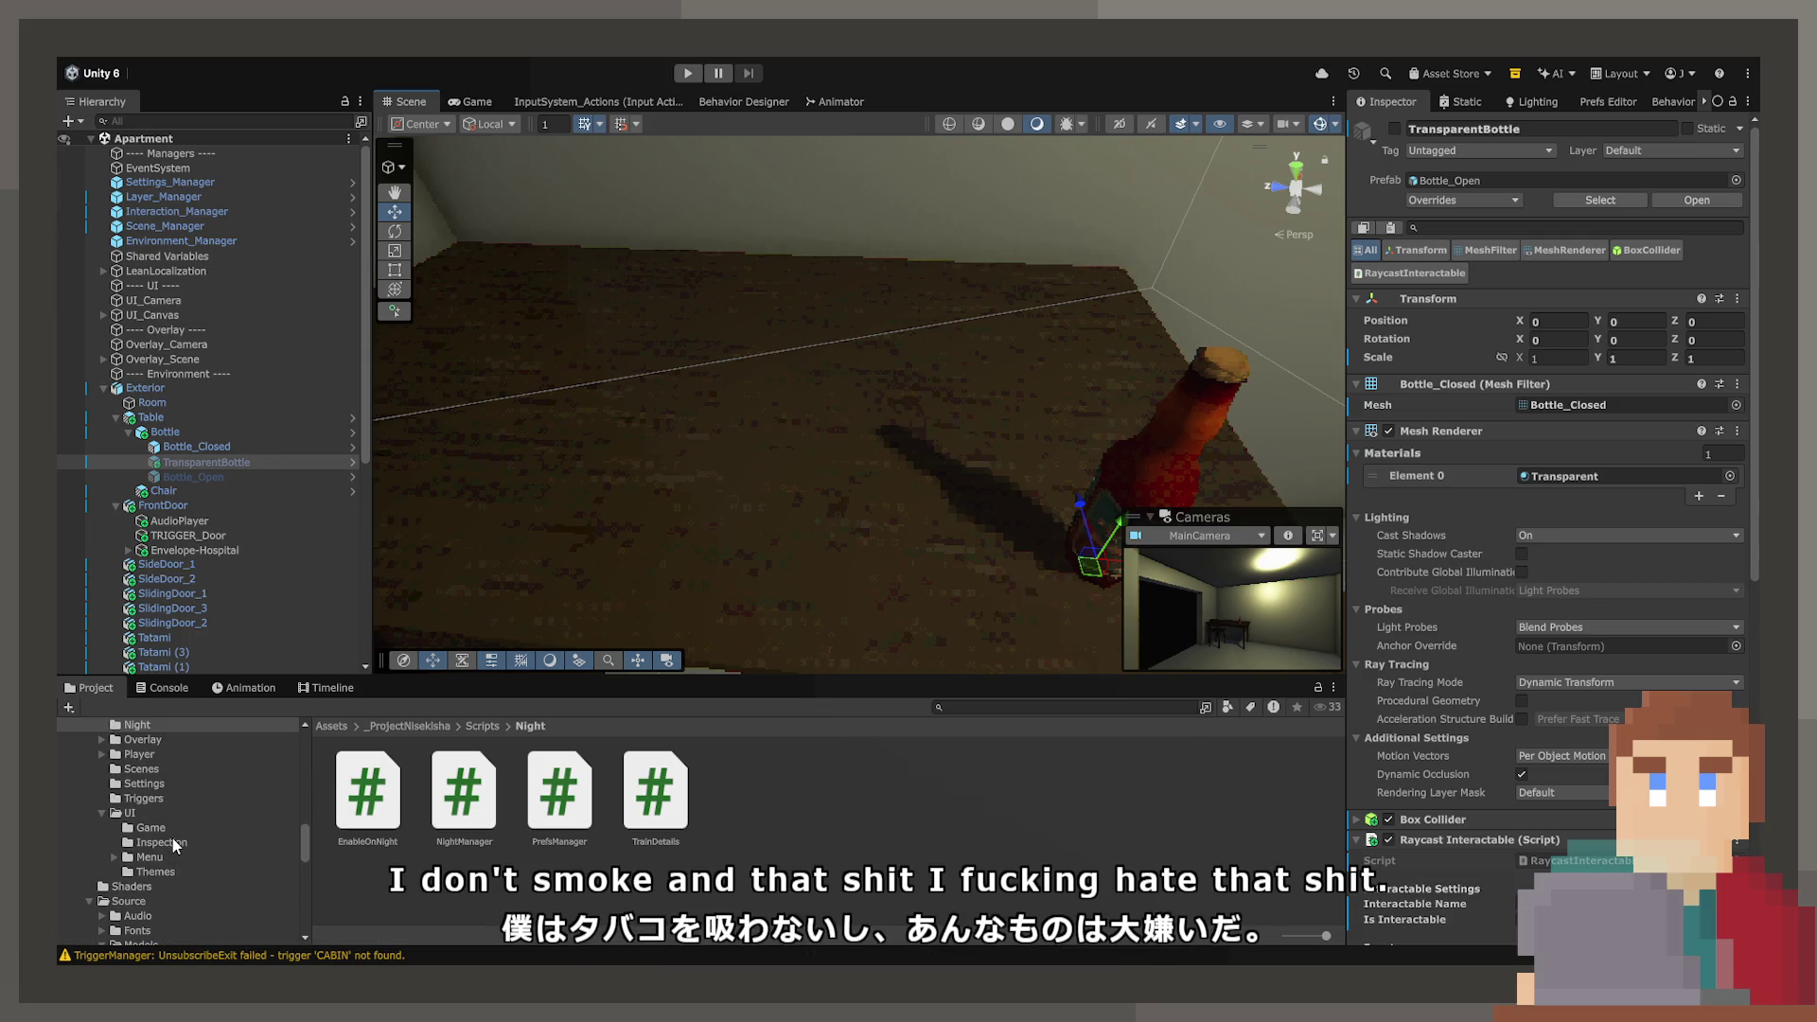
pyautogui.scroll(-2, 172, 838)
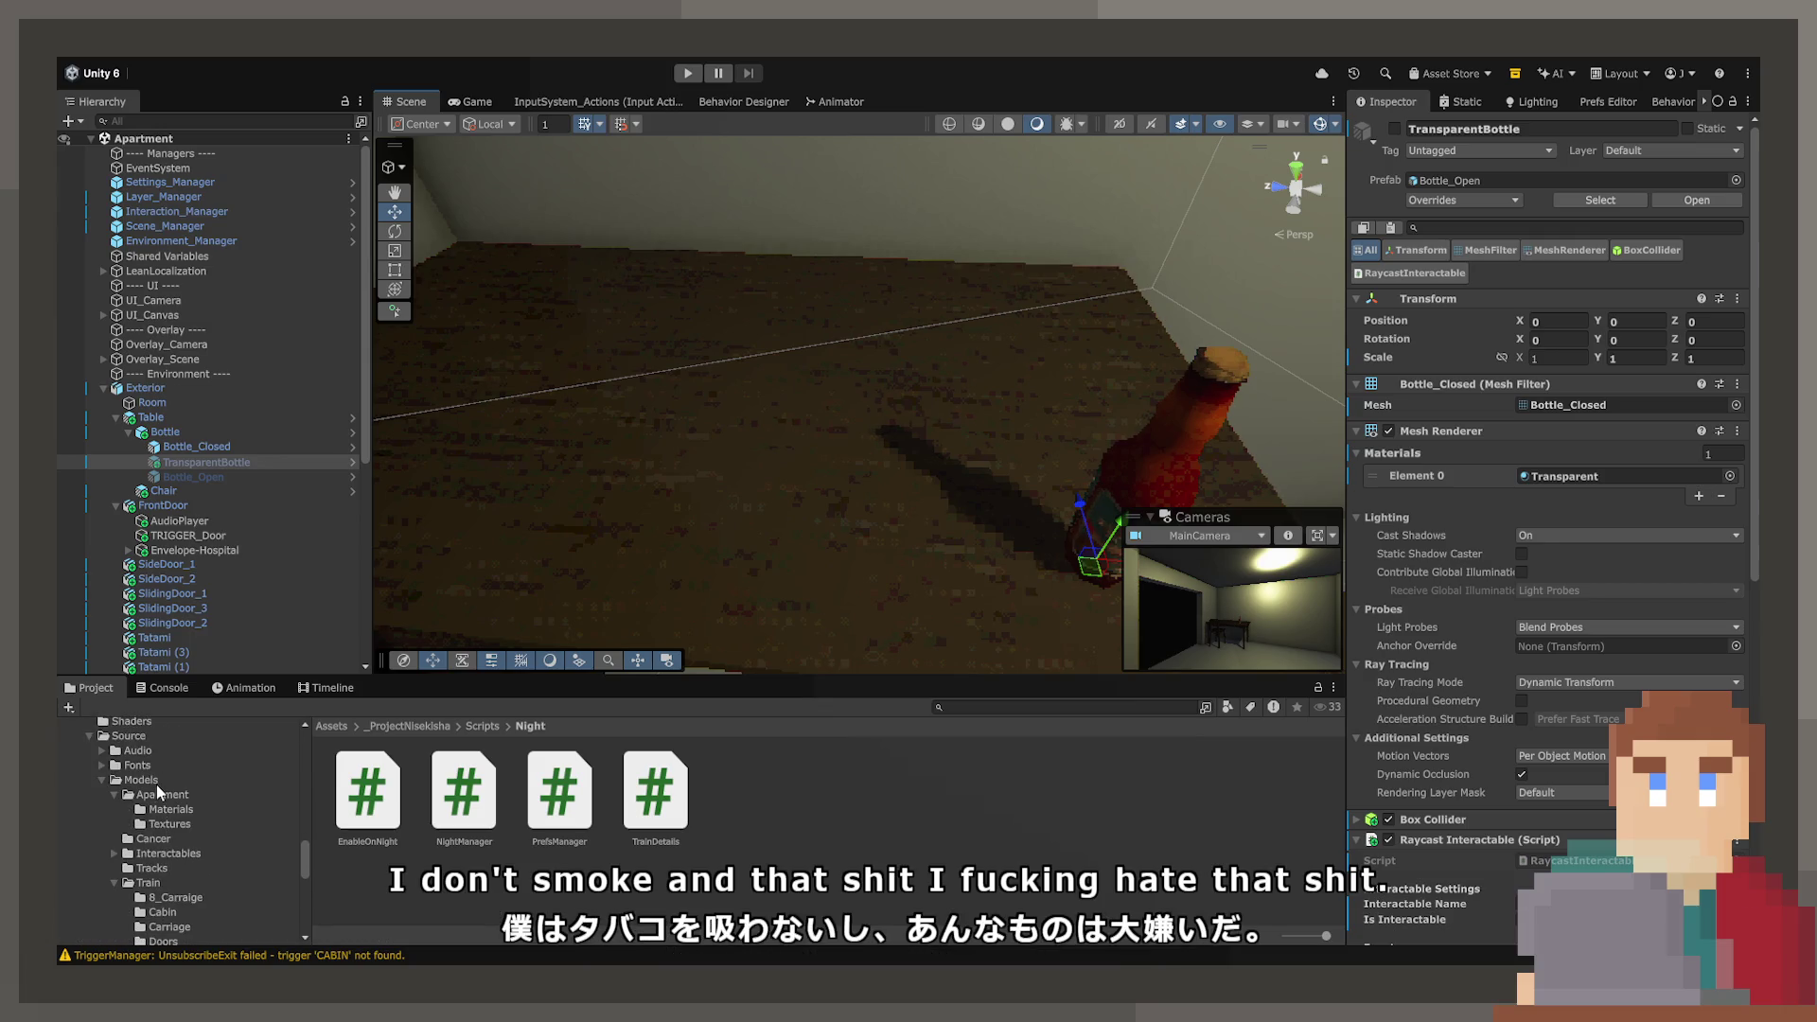
# - Open the Apartment models folder, frame Cig_Pack, locate its material and expand the Cig_Pack asset
pyautogui.click(138, 795)
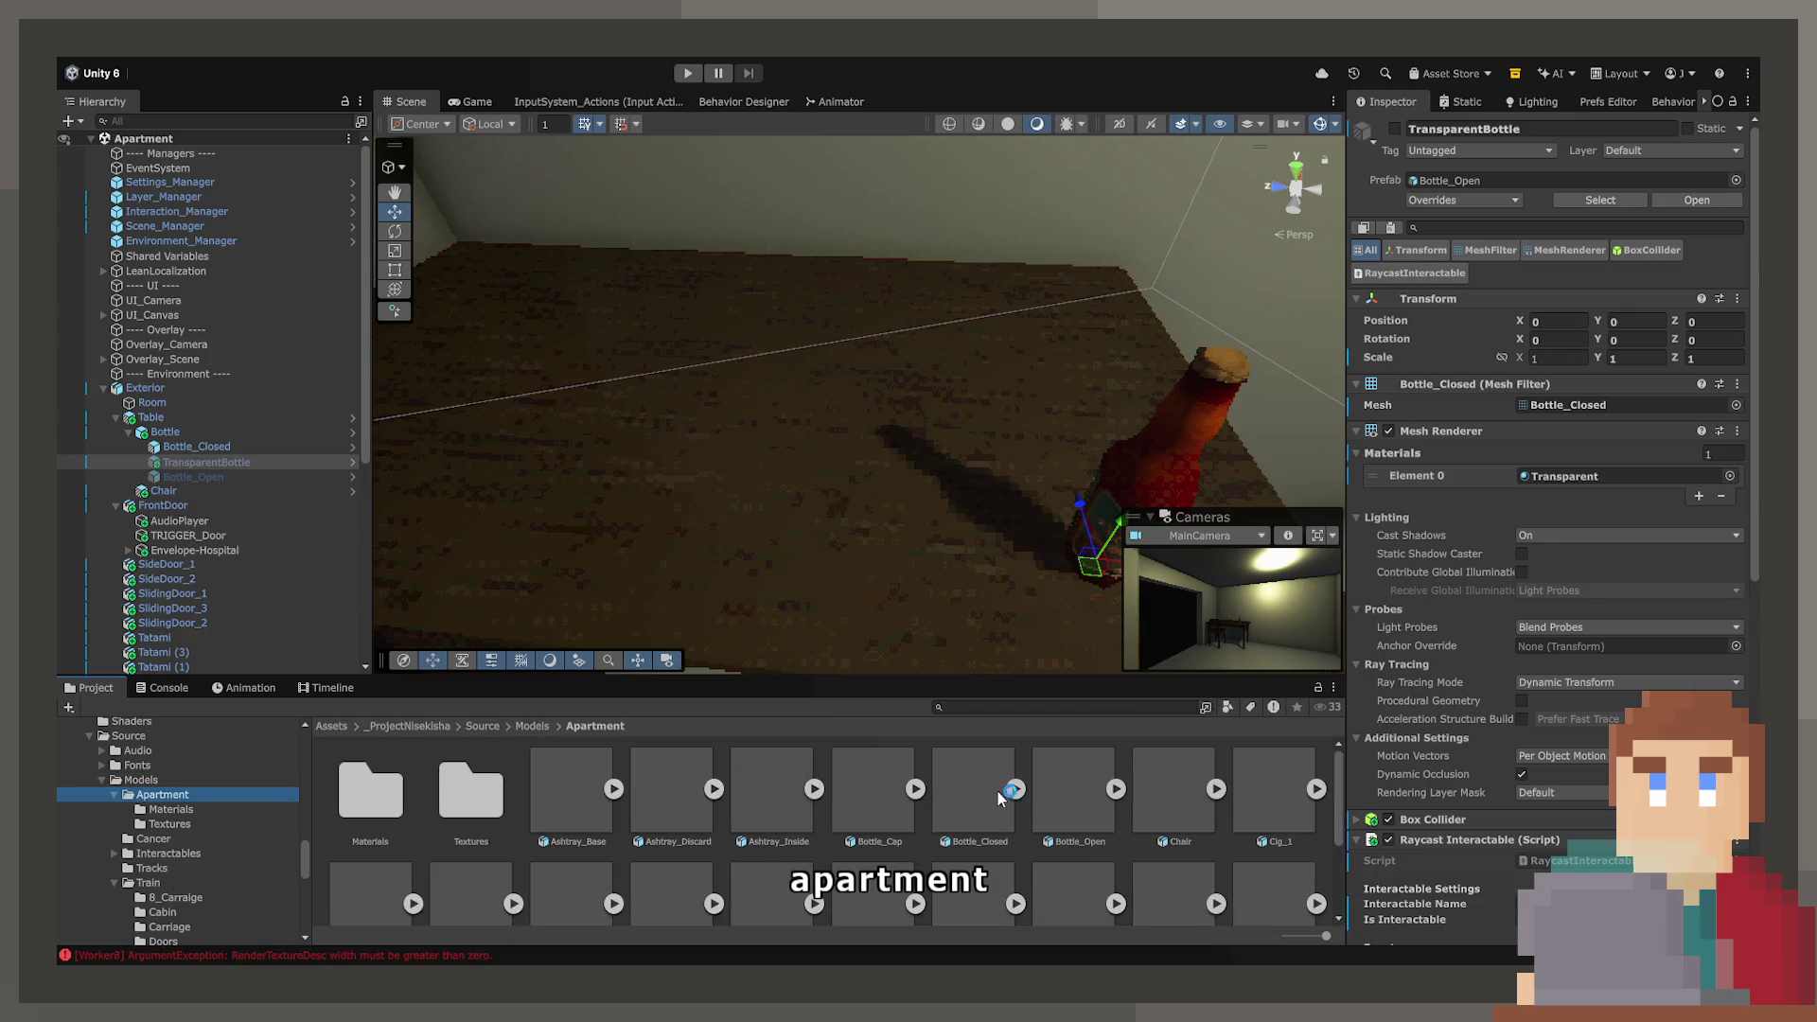
pyautogui.scroll(-1, 1051, 795)
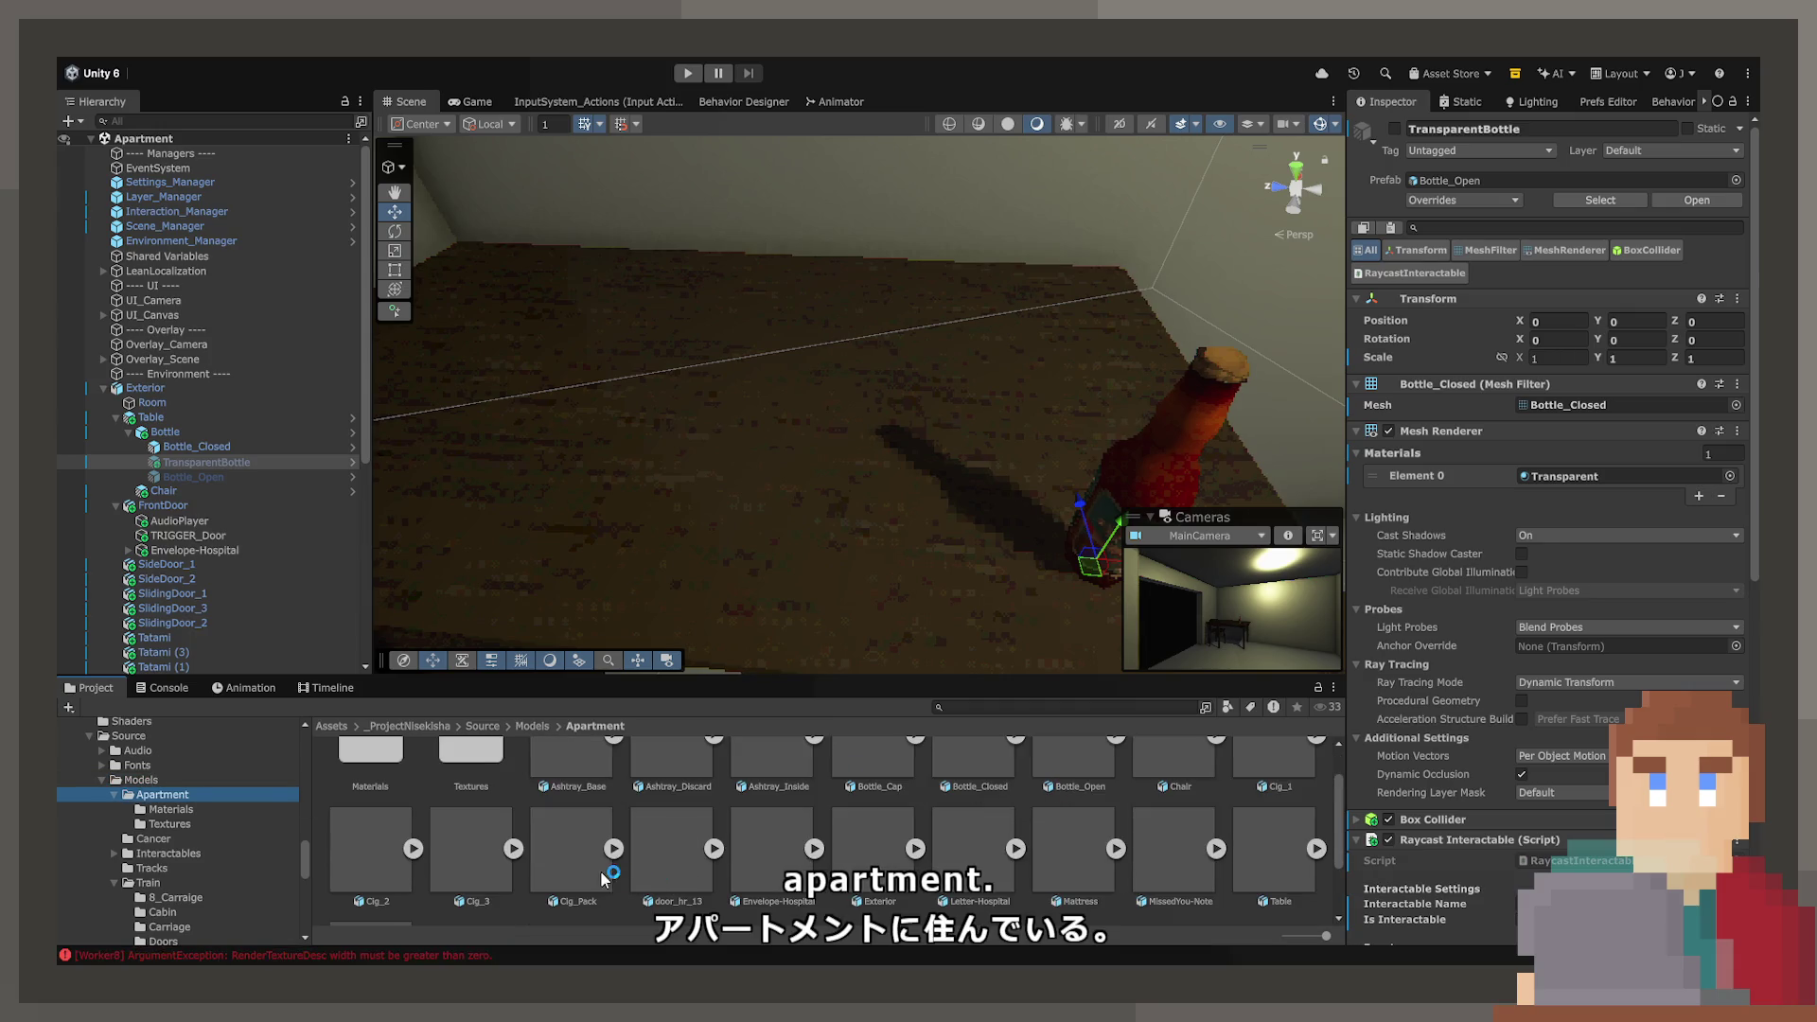
pyautogui.click(842, 384)
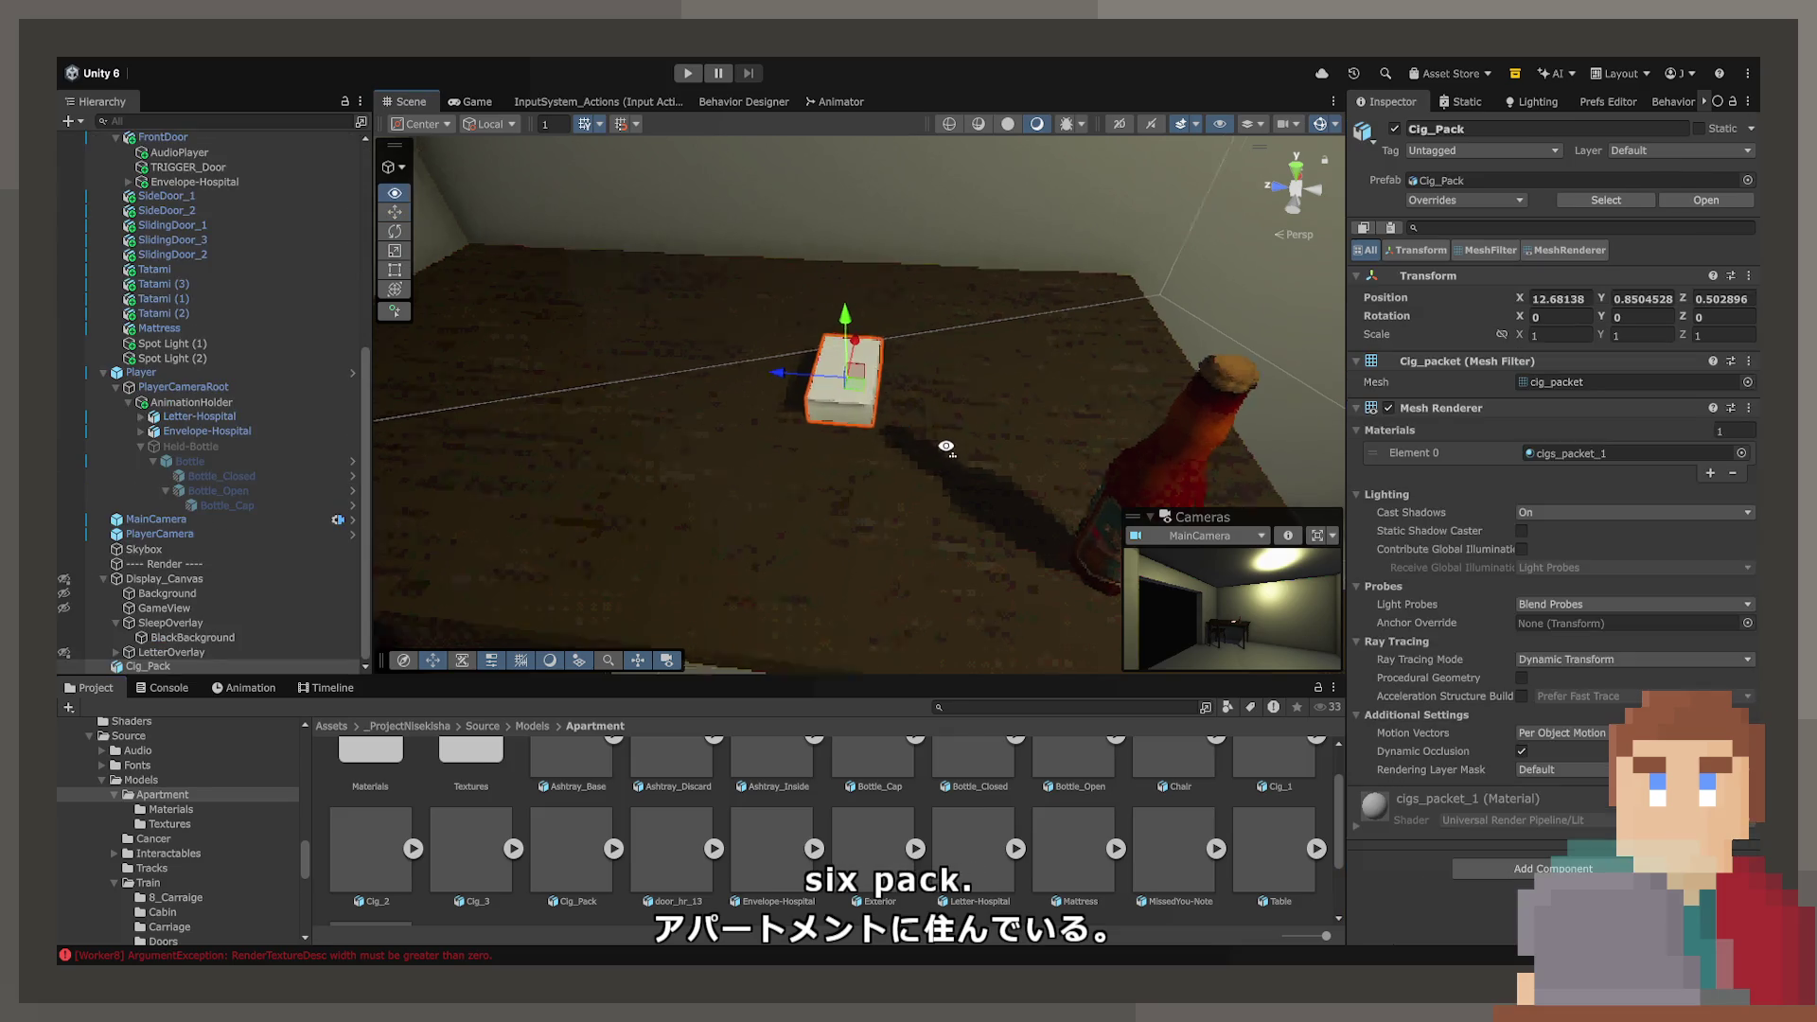
pyautogui.press('f')
pyautogui.scroll(5, 897, 423)
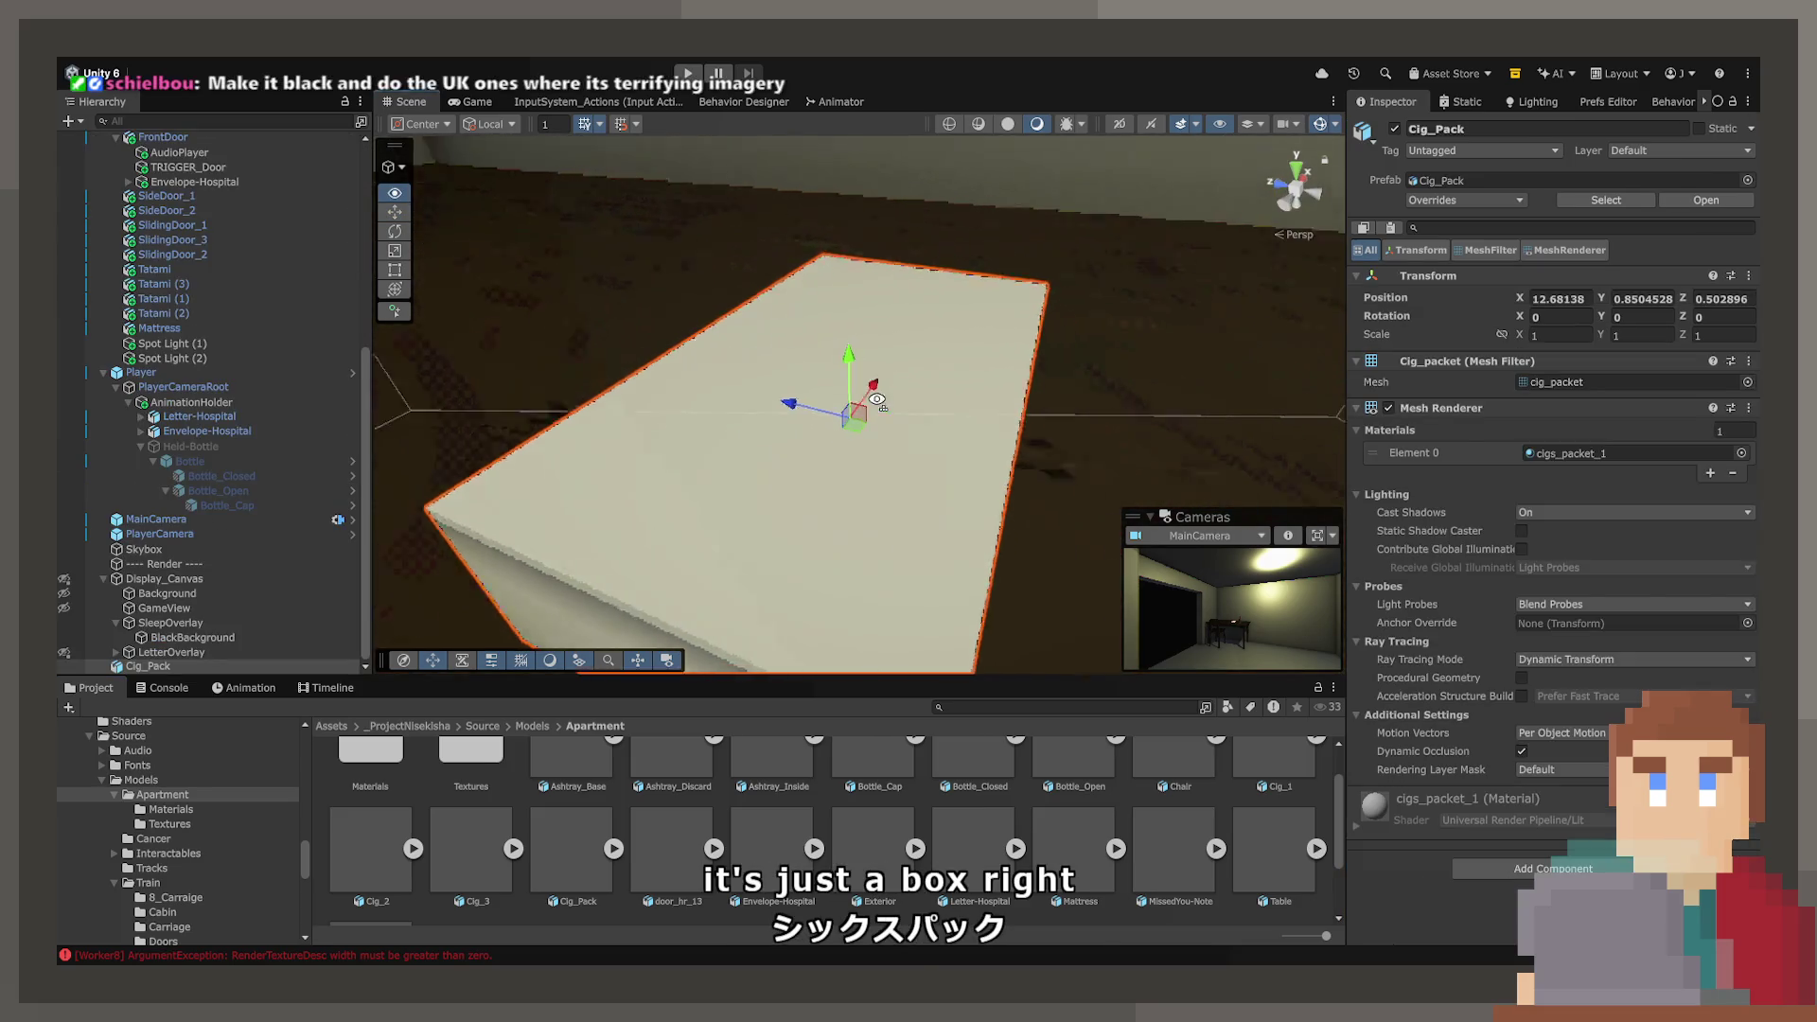
pyautogui.scroll(-3, 894, 425)
pyautogui.scroll(2, 890, 429)
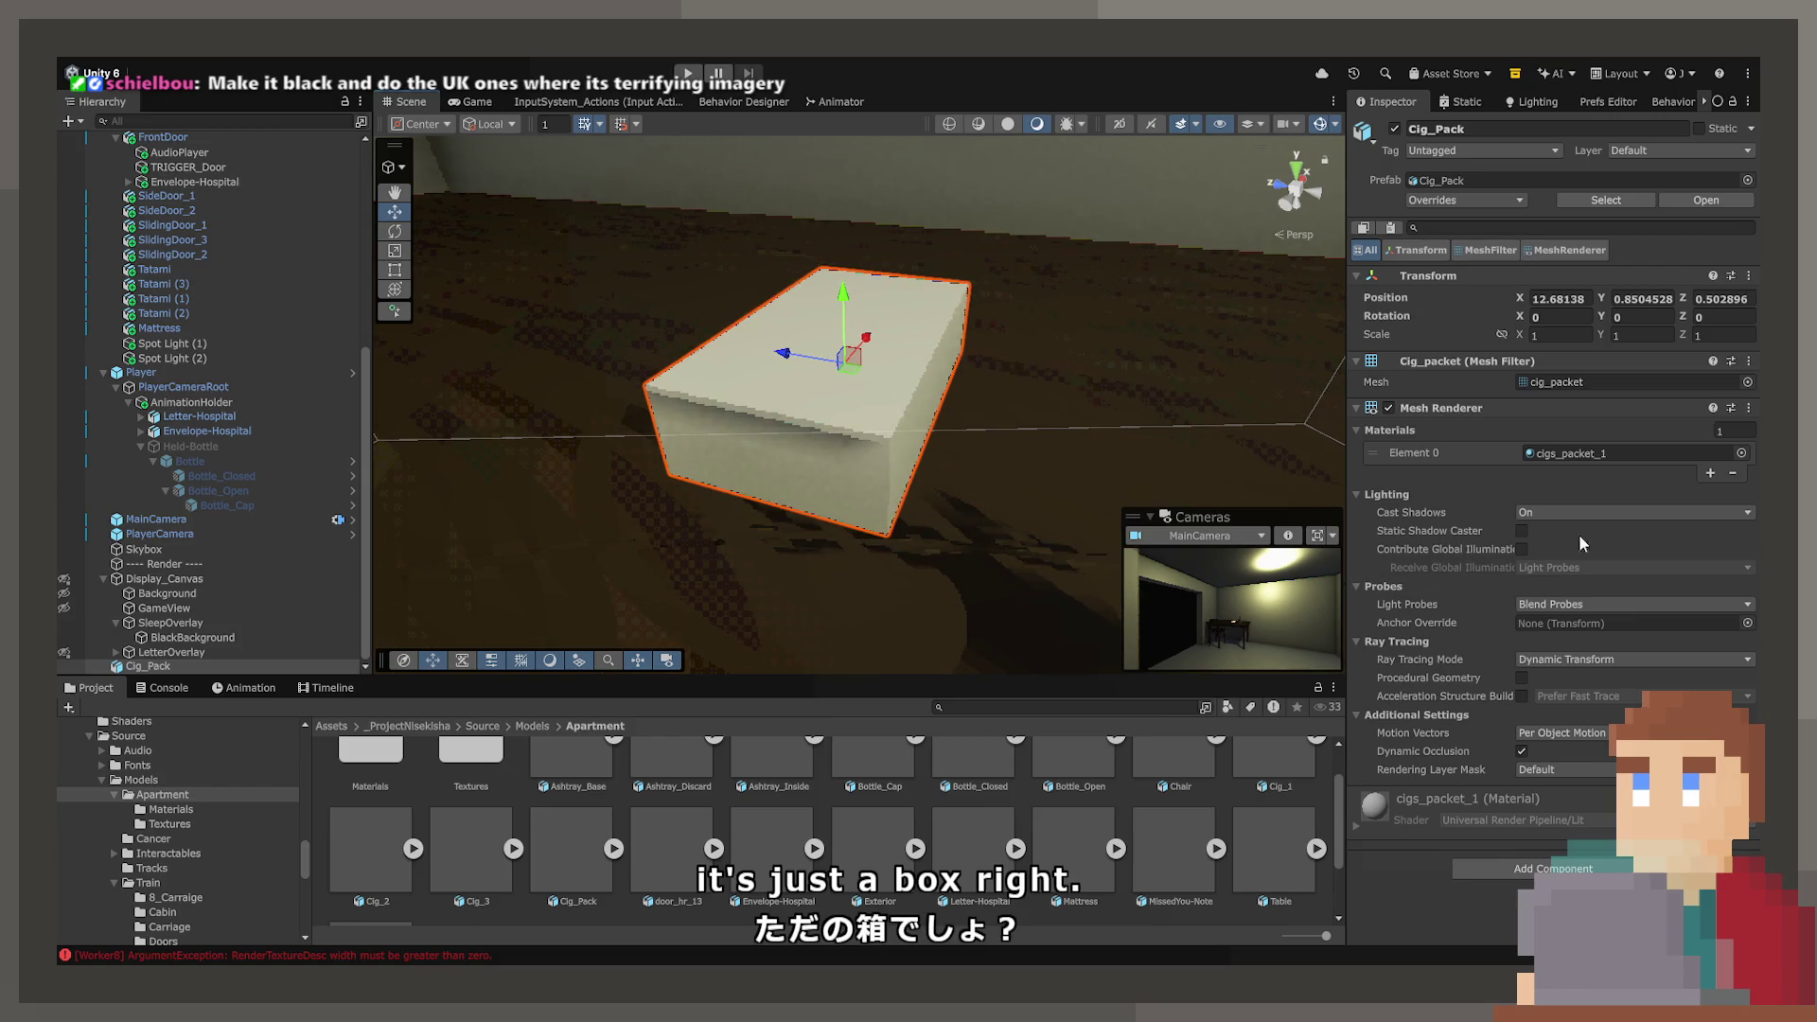
pyautogui.click(1592, 452)
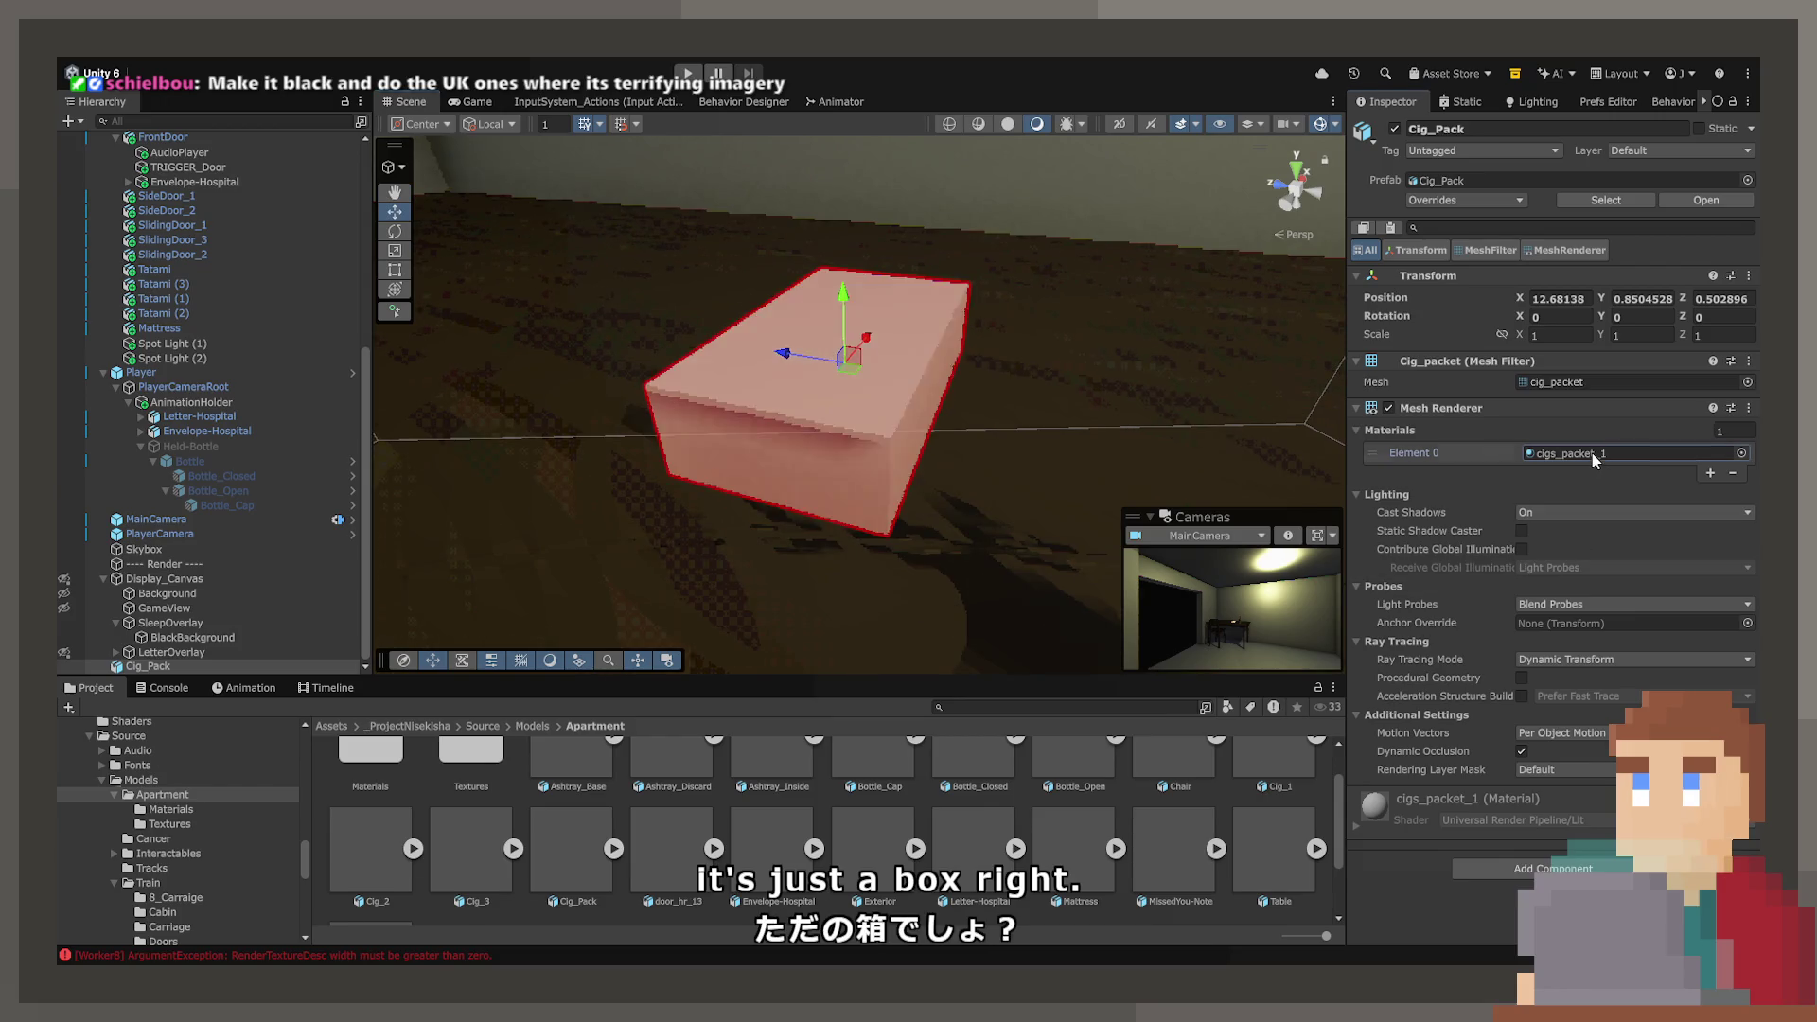
pyautogui.click(589, 829)
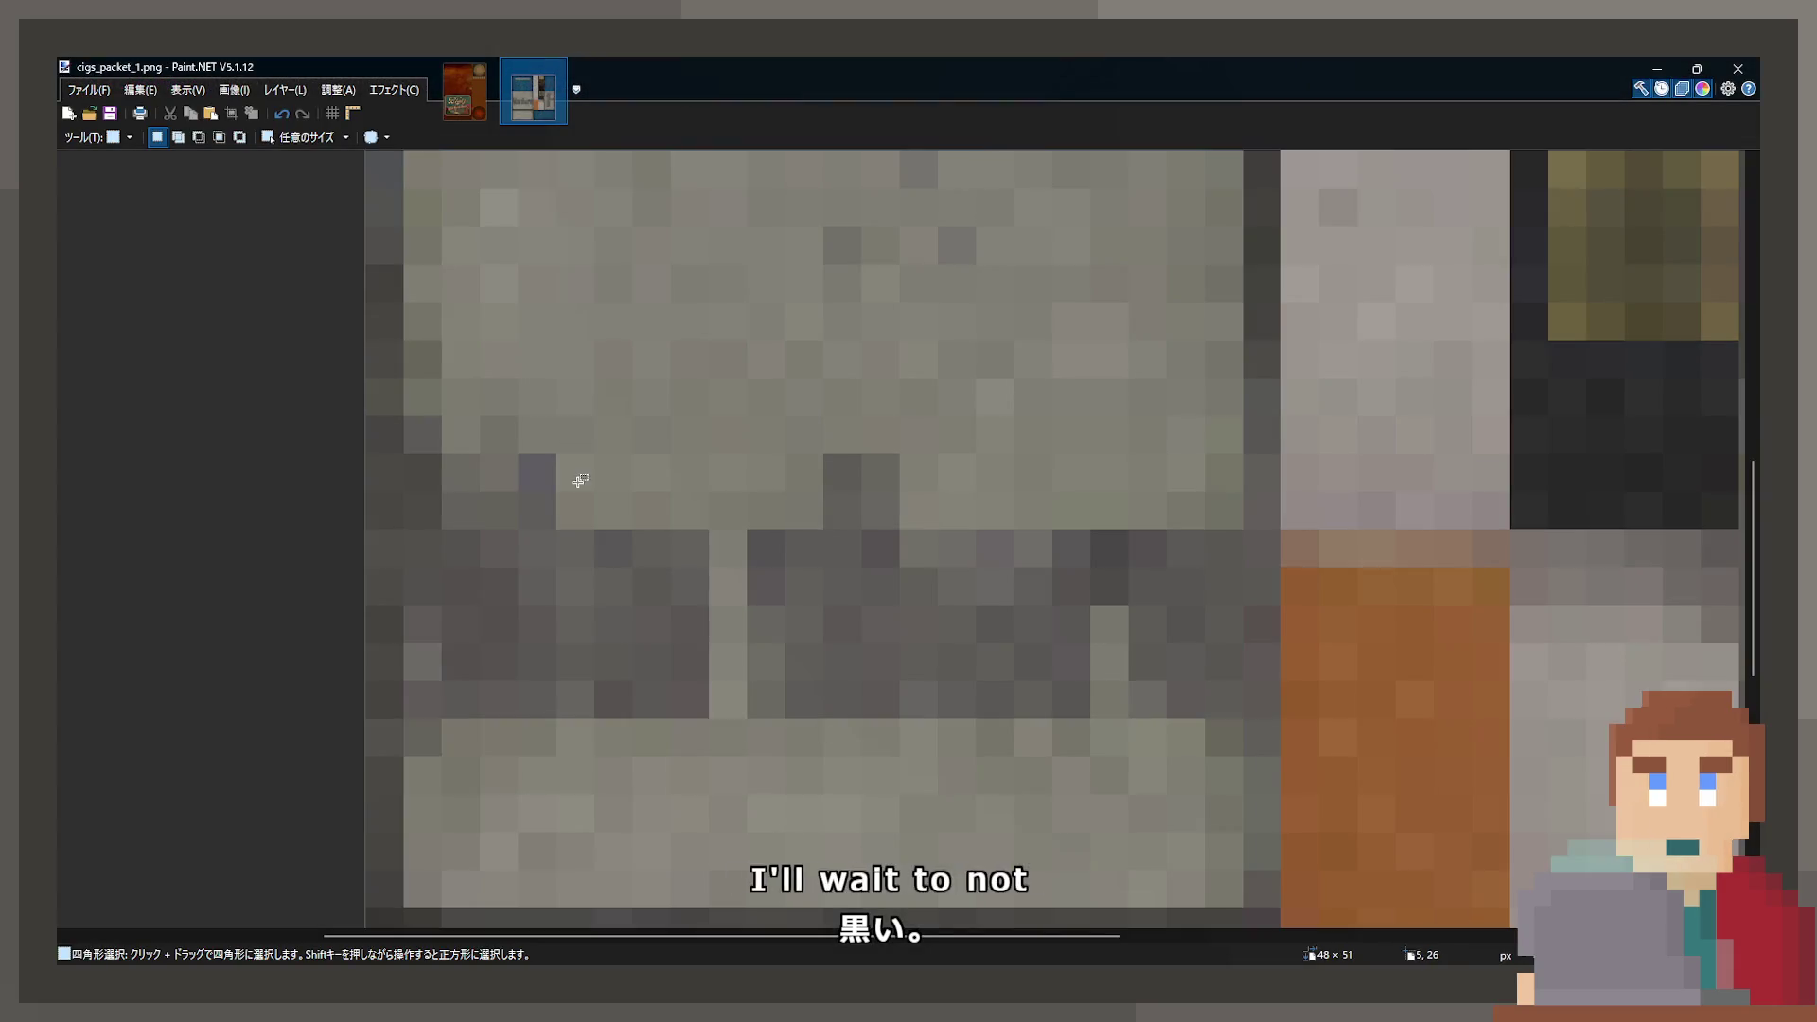
# - Cut the texture's middle column, paste it back in place and commit it
pyautogui.keyDown('ctrl'); pyautogui.scroll(-5, 830, 540); pyautogui.keyUp('ctrl')
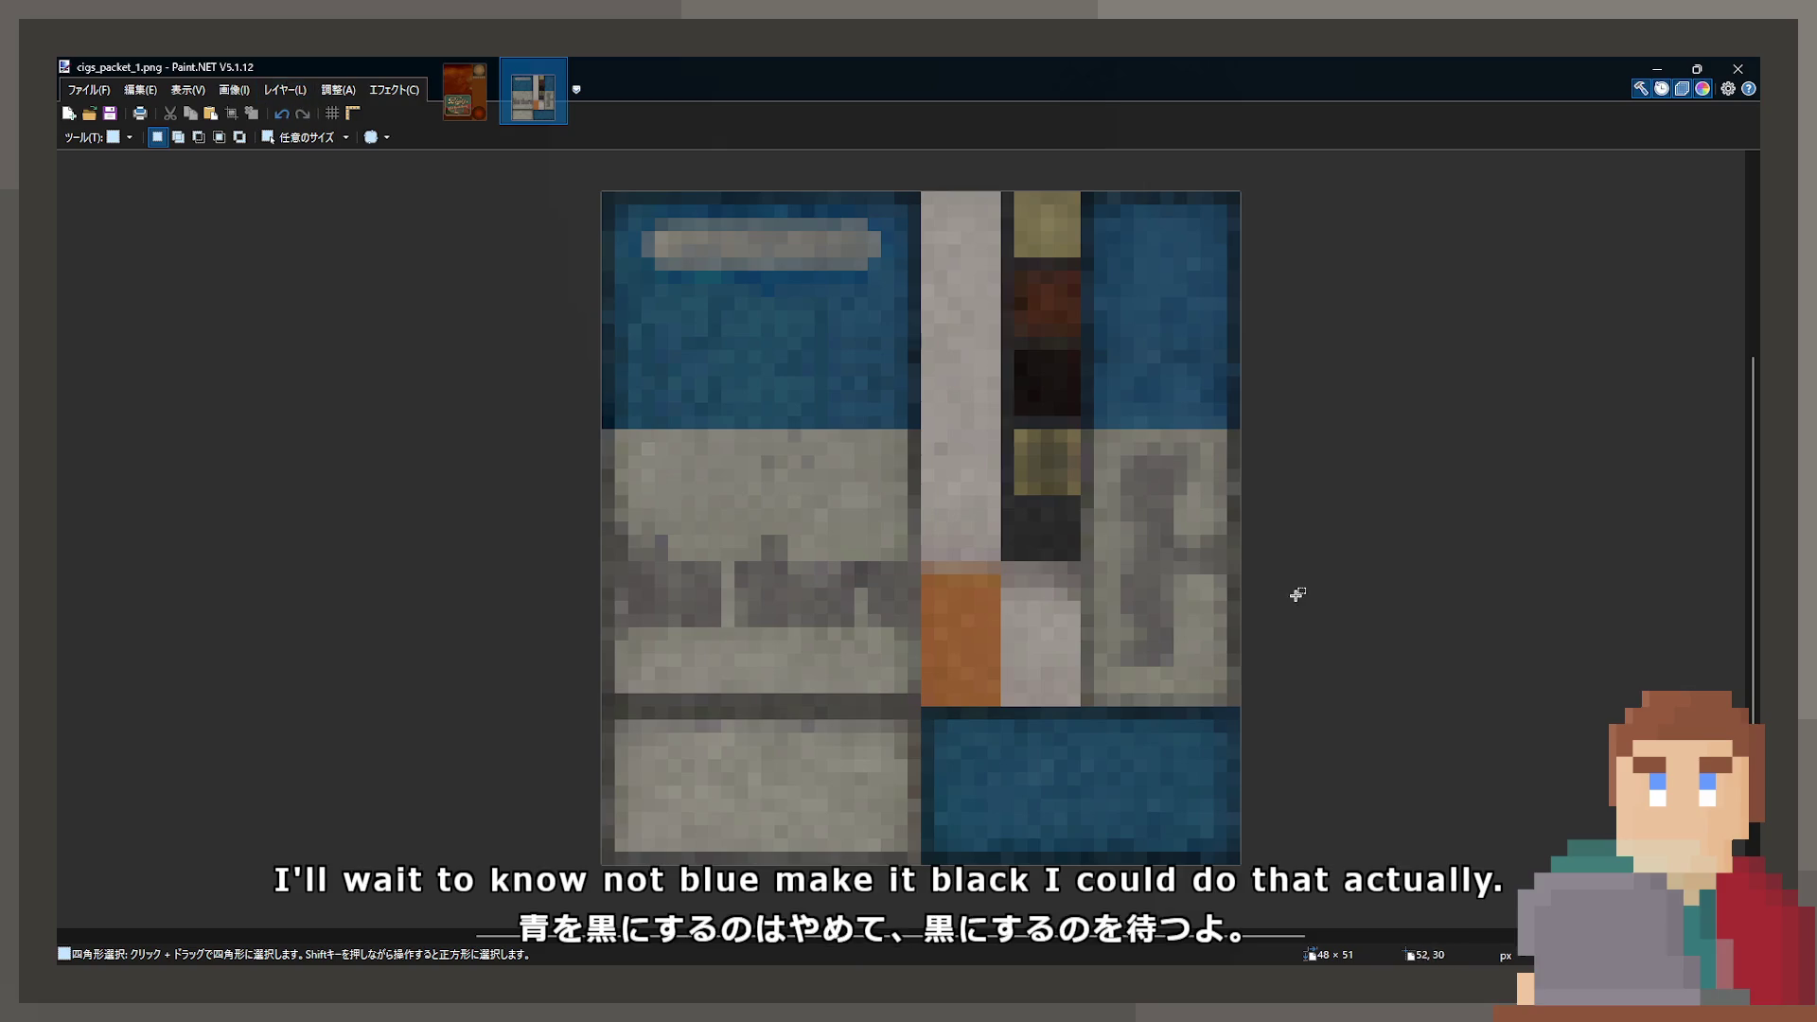
pyautogui.moveTo(923, 185); pyautogui.dragTo(1085, 710)
pyautogui.press('Delete')
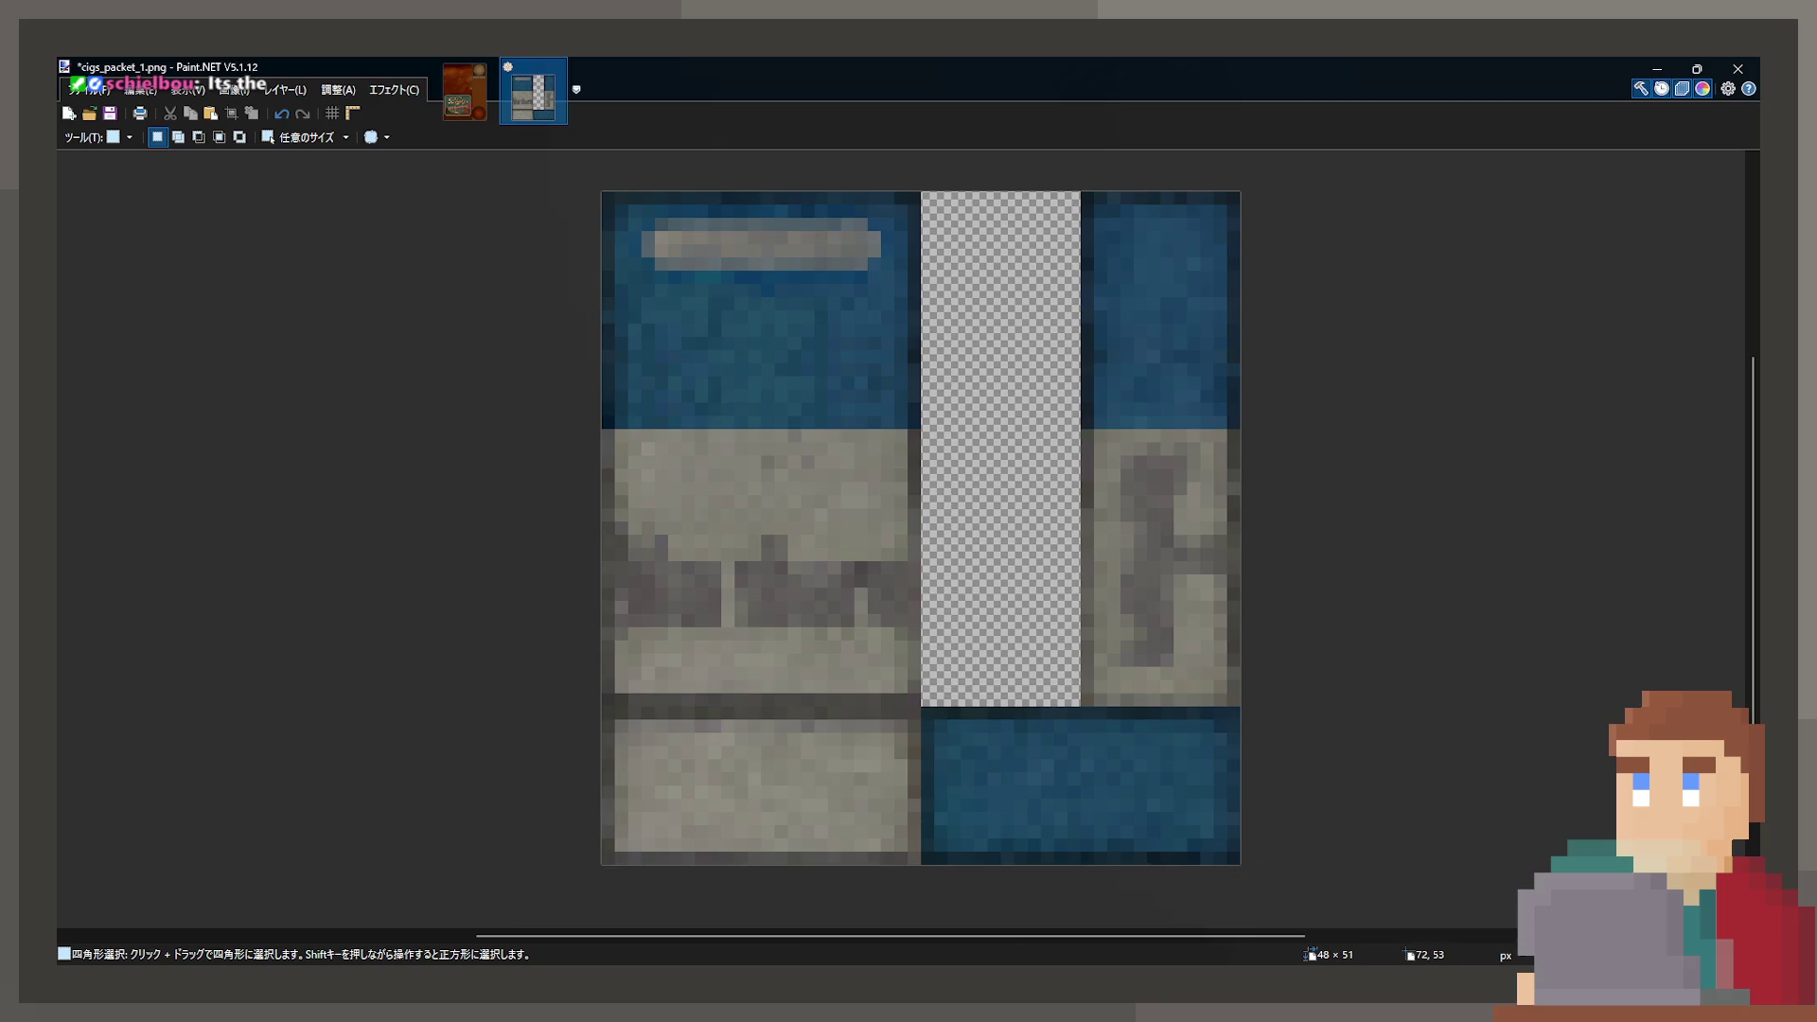
pyautogui.hotkey('ctrl', 'v')
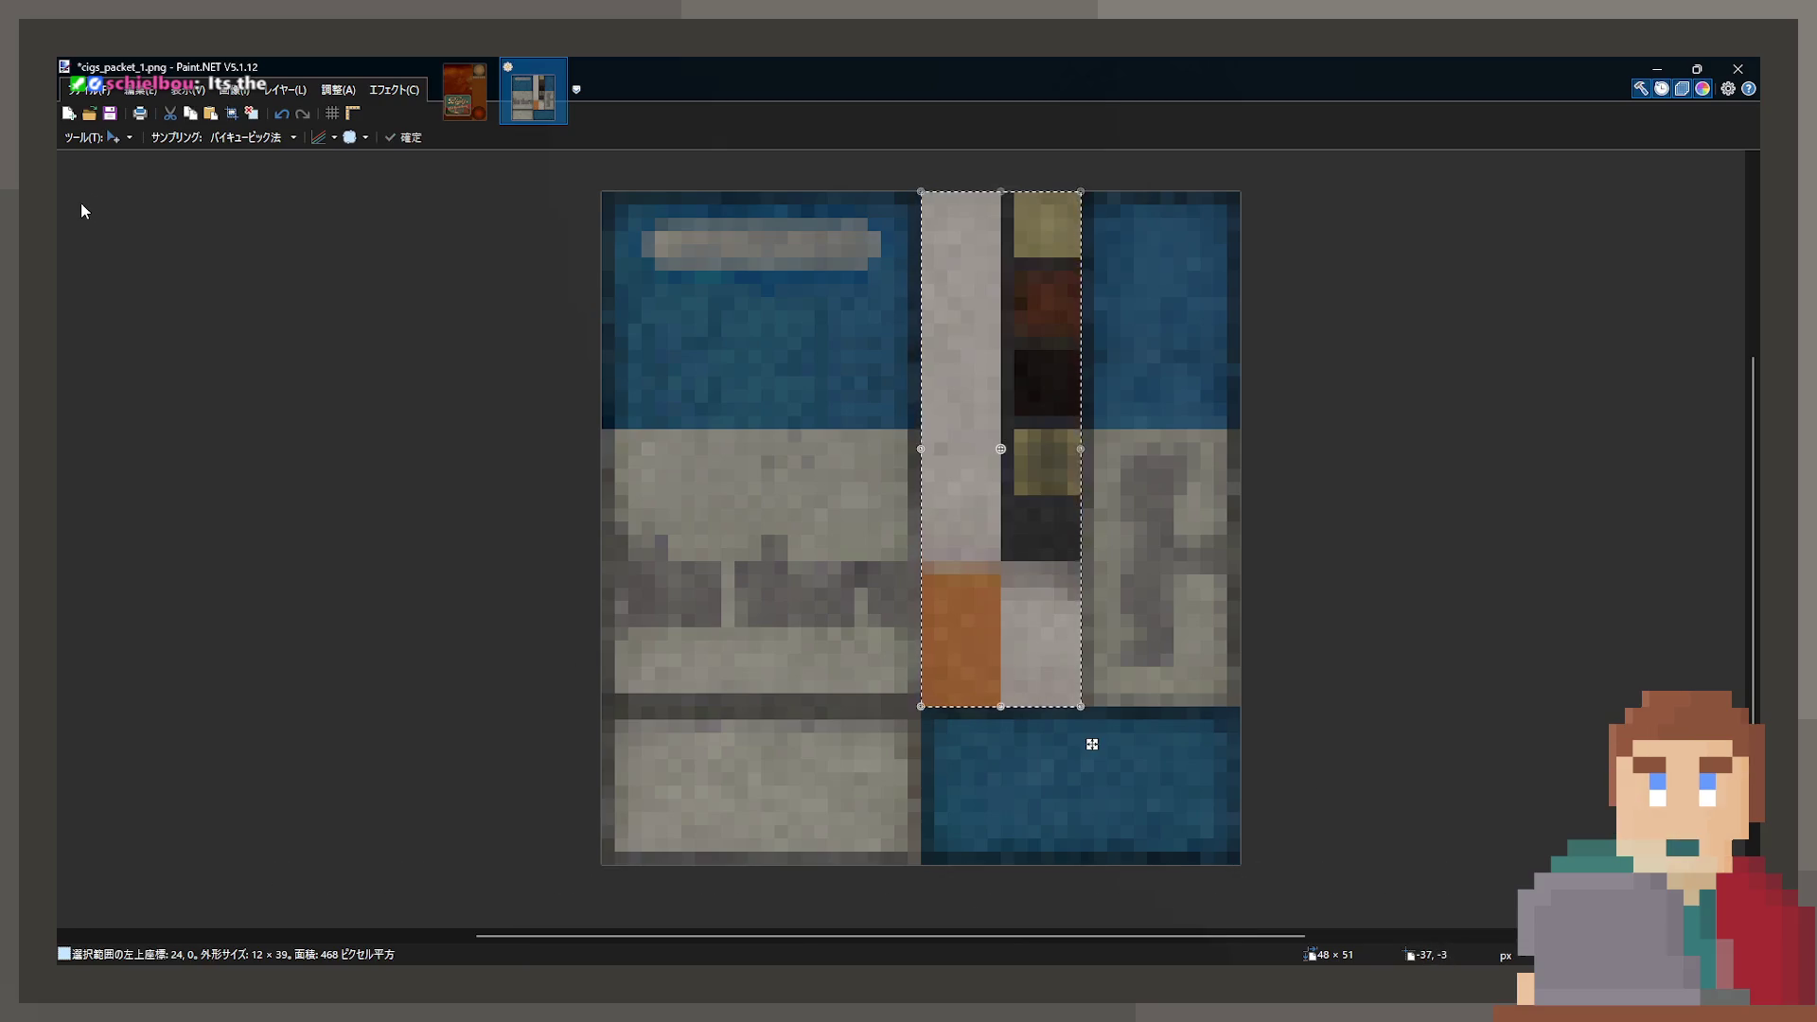
pyautogui.press('s')
pyautogui.click(538, 299)
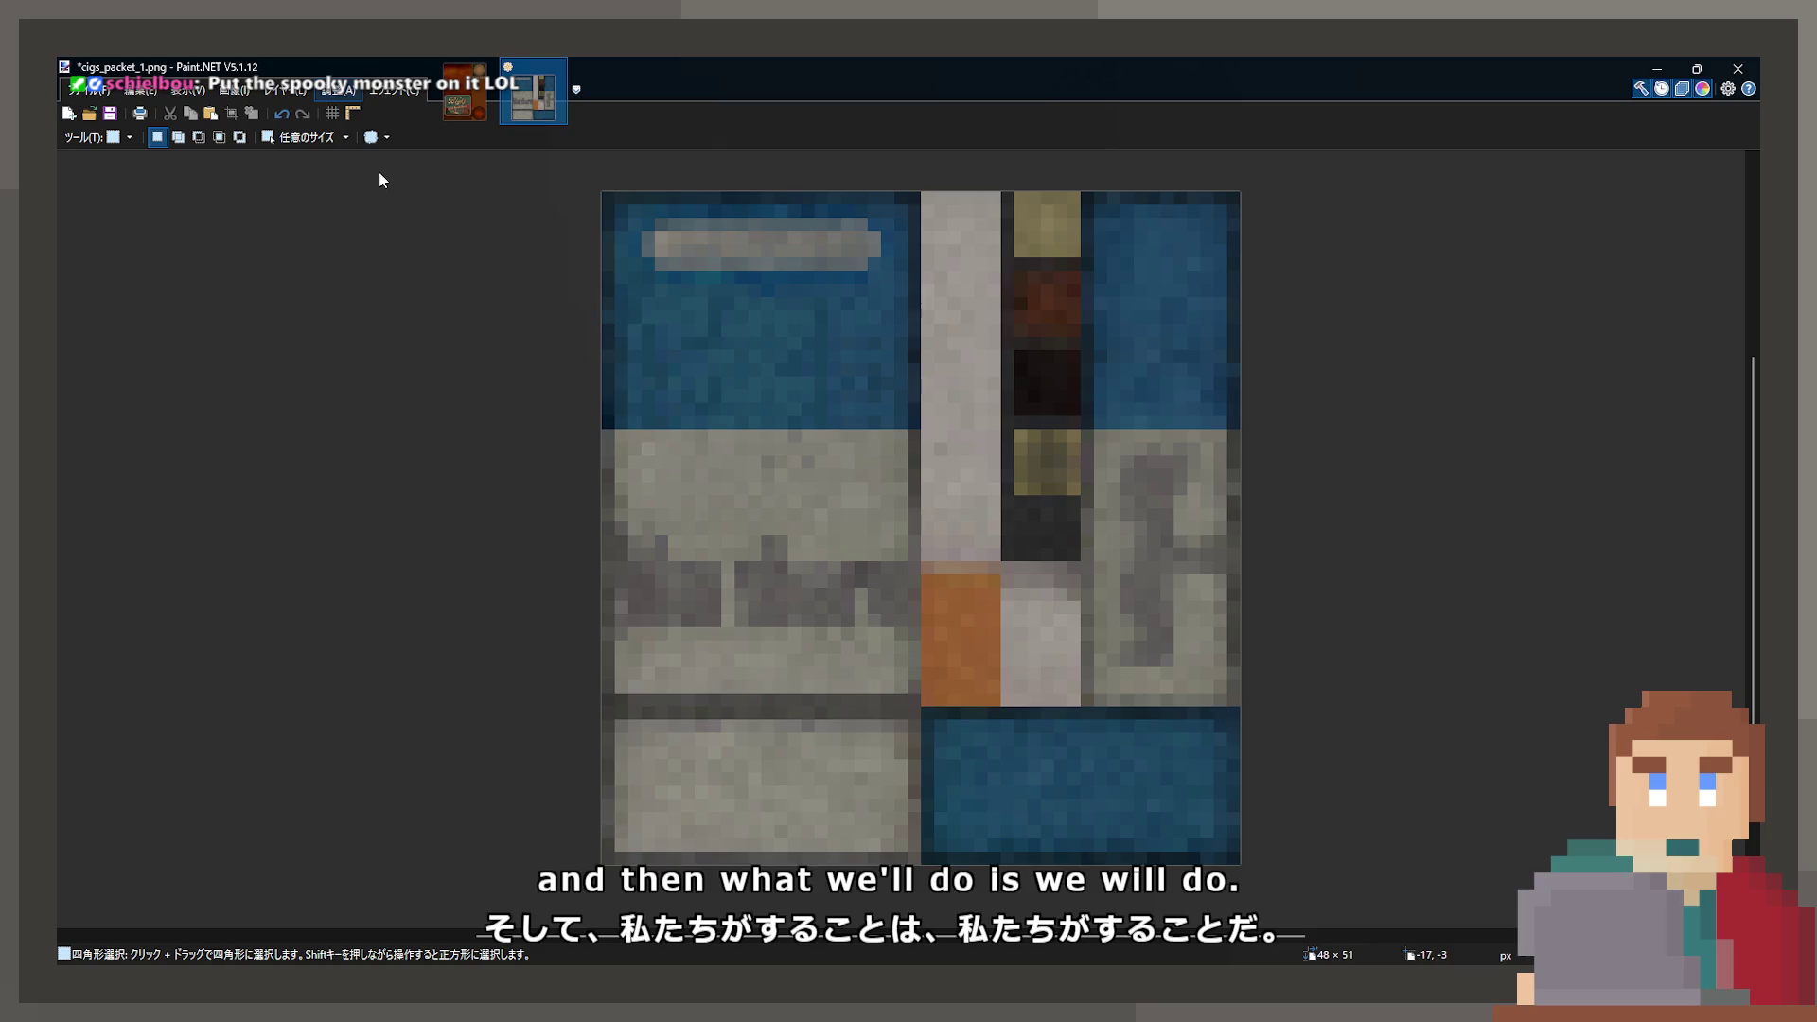
# - Try a colour shift on the whole texture, compare it, and undo it
pyautogui.hotkey('ctrl', 'shift', 'l')
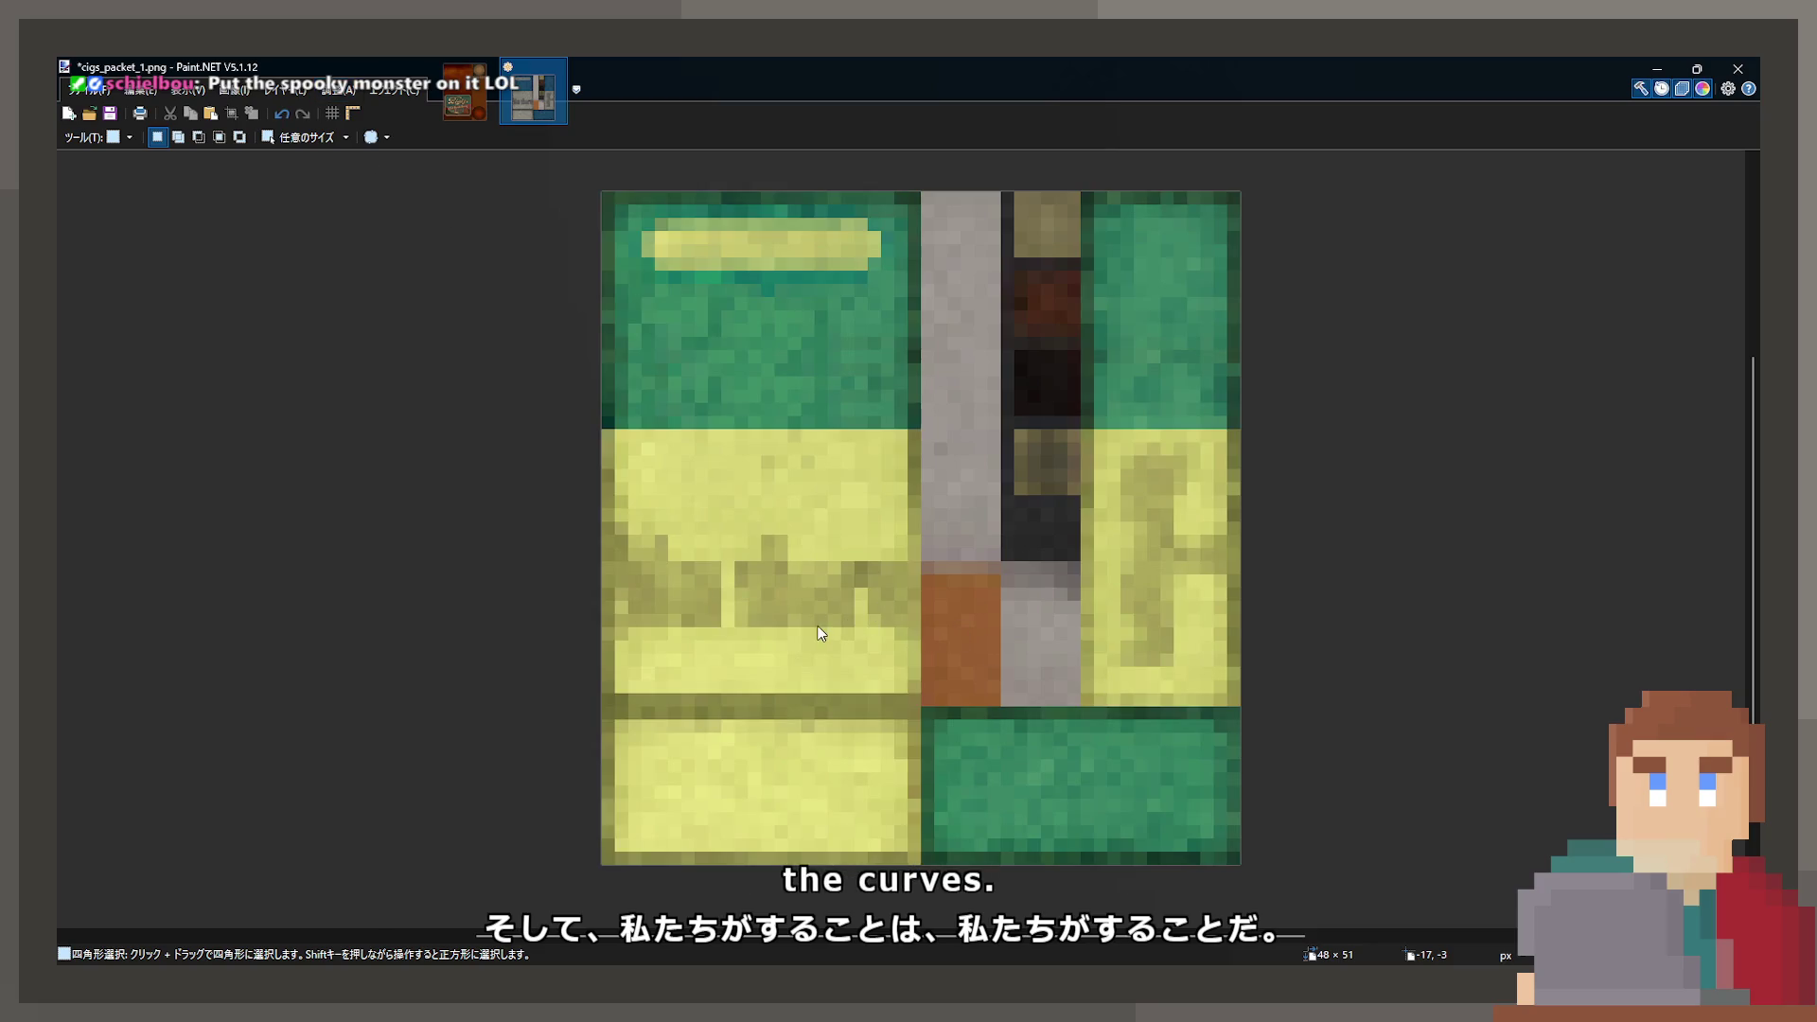
pyautogui.hotkey('ctrl', 'z')
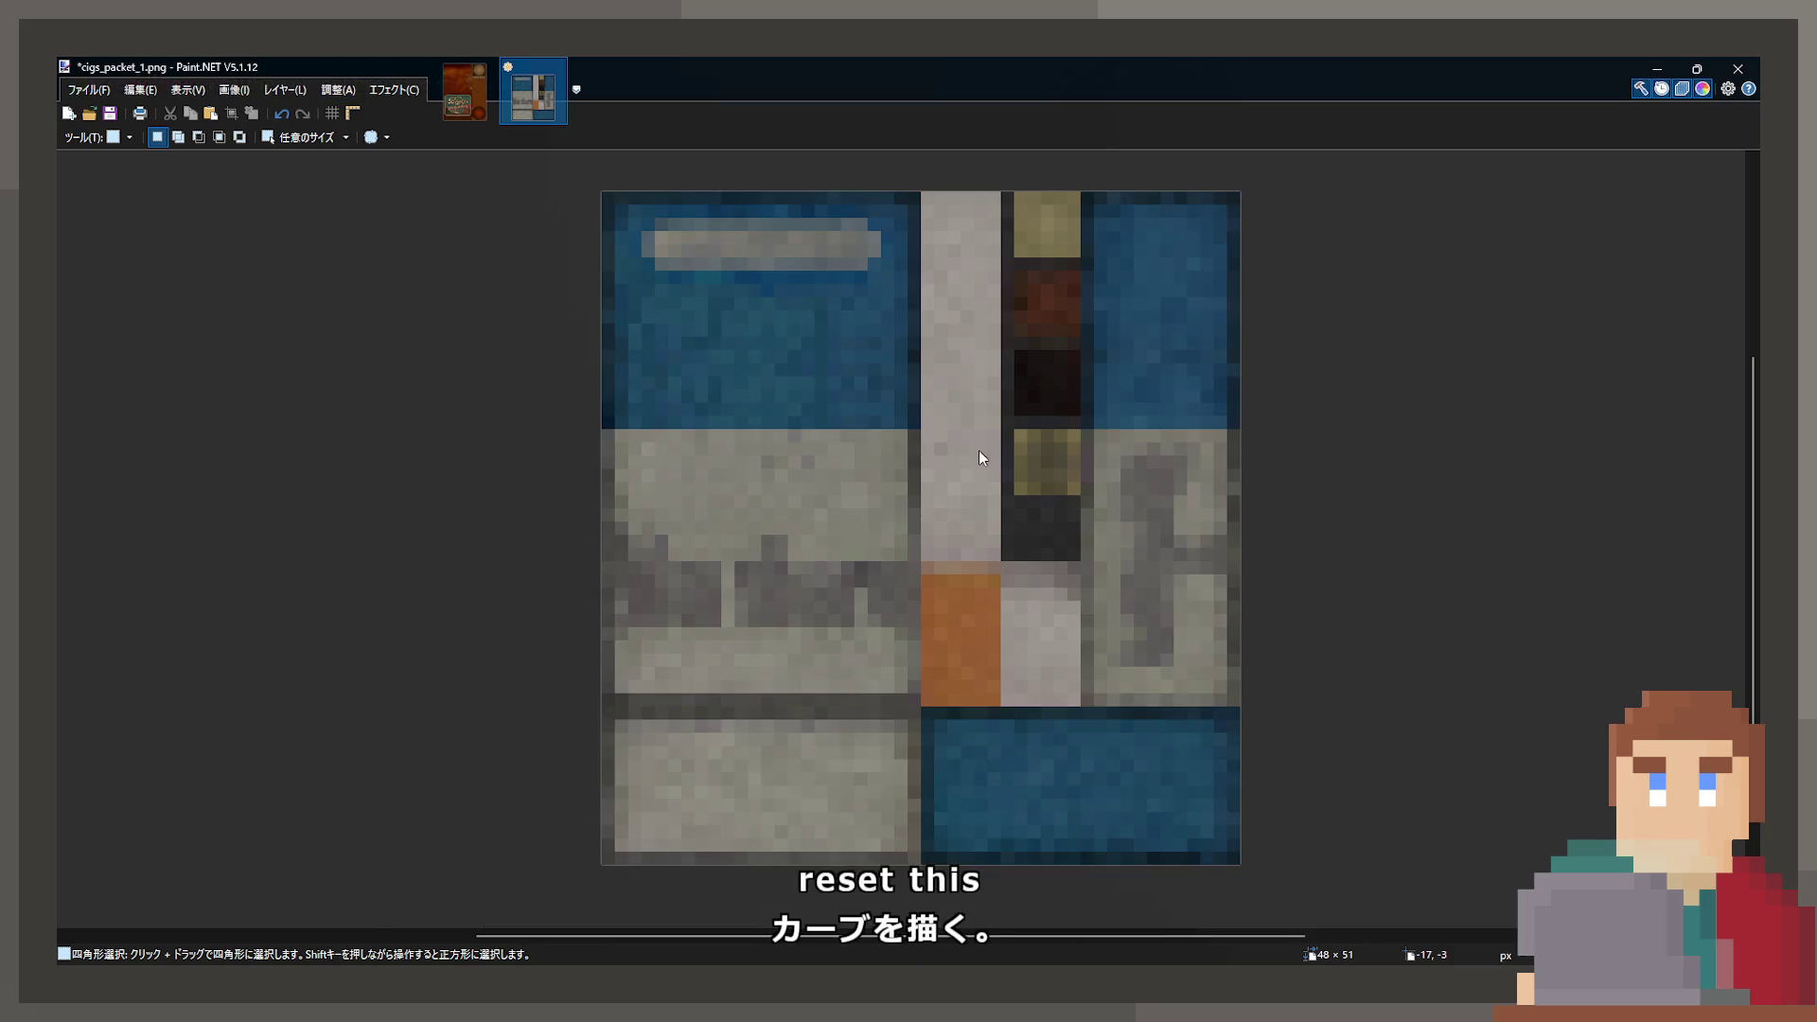
pyautogui.hotkey('ctrl', 'y')
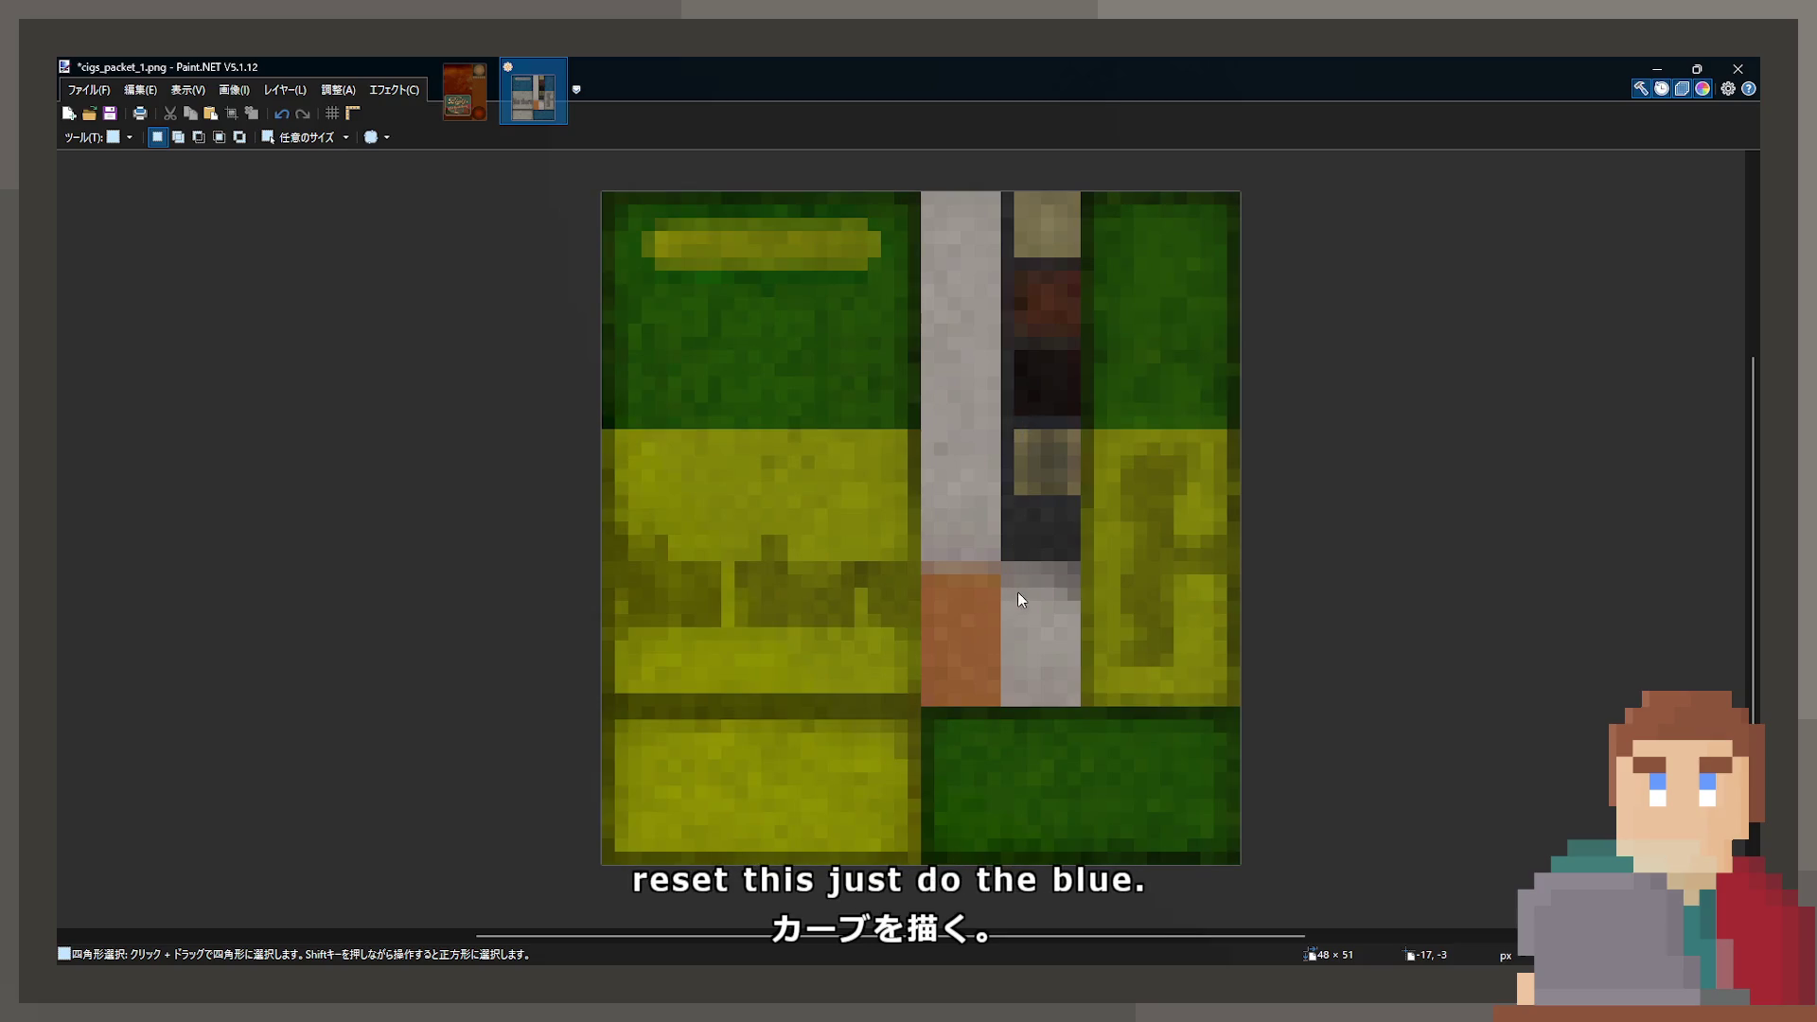
pyautogui.hotkey('ctrl', 'z')
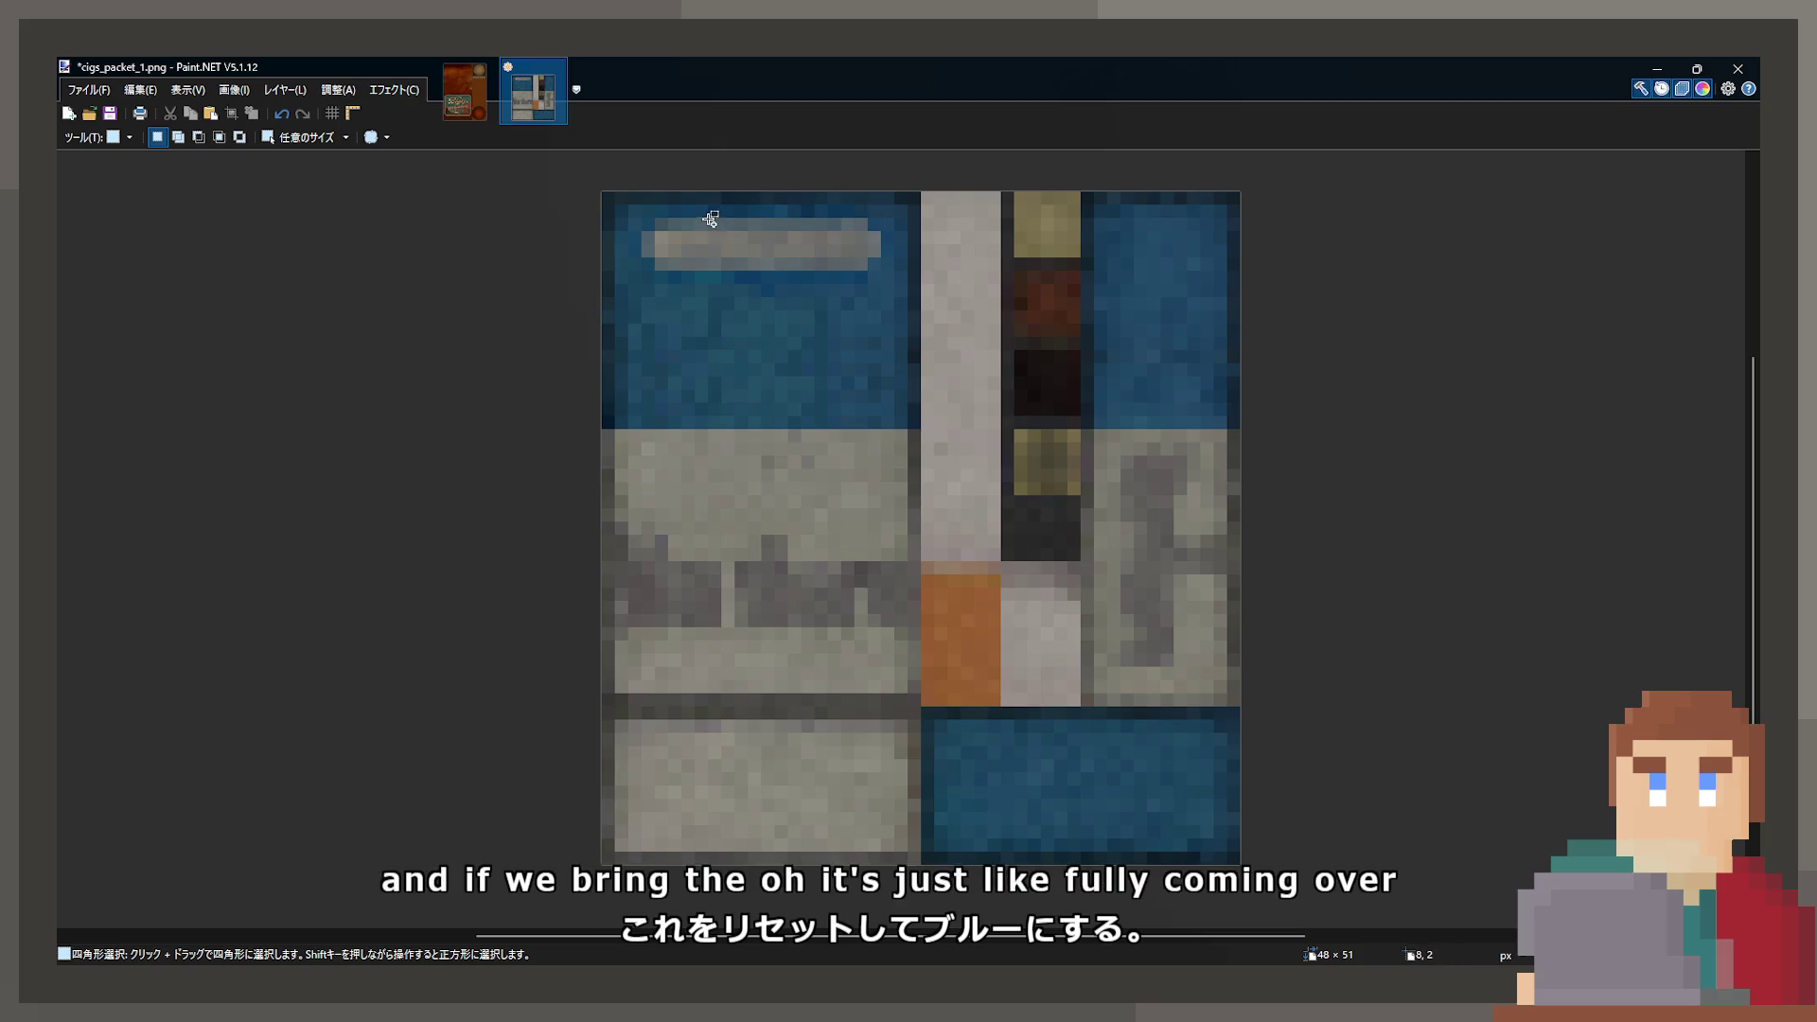
# - Rectangle-select the top-left, top-right and bottom blue panels together
pyautogui.scroll(1, 701, 212)
pyautogui.moveTo(565, 186)
pyautogui.mouseDown()
pyautogui.moveTo(750, 369)
pyautogui.moveTo(995, 508)
pyautogui.mouseUp()
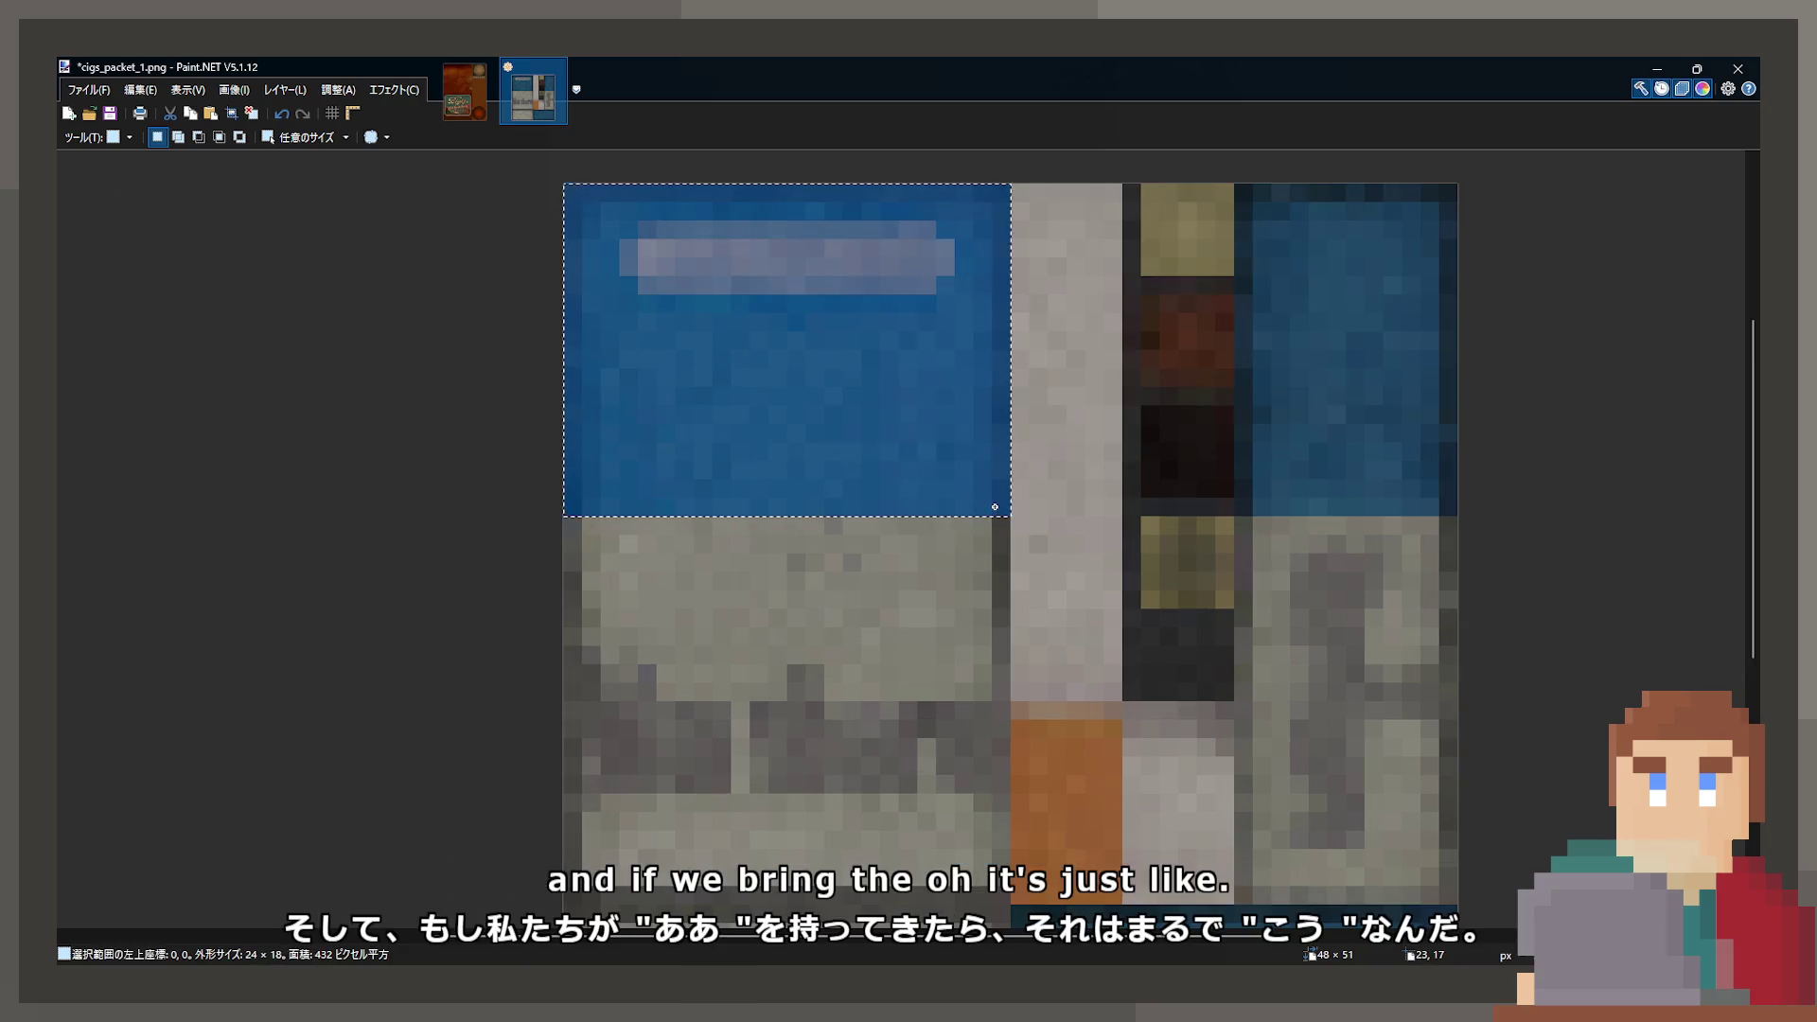
pyautogui.moveTo(1241, 190); pyautogui.dragTo(1467, 503)
pyautogui.scroll(-2, 1363, 699)
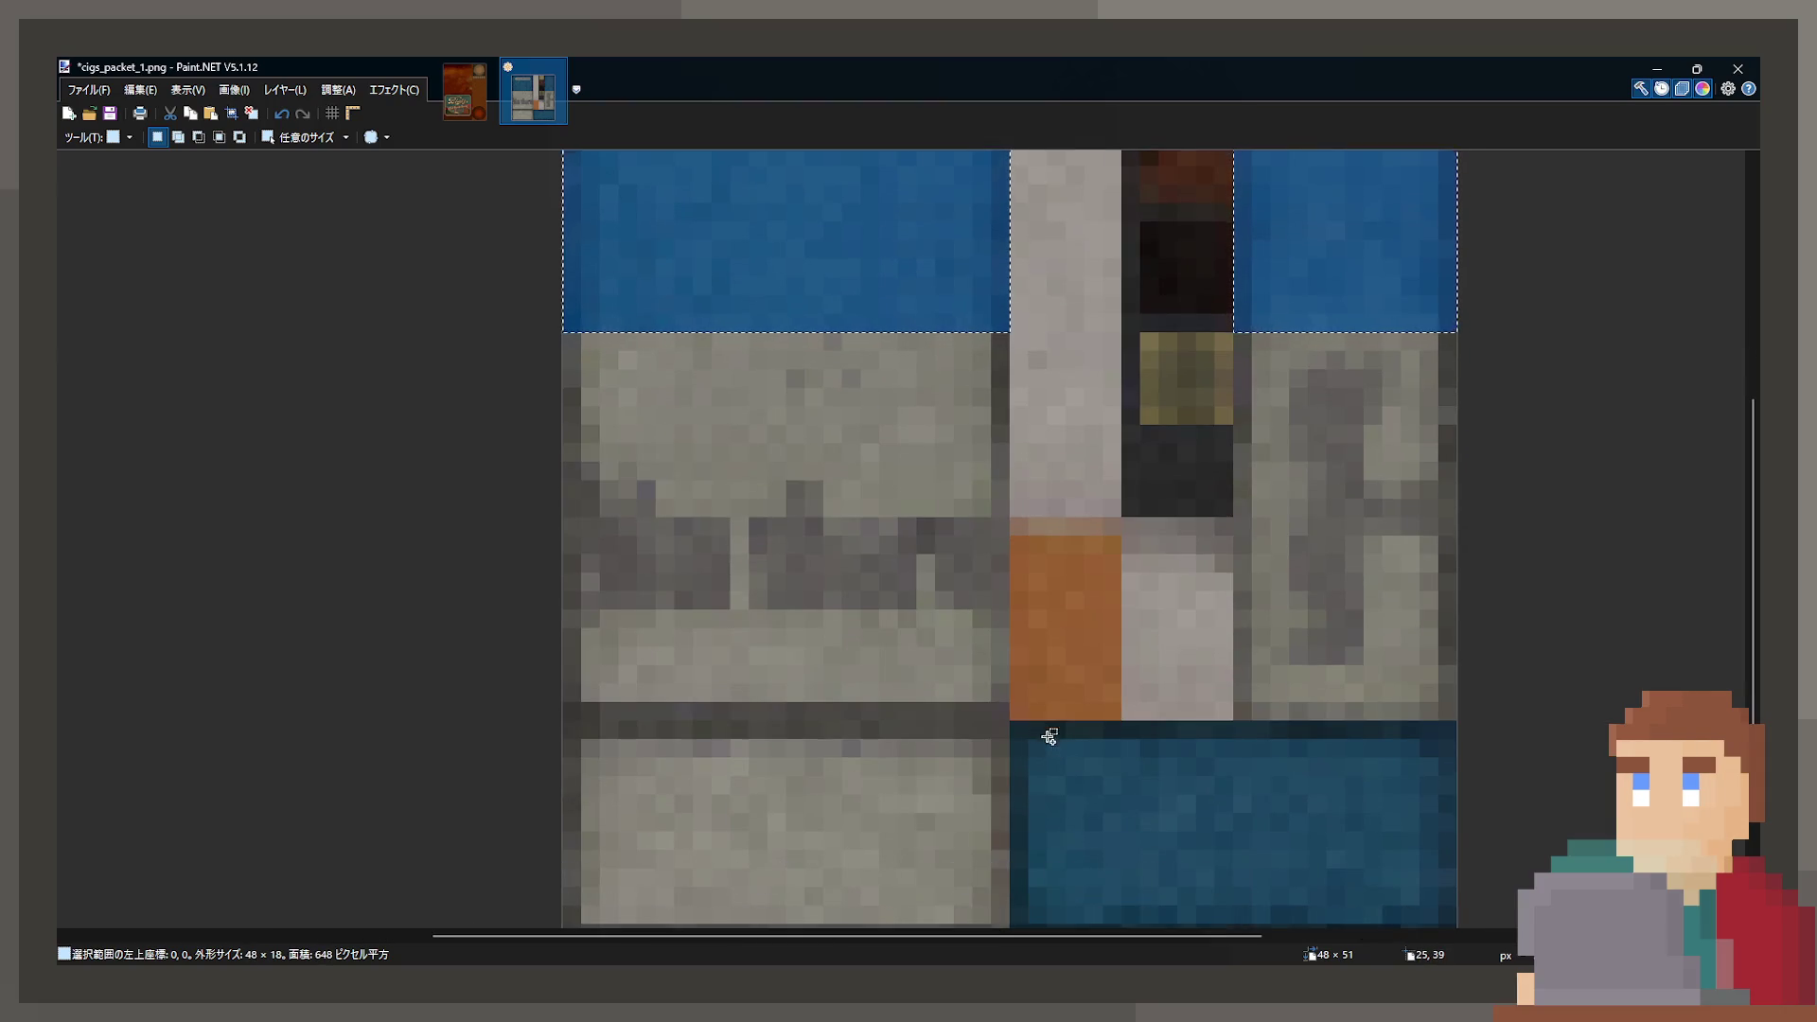
pyautogui.scroll(-1, 1048, 737)
pyautogui.moveTo(1022, 610)
pyautogui.mouseDown()
pyautogui.moveTo(1438, 829)
pyautogui.moveTo(1440, 775)
pyautogui.mouseUp()
pyautogui.scroll(-2, 1107, 524)
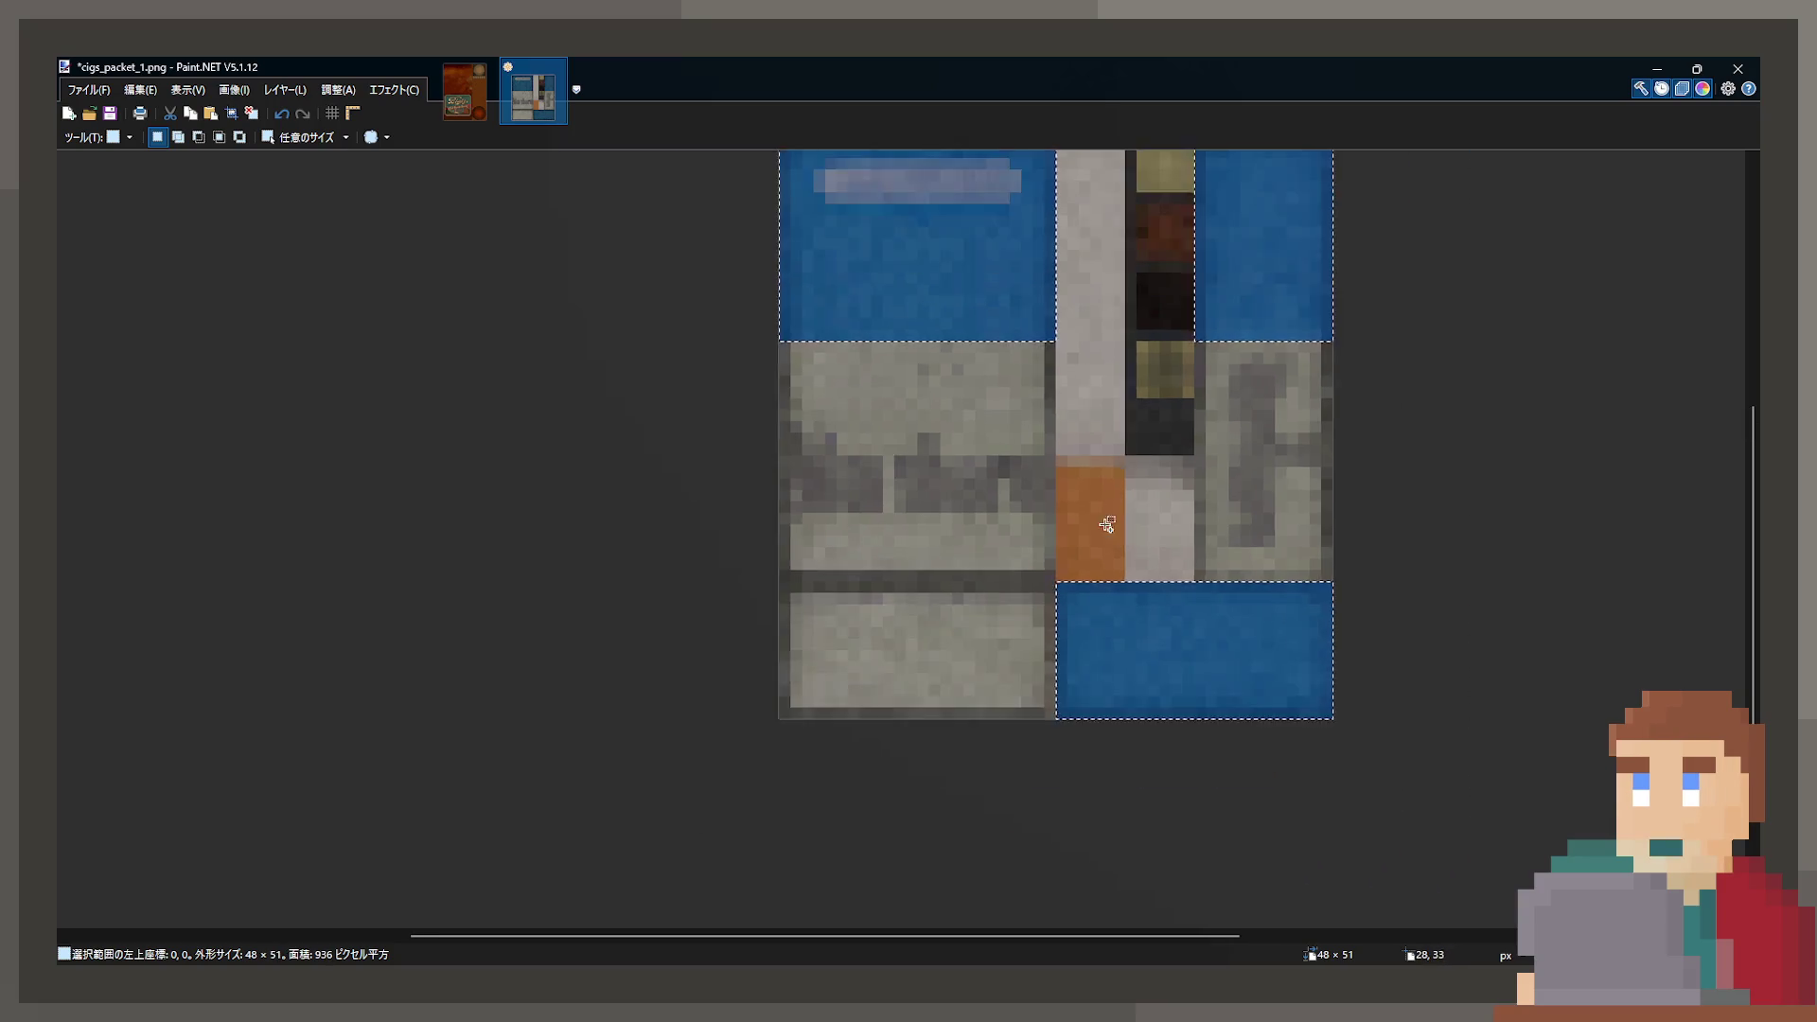
pyautogui.scroll(1, 1107, 524)
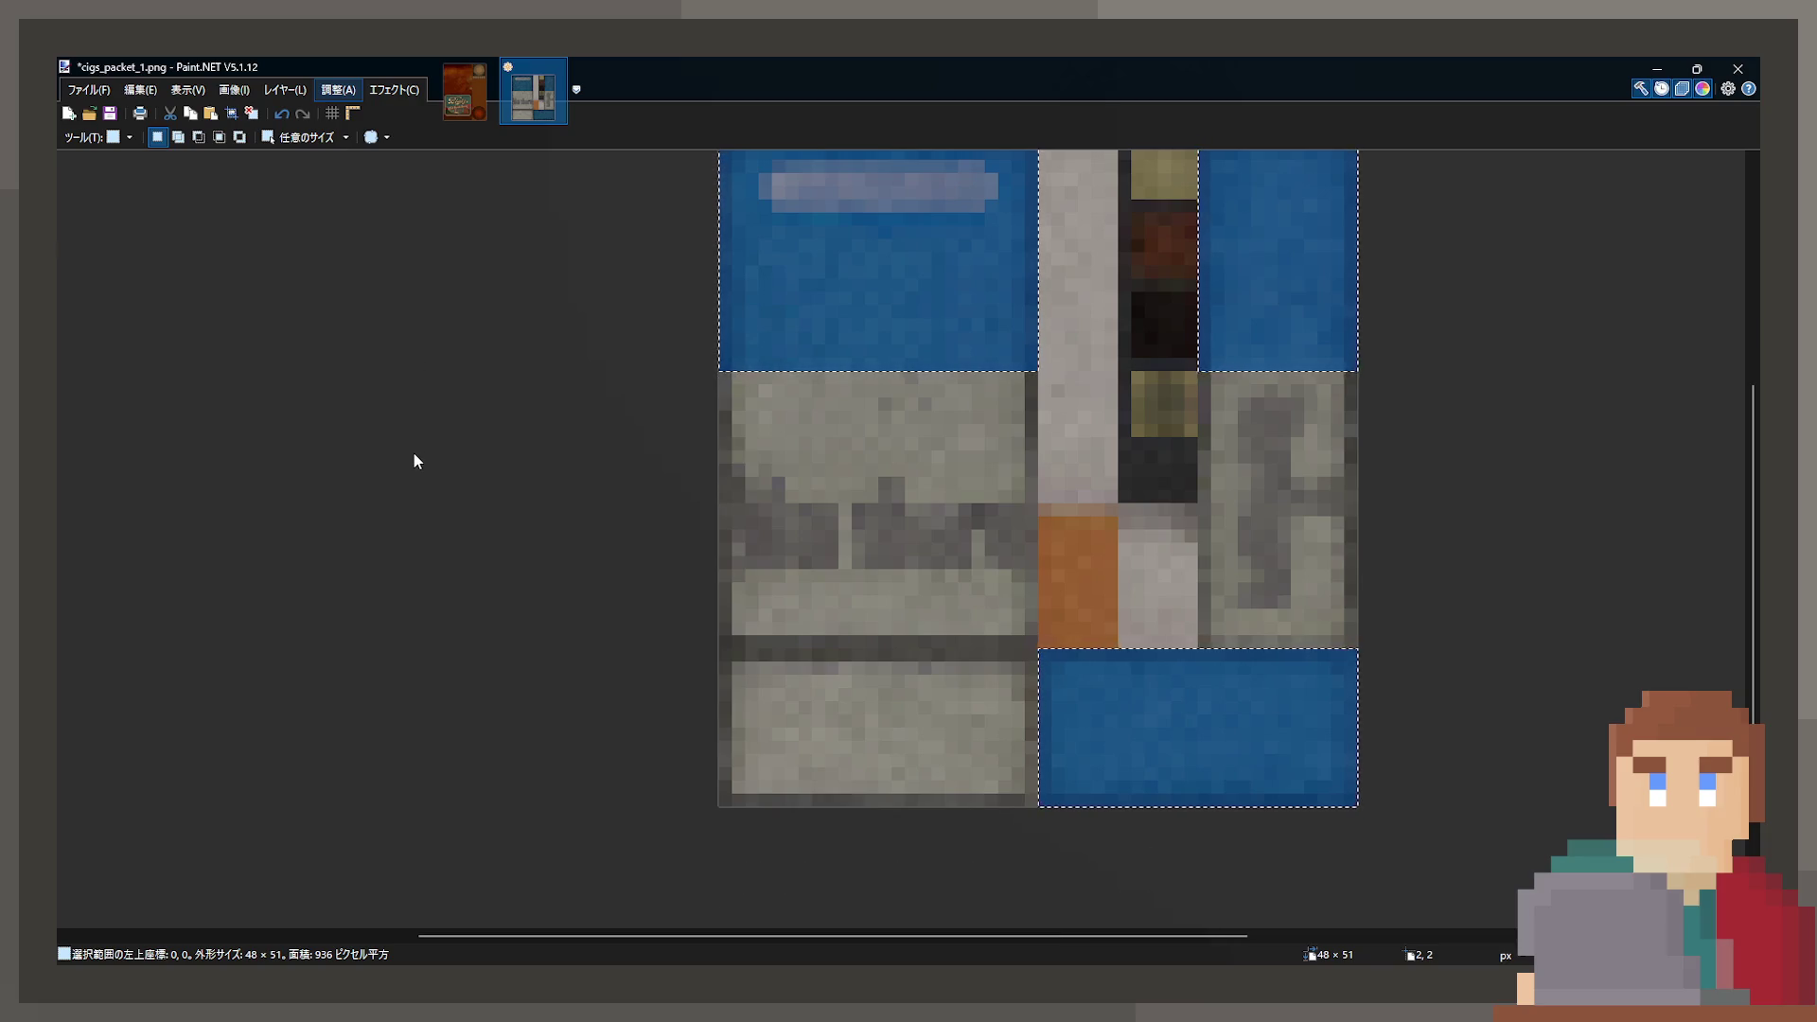
# - Turn the selected blue panels dark grey, deselect, and save cigs_packet_1.png
pyautogui.hotkey('ctrl', 'shift', 'g')
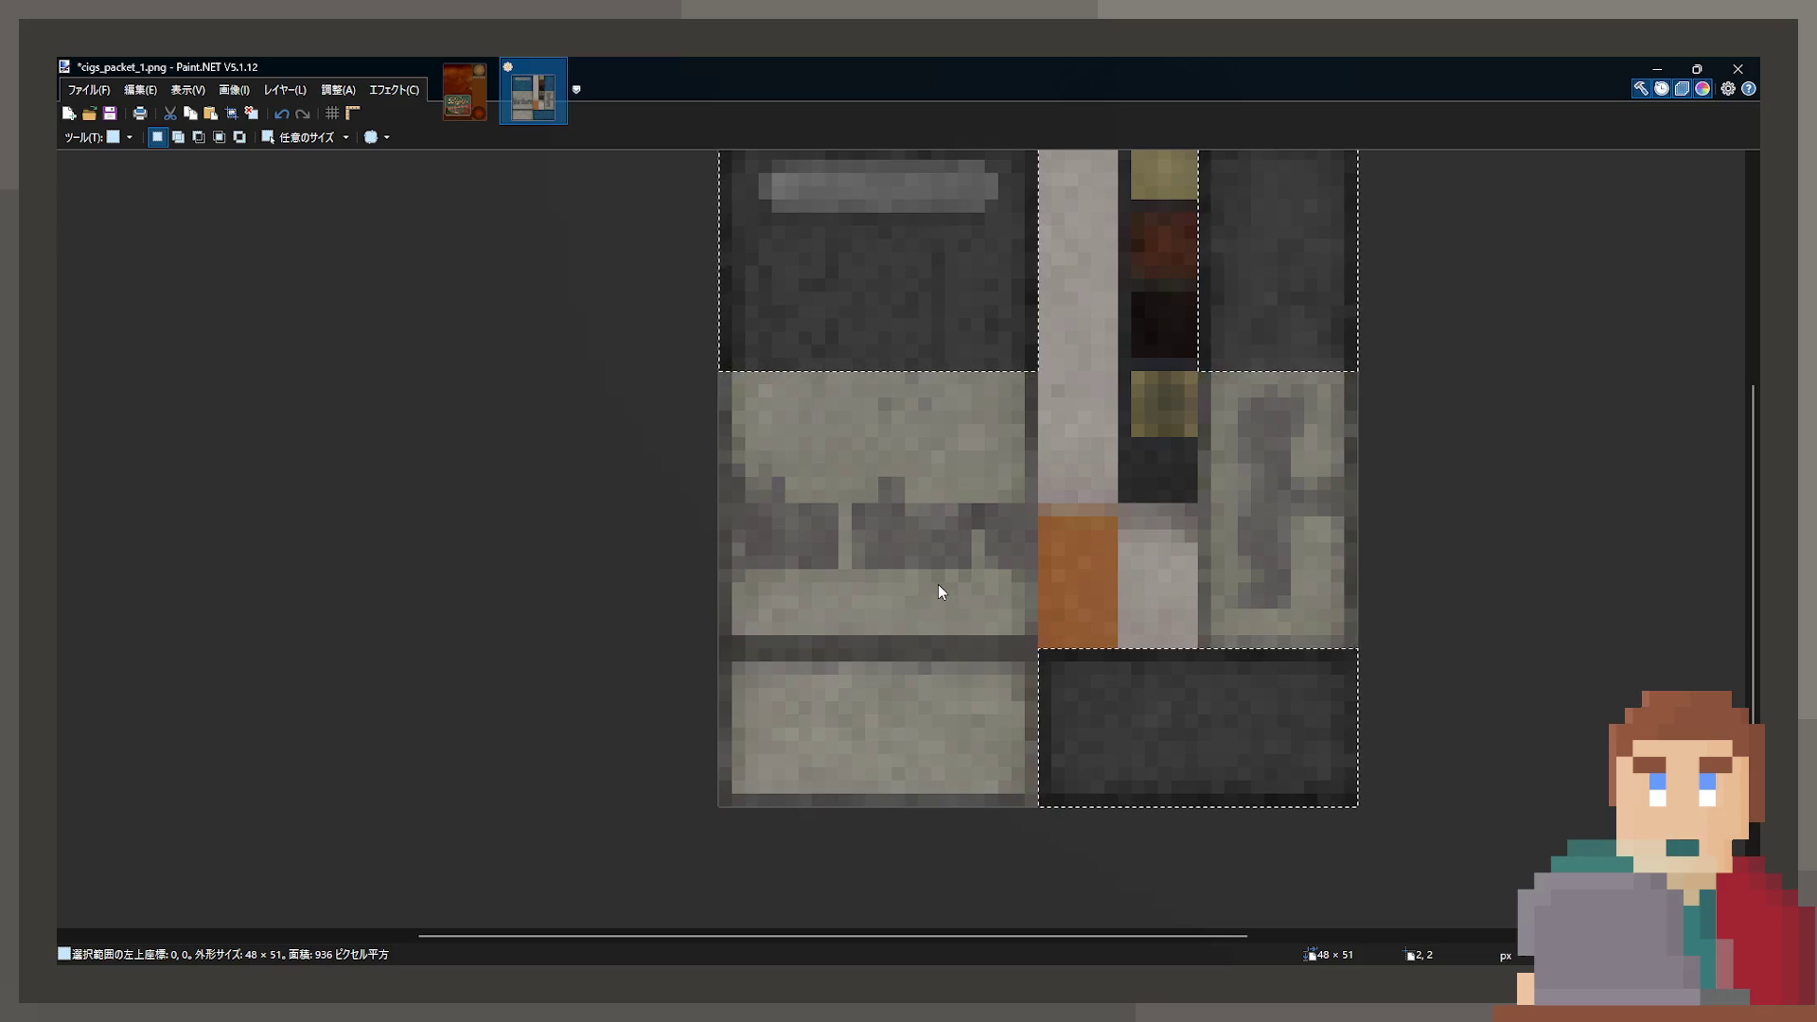
pyautogui.press('s')
pyautogui.click(634, 494)
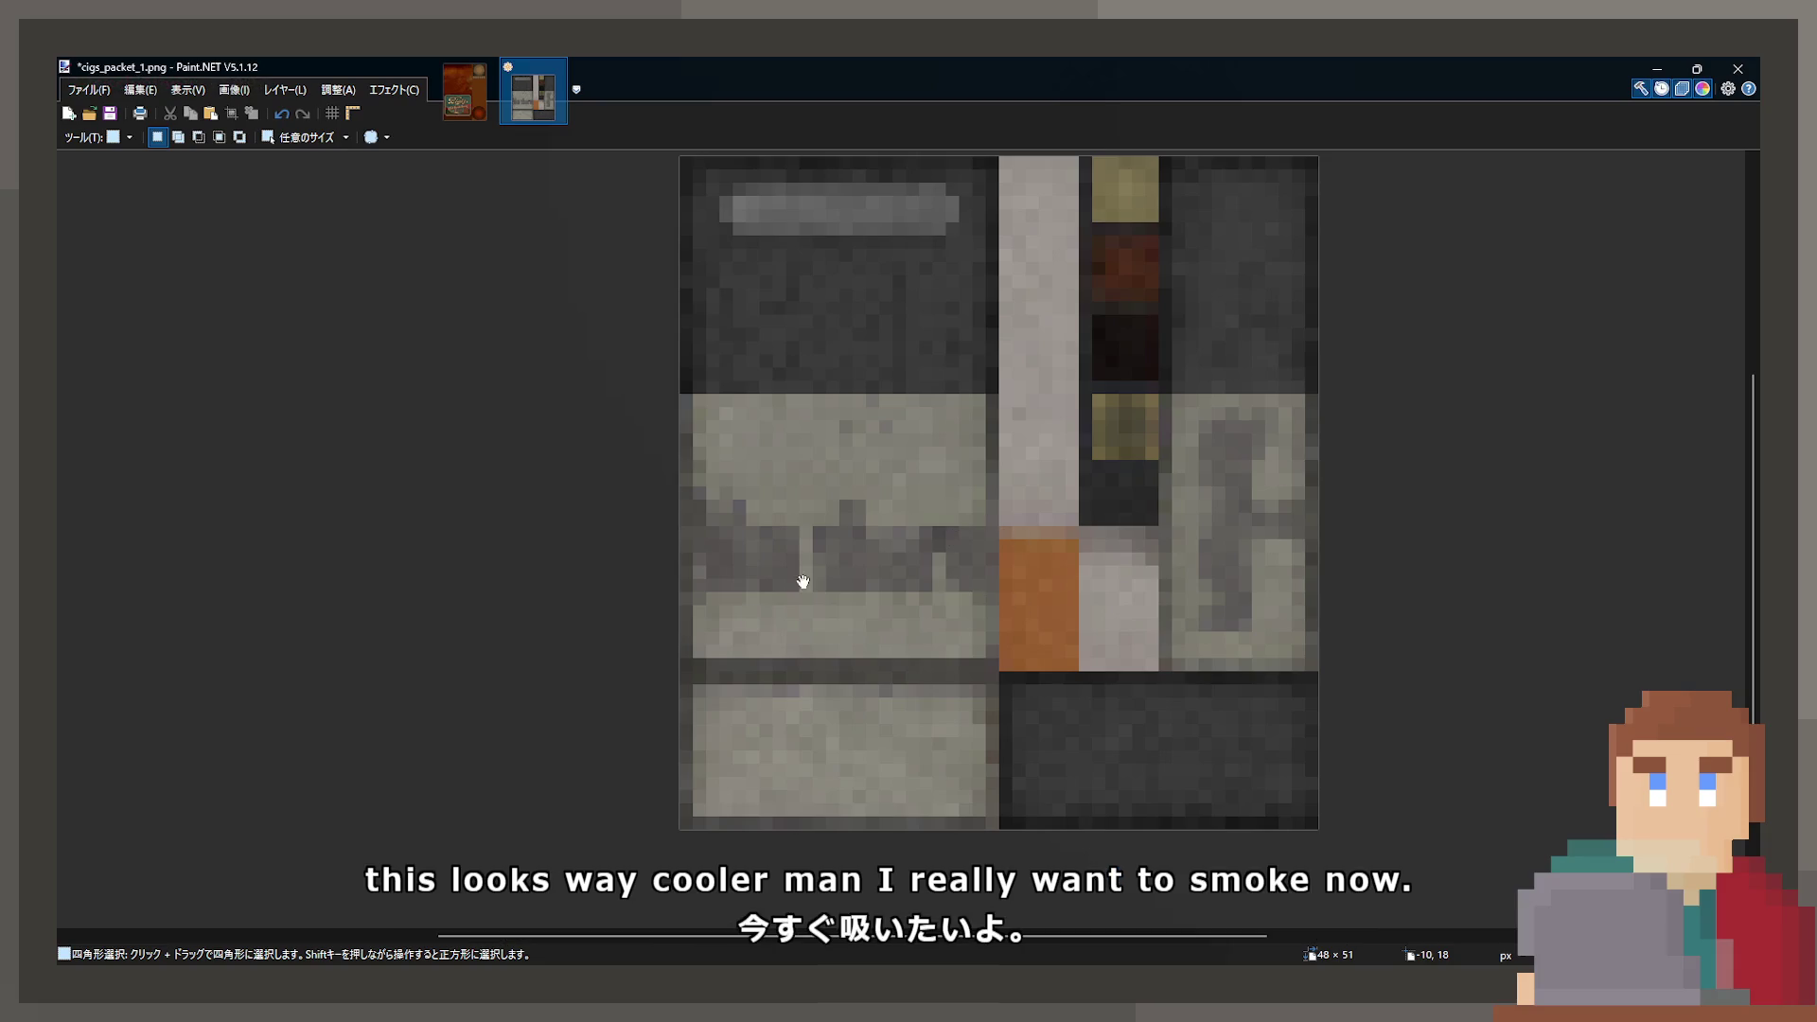
pyautogui.hotkey('ctrl', 's')
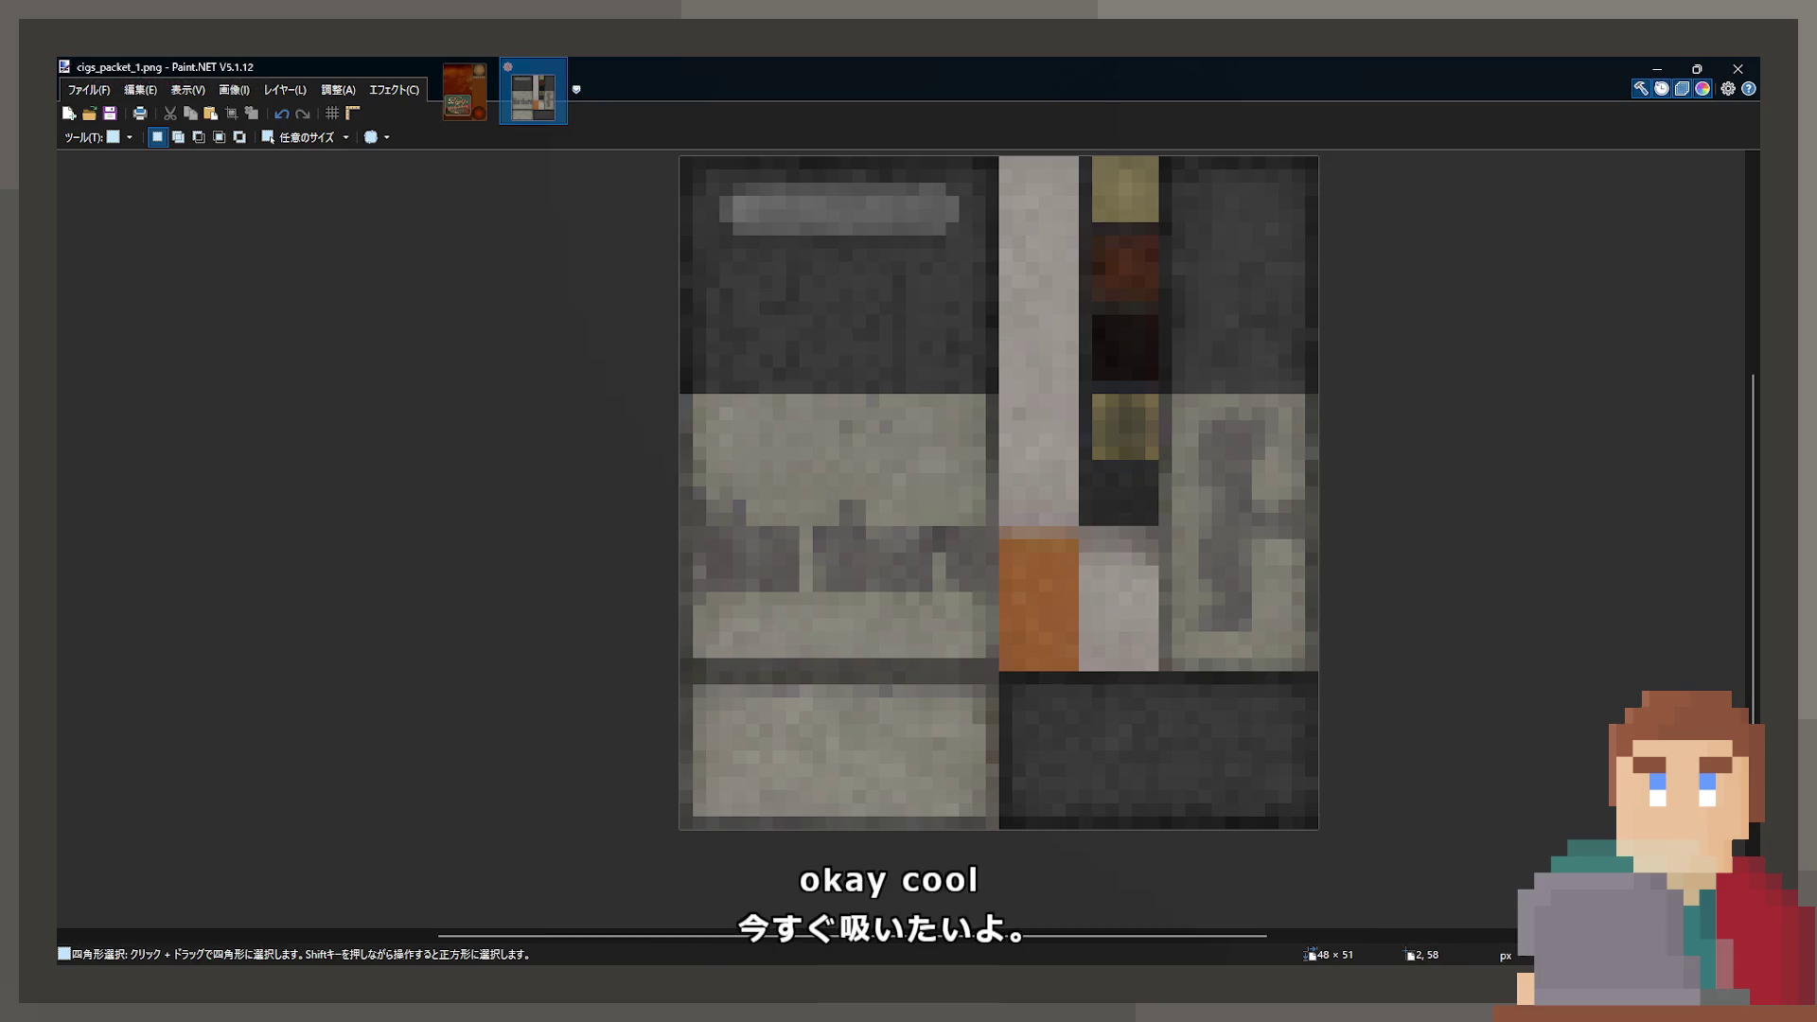
pyautogui.hotkey('alt', 'Tab')
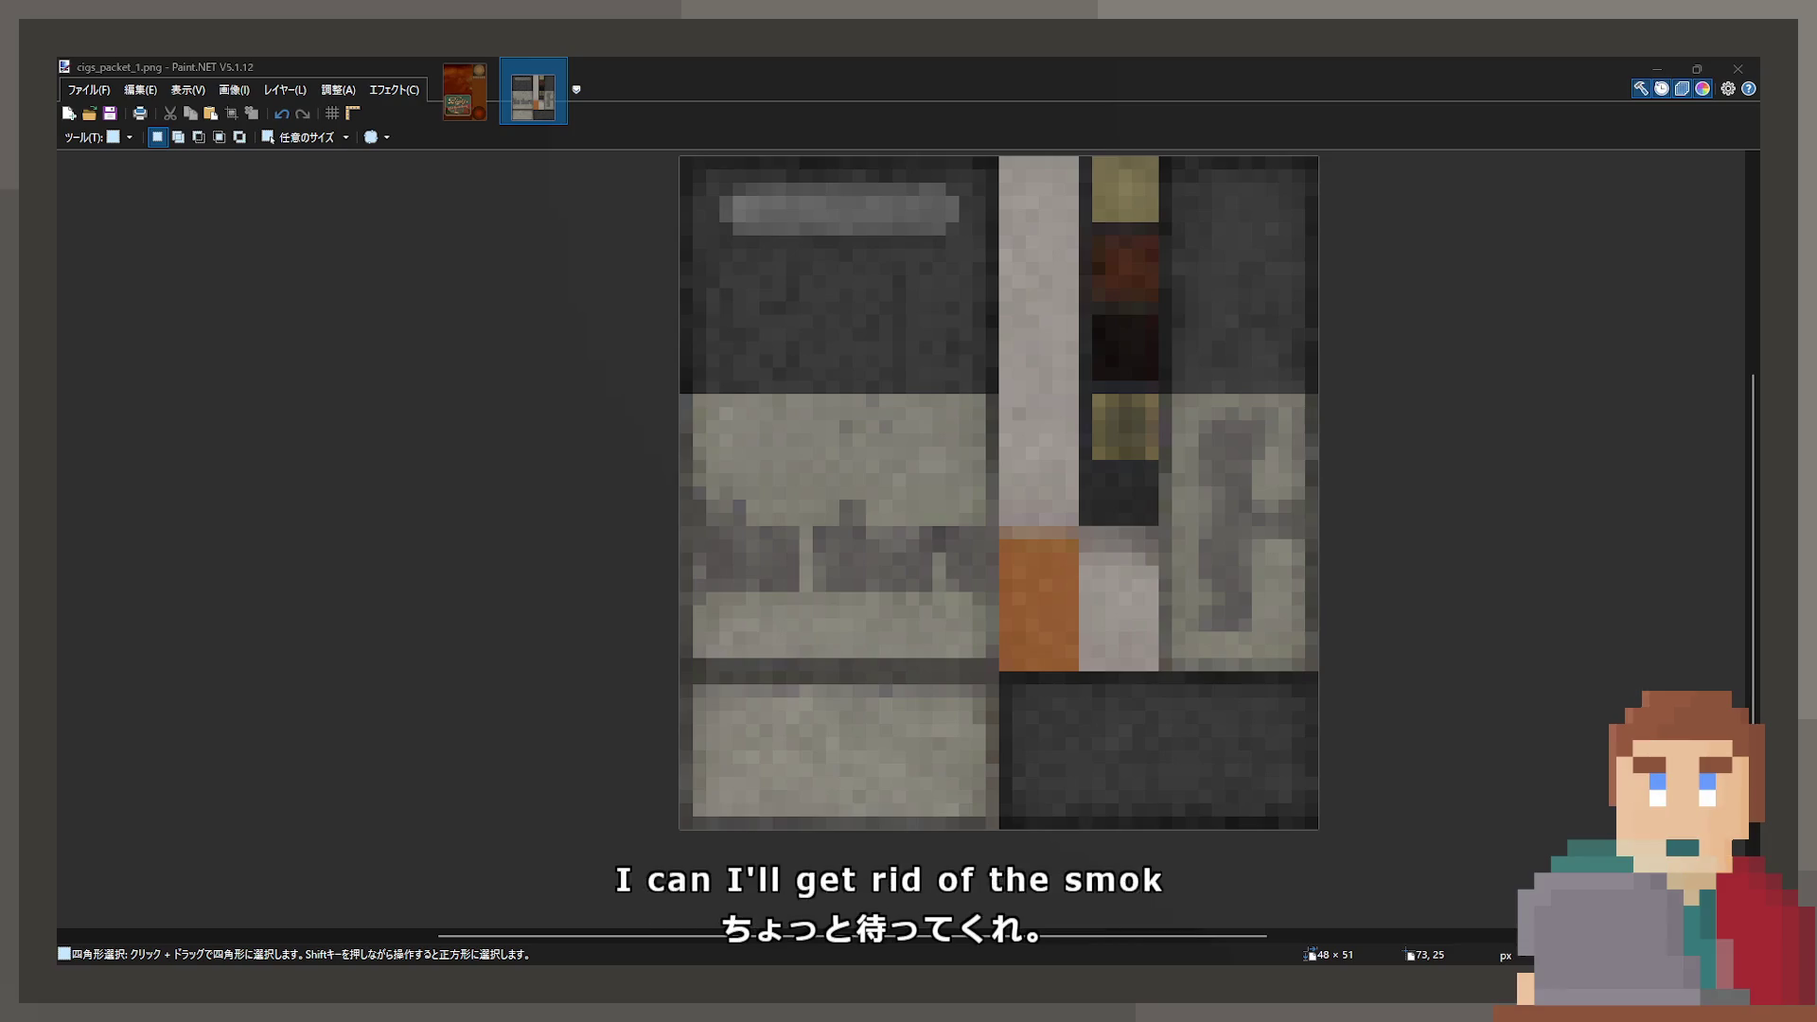
# - Bring Blender back in front of Paint.NET
pyautogui.hotkey('alt', 'Tab')
# - Open DeathEnemy.blend from recent files, saving the cigarette project, and try rendered then solid shading
pyautogui.moveTo(167, 127)
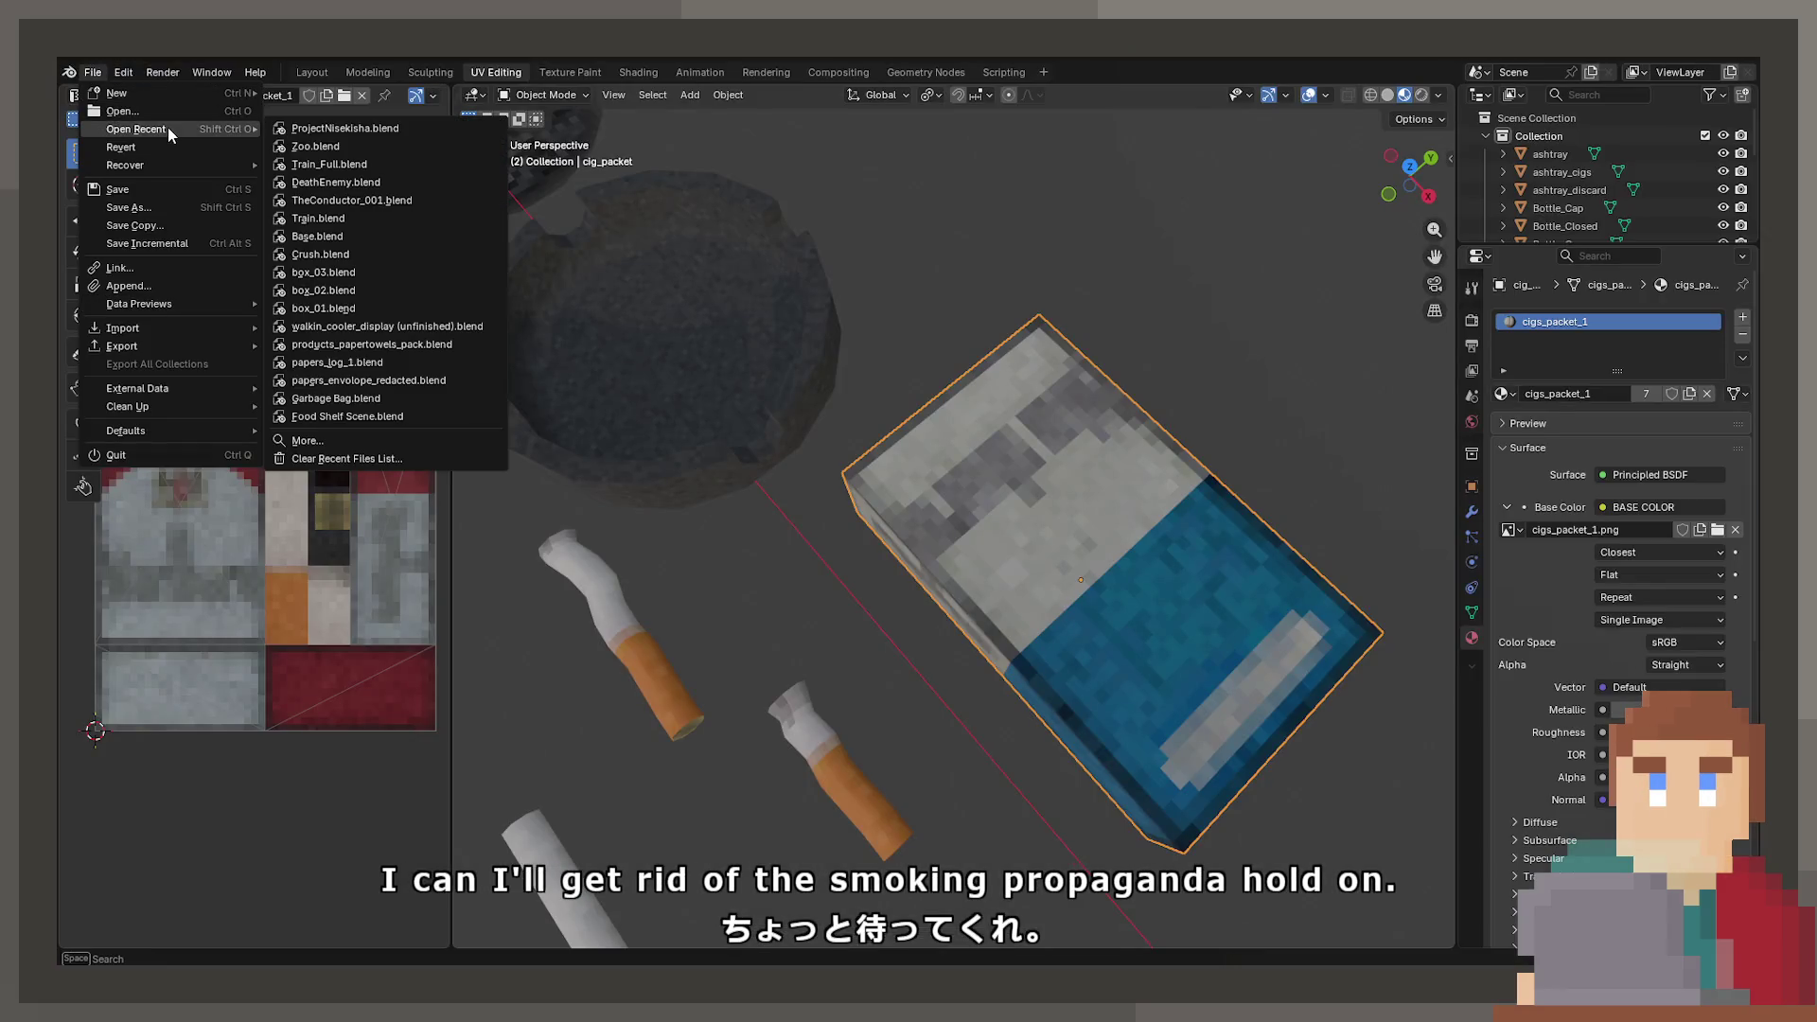
pyautogui.click(331, 187)
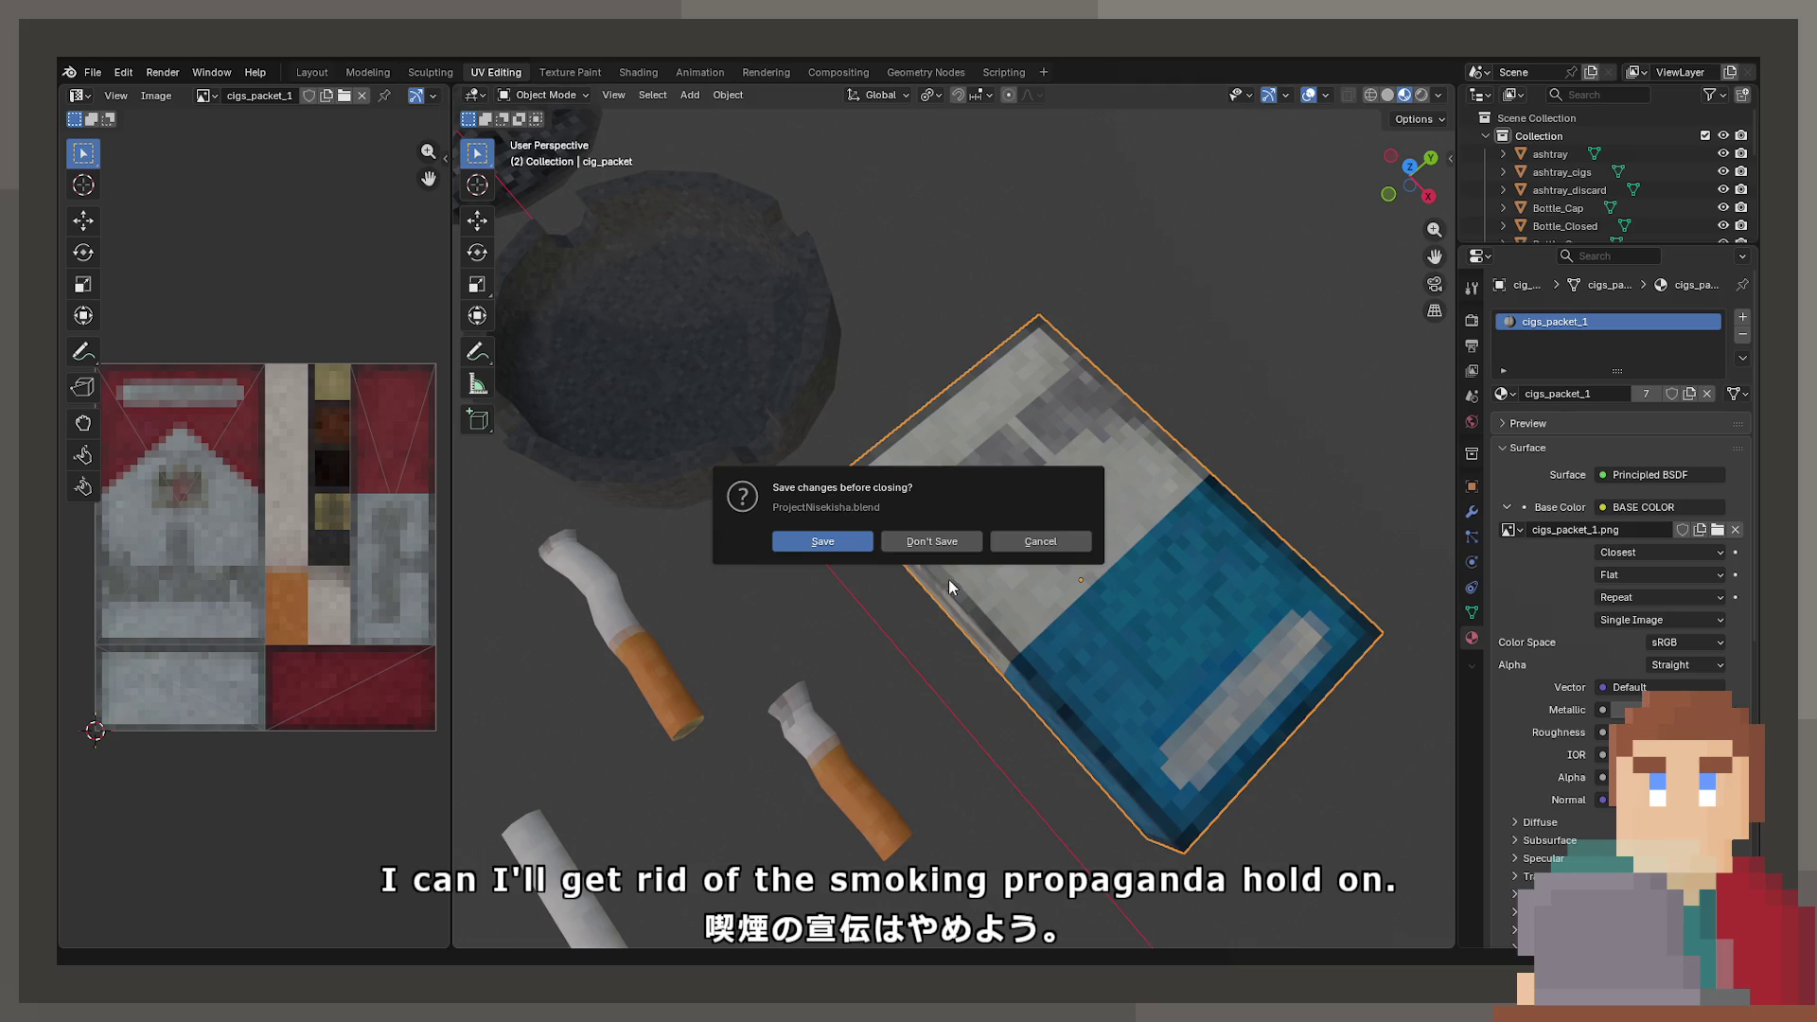
pyautogui.click(799, 543)
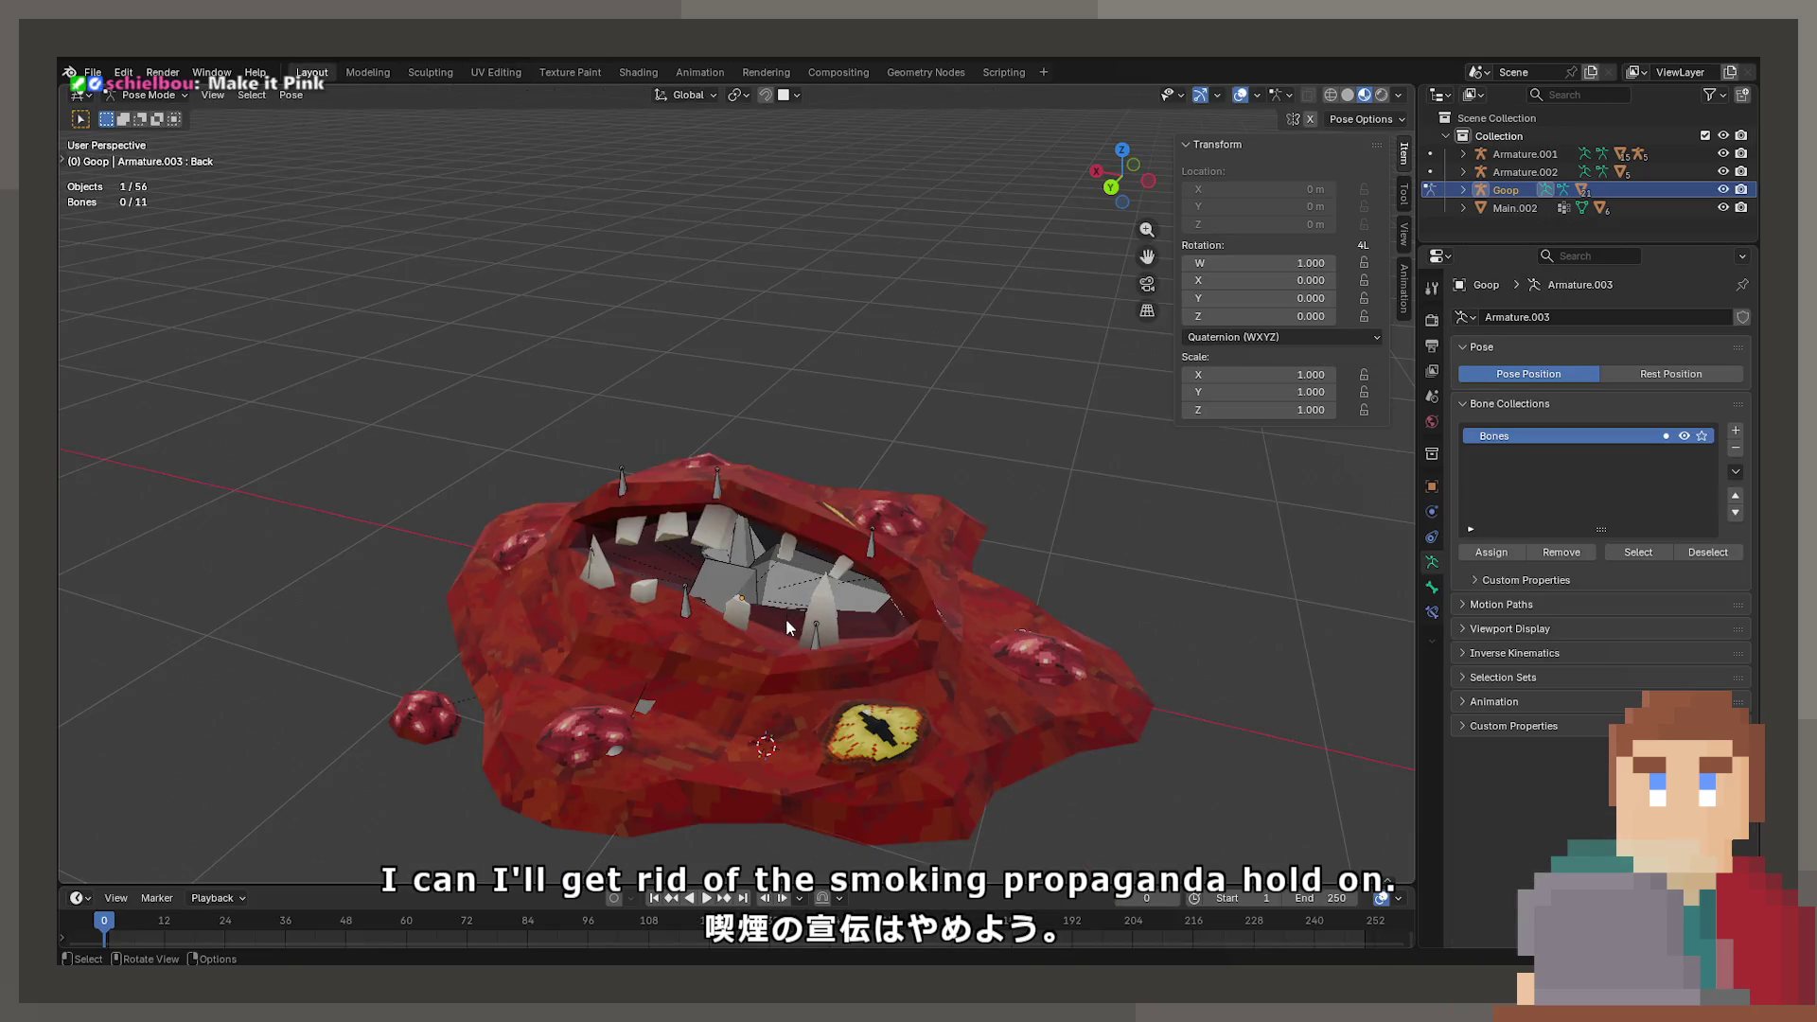
pyautogui.press('z')
pyautogui.click(1027, 303)
pyautogui.press('z')
pyautogui.click(829, 412)
# - Switch the Goop rig to Object Mode, hide the armature, and show the red texture
pyautogui.click(791, 426)
pyautogui.press('h')
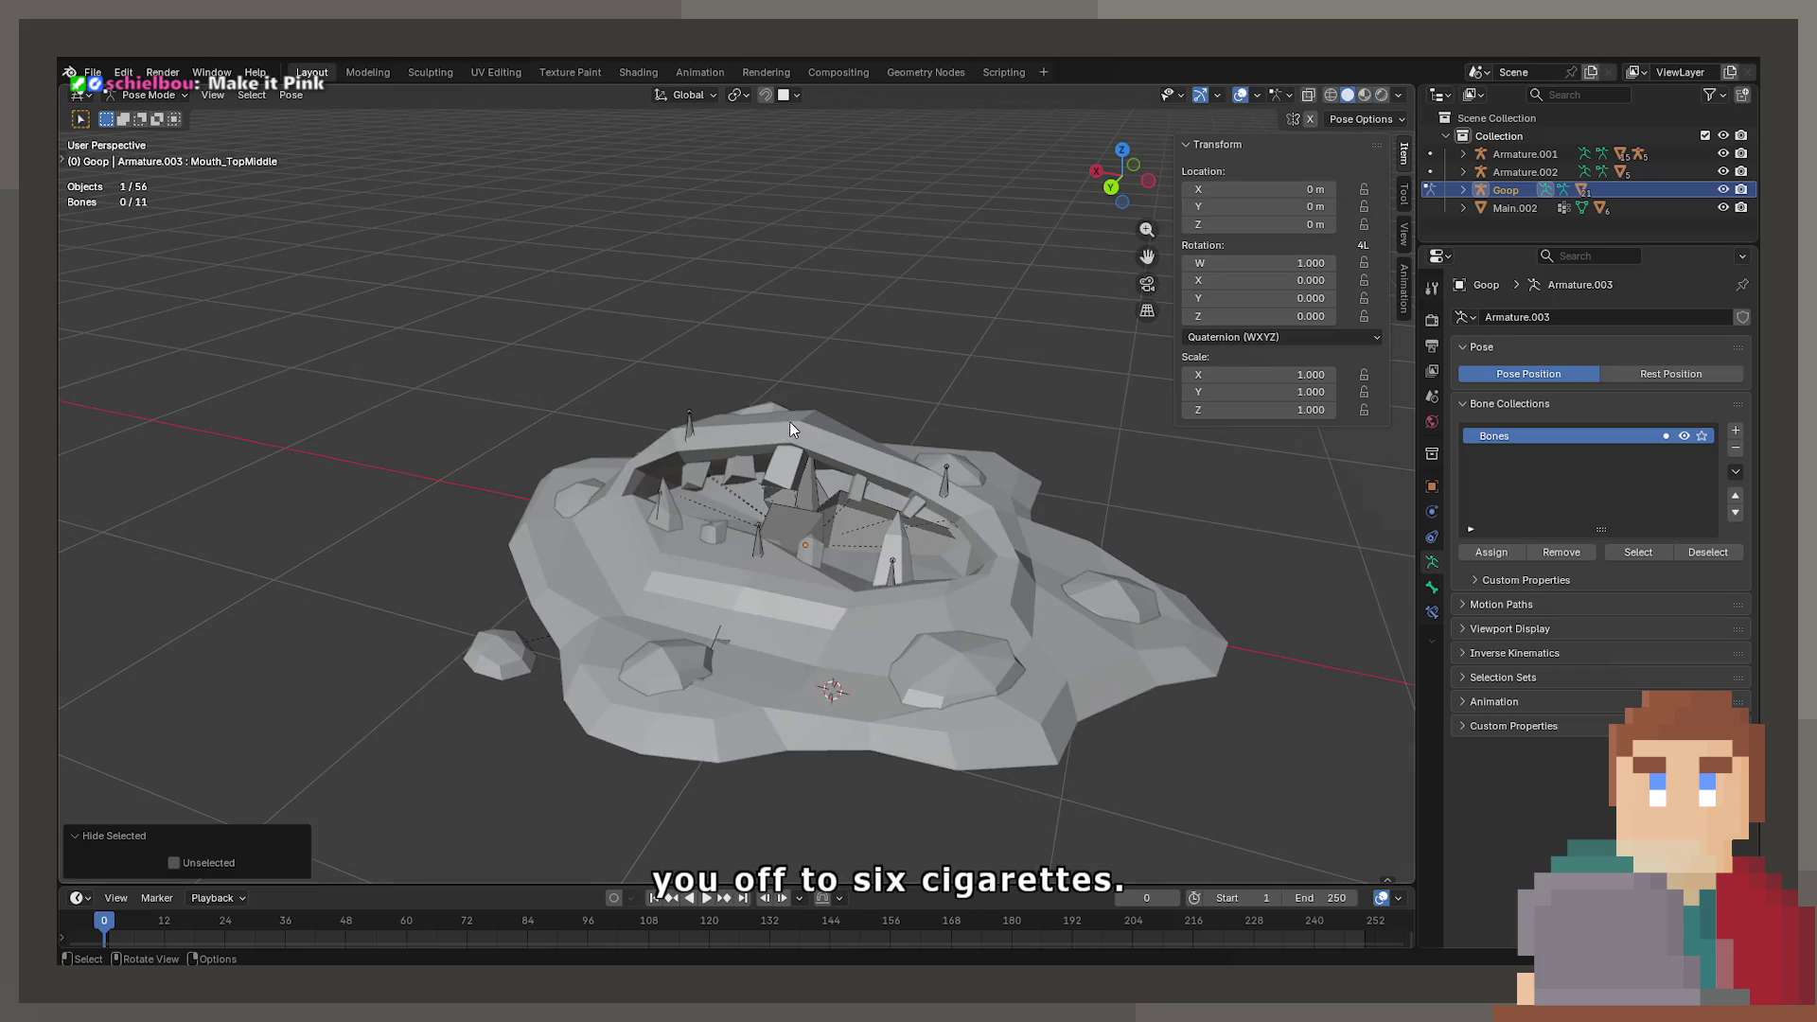
pyautogui.hotkey('ctrl', 'z')
pyautogui.click(154, 116)
pyautogui.press('h')
pyautogui.press('z')
pyautogui.click(831, 570)
# - Orbit, pan and zoom around the red Goop creature to inspect it
pyautogui.moveTo(852, 622); pyautogui.dragTo(843, 655)
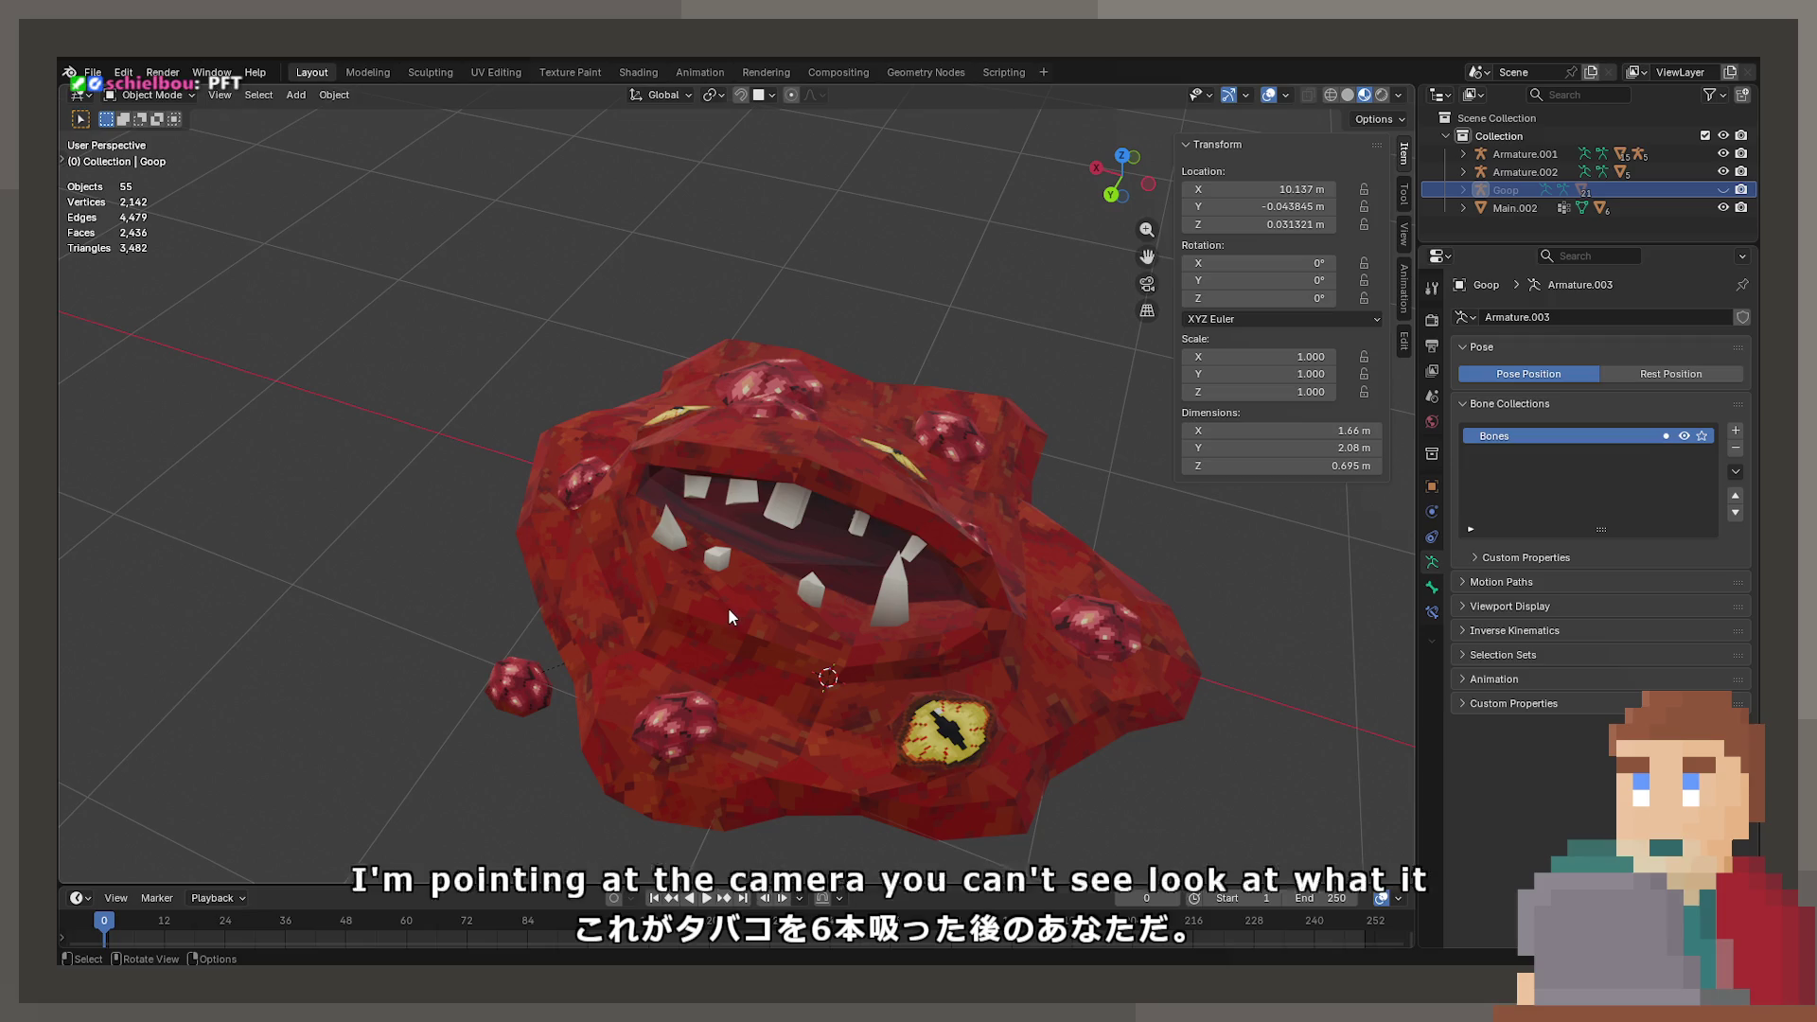
pyautogui.moveTo(1022, 662)
pyautogui.mouseDown()
pyautogui.moveTo(889, 643)
pyautogui.moveTo(936, 579)
pyautogui.moveTo(1137, 583)
pyautogui.moveTo(1019, 584)
pyautogui.mouseUp()
pyautogui.scroll(-2, 978, 606)
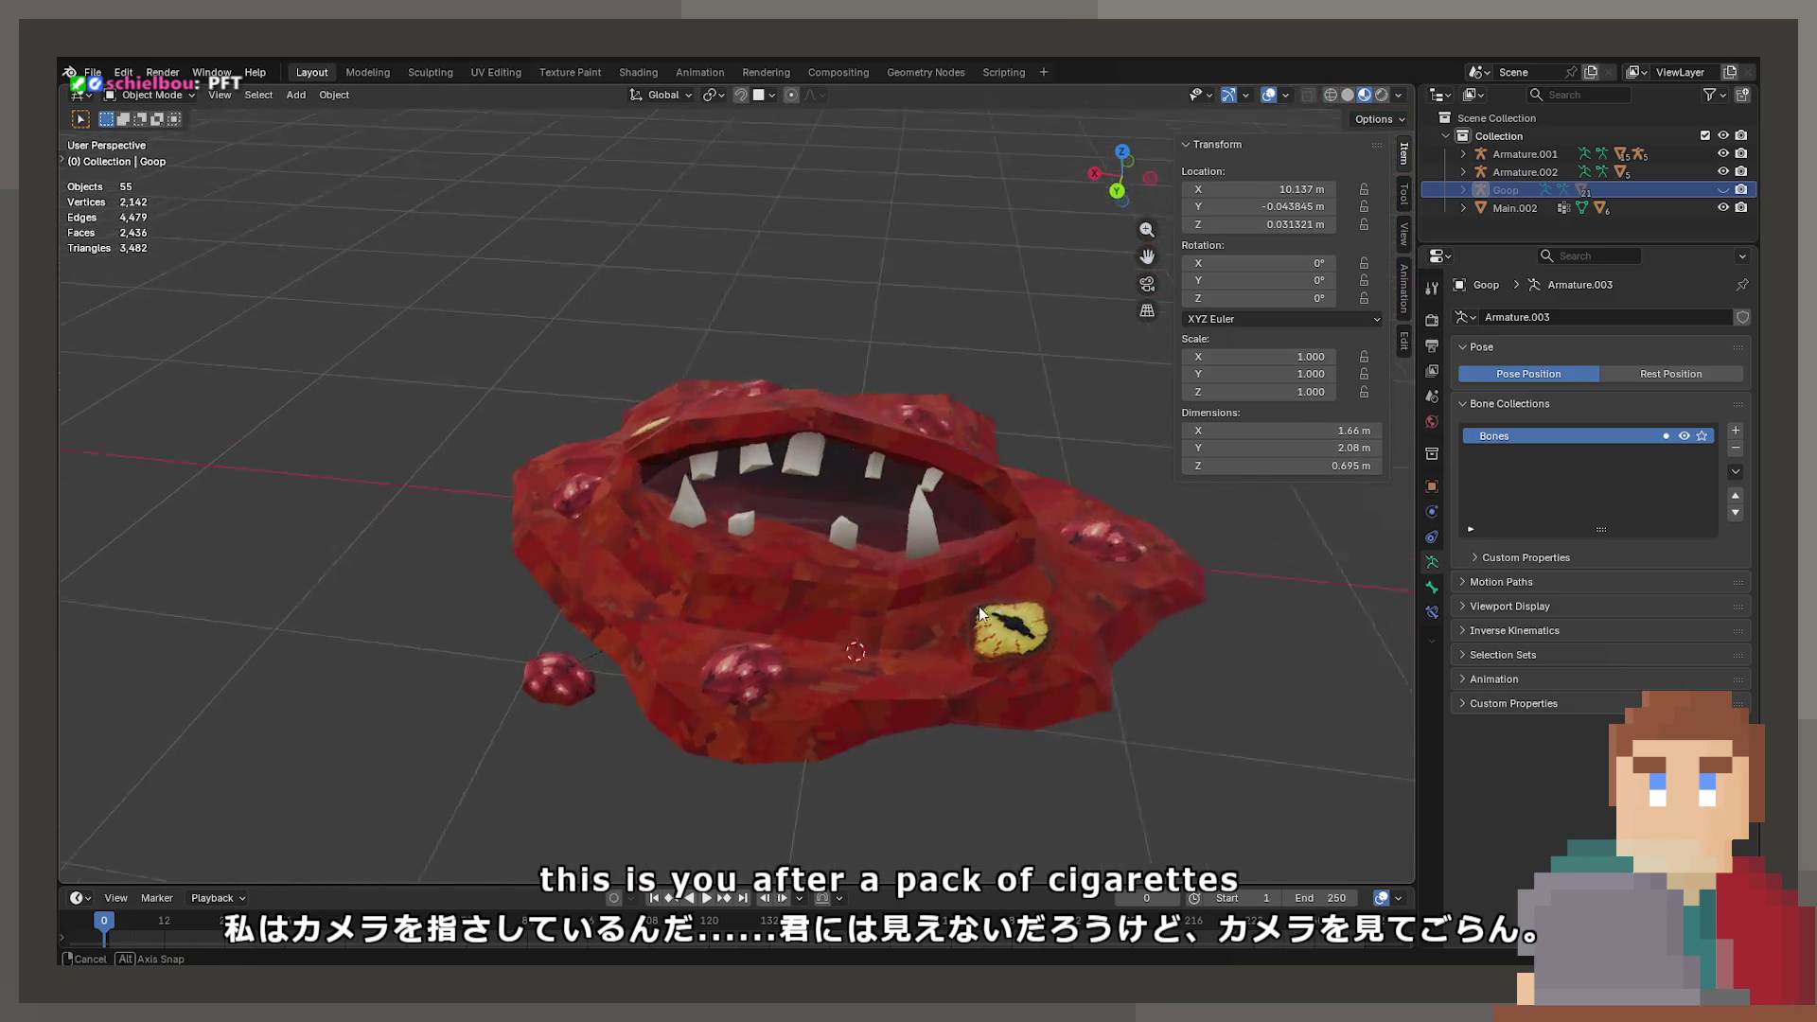
pyautogui.scroll(2, 954, 636)
pyautogui.scroll(-5, 1041, 676)
pyautogui.moveTo(1041, 675)
pyautogui.mouseDown()
pyautogui.moveTo(823, 708)
pyautogui.moveTo(1024, 642)
pyautogui.moveTo(1047, 611)
pyautogui.moveTo(821, 566)
pyautogui.moveTo(663, 585)
pyautogui.moveTo(1092, 581)
pyautogui.moveTo(860, 572)
pyautogui.moveTo(832, 656)
pyautogui.moveTo(832, 637)
pyautogui.mouseUp()
pyautogui.scroll(4, 860, 576)
pyautogui.scroll(-5, 860, 576)
pyautogui.scroll(4, 871, 617)
pyautogui.scroll(2, 871, 617)
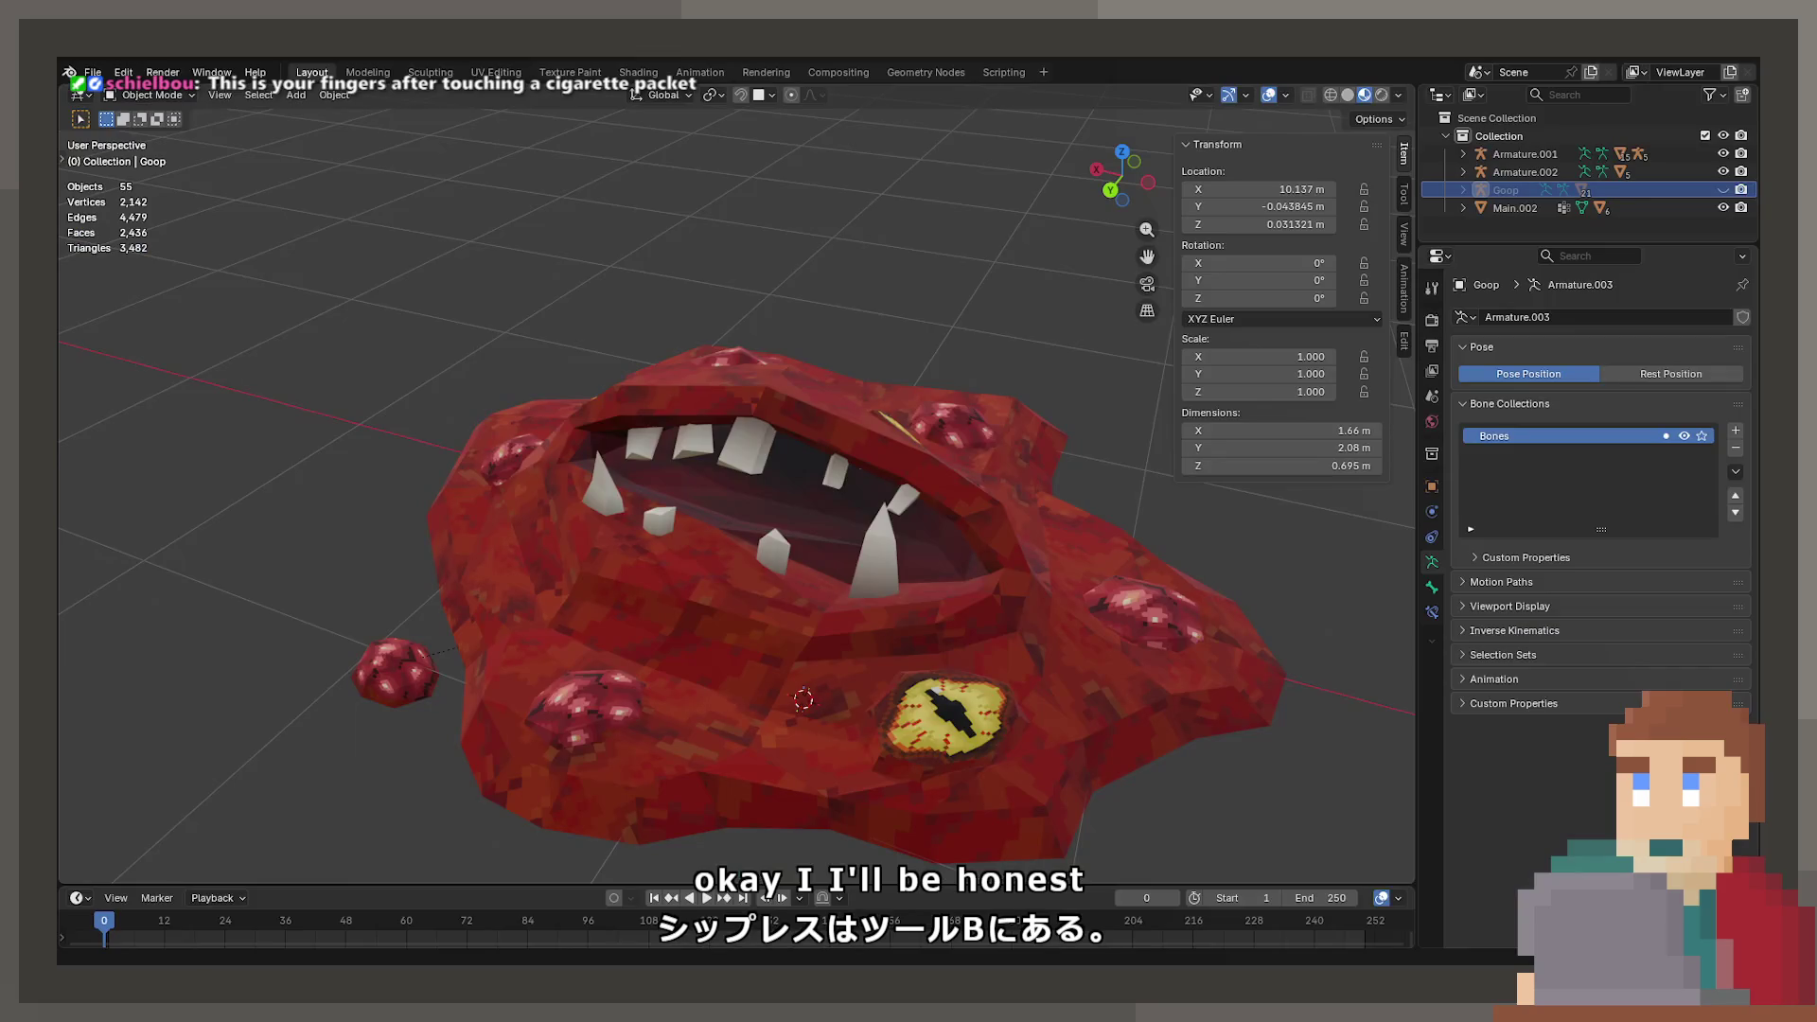
pyautogui.click(92, 72)
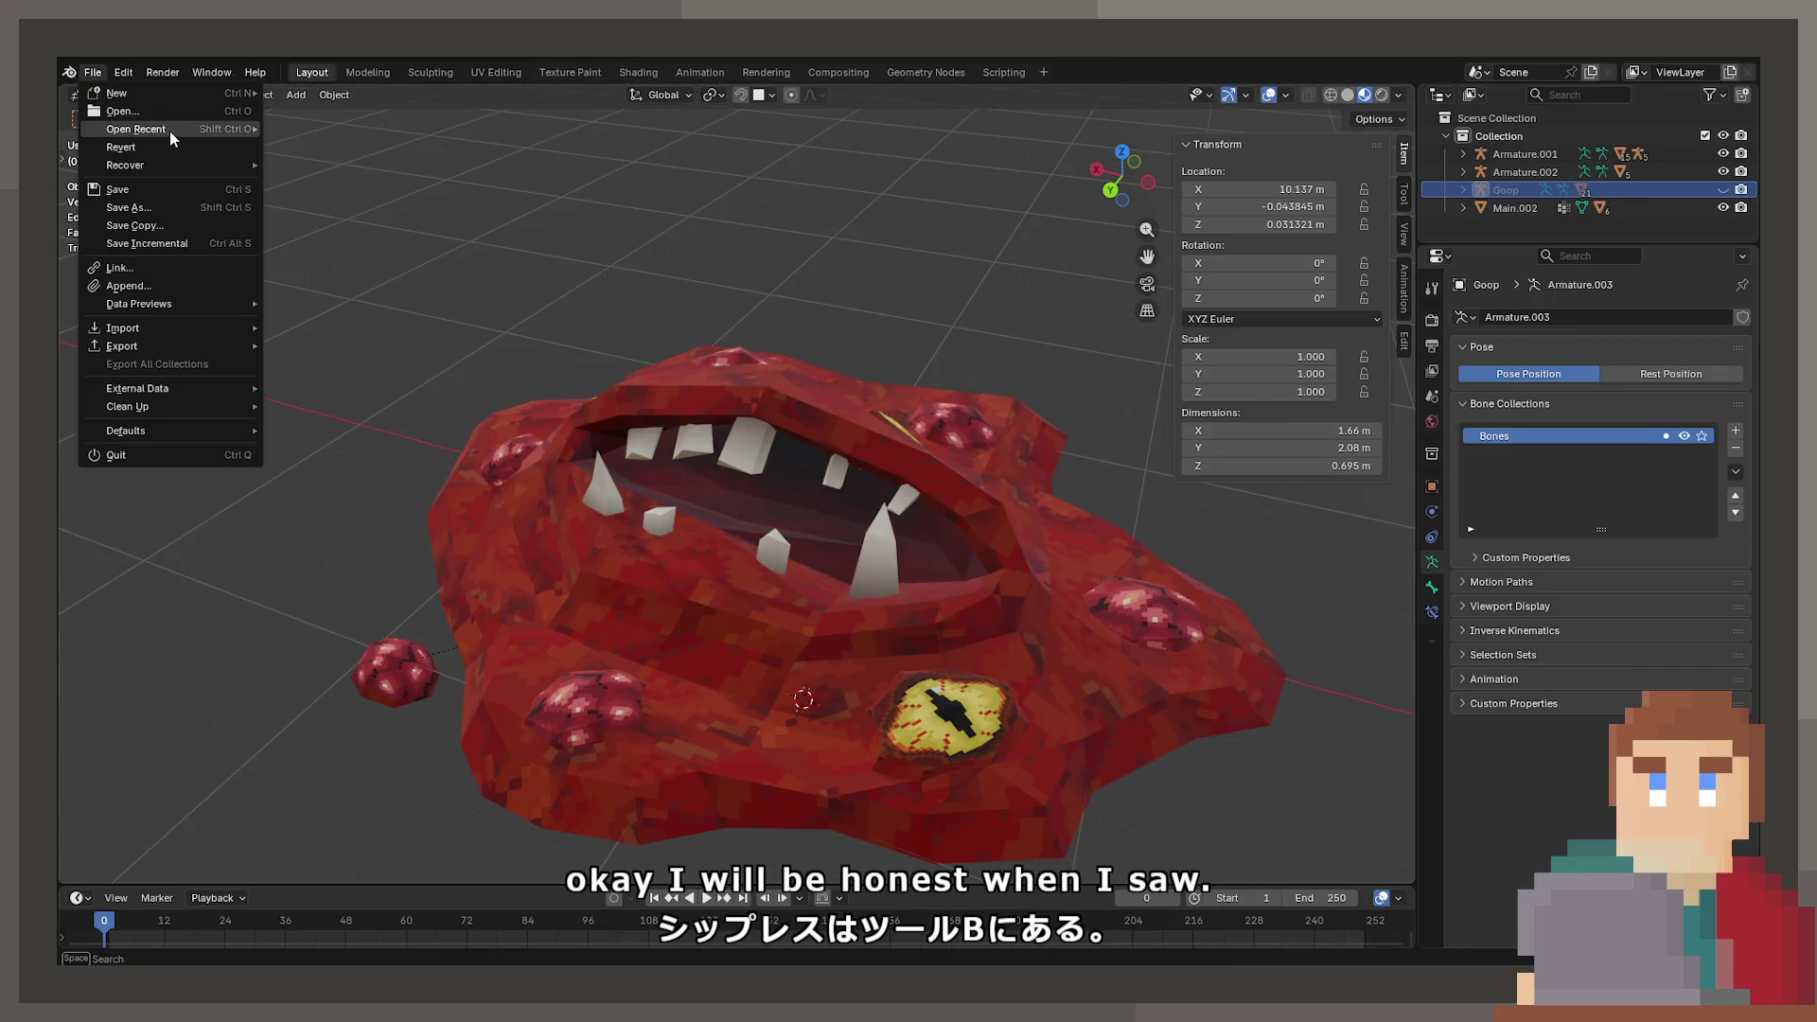
# - Reopen the cigarette packet project from recent files, saving DeathEnemy.blend first
pyautogui.moveTo(168, 130)
pyautogui.click(405, 145)
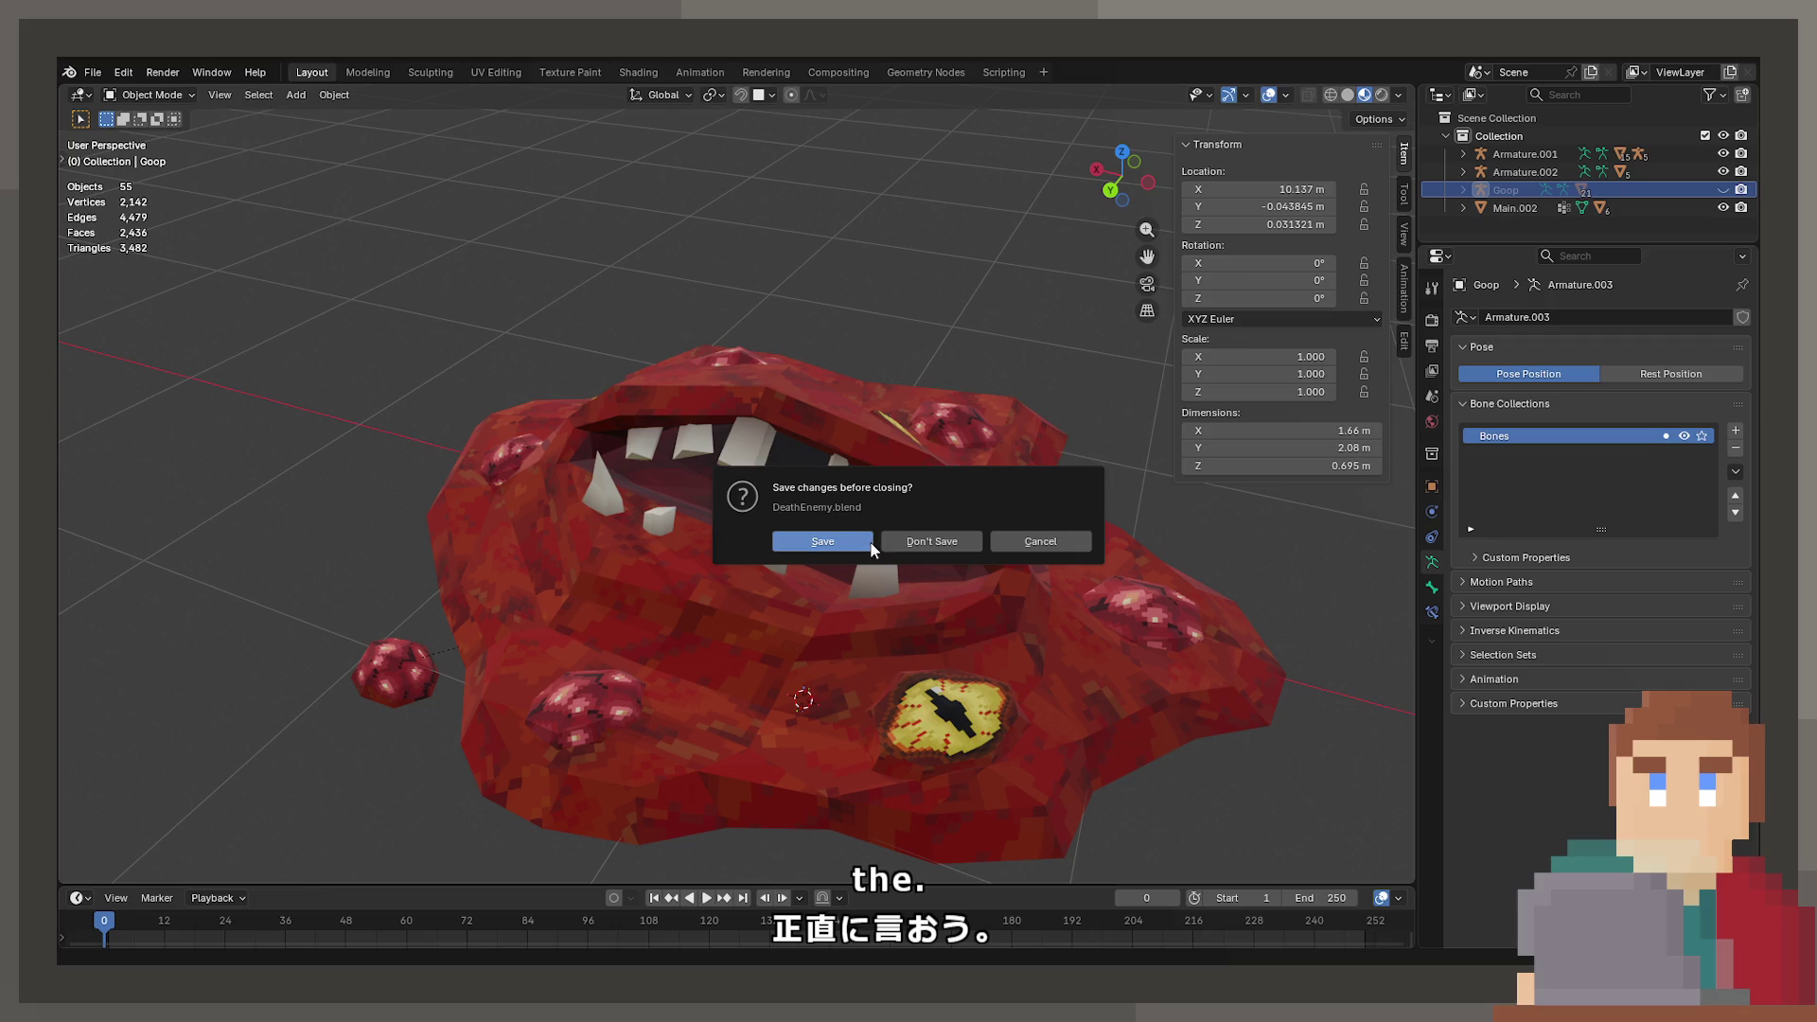
pyautogui.click(871, 544)
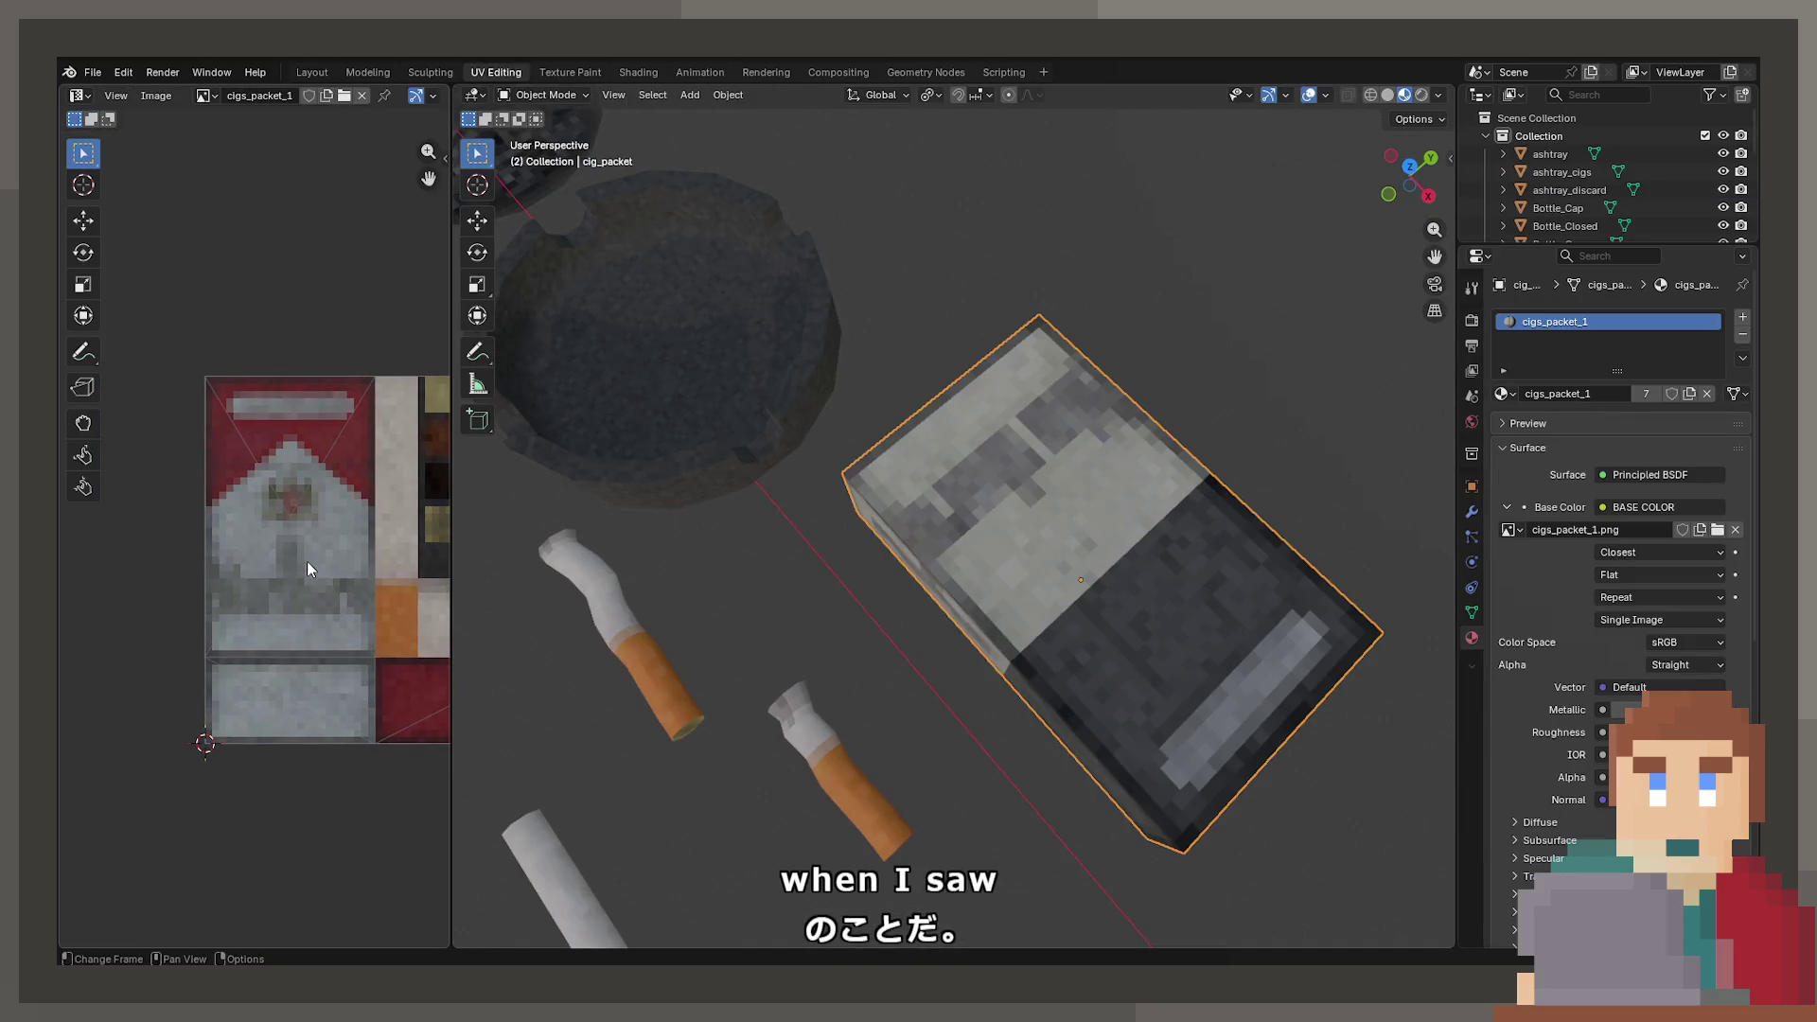
# - Turn the view so the packet stands upright and pick the Annotate tool
pyautogui.scroll(3, 307, 560)
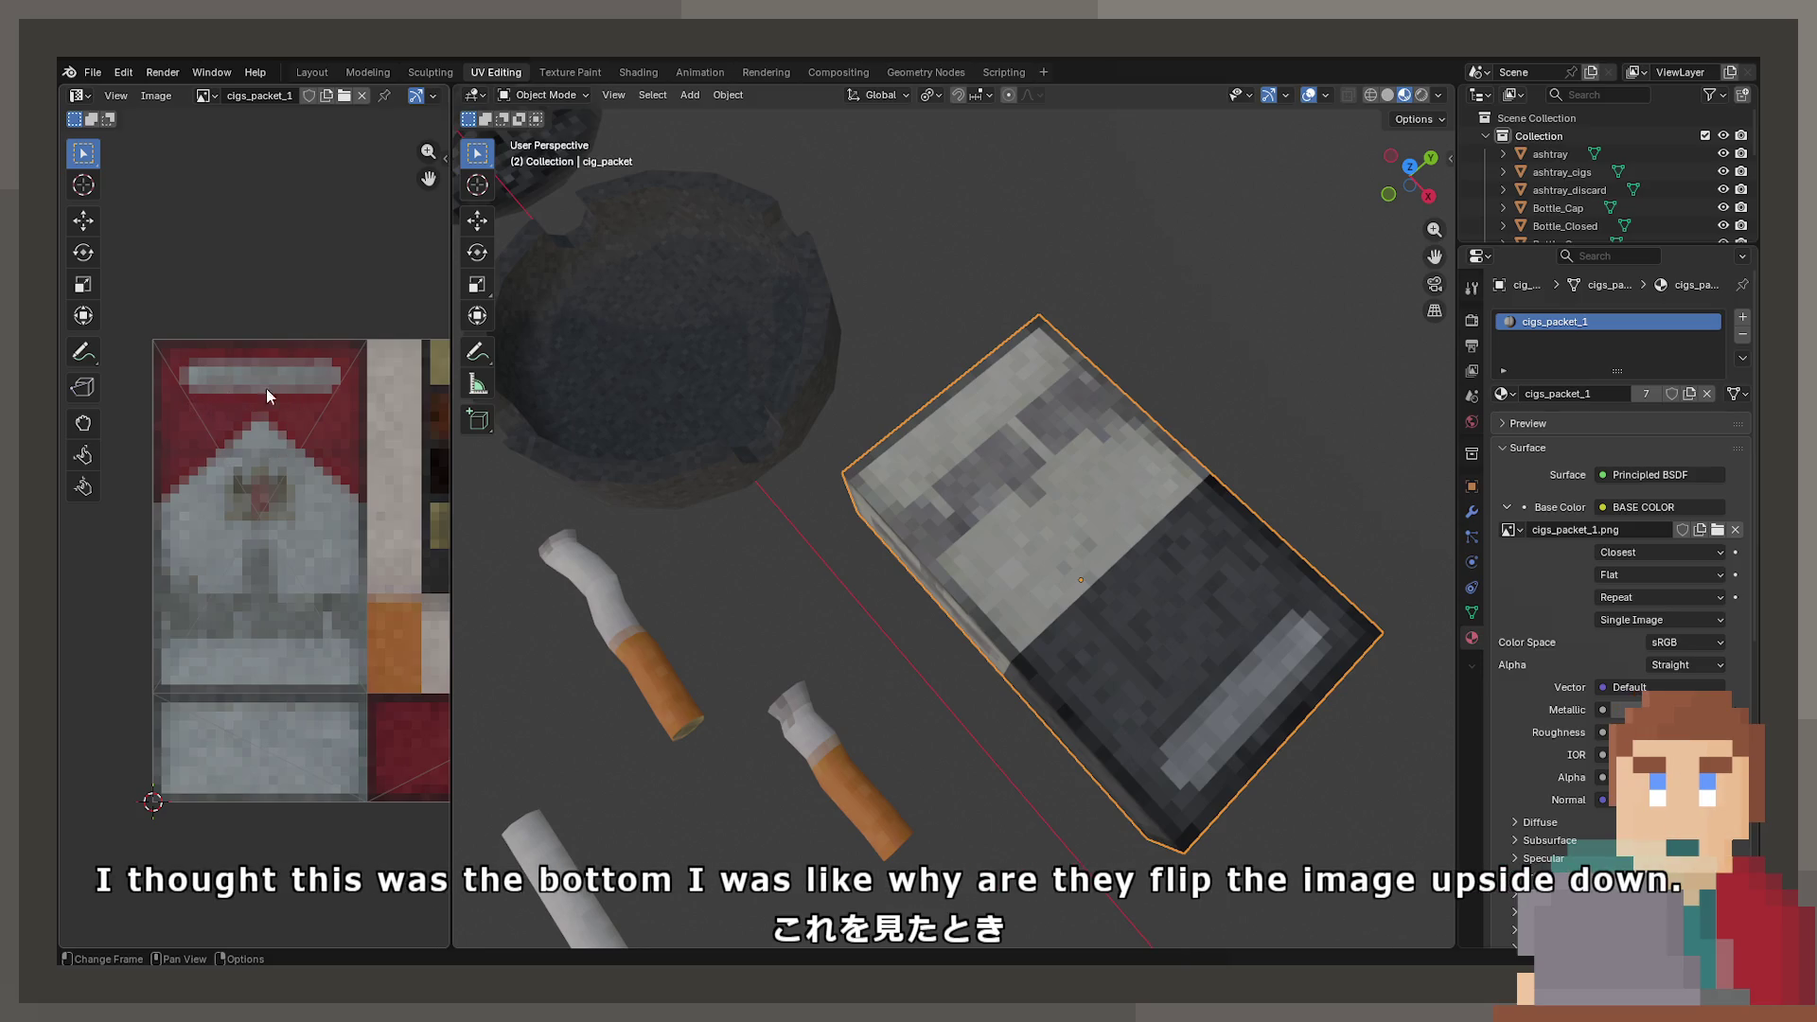
pyautogui.moveTo(1296, 644)
pyautogui.mouseDown()
pyautogui.moveTo(1122, 670)
pyautogui.moveTo(1089, 644)
pyautogui.mouseUp()
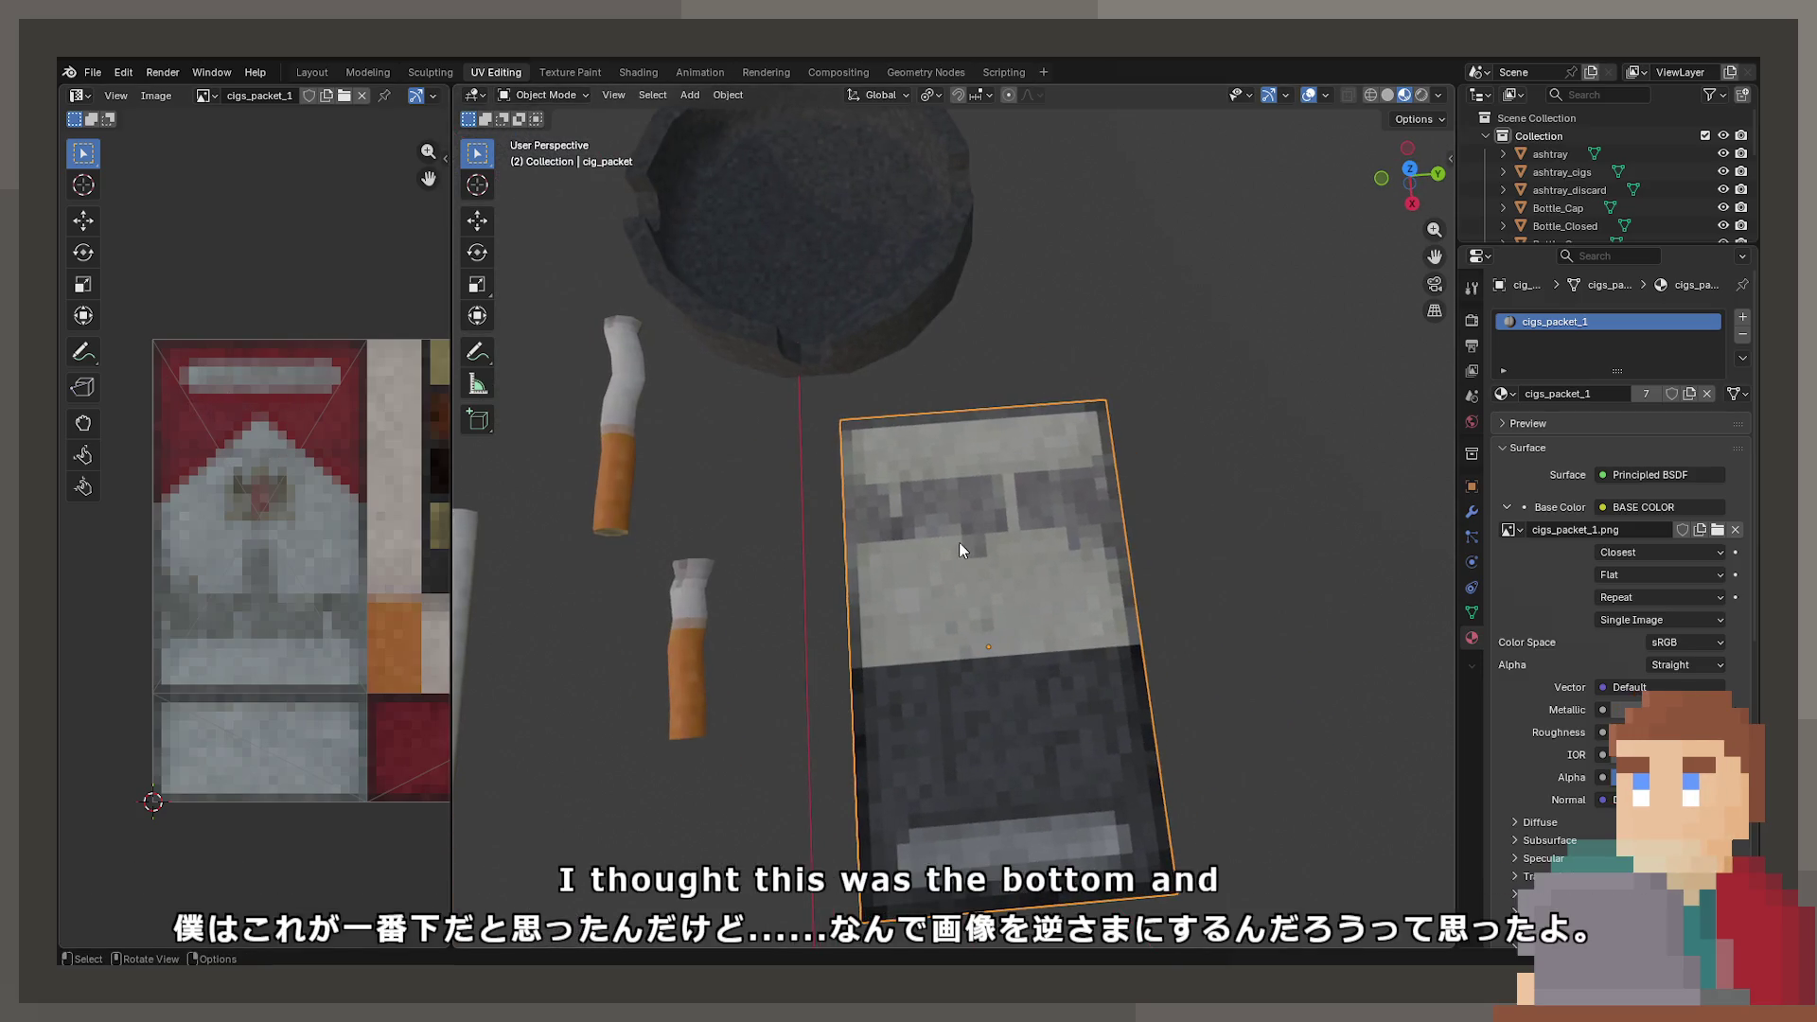
pyautogui.click(477, 351)
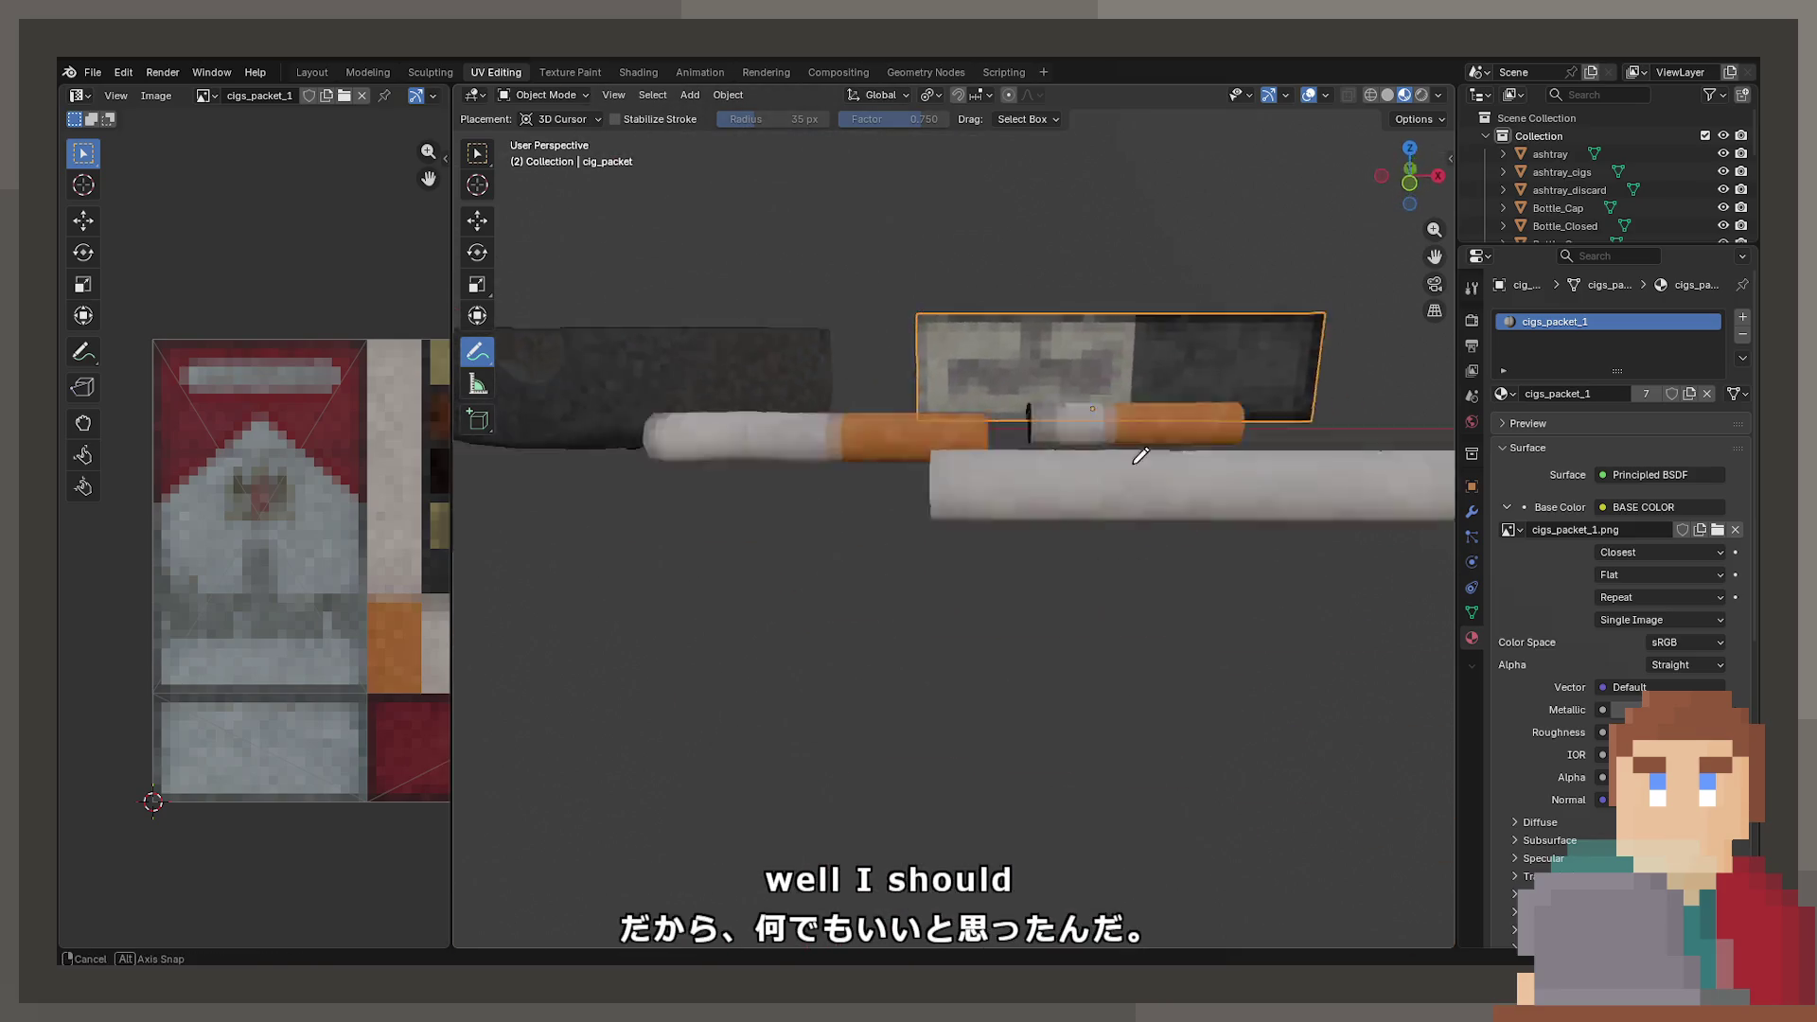
# - Set annotation placement to Surface and sketch strokes across the packet's front
pyautogui.click(558, 120)
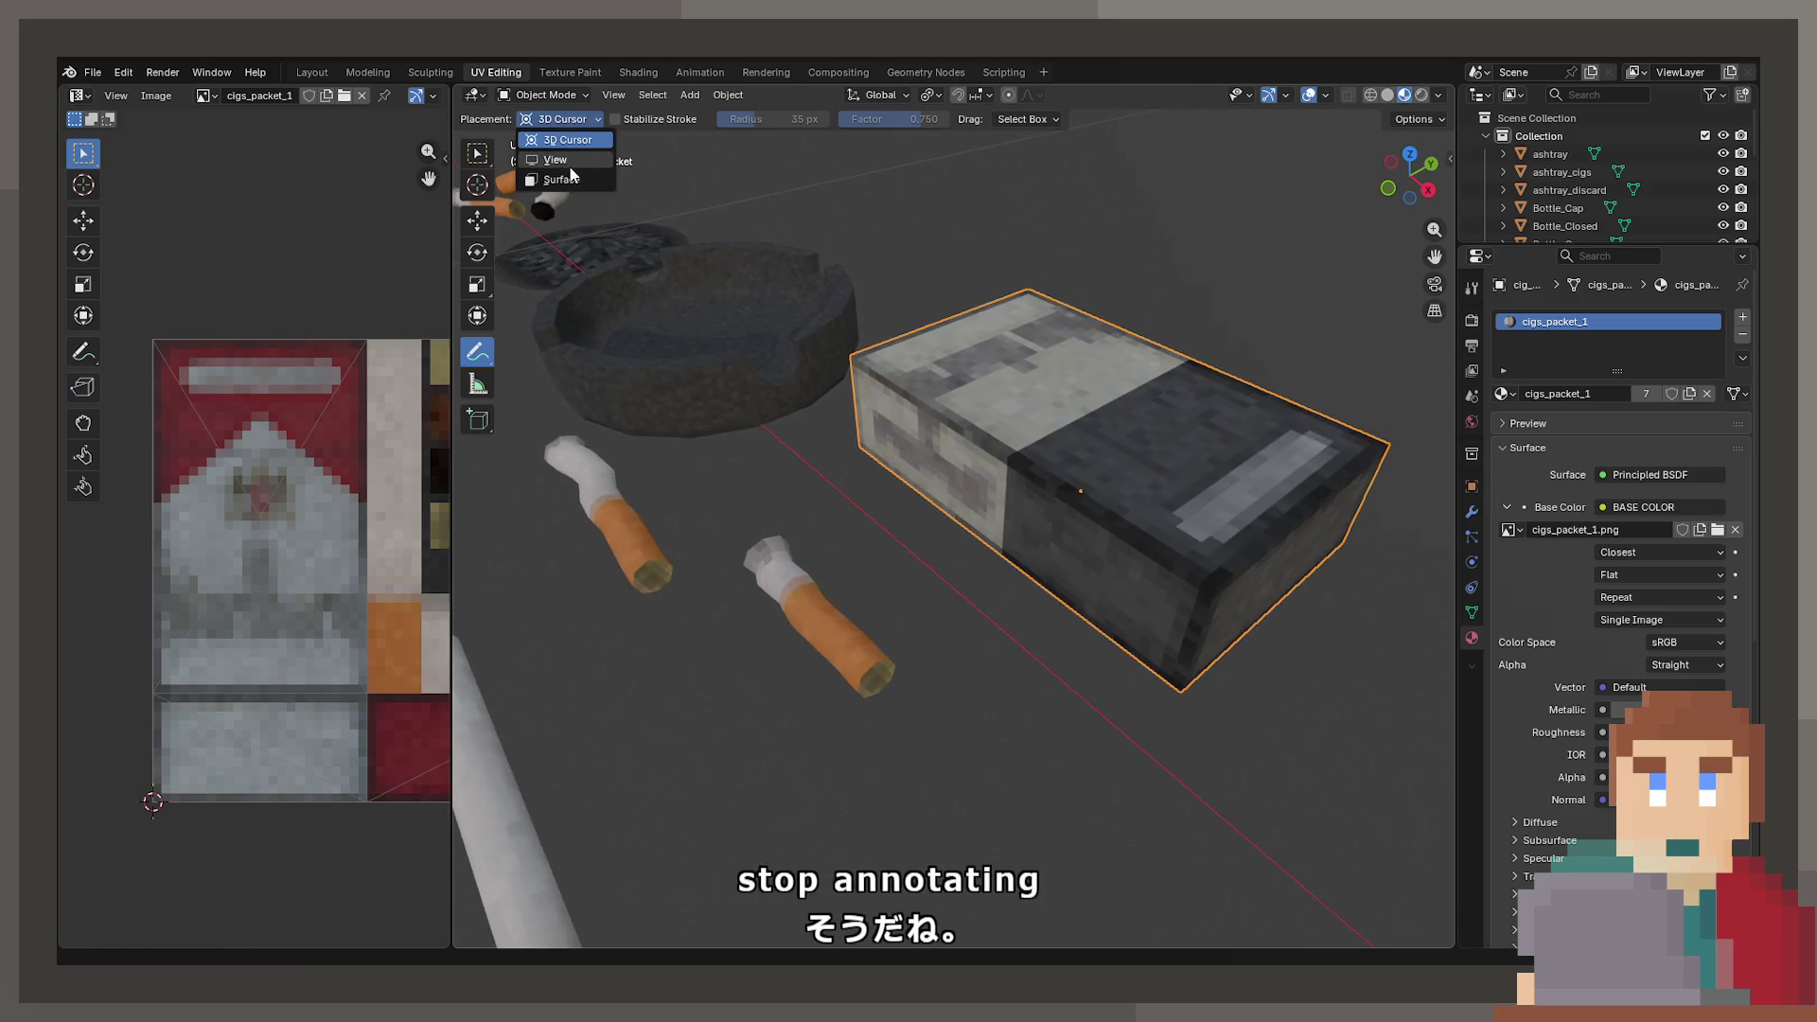
pyautogui.click(561, 179)
pyautogui.moveTo(875, 538)
pyautogui.mouseDown()
pyautogui.moveTo(887, 519)
pyautogui.moveTo(1083, 508)
pyautogui.mouseUp()
pyautogui.moveTo(872, 653); pyautogui.dragTo(988, 765)
pyautogui.moveTo(1079, 653); pyautogui.dragTo(982, 610)
# - Sketch the icon and warning label, undo the scribbles, and begin another stroke
pyautogui.moveTo(868, 856)
pyautogui.mouseDown()
pyautogui.moveTo(1008, 828)
pyautogui.moveTo(1074, 837)
pyautogui.moveTo(1070, 857)
pyautogui.mouseUp()
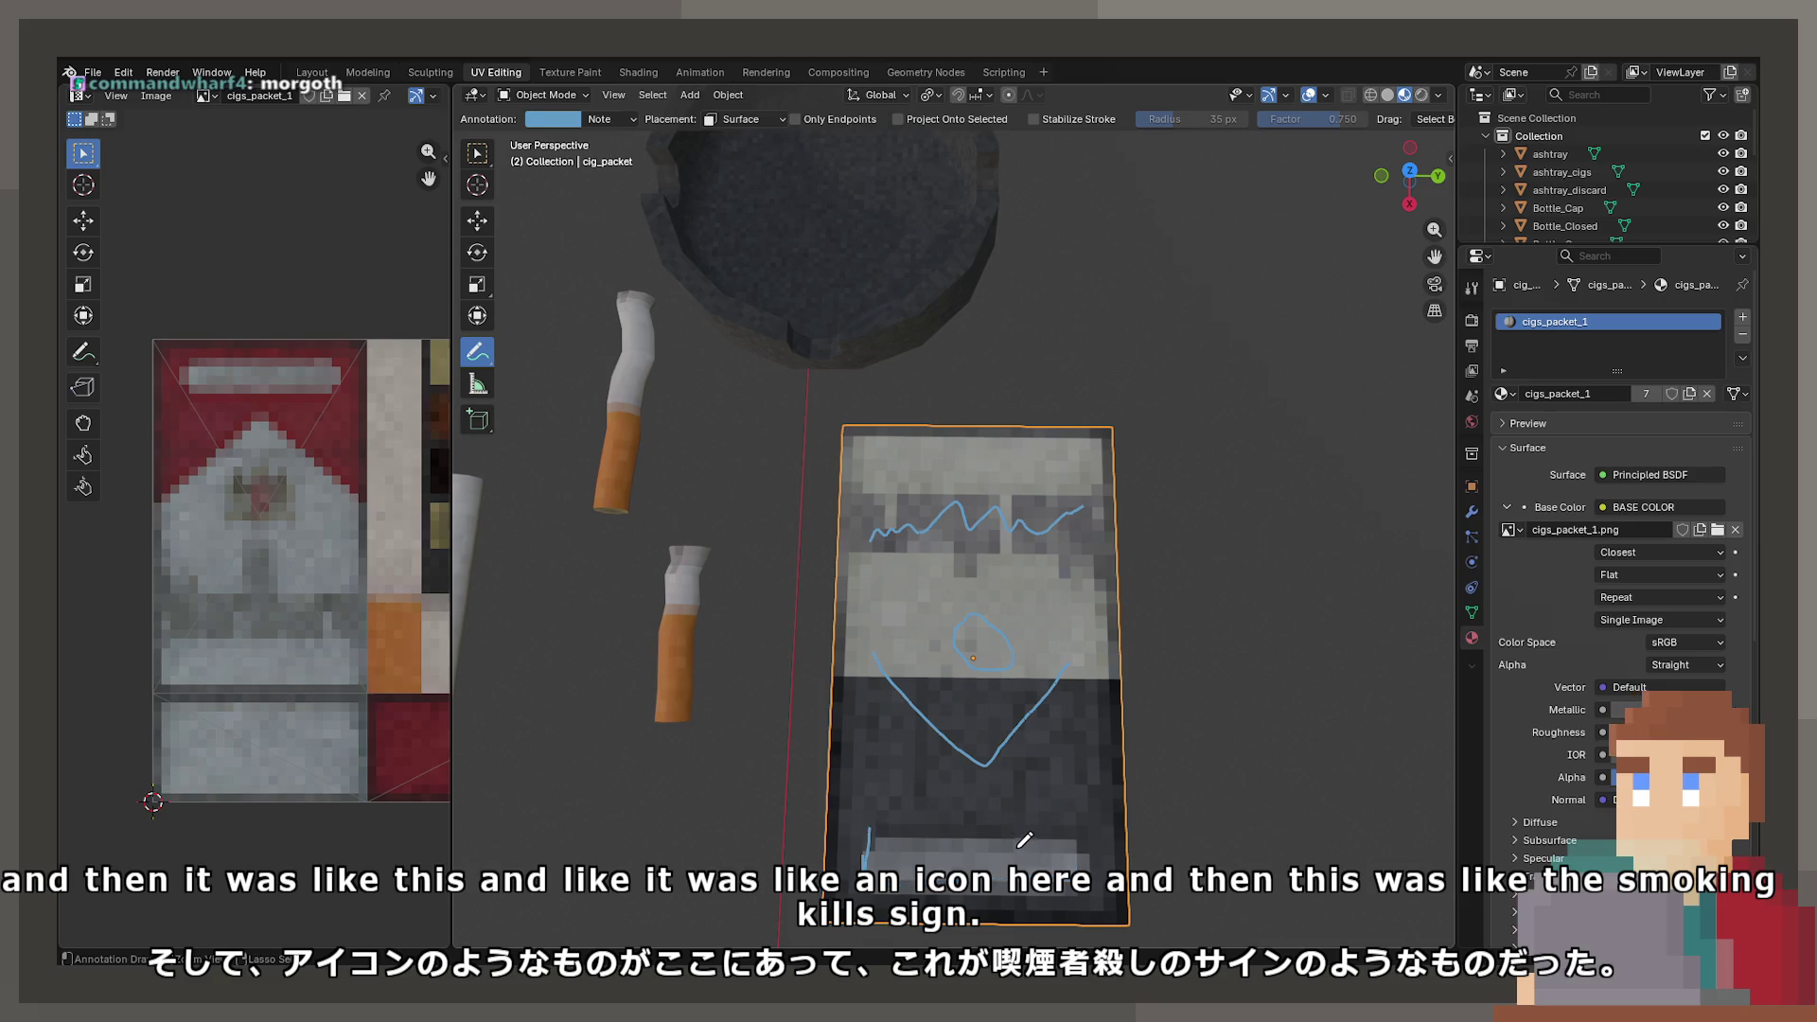
pyautogui.hotkey('ctrl', 'z')
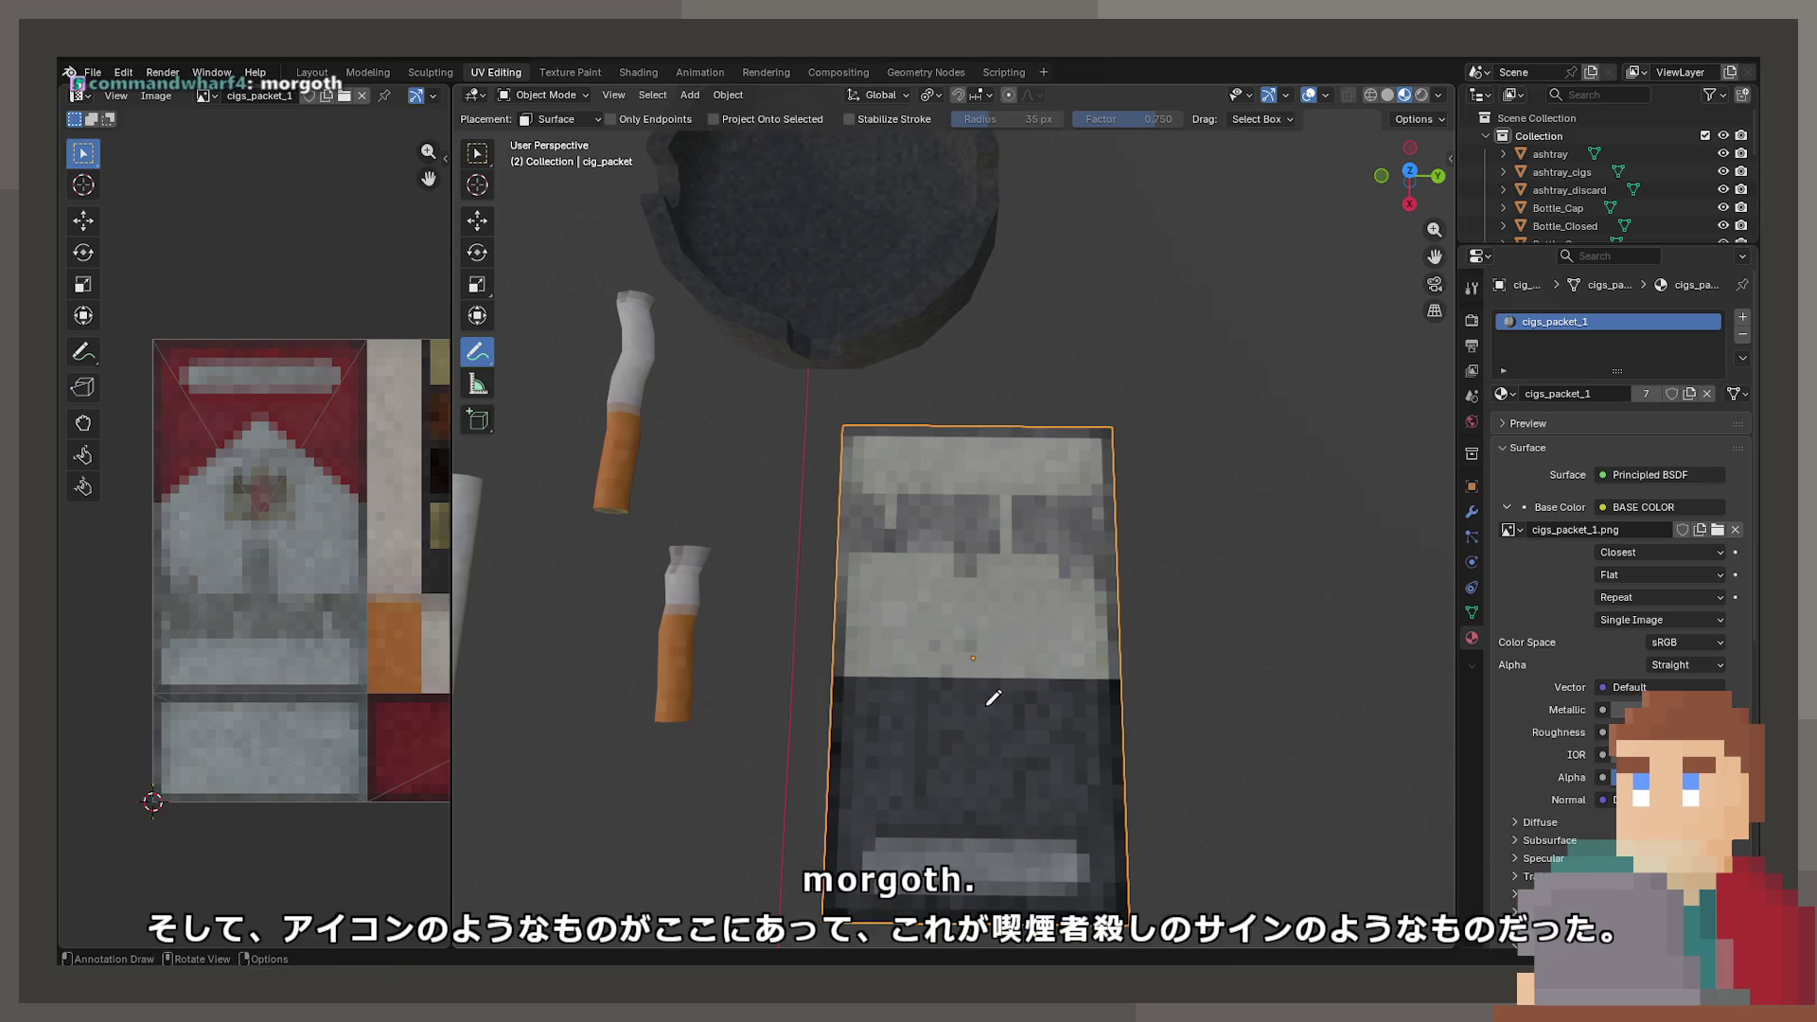
pyautogui.moveTo(954, 560); pyautogui.dragTo(951, 557)
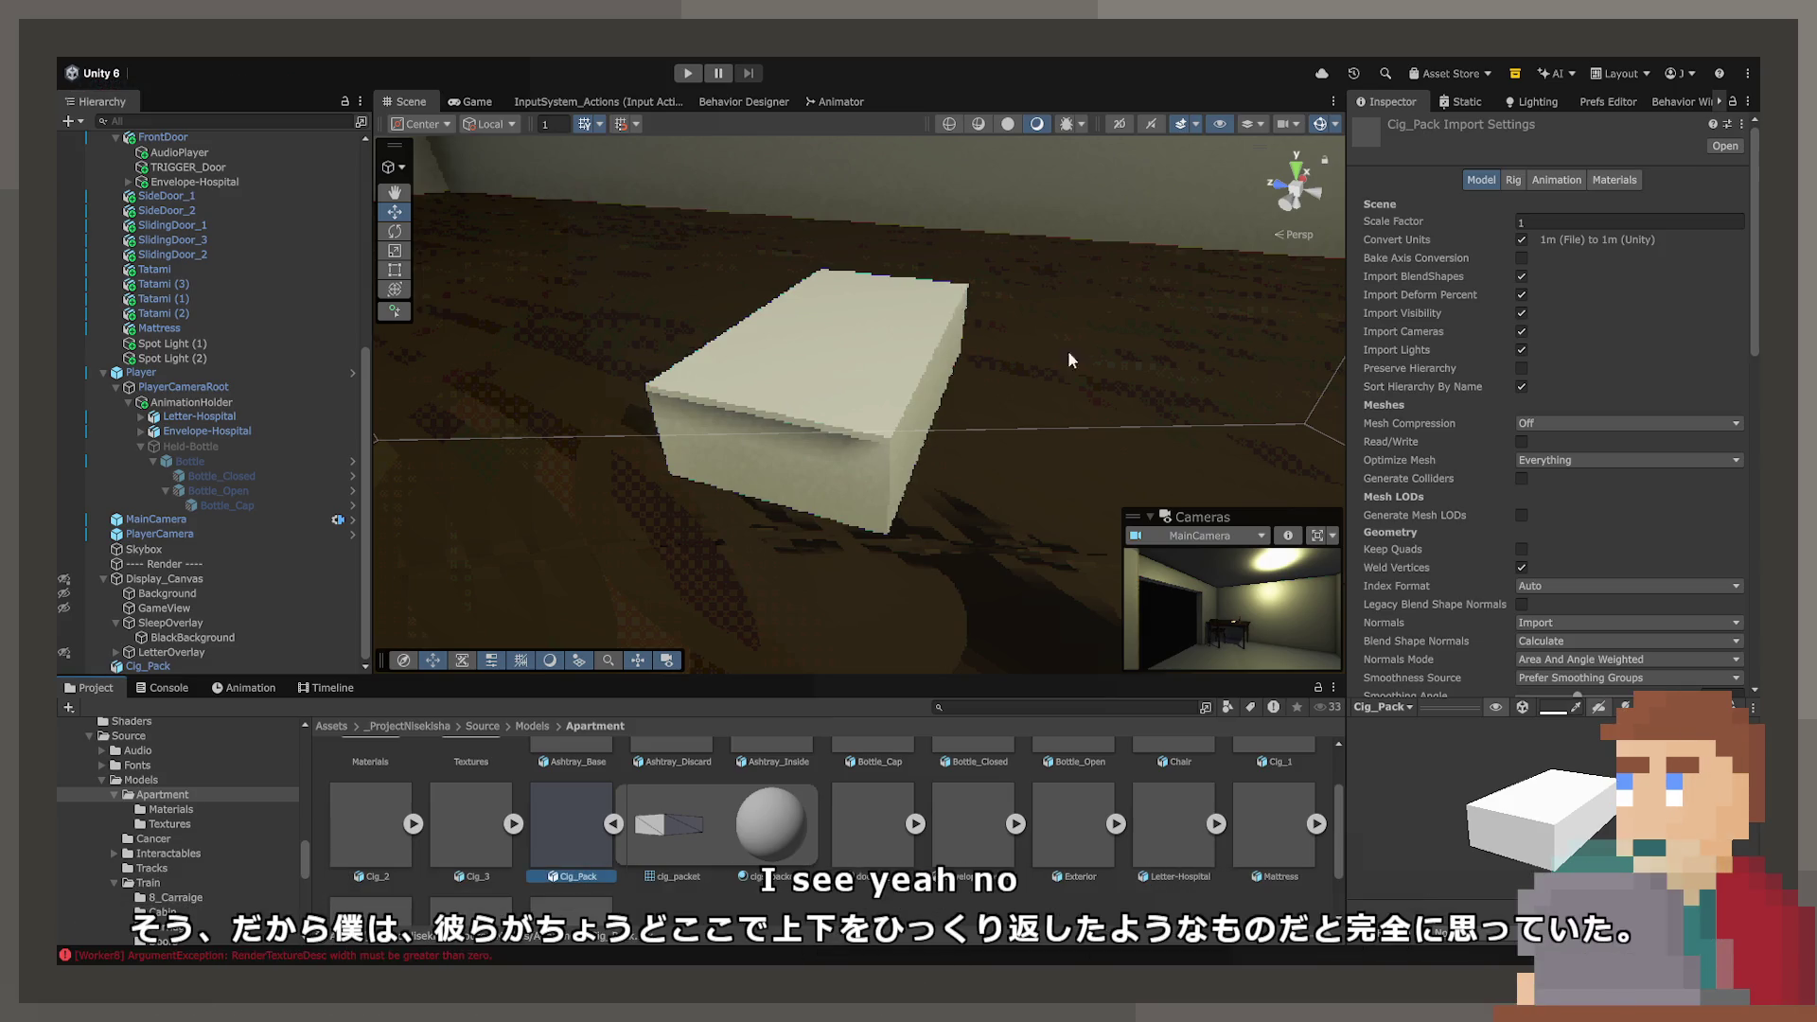
# - Open the Textures folder and bring up the cigs_packet_1 import settings
pyautogui.click(191, 821)
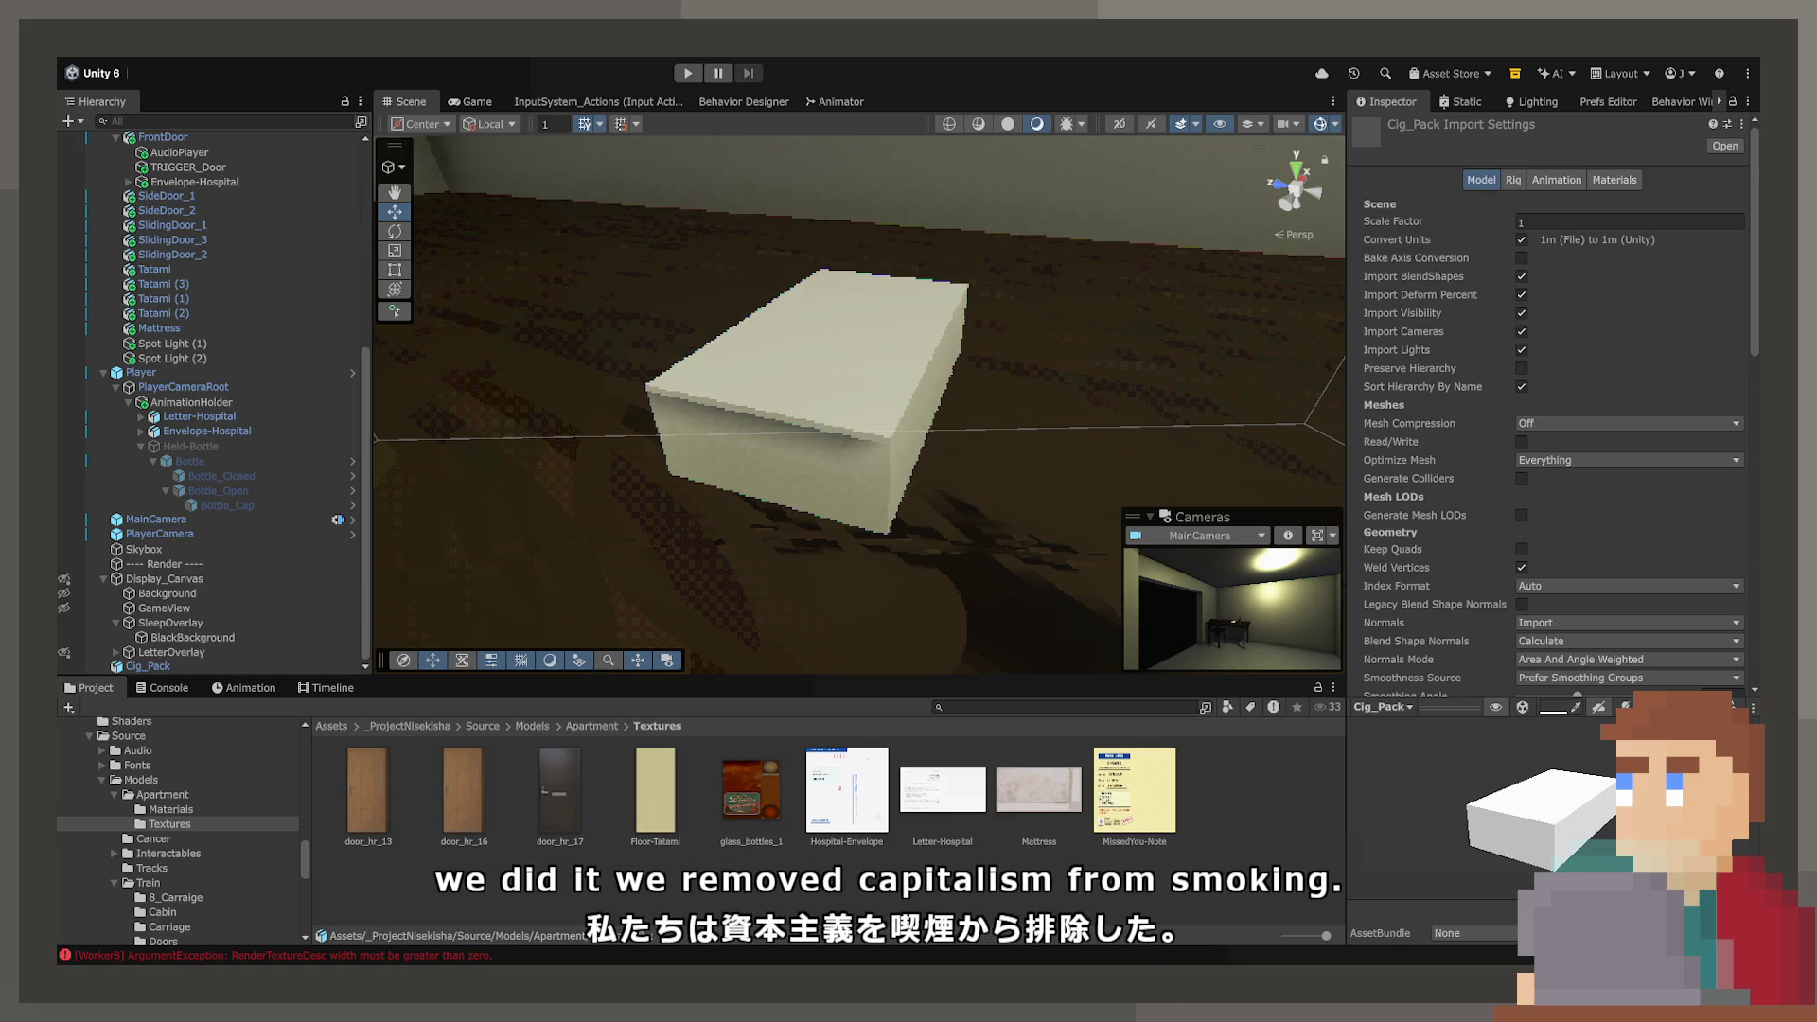
pyautogui.click(169, 824)
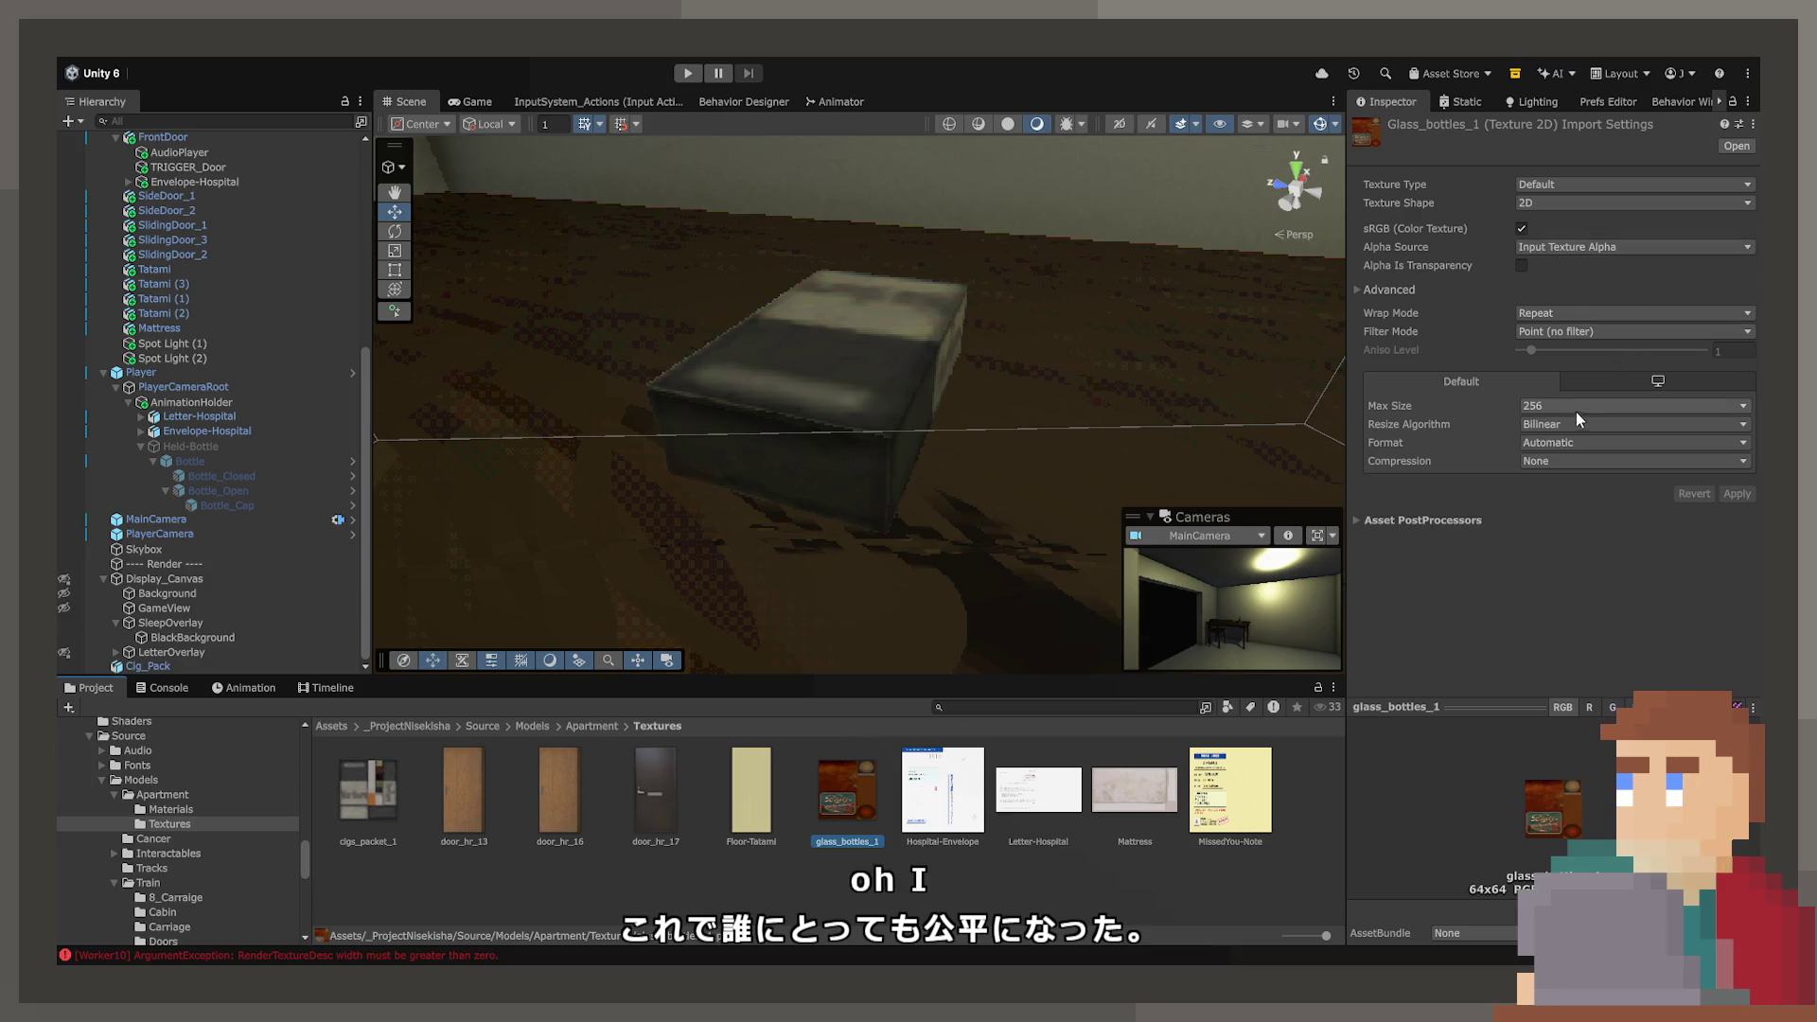
pyautogui.click(368, 790)
pyautogui.click(1526, 462)
pyautogui.click(1547, 478)
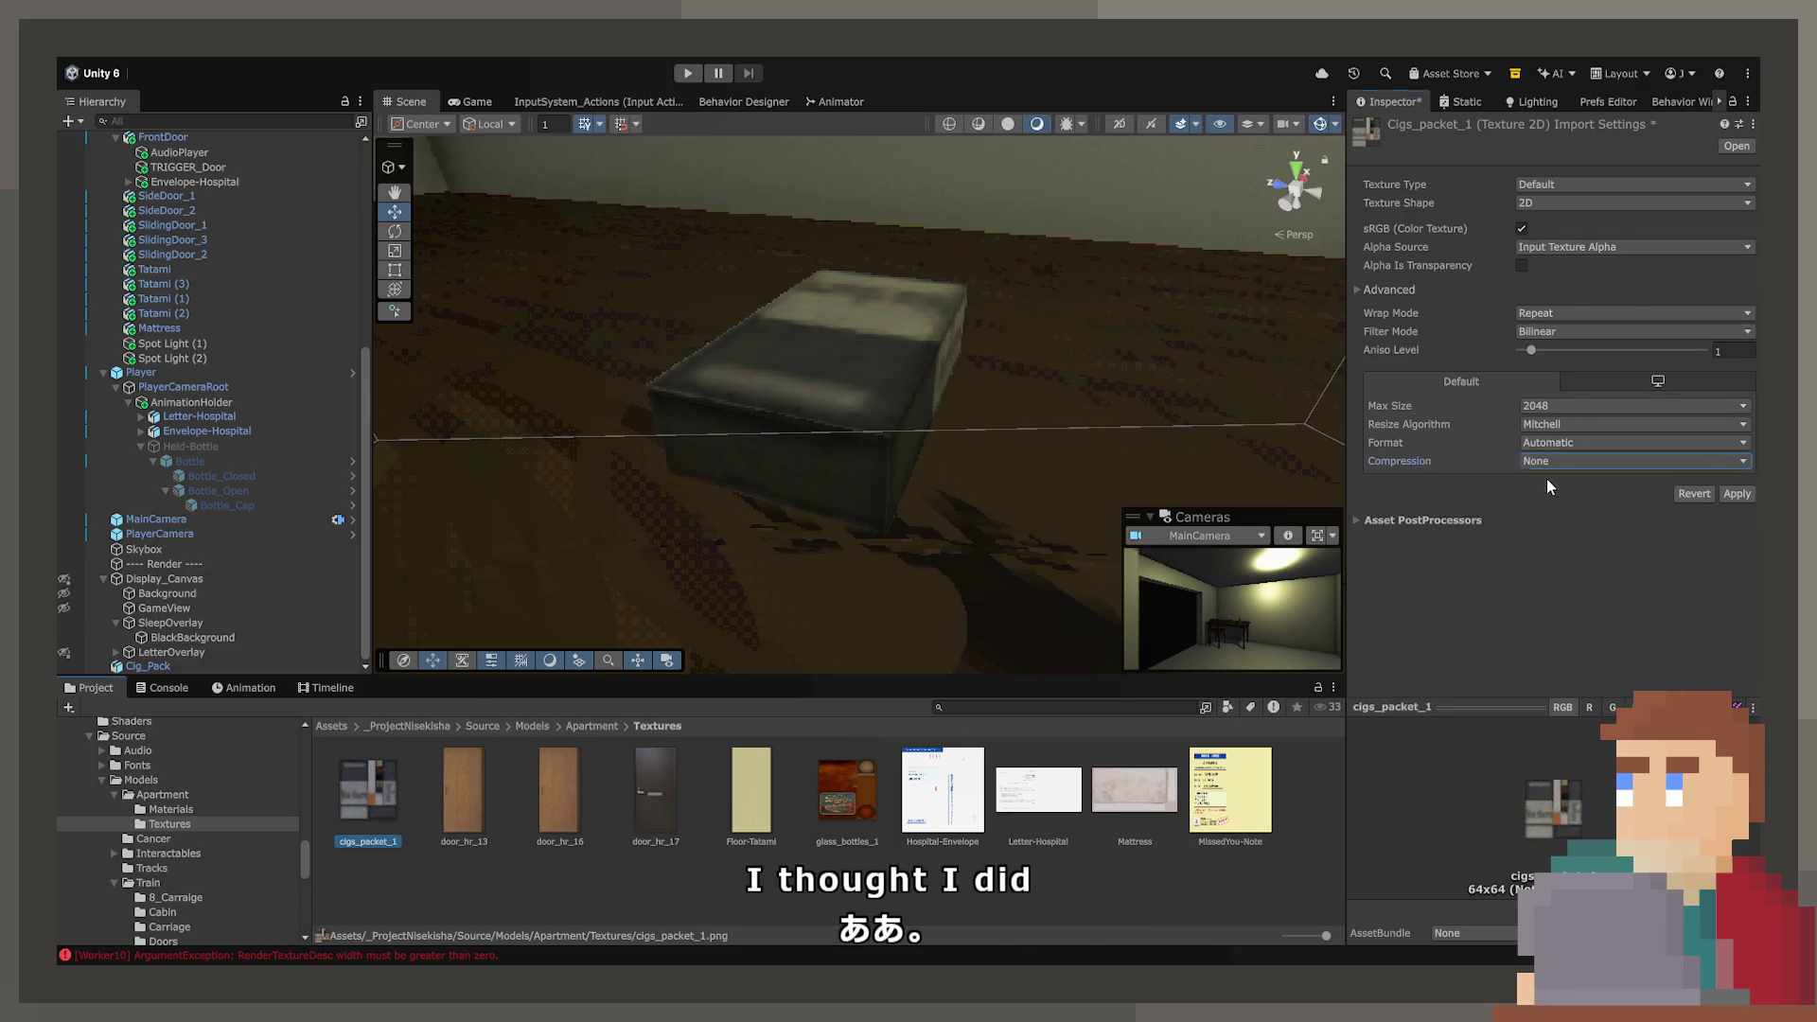
# - Set cigs_packet_1 to Max Size 64 and Point (no filter) filtering, and apply
pyautogui.click(1558, 405)
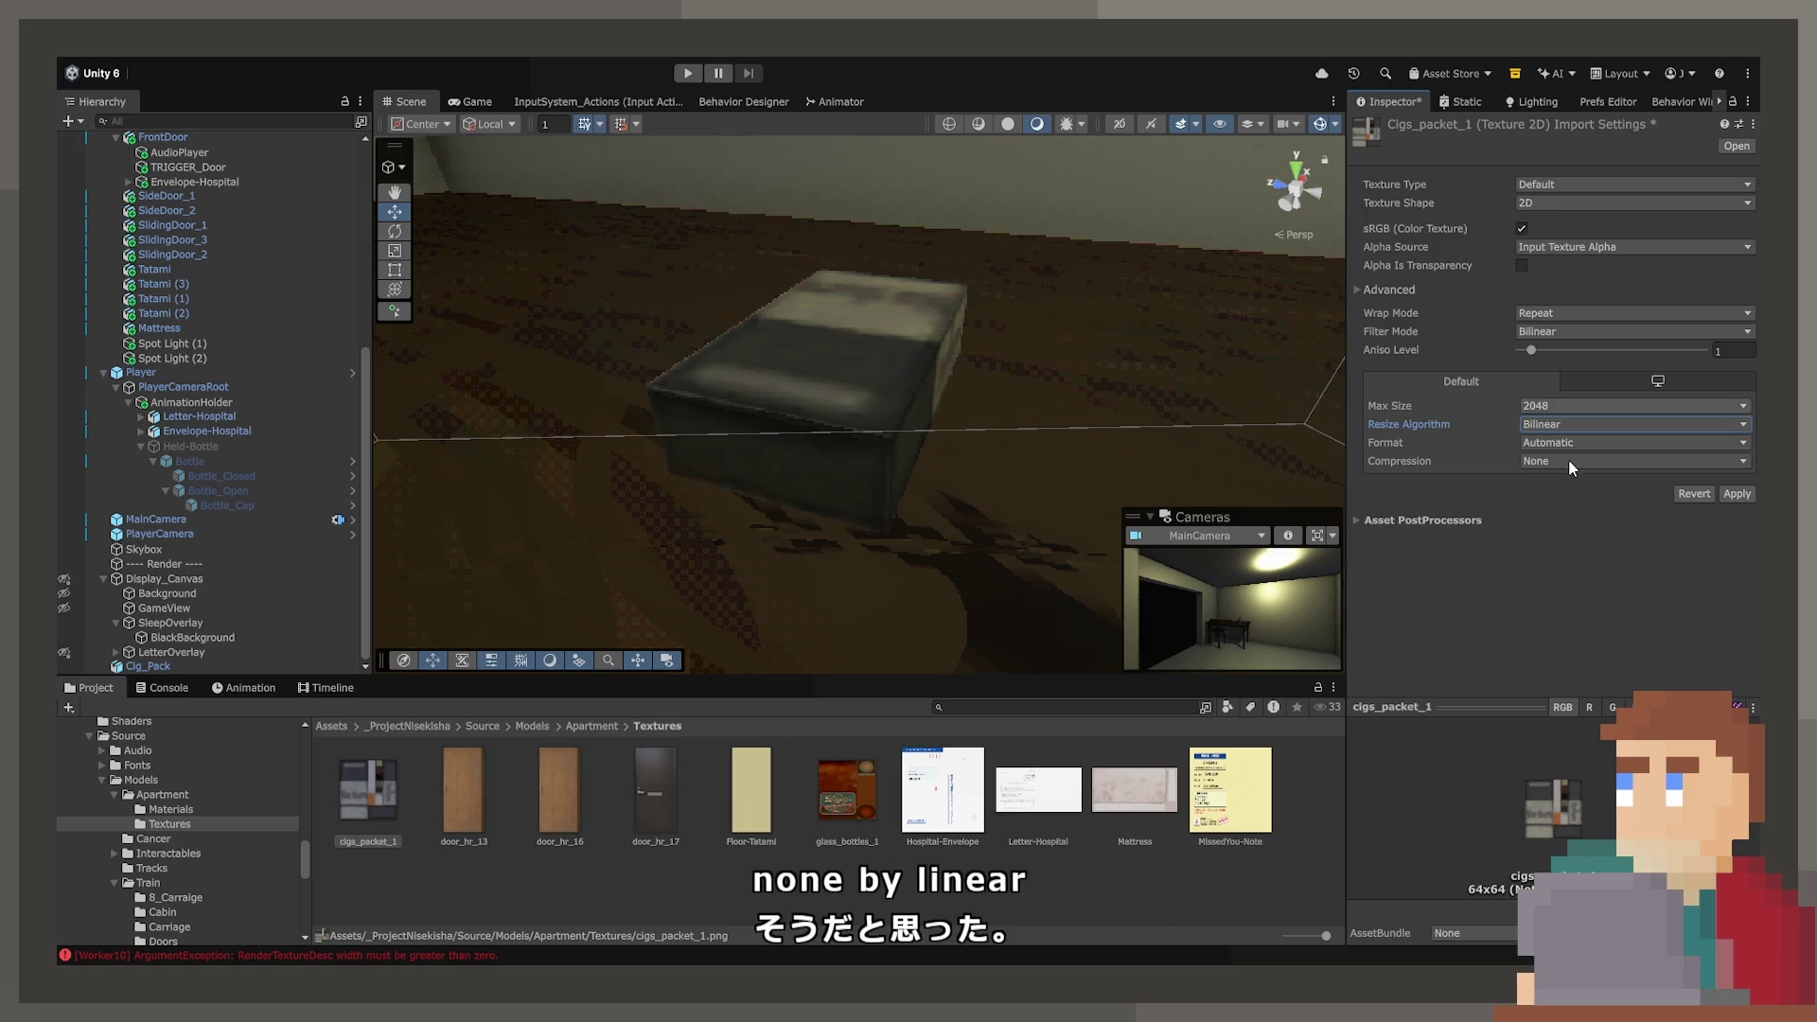
pyautogui.click(1565, 453)
pyautogui.click(1560, 331)
pyautogui.click(1558, 322)
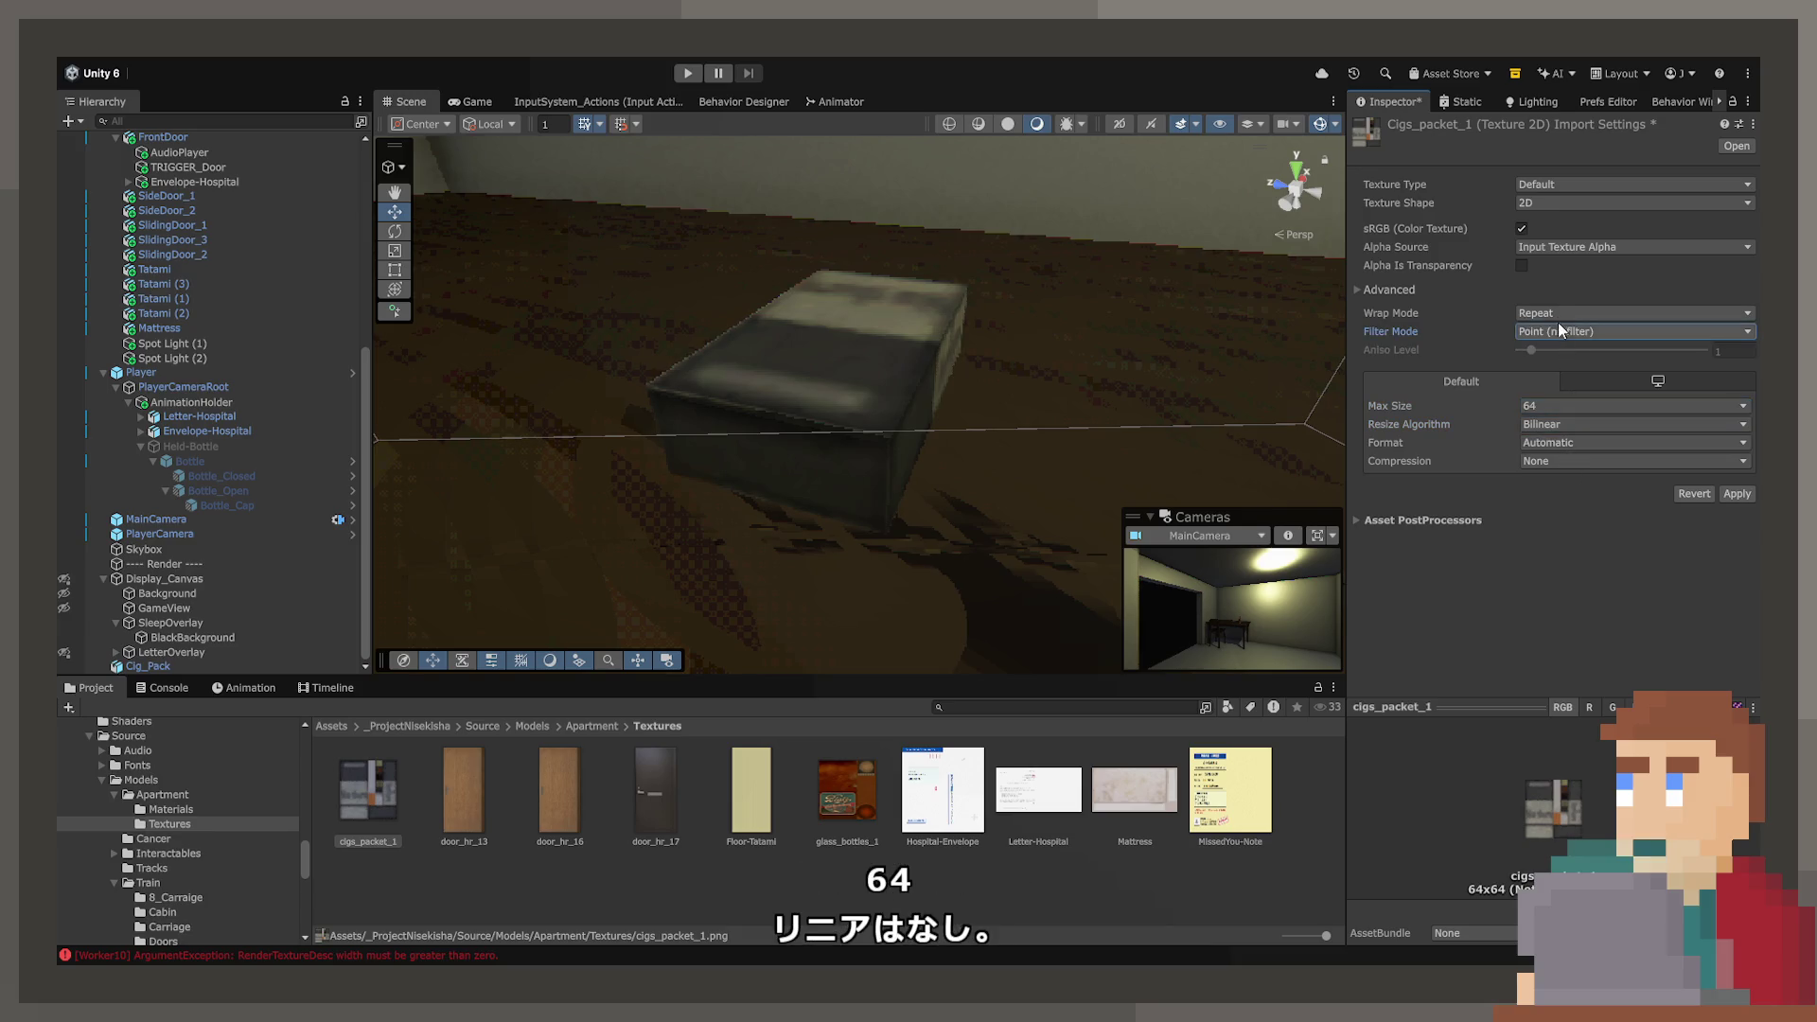
pyautogui.click(1736, 493)
pyautogui.moveTo(1041, 436)
pyautogui.mouseDown()
pyautogui.moveTo(1026, 495)
pyautogui.moveTo(864, 551)
pyautogui.moveTo(747, 502)
pyautogui.moveTo(677, 365)
pyautogui.moveTo(1032, 470)
pyautogui.mouseUp()
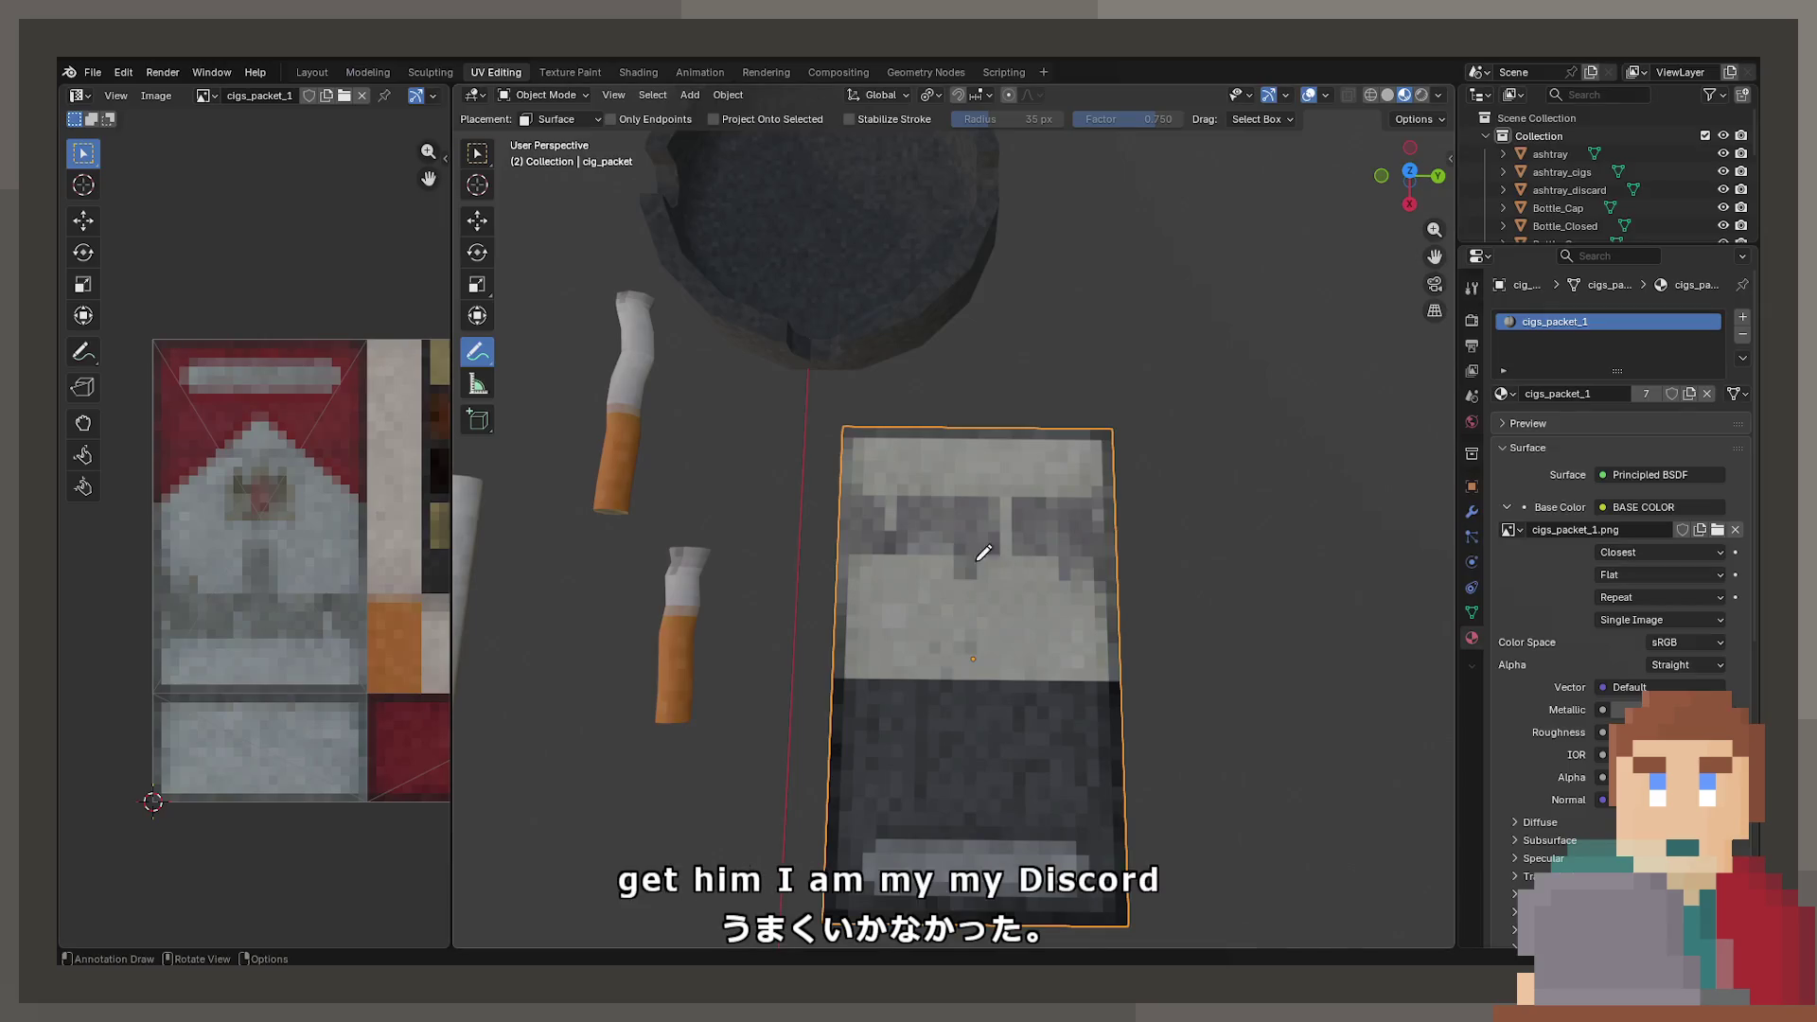
# - Return to Object Mode selection and pick the ashtray
pyautogui.click(582, 101)
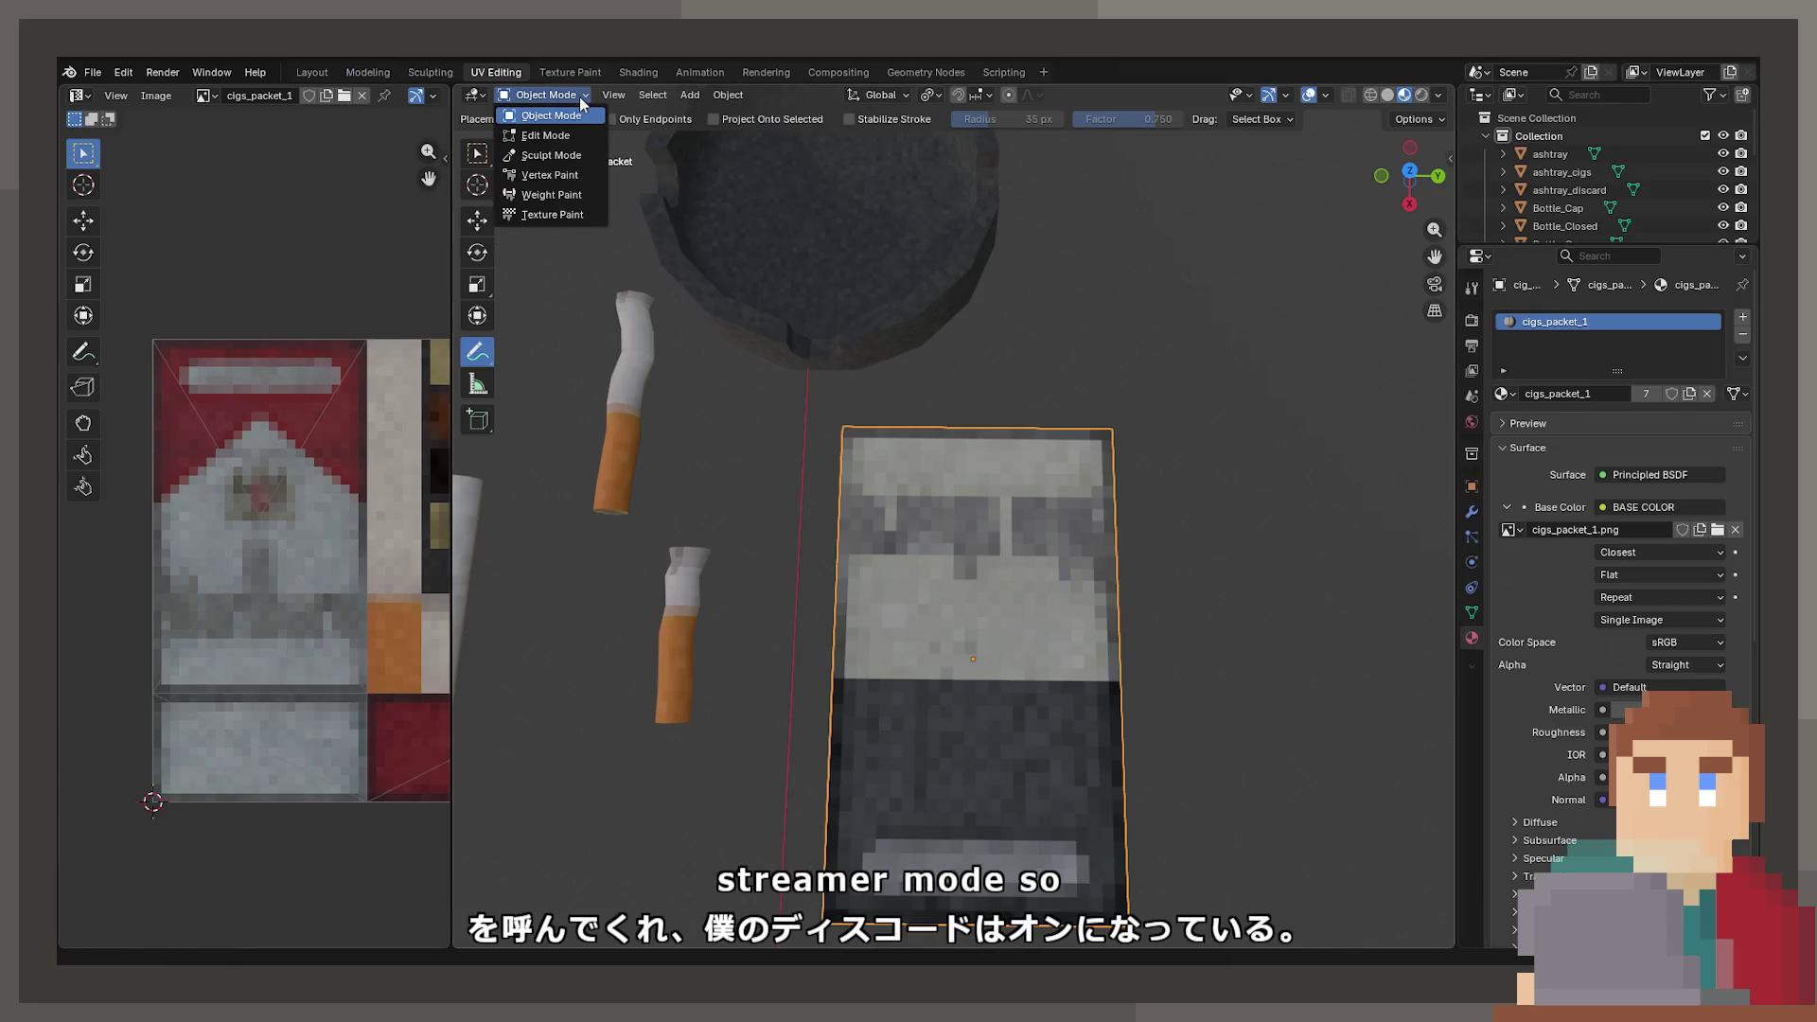
pyautogui.click(477, 153)
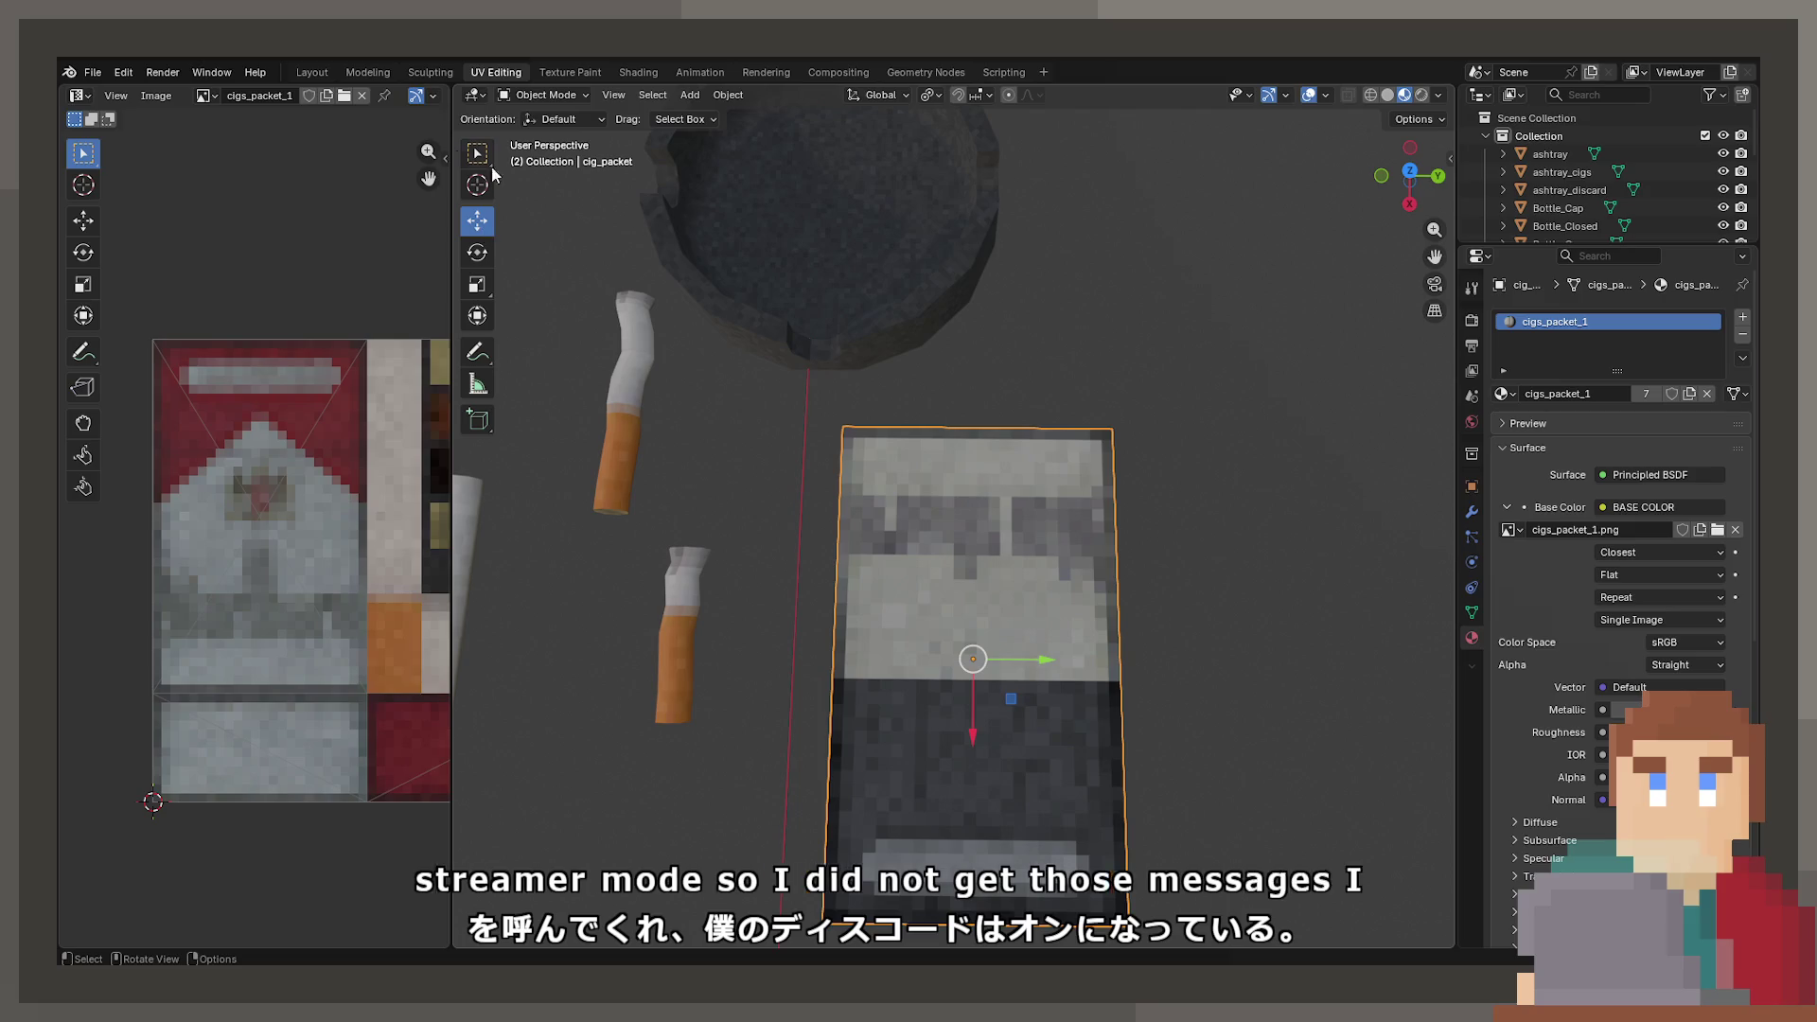
pyautogui.click(832, 291)
pyautogui.scroll(2, 938, 322)
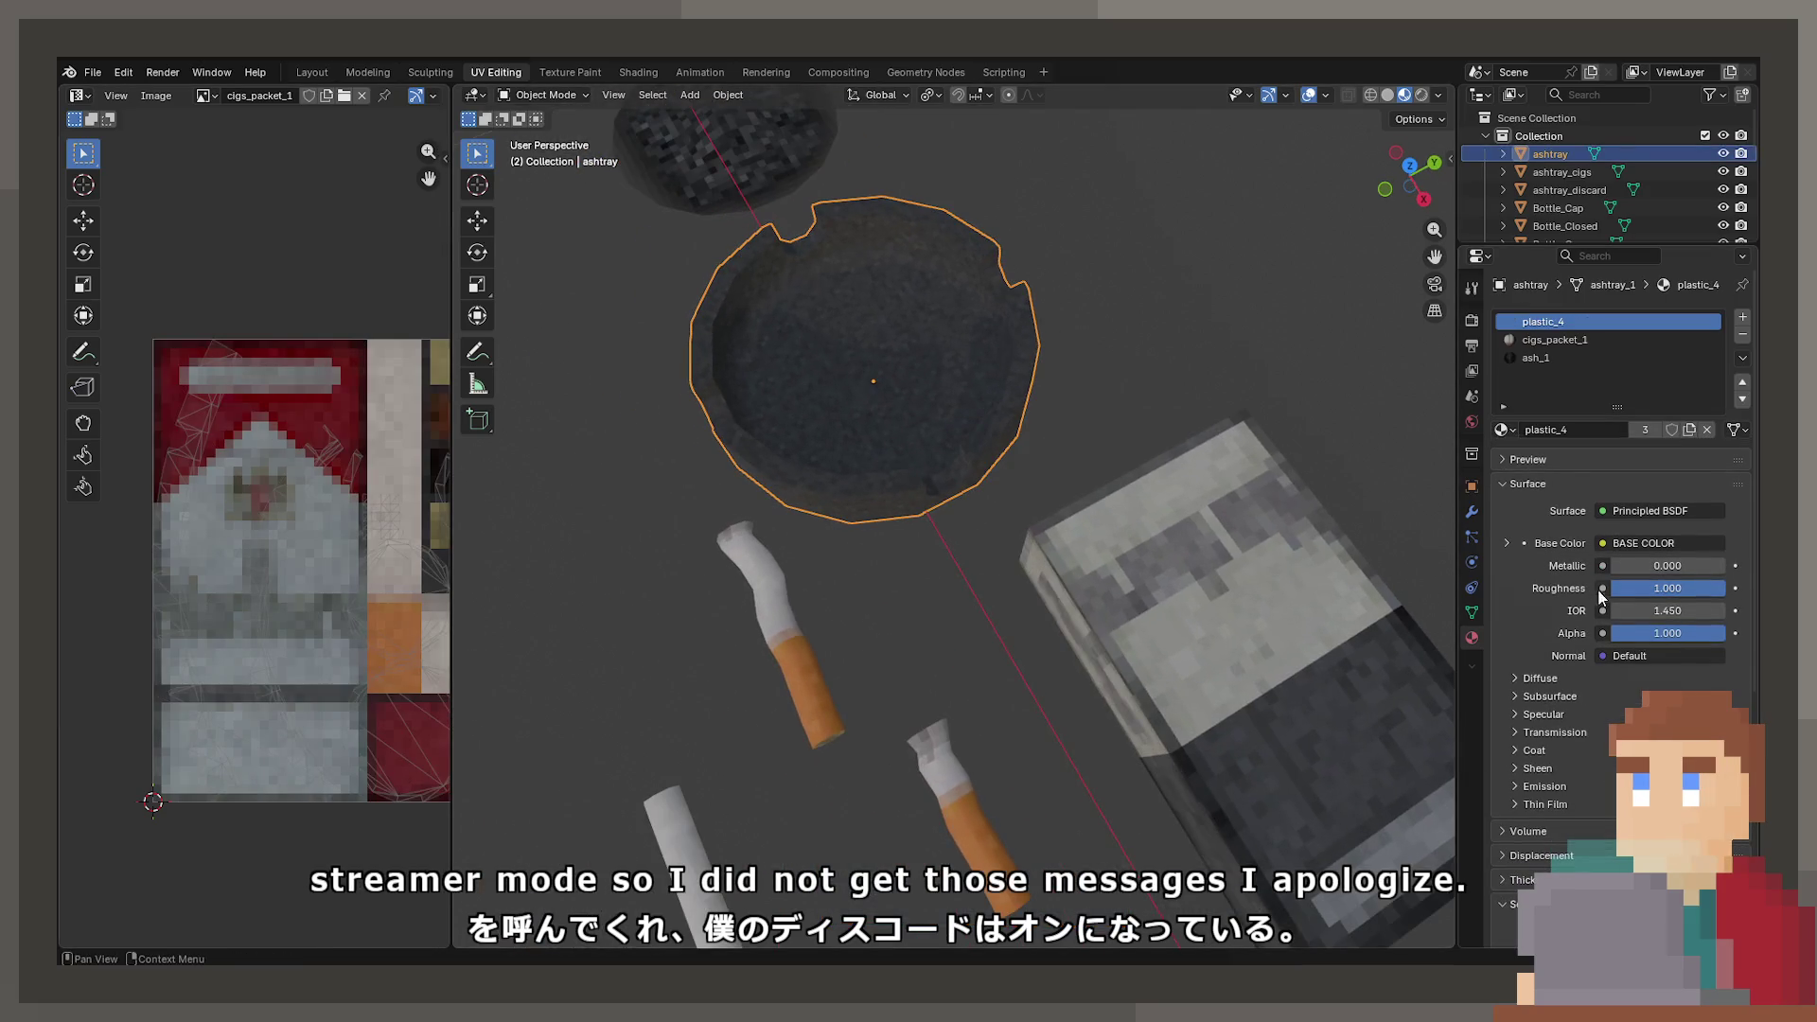
# - Expand the ashtray's base colour texture settings and click through the ash disc, butts and ashtray
pyautogui.click(1509, 541)
pyautogui.click(835, 404)
pyautogui.click(746, 269)
pyautogui.click(736, 239)
pyautogui.click(770, 322)
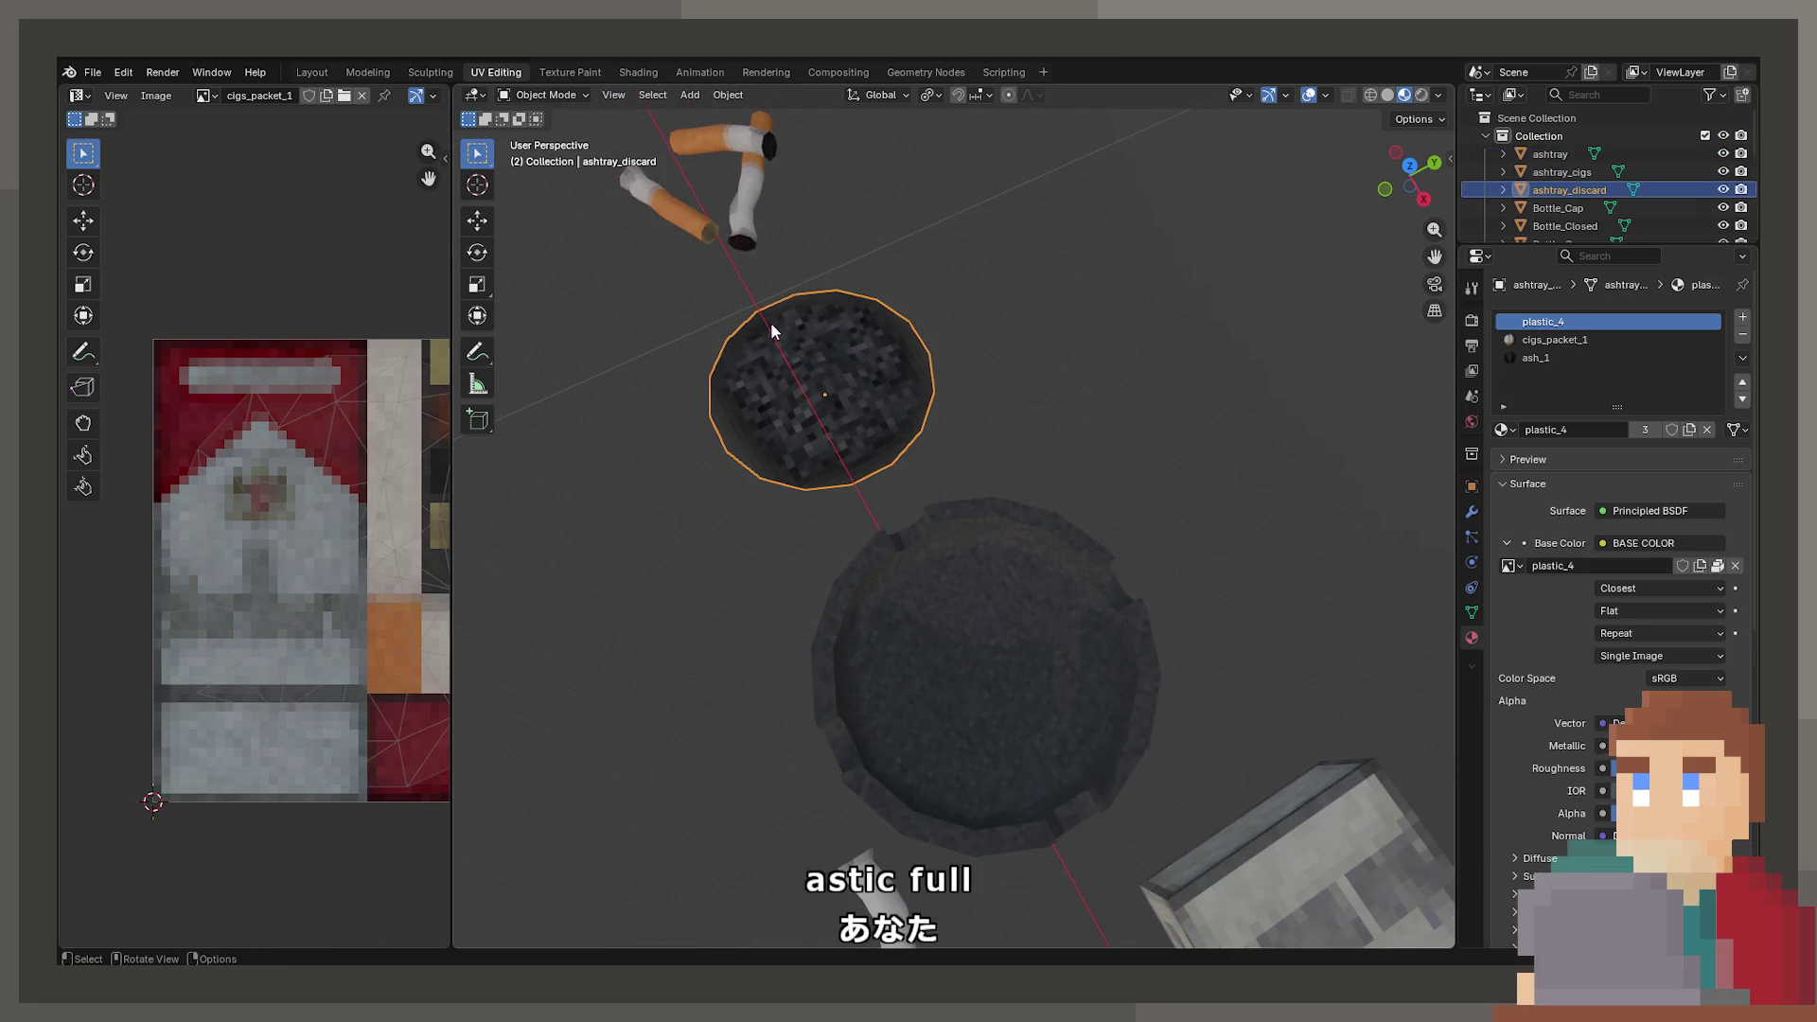
pyautogui.click(907, 582)
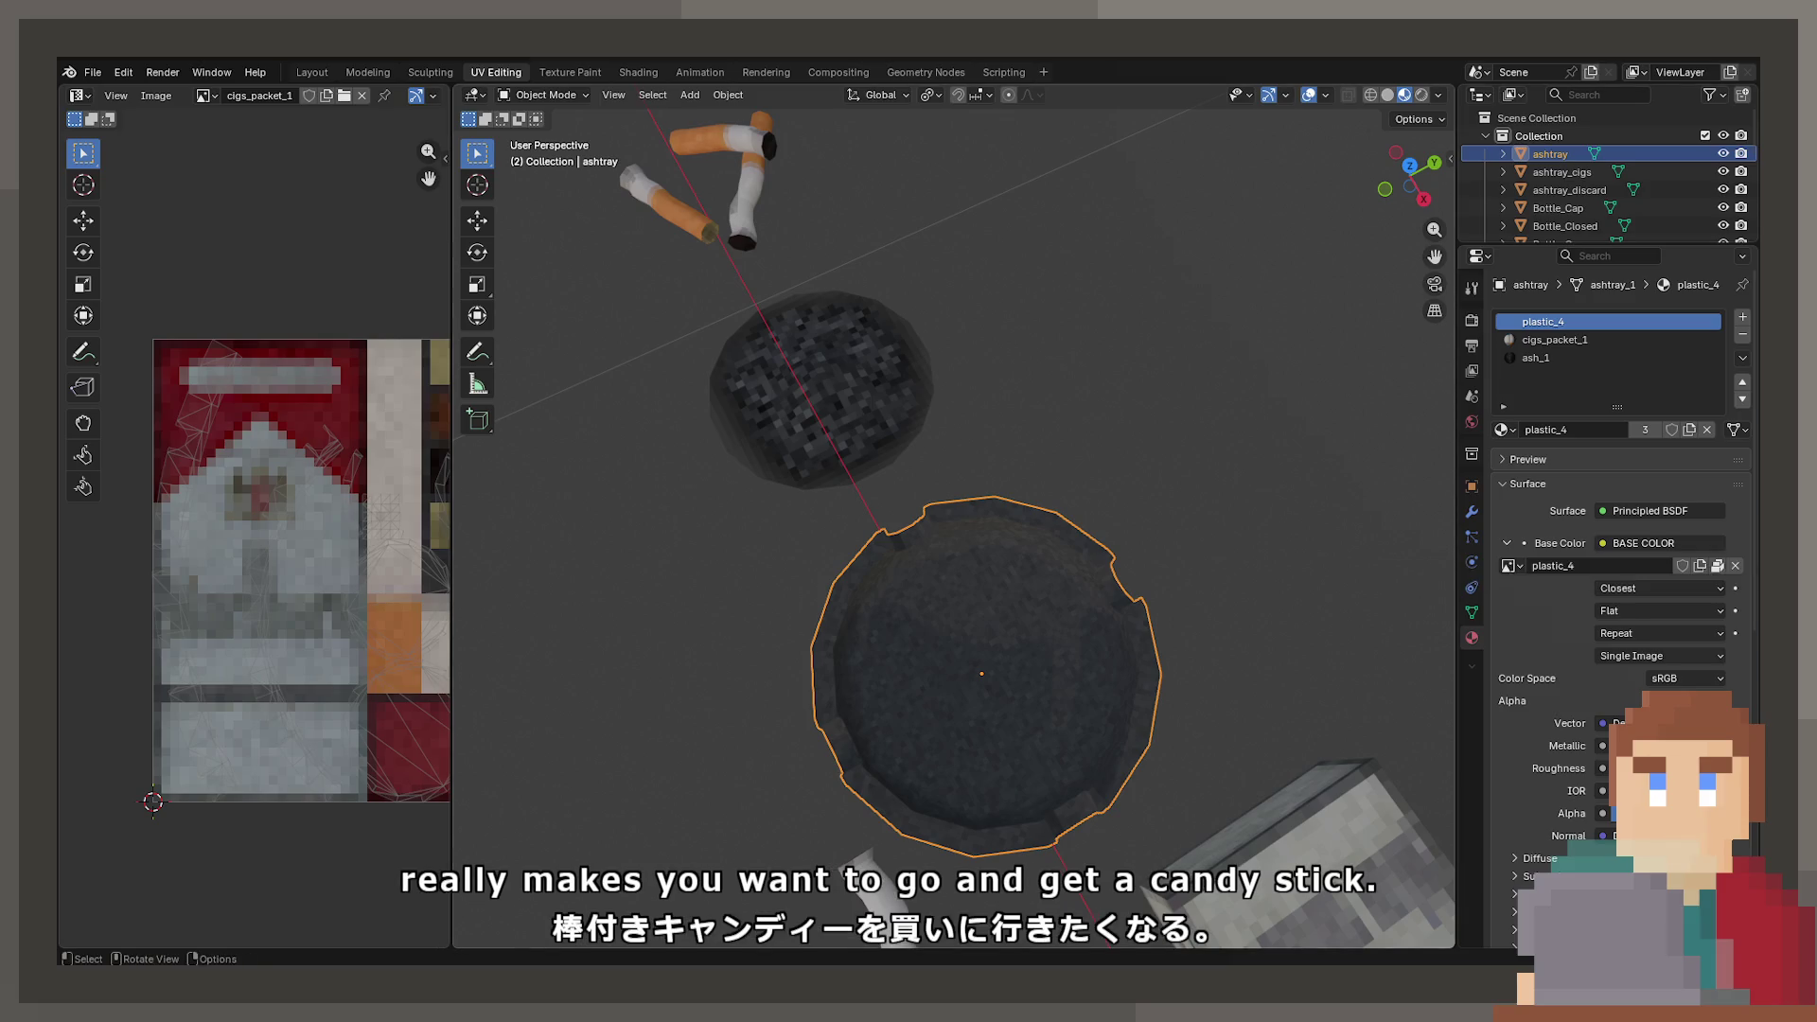
# - Frame the ashtray_cigs butts in Edit Mode, then reselect the ash disc, ashtray and butts
pyautogui.click(1561, 171)
pyautogui.press('Tab')
pyautogui.press('KP_Decimal')
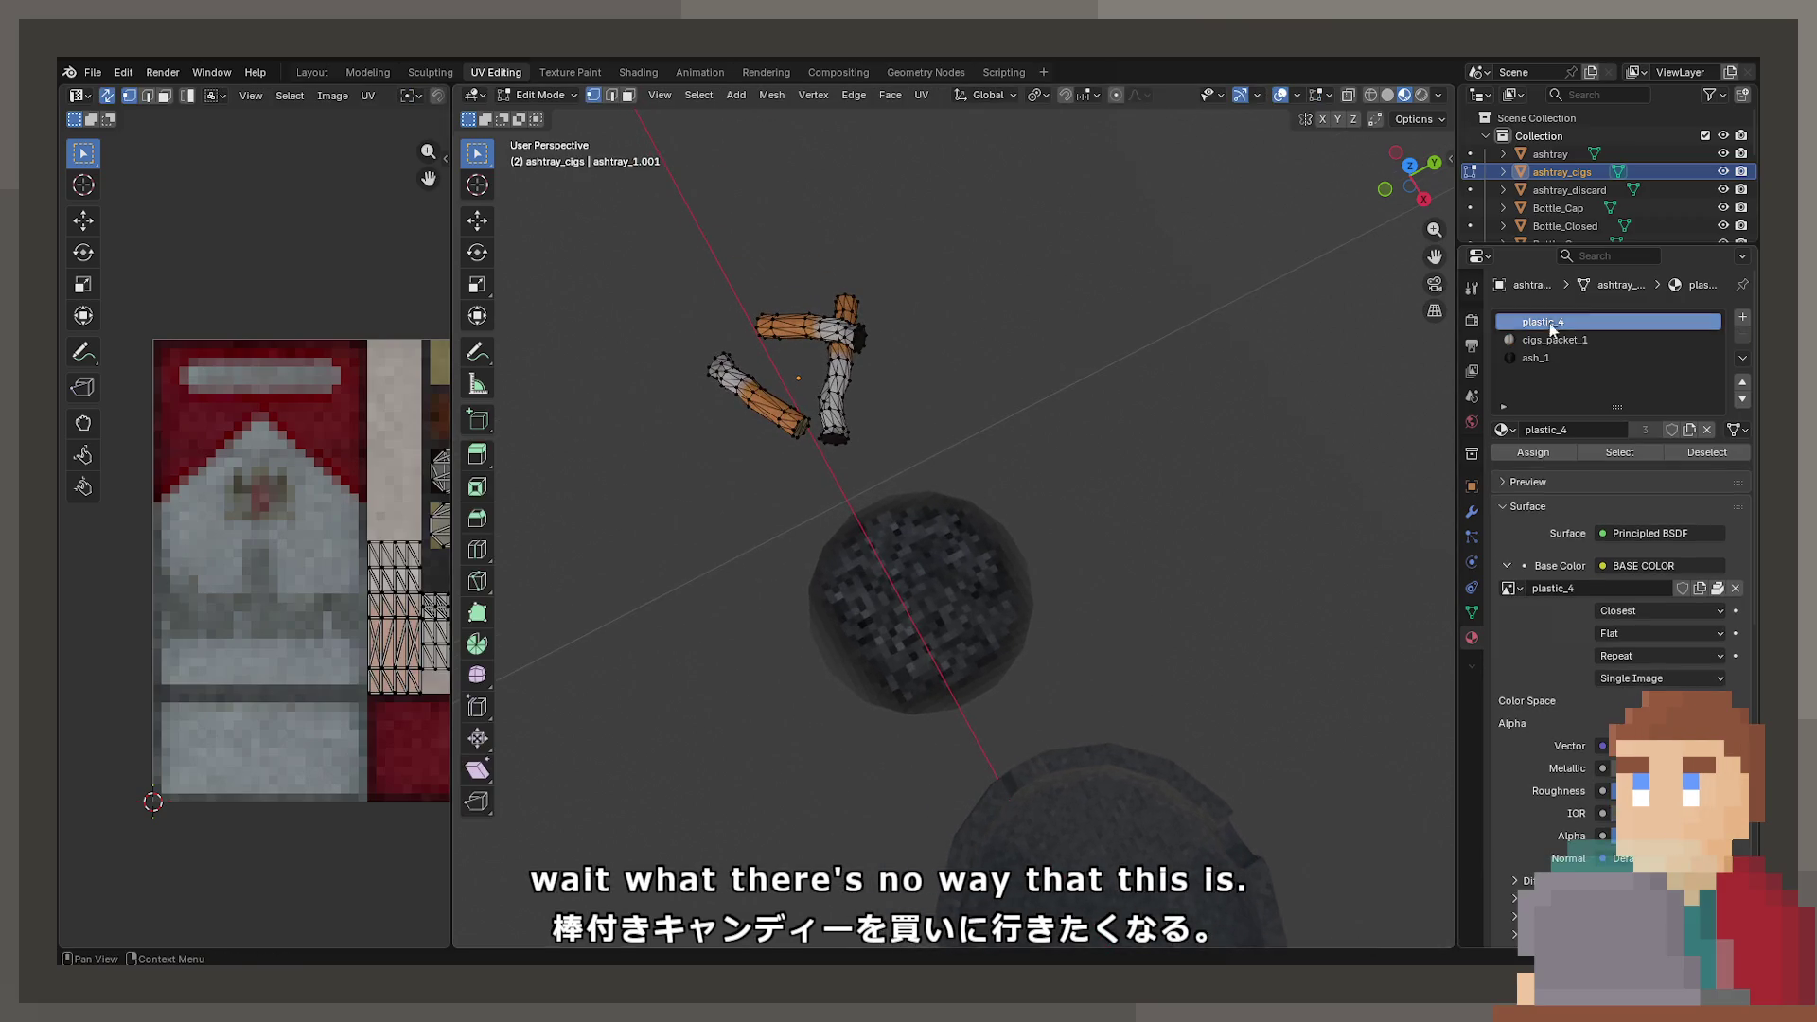
pyautogui.press('Tab')
pyautogui.click(935, 600)
pyautogui.click(1166, 822)
pyautogui.click(878, 560)
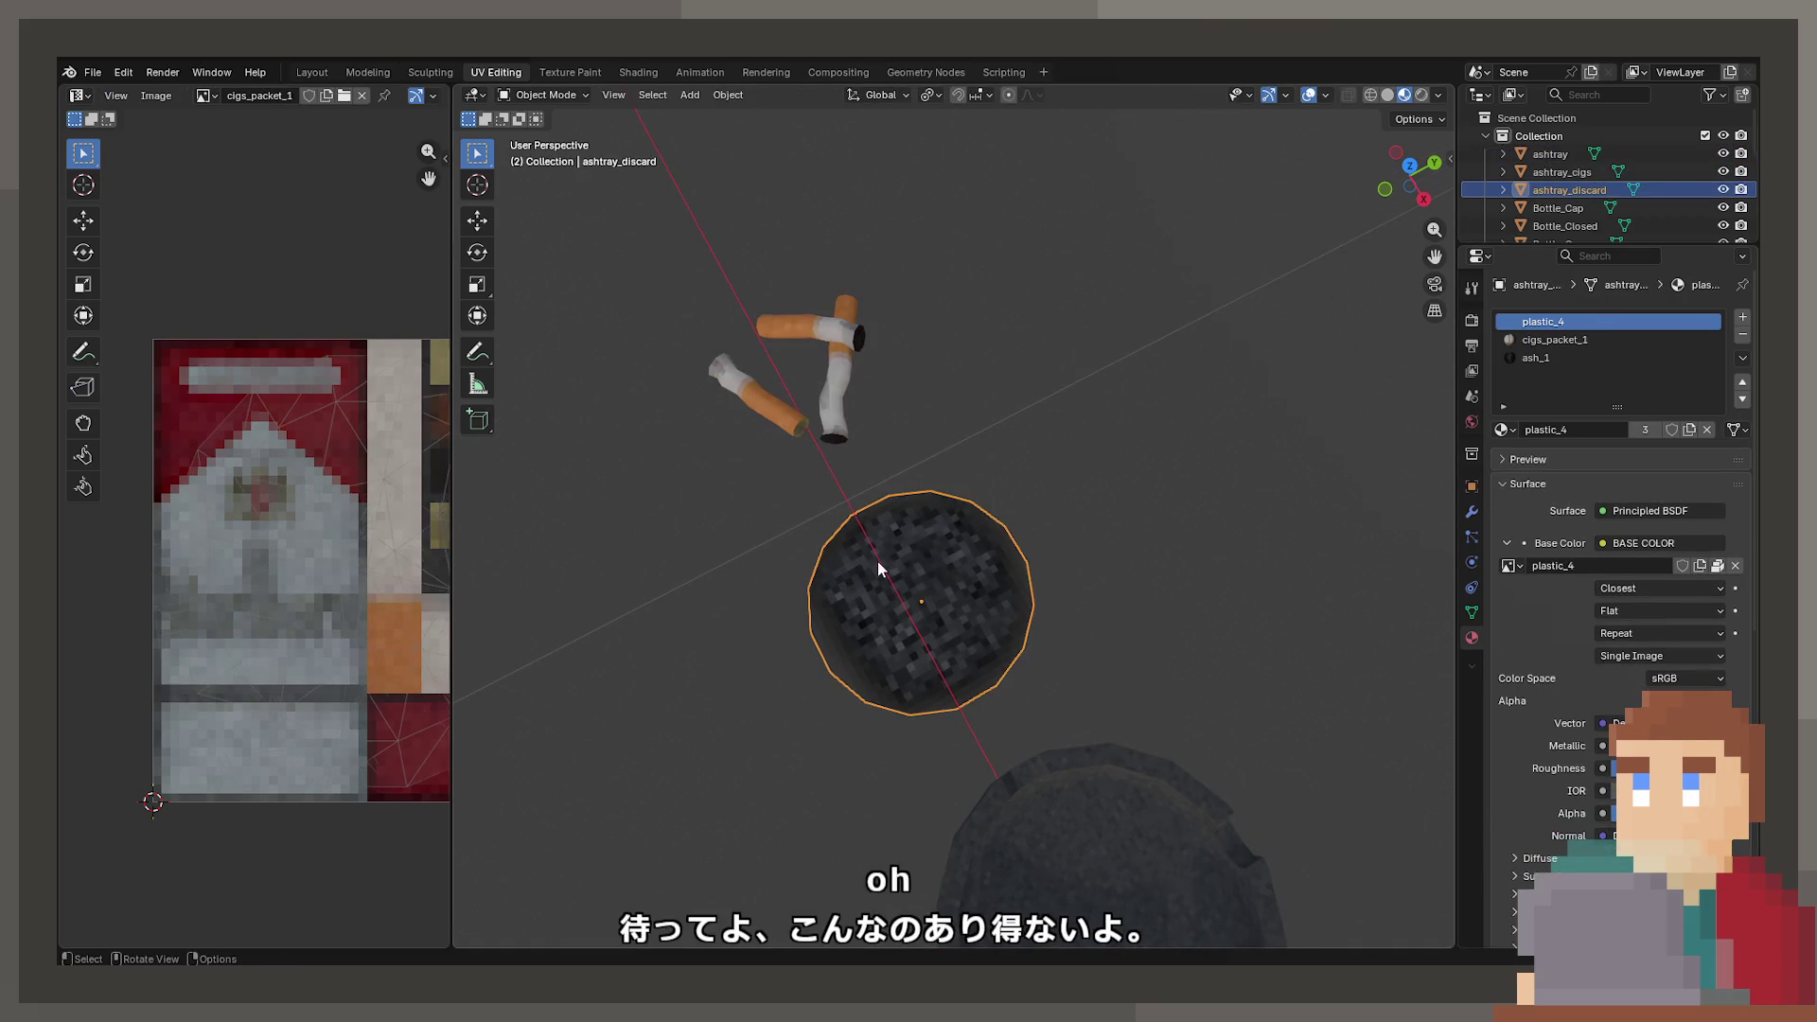
pyautogui.click(836, 384)
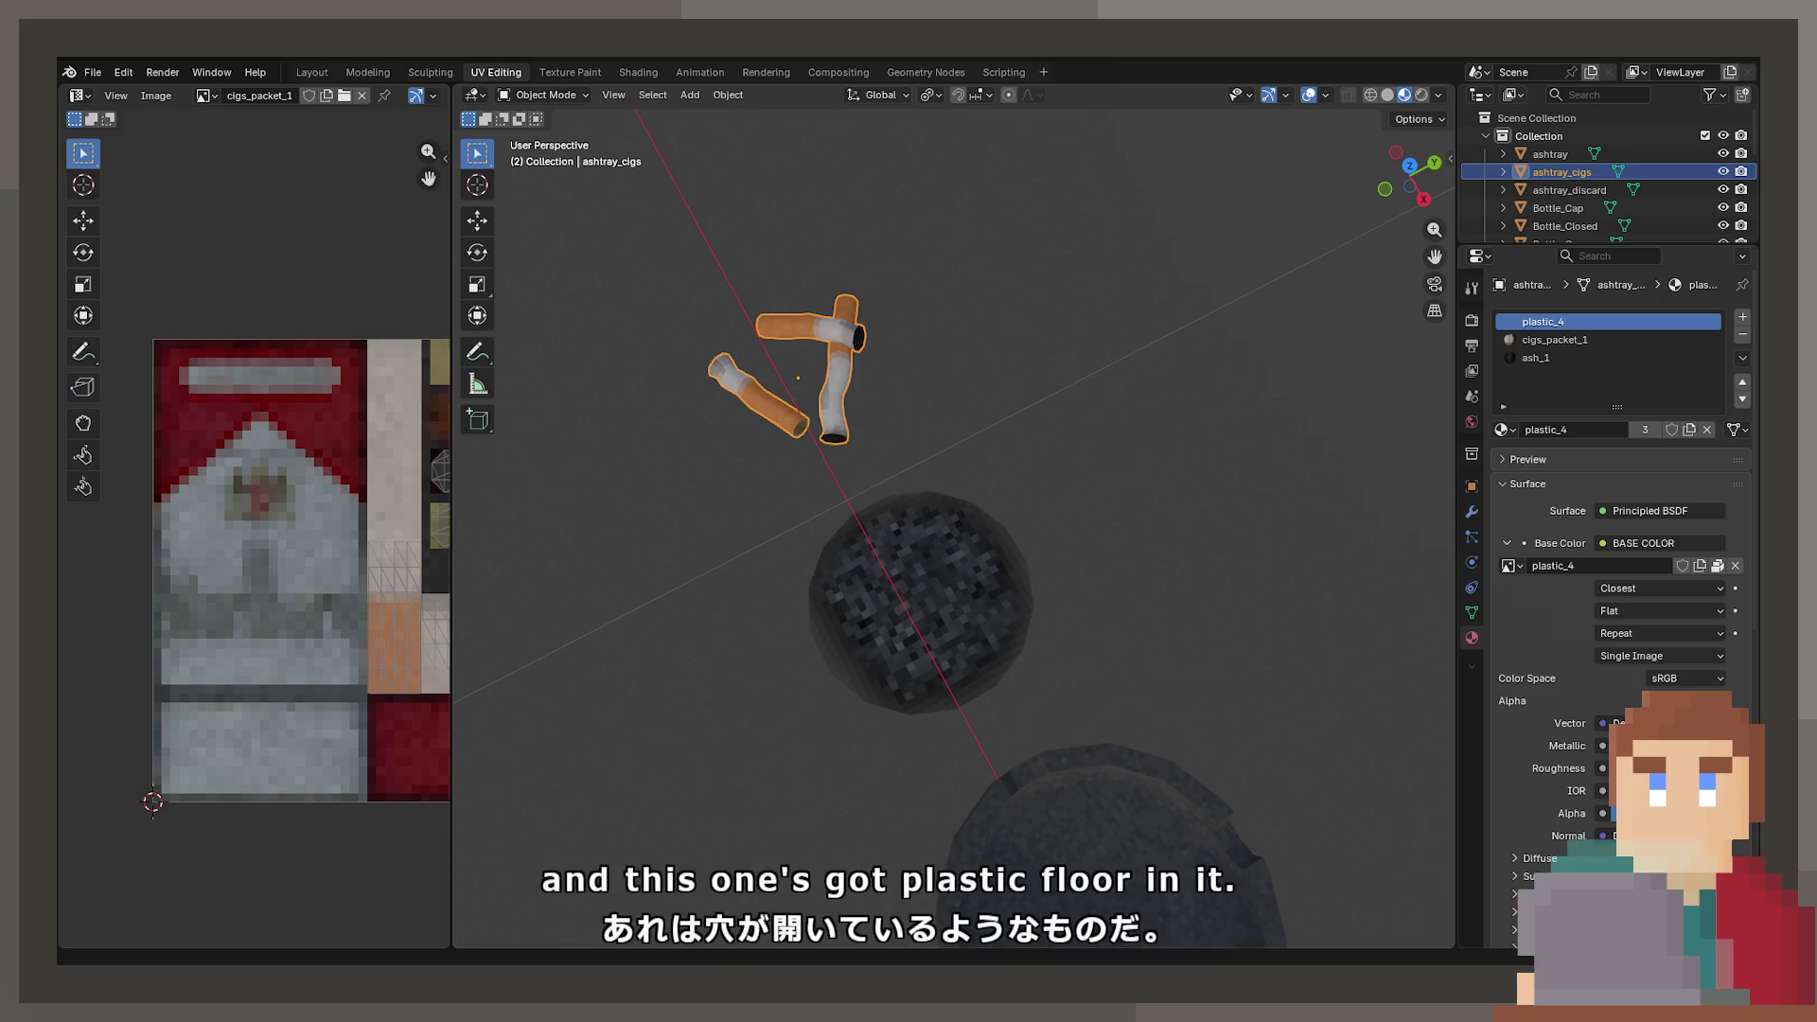
# - Inspect the cigarette-butt mesh up close in Edit Mode, then save ProjectNisekisha.blend
pyautogui.press('Tab')
pyautogui.scroll(3, 1029, 646)
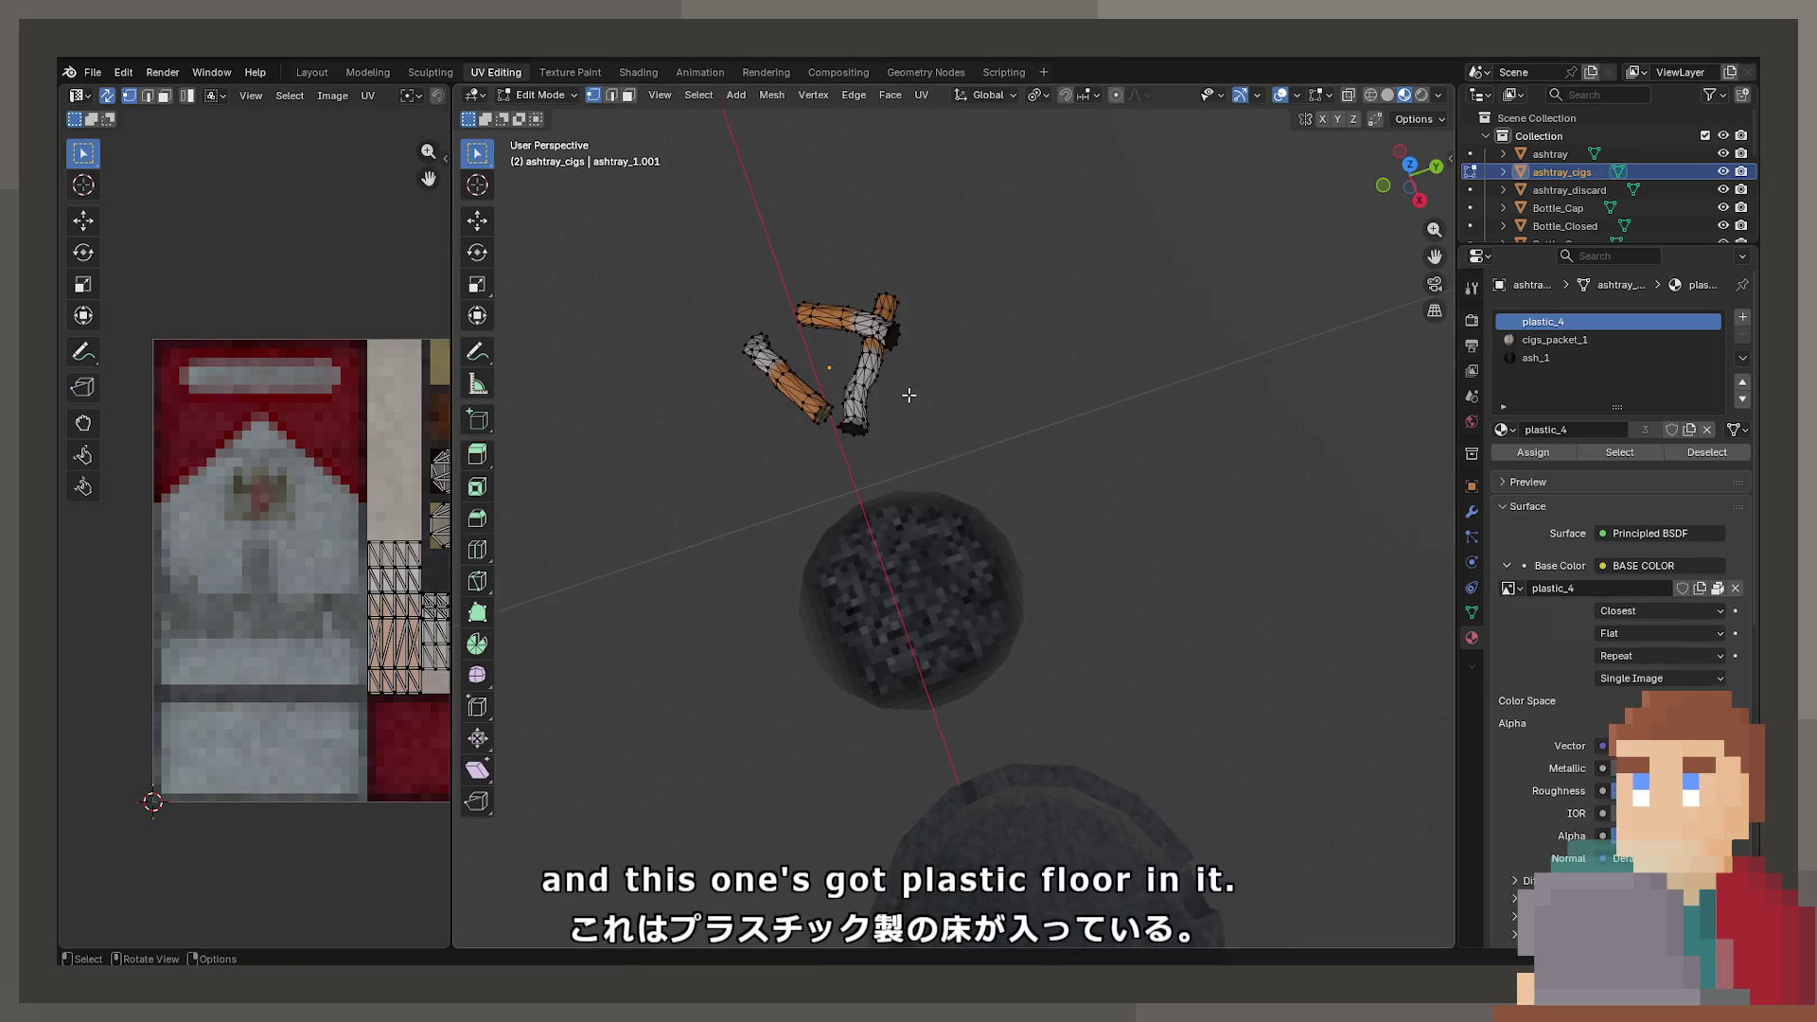
pyautogui.scroll(5, 1030, 646)
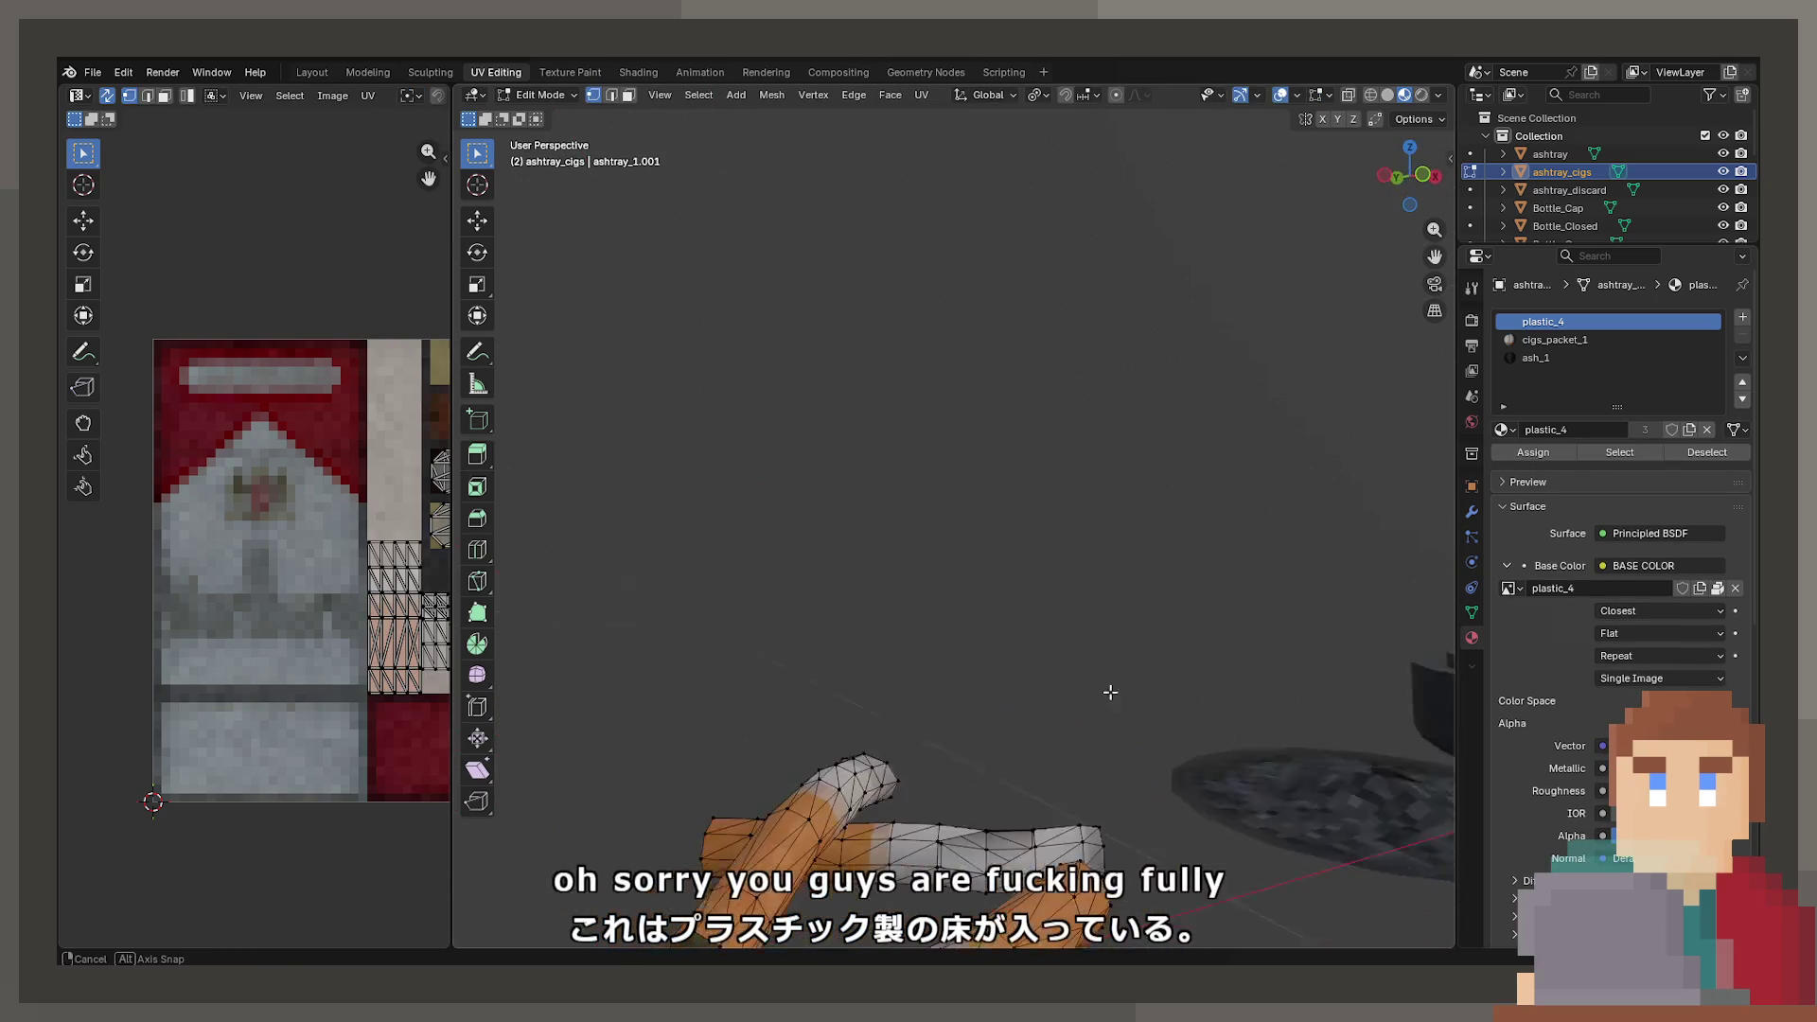
pyautogui.press('Tab')
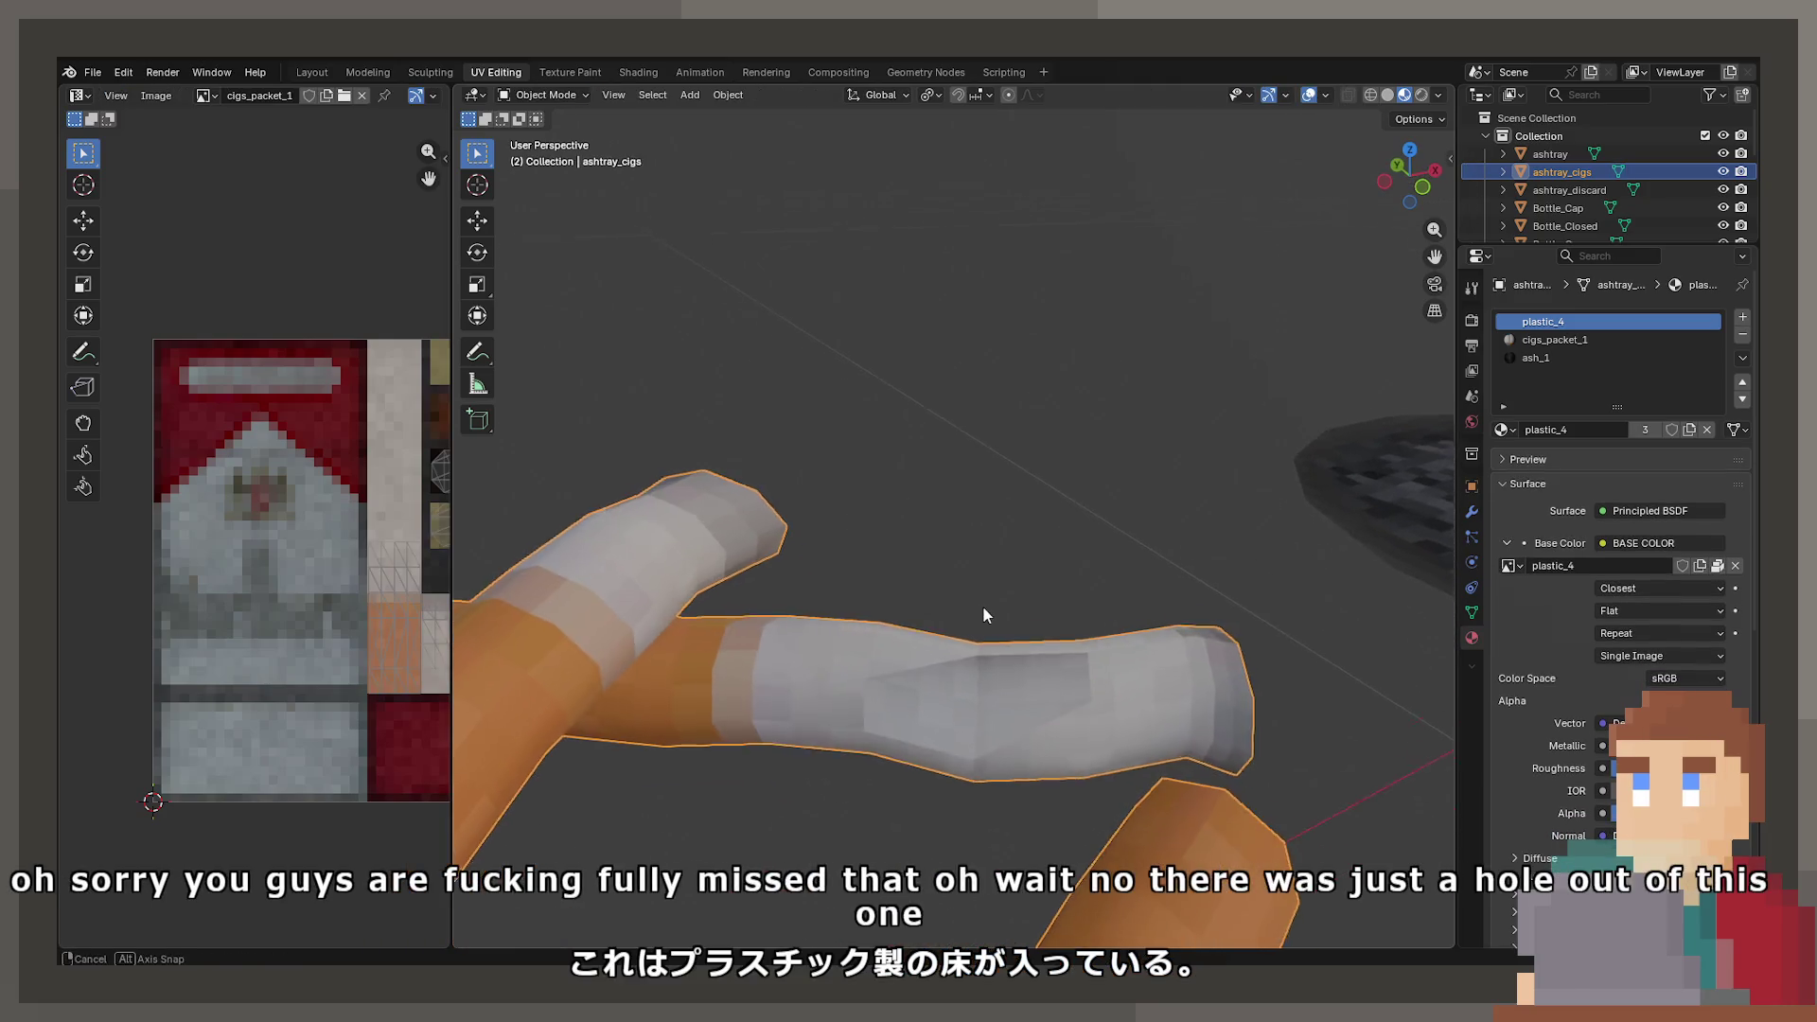
pyautogui.press('Tab')
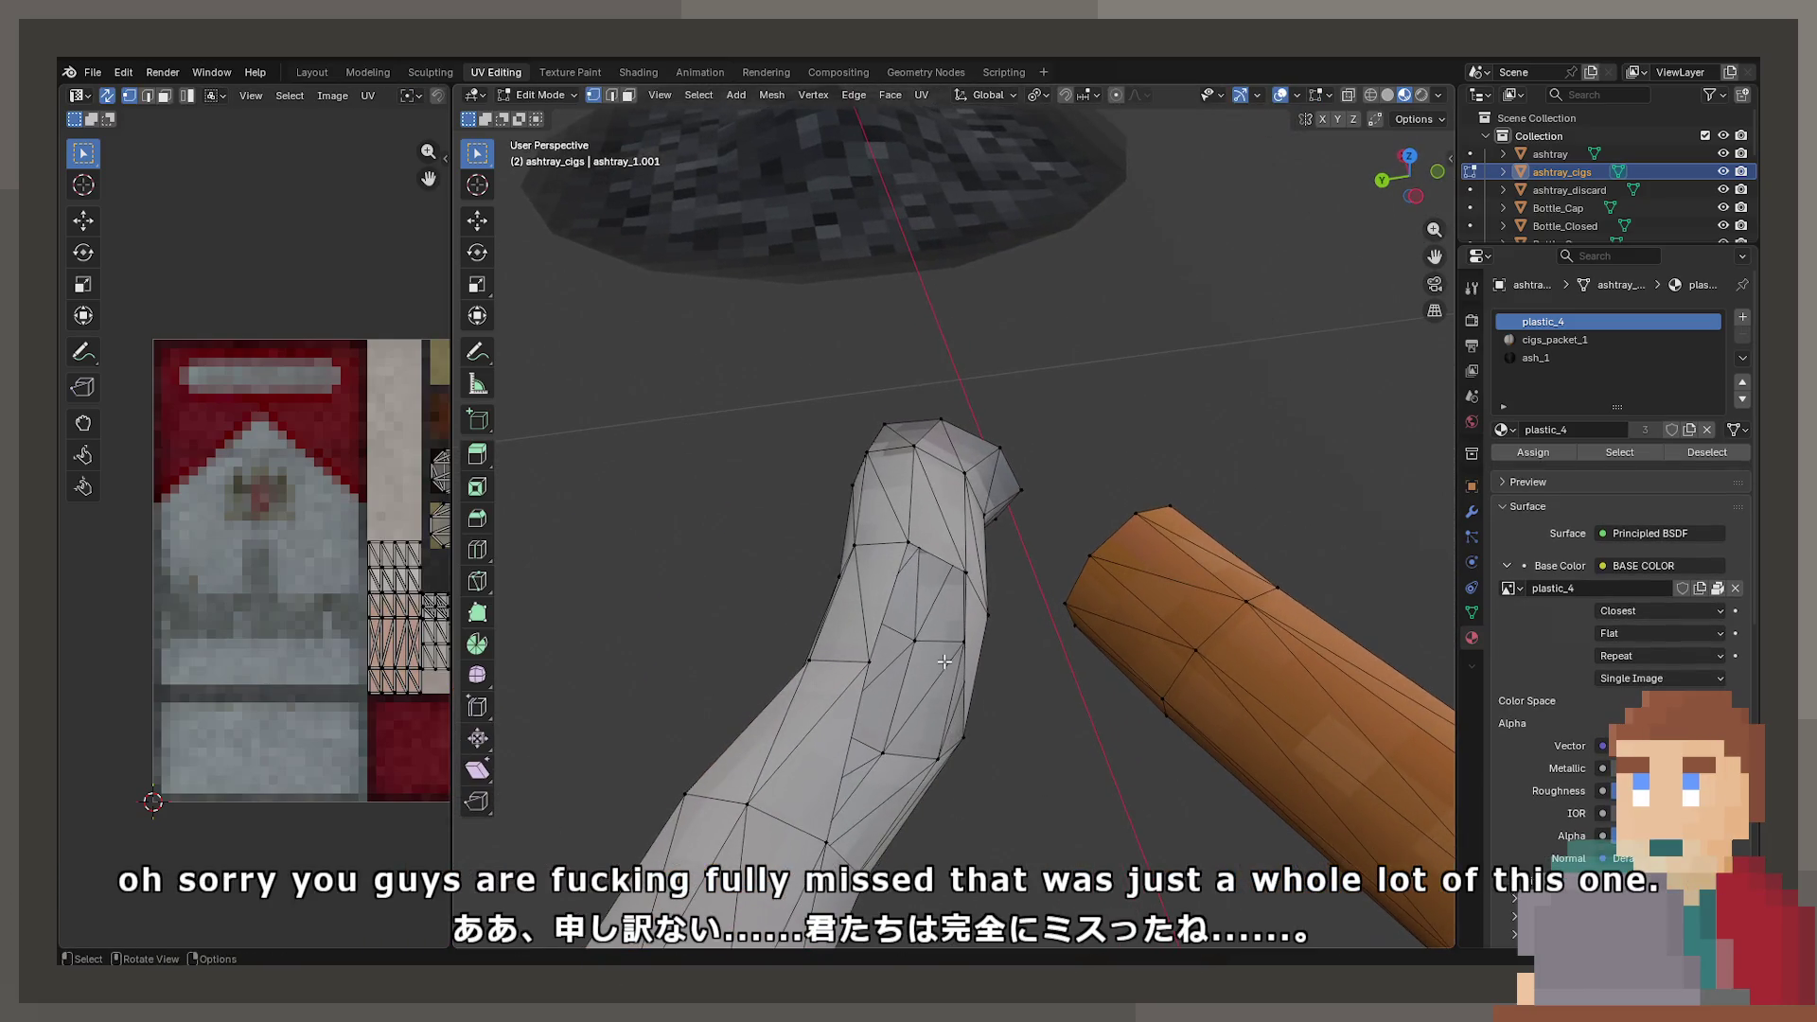
pyautogui.press('Tab')
pyautogui.hotkey('ctrl', 's')
pyautogui.click(92, 72)
# - Open the other .blend holding the ashtray props and inspect the ashtray mesh in Edit Mode
pyautogui.moveTo(218, 129)
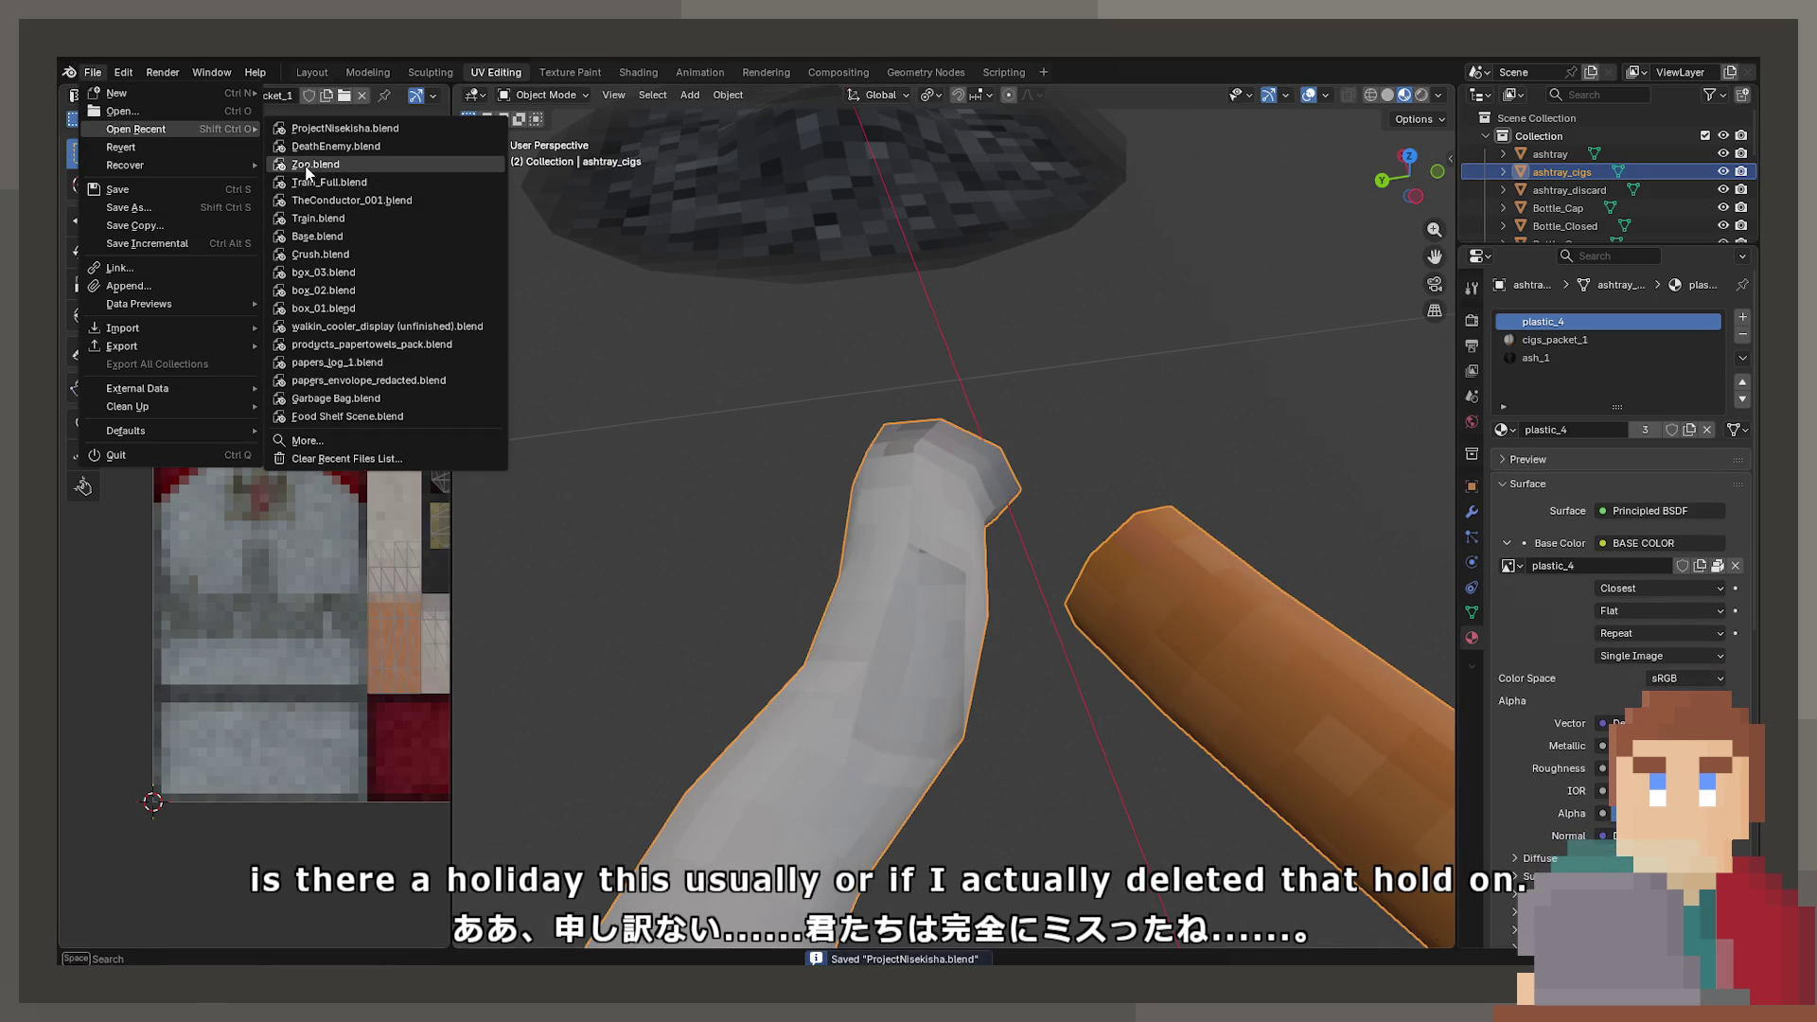
pyautogui.click(340, 417)
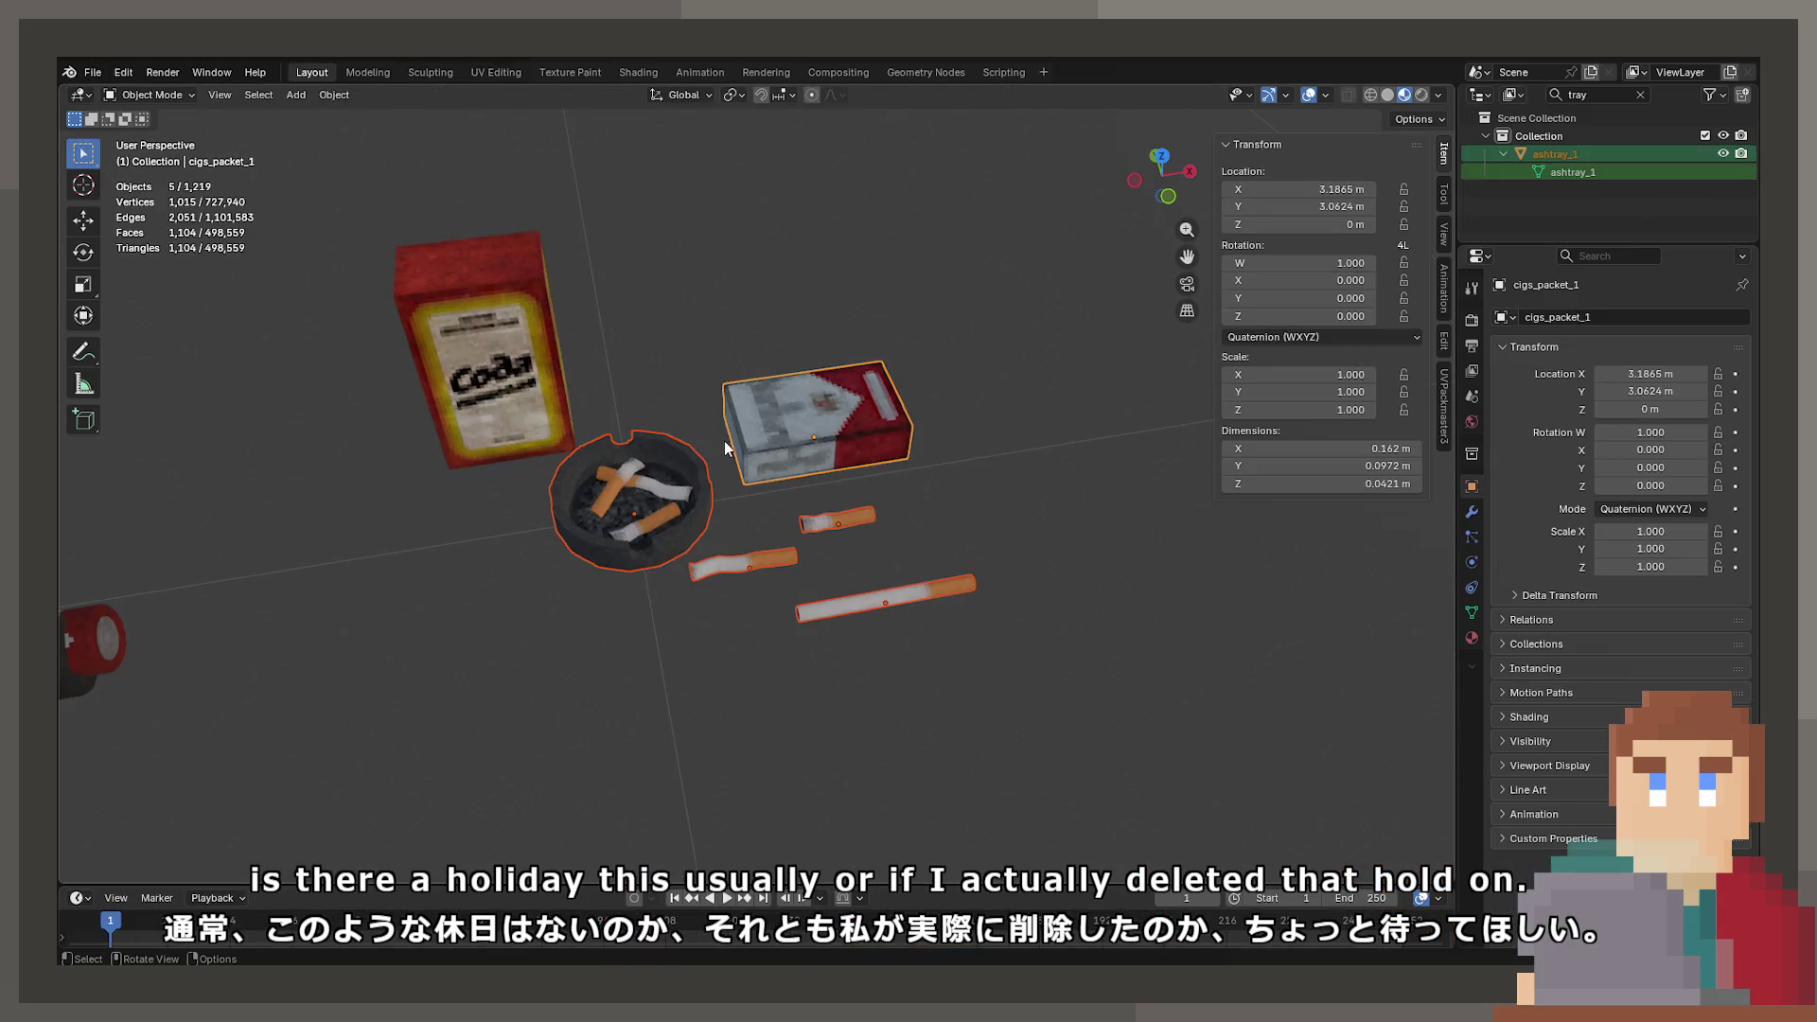
pyautogui.scroll(8, 736, 513)
pyautogui.press('Tab')
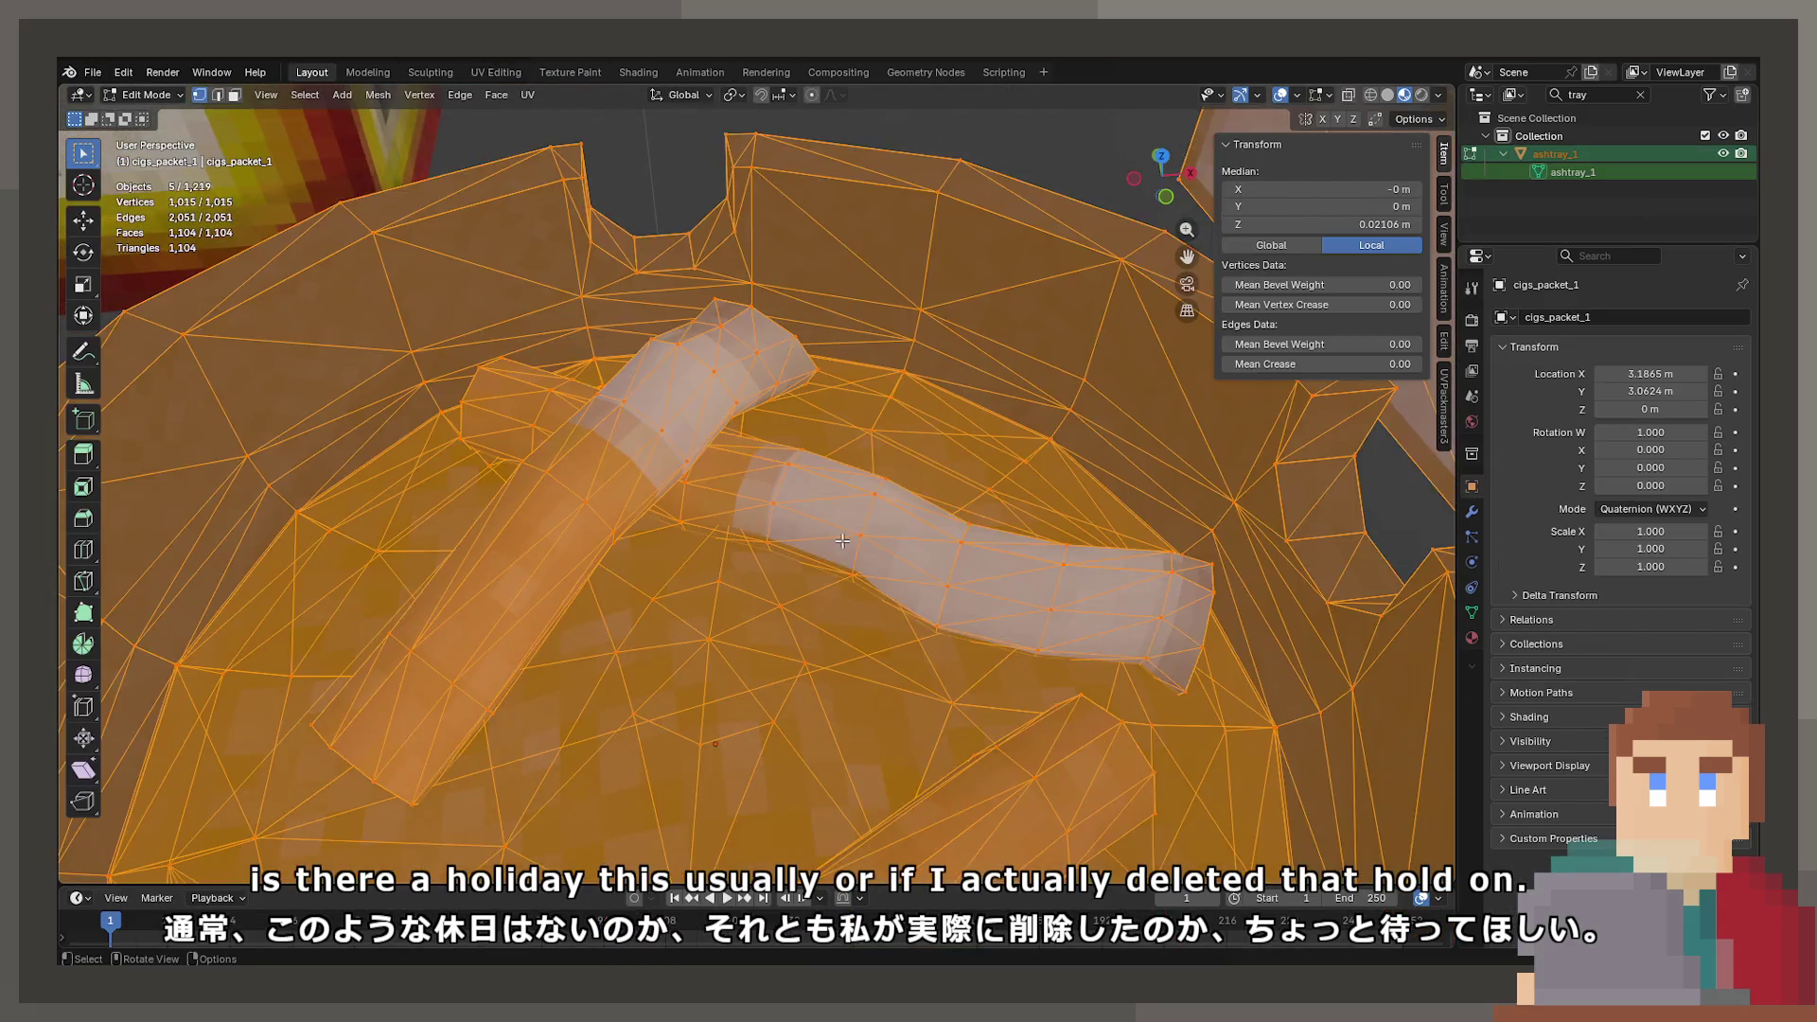
pyautogui.moveTo(895, 496)
pyautogui.mouseDown()
pyautogui.moveTo(802, 685)
pyautogui.moveTo(807, 401)
pyautogui.moveTo(729, 609)
pyautogui.moveTo(718, 533)
pyautogui.mouseUp()
pyautogui.scroll(-5, 718, 533)
pyautogui.press('Tab')
# - Select the ashtray and merge its overlapping vertices by distance
pyautogui.keyDown('shift'); pyautogui.click(748, 433); pyautogui.keyUp('shift')
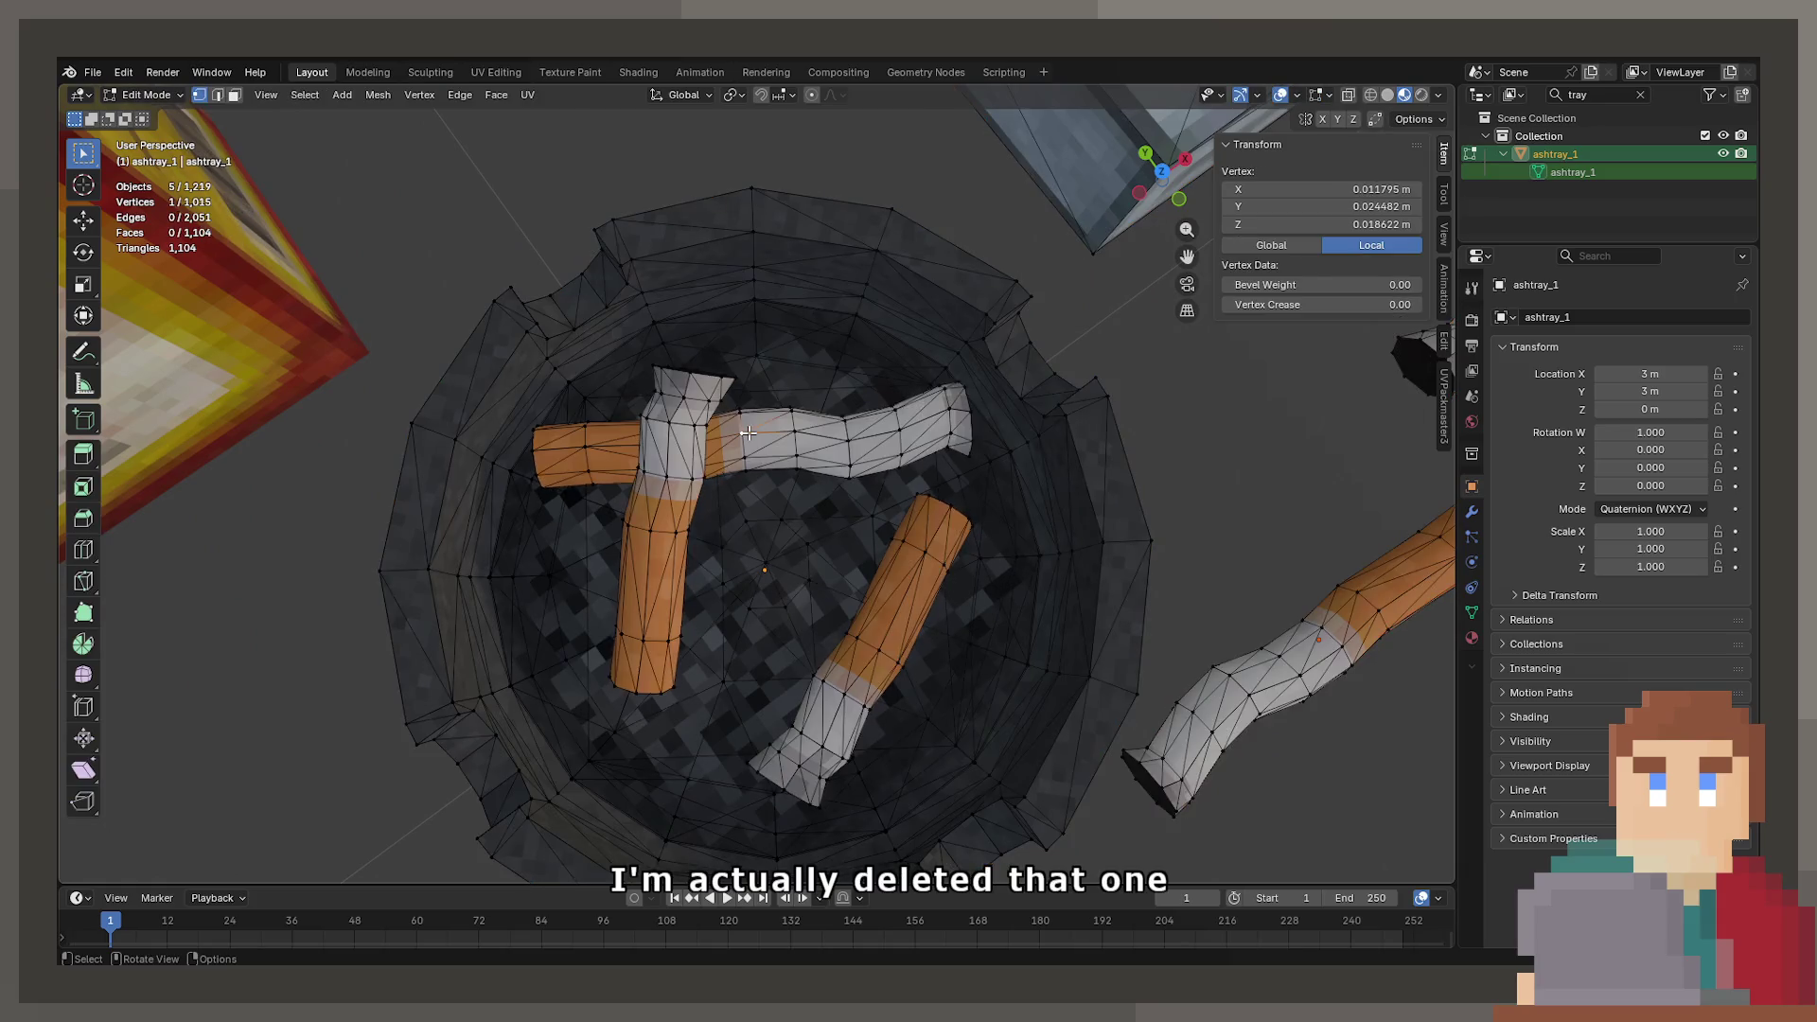
pyautogui.press('Tab')
pyautogui.press('Tab')
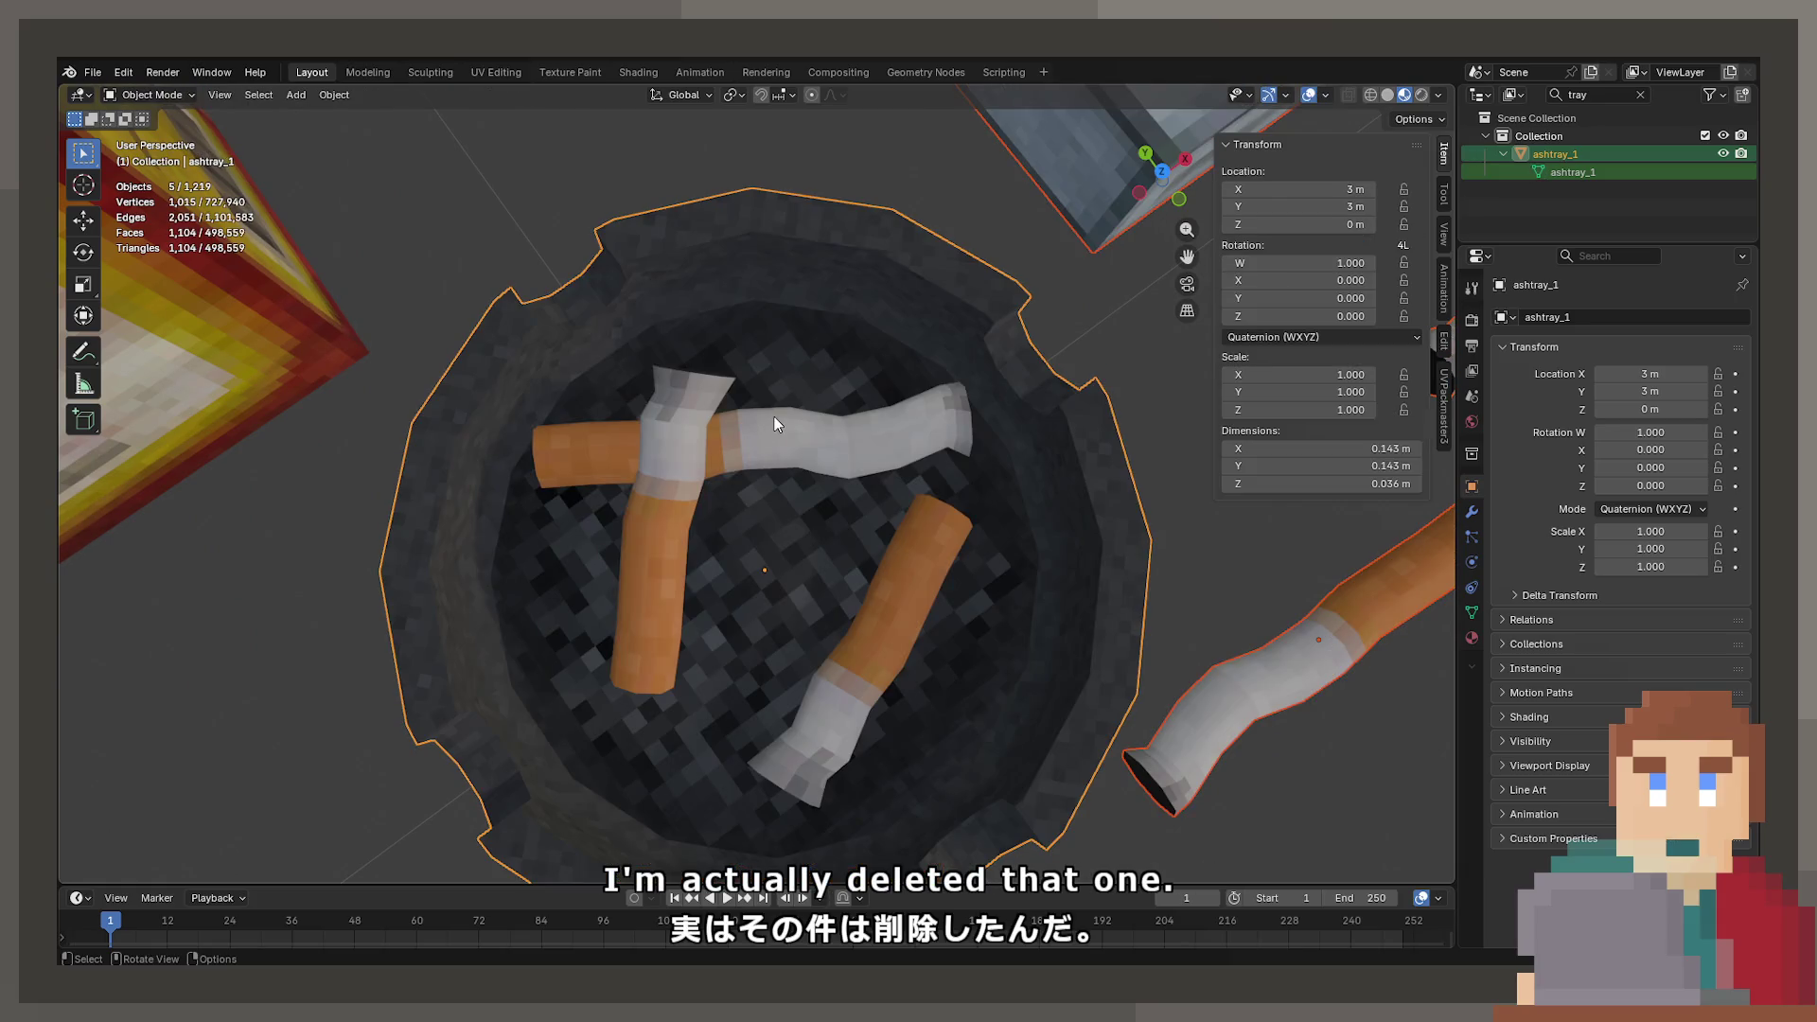
pyautogui.click(774, 416)
pyautogui.press('Tab')
pyautogui.press('m')
pyautogui.click(774, 416)
pyautogui.hotkey('alt', 'a')
pyautogui.press('a')
pyautogui.press('Tab')
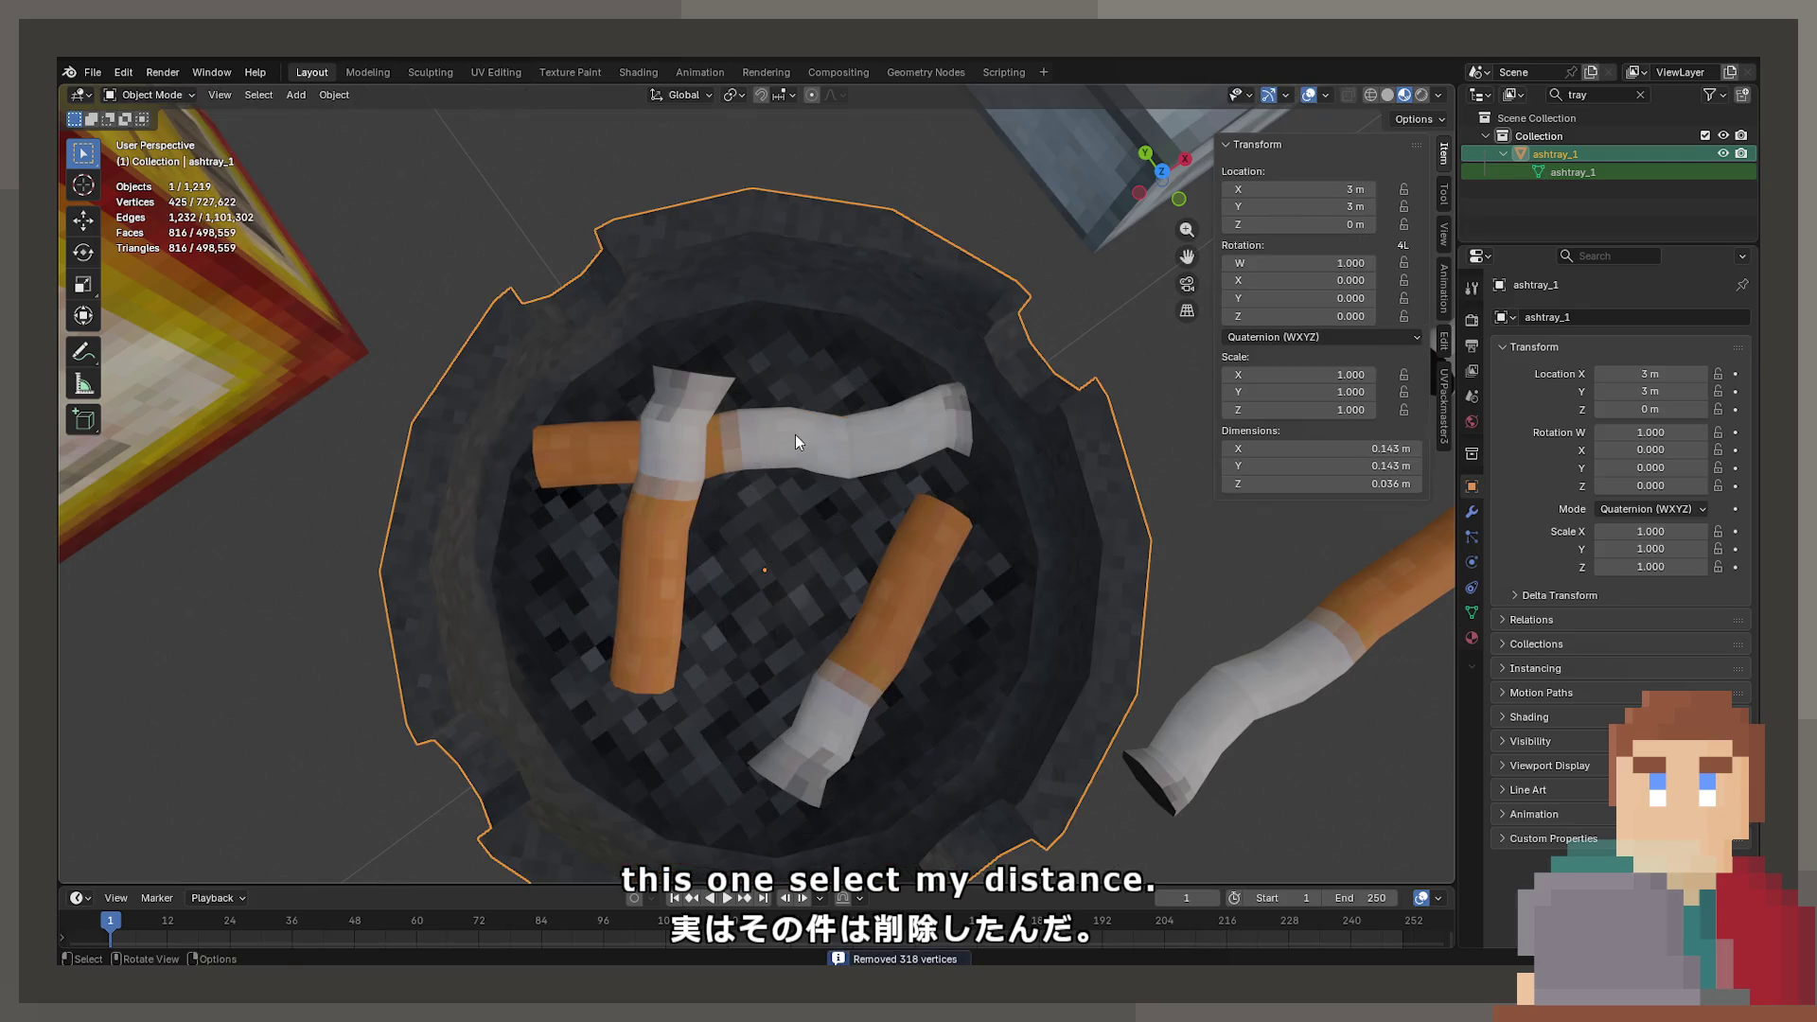
# - Duplicate the ashtray and move the copy along X beside the original
pyautogui.hotkey('shift', 'd')
pyautogui.press('x')
pyautogui.click(346, 706)
pyautogui.scroll(-5, 724, 615)
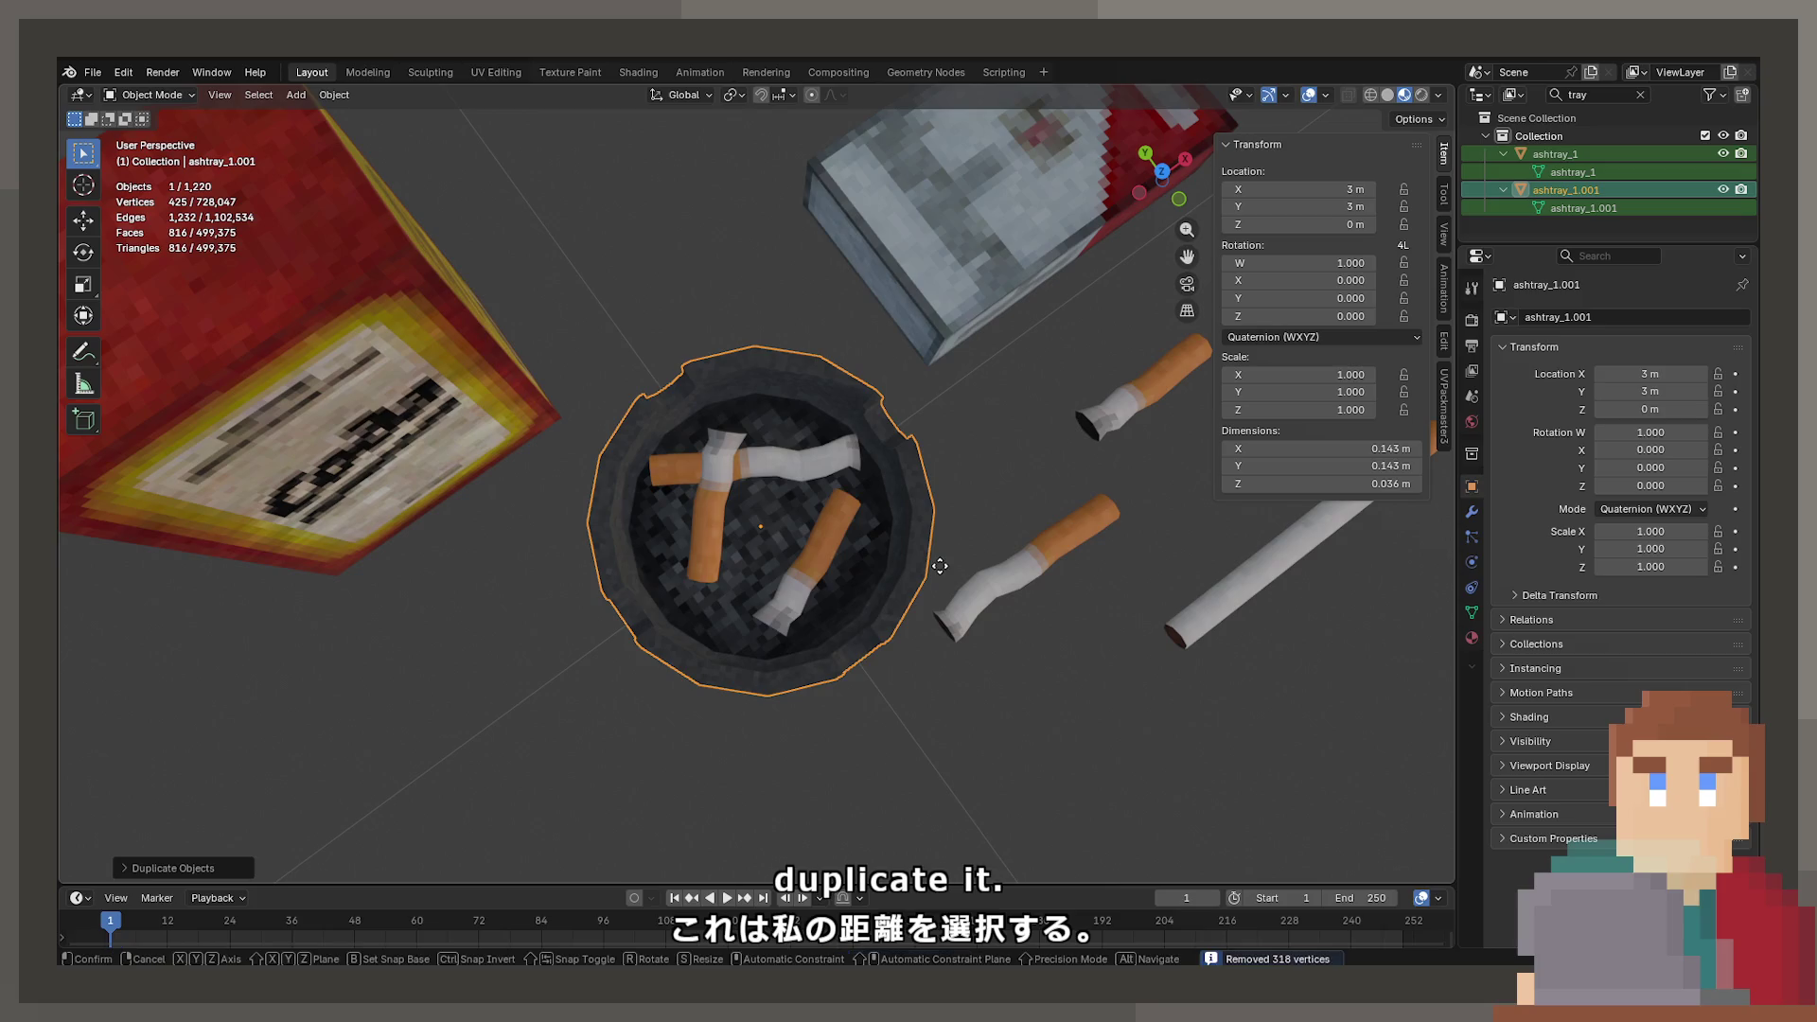
pyautogui.press('g')
pyautogui.press('x')
pyautogui.click(1016, 354)
pyautogui.scroll(3, 1017, 354)
pyautogui.press('KP_Decimal')
# - Delete the bowl from the copied ashtray, leaving only its three cigarette butts
pyautogui.press('Tab')
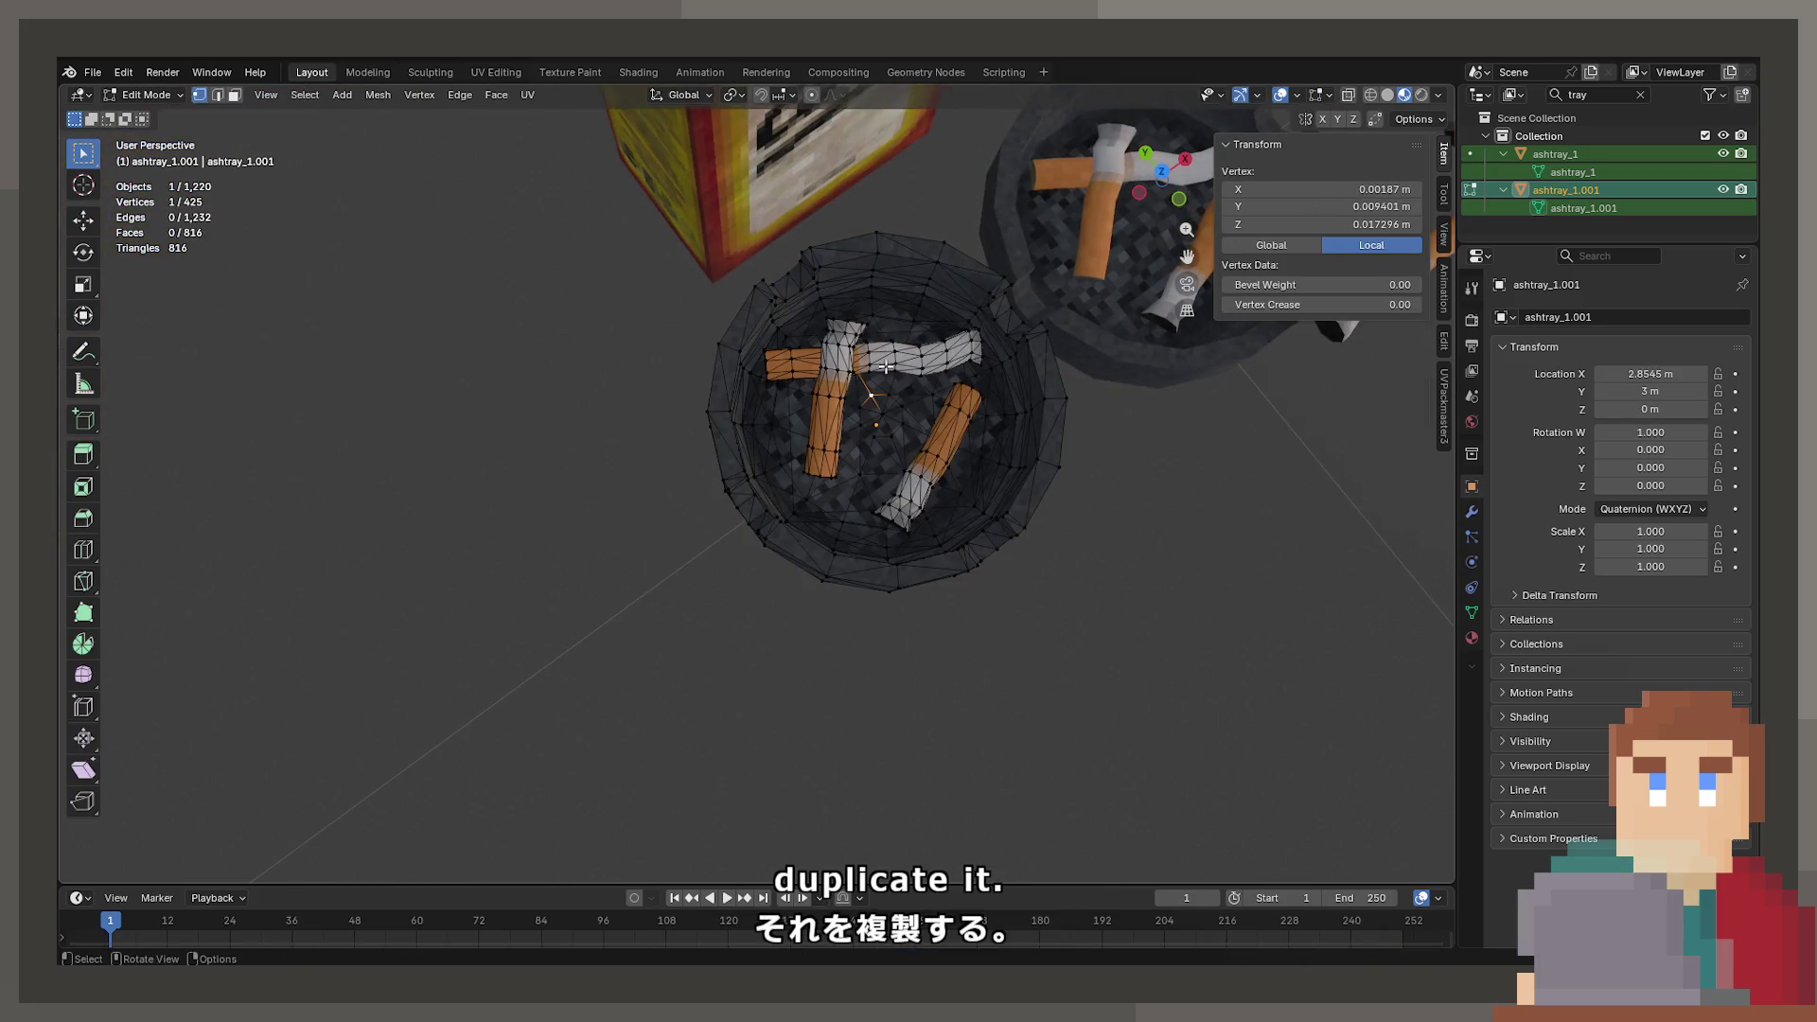
pyautogui.press('l')
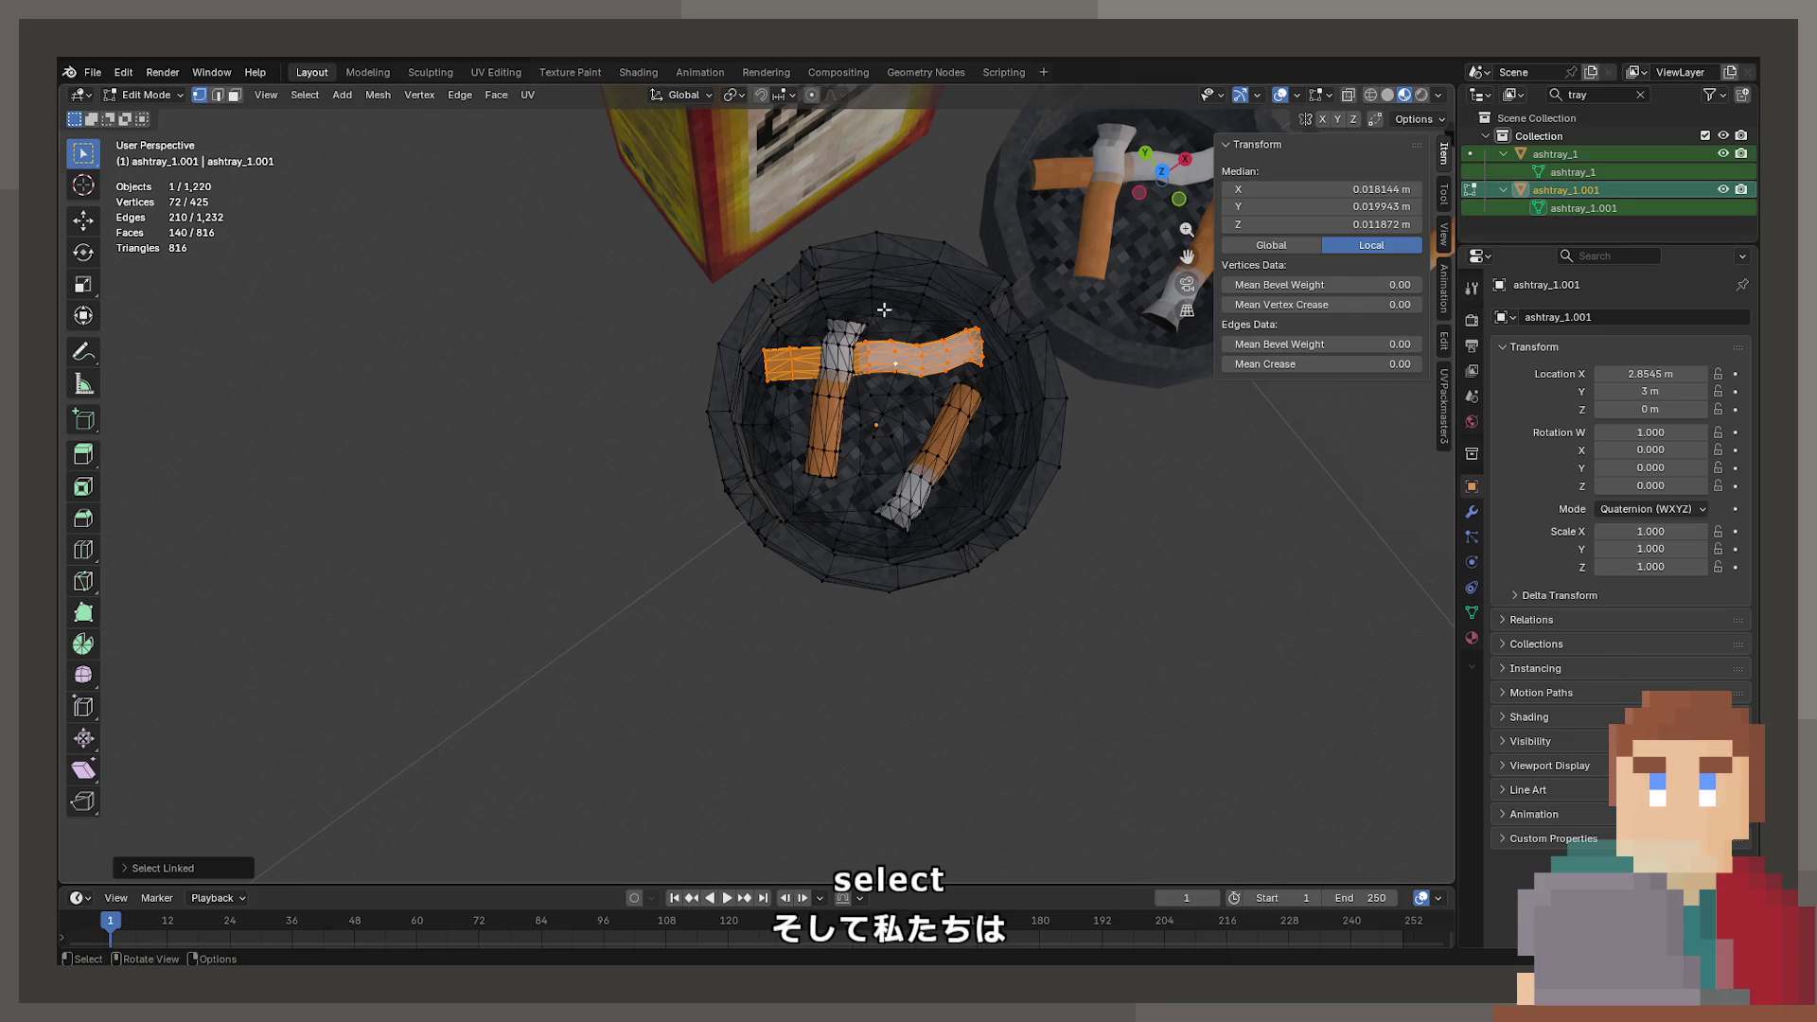
pyautogui.press('l')
pyautogui.press('l')
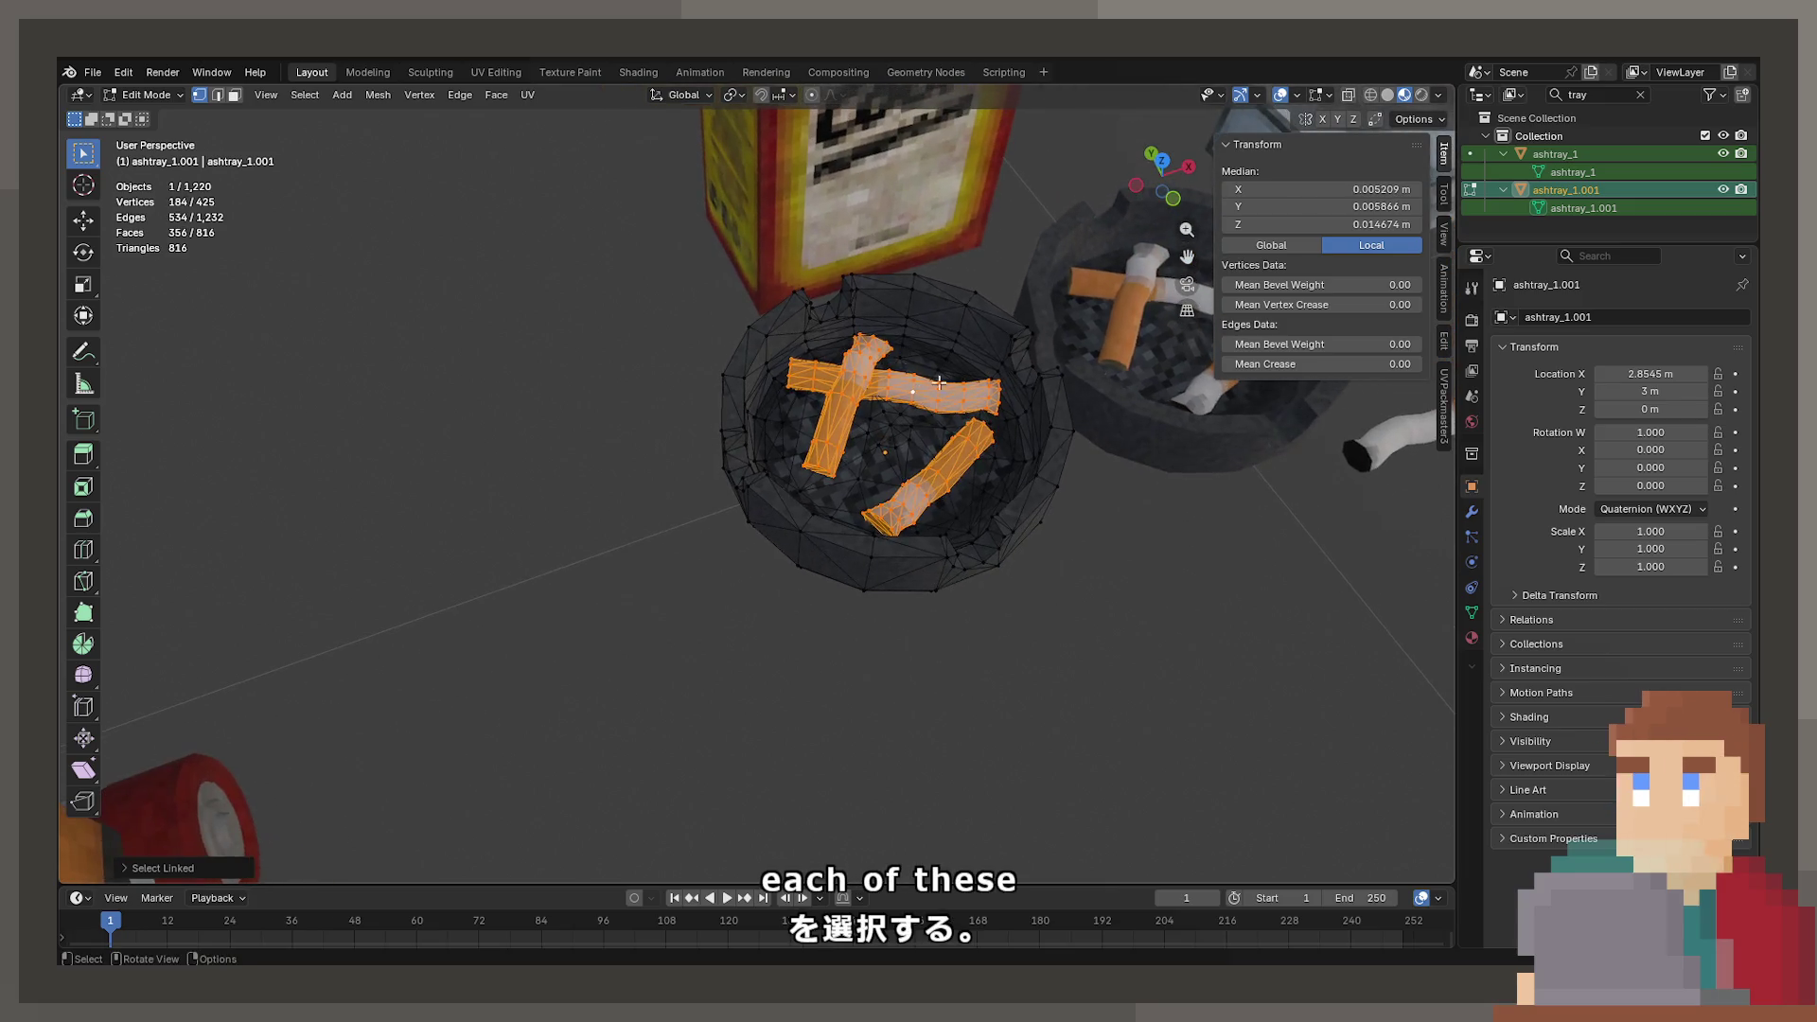
pyautogui.click(903, 439)
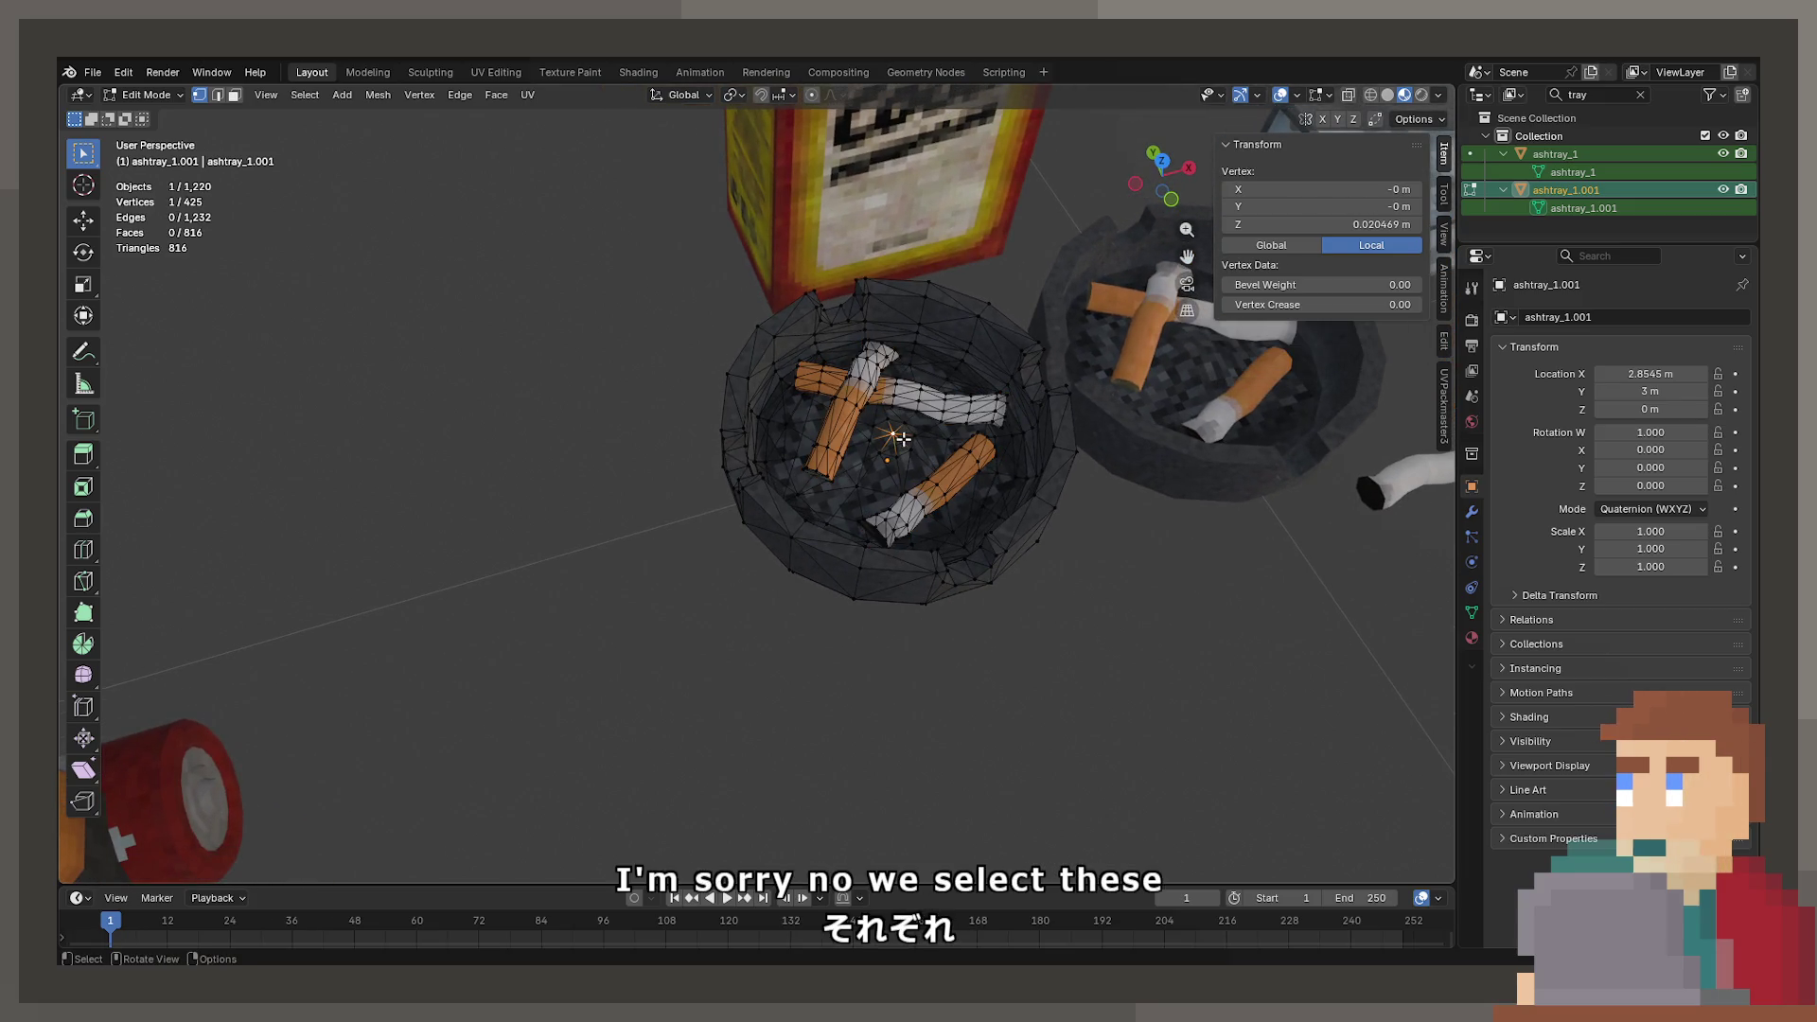
pyautogui.press('l')
pyautogui.hotkey('ctrl', 'l')
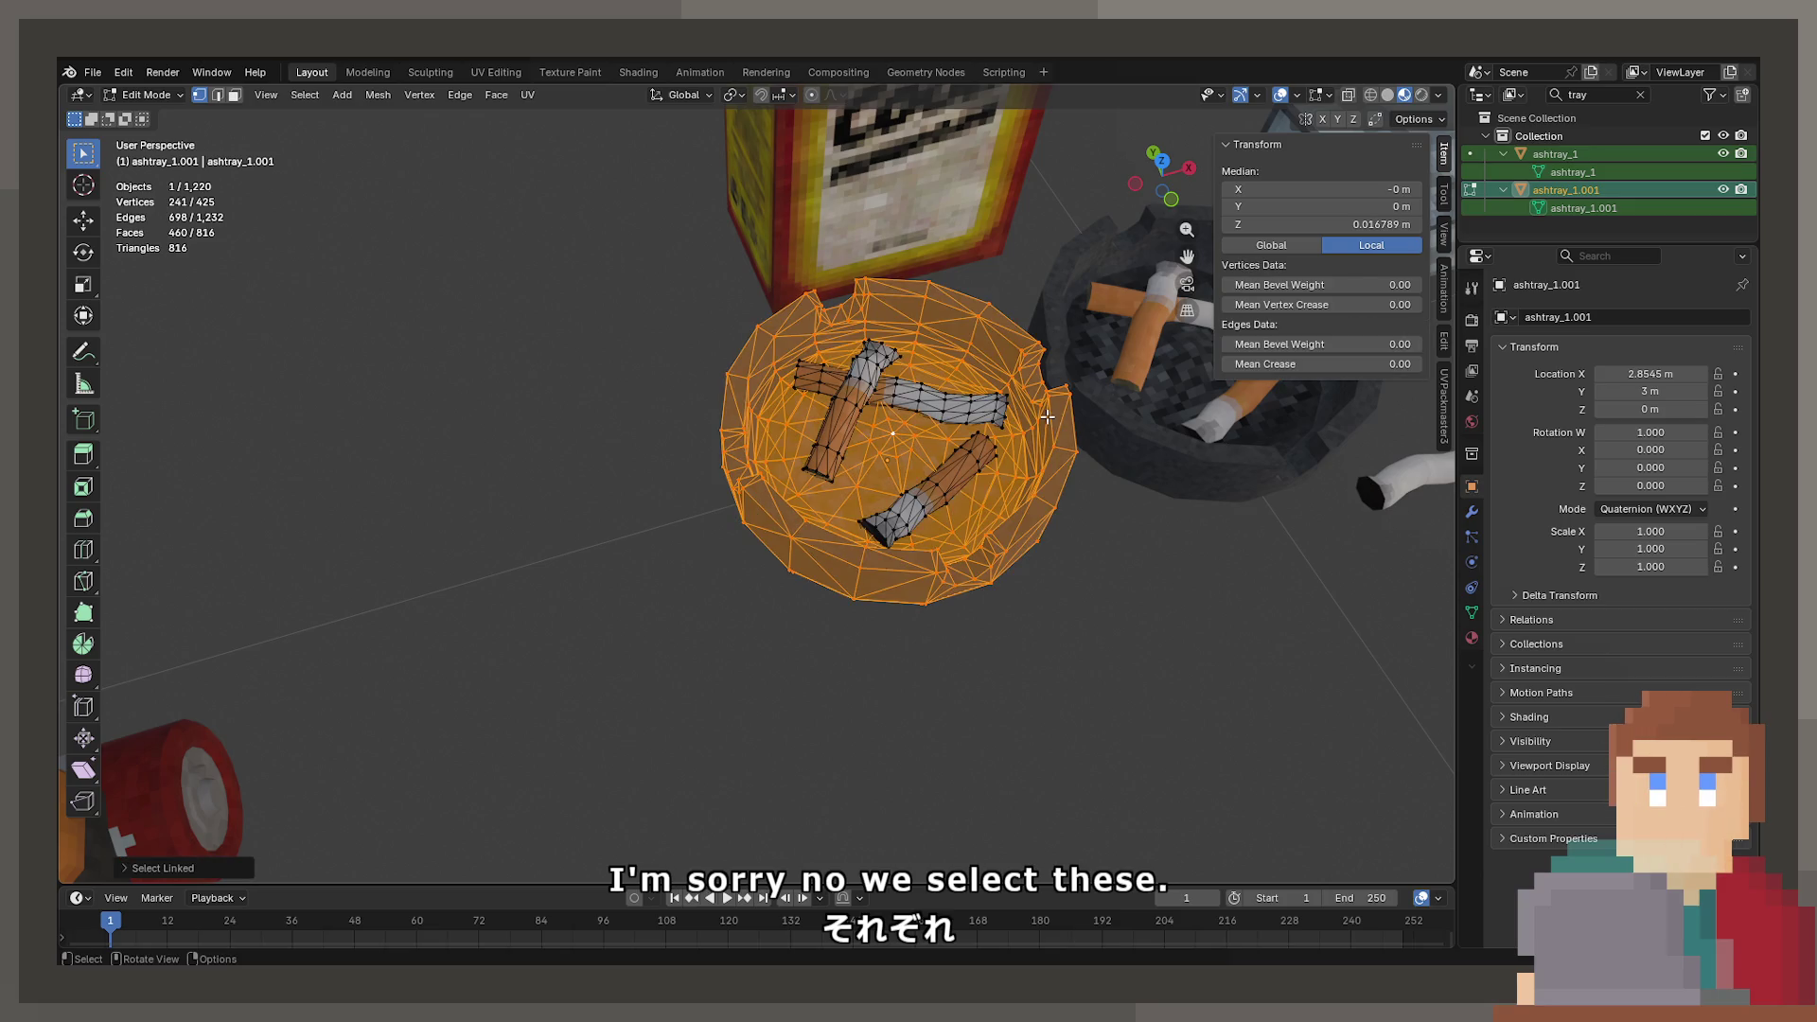
pyautogui.press('x')
pyautogui.click(1046, 417)
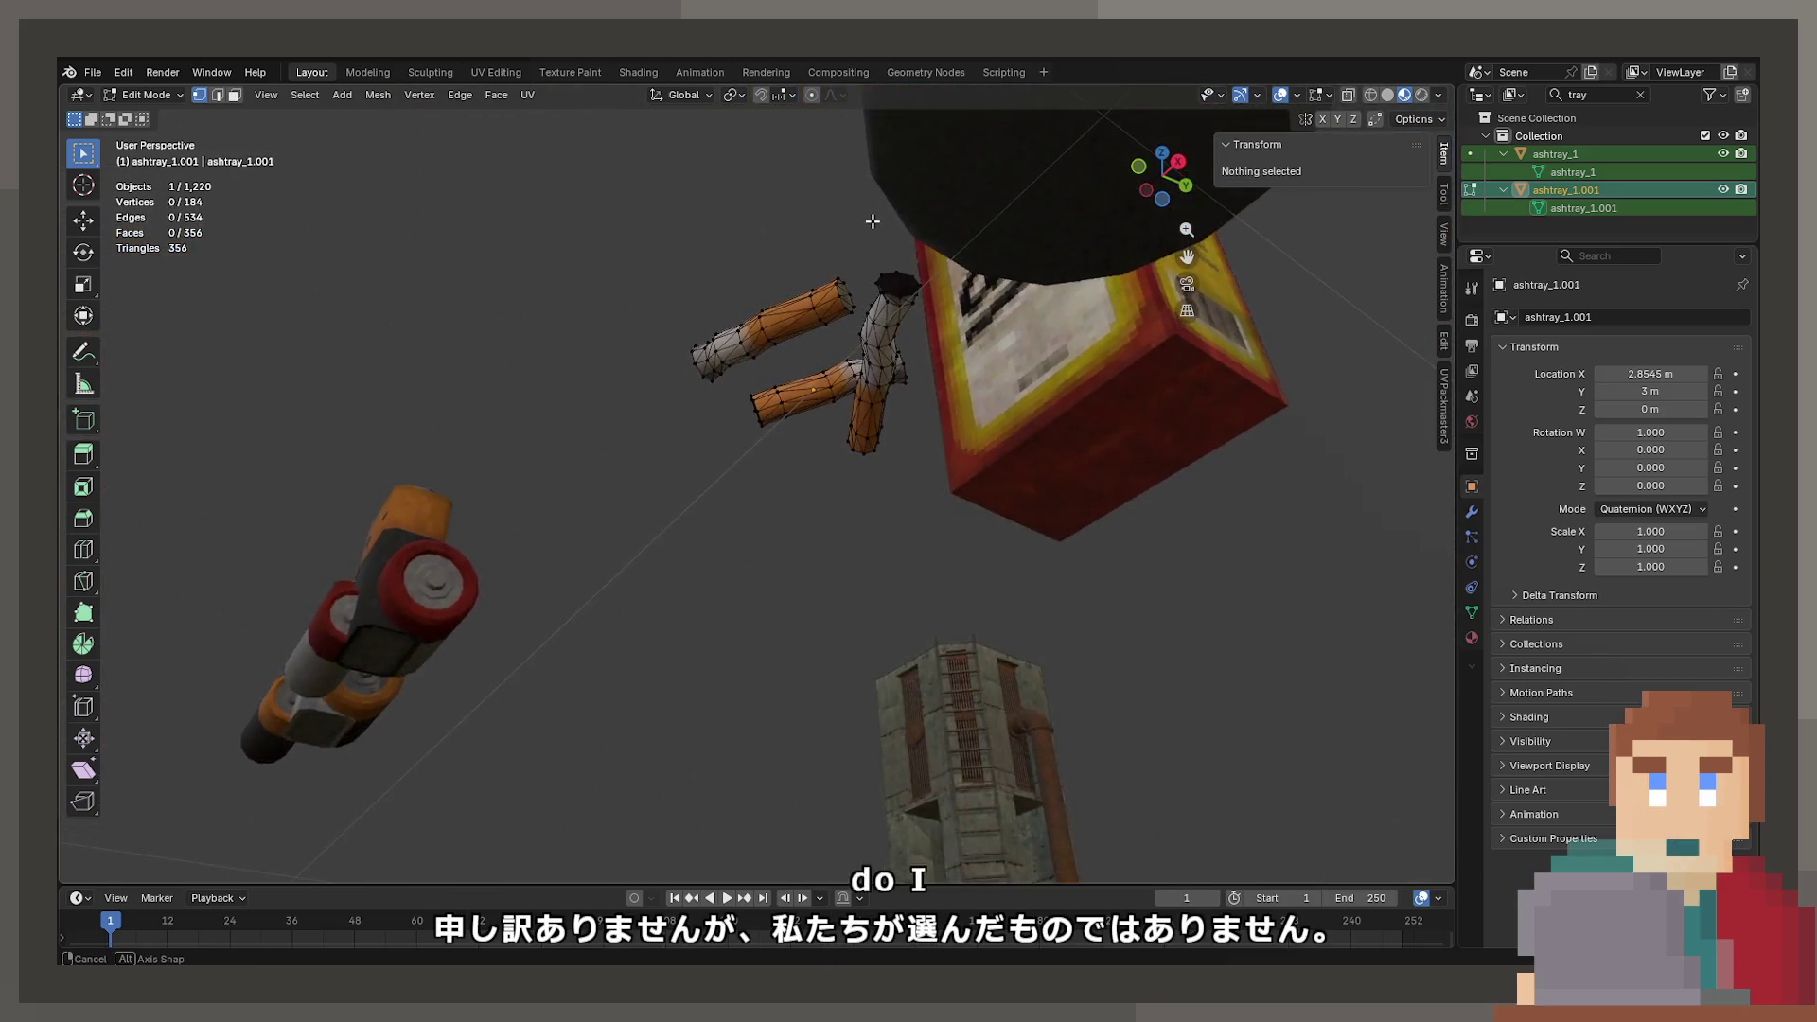
pyautogui.press('Tab')
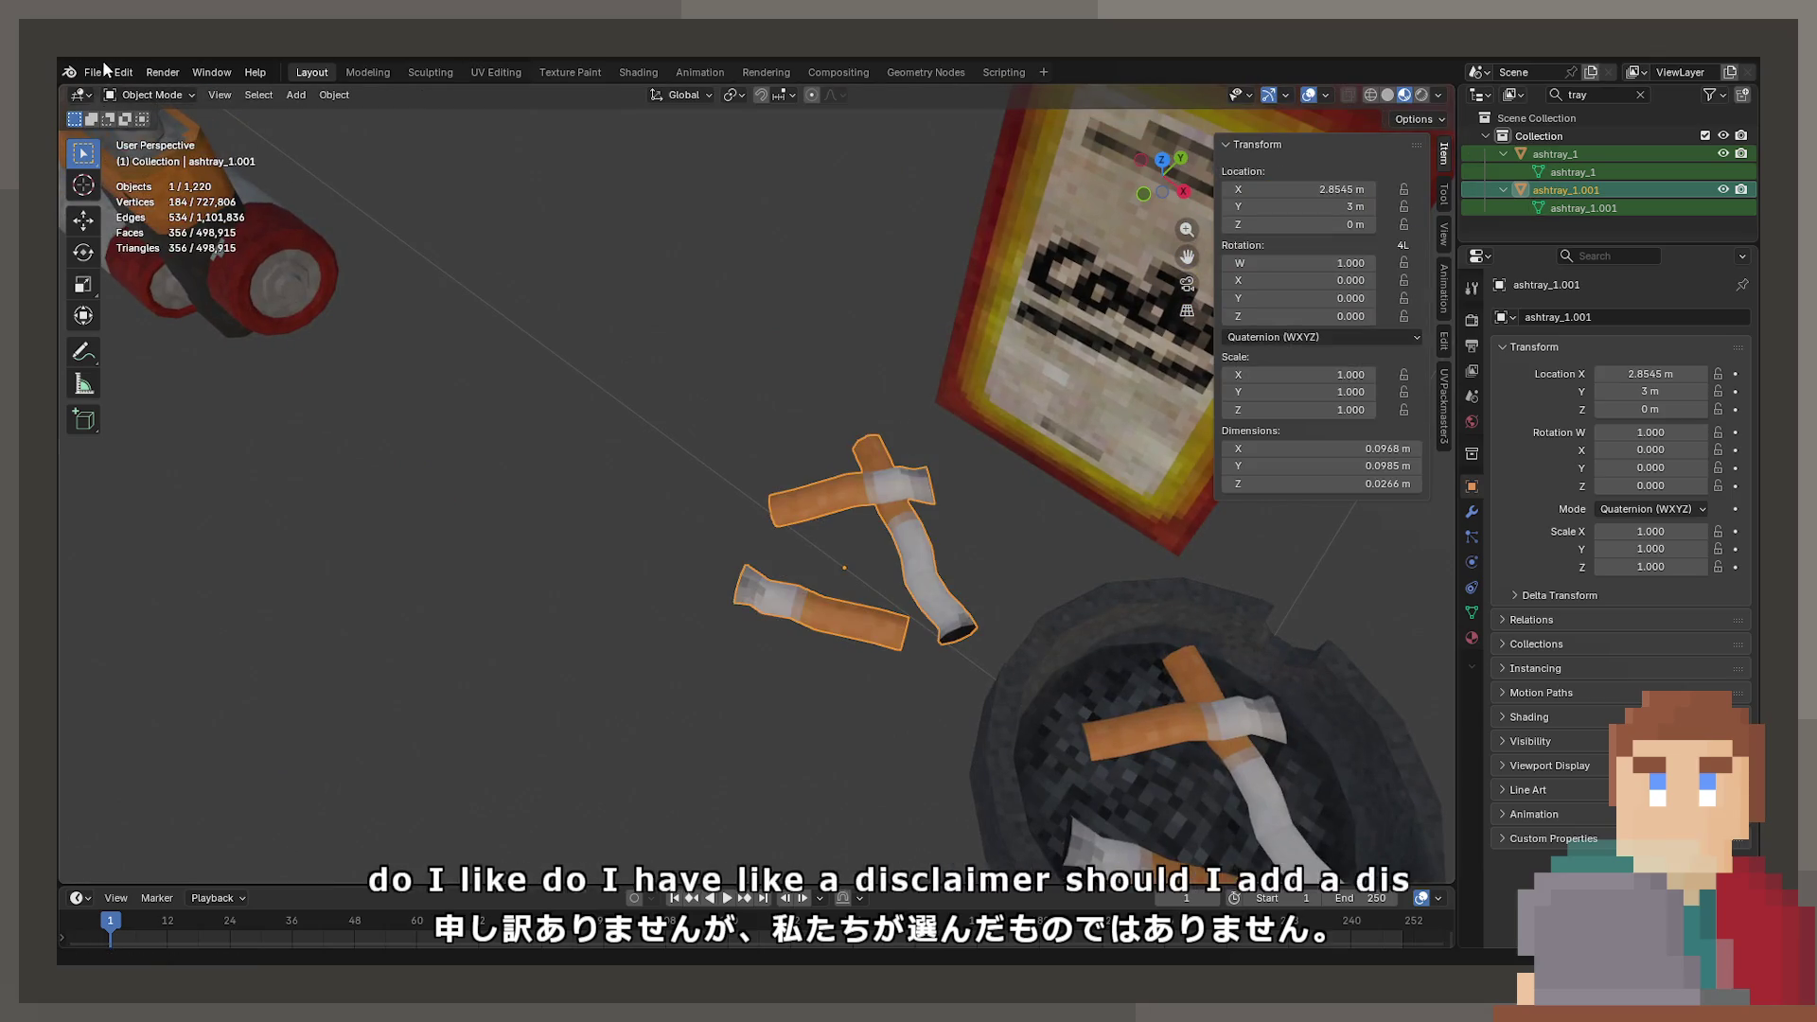
# - Open the recent cigarette-props project, discarding the changes to Zoo.blend
pyautogui.click(104, 65)
pyautogui.press('Escape')
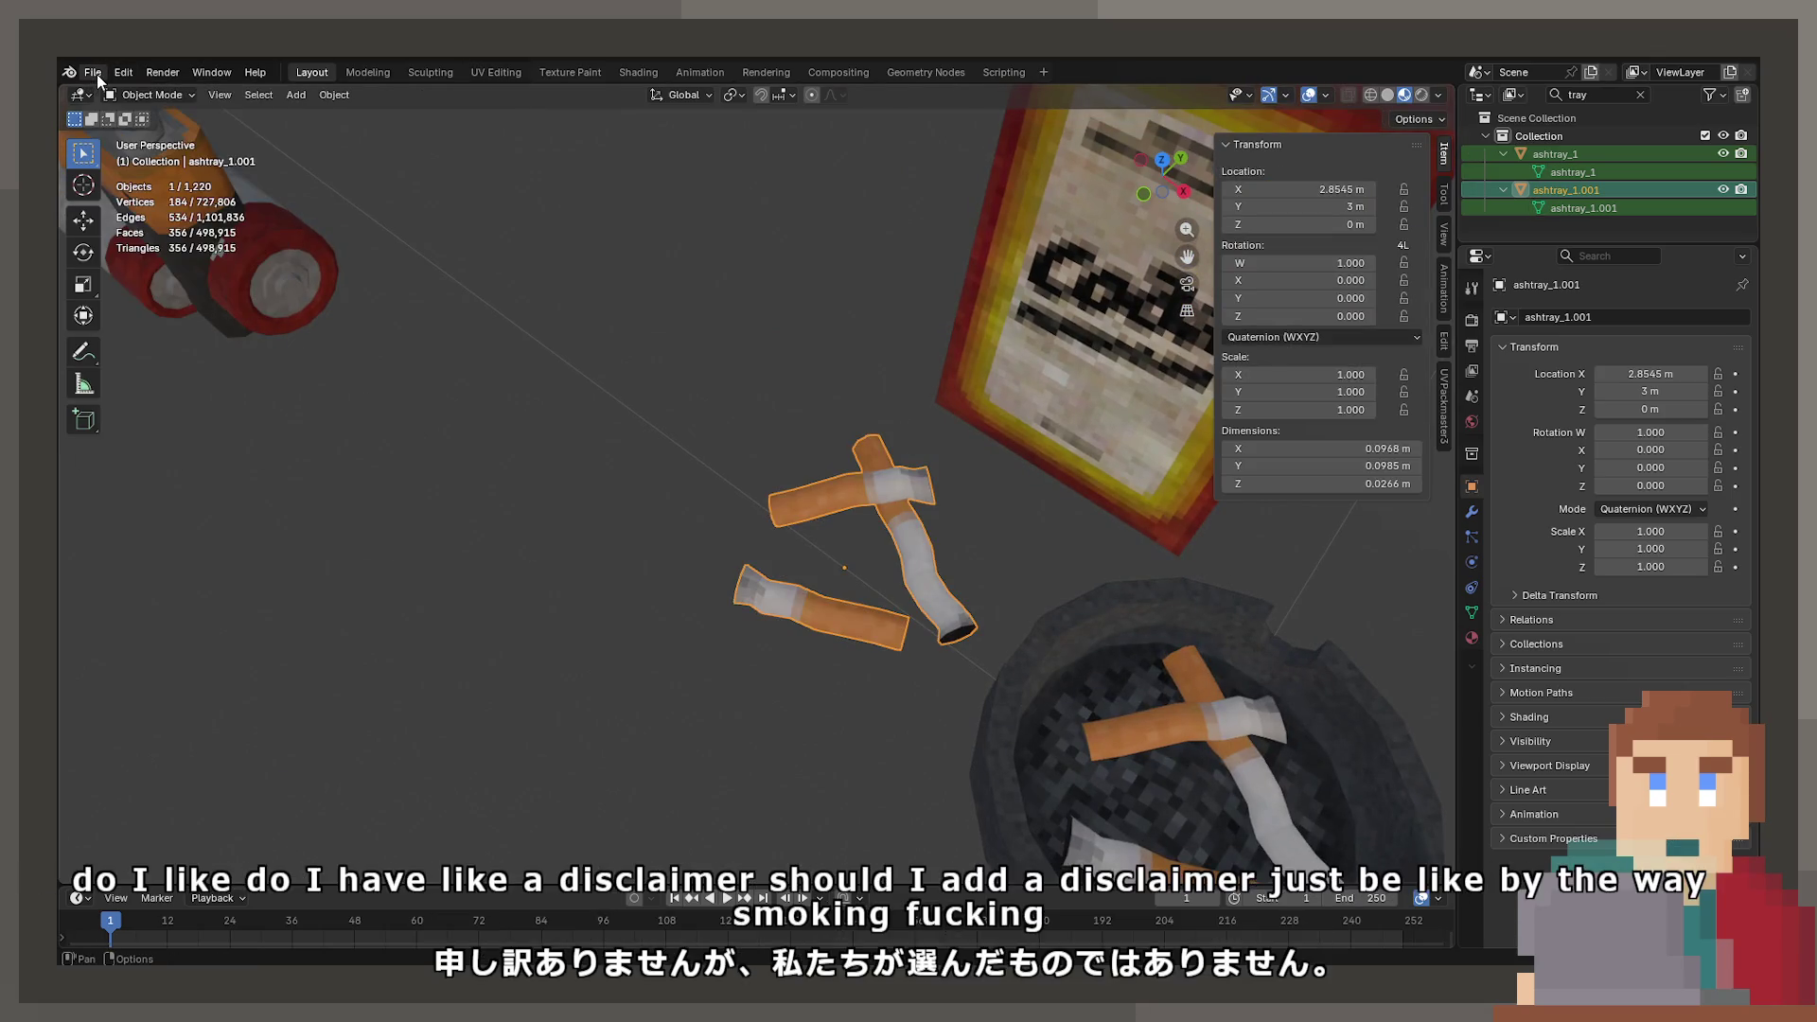
pyautogui.click(97, 73)
pyautogui.moveTo(132, 130)
pyautogui.click(275, 148)
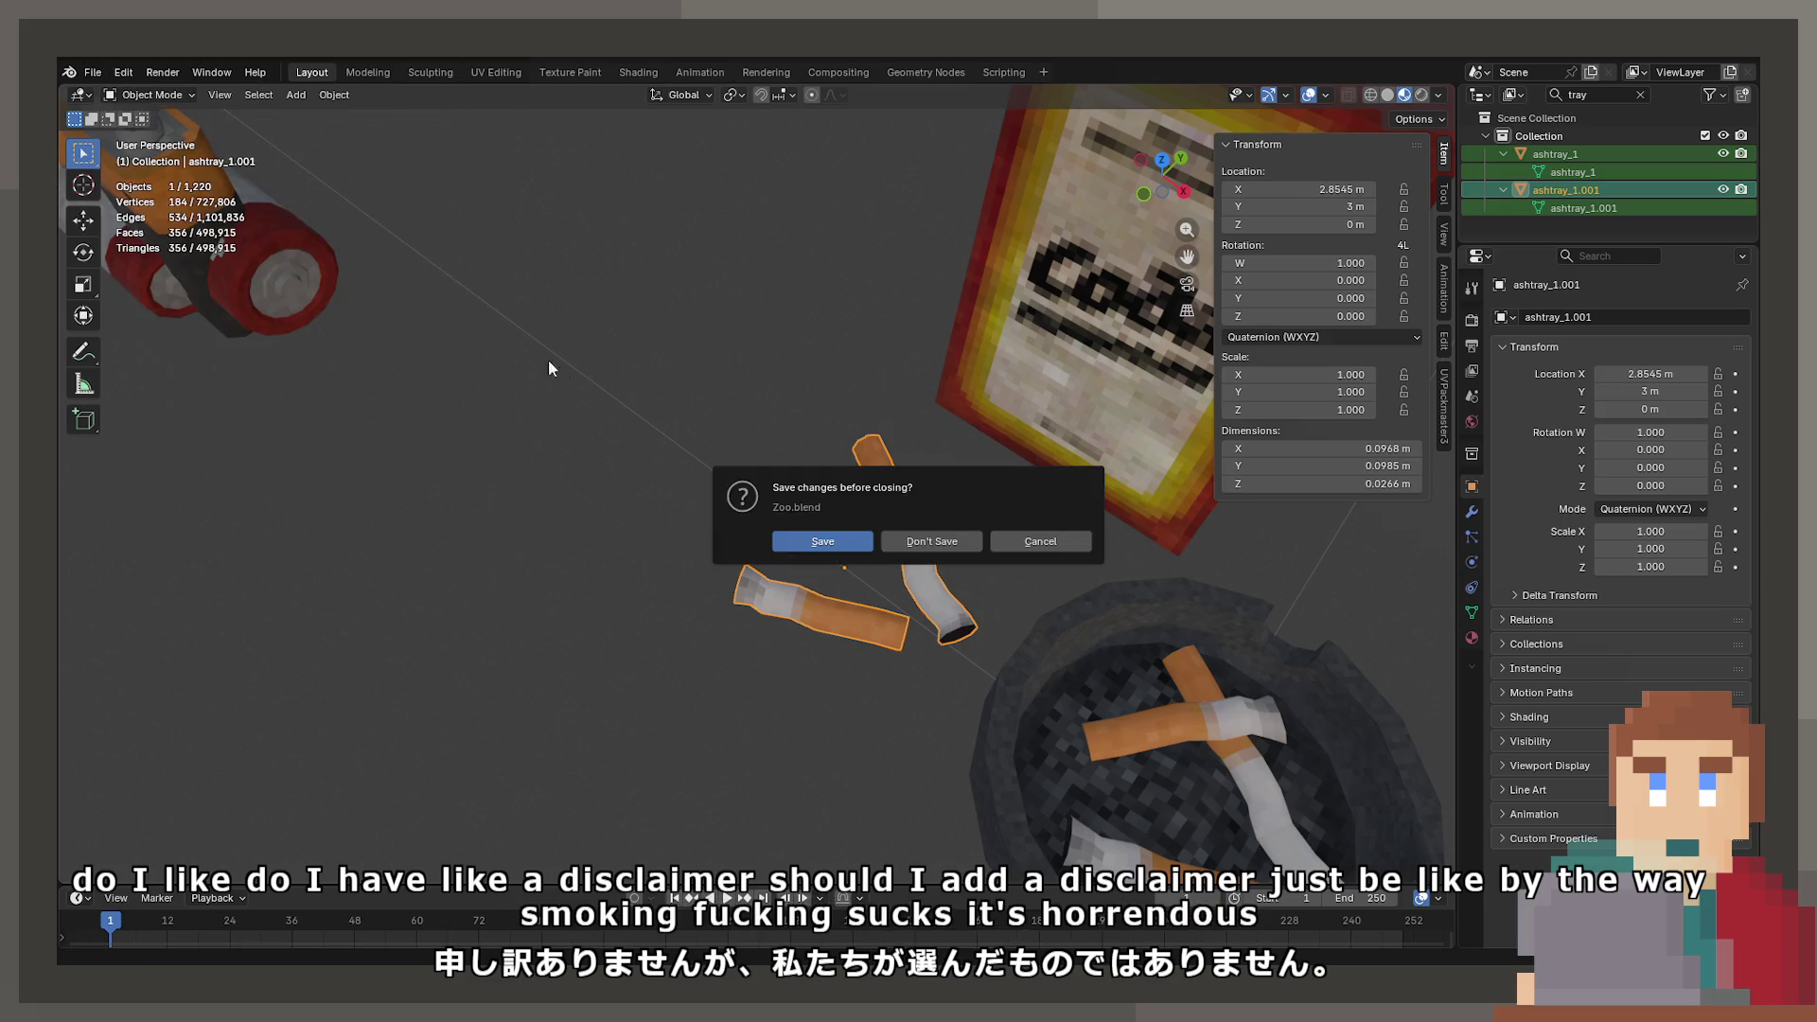
pyautogui.click(905, 547)
# - Paste the copied ashtray props into the scene and move them across the floor plane
pyautogui.scroll(-4, 833, 579)
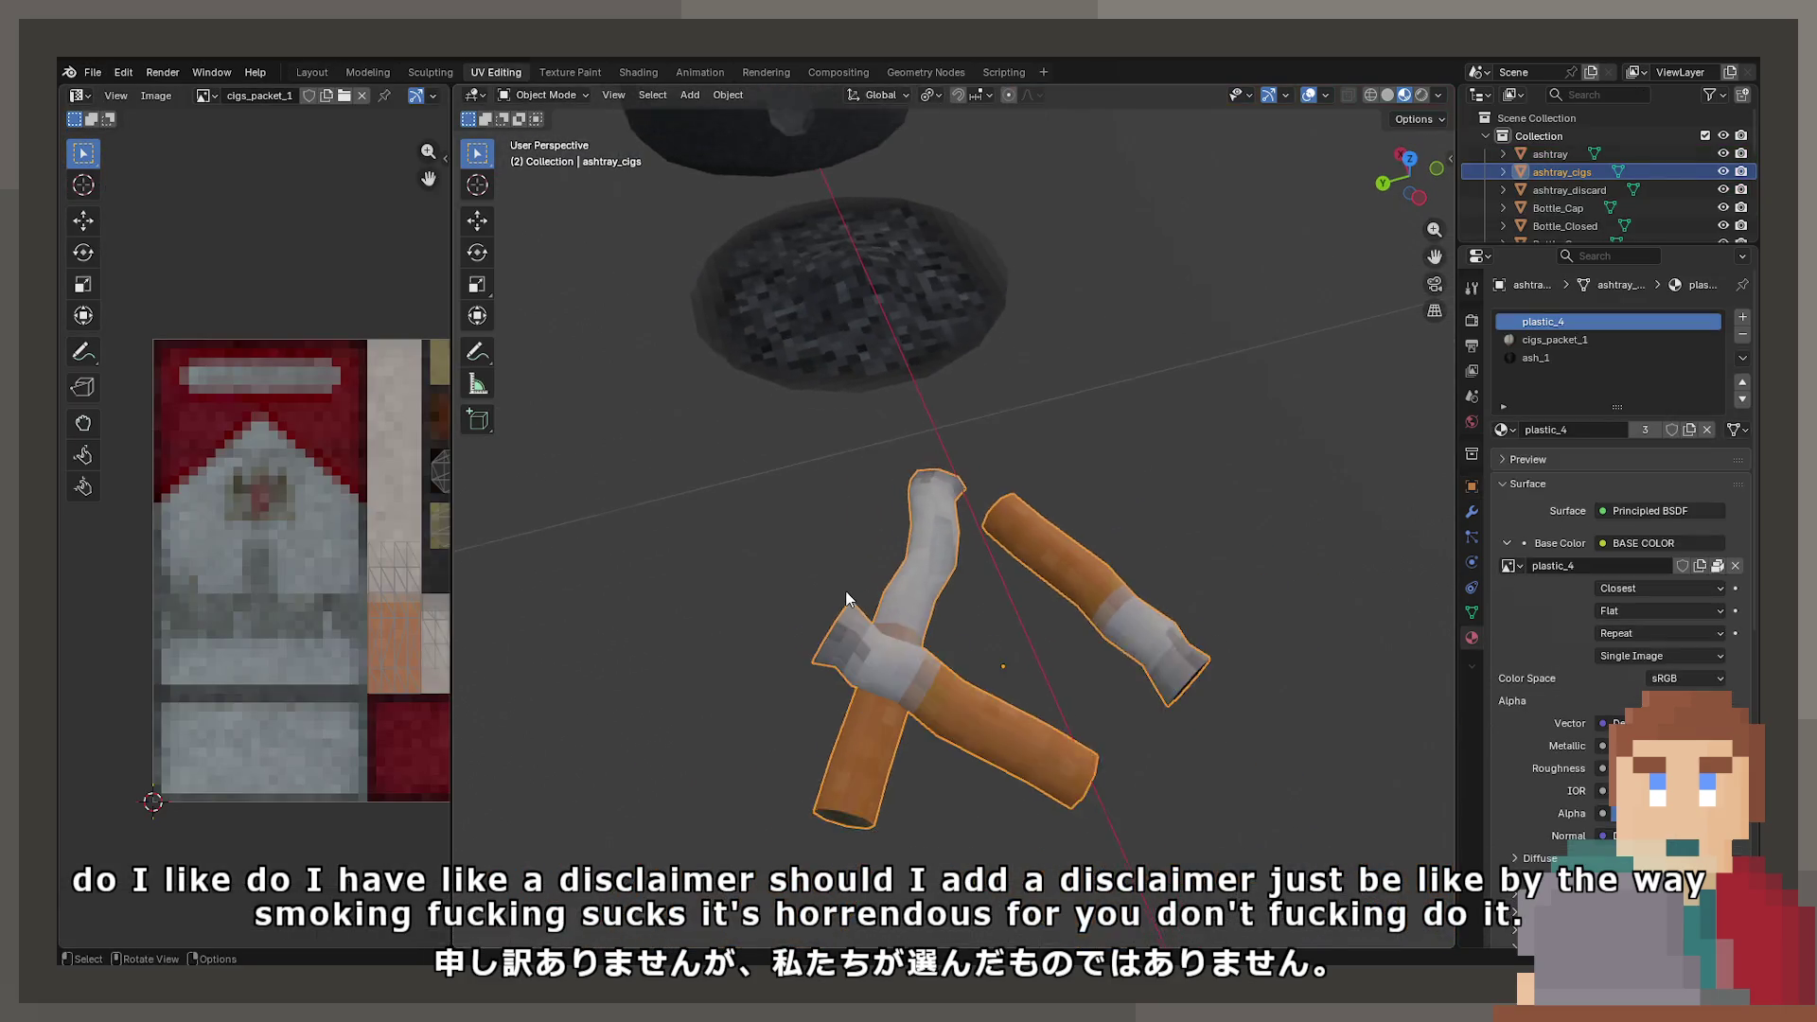
pyautogui.scroll(-2, 844, 591)
pyautogui.hotkey('ctrl', 'v')
pyautogui.scroll(-6, 1000, 536)
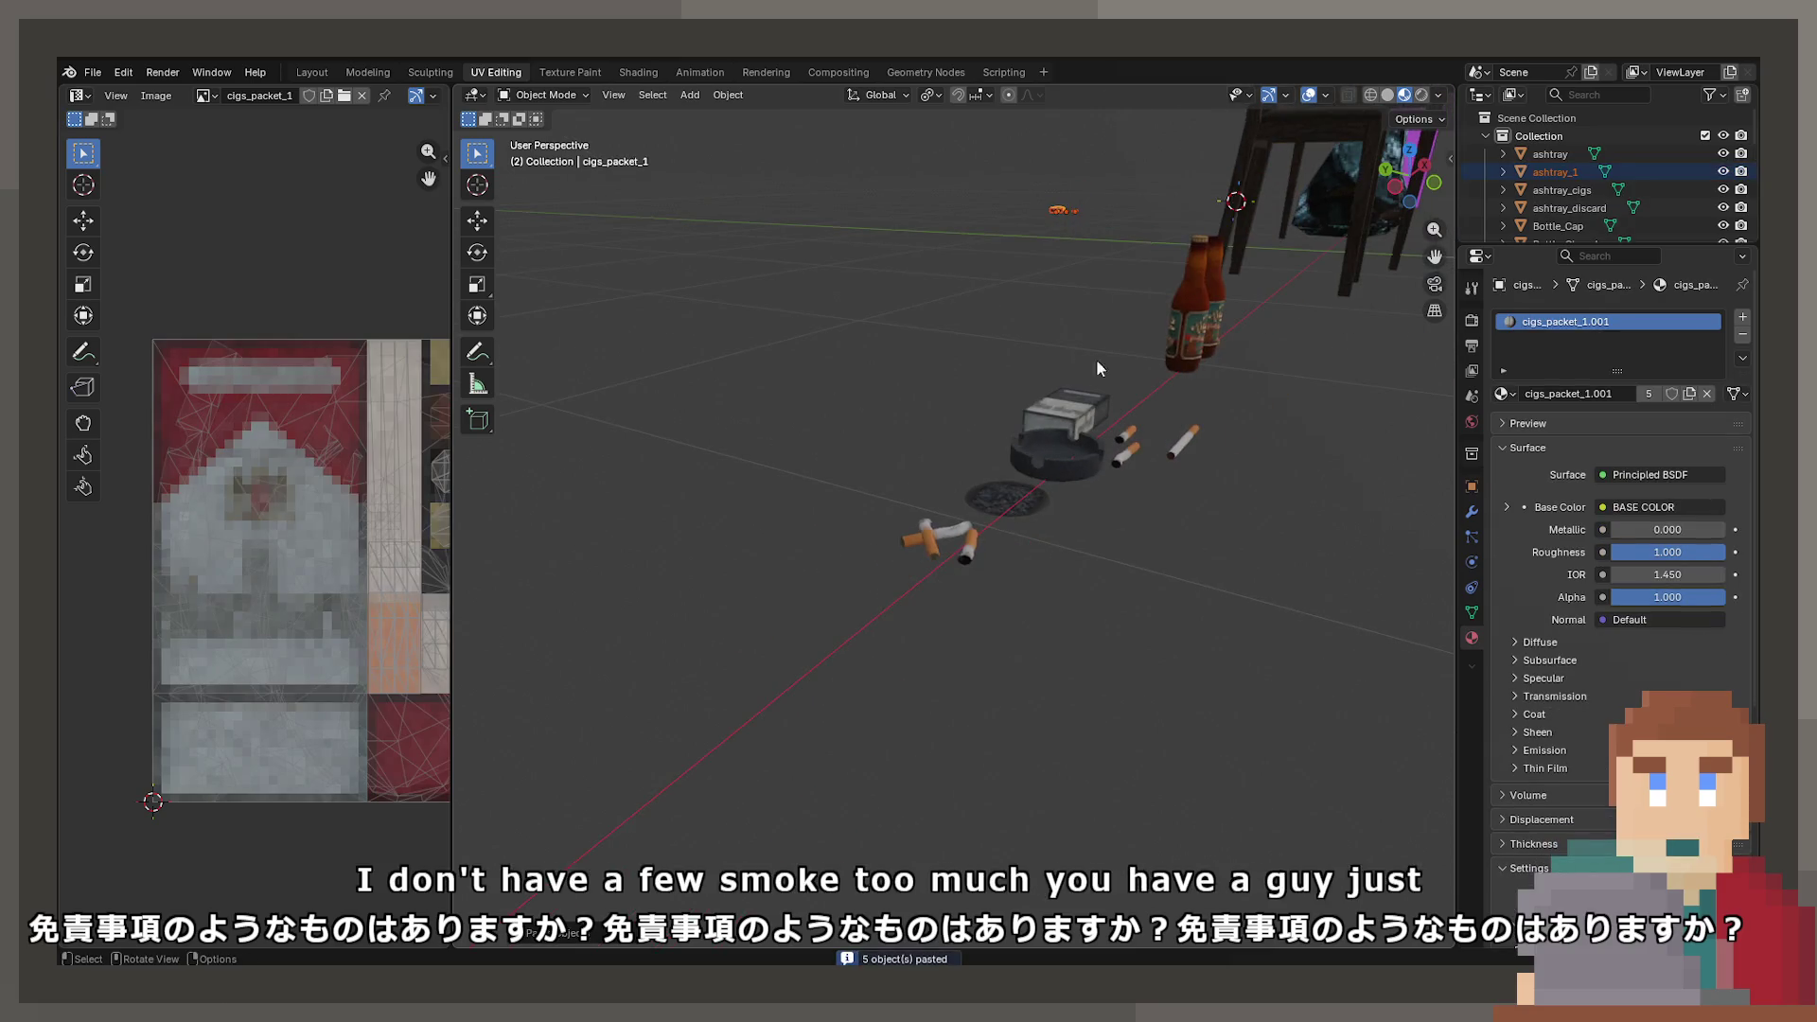
pyautogui.click(935, 539)
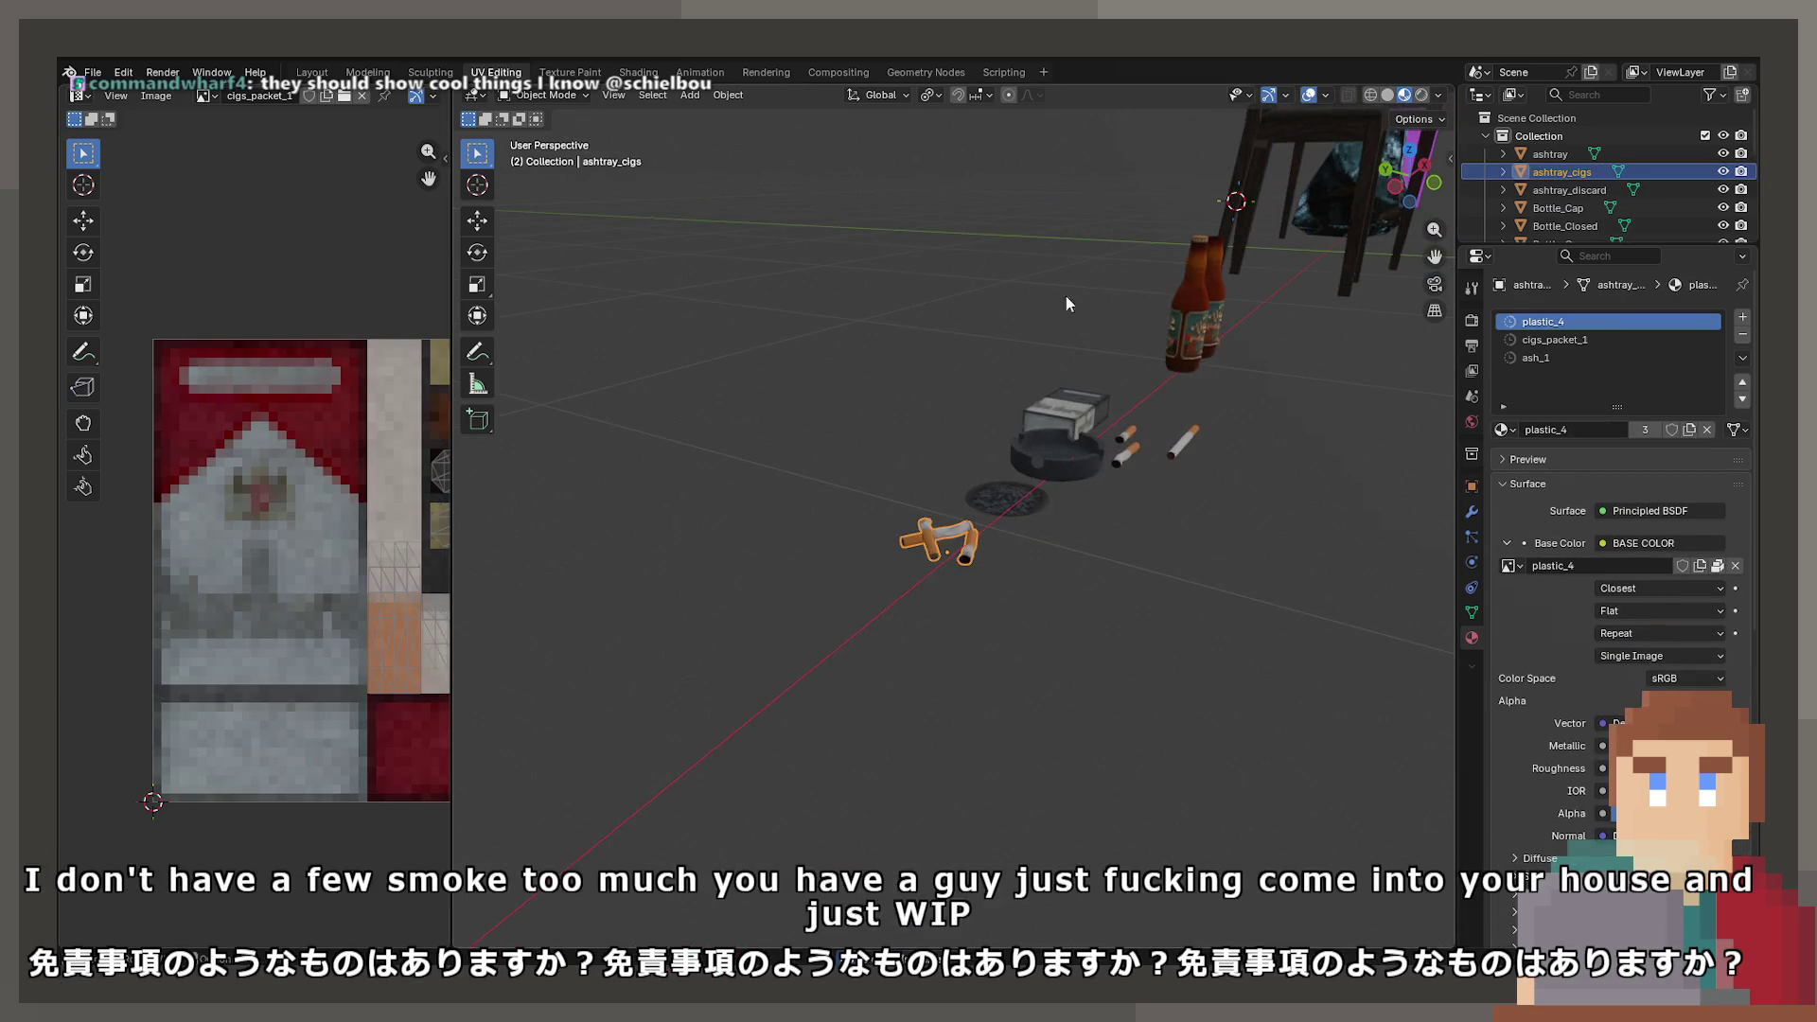
pyautogui.hotkey('ctrl', 'v')
pyautogui.scroll(2, 1122, 271)
pyautogui.press('g')
pyautogui.hotkey('shift', 'z')
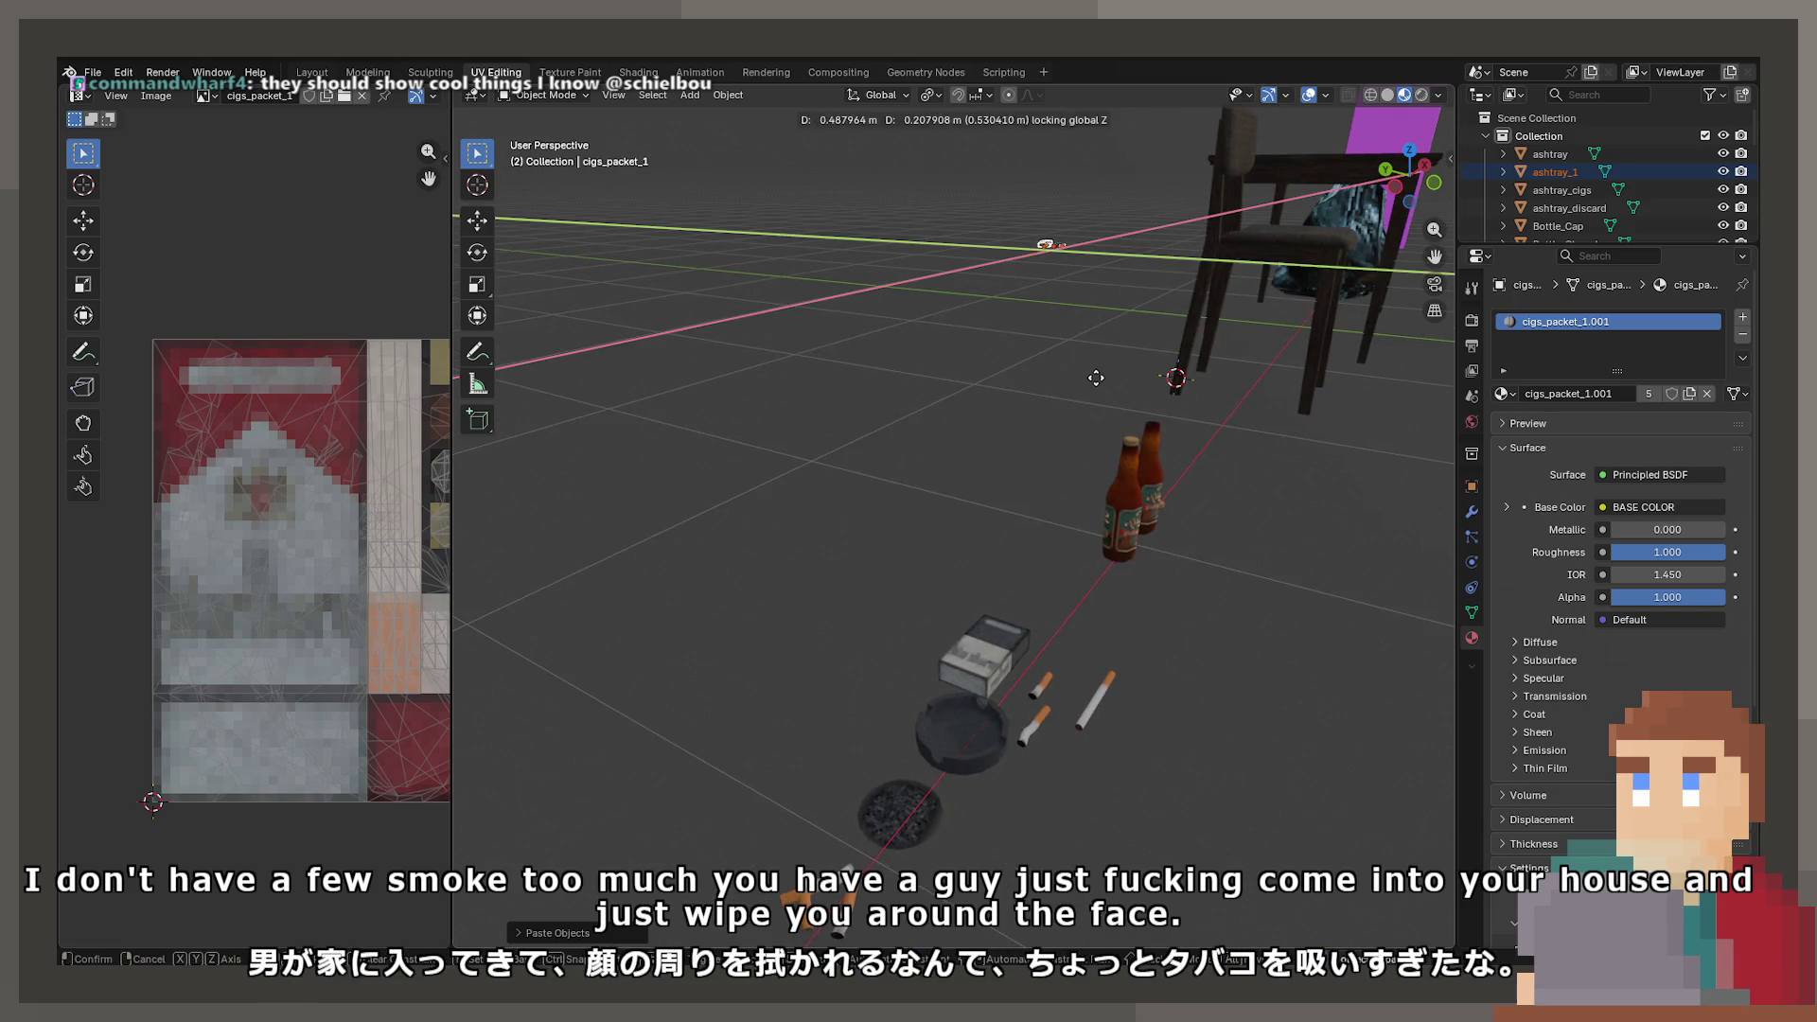
pyautogui.click(1143, 301)
# - Delete the extra pasted cigarette packet and the two loose cigarettes
pyautogui.keyDown('shift'); pyautogui.scroll(-3, 1144, 301); pyautogui.keyUp('shift')
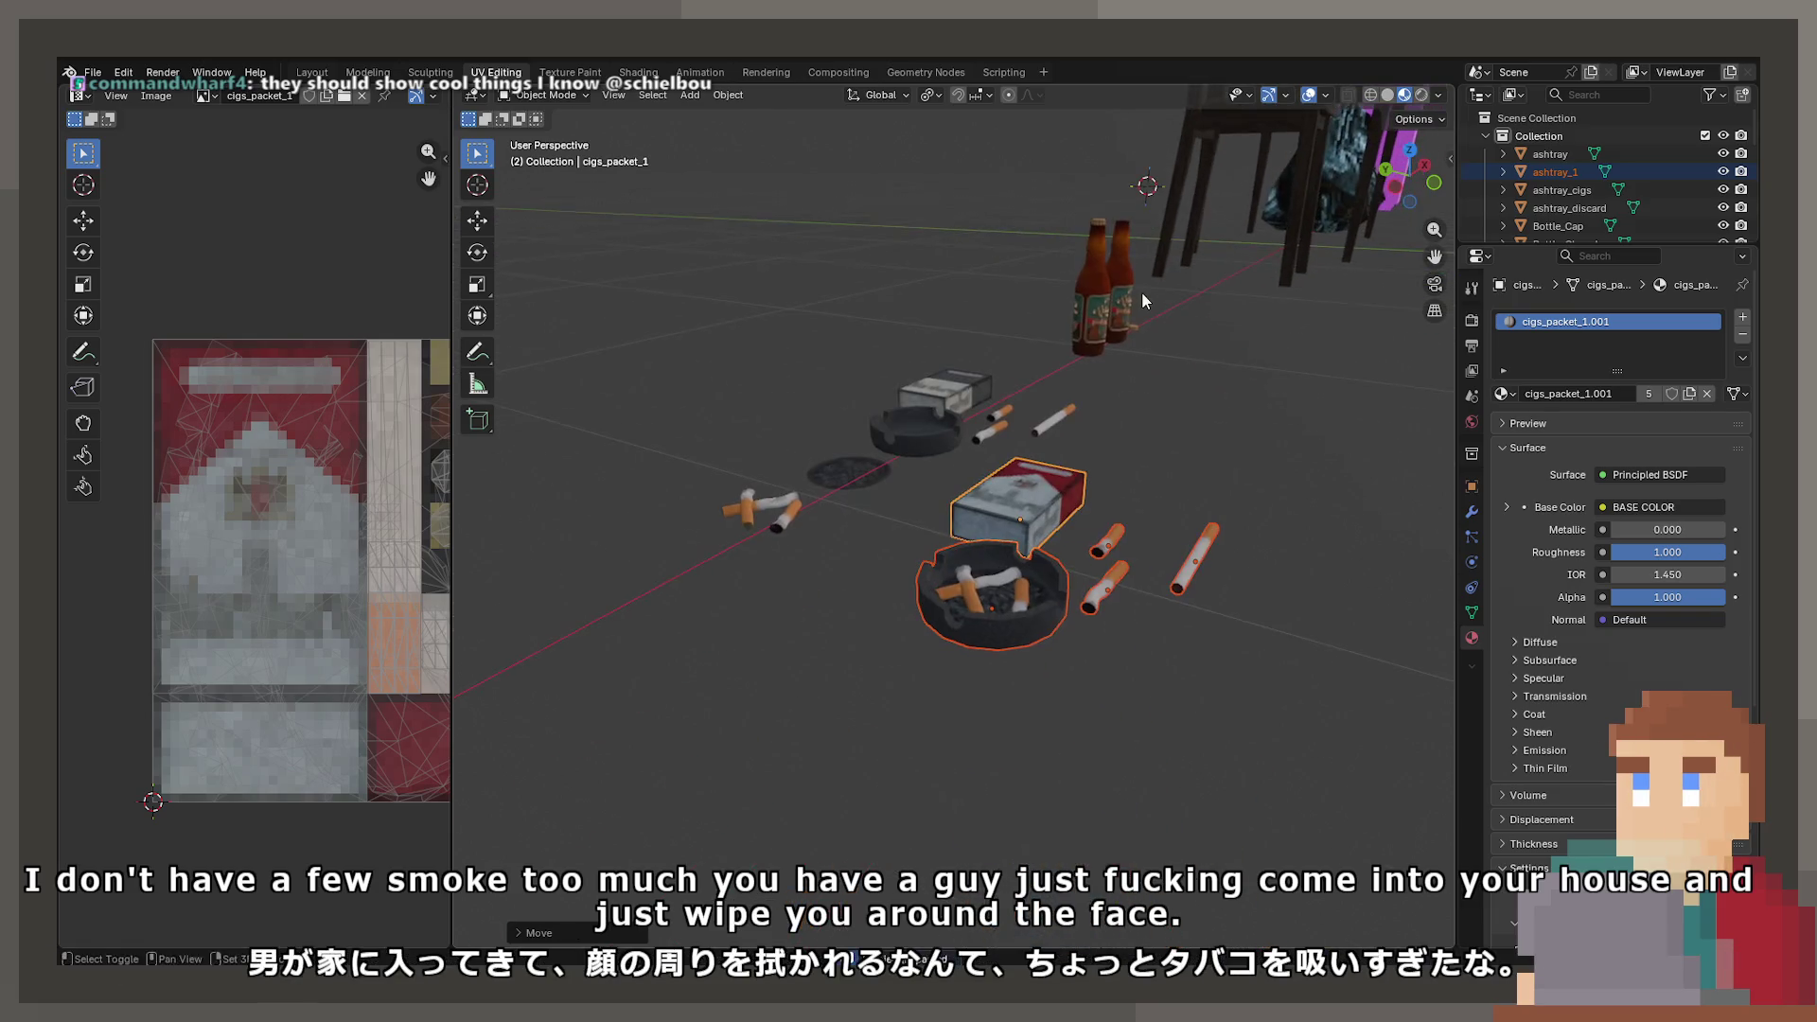
pyautogui.click(1018, 519)
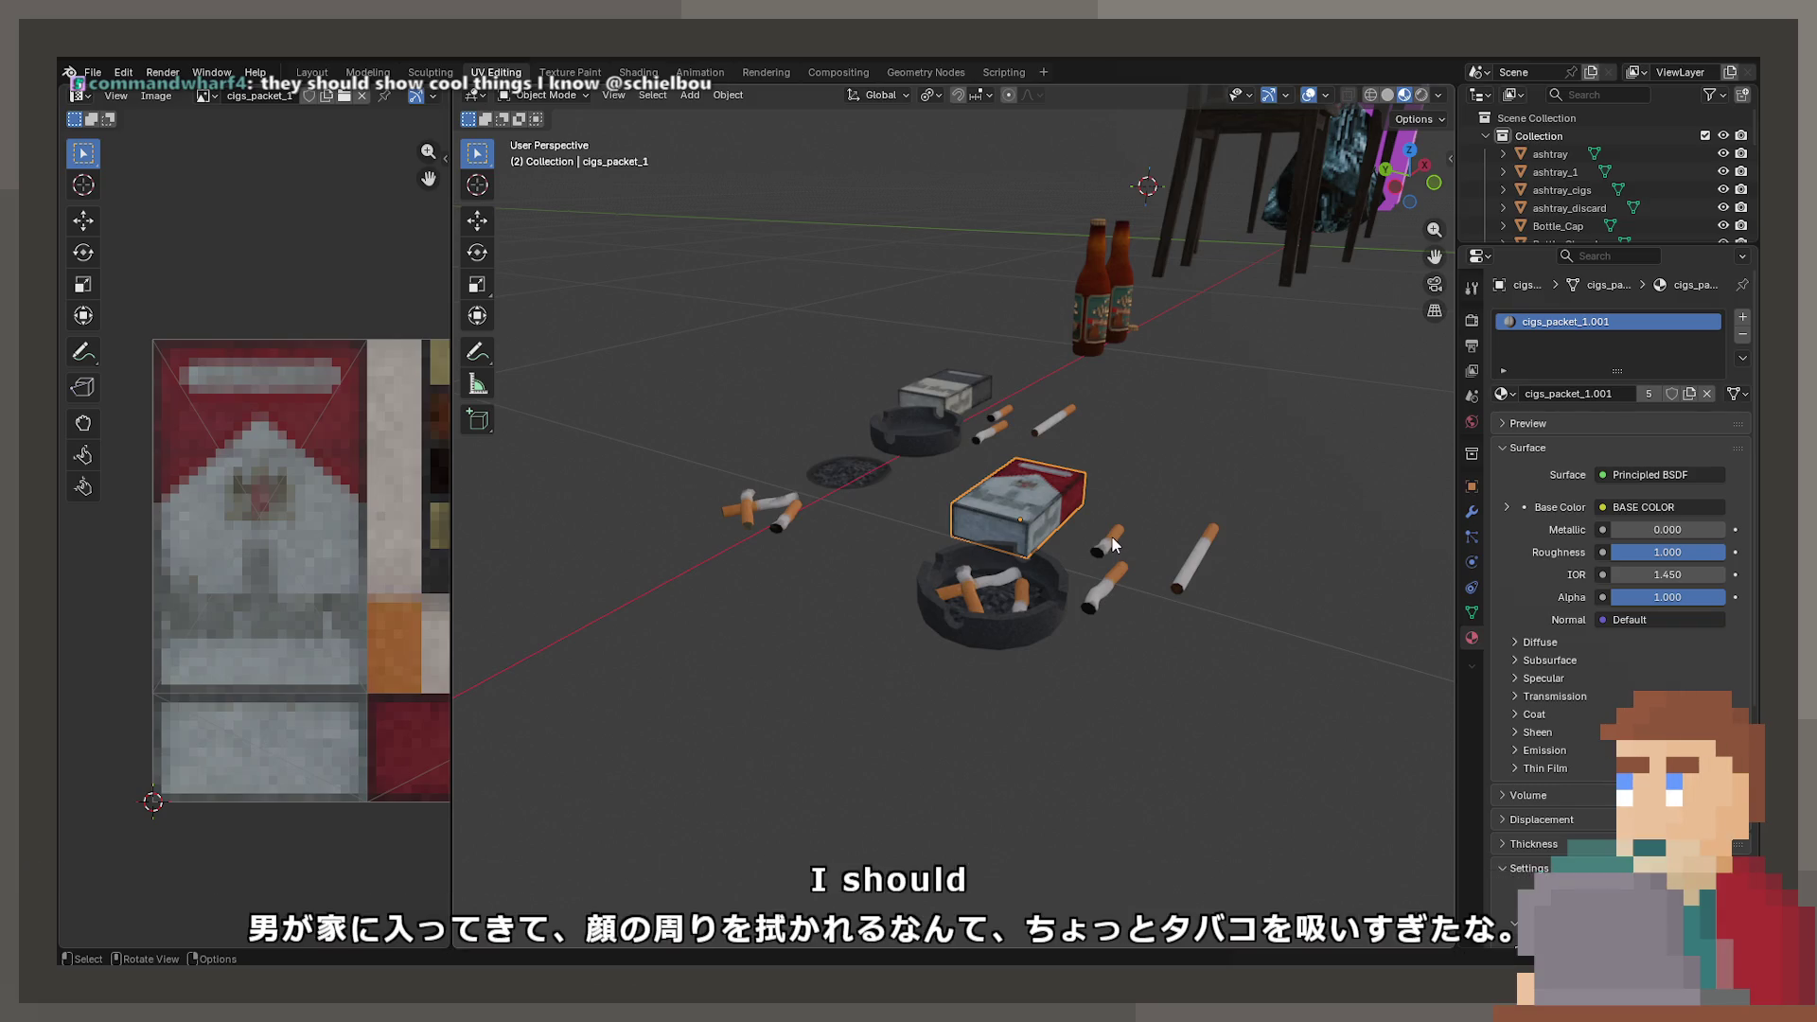
pyautogui.press('Delete')
pyautogui.click(1147, 594)
pyautogui.press('Delete')
pyautogui.click(1196, 568)
pyautogui.press('Delete')
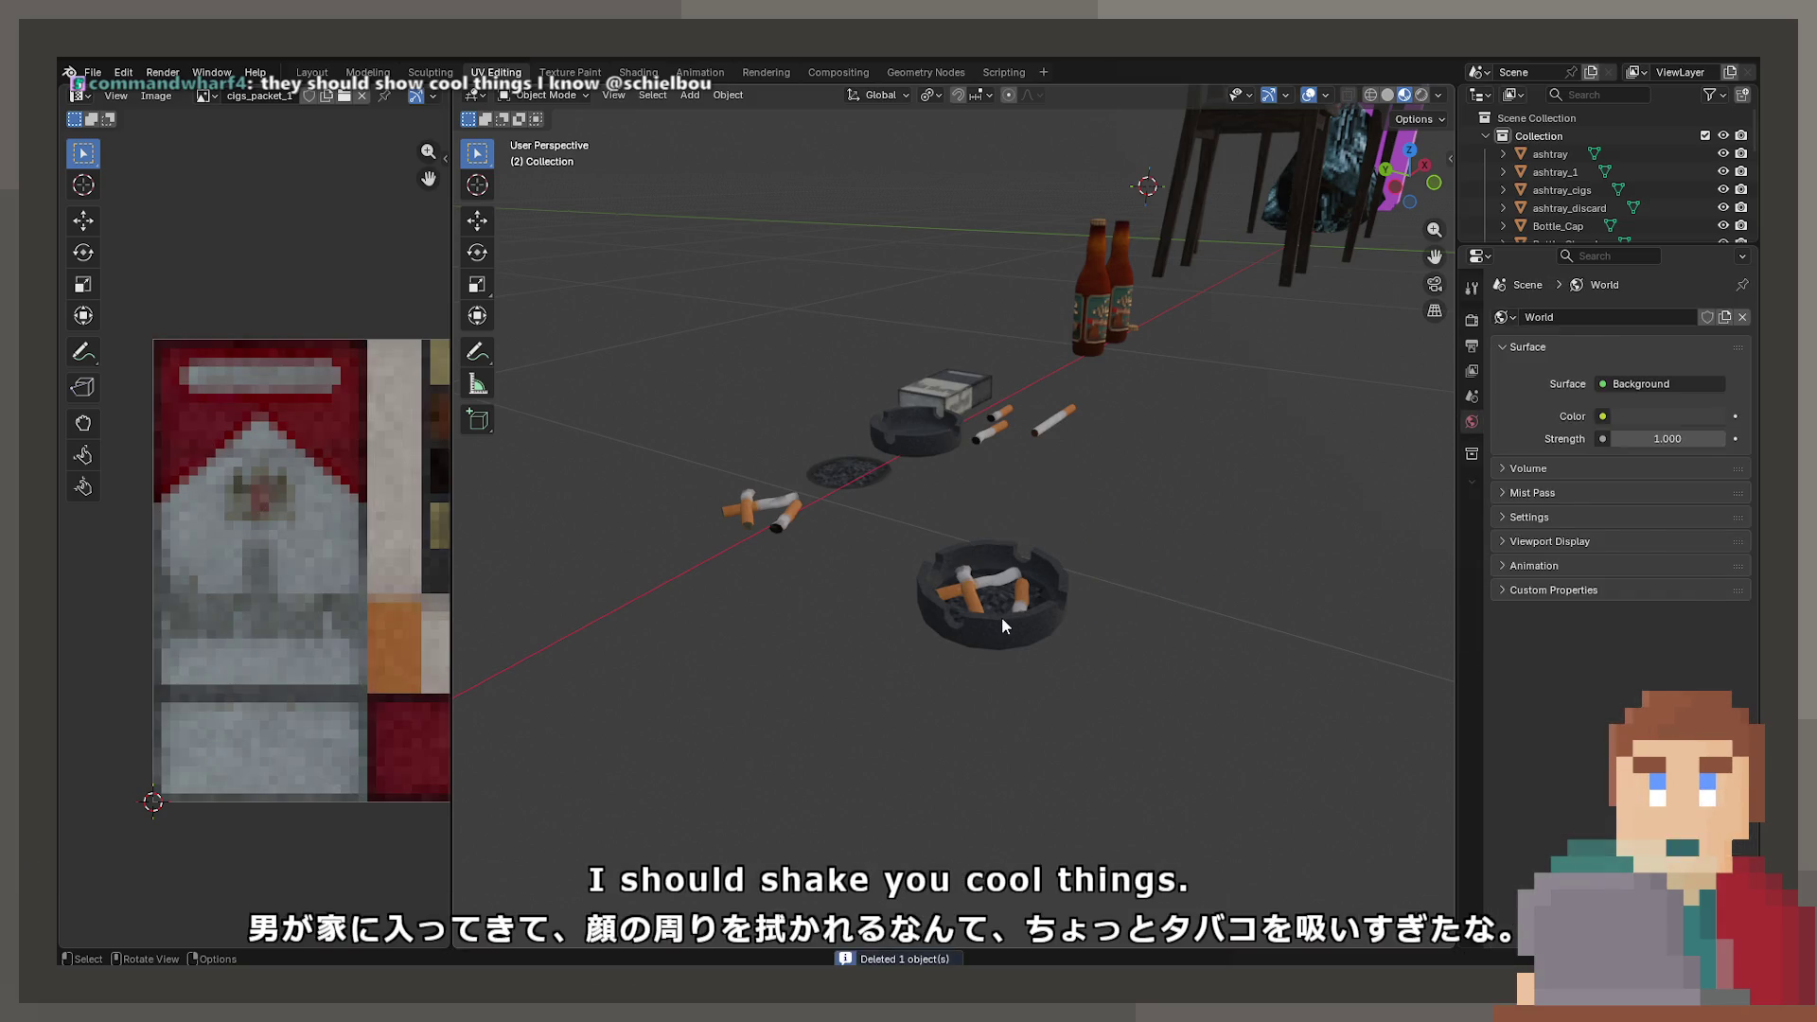
# - Merge the pasted ashtray's vertices by distance and delete its bowl geometry
pyautogui.click(1001, 617)
pyautogui.press('Tab')
pyautogui.scroll(3, 982, 572)
pyautogui.press('m')
pyautogui.click(989, 555)
pyautogui.hotkey('alt', 'a')
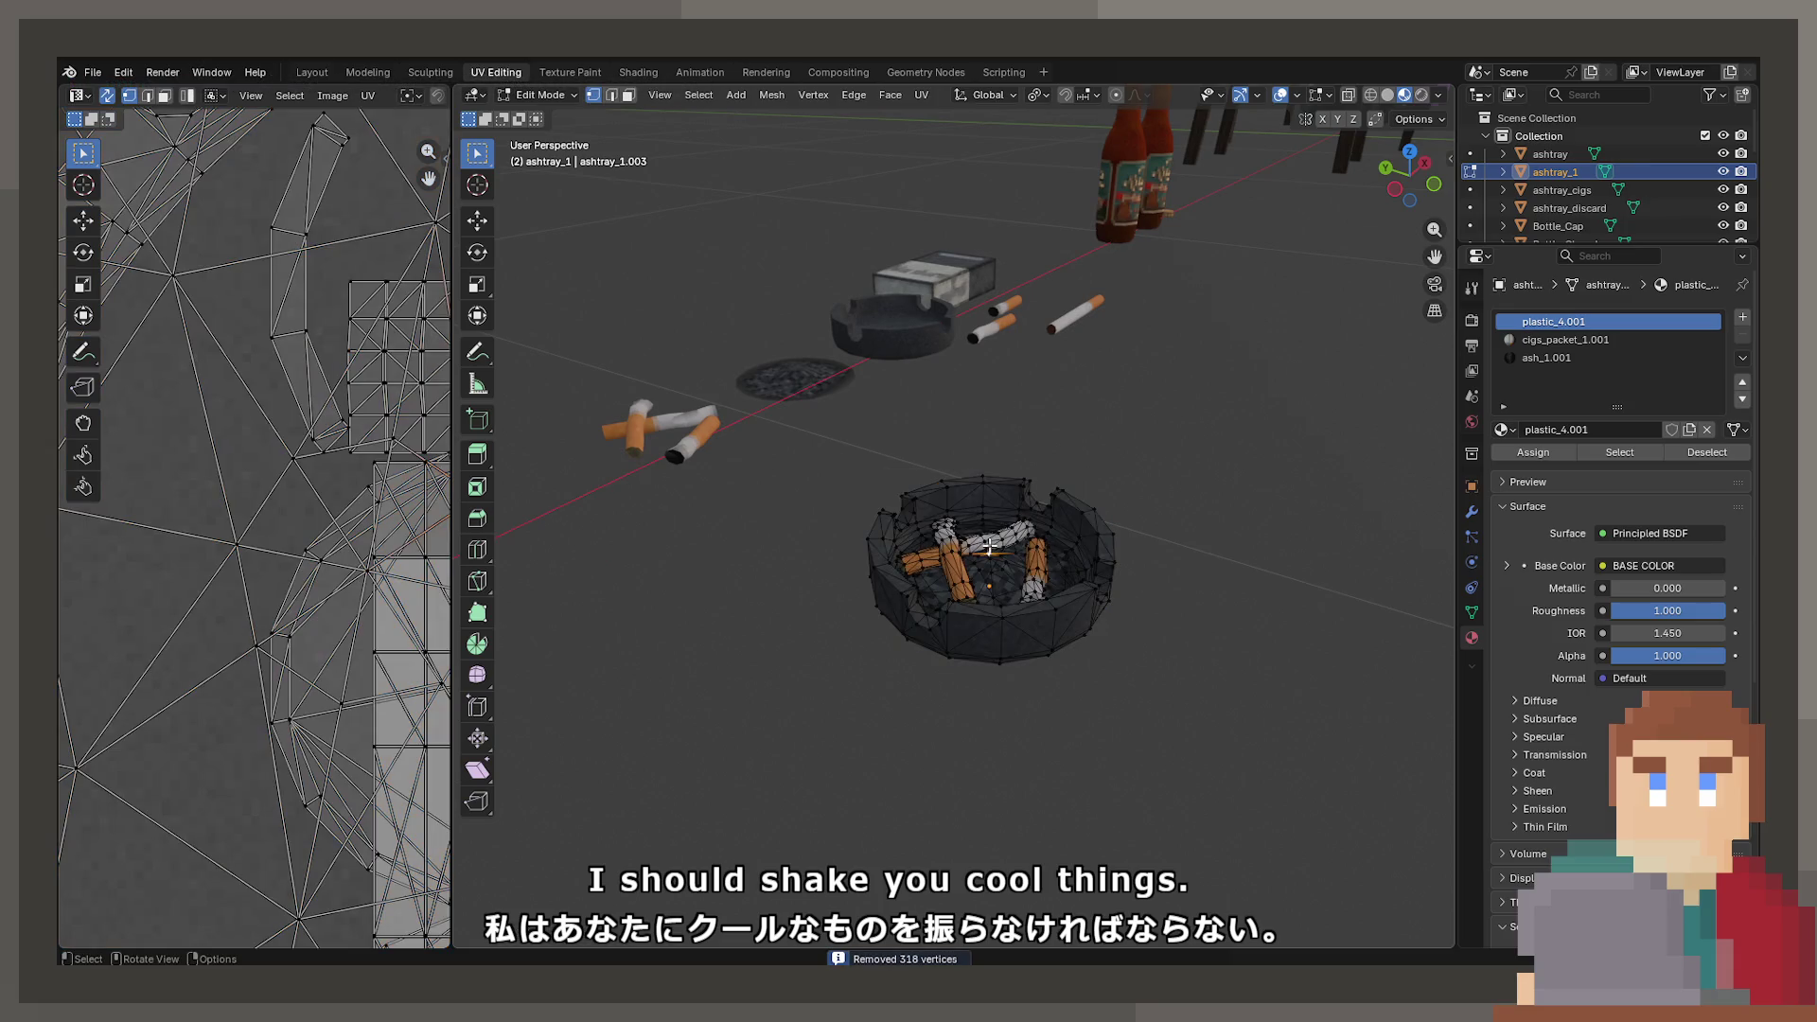
pyautogui.hotkey('ctrl', 'l')
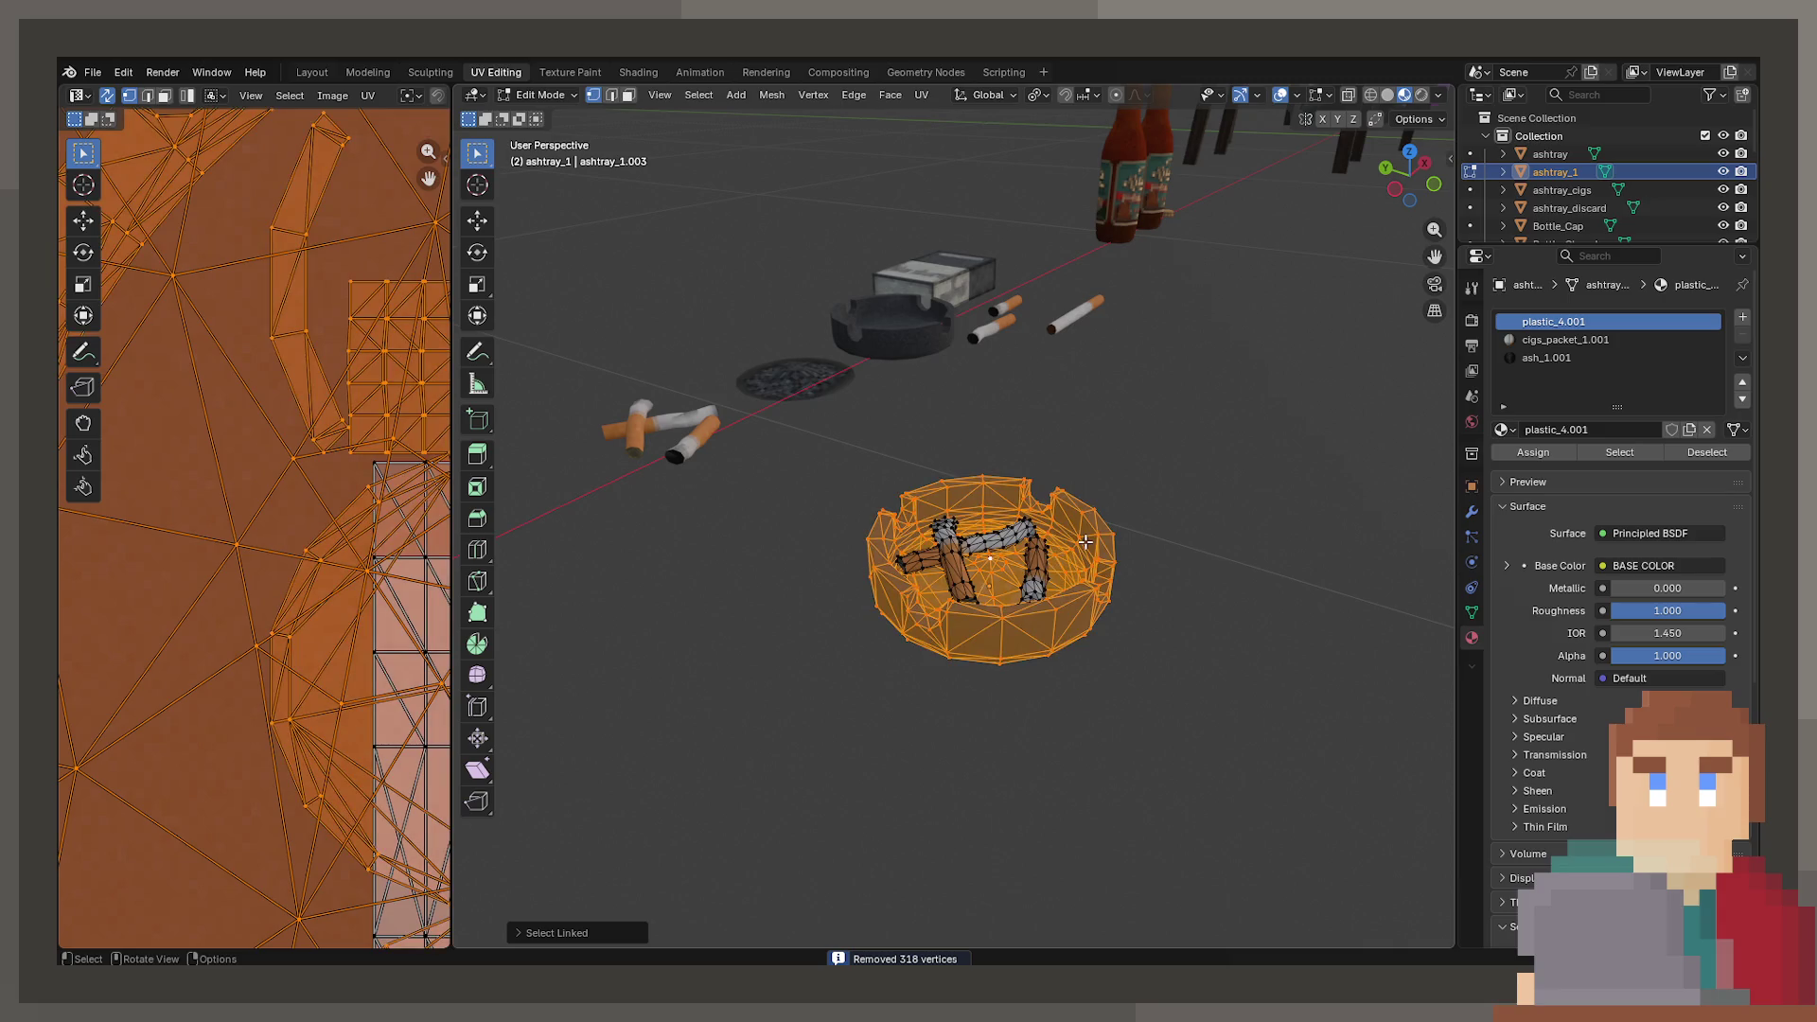
pyautogui.press('x')
pyautogui.click(1086, 545)
pyautogui.press('Tab')
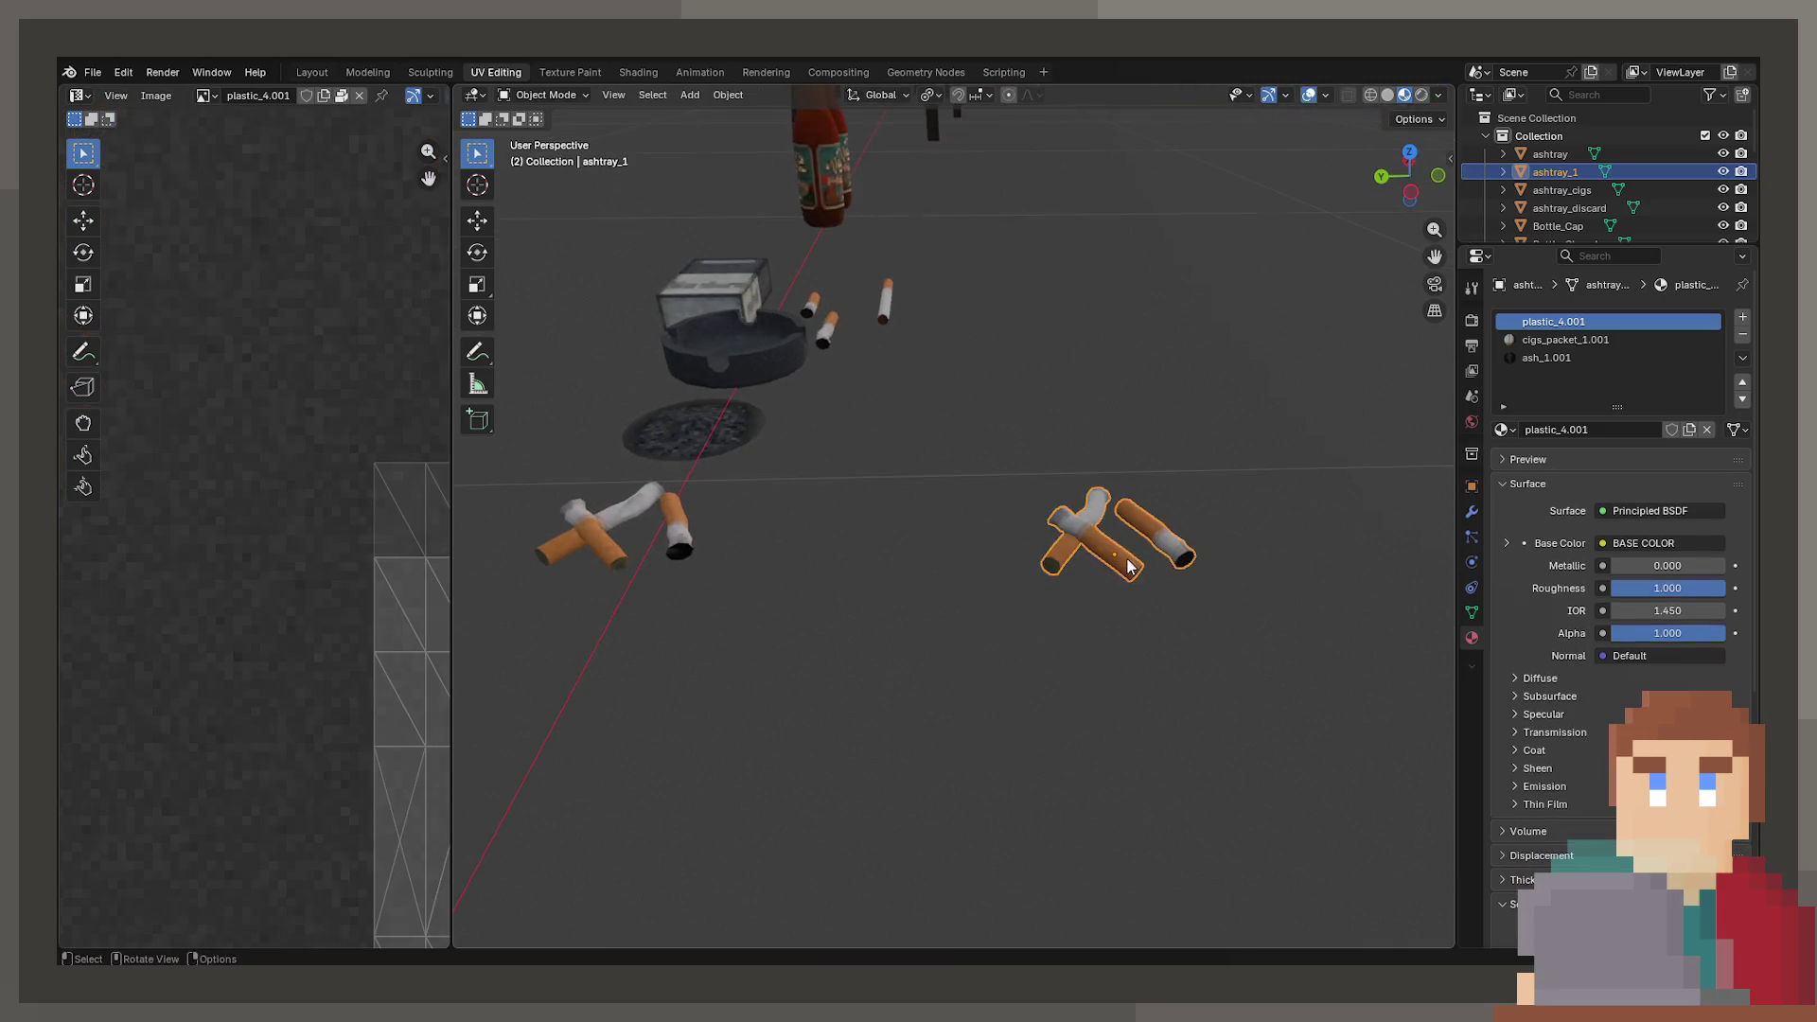
# - Move the cigarette butts along X beside the ashtray and save ProjectNisekisha.blend
pyautogui.press('g')
pyautogui.press('x')
pyautogui.click(530, 568)
pyautogui.press('KP_Decimal')
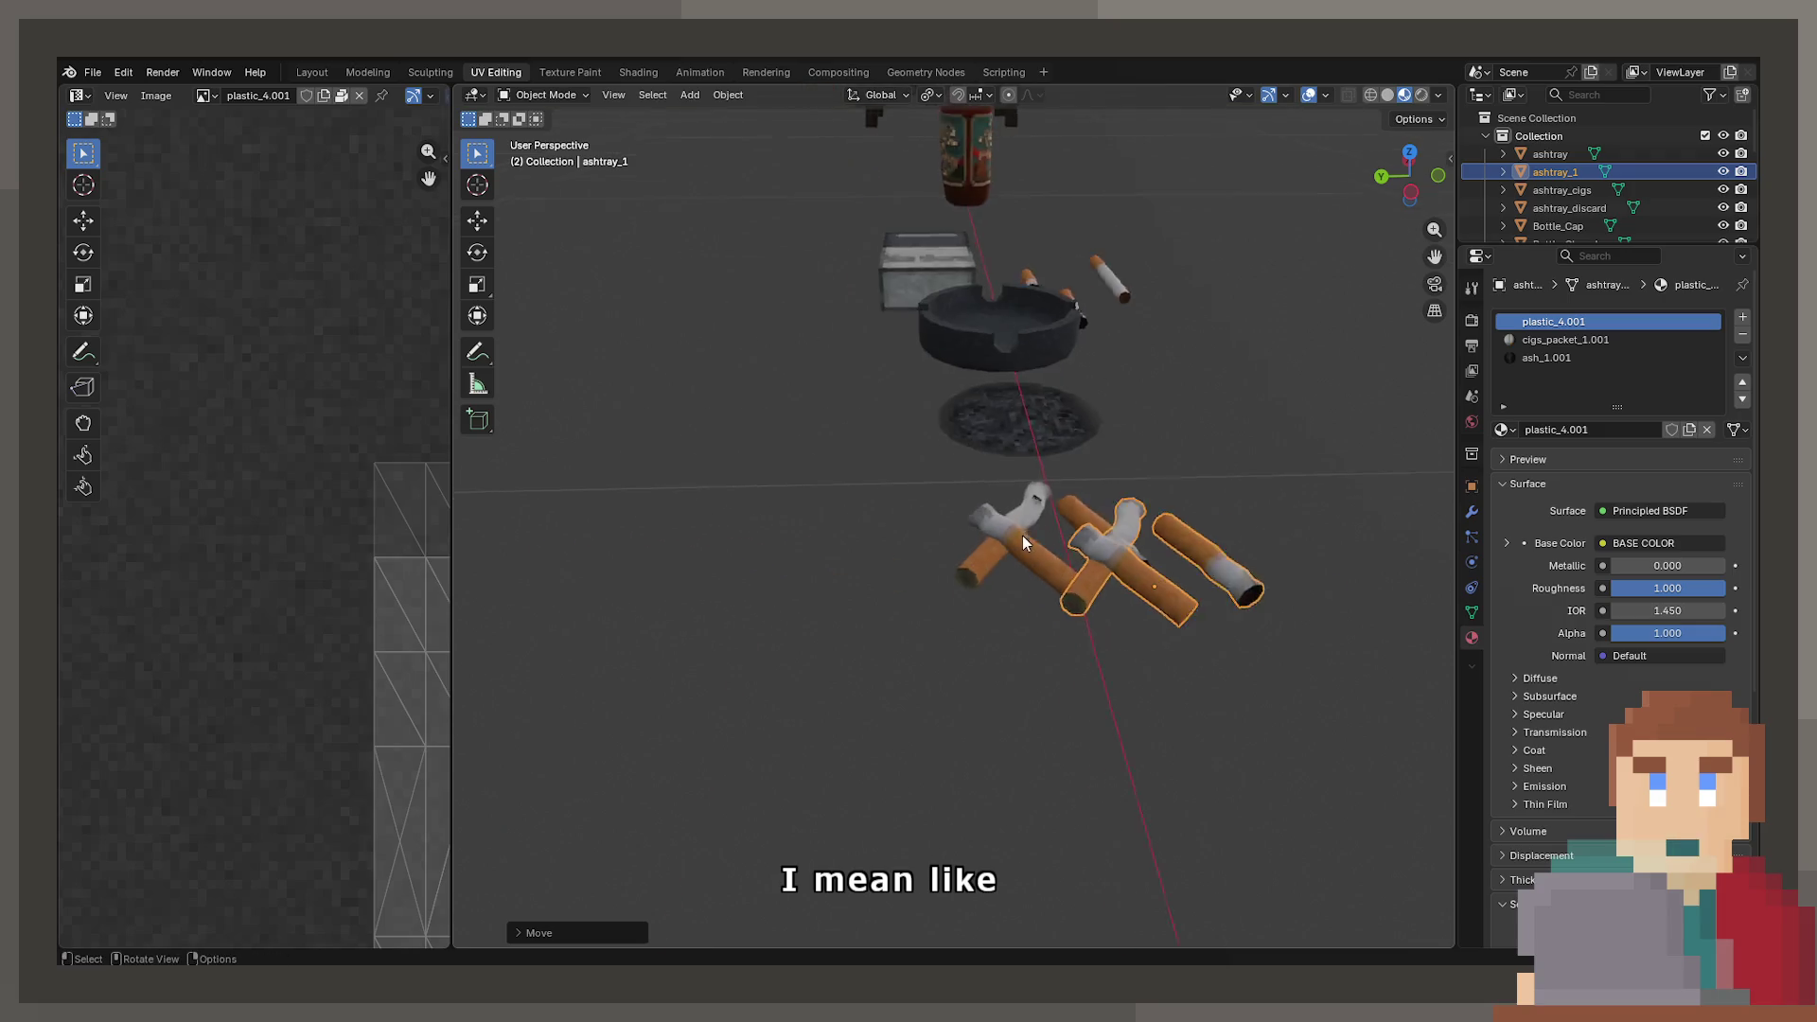
pyautogui.press('Delete')
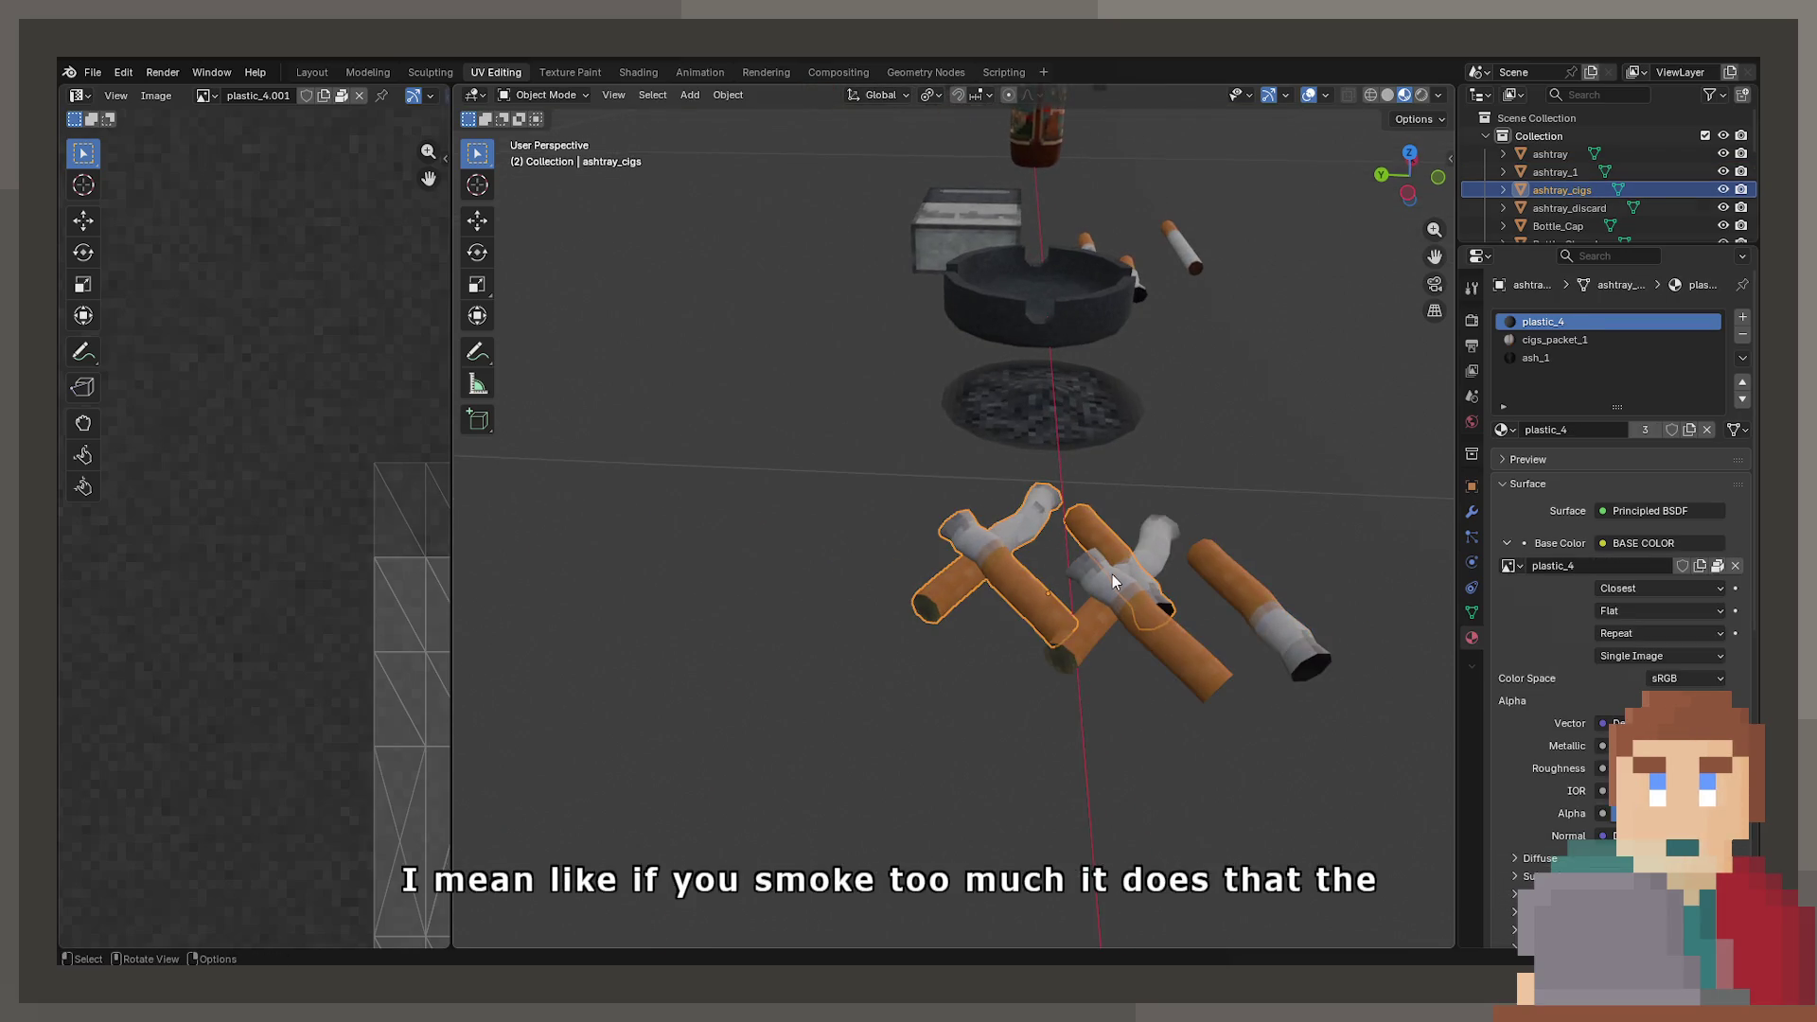
pyautogui.hotkey('ctrl', 'z')
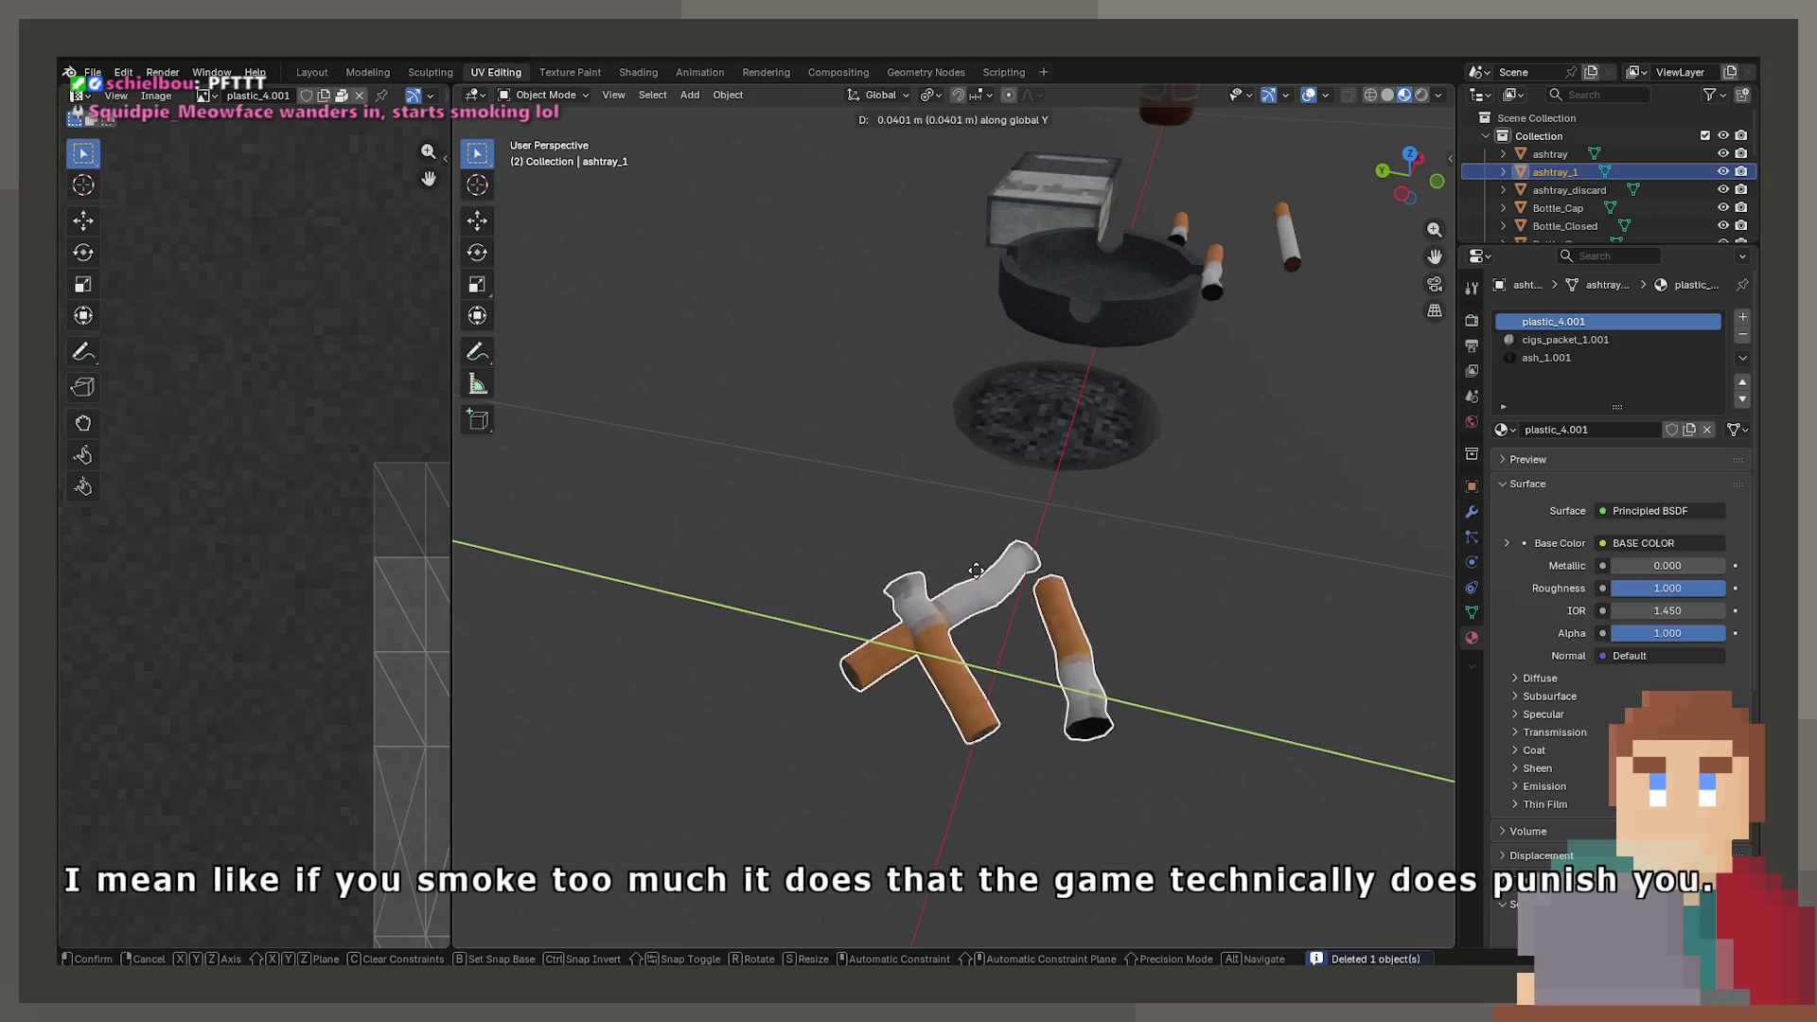
pyautogui.hotkey('ctrl', 's')
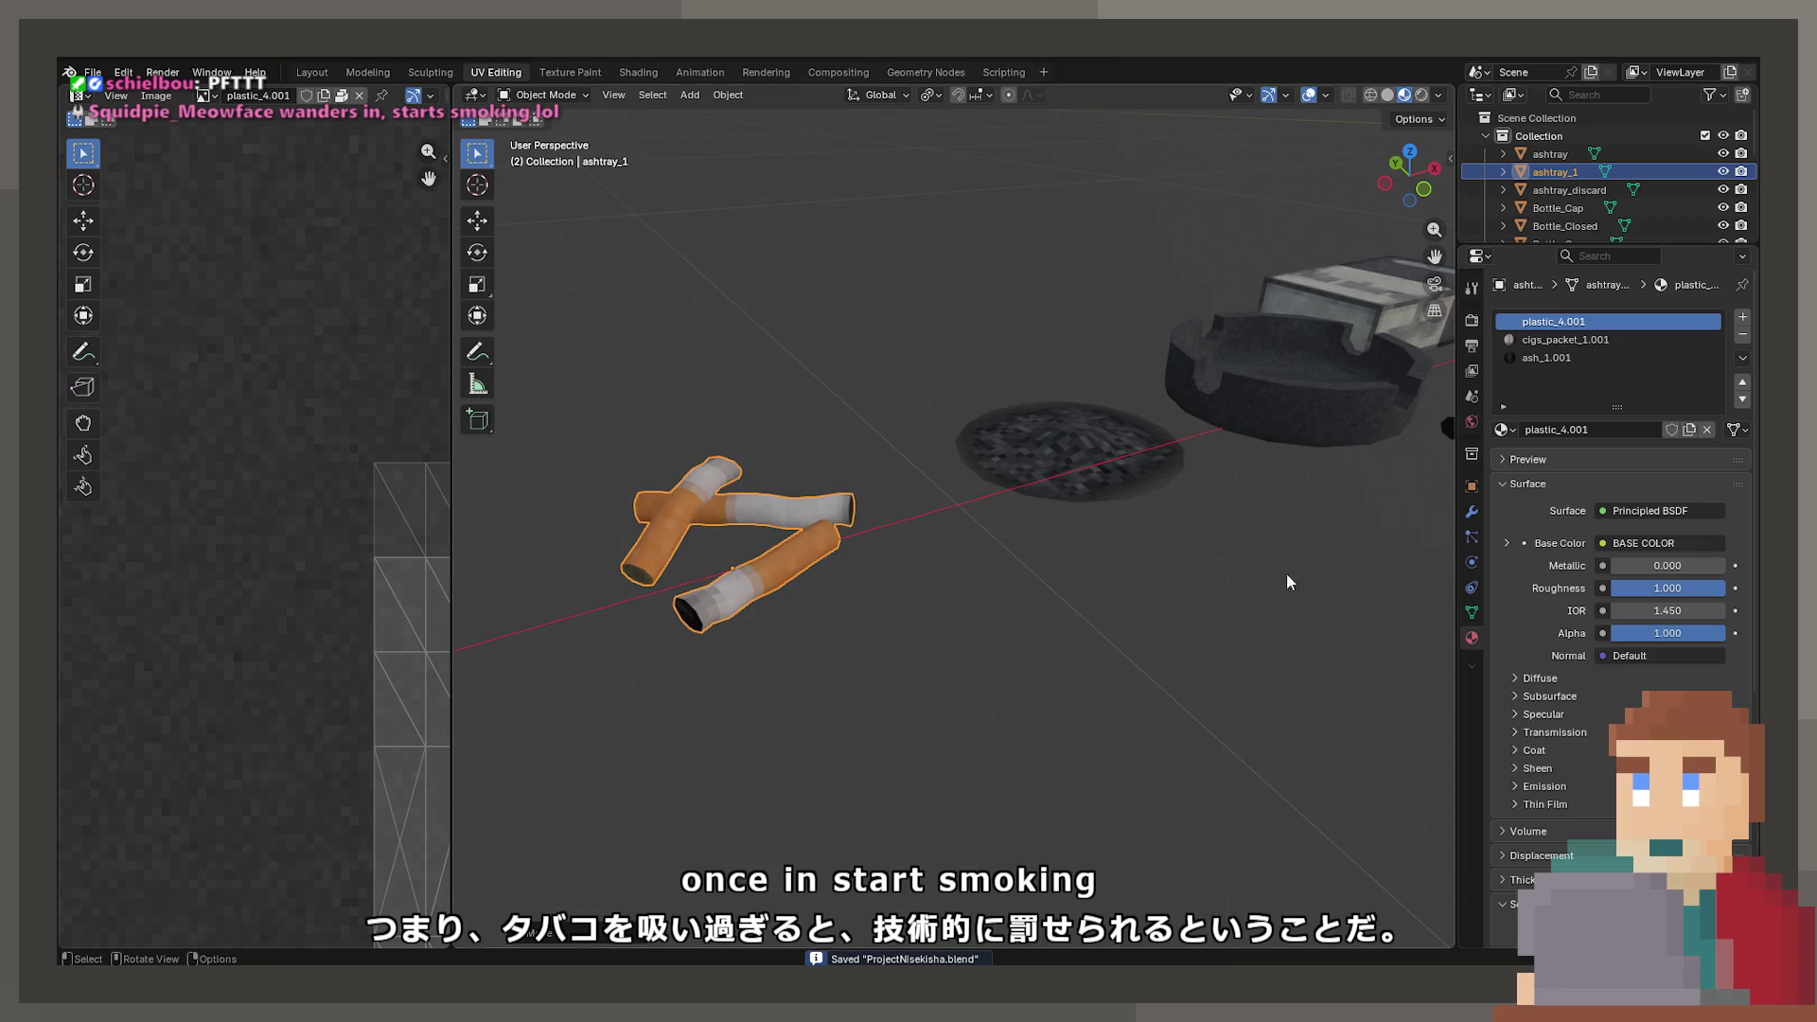
pyautogui.click(106, 73)
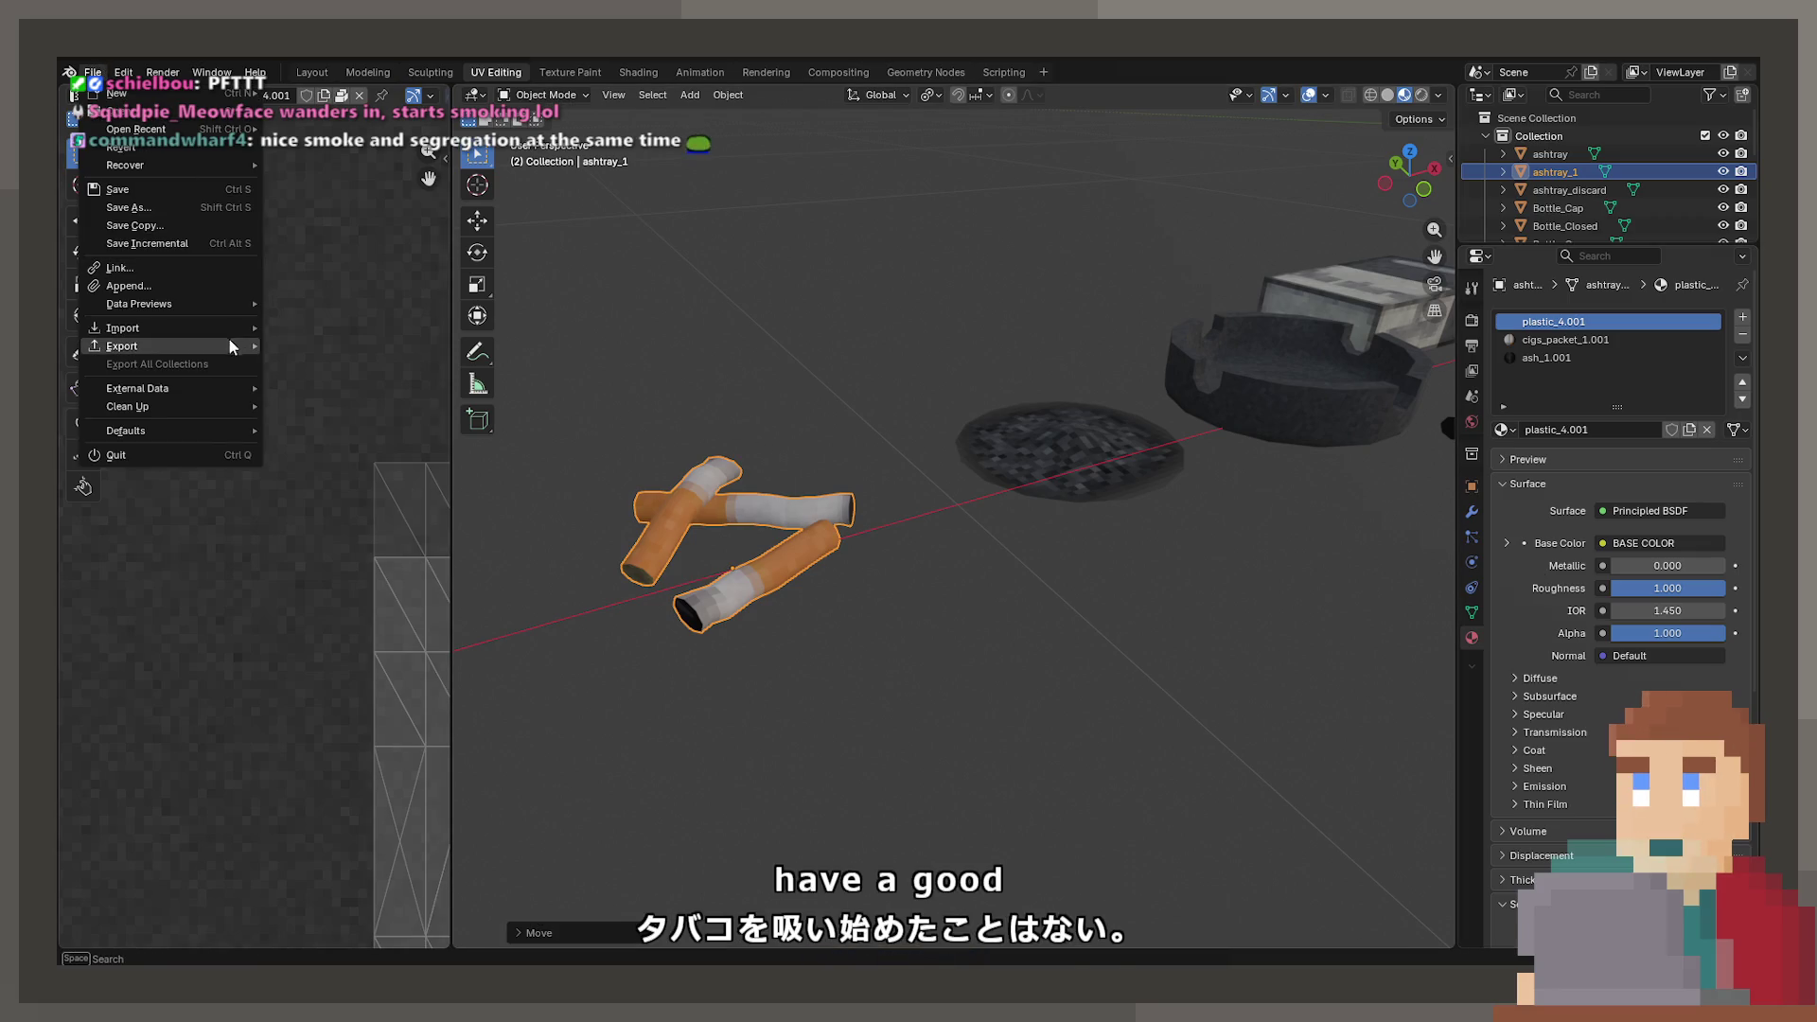
pyautogui.moveTo(230, 341)
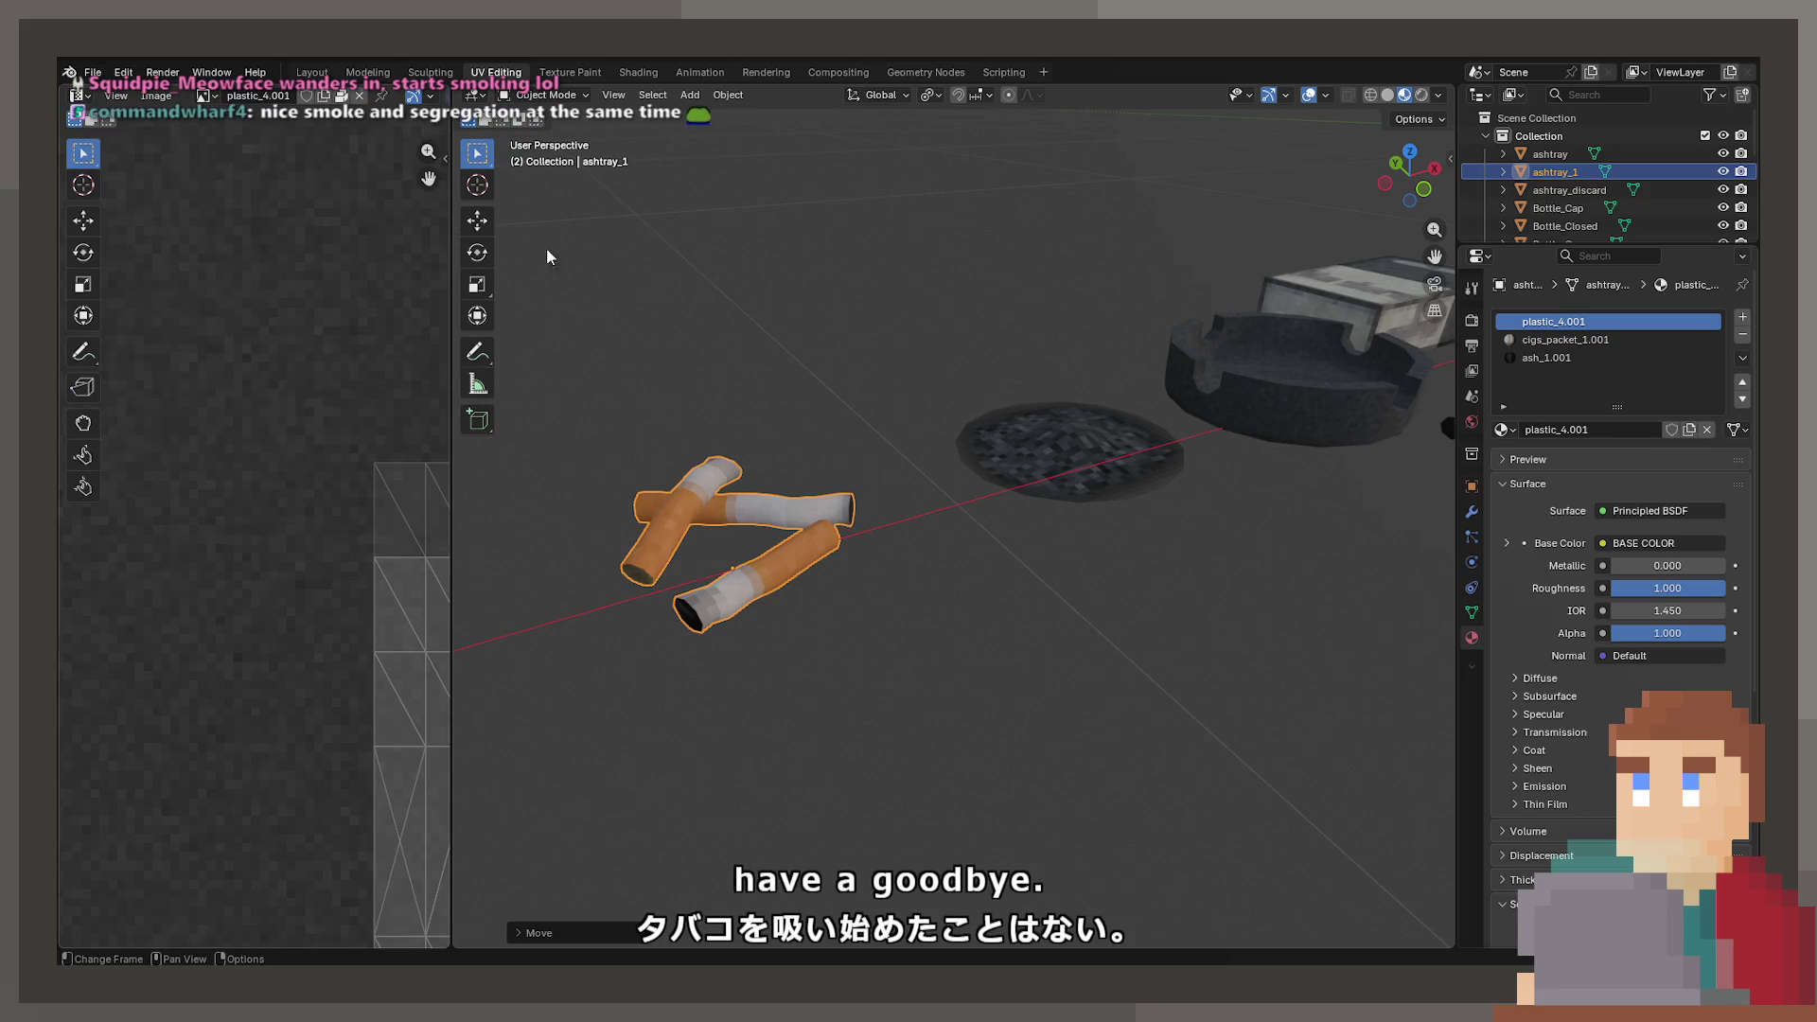
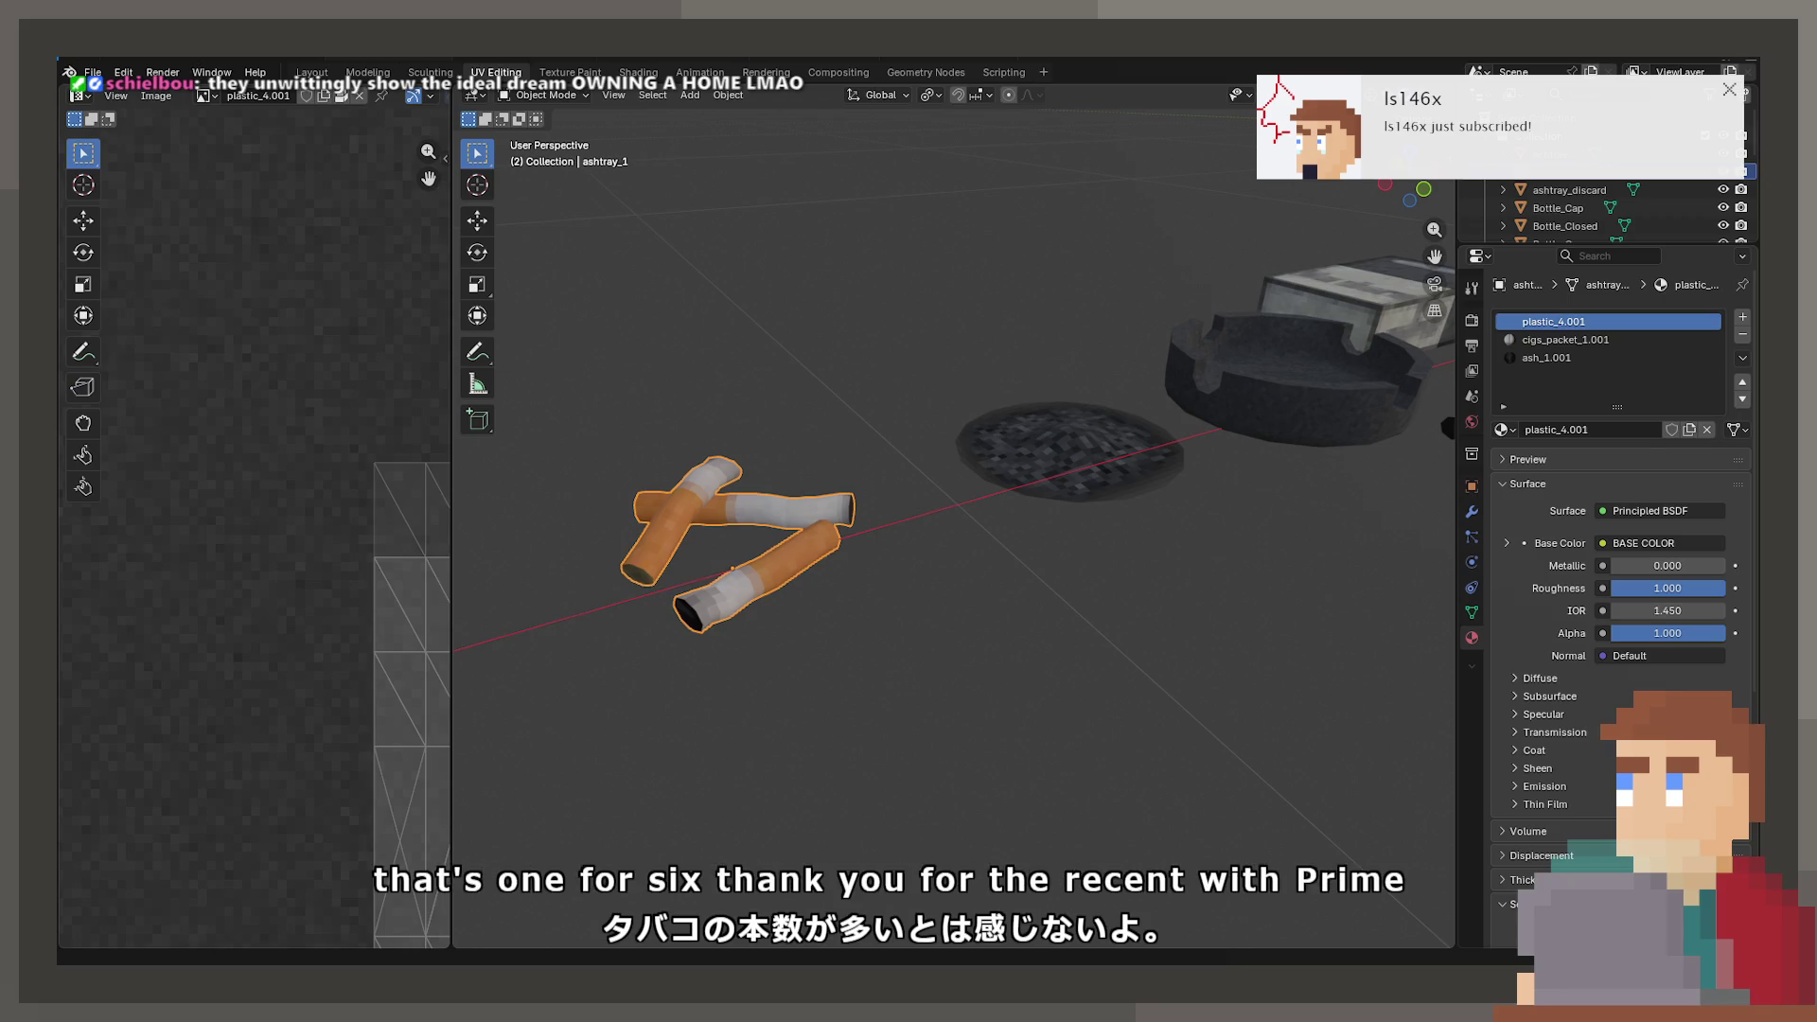
# - Leave Blender and bring up the Unity editor showing the imported pack, cigarettes and ashtray
pyautogui.hotkey('alt', 'Tab')
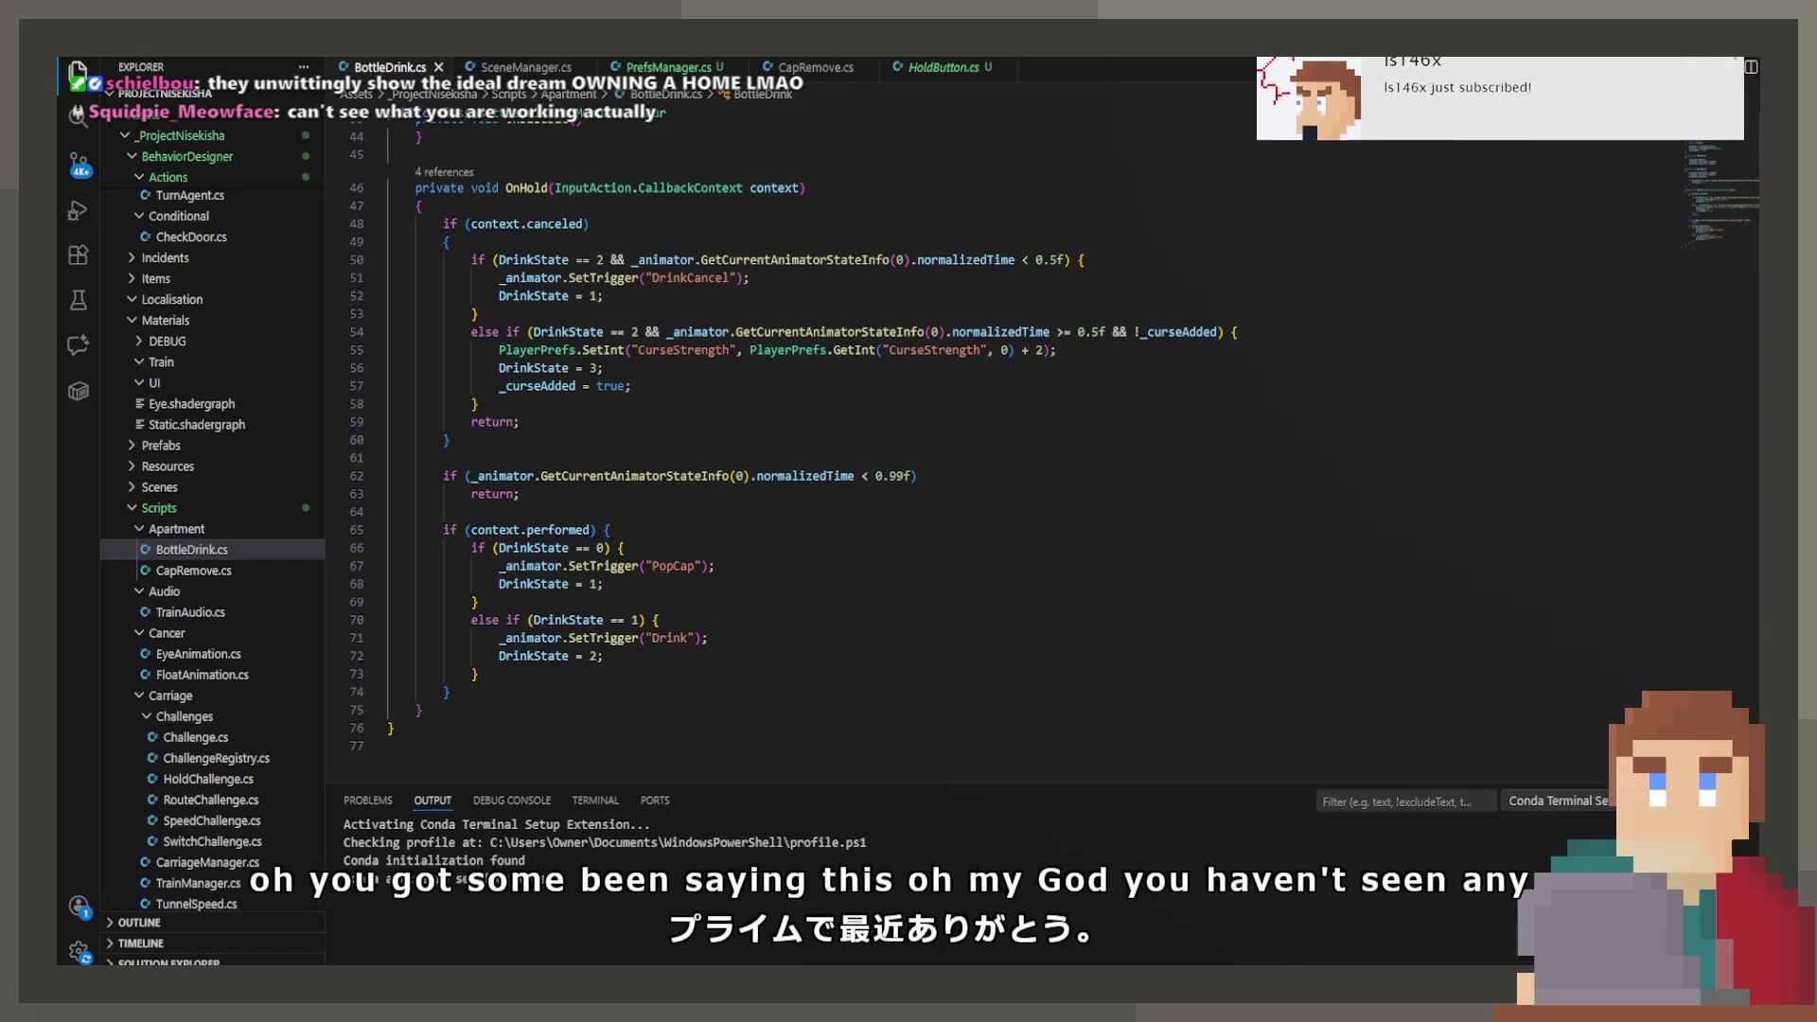
pyautogui.hotkey('alt', 'Tab')
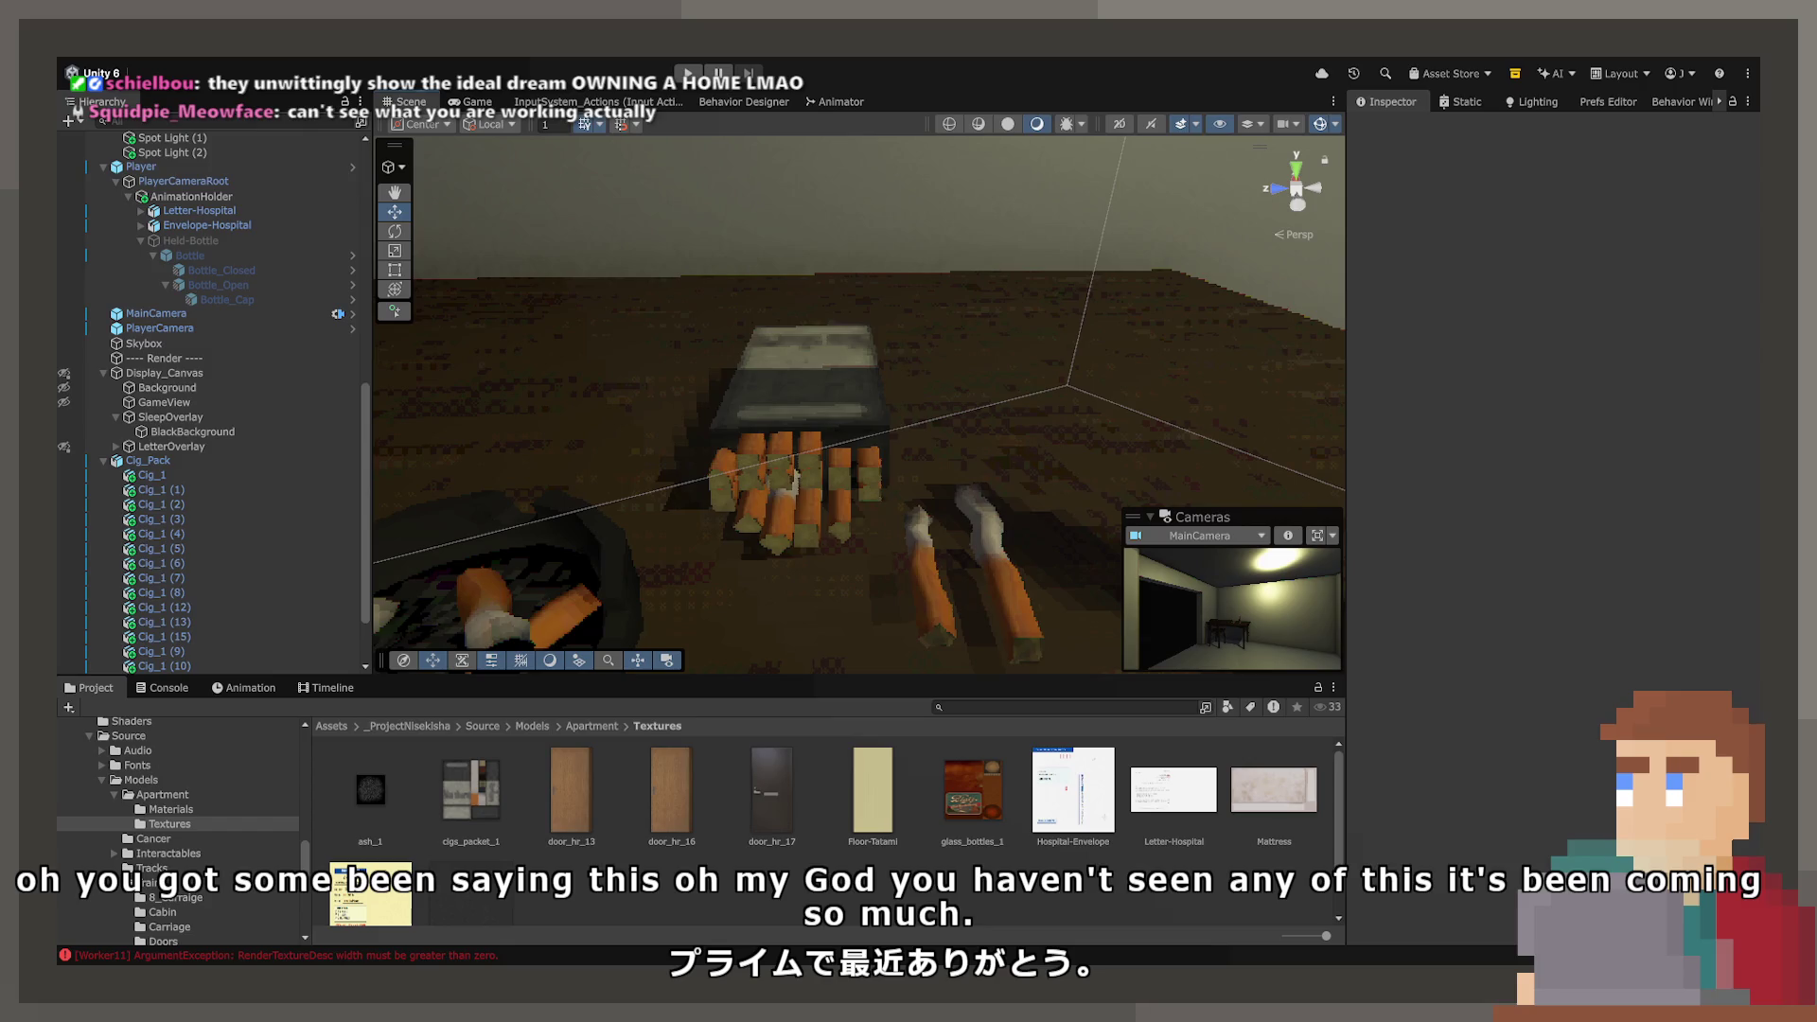
# - Nudge cigarette Cig_1 (2) slightly sideways along X within the pack
pyautogui.moveTo(854, 485); pyautogui.dragTo(775, 492)
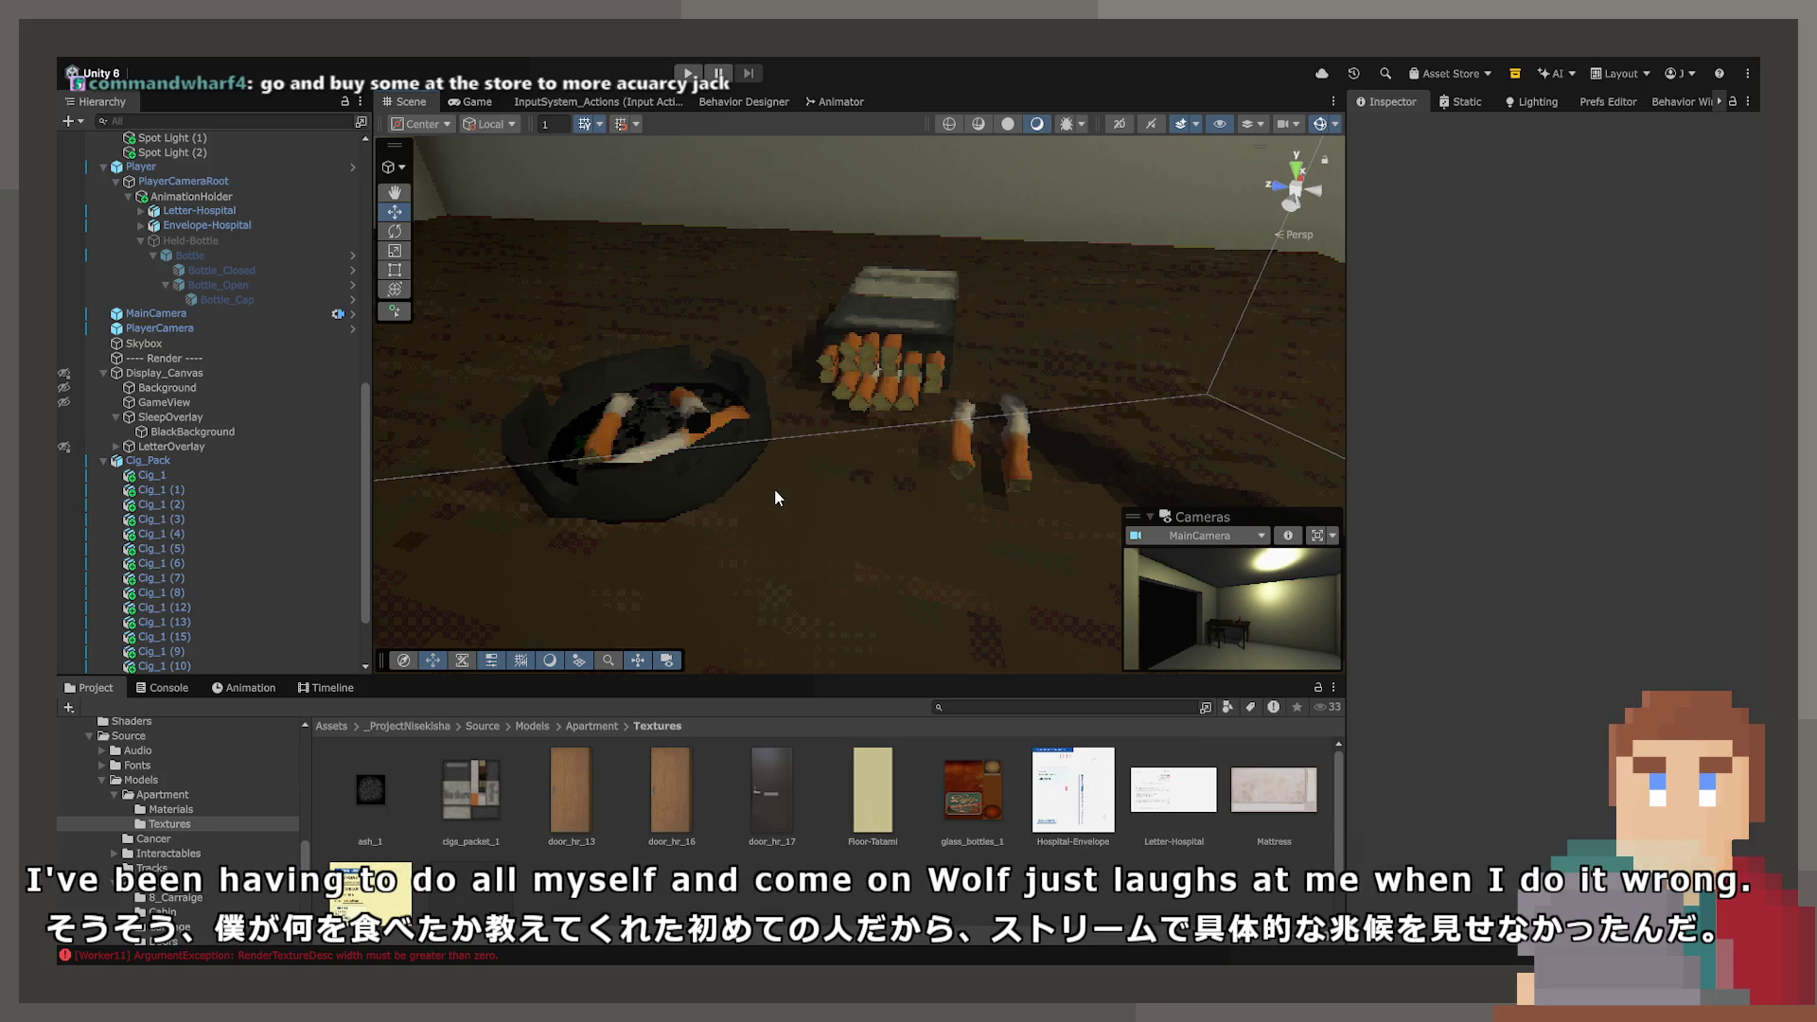
pyautogui.moveTo(774, 488)
pyautogui.mouseDown()
pyautogui.moveTo(1159, 321)
pyautogui.moveTo(710, 390)
pyautogui.mouseUp()
pyautogui.click(764, 327)
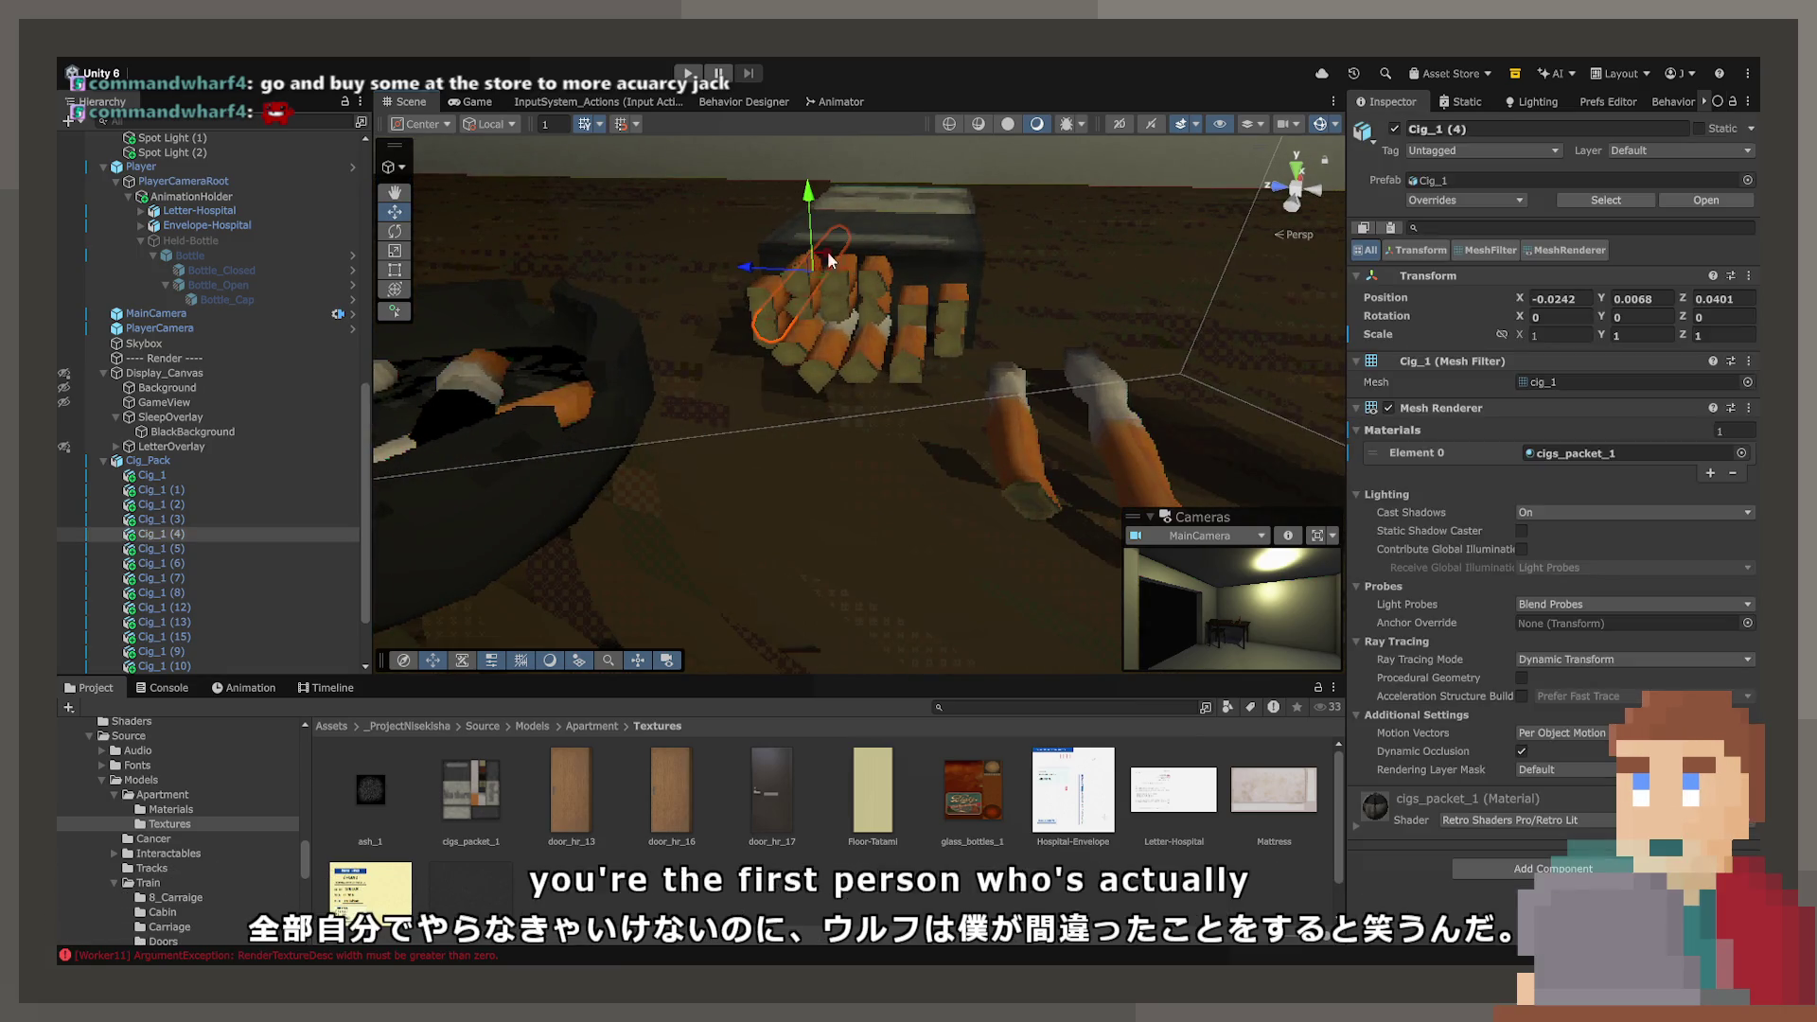
pyautogui.moveTo(823, 257); pyautogui.dragTo(910, 211)
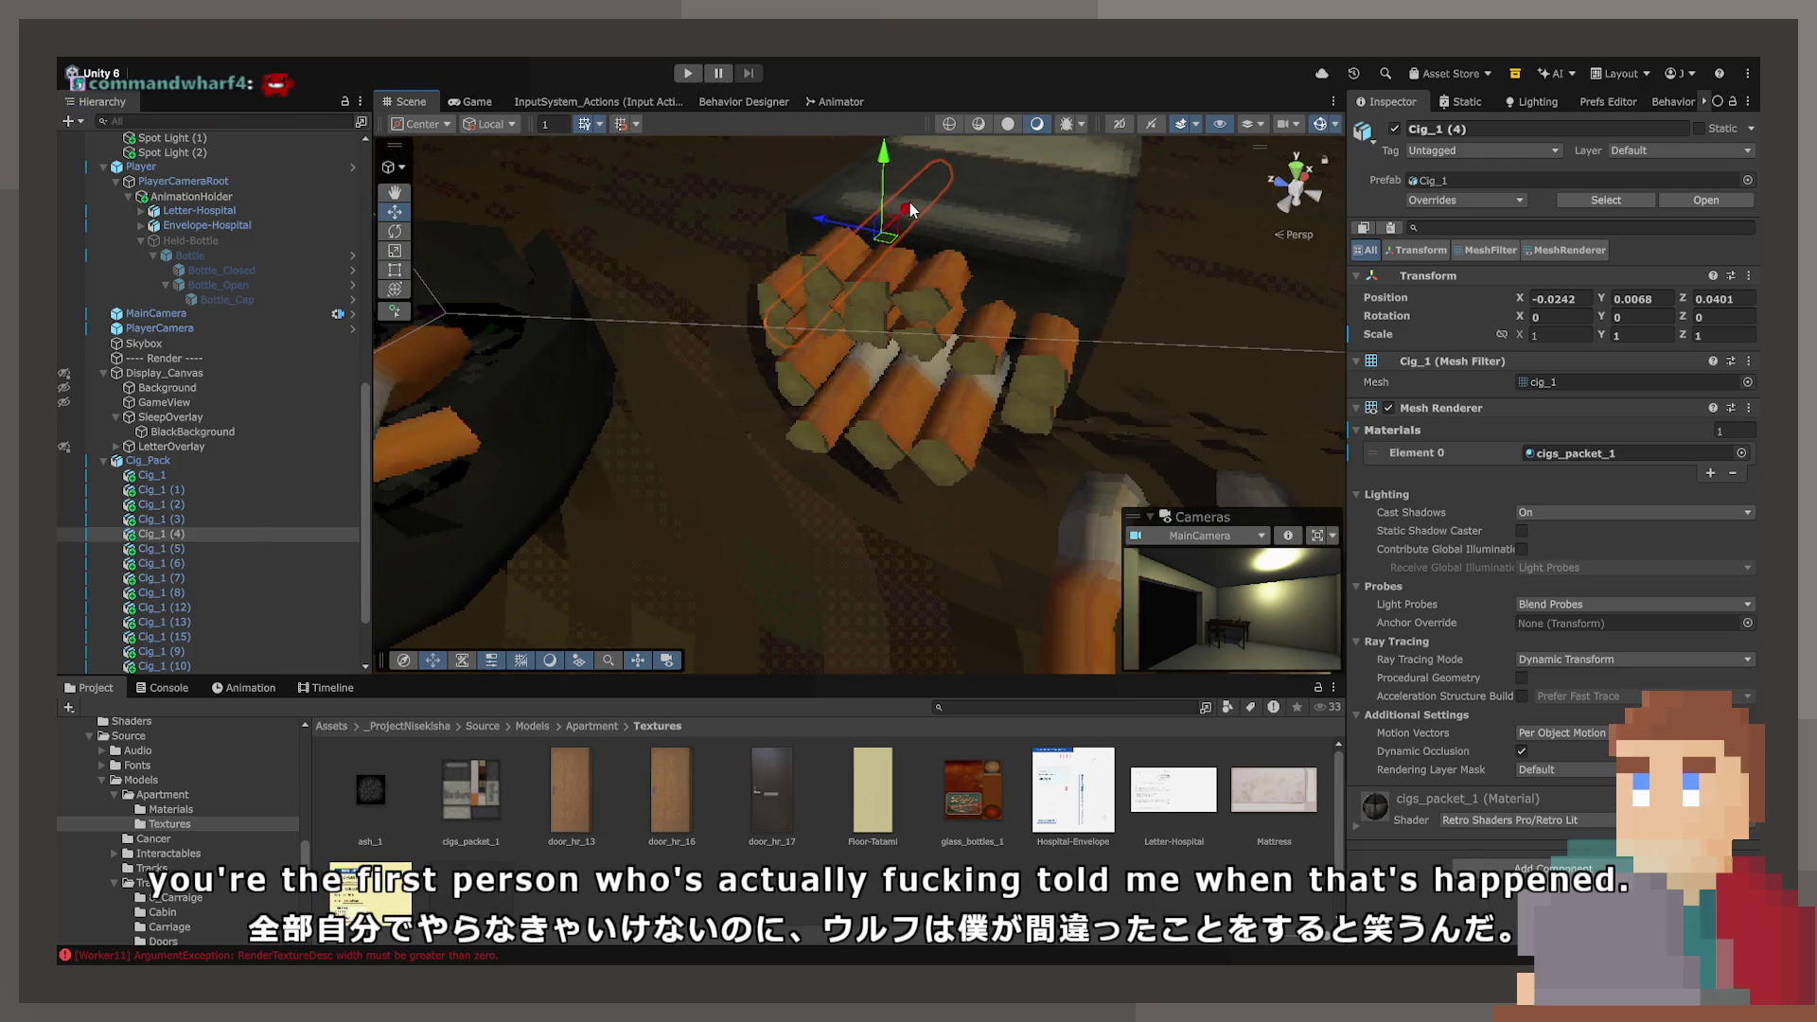
pyautogui.click(880, 304)
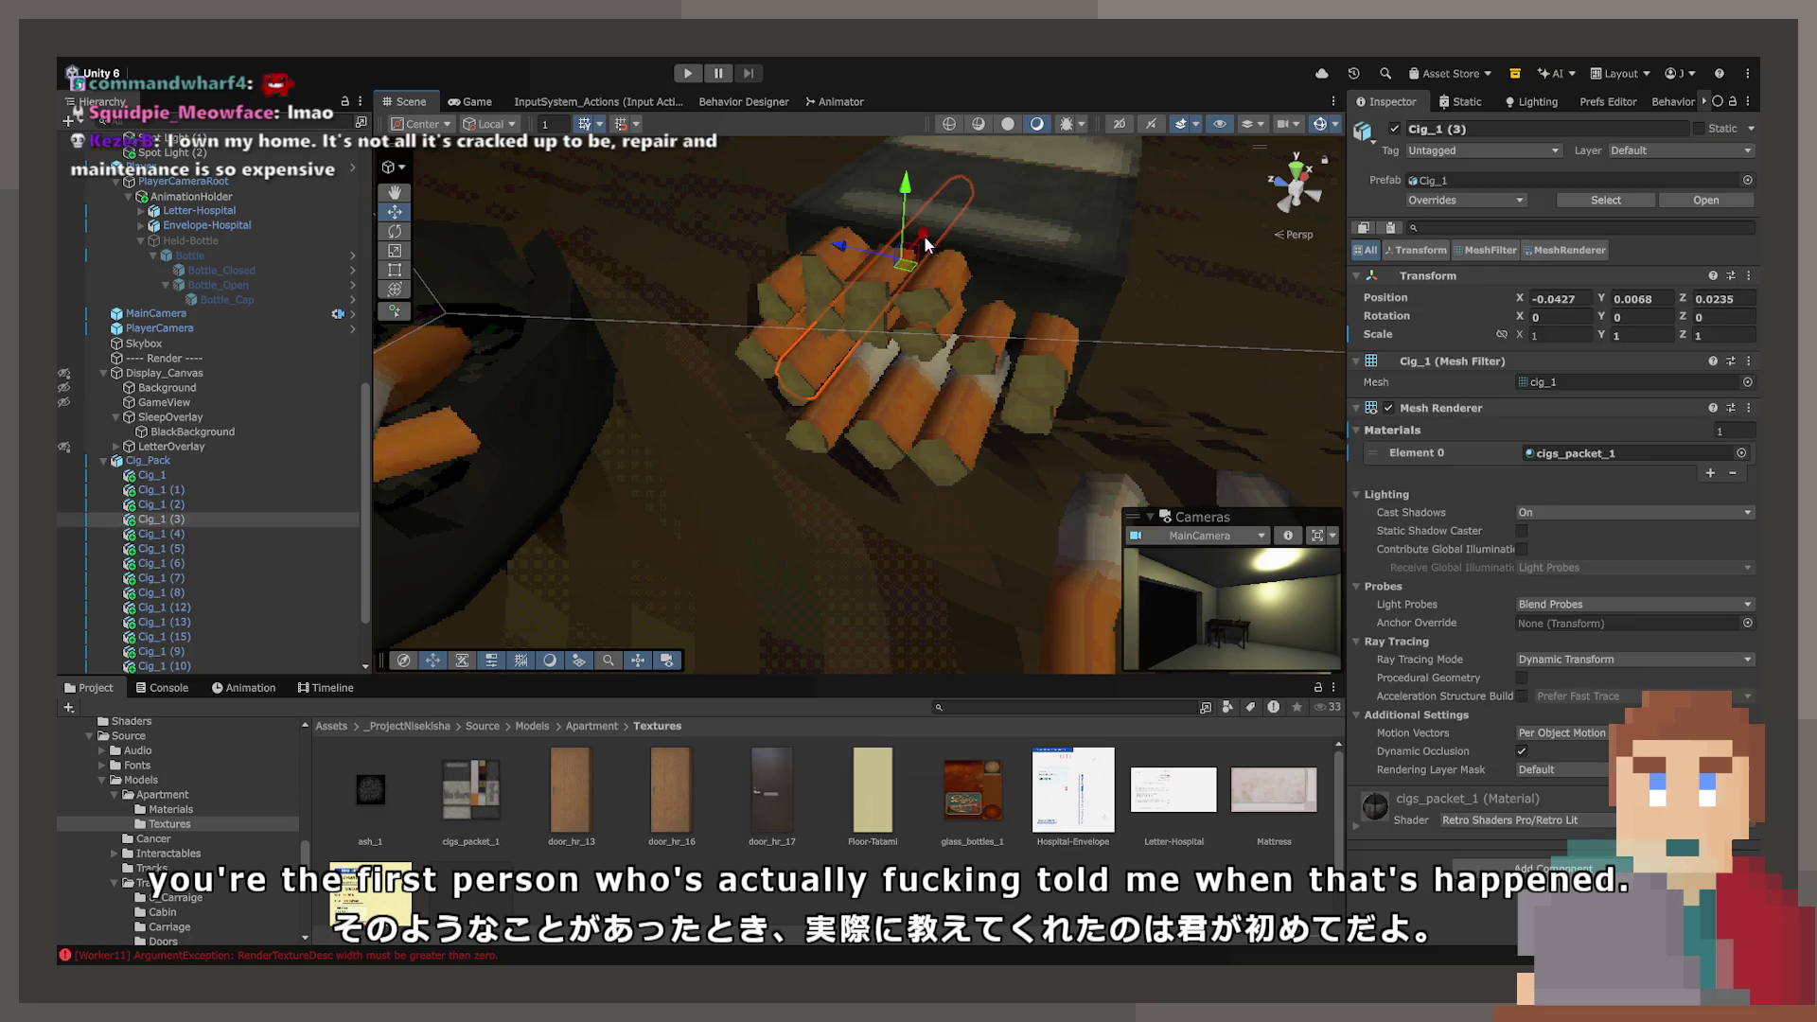
pyautogui.click(941, 262)
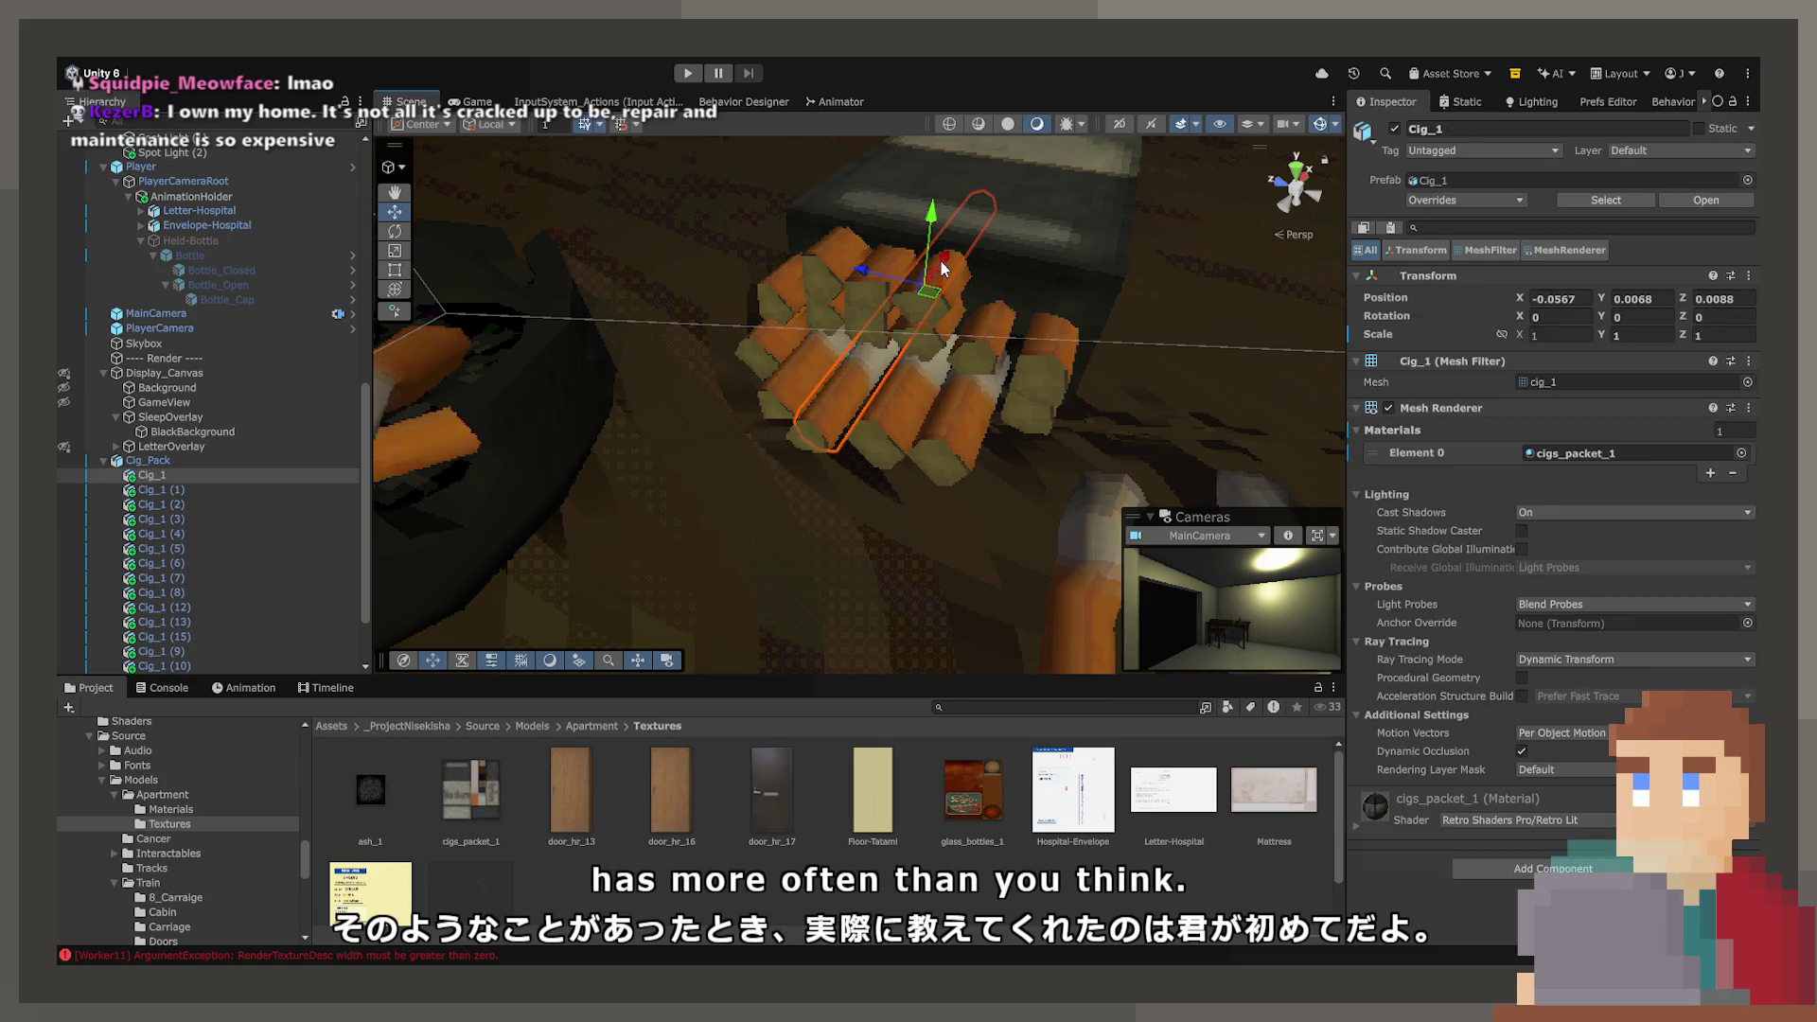
pyautogui.click(935, 331)
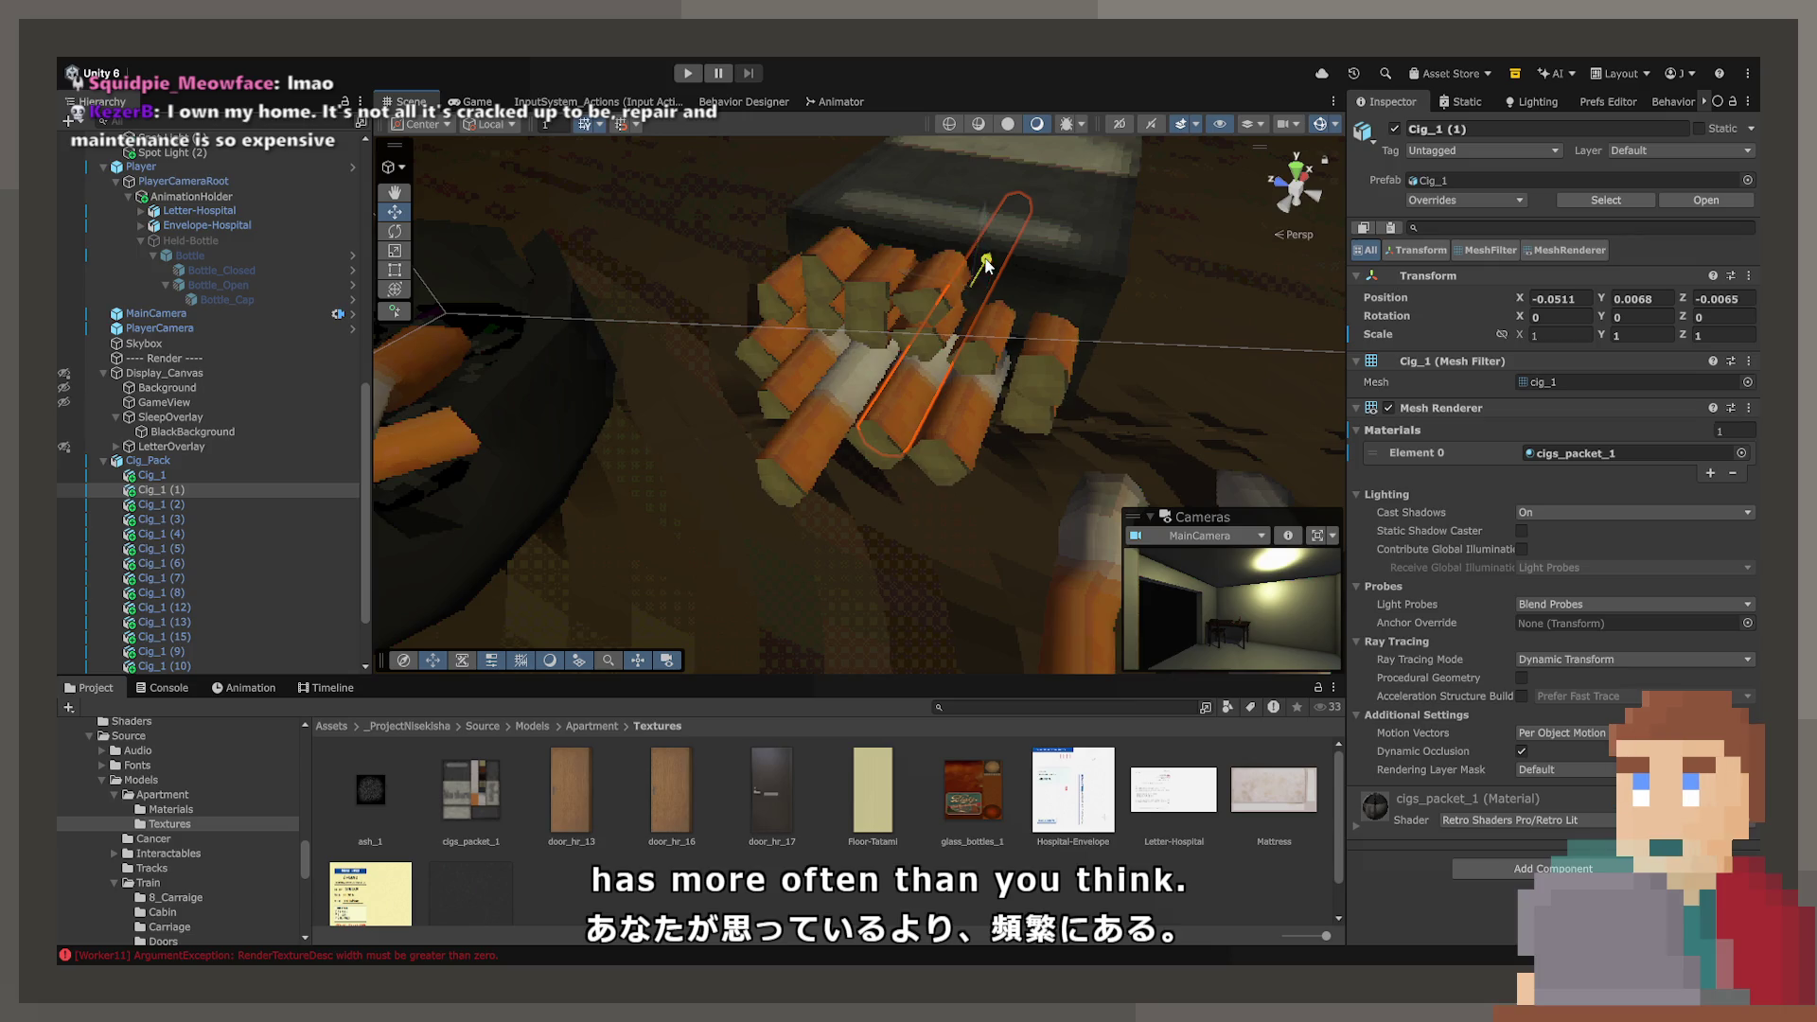
pyautogui.click(1010, 292)
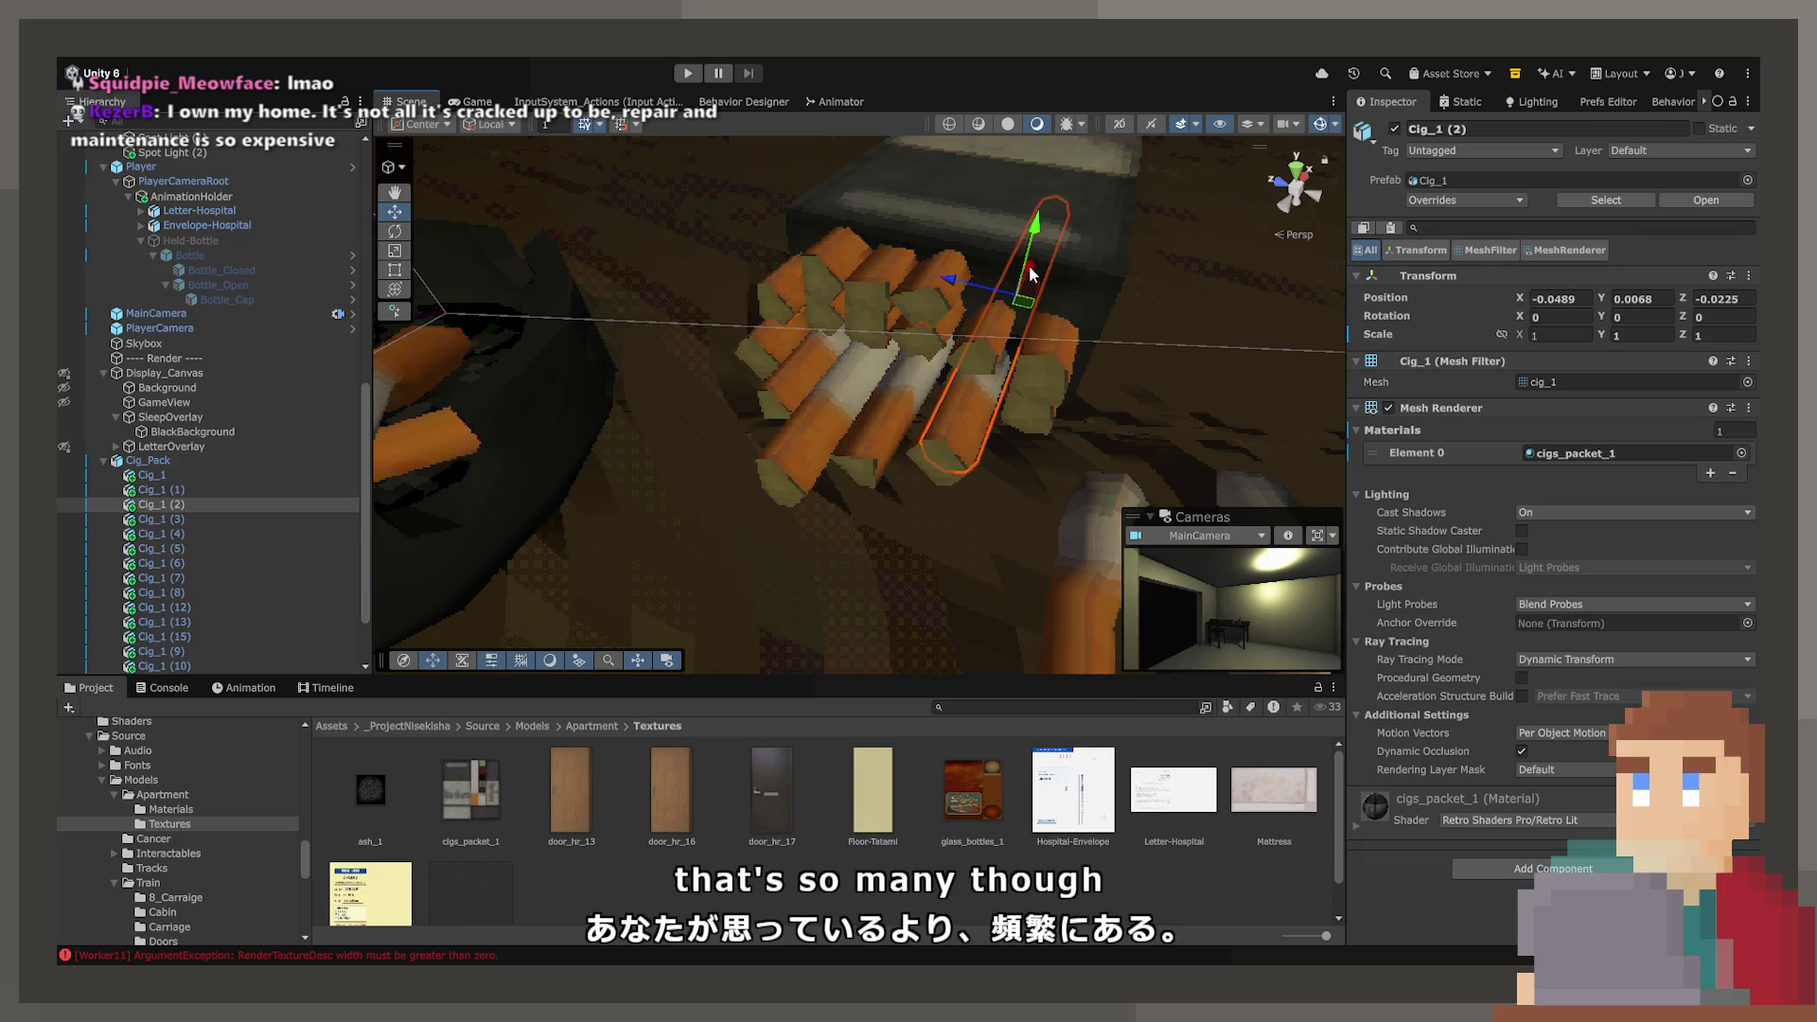
pyautogui.moveTo(1032, 275); pyautogui.dragTo(1029, 282)
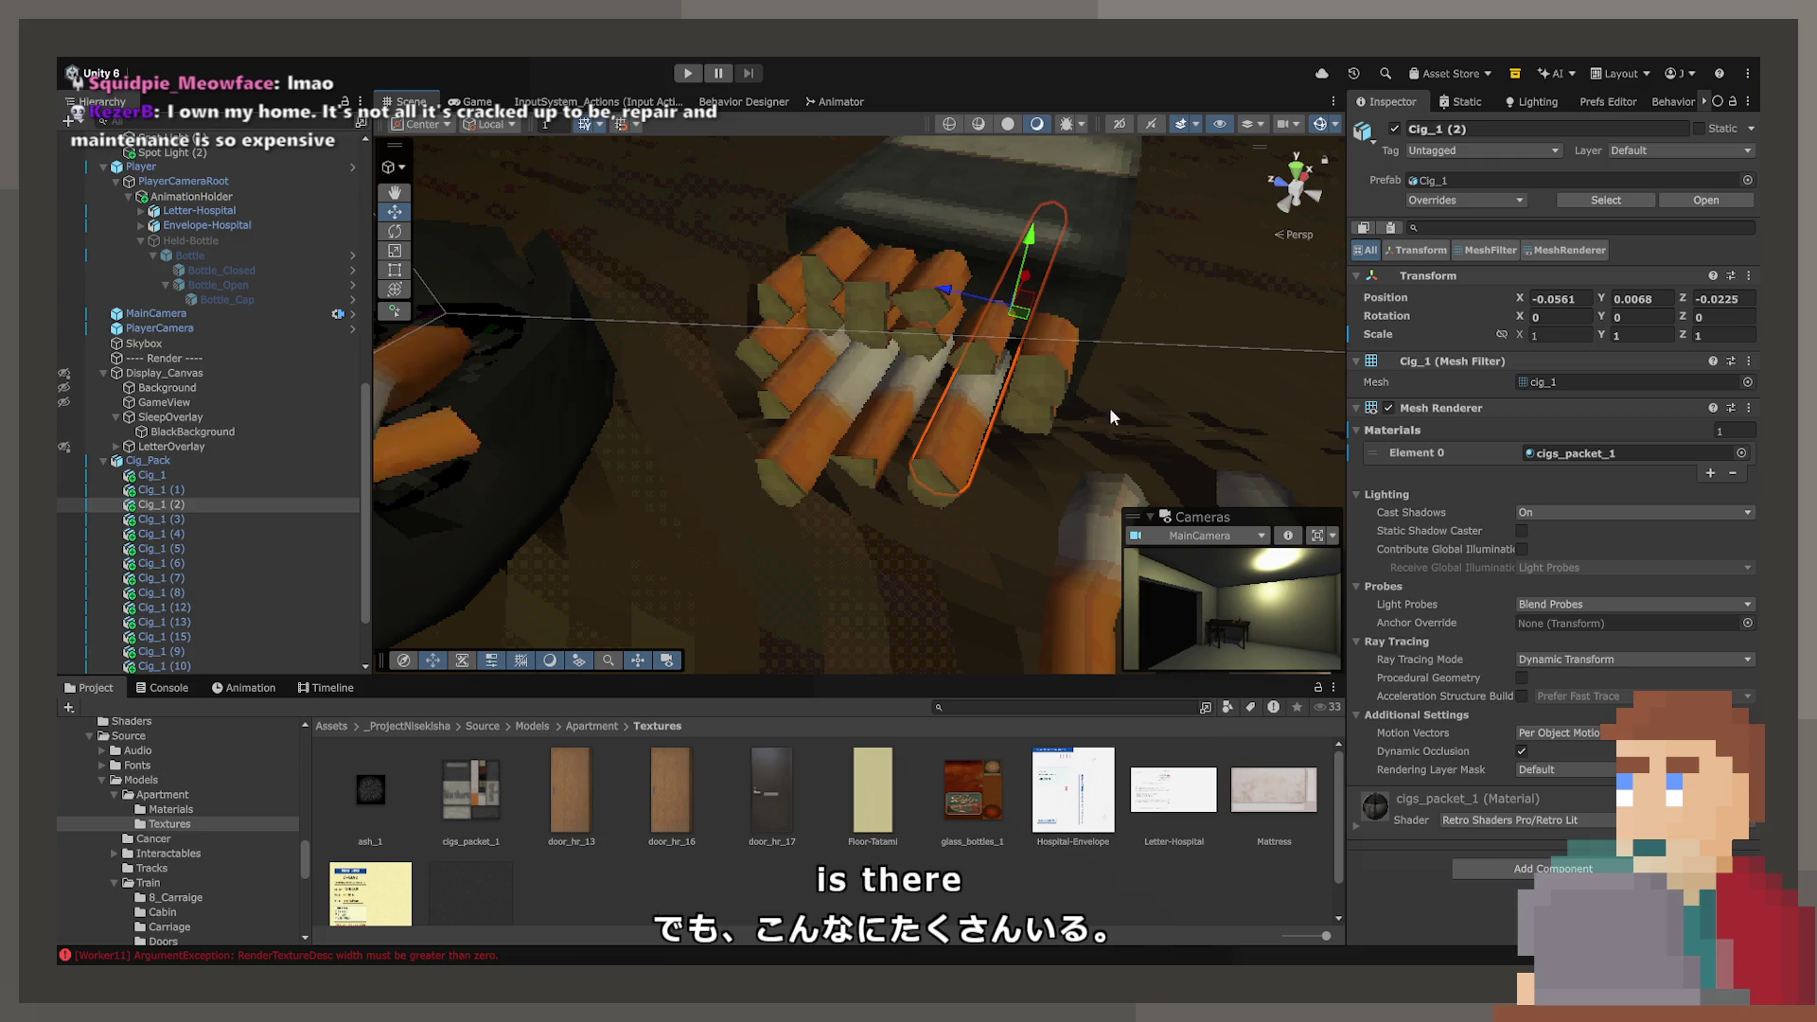
# - Slide cigarette Cig_1 (9) sideways out of its row as well
pyautogui.click(1047, 405)
pyautogui.click(1031, 417)
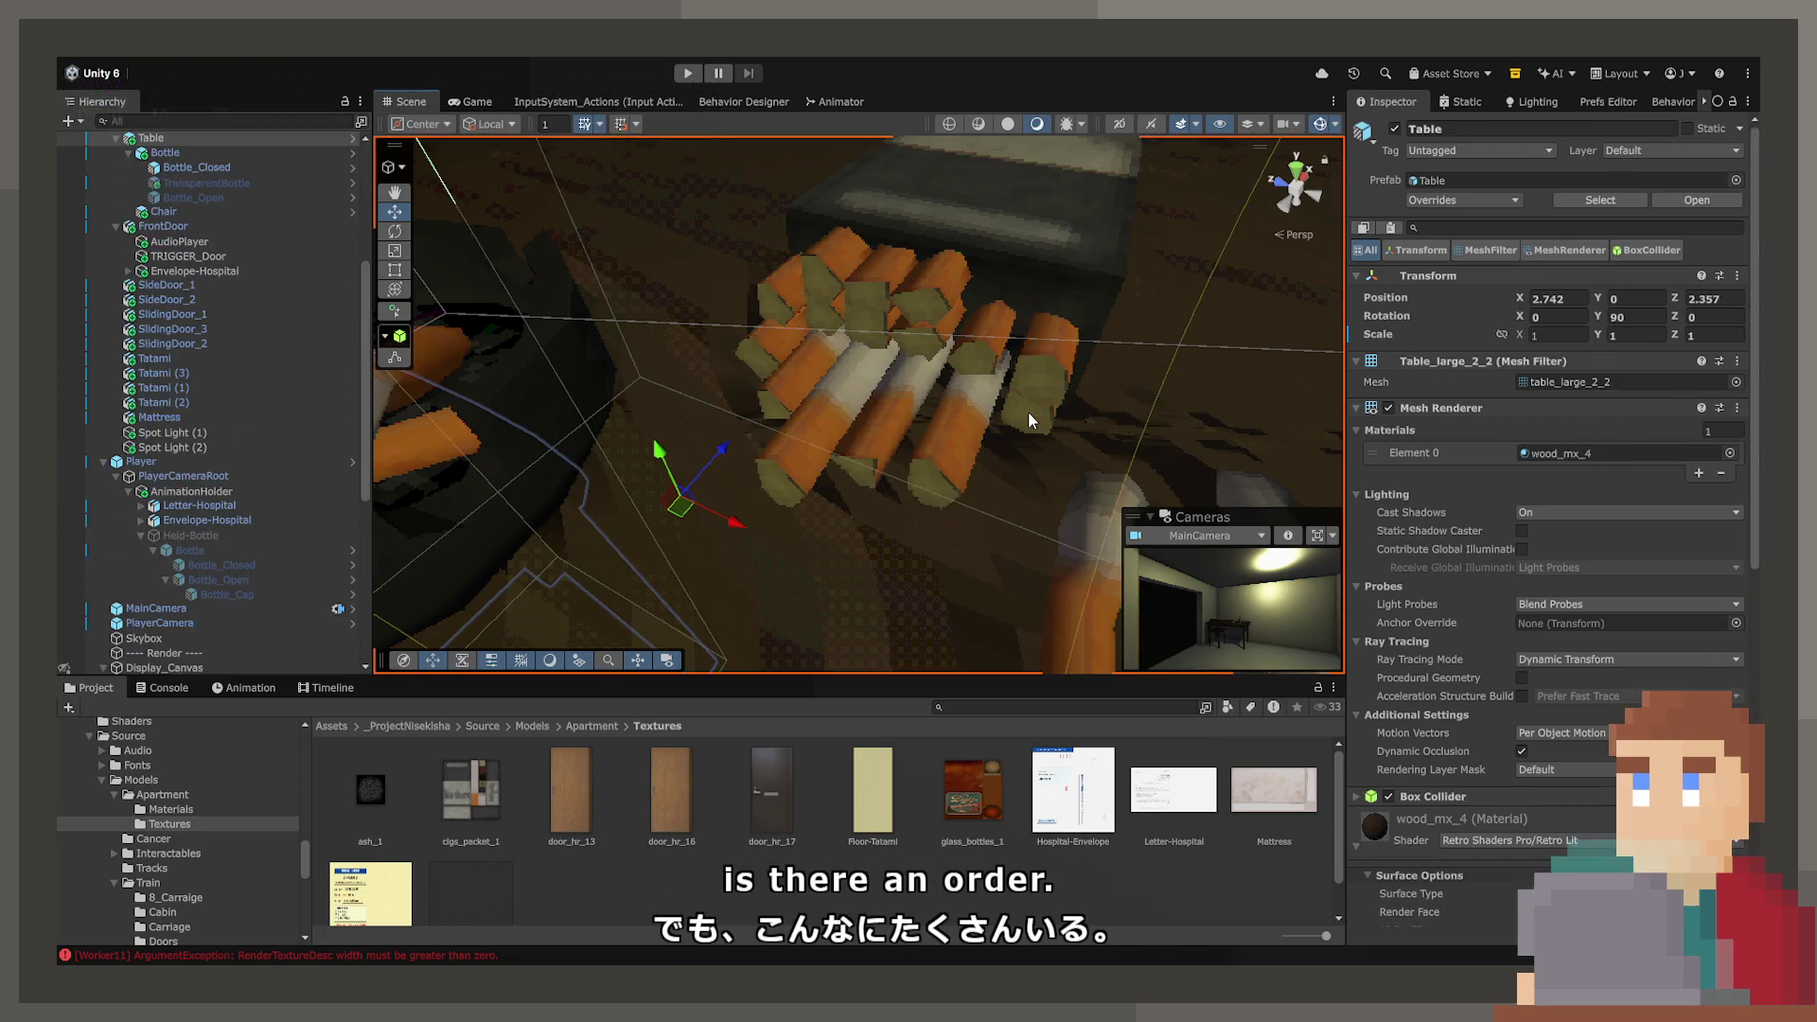
pyautogui.click(1031, 413)
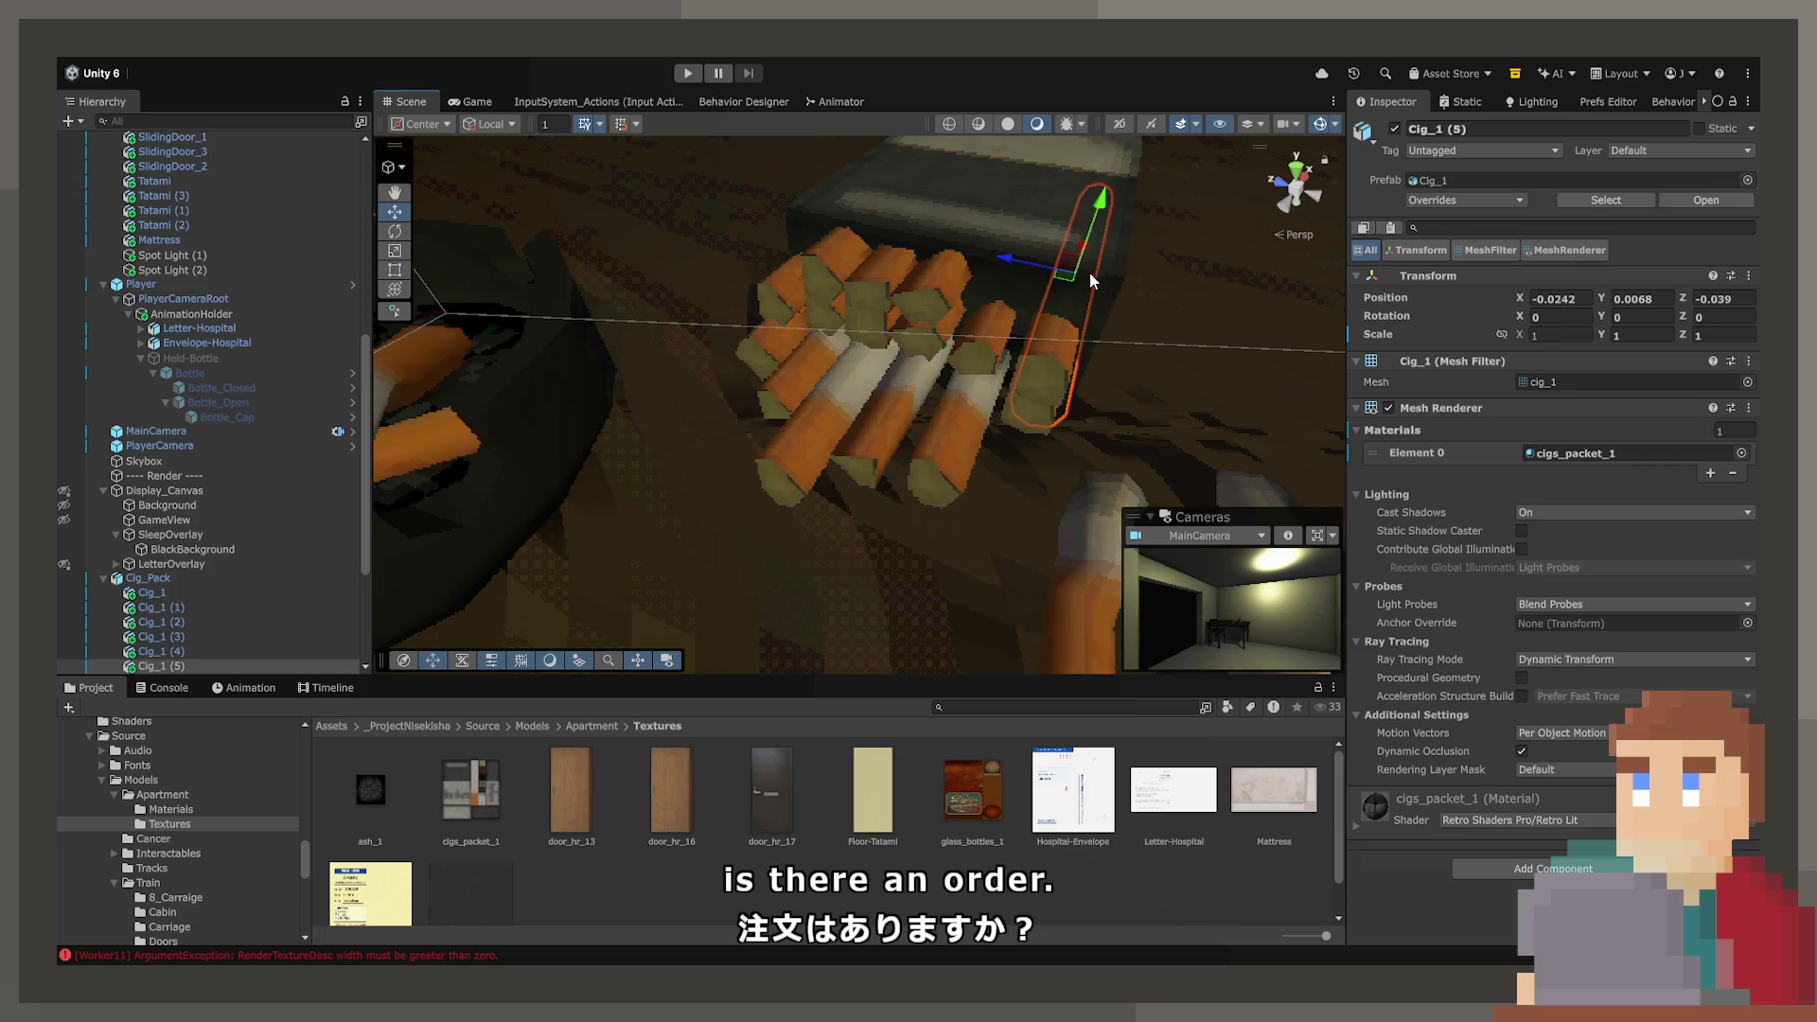
pyautogui.press('f')
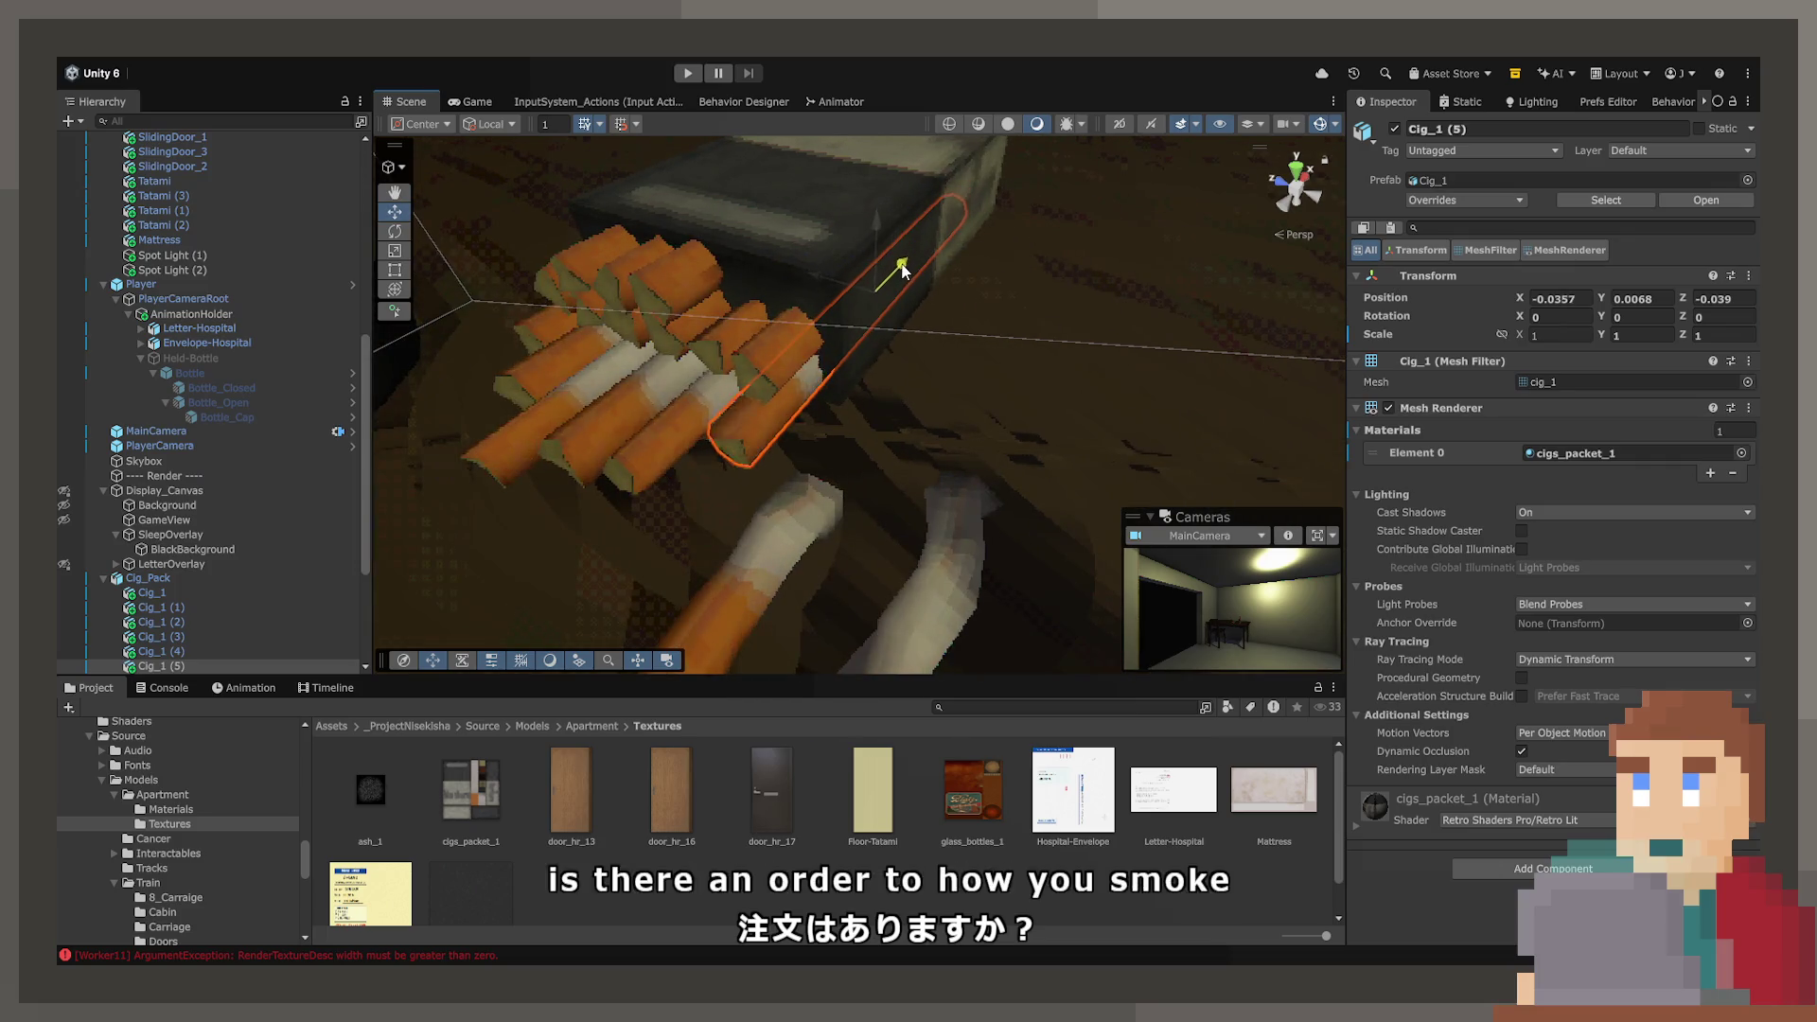
pyautogui.moveTo(920, 250)
pyautogui.mouseDown()
pyautogui.moveTo(1035, 315)
pyautogui.moveTo(1120, 292)
pyautogui.moveTo(1063, 353)
pyautogui.moveTo(960, 374)
pyautogui.mouseUp()
pyautogui.click(878, 365)
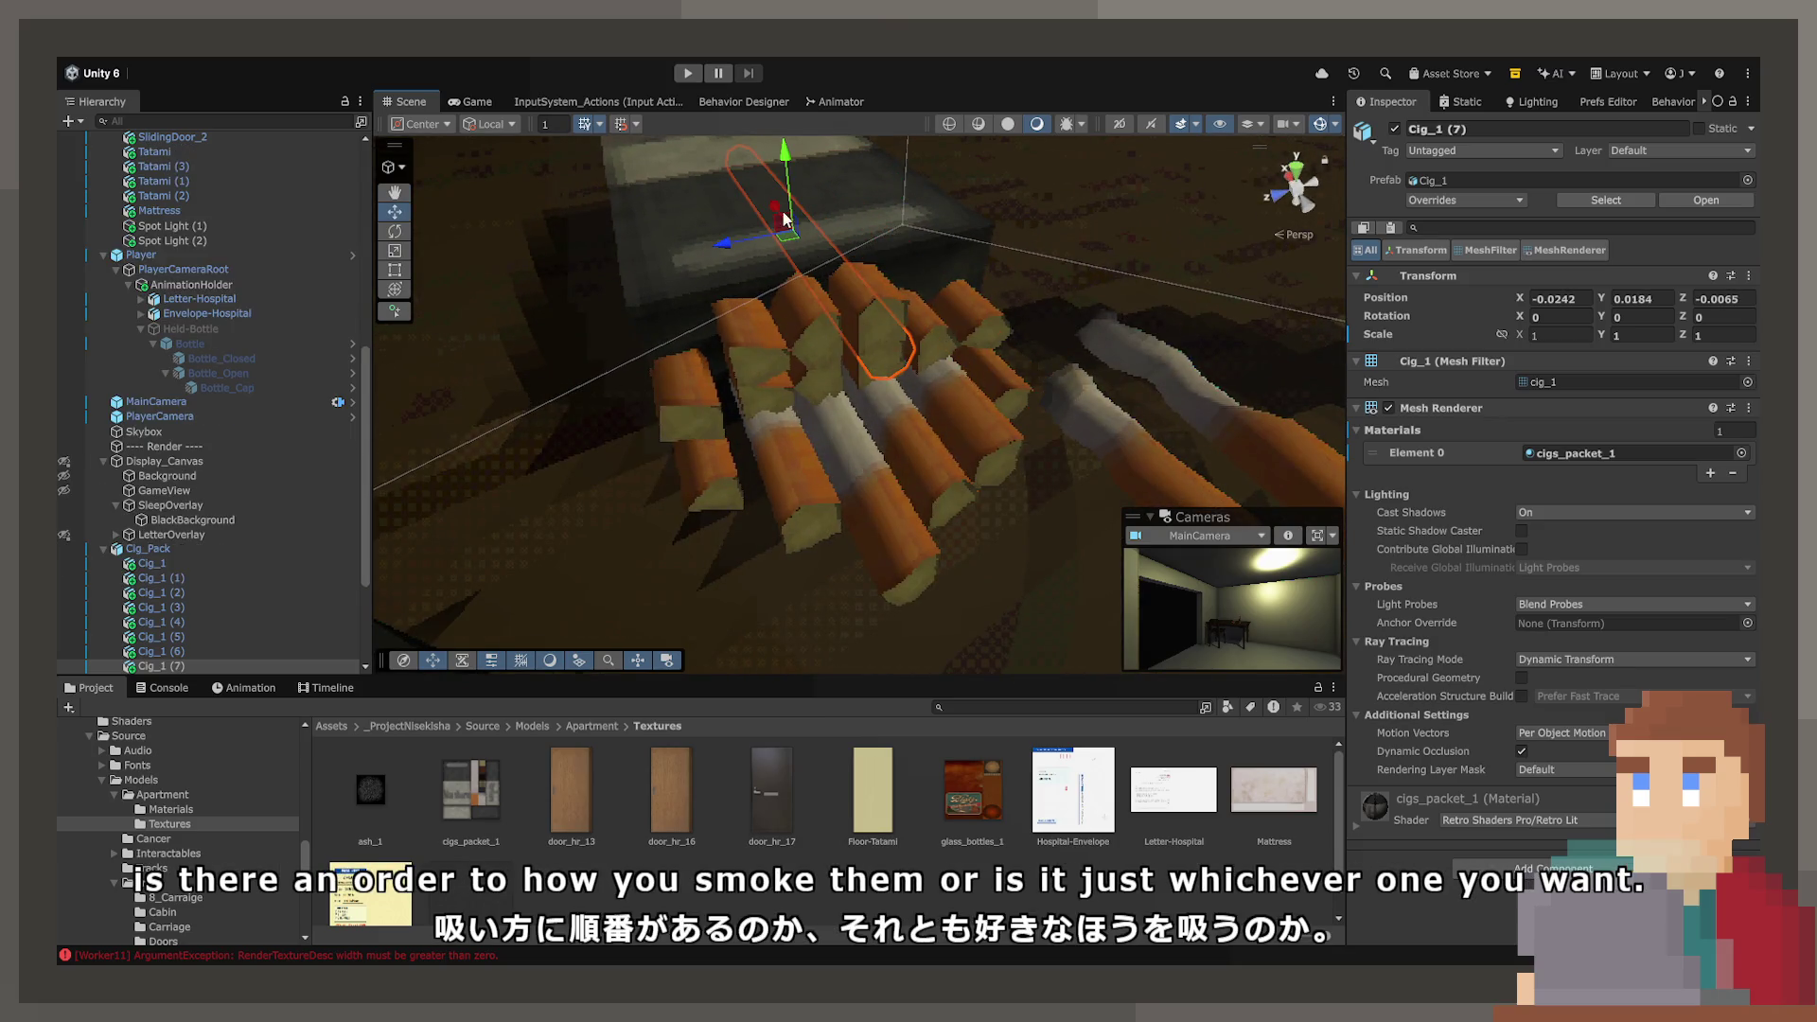
pyautogui.click(821, 379)
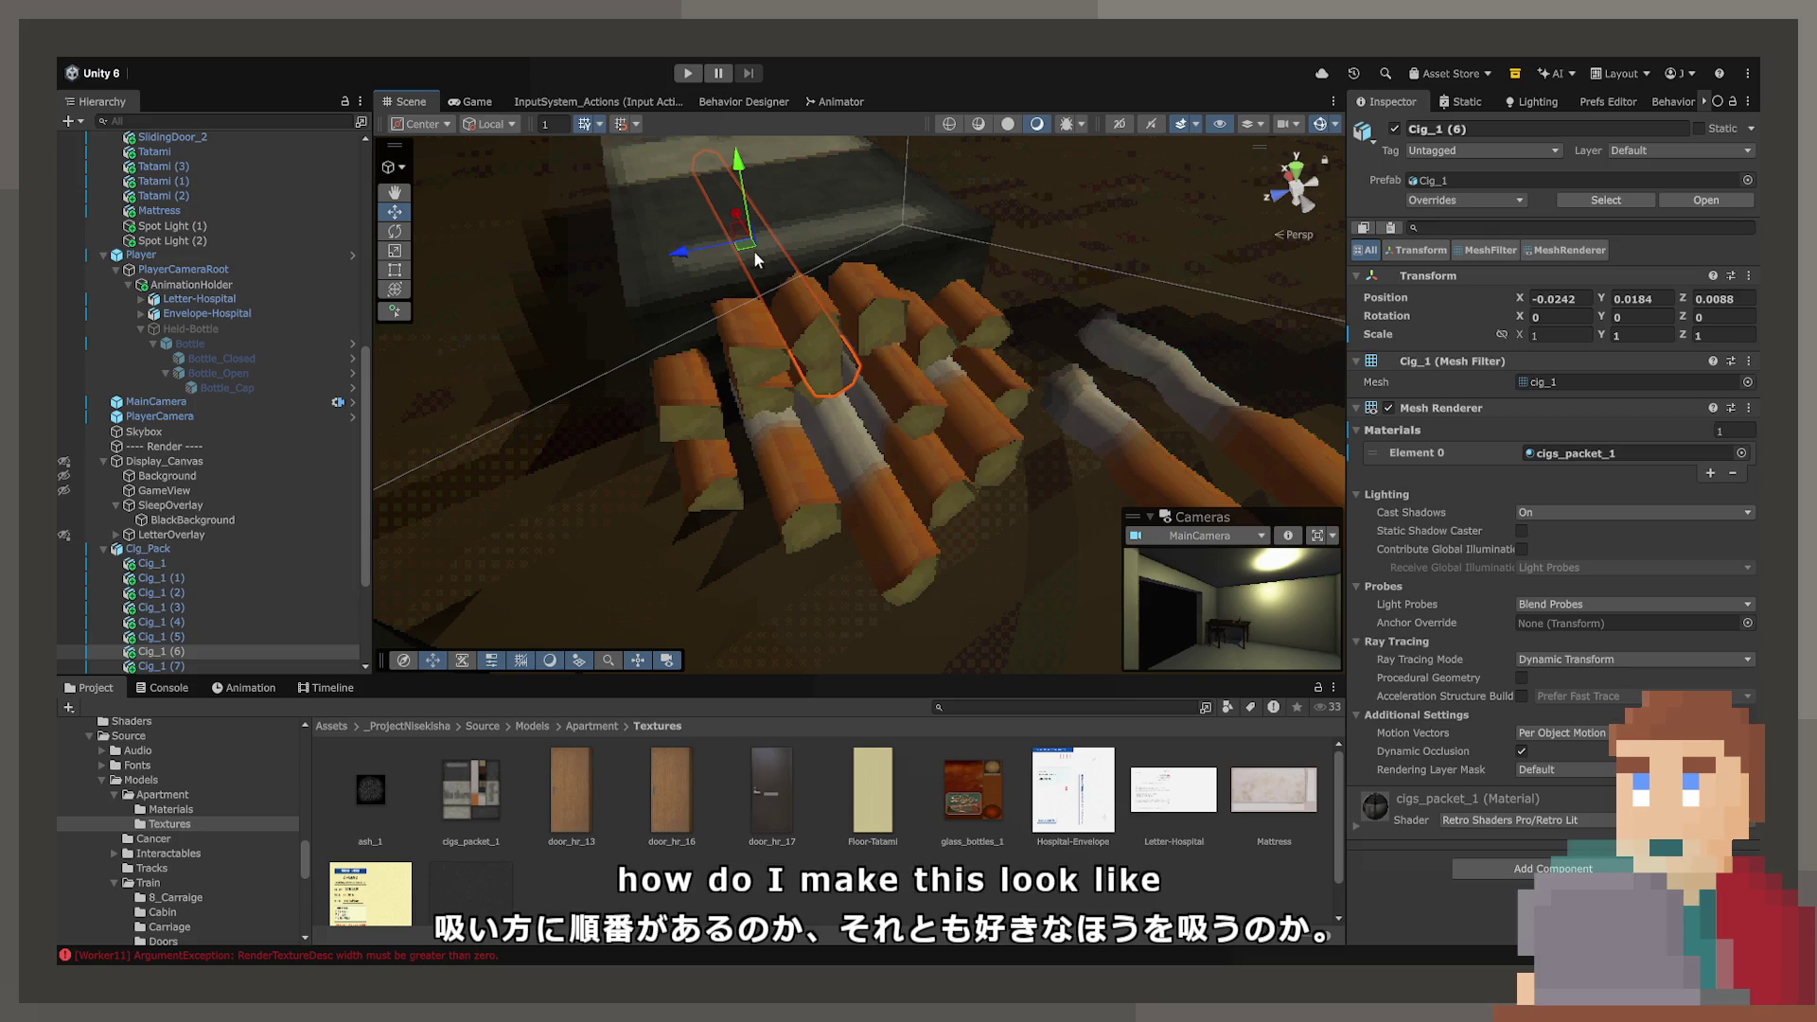
pyautogui.click(768, 388)
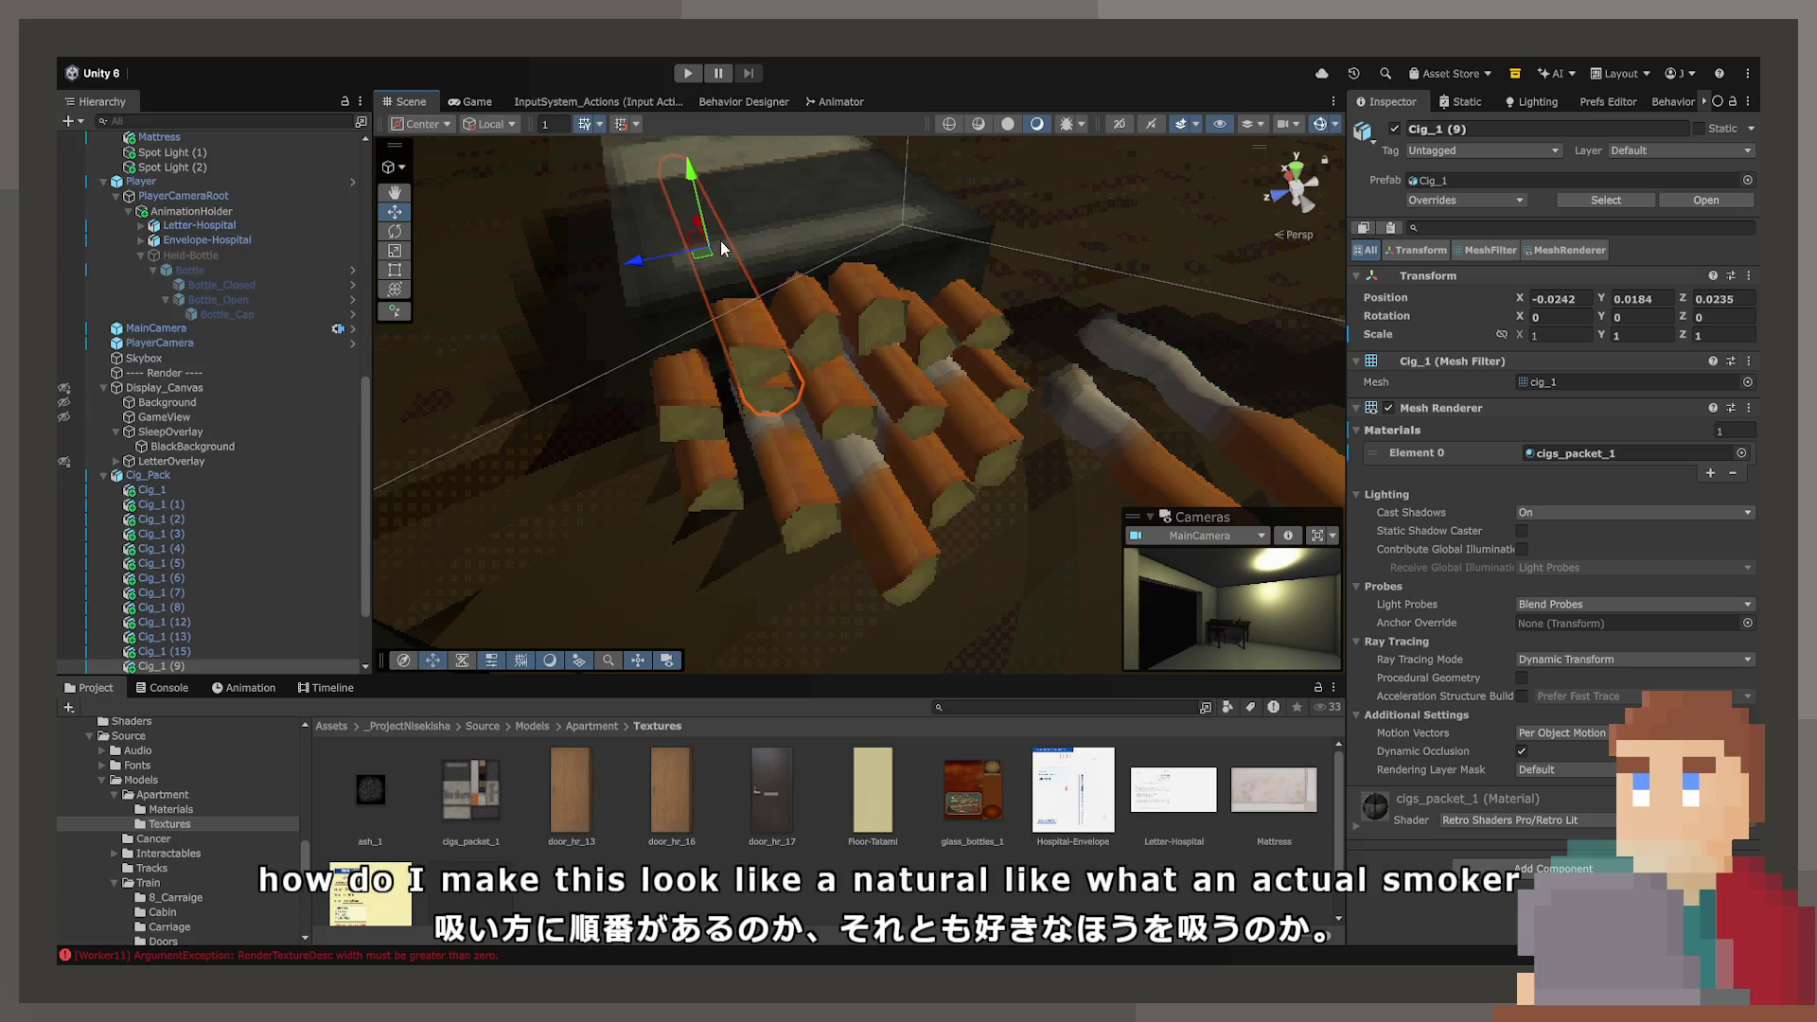
pyautogui.moveTo(710, 244); pyautogui.dragTo(703, 238)
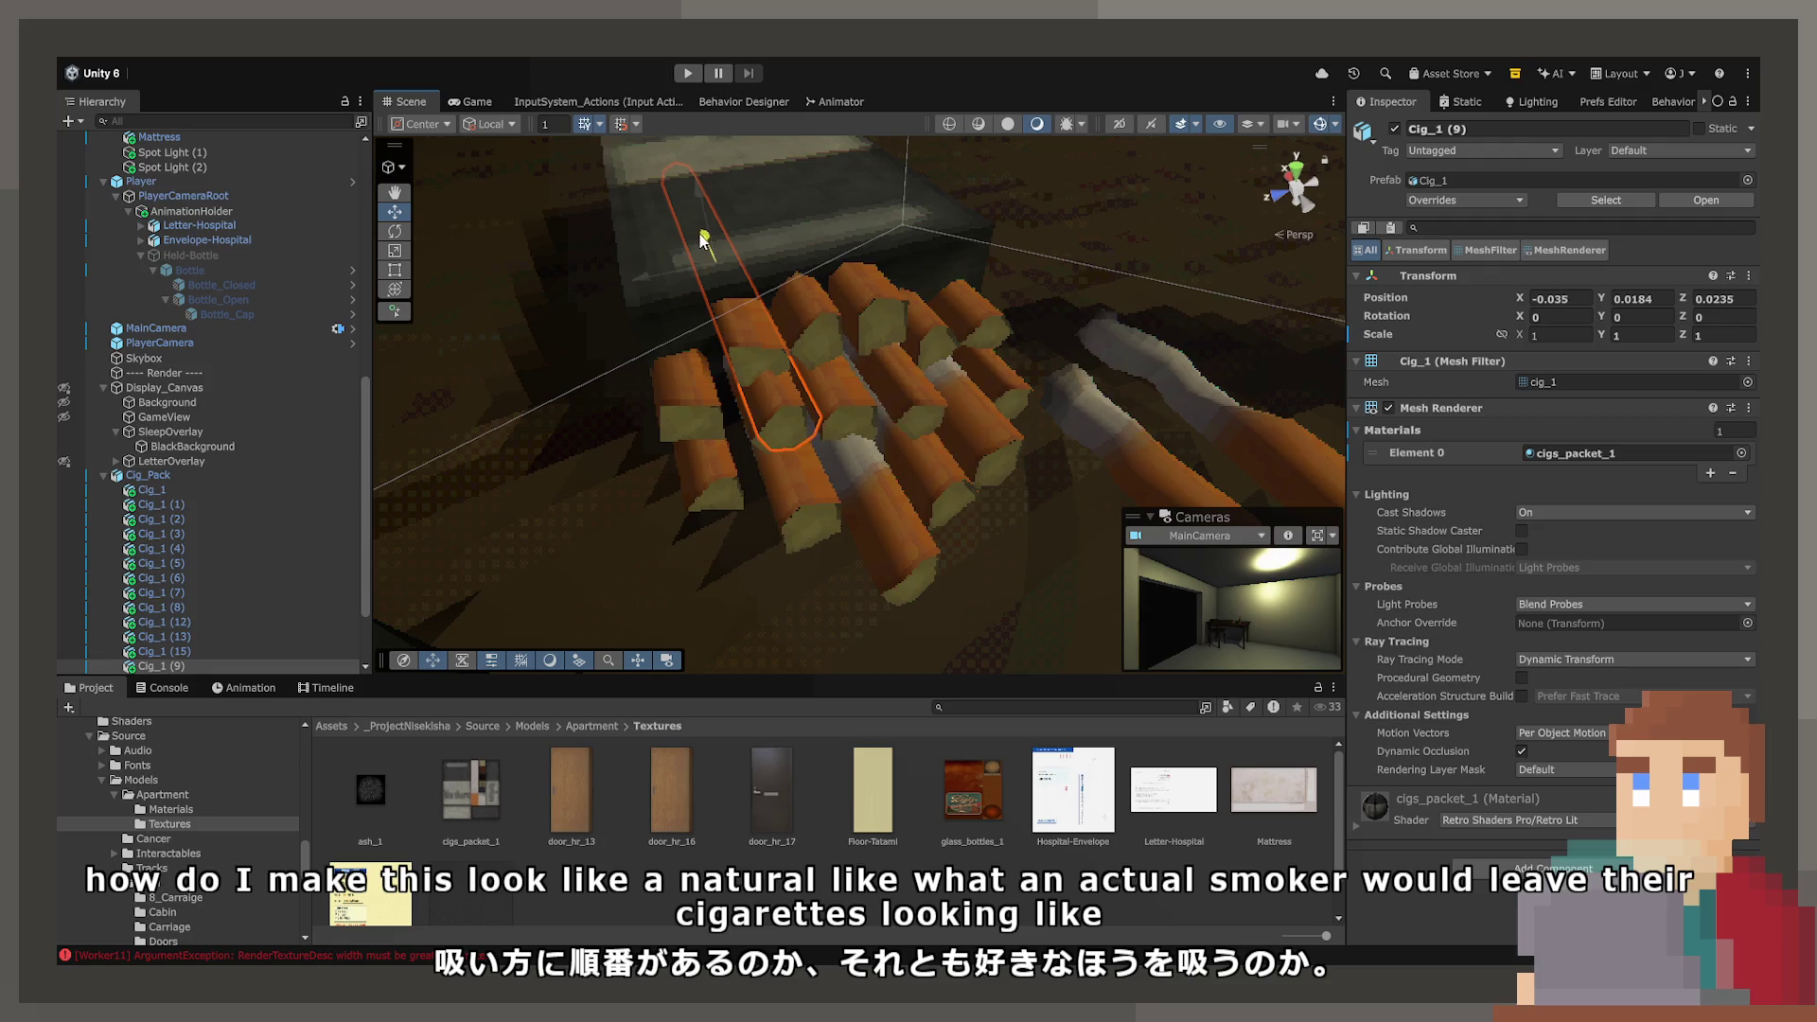
pyautogui.click(1121, 248)
pyautogui.moveTo(1120, 248)
pyautogui.mouseDown()
pyautogui.moveTo(1138, 218)
pyautogui.moveTo(1194, 255)
pyautogui.mouseUp()
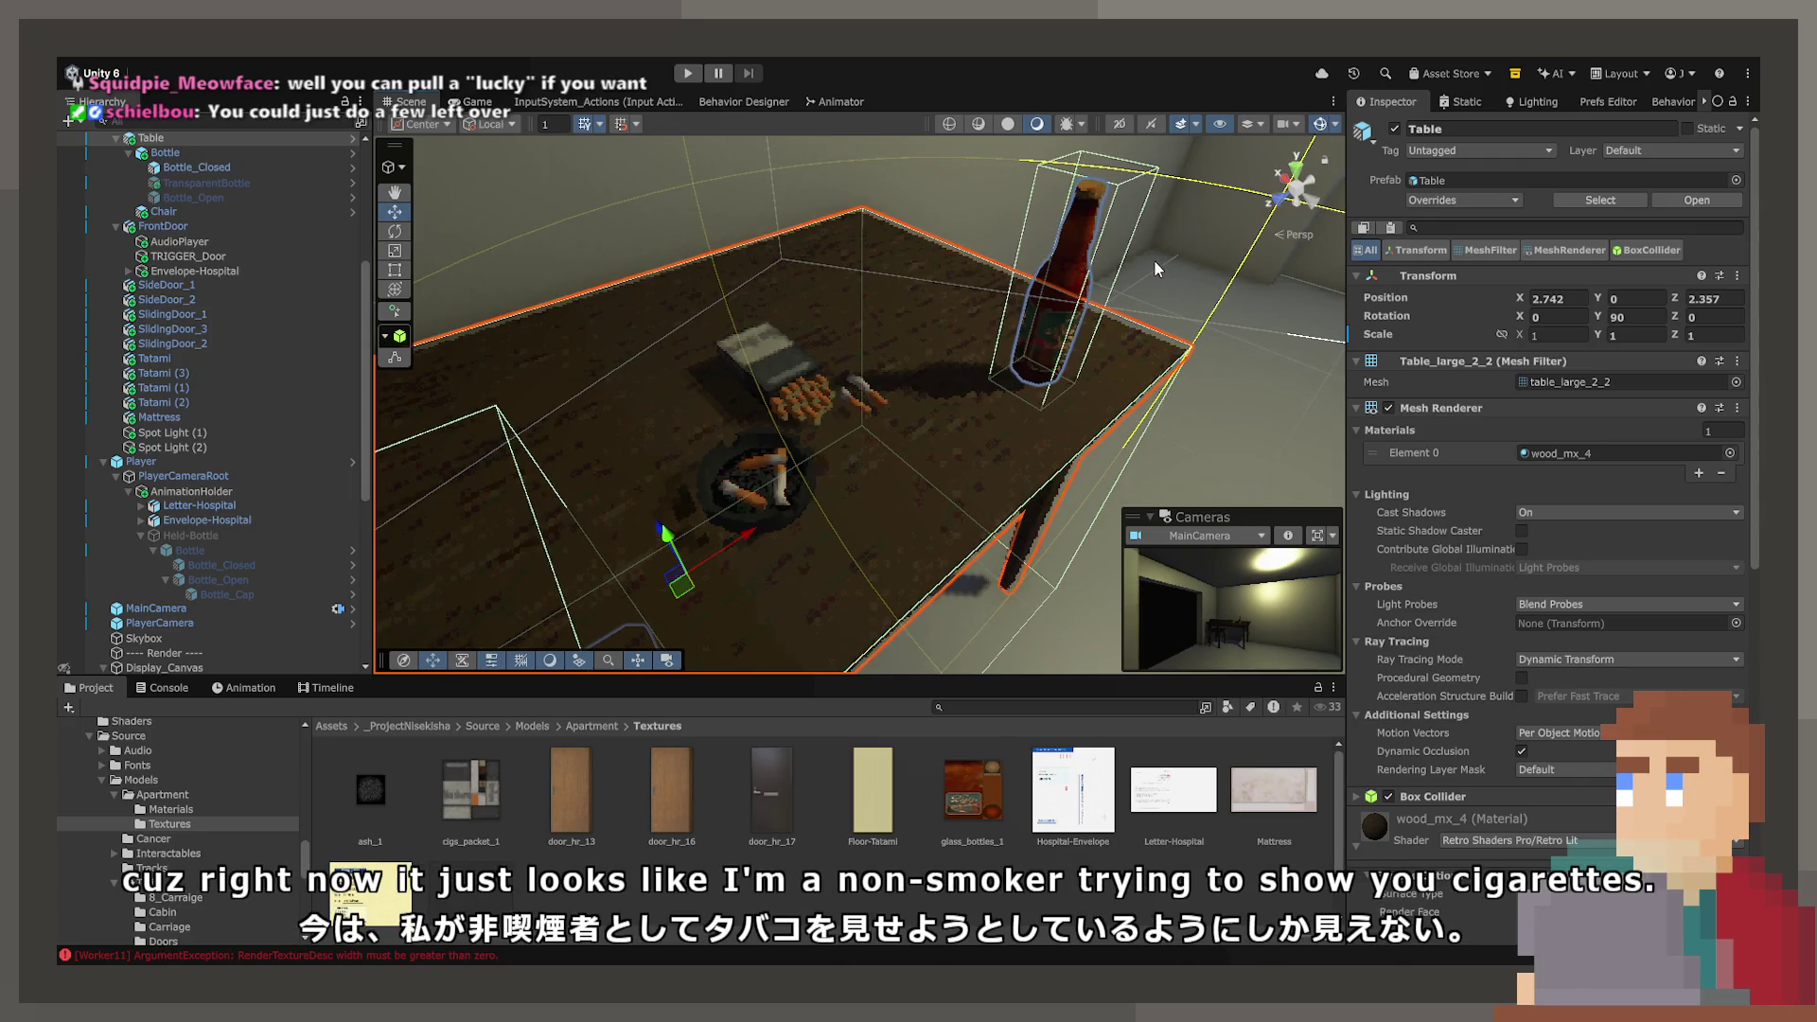
# - Delete a couple of cigarettes from the pack
pyautogui.moveTo(1091, 284)
pyautogui.mouseDown()
pyautogui.moveTo(1008, 317)
pyautogui.moveTo(853, 288)
pyautogui.mouseUp()
pyautogui.click(738, 276)
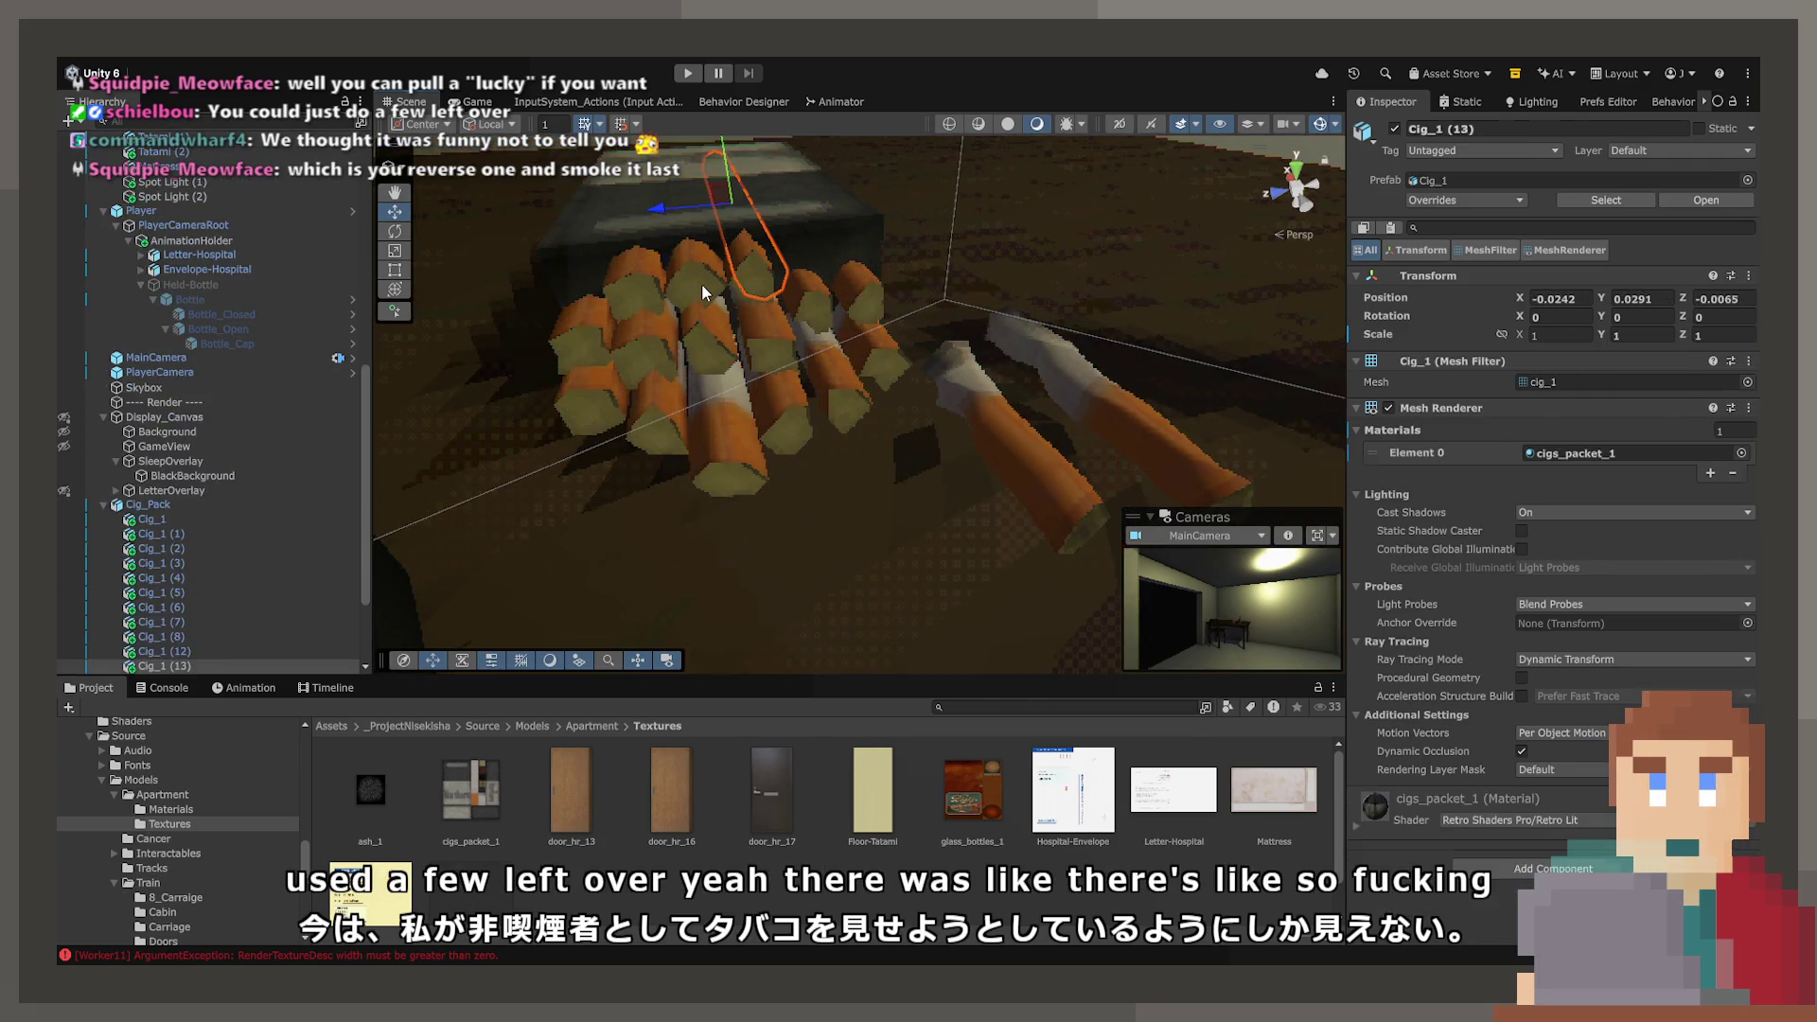
pyautogui.moveTo(598, 271); pyautogui.dragTo(626, 275)
pyautogui.hotkey('ctrl', 'z')
pyautogui.click(863, 312)
pyautogui.press('Delete')
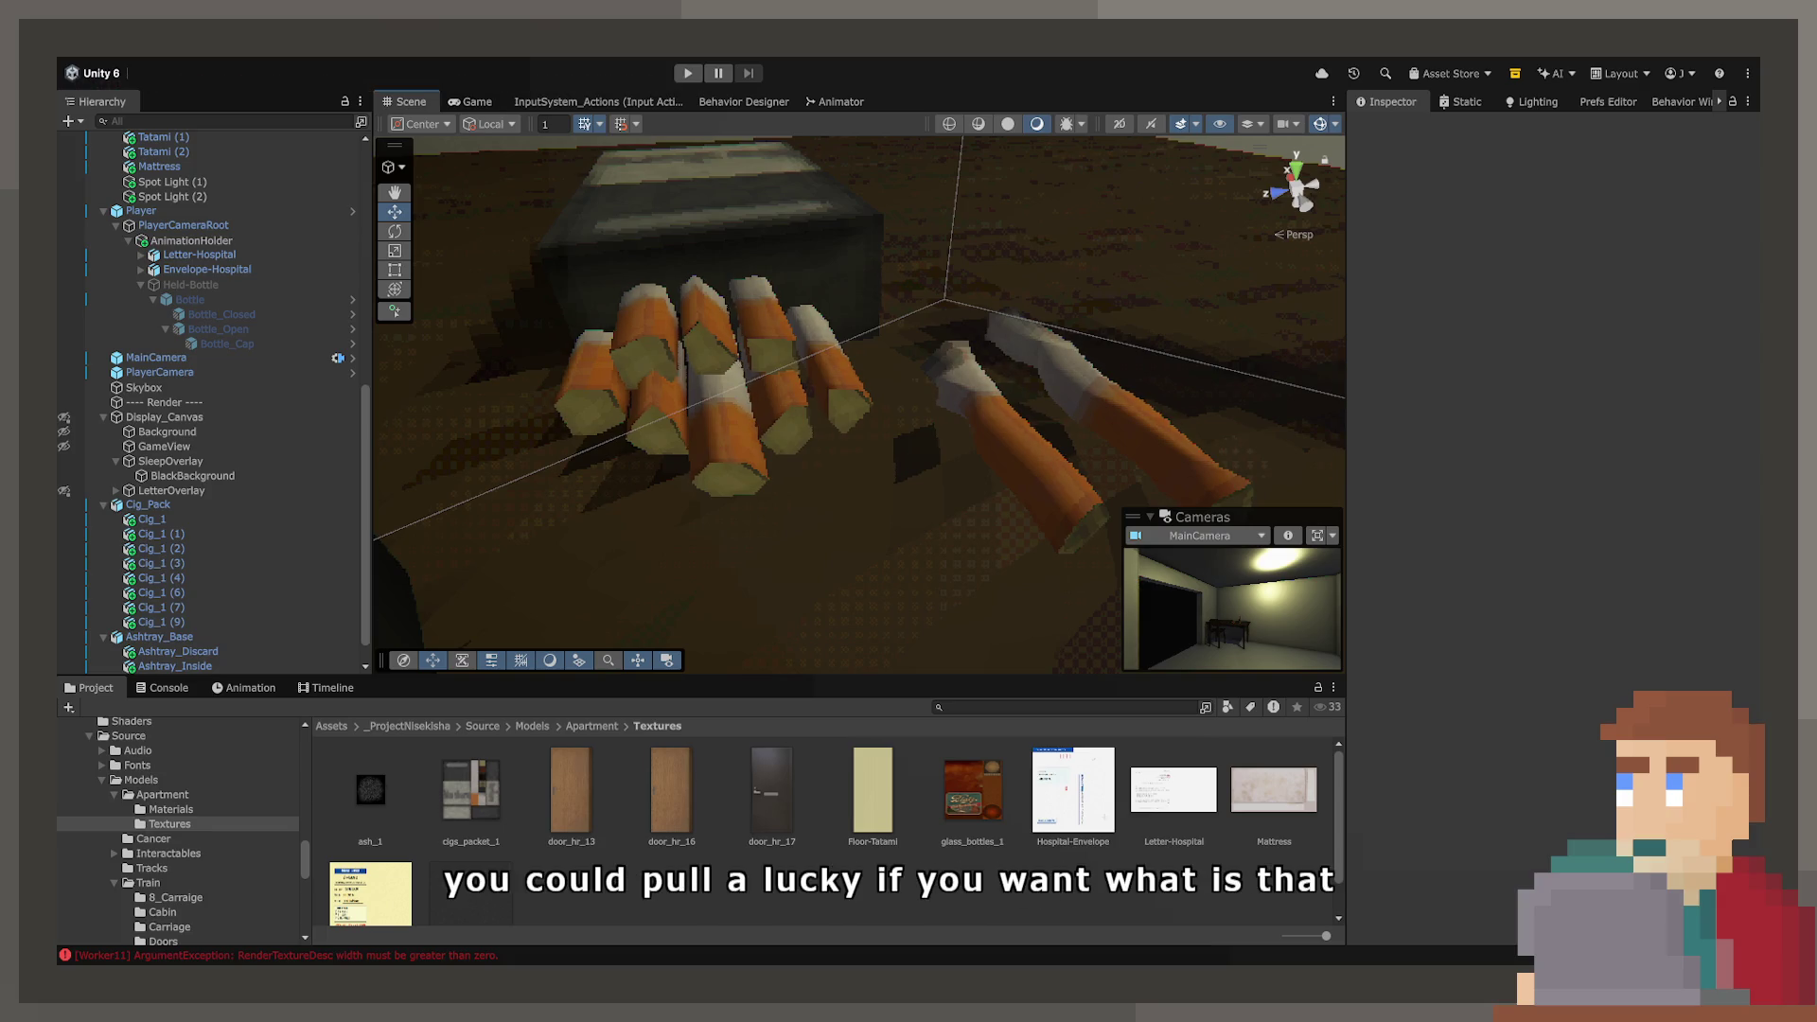
# - Enter 18 for Cig_1's Y rotation in the Inspector so it sits reversed
pyautogui.click(697, 426)
pyautogui.click(1625, 318)
pyautogui.write('180')
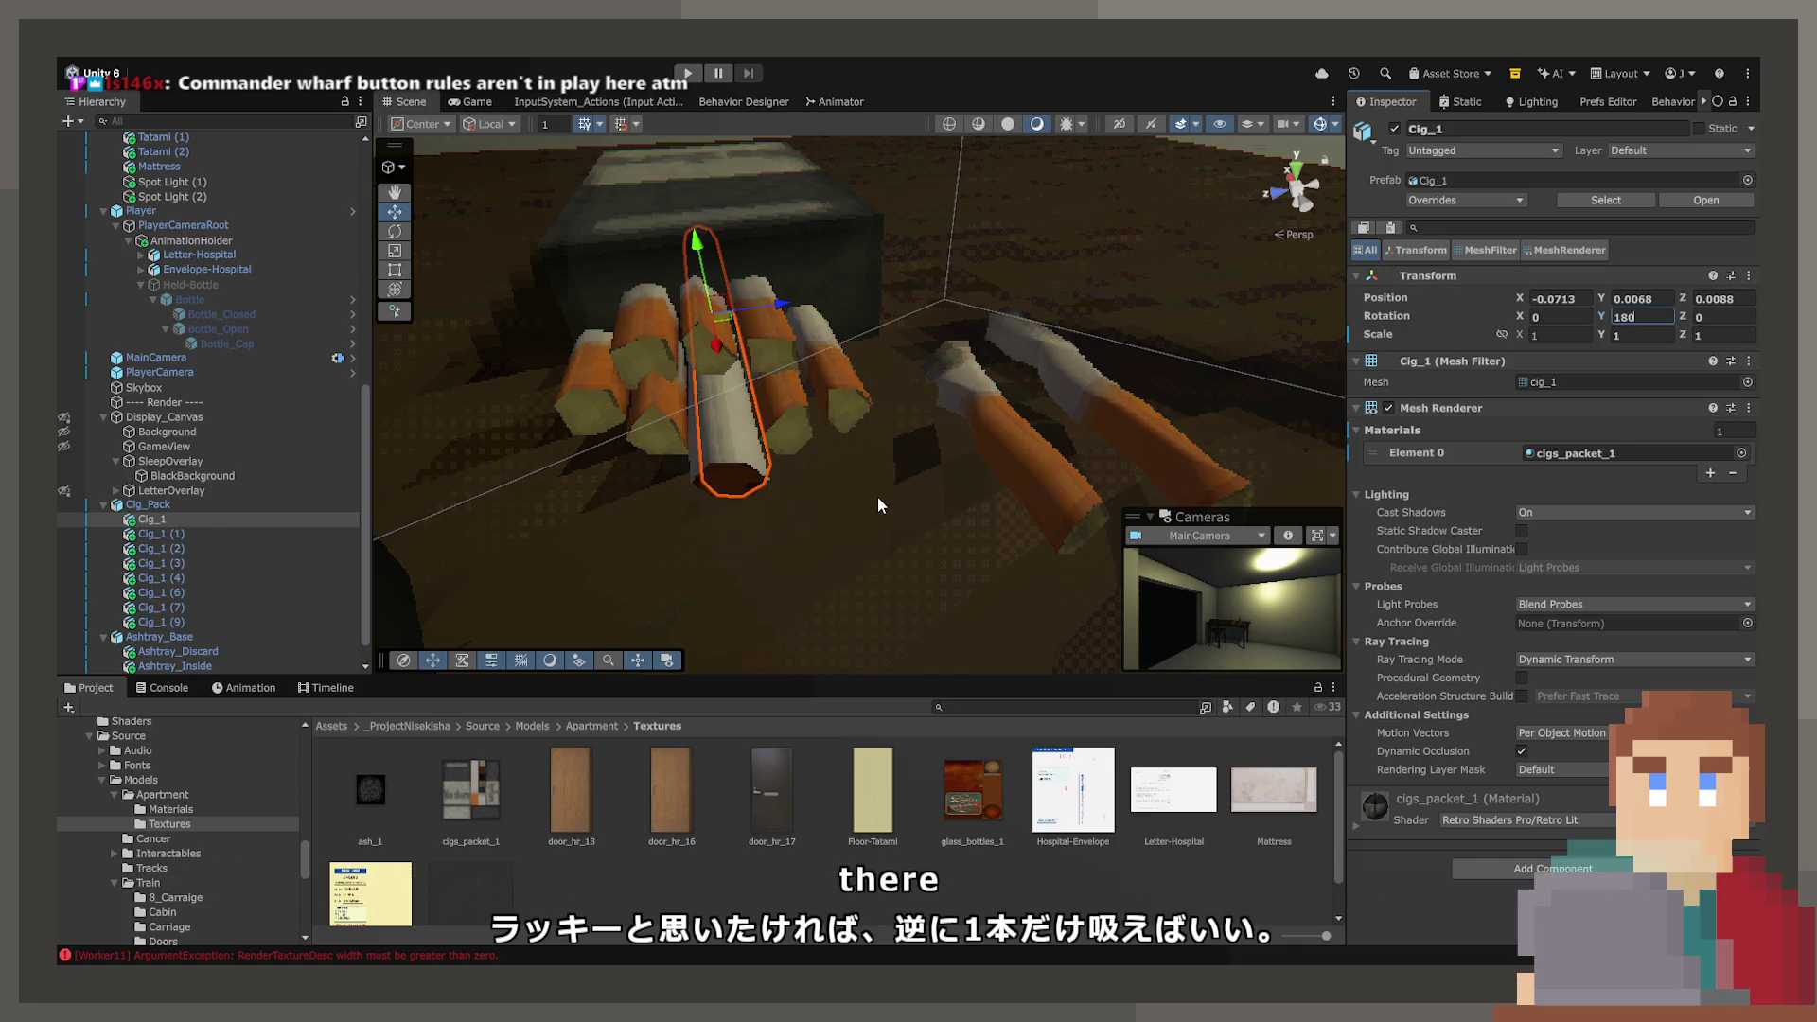
pyautogui.click(897, 508)
pyautogui.moveTo(897, 509); pyautogui.dragTo(1000, 540)
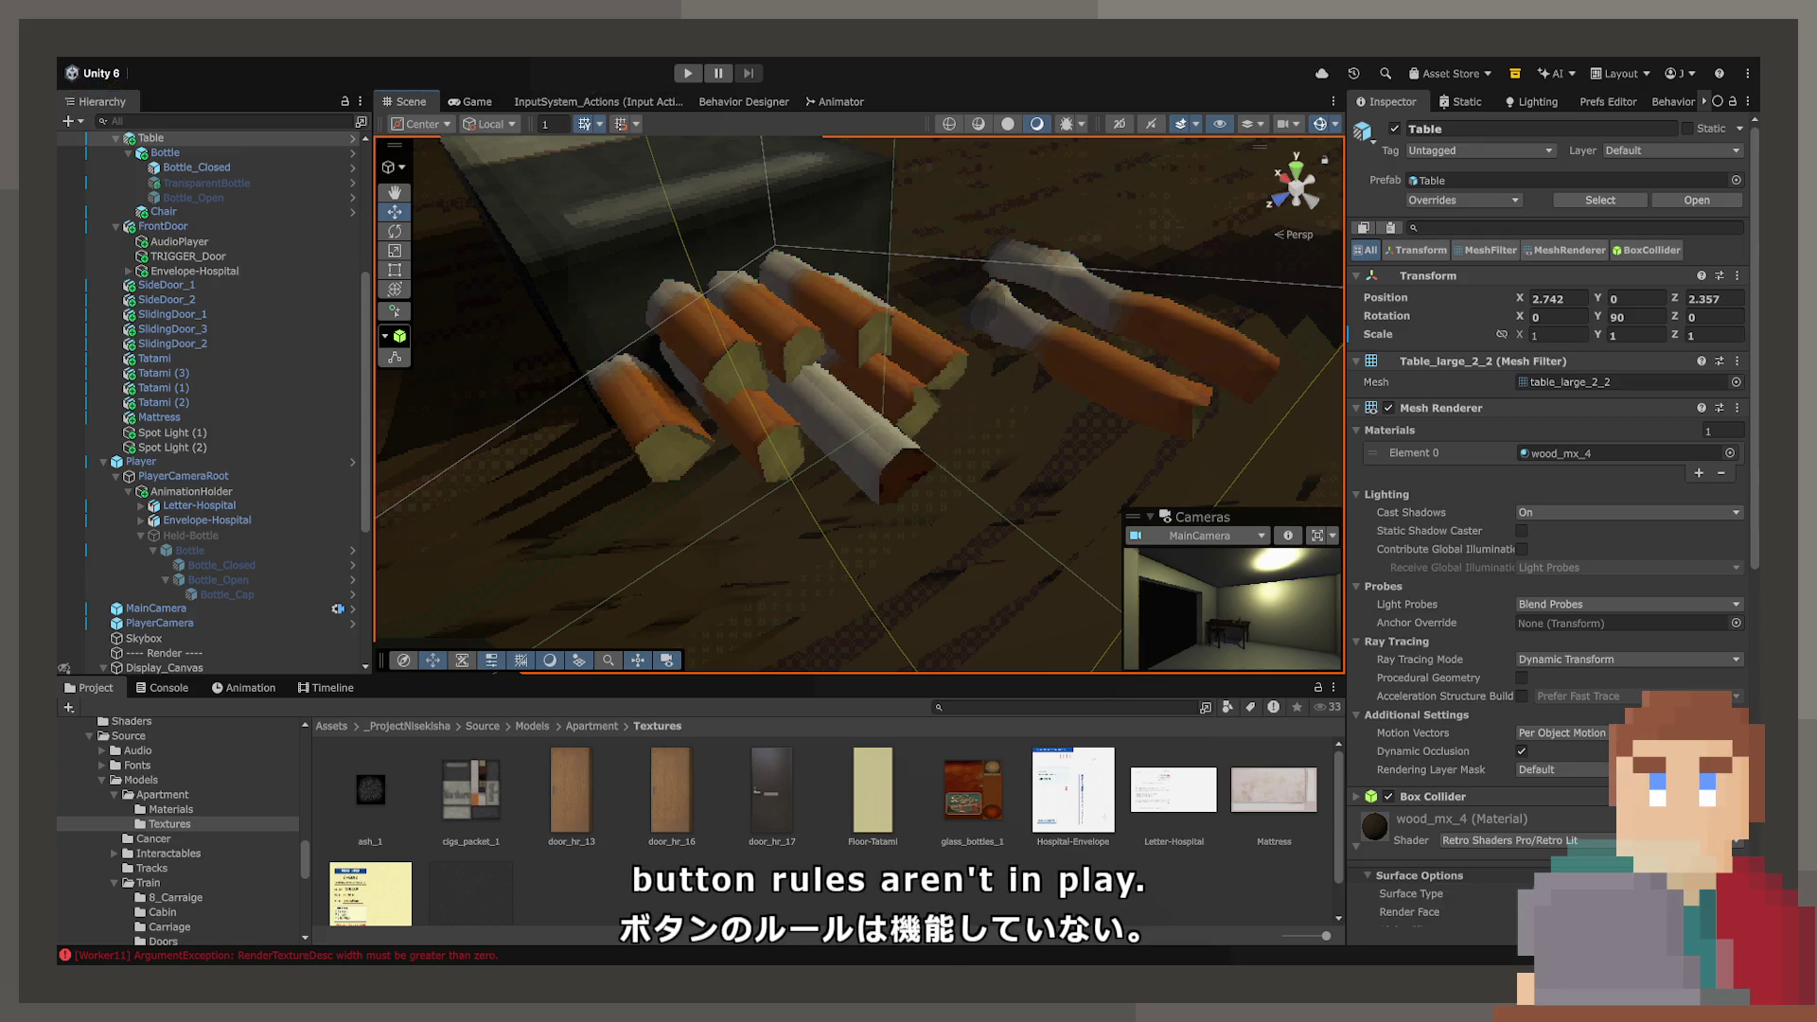
# - Move loose cigarette Cig_3 left across the desk toward the ashtray
pyautogui.moveTo(822, 386)
pyautogui.mouseDown()
pyautogui.moveTo(637, 373)
pyautogui.moveTo(653, 396)
pyautogui.moveTo(834, 341)
pyautogui.moveTo(922, 239)
pyautogui.mouseUp()
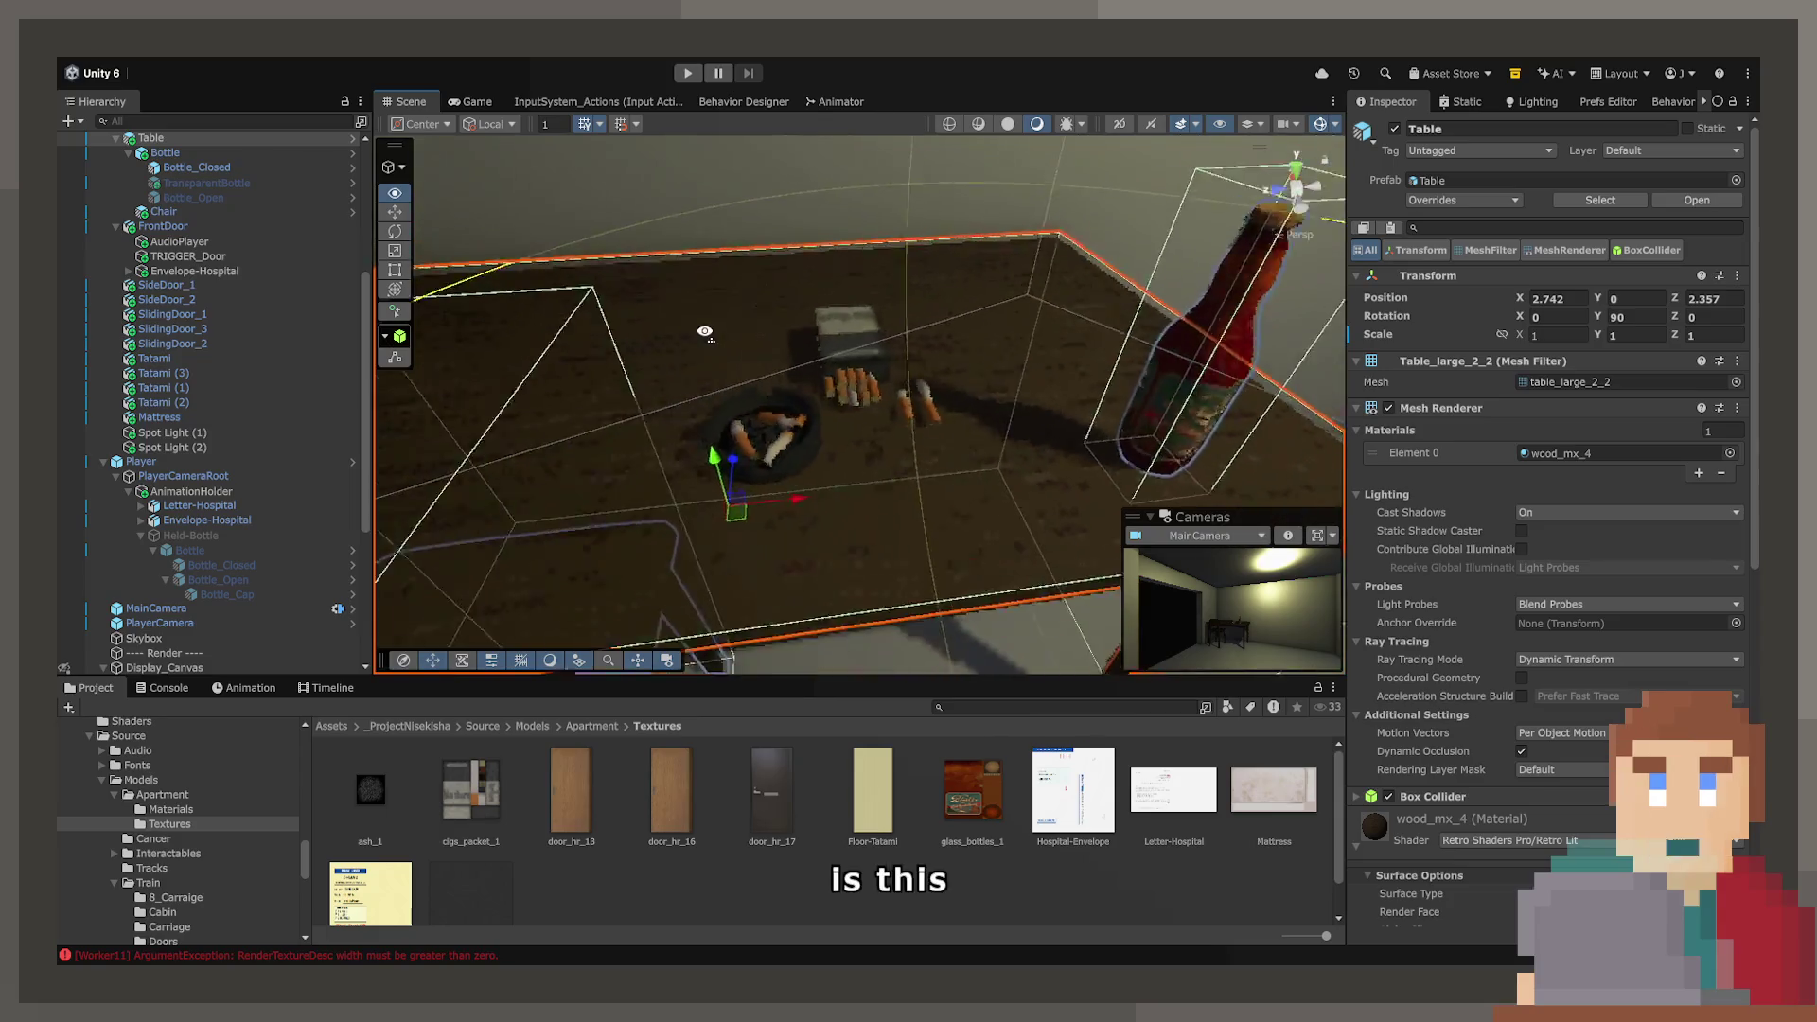
pyautogui.click(921, 238)
pyautogui.click(1252, 272)
pyautogui.moveTo(1088, 312)
pyautogui.mouseDown()
pyautogui.moveTo(859, 371)
pyautogui.moveTo(819, 352)
pyautogui.moveTo(877, 378)
pyautogui.mouseUp()
pyautogui.click(1020, 447)
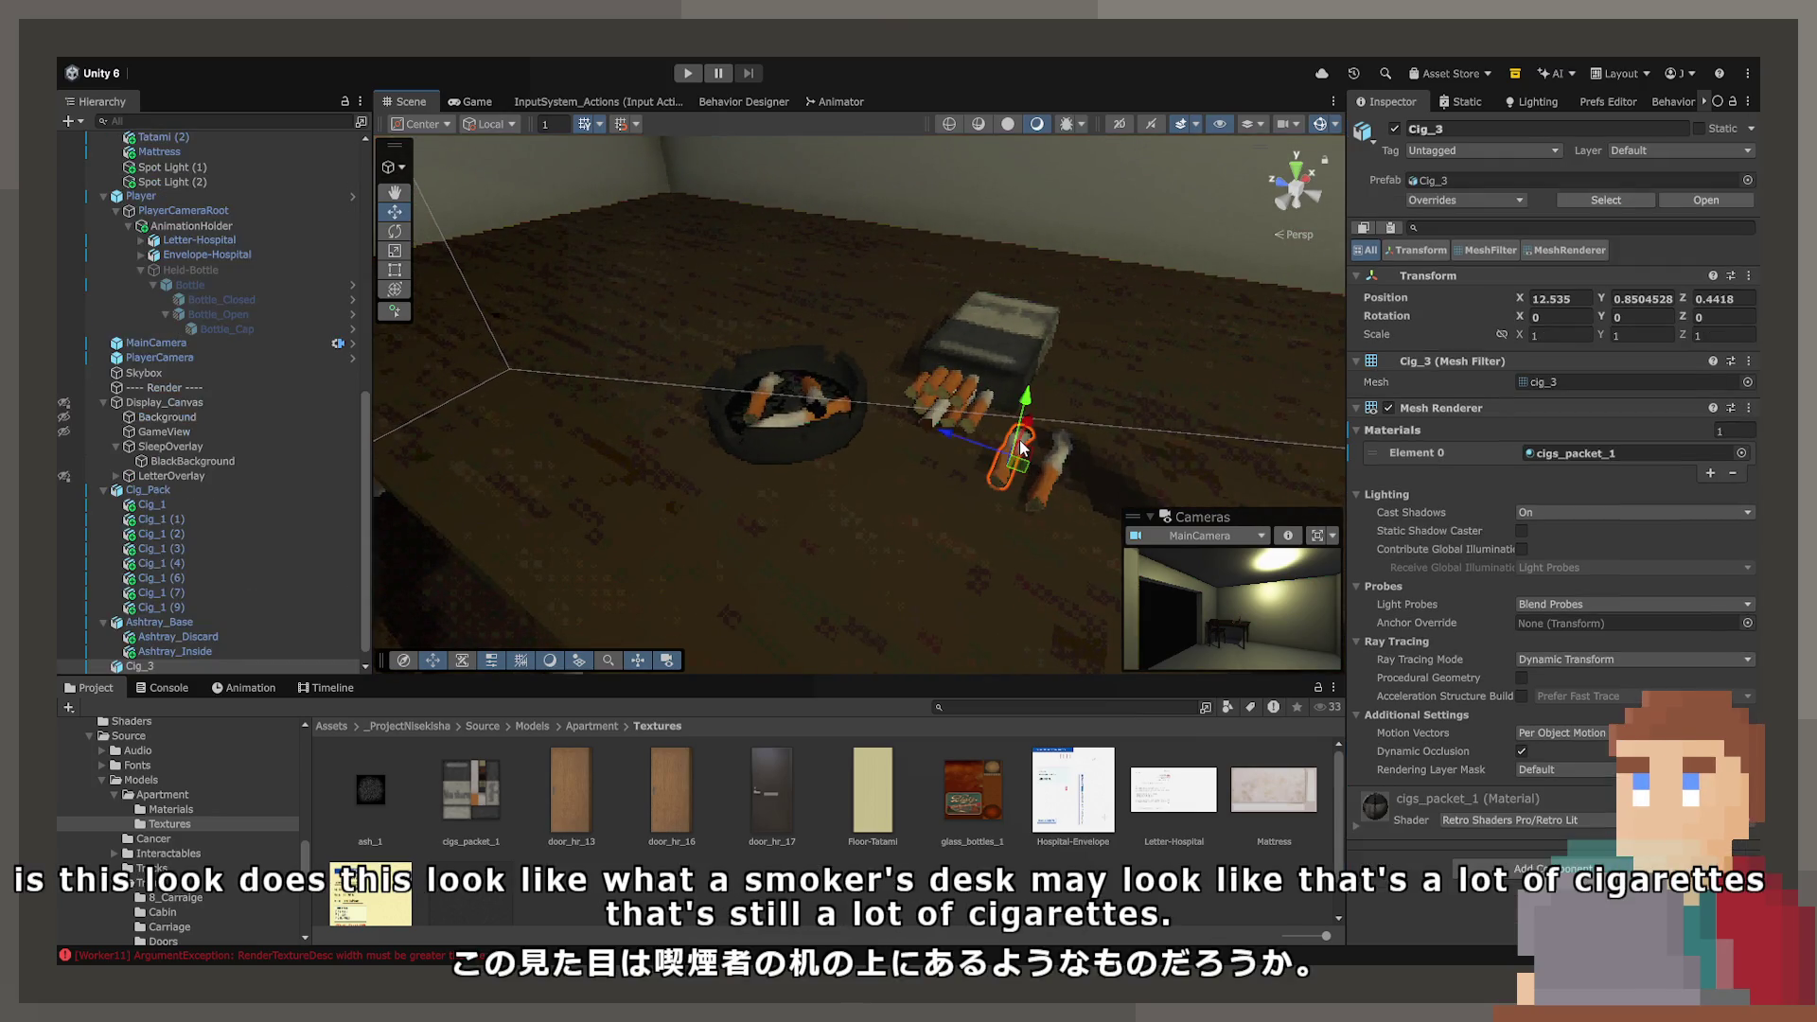
pyautogui.moveTo(1011, 468)
pyautogui.mouseDown()
pyautogui.moveTo(856, 490)
pyautogui.moveTo(961, 525)
pyautogui.moveTo(1037, 422)
pyautogui.moveTo(594, 331)
pyautogui.mouseUp()
pyautogui.click(398, 232)
pyautogui.click(394, 212)
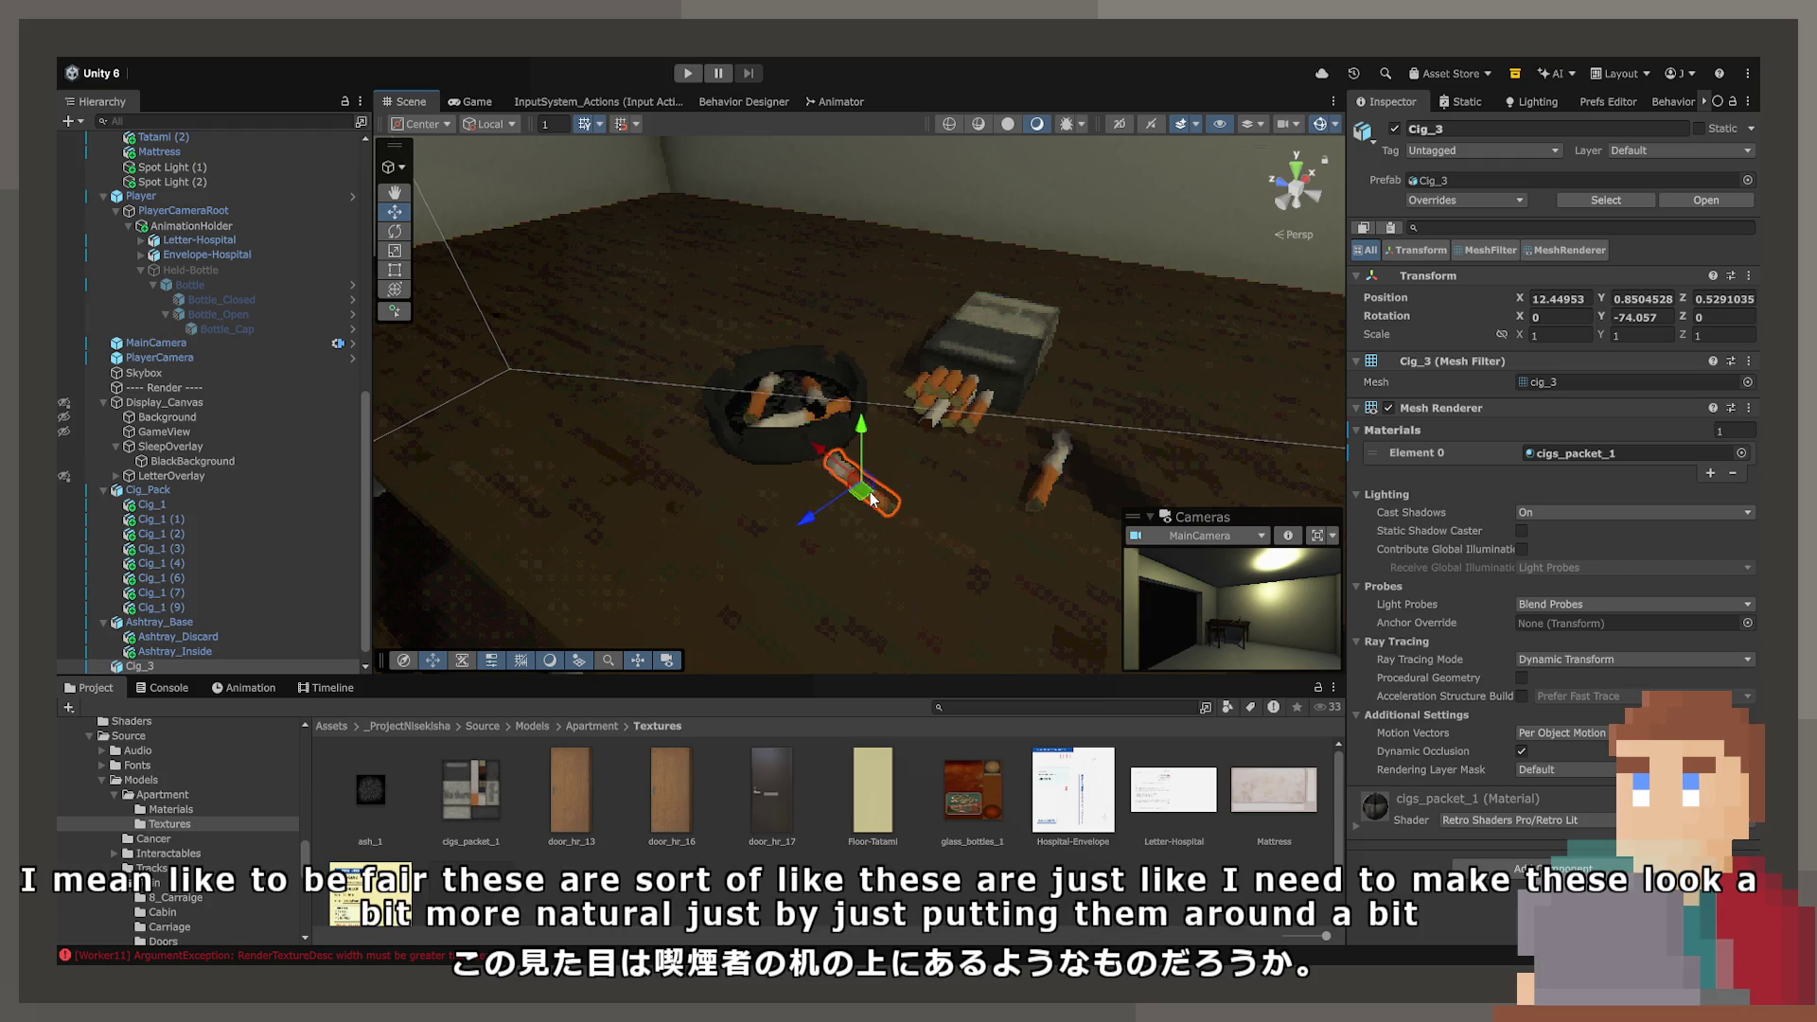
pyautogui.moveTo(836, 506); pyautogui.dragTo(781, 499)
# - Rotate Cig_2 to about -67.753 on Y so it rests across the ashtray rim
pyautogui.click(1056, 481)
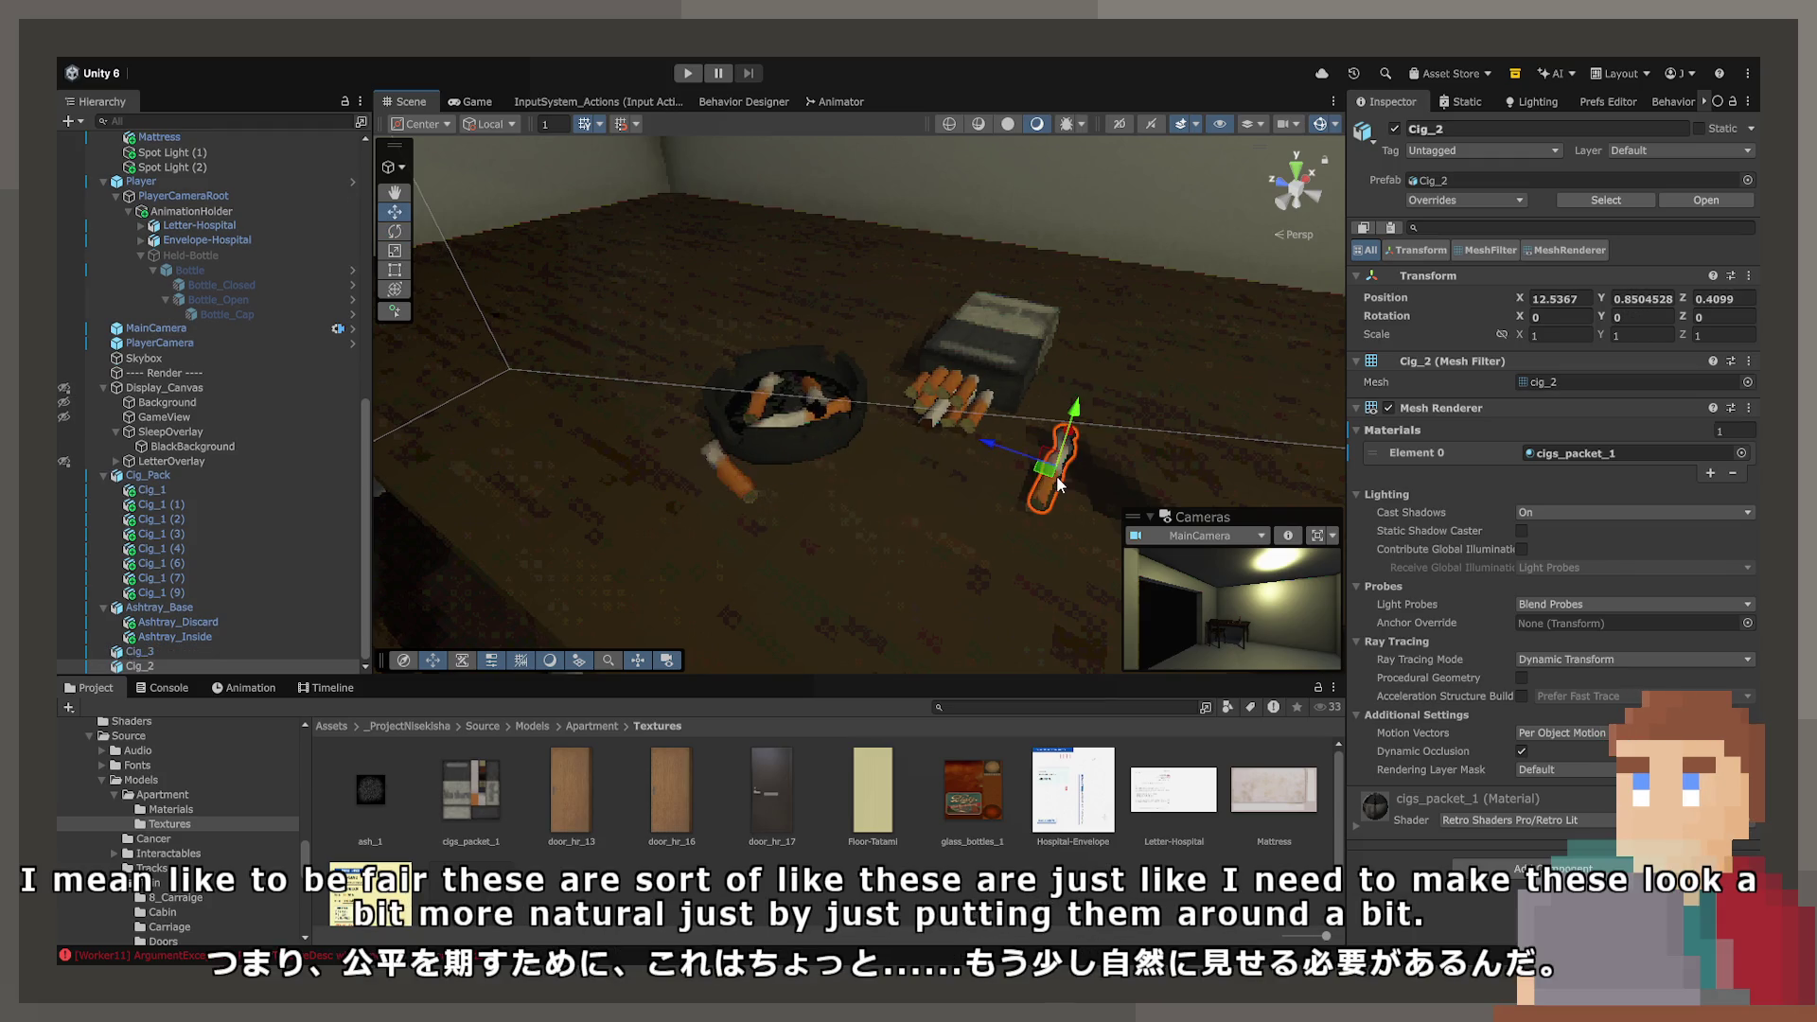
pyautogui.press('e')
pyautogui.moveTo(946, 435)
pyautogui.mouseDown()
pyautogui.moveTo(1040, 442)
pyautogui.moveTo(951, 384)
pyautogui.moveTo(956, 430)
pyautogui.moveTo(957, 411)
pyautogui.moveTo(865, 508)
pyautogui.mouseUp()
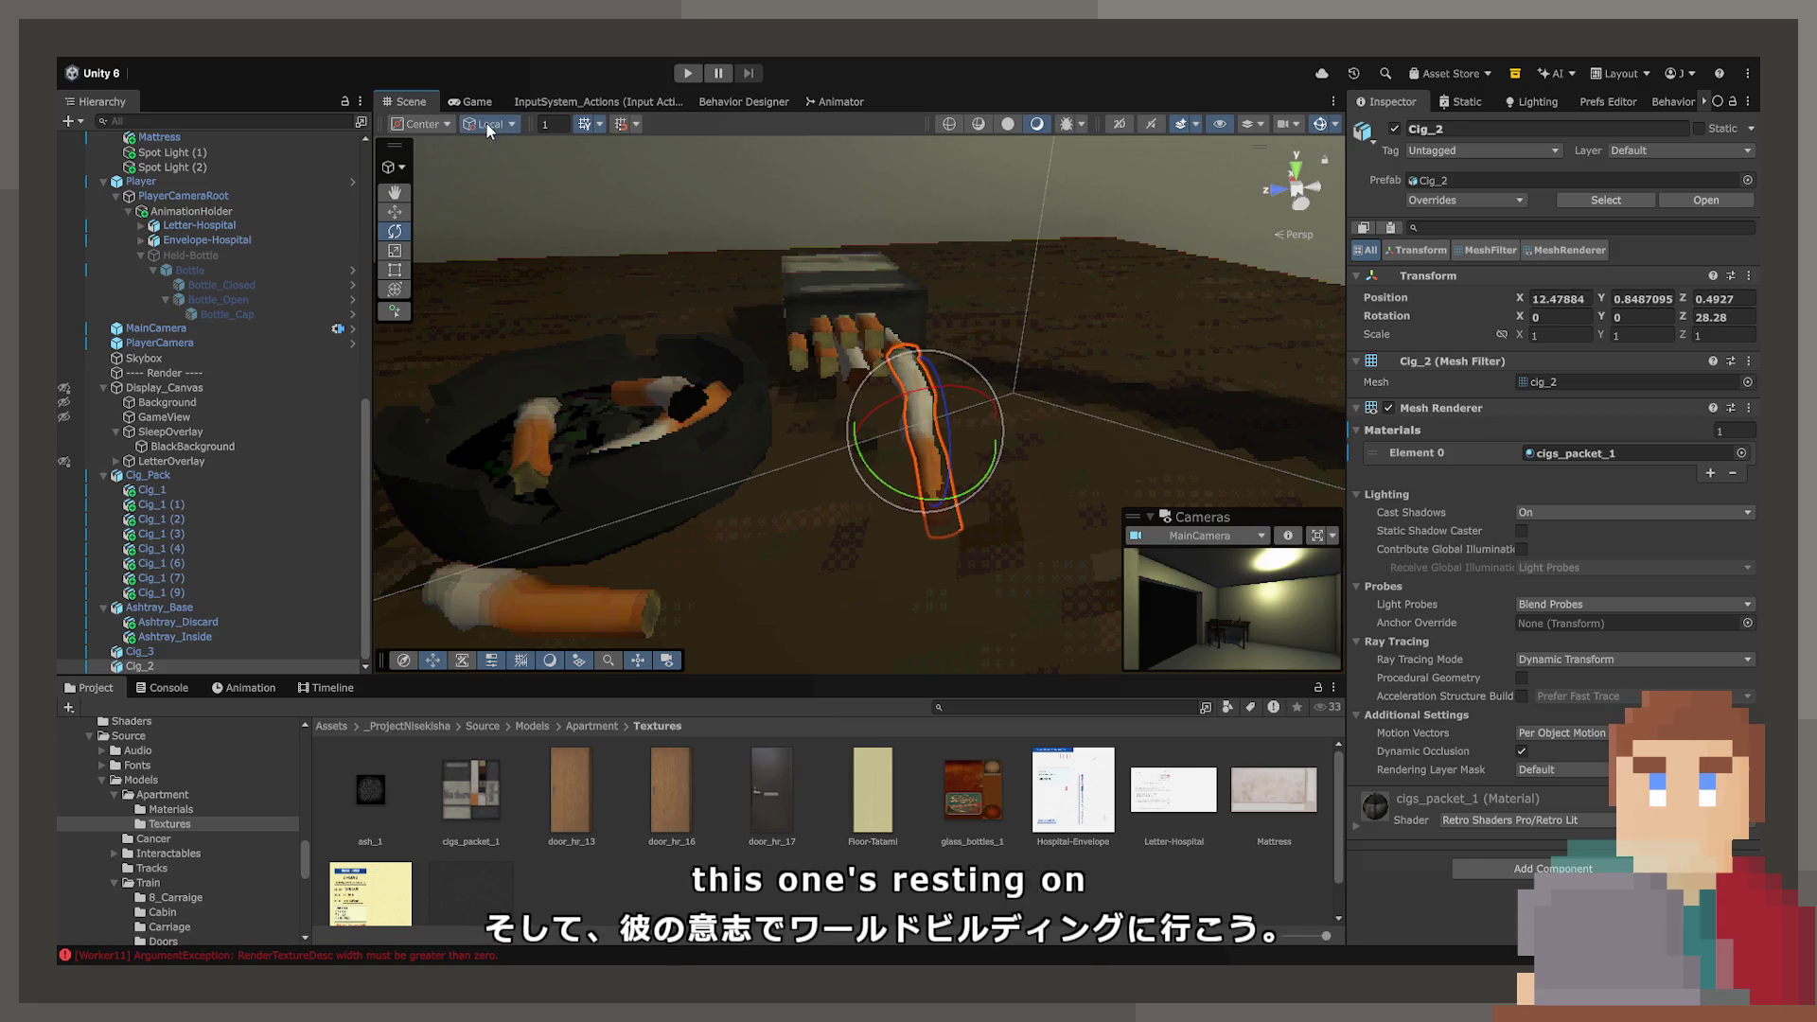
pyautogui.moveTo(917, 481)
pyautogui.mouseDown()
pyautogui.moveTo(980, 467)
pyautogui.moveTo(825, 382)
pyautogui.moveTo(818, 395)
pyautogui.moveTo(843, 336)
pyautogui.mouseUp()
pyautogui.scroll(5, 840, 341)
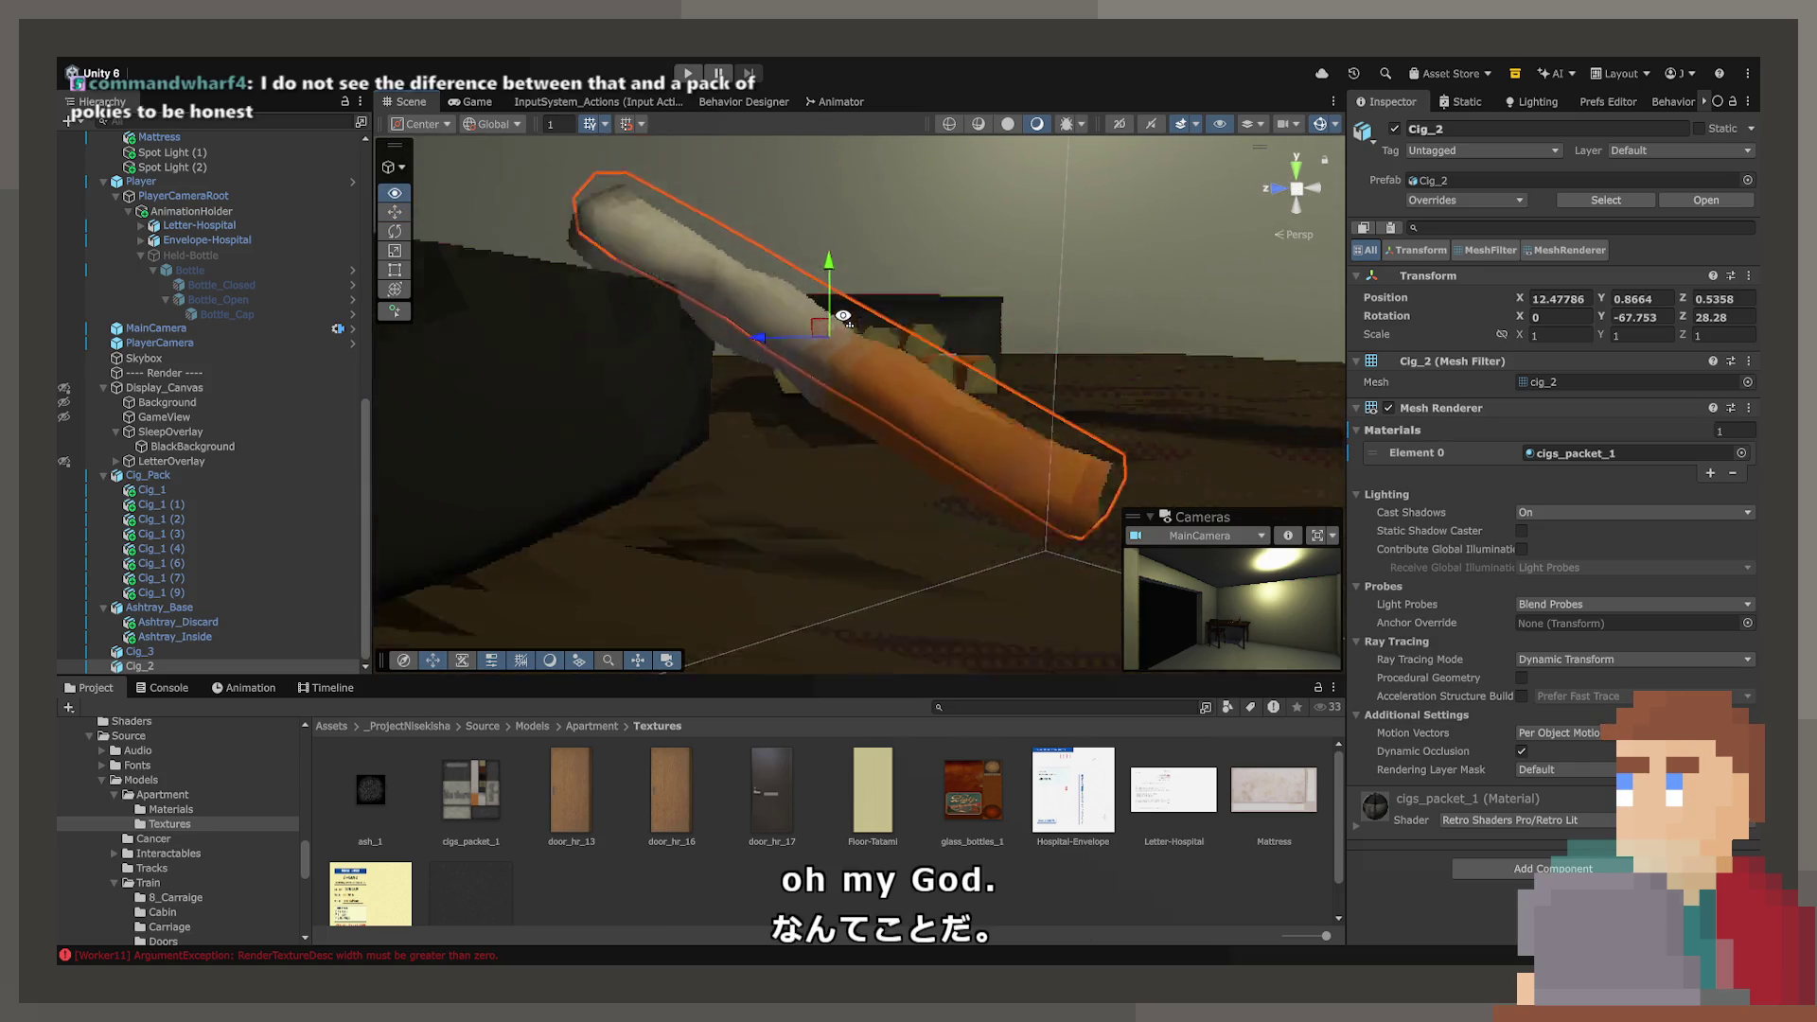
pyautogui.scroll(-5, 839, 340)
pyautogui.moveTo(763, 397)
pyautogui.mouseDown()
pyautogui.moveTo(735, 413)
pyautogui.moveTo(753, 309)
pyautogui.moveTo(854, 362)
pyautogui.mouseUp()
pyautogui.click(735, 414)
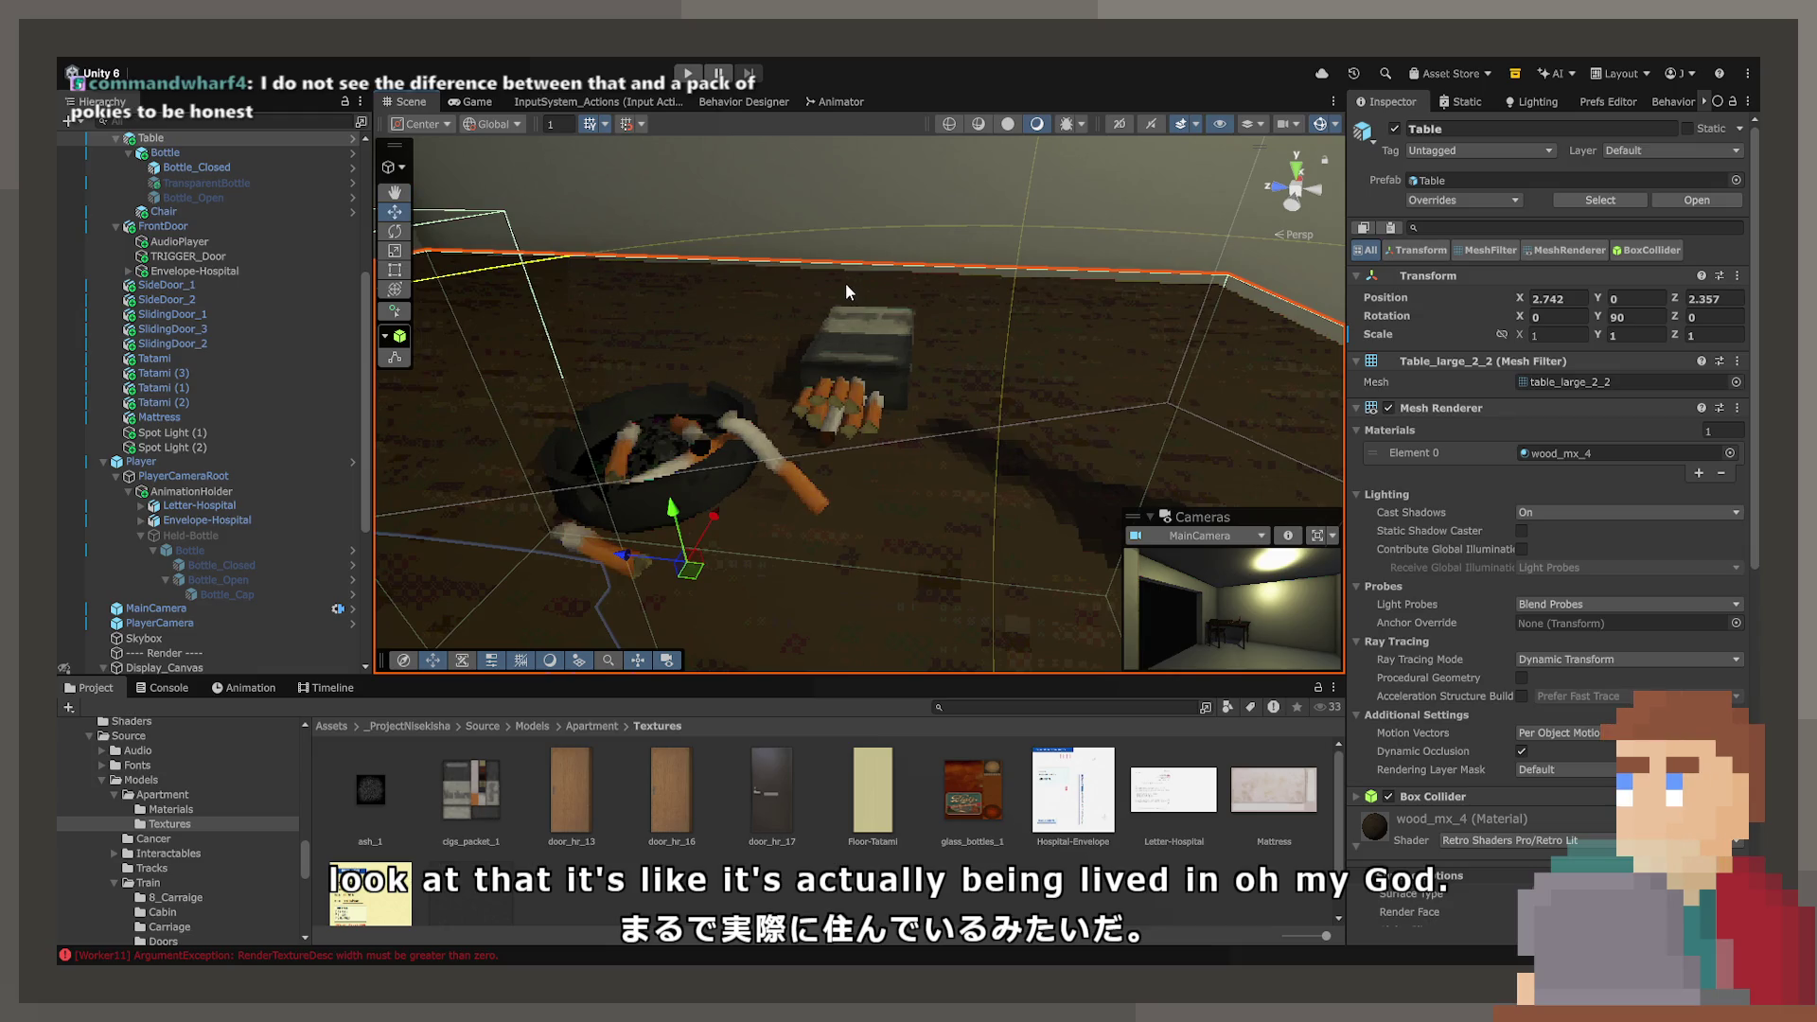
# - Turn Cig_Pack to about -28 degrees on Y so it sits askew on the table
pyautogui.click(879, 333)
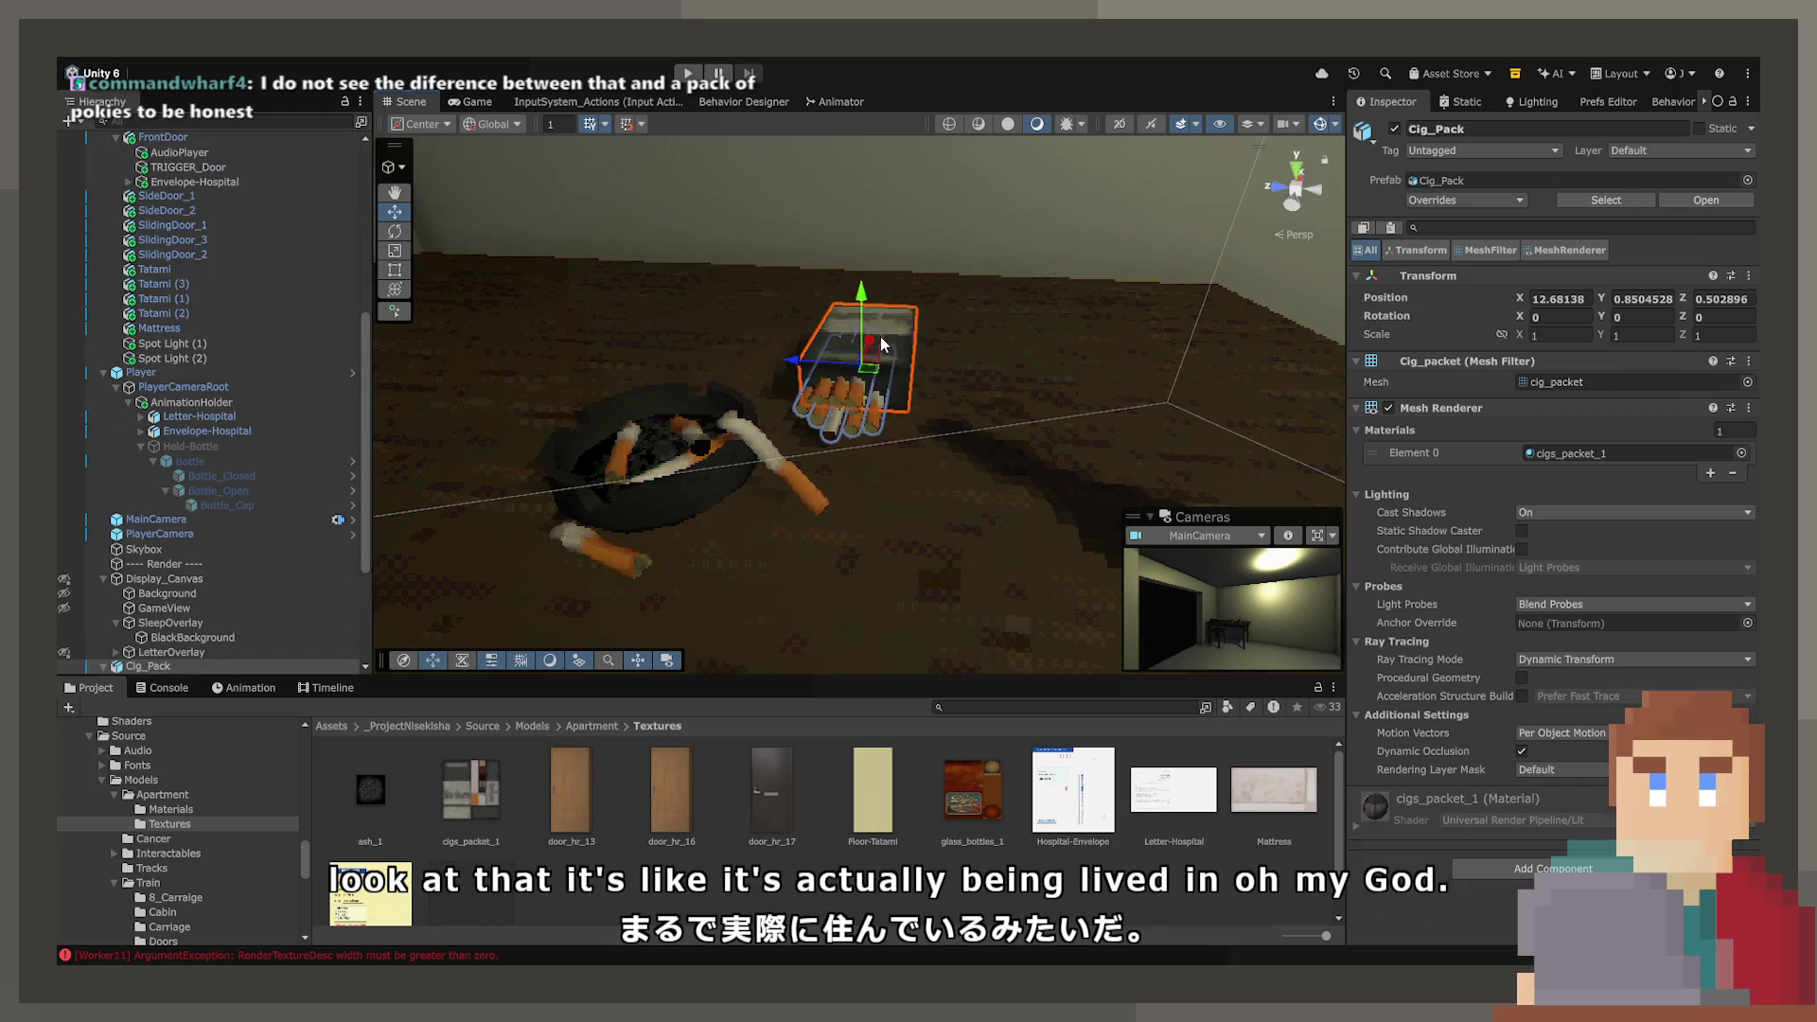
pyautogui.click(394, 230)
pyautogui.moveTo(880, 407)
pyautogui.mouseDown()
pyautogui.moveTo(950, 381)
pyautogui.moveTo(835, 375)
pyautogui.mouseUp()
pyautogui.click(395, 211)
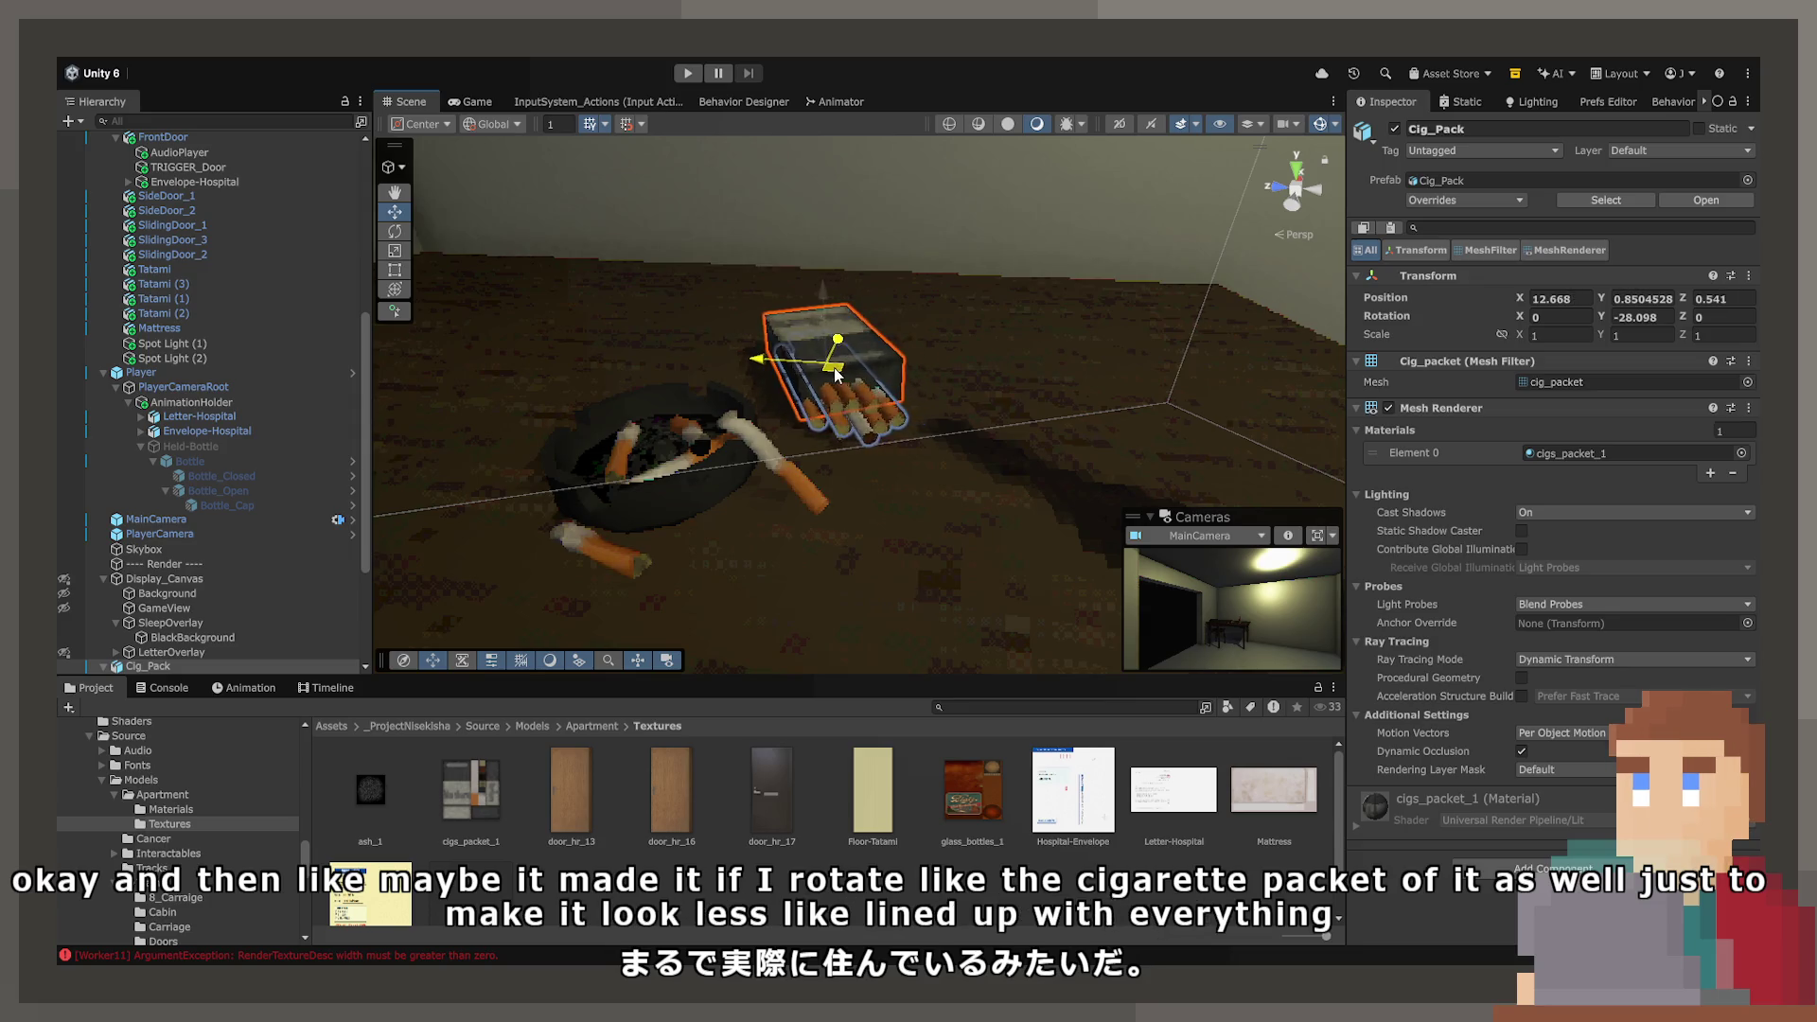
pyautogui.click(957, 310)
pyautogui.moveTo(957, 311)
pyautogui.mouseDown()
pyautogui.moveTo(992, 395)
pyautogui.moveTo(1181, 337)
pyautogui.moveTo(1194, 352)
pyautogui.moveTo(1164, 360)
pyautogui.mouseUp()
pyautogui.click(1181, 337)
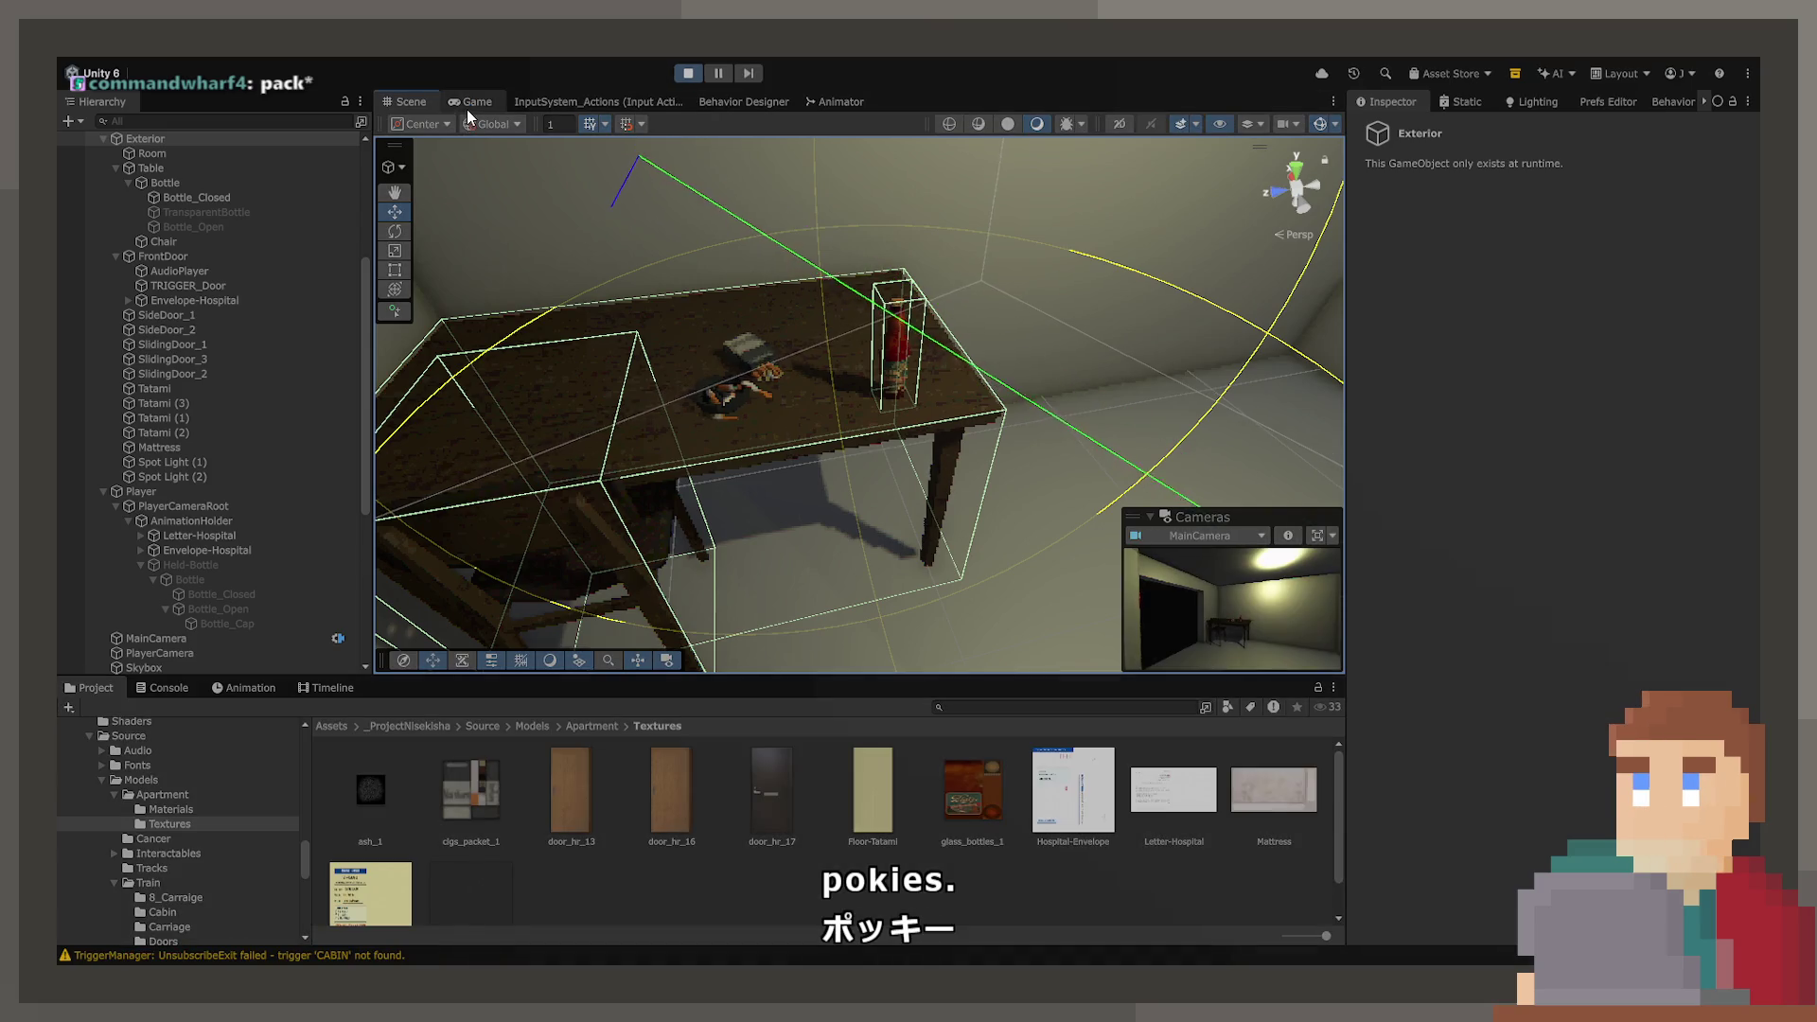
# - Walk the player up to the table to view the pack and ashtray, then stop play mode
pyautogui.press('w')
pyautogui.click(606, 288)
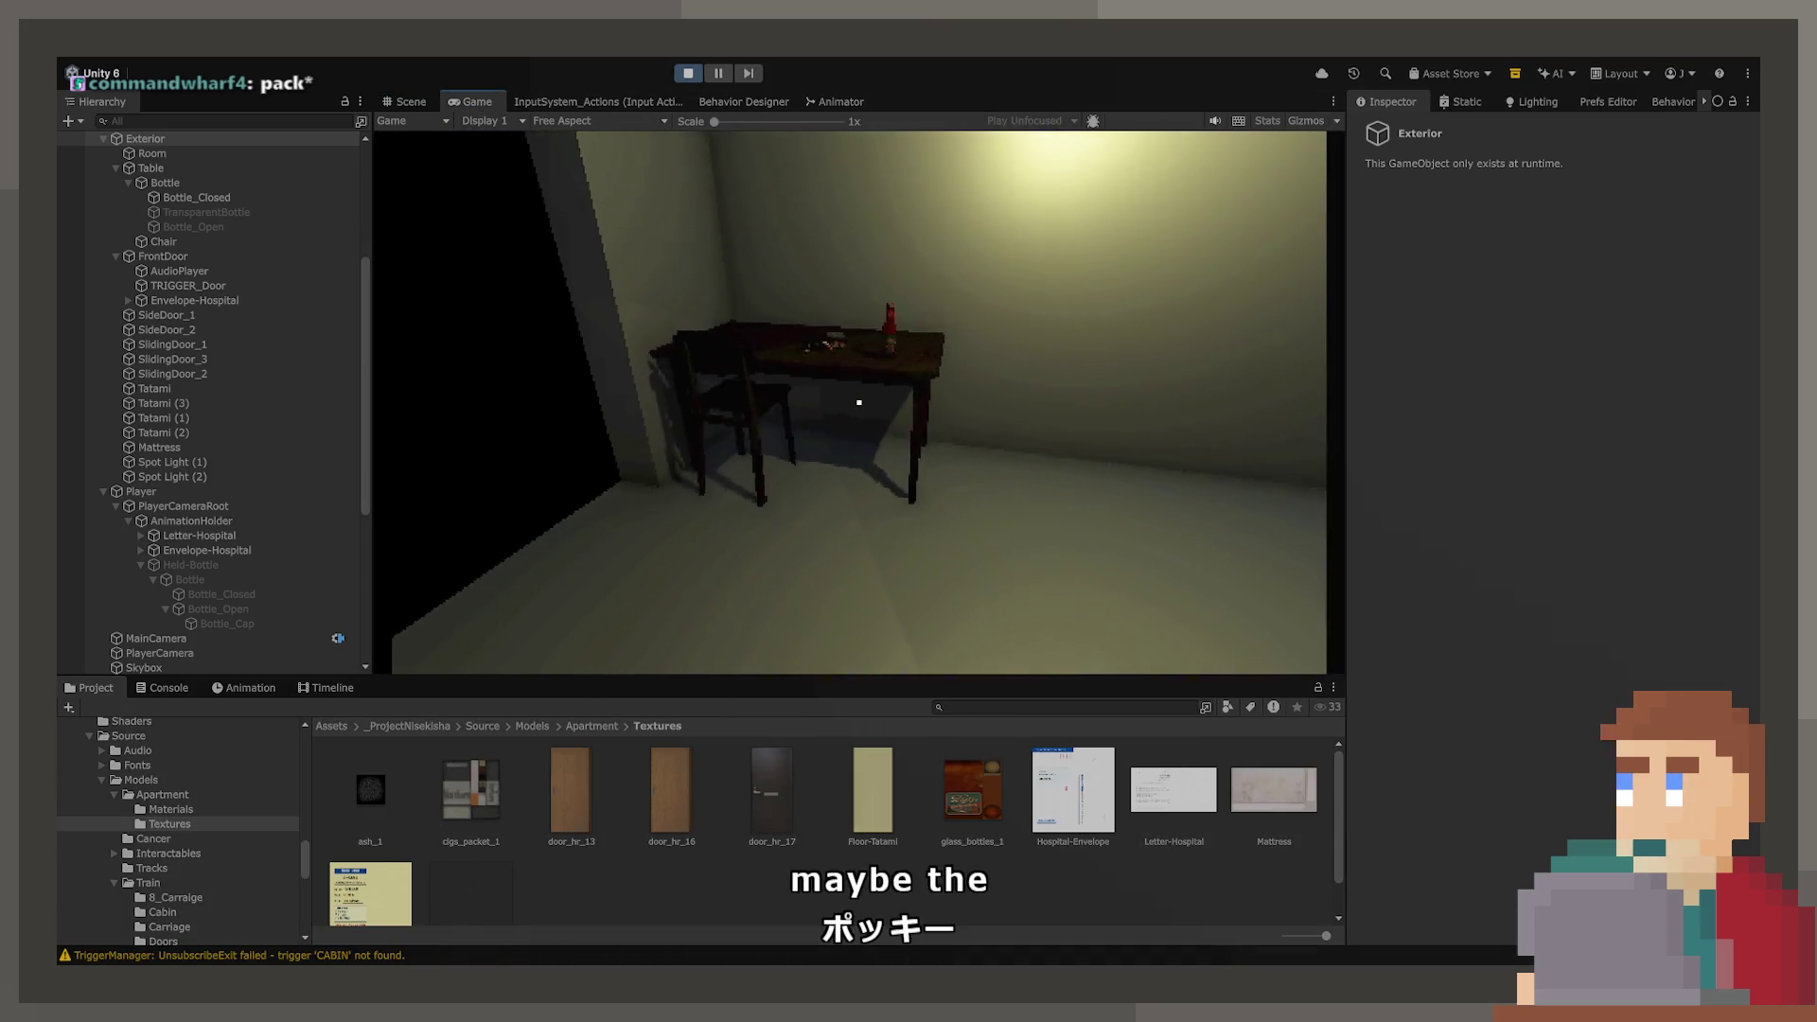
pyautogui.press('w')
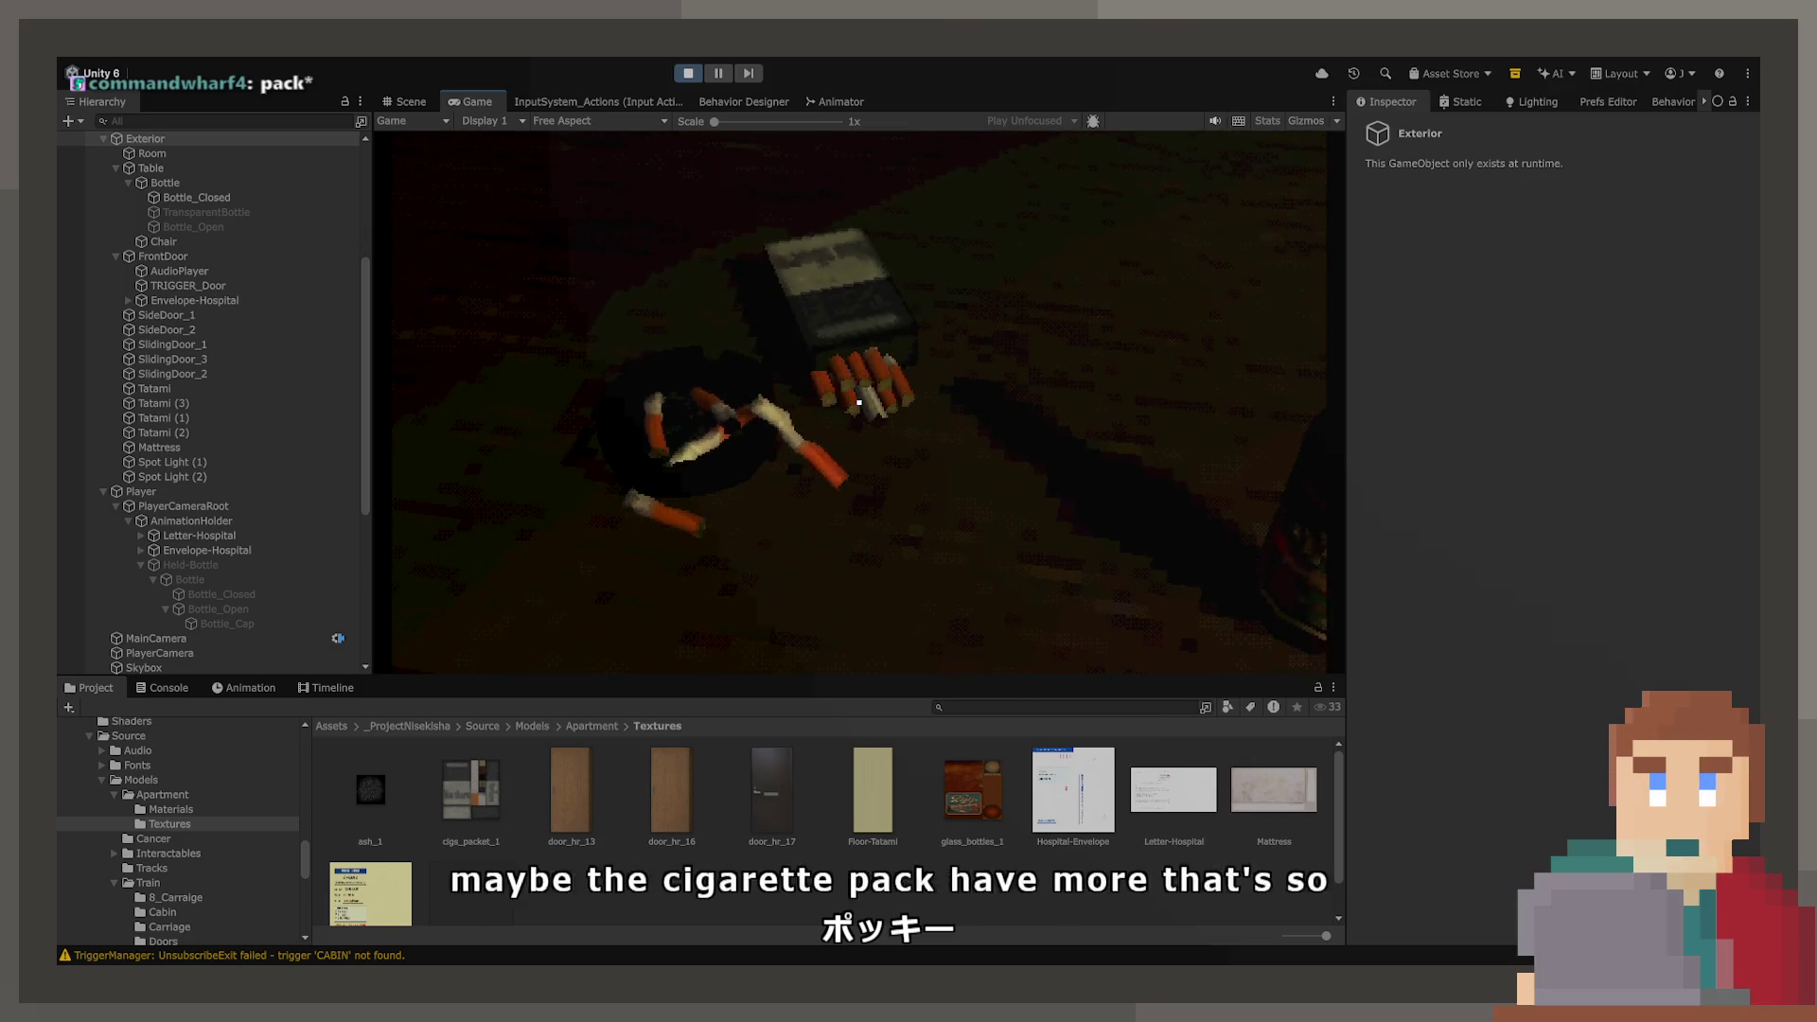
pyautogui.press('s')
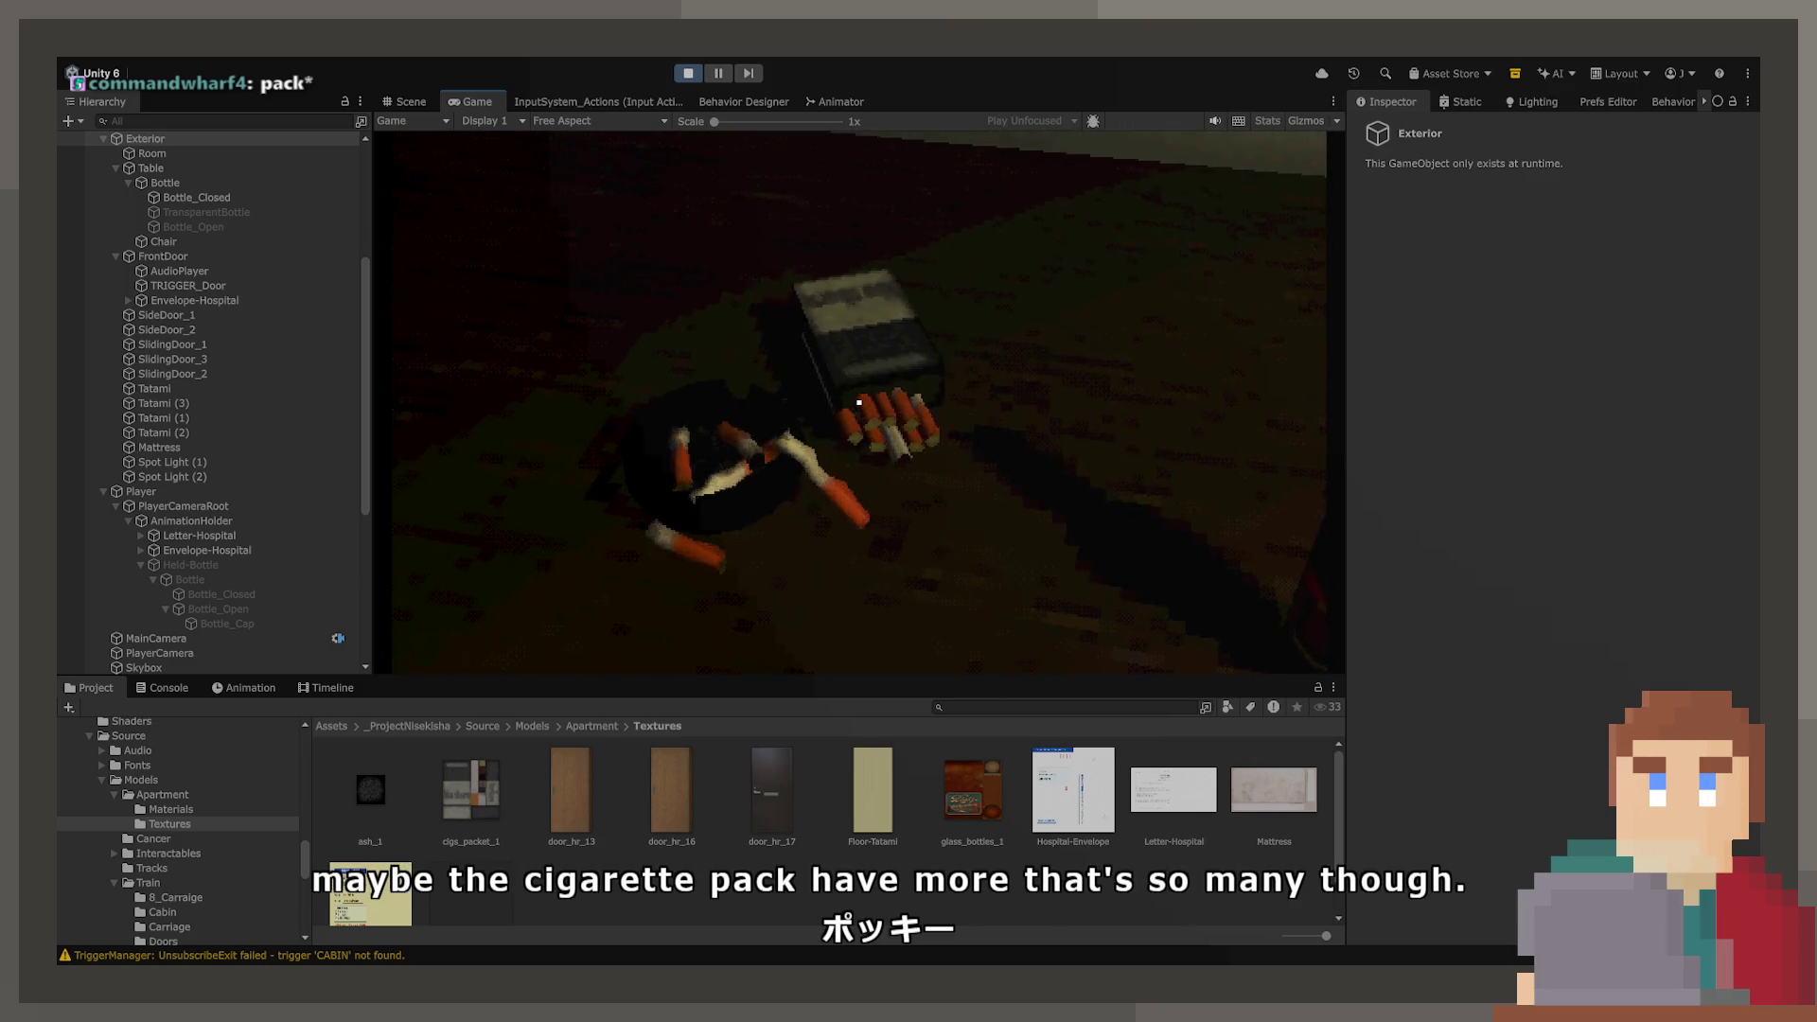
pyautogui.click(688, 73)
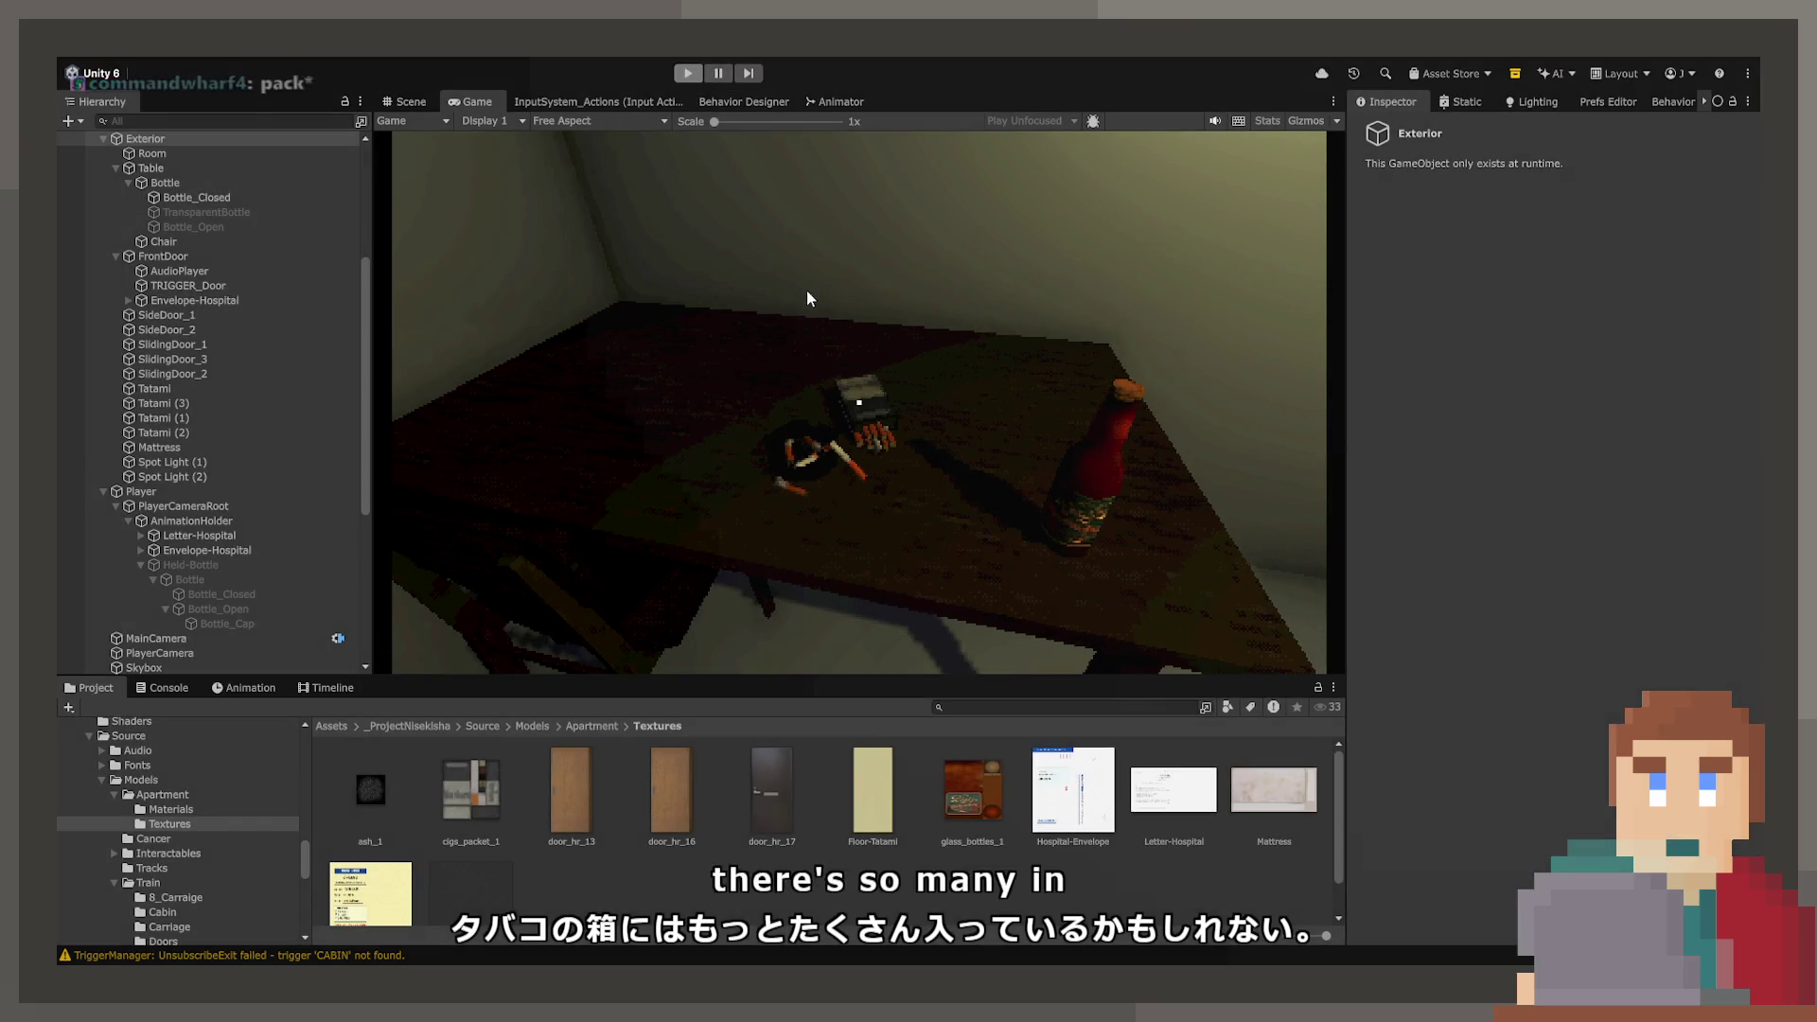
pyautogui.click(411, 101)
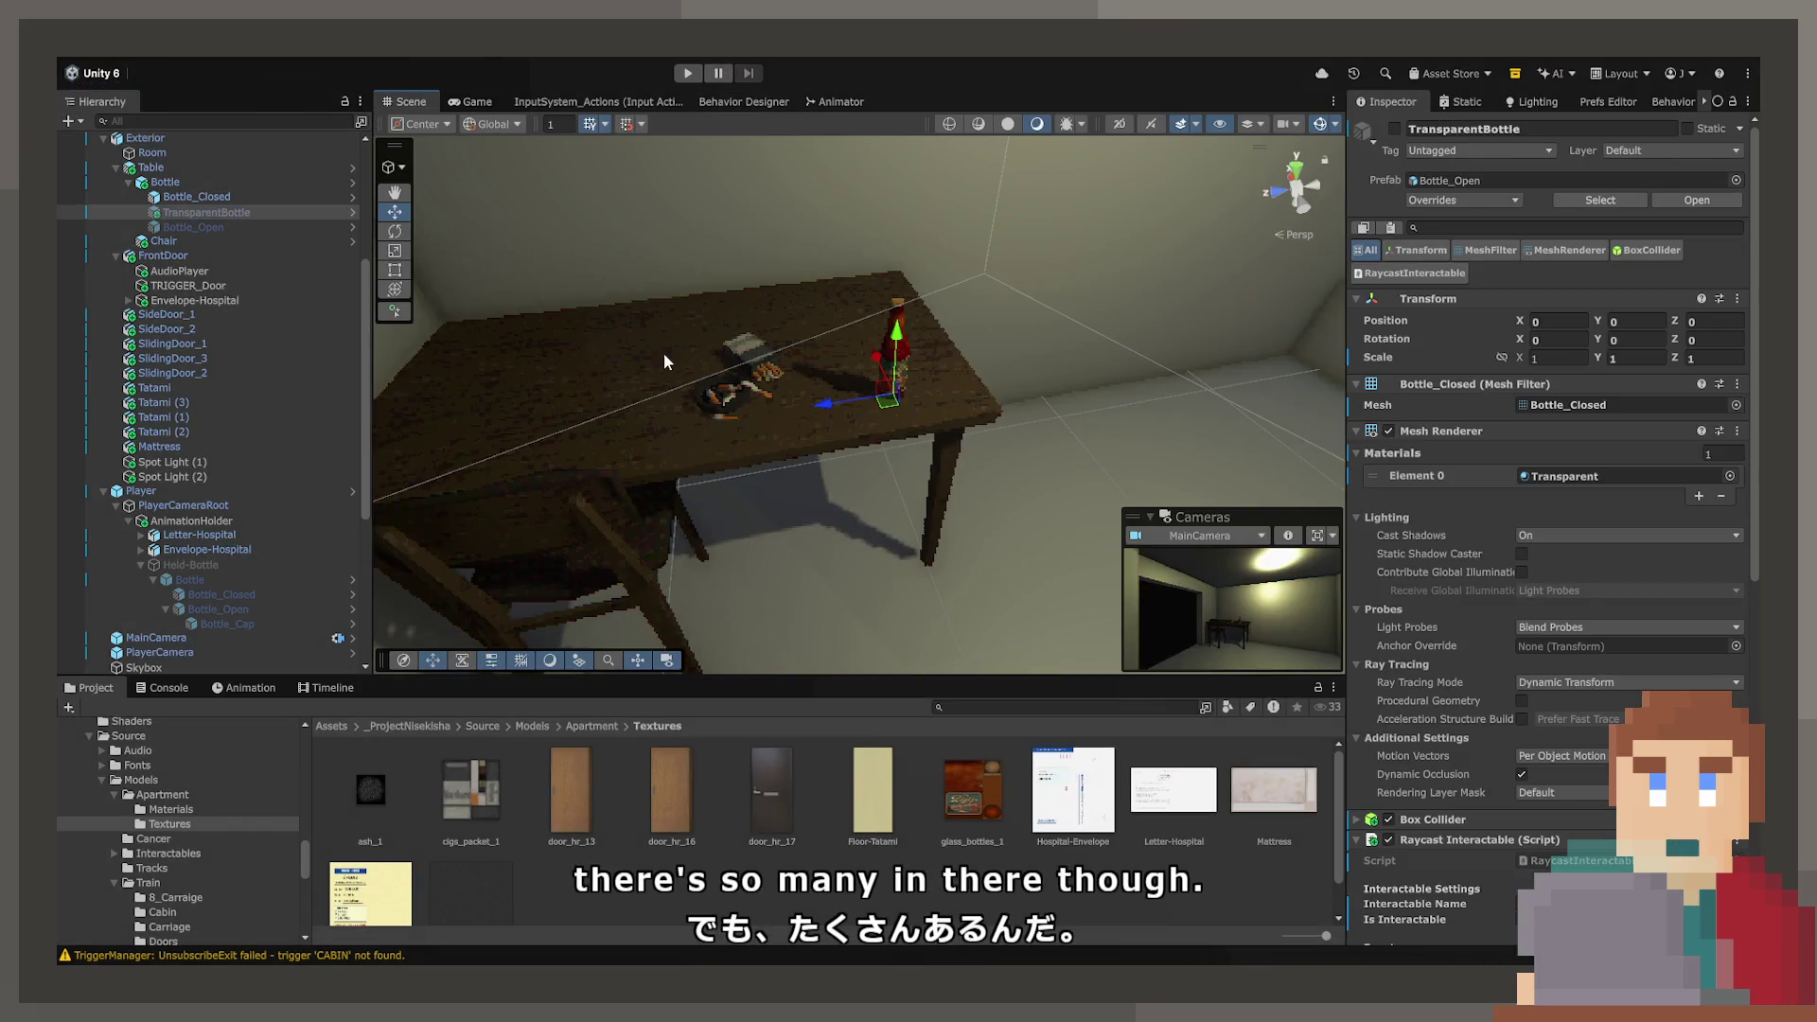
# - Frame Cig_Pack, then open Models > Apartment > Materials with ash_1 and cigs_packet_1
pyautogui.click(735, 346)
pyautogui.click(740, 352)
pyautogui.press('f')
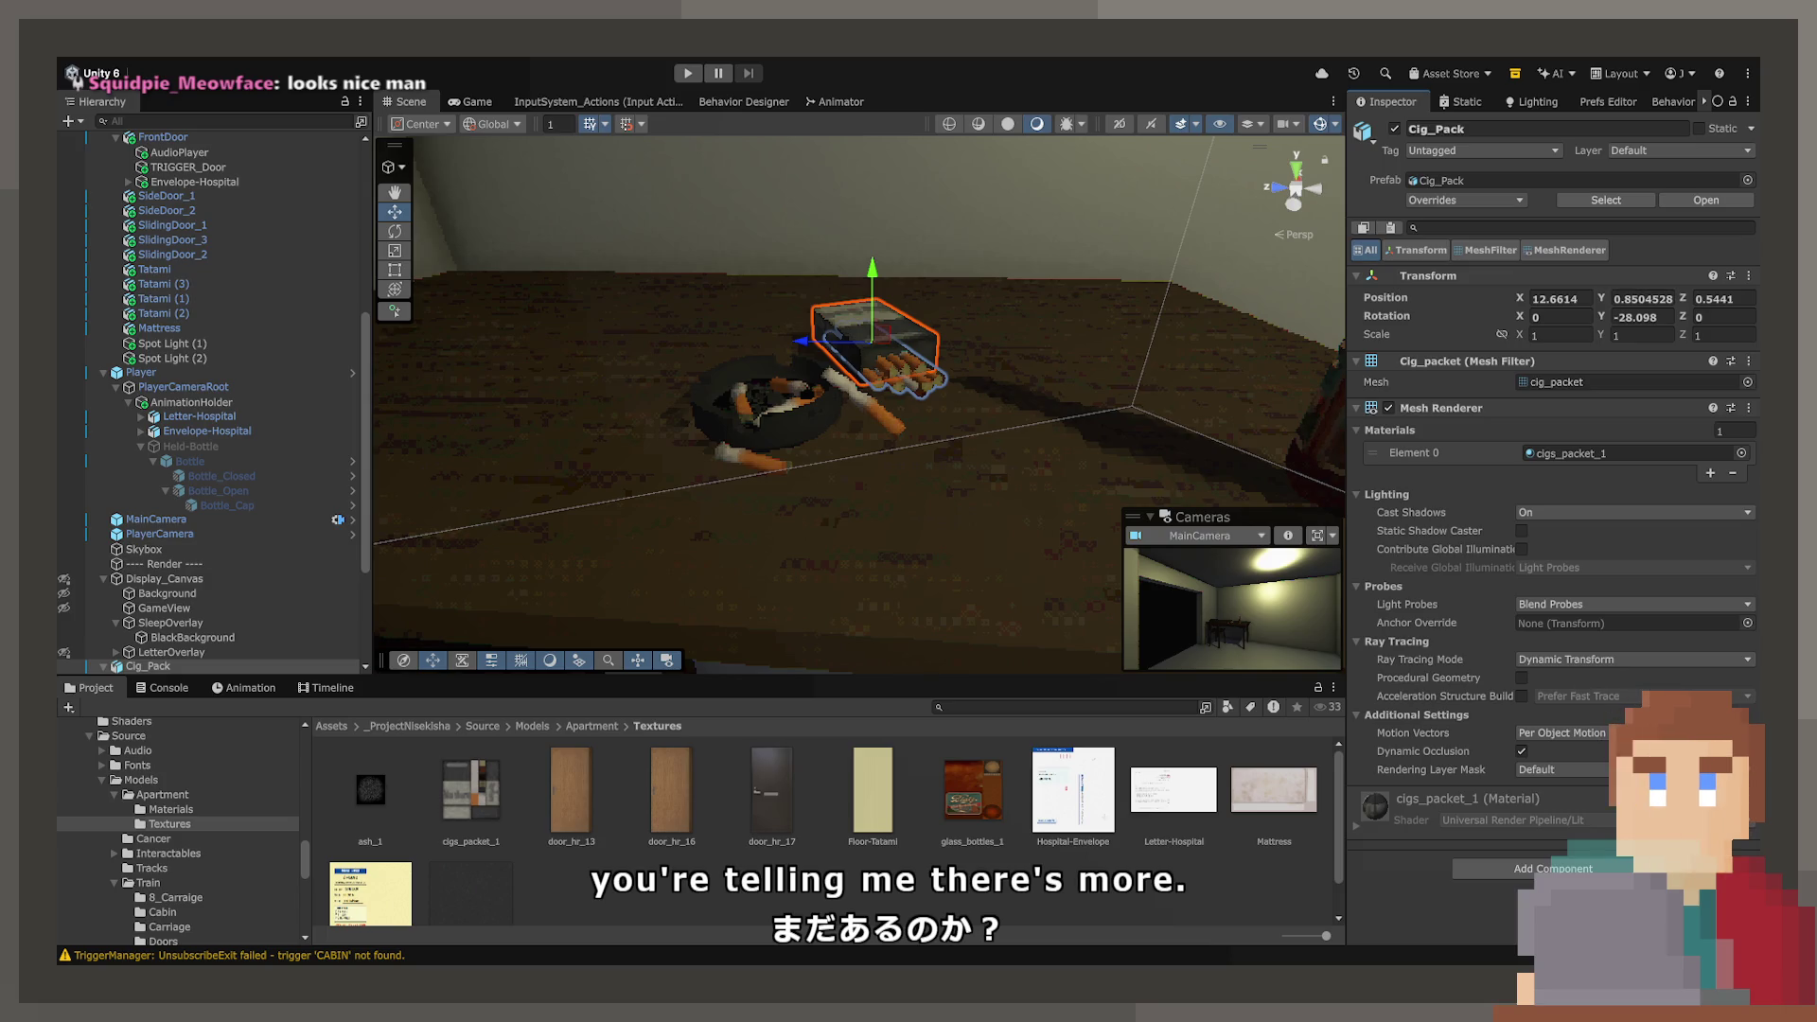
pyautogui.click(591, 726)
pyautogui.scroll(-1, 917, 878)
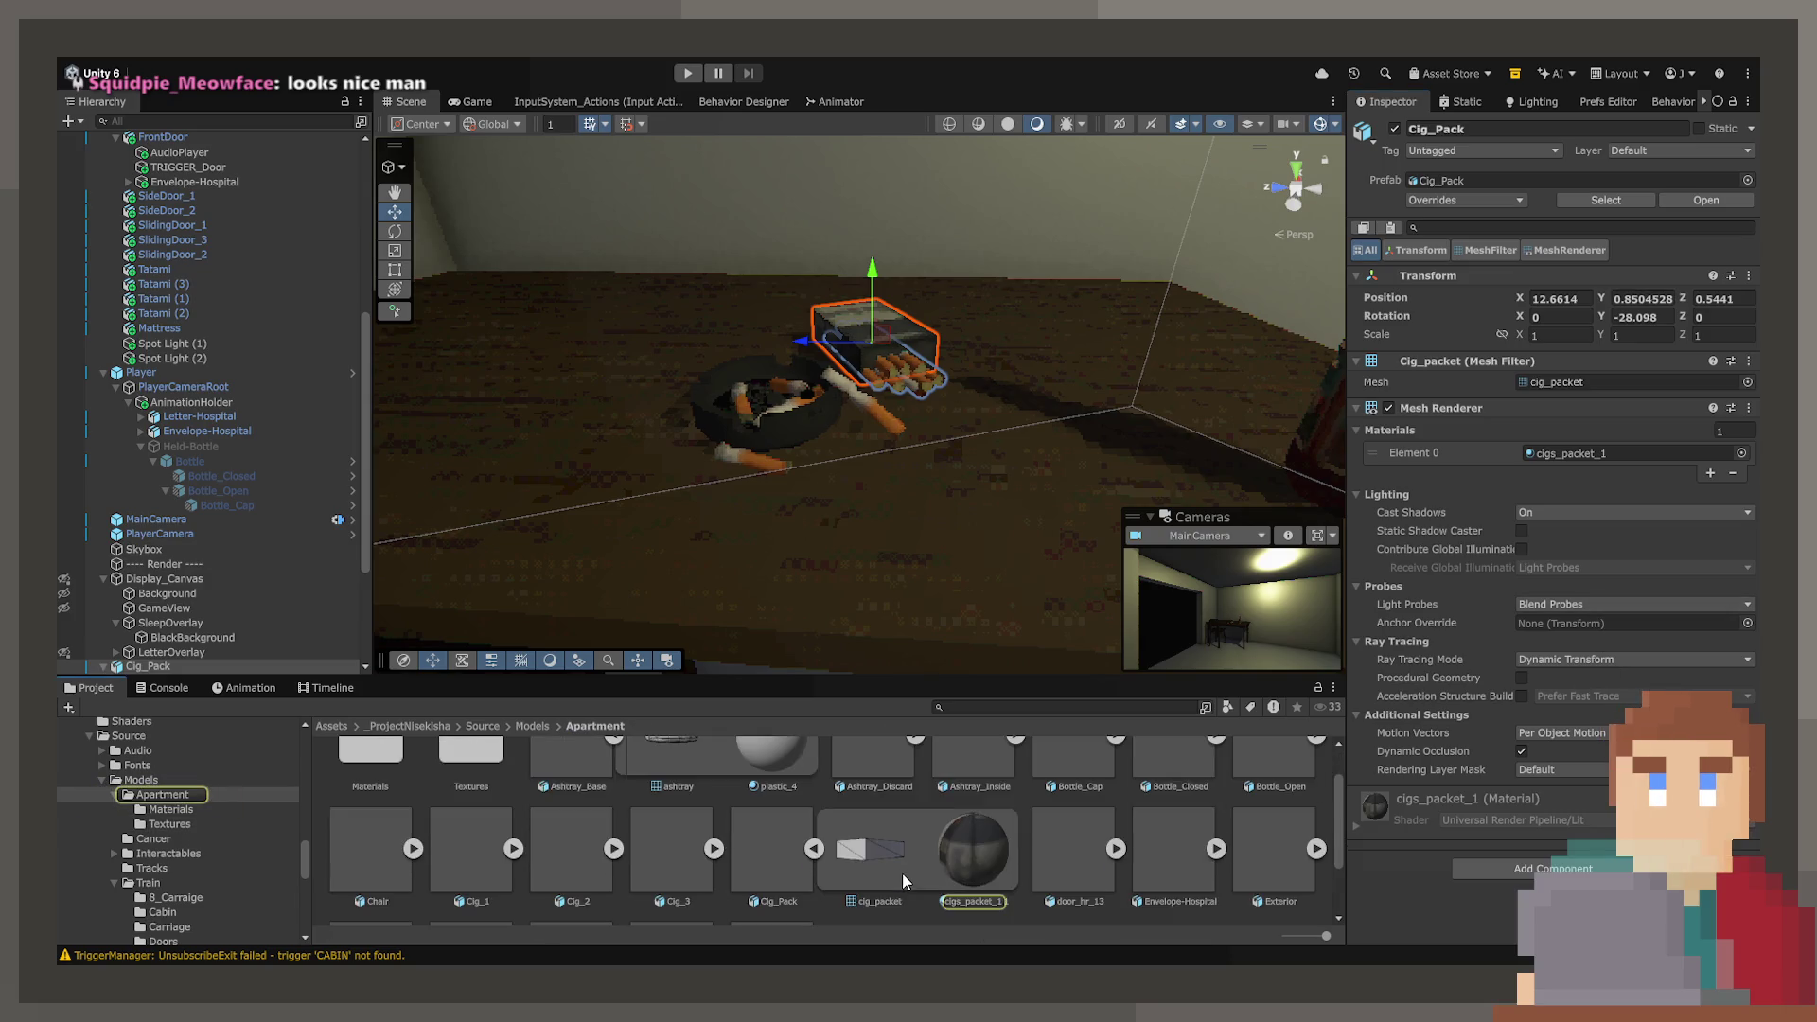
pyautogui.click(975, 856)
pyautogui.scroll(1, 556, 797)
pyautogui.doubleClick(402, 804)
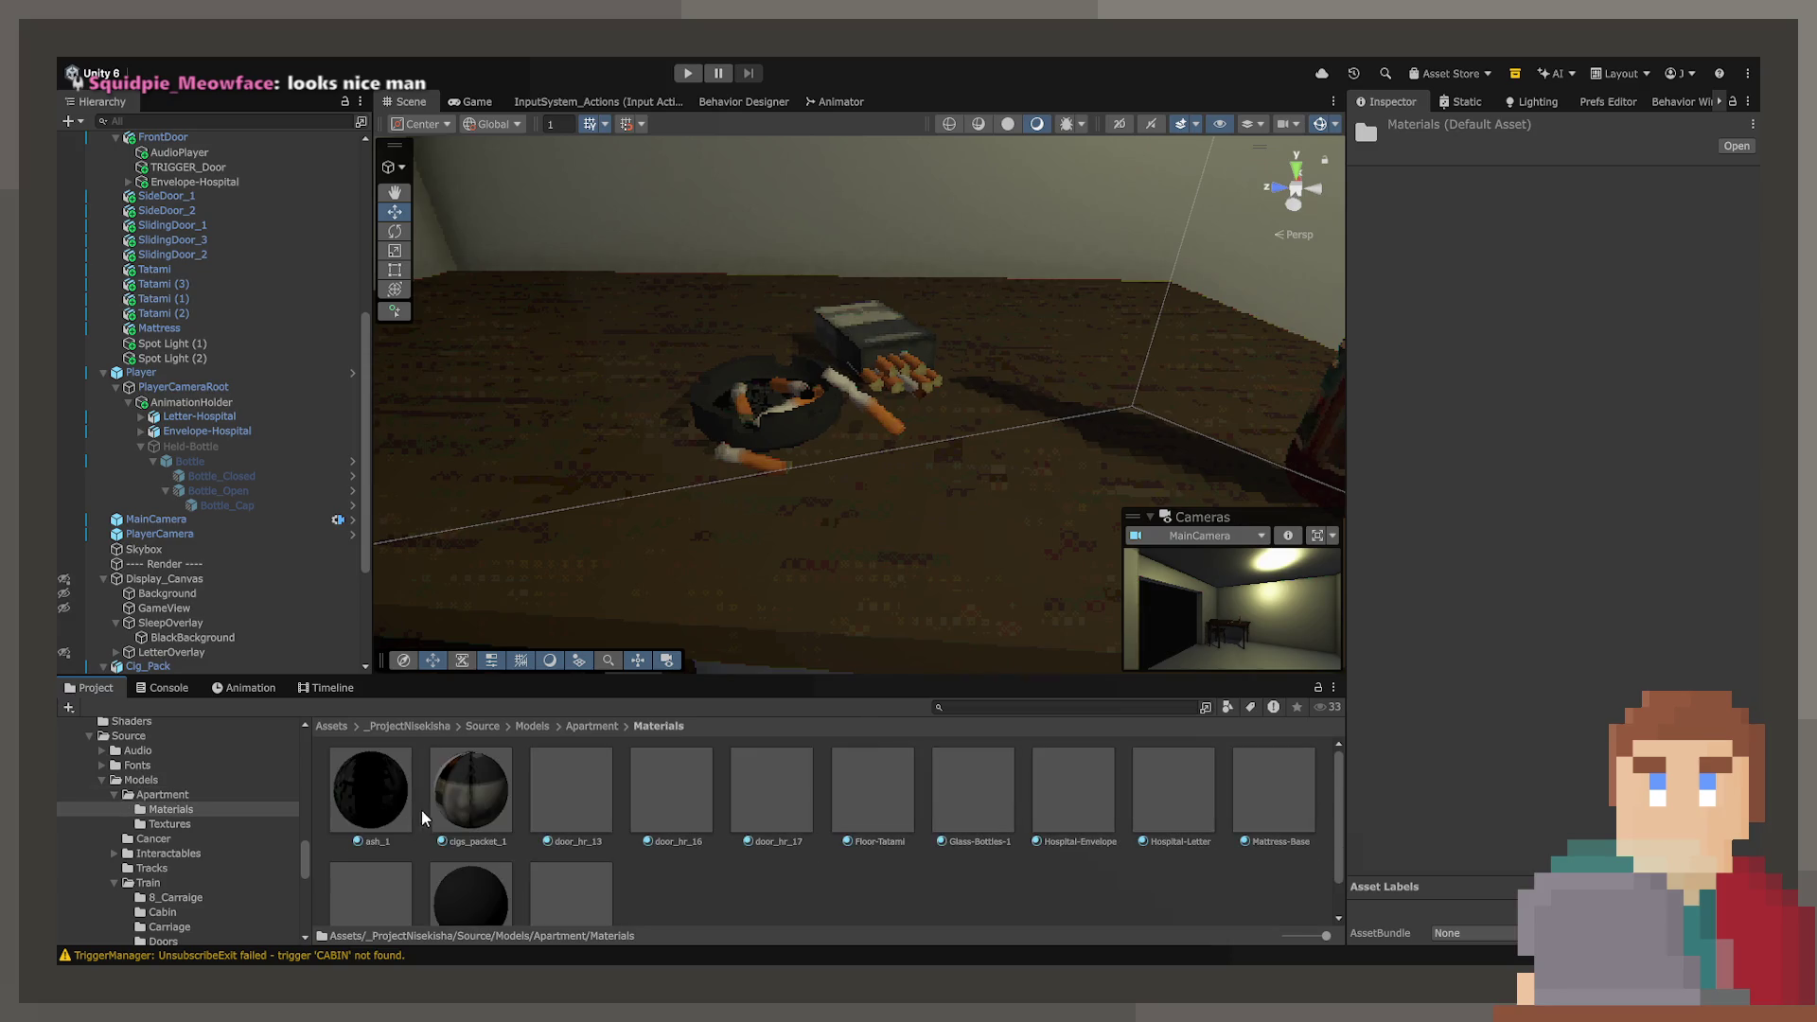
pyautogui.moveTo(888, 334)
pyautogui.mouseDown()
pyautogui.moveTo(928, 338)
pyautogui.moveTo(912, 332)
pyautogui.moveTo(901, 409)
pyautogui.mouseUp()
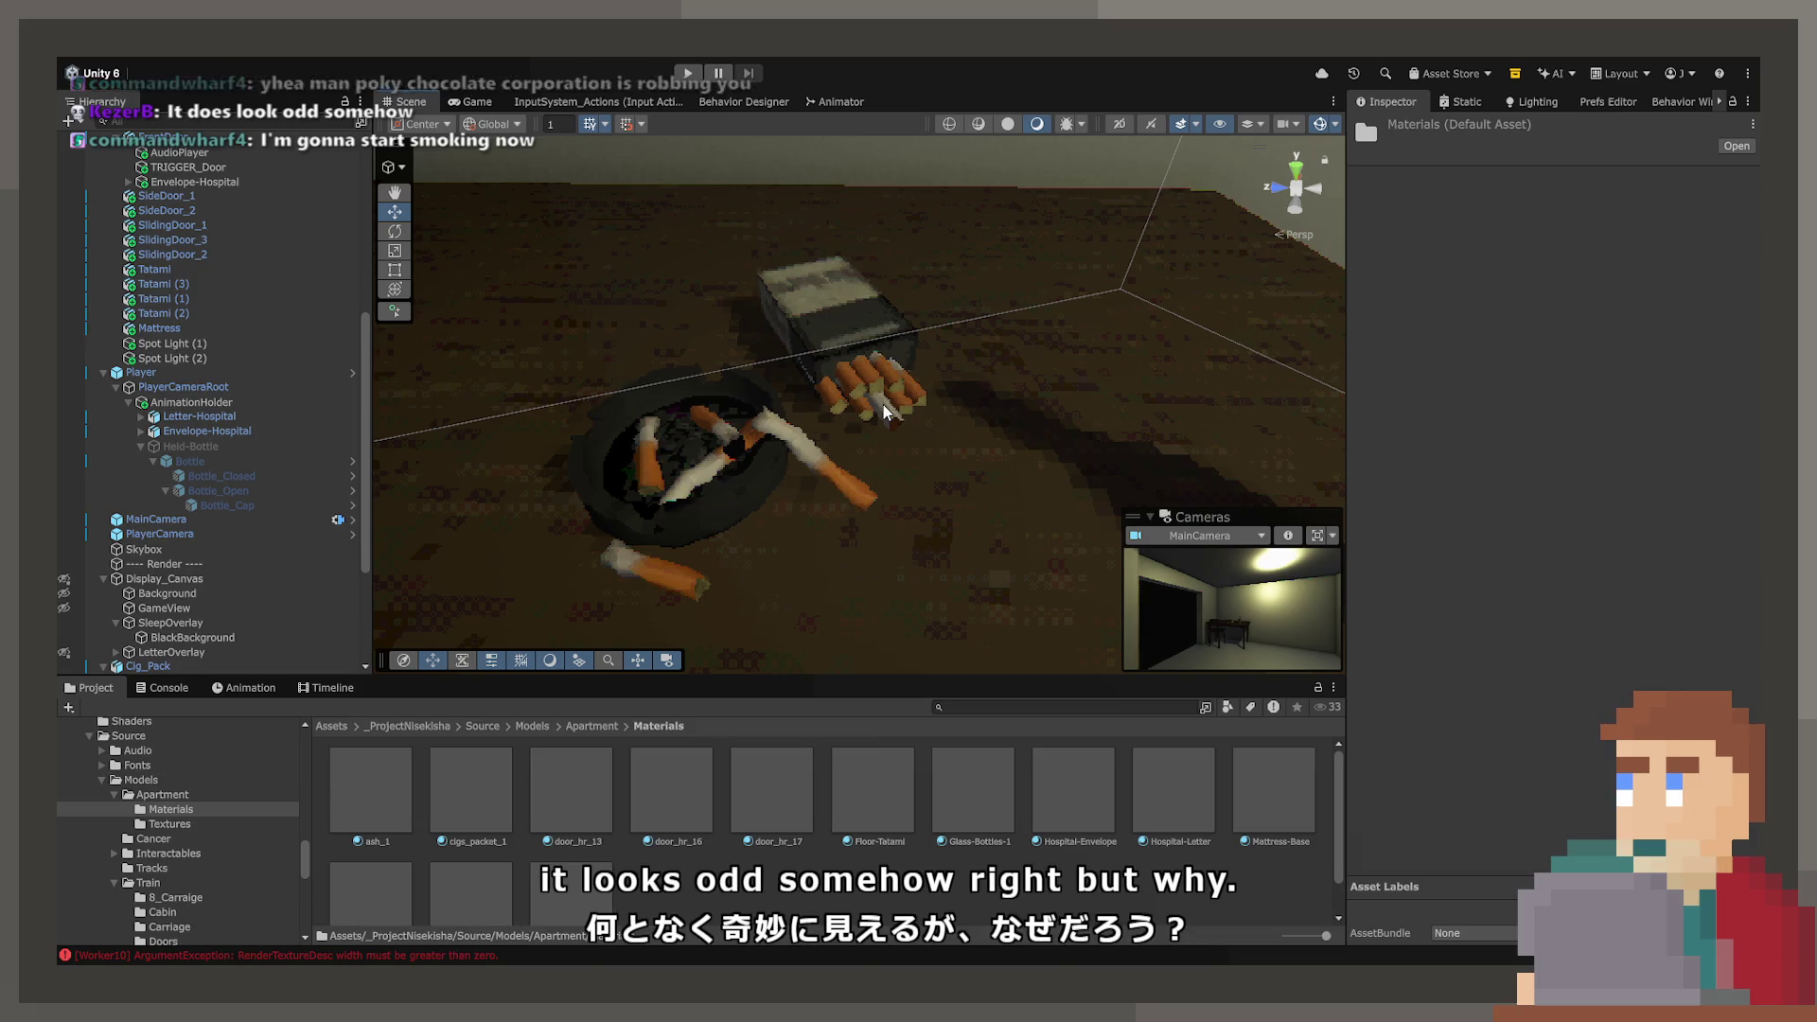
# - Make Cig_3 a child of Ashtray_Base in the Hierarchy
pyautogui.moveTo(852, 418)
pyautogui.mouseDown()
pyautogui.moveTo(763, 409)
pyautogui.moveTo(861, 451)
pyautogui.moveTo(860, 422)
pyautogui.moveTo(689, 394)
pyautogui.moveTo(841, 398)
pyautogui.moveTo(831, 434)
pyautogui.mouseUp()
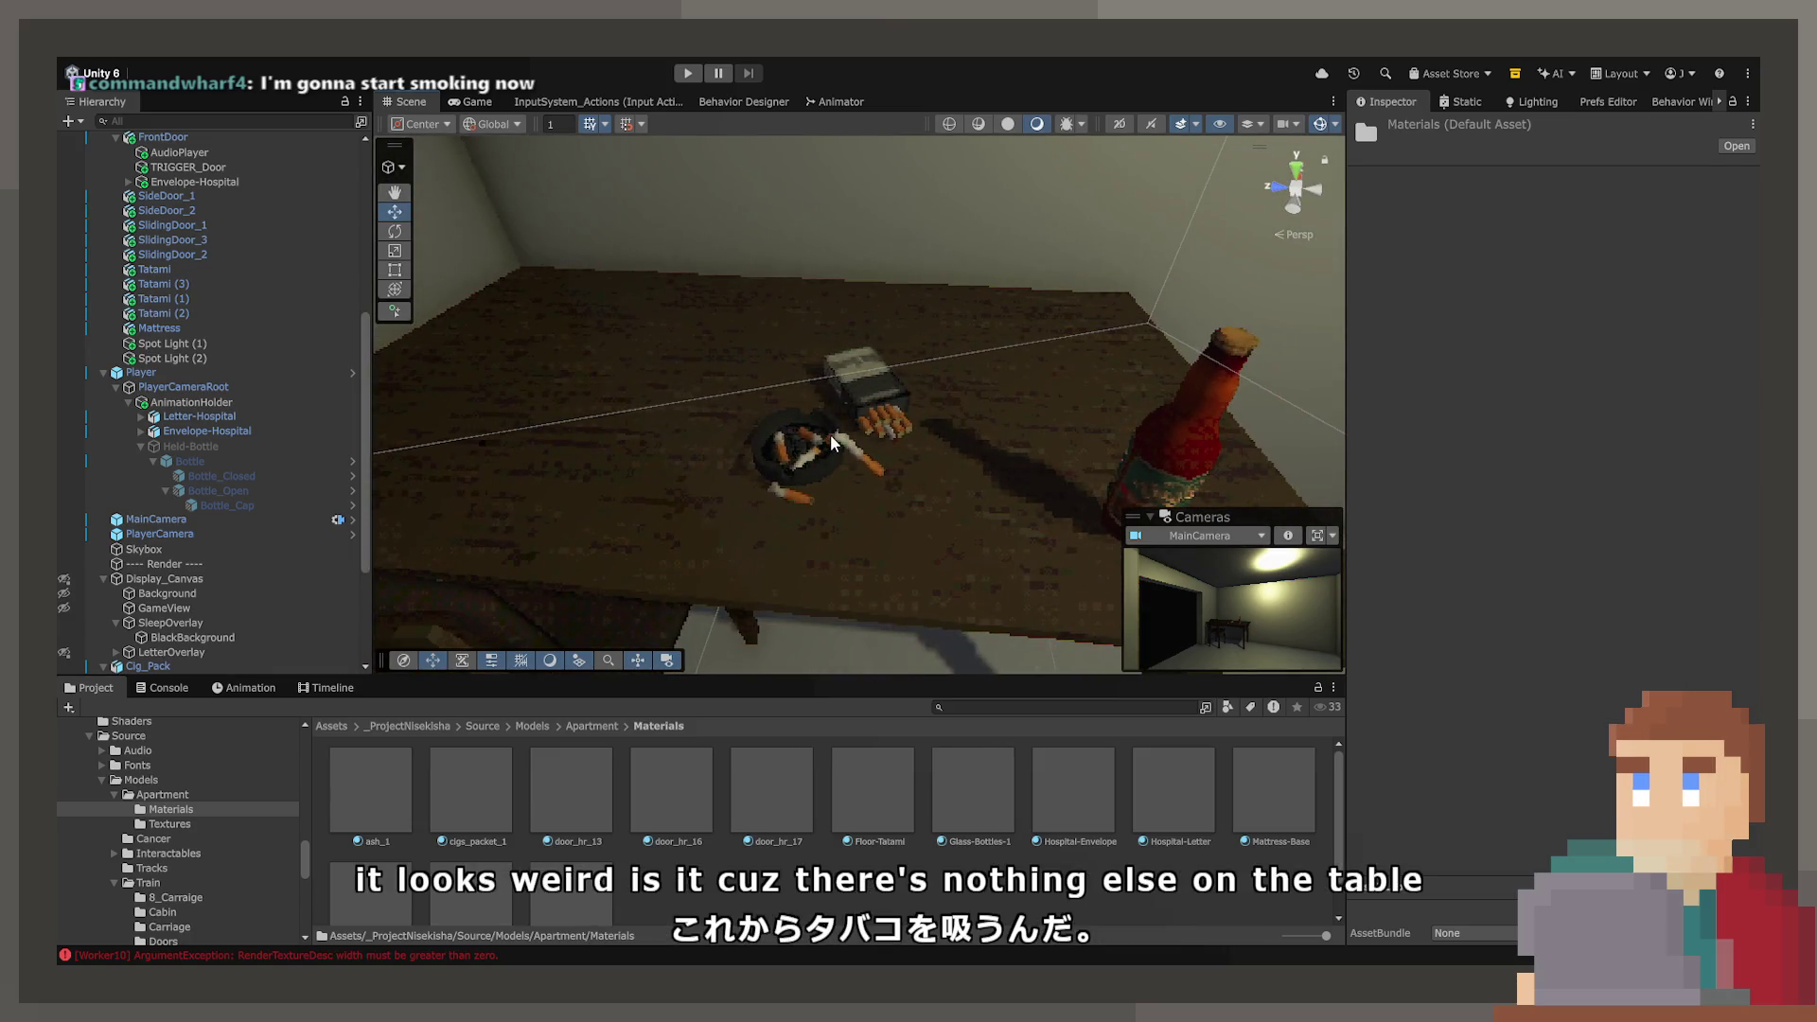
pyautogui.click(828, 443)
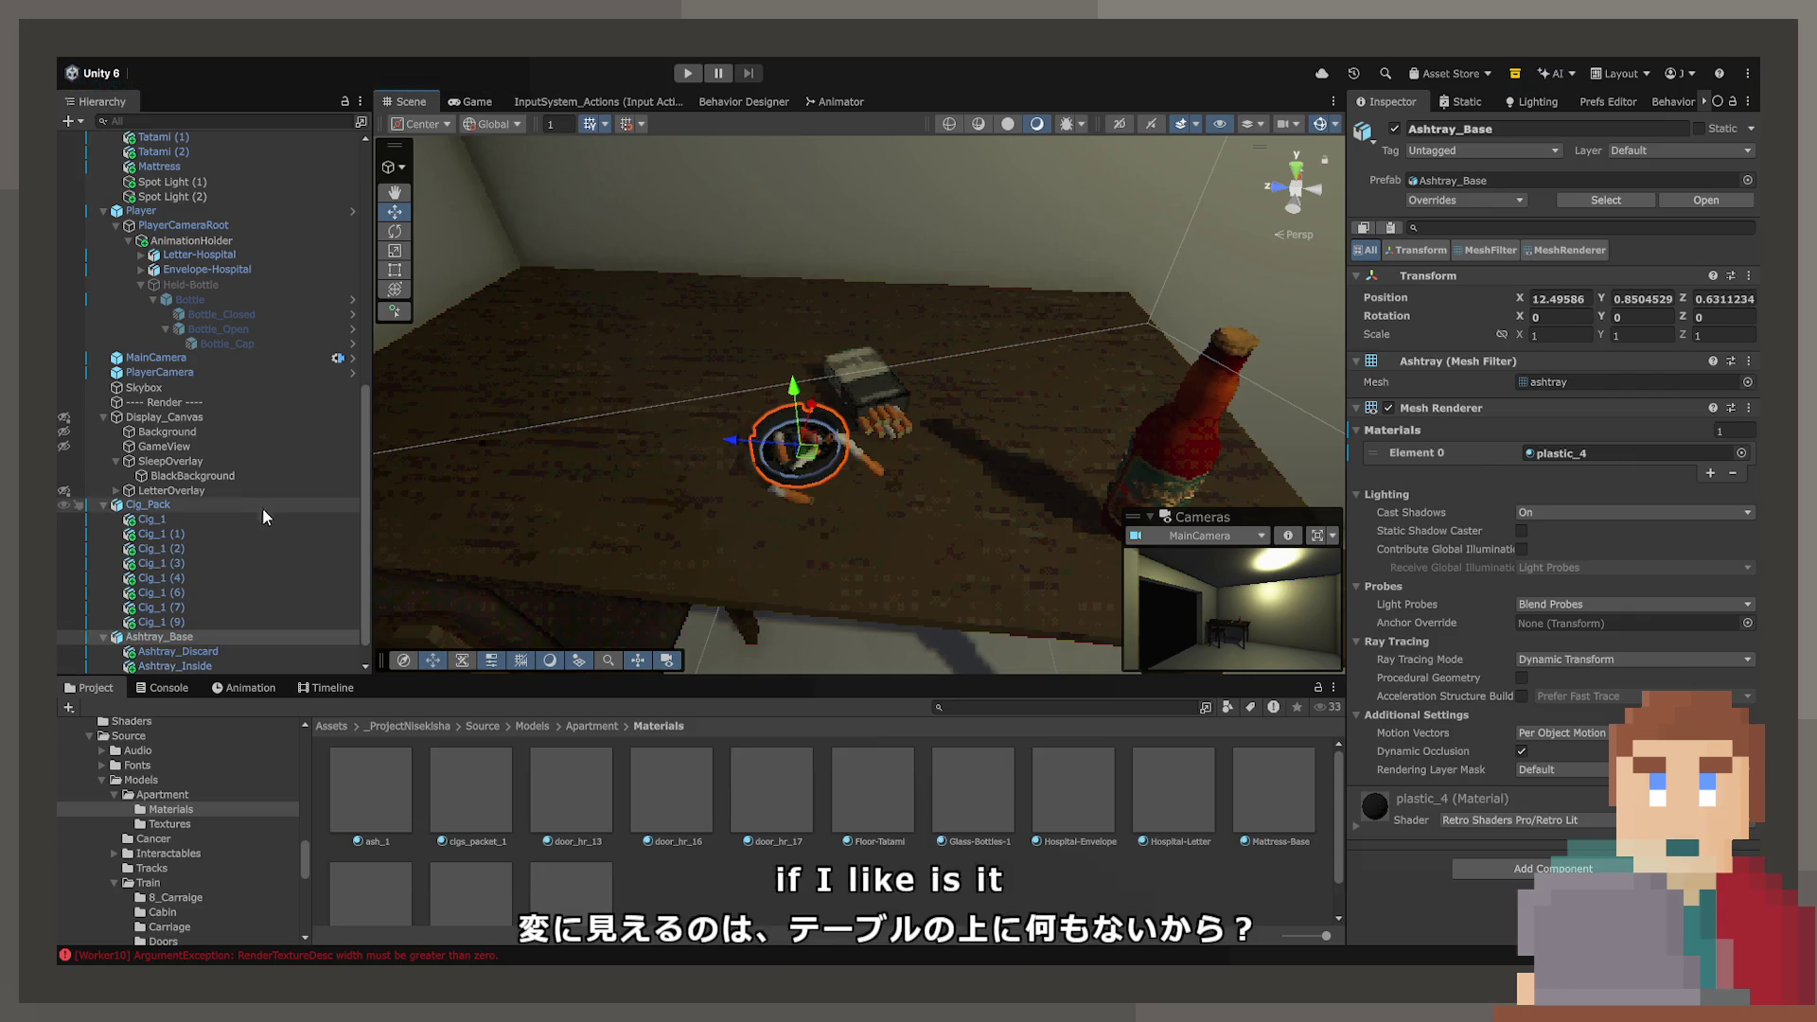
pyautogui.scroll(-1, 282, 553)
pyautogui.click(157, 652)
pyautogui.moveTo(157, 651)
pyautogui.mouseDown()
pyautogui.moveTo(168, 640)
pyautogui.moveTo(153, 669)
pyautogui.moveTo(168, 611)
pyautogui.mouseUp()
# - Slide the ashtray base to a new spot on the table
pyautogui.moveTo(769, 571); pyautogui.dragTo(812, 558)
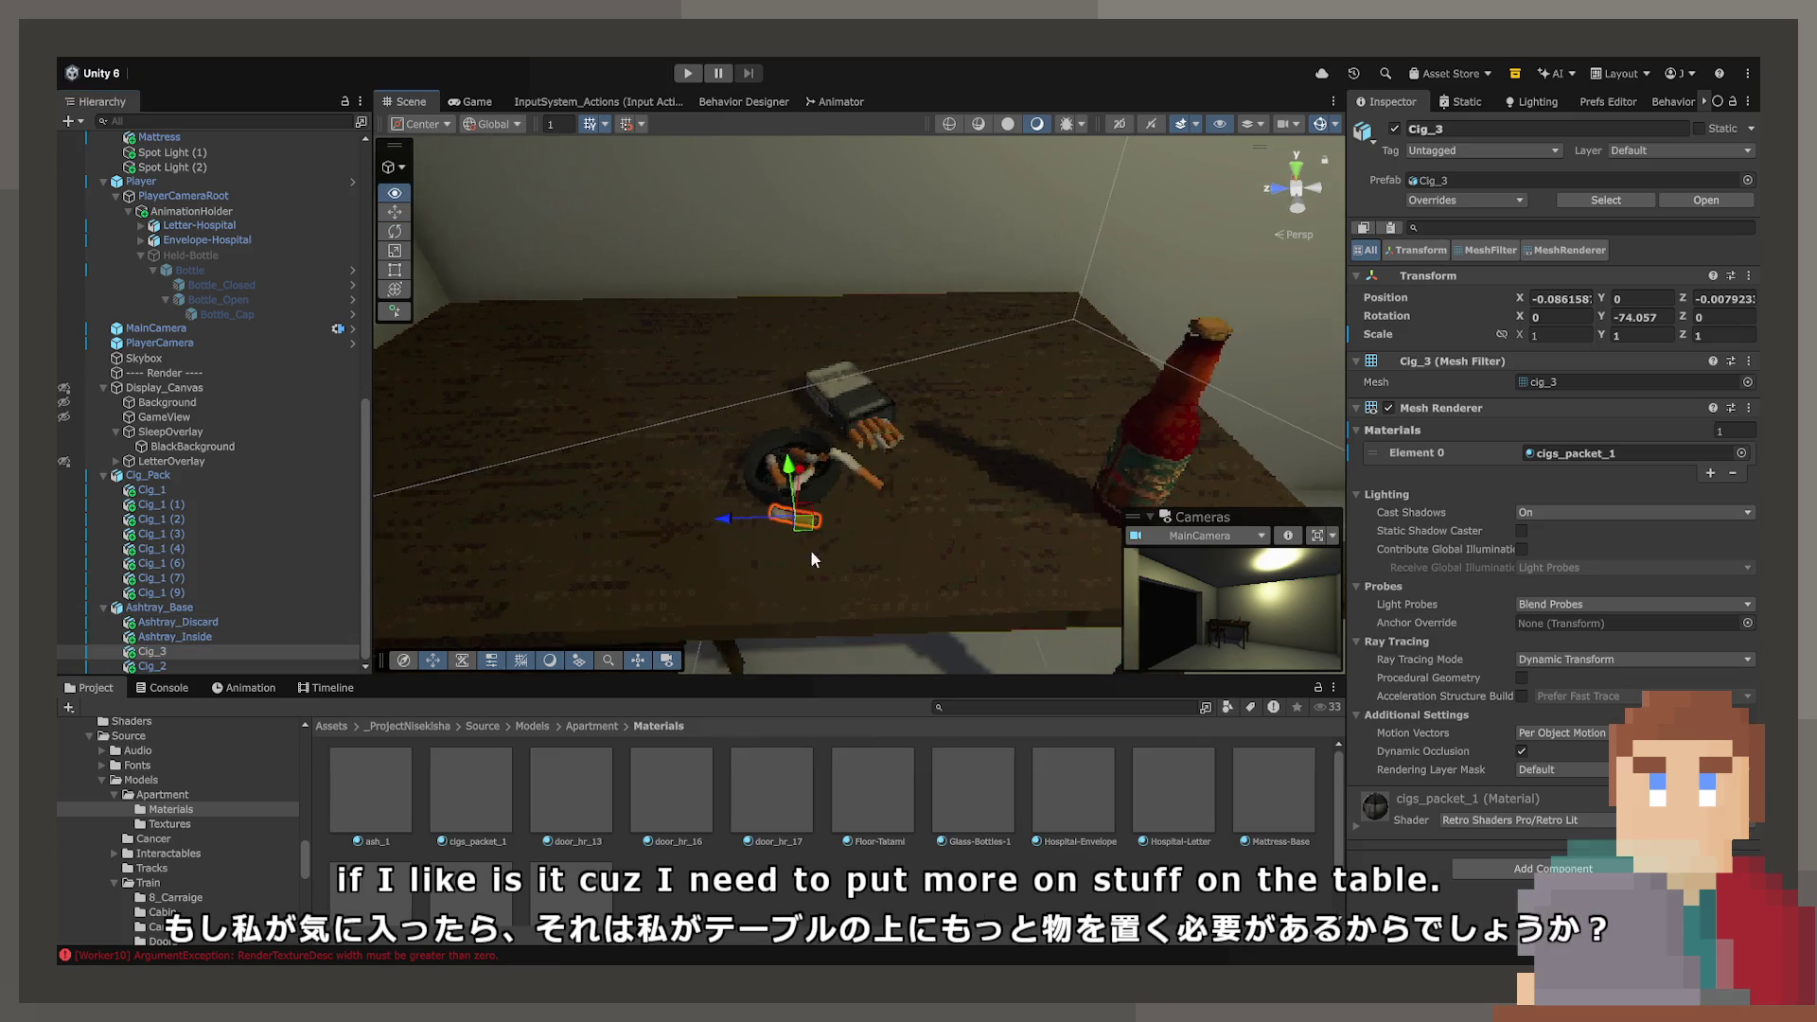
pyautogui.click(189, 607)
pyautogui.moveTo(829, 481)
pyautogui.mouseDown()
pyautogui.moveTo(743, 388)
pyautogui.moveTo(662, 411)
pyautogui.moveTo(836, 353)
pyautogui.moveTo(806, 445)
pyautogui.moveTo(811, 508)
pyautogui.moveTo(1014, 389)
pyautogui.moveTo(1001, 380)
pyautogui.mouseUp()
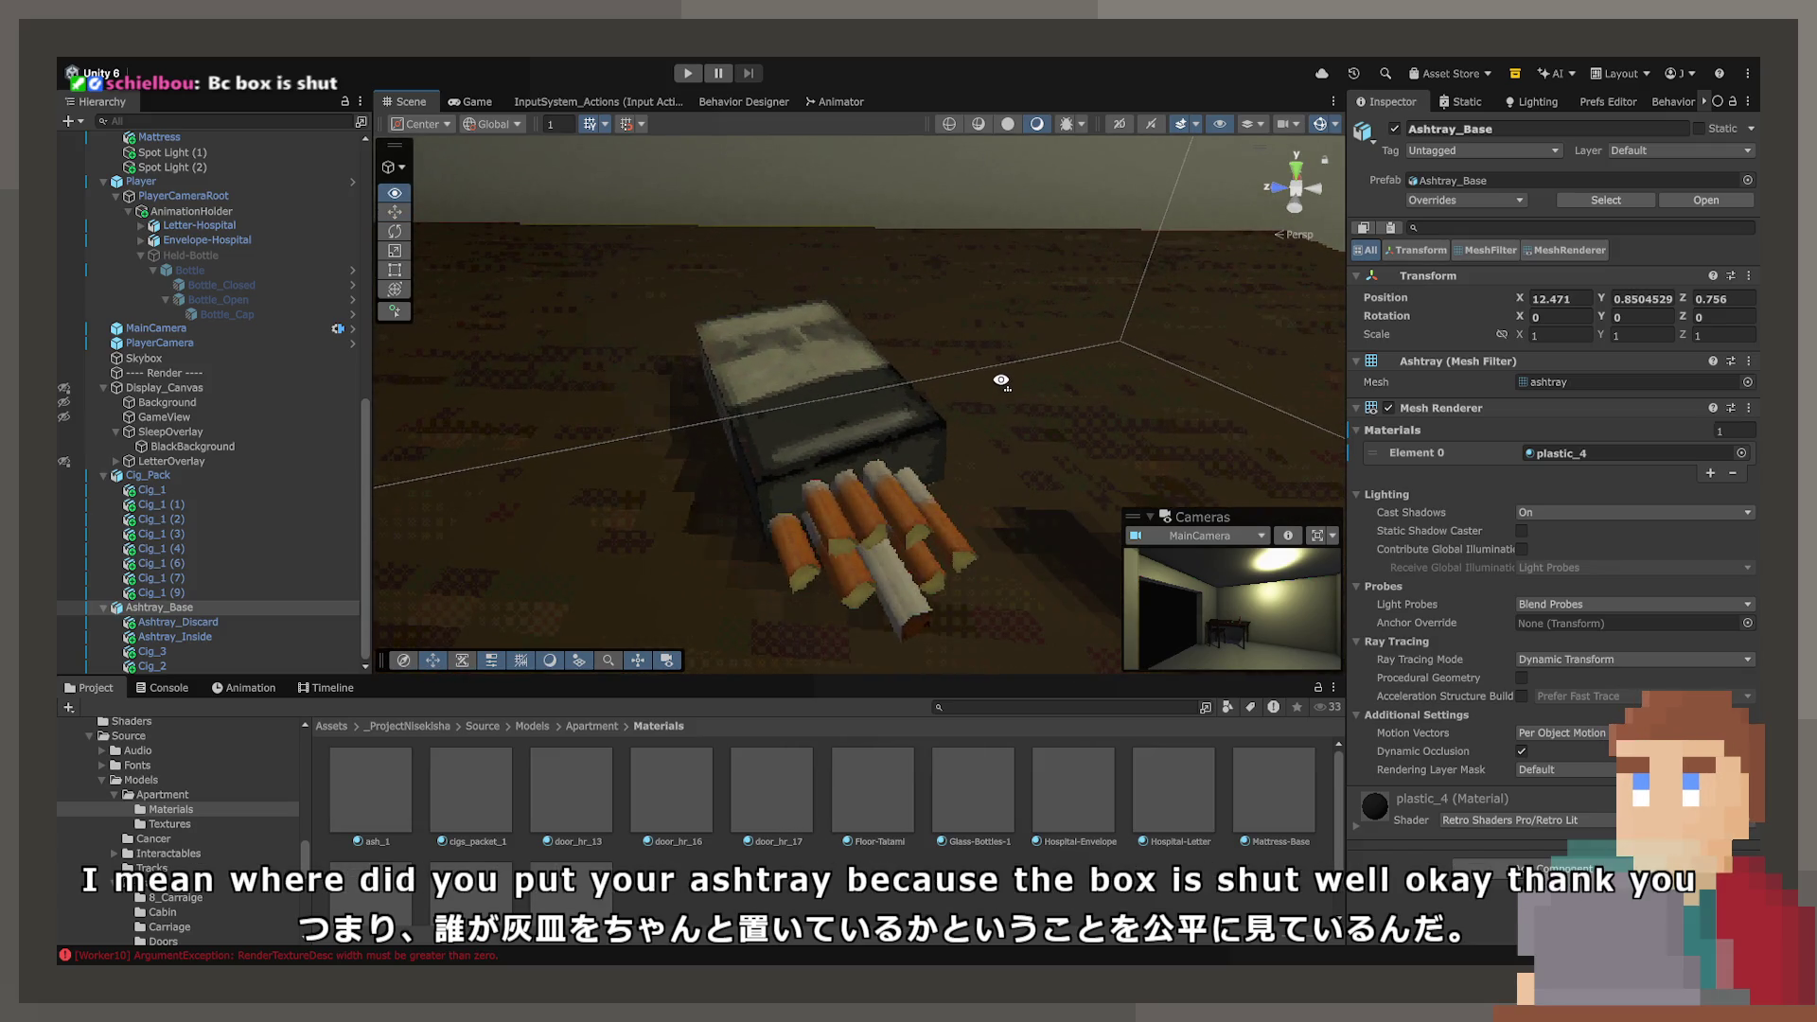
# - Shift the cigarette pack to the left on the table
pyautogui.click(907, 428)
pyautogui.moveTo(907, 428)
pyautogui.mouseDown()
pyautogui.moveTo(1145, 438)
pyautogui.moveTo(1107, 421)
pyautogui.moveTo(958, 467)
pyautogui.mouseUp()
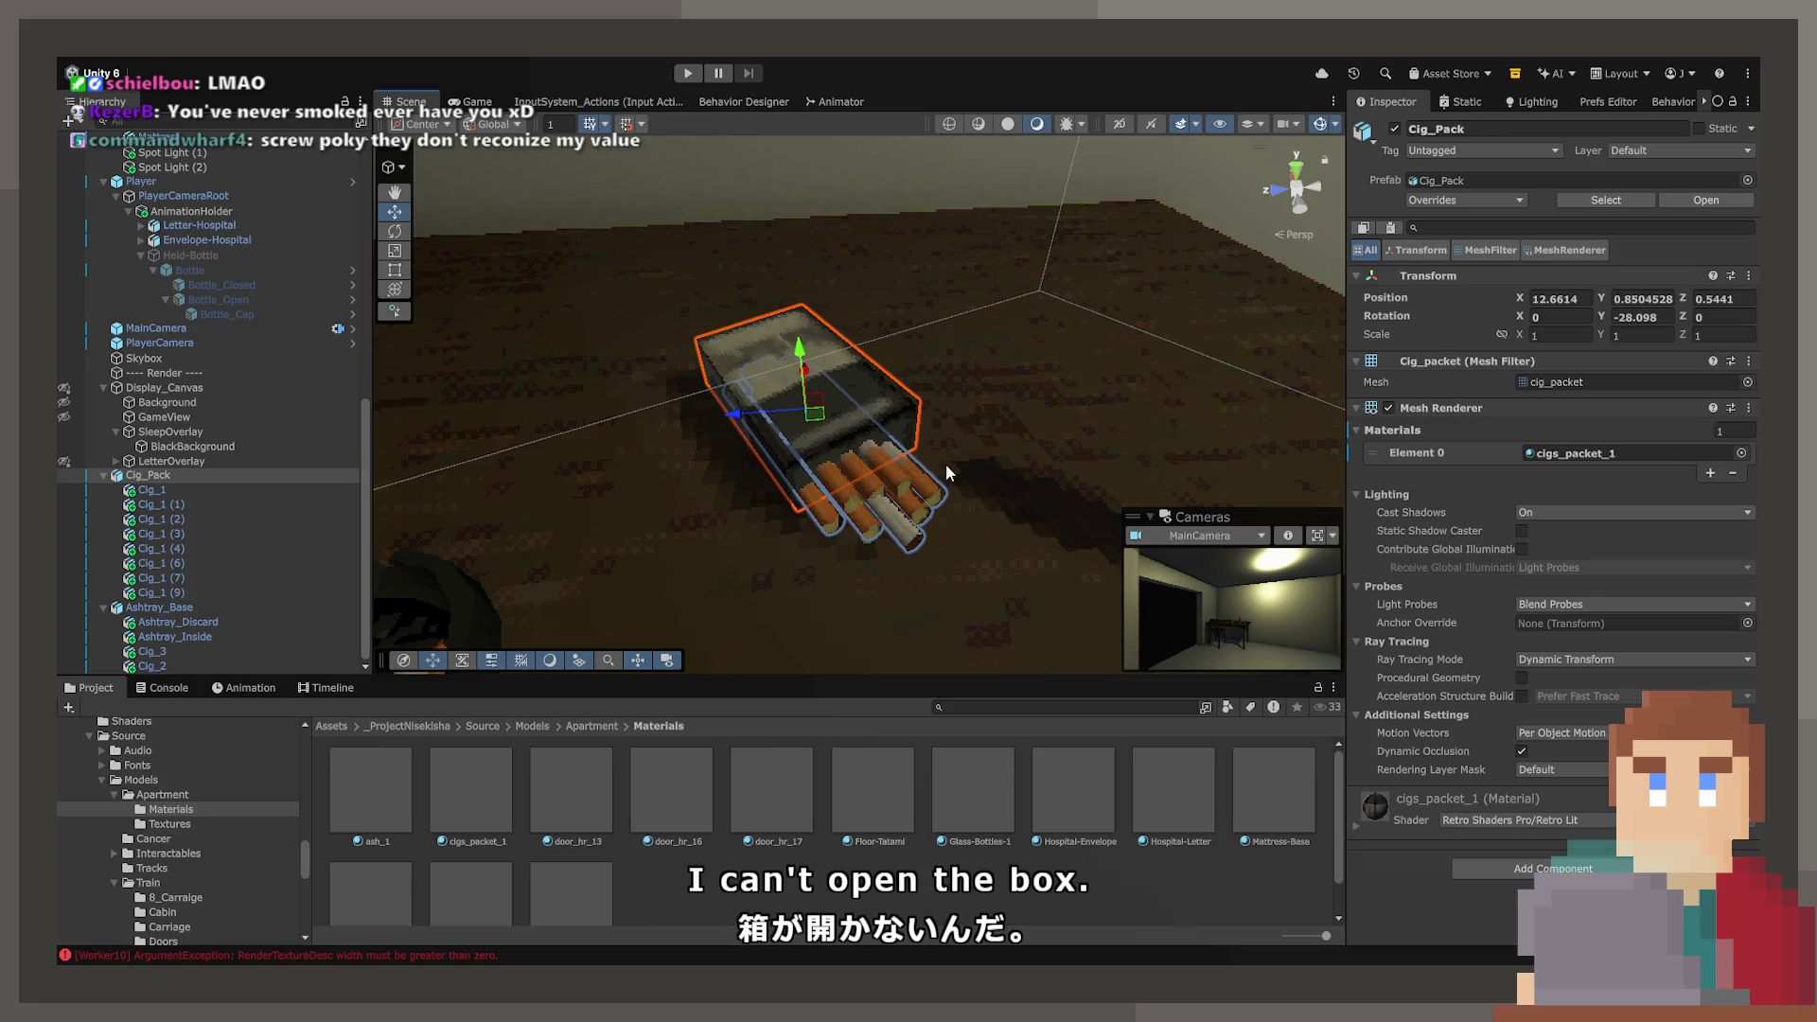
pyautogui.moveTo(952, 468)
pyautogui.mouseDown()
pyautogui.moveTo(1124, 554)
pyautogui.moveTo(828, 682)
pyautogui.mouseUp()
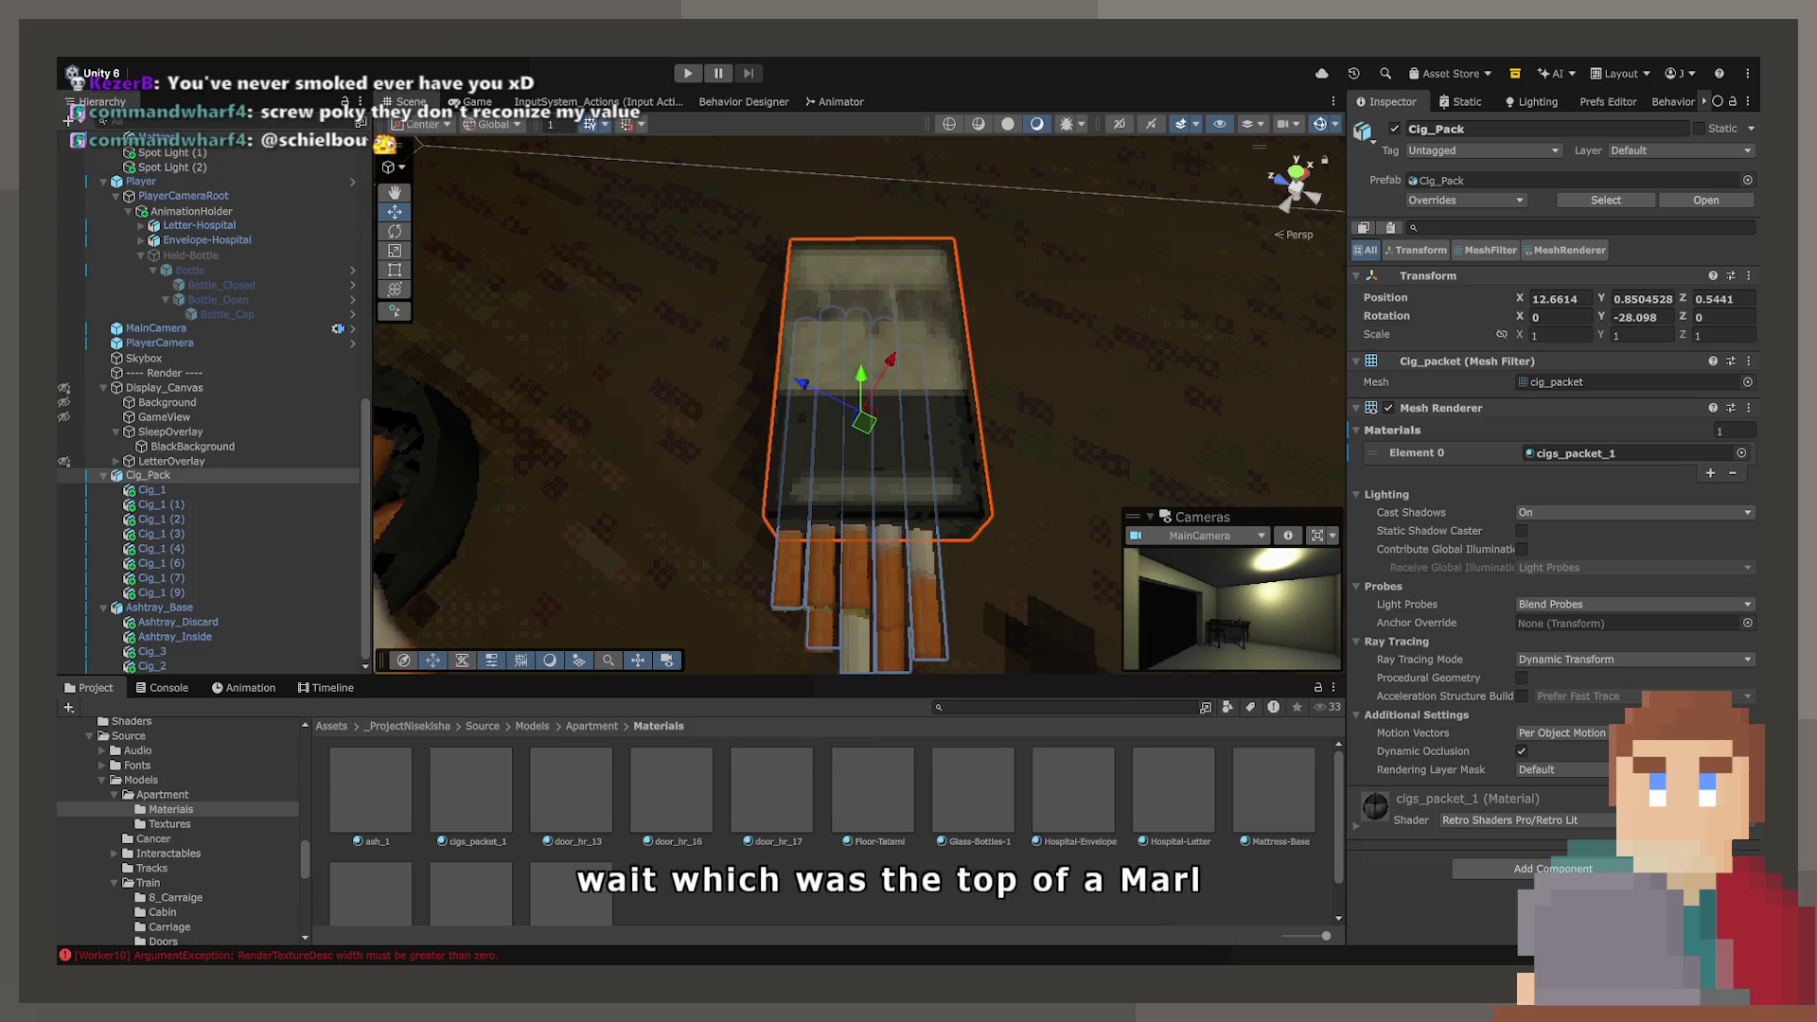
pyautogui.moveTo(793, 438); pyautogui.dragTo(1060, 269)
pyautogui.click(960, 341)
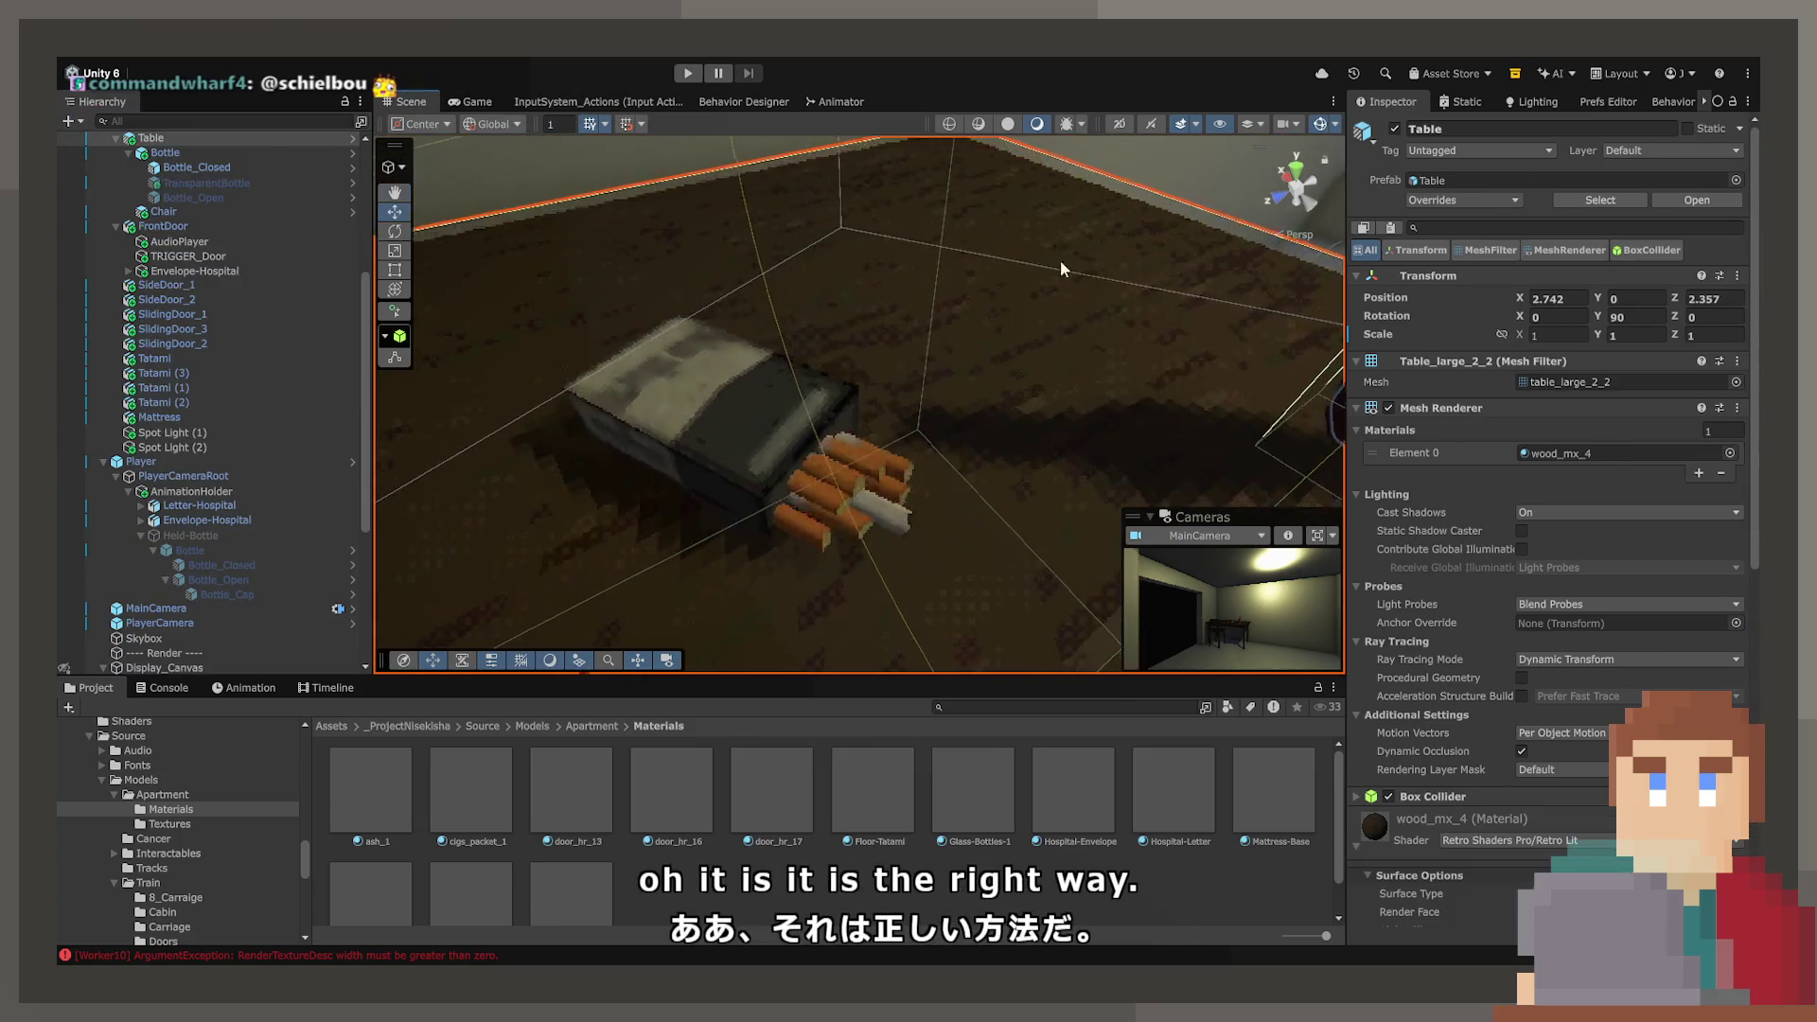
pyautogui.click(1104, 166)
pyautogui.moveTo(1104, 167)
pyautogui.mouseDown()
pyautogui.moveTo(1066, 248)
pyautogui.moveTo(1291, 315)
pyautogui.moveTo(1143, 337)
pyautogui.mouseUp()
pyautogui.click(1291, 315)
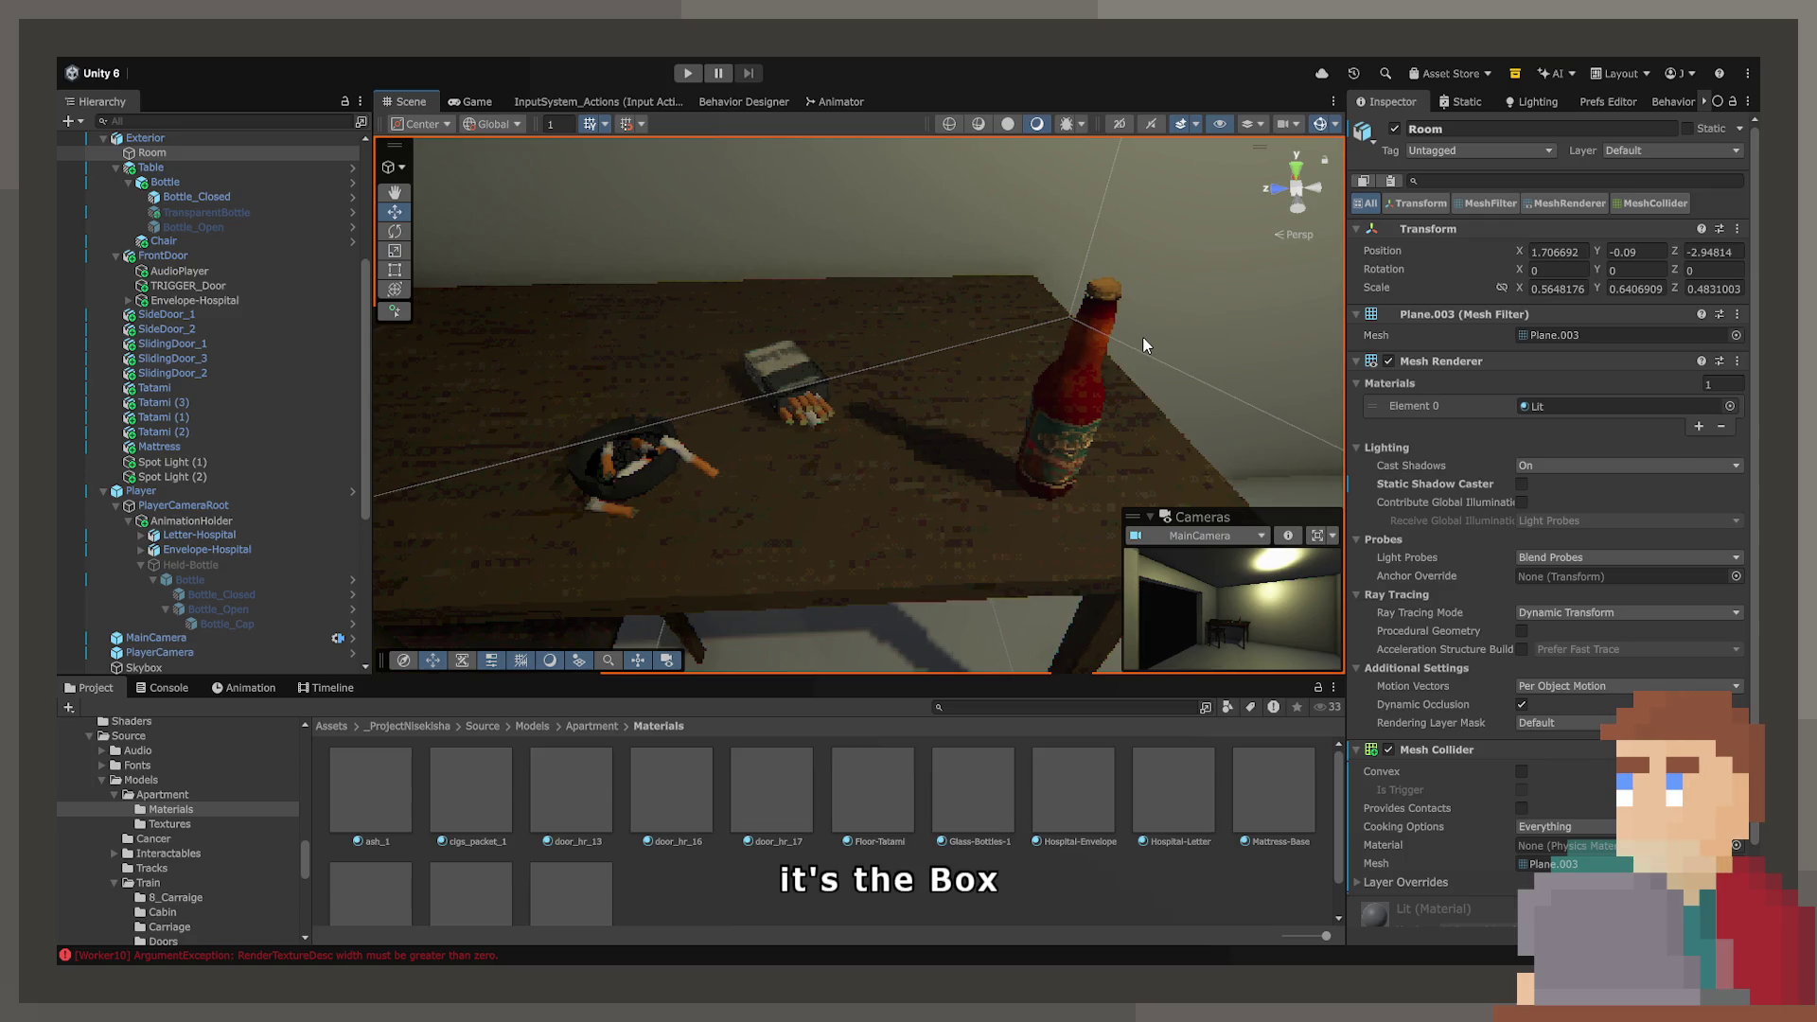
pyautogui.click(784, 358)
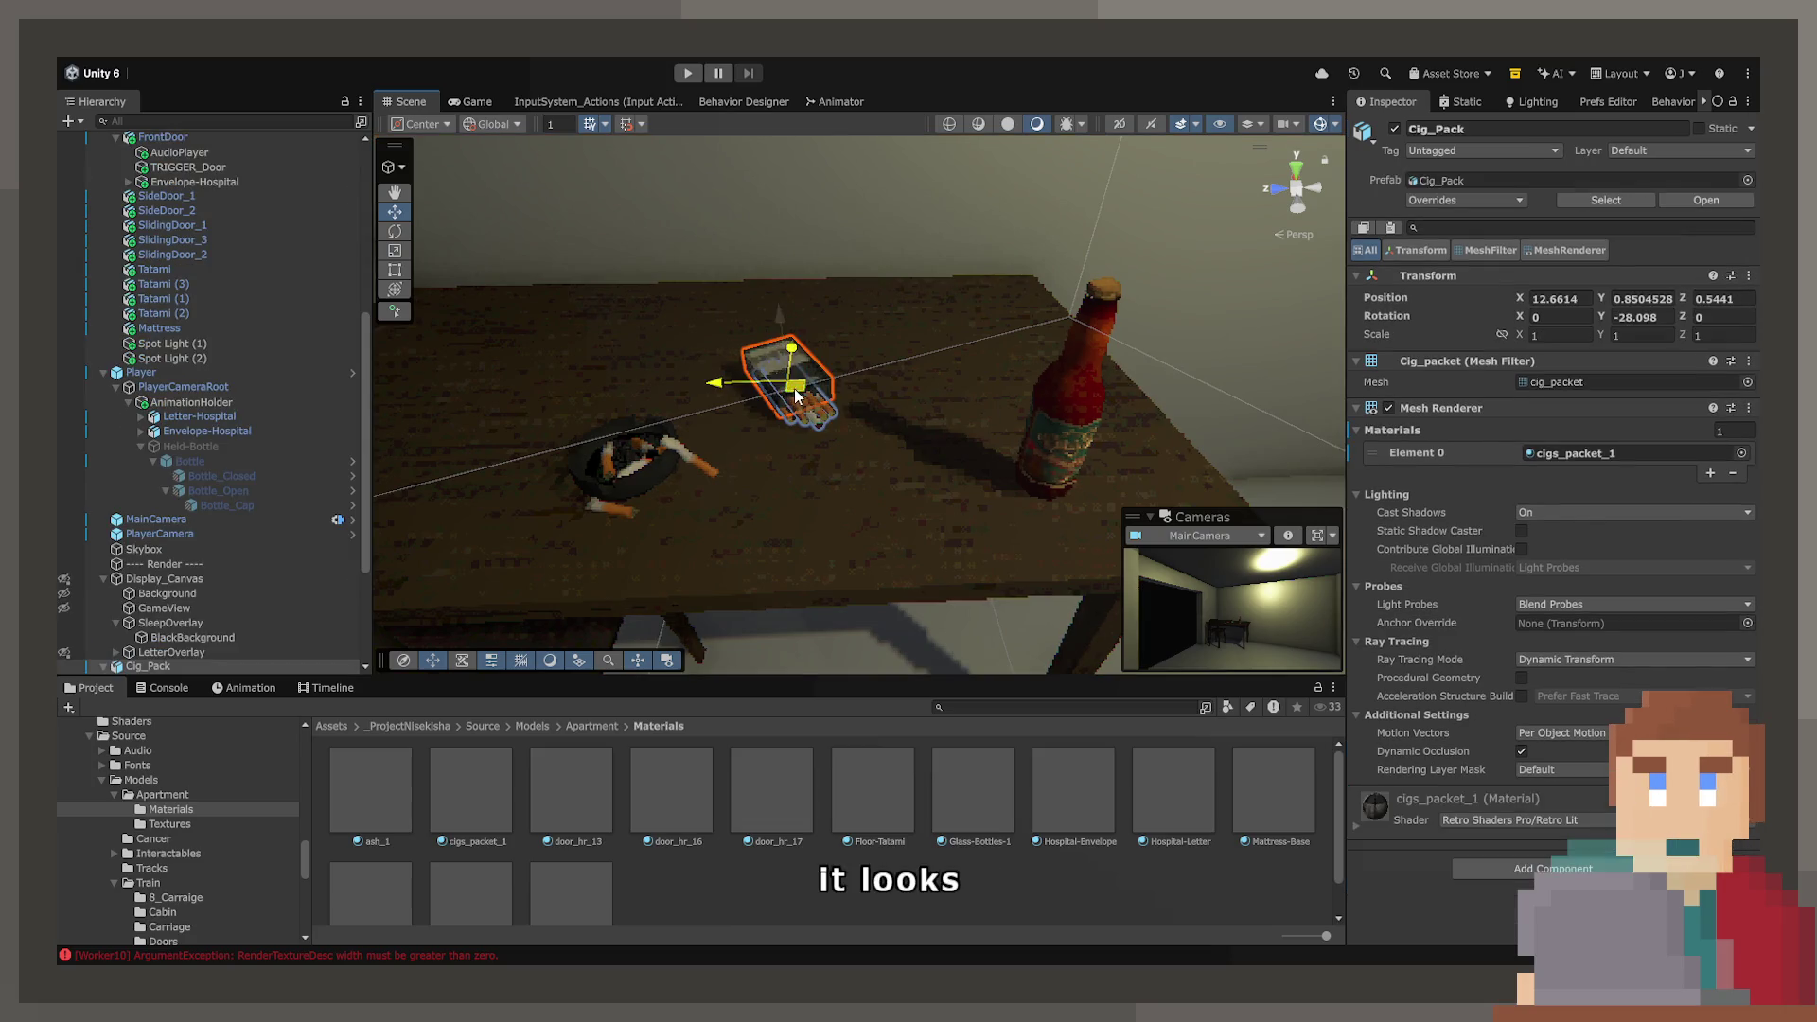
pyautogui.moveTo(795, 397); pyautogui.dragTo(718, 414)
pyautogui.click(862, 345)
pyautogui.keyDown('alt'); pyautogui.moveTo(861, 344); pyautogui.dragTo(697, 303); pyautogui.keyUp('alt')
pyautogui.click(1060, 247)
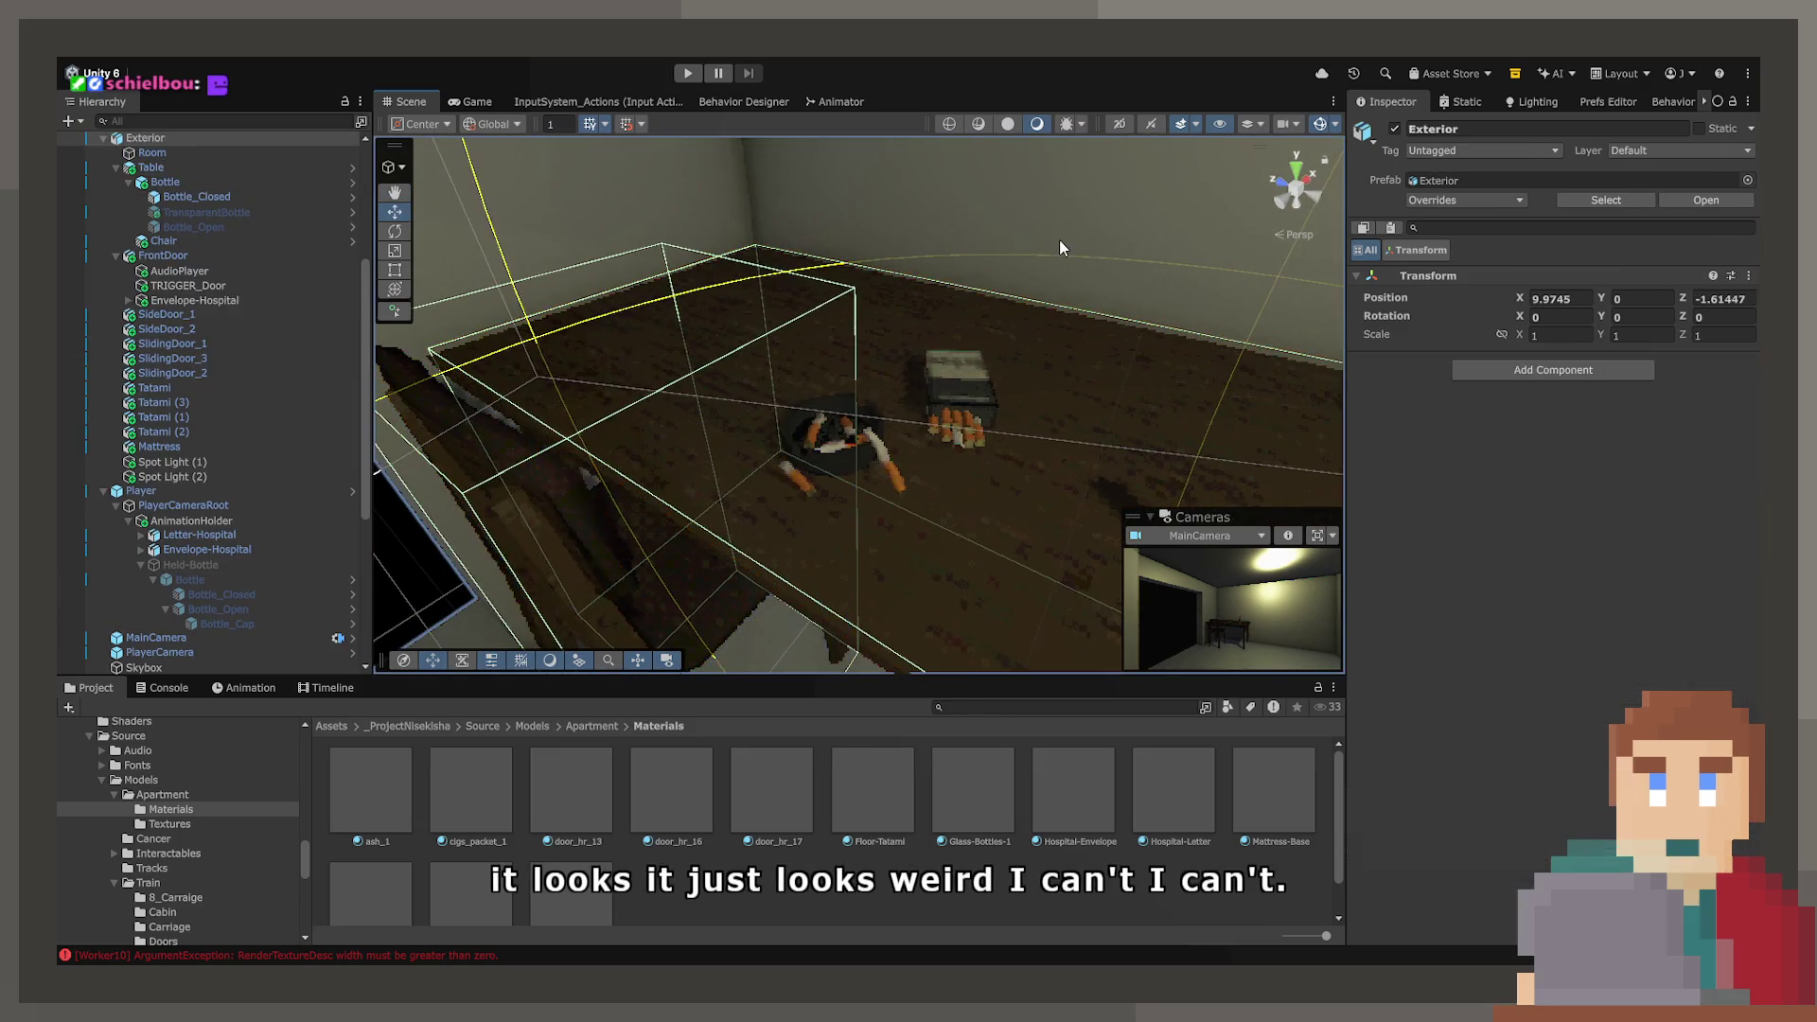
pyautogui.scroll(3, 1098, 268)
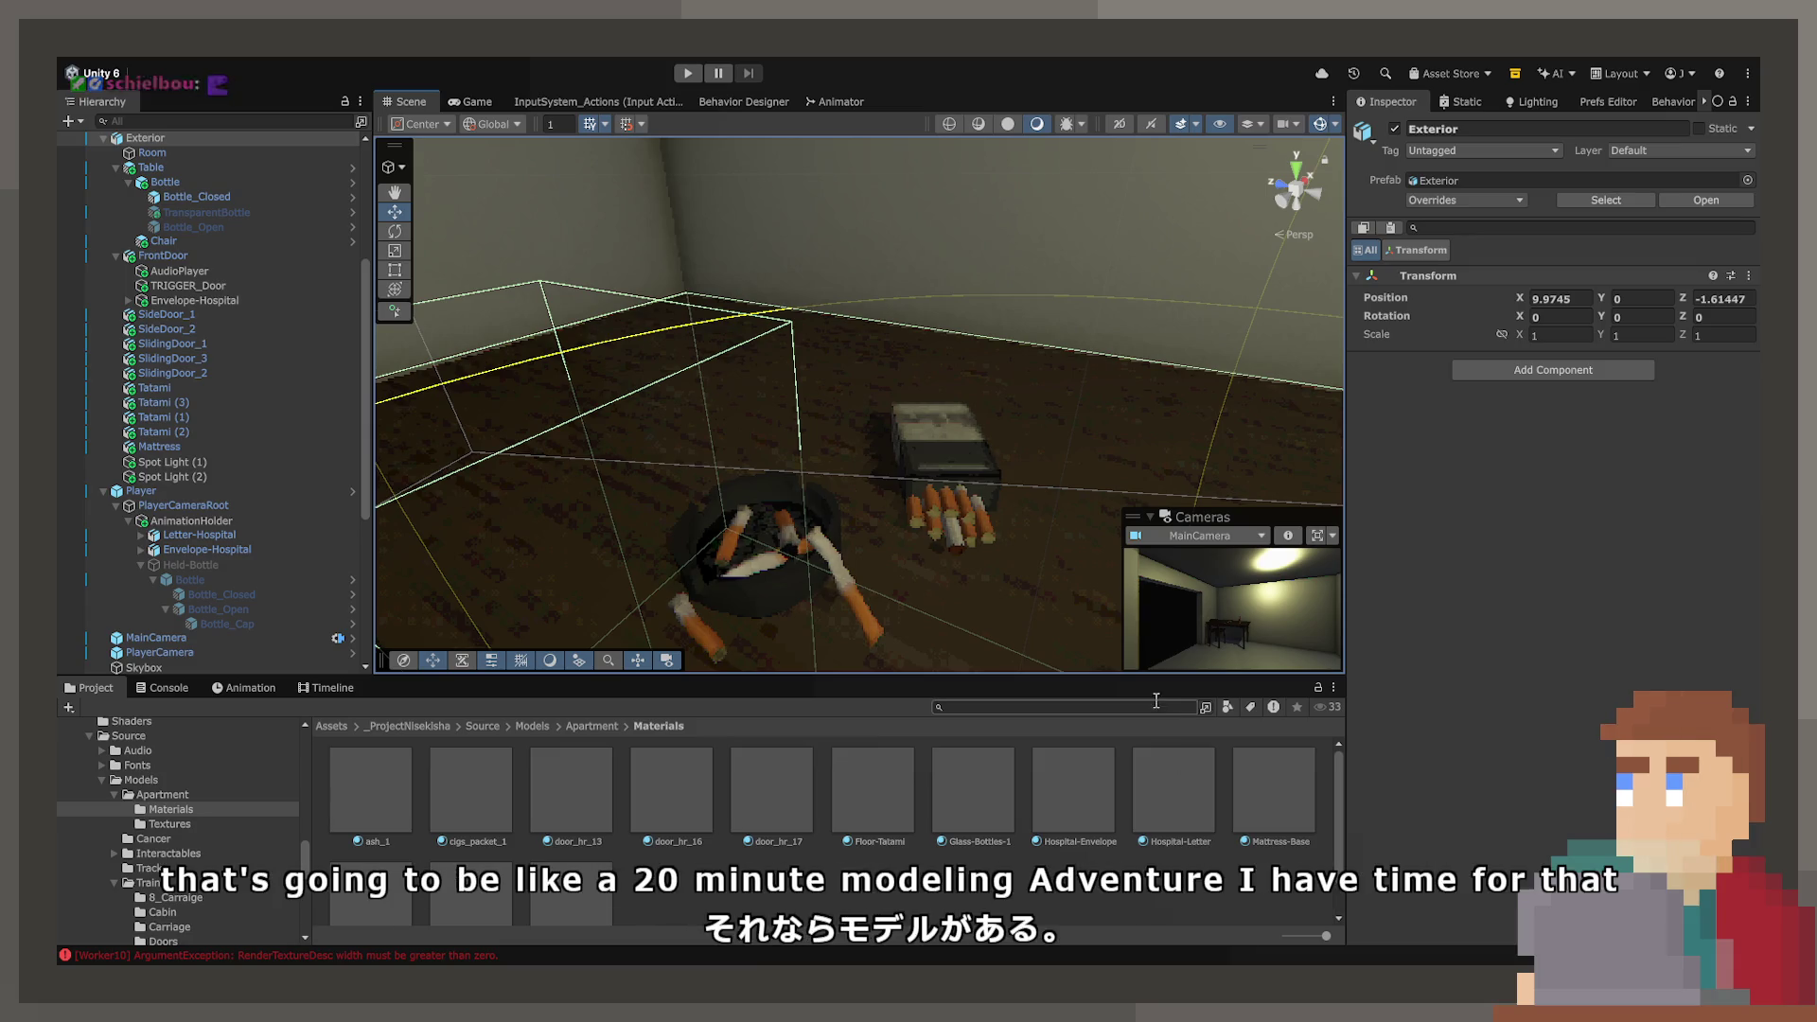
pyautogui.moveTo(966, 567)
pyautogui.mouseDown()
pyautogui.moveTo(943, 559)
pyautogui.moveTo(998, 588)
pyautogui.moveTo(972, 611)
pyautogui.mouseUp()
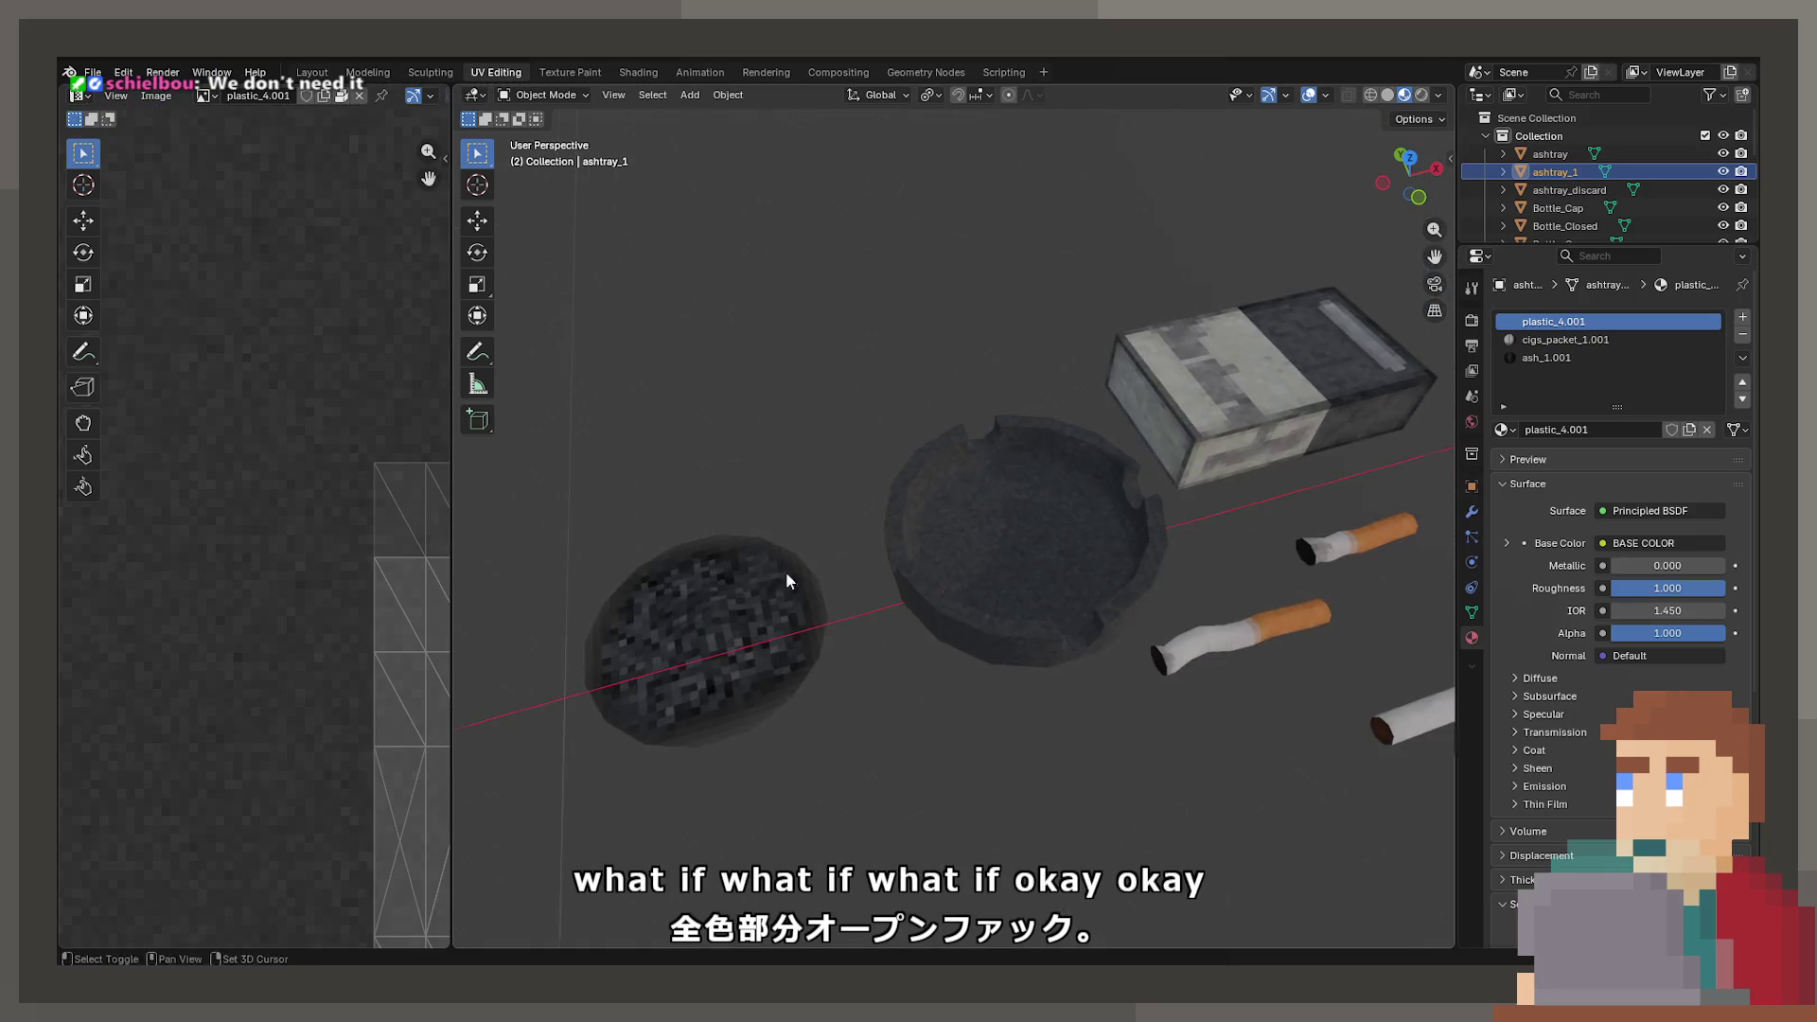
# - Enter Edit Mode on the cig packet and select its front face in face mode
pyautogui.click(1212, 484)
pyautogui.press('Tab')
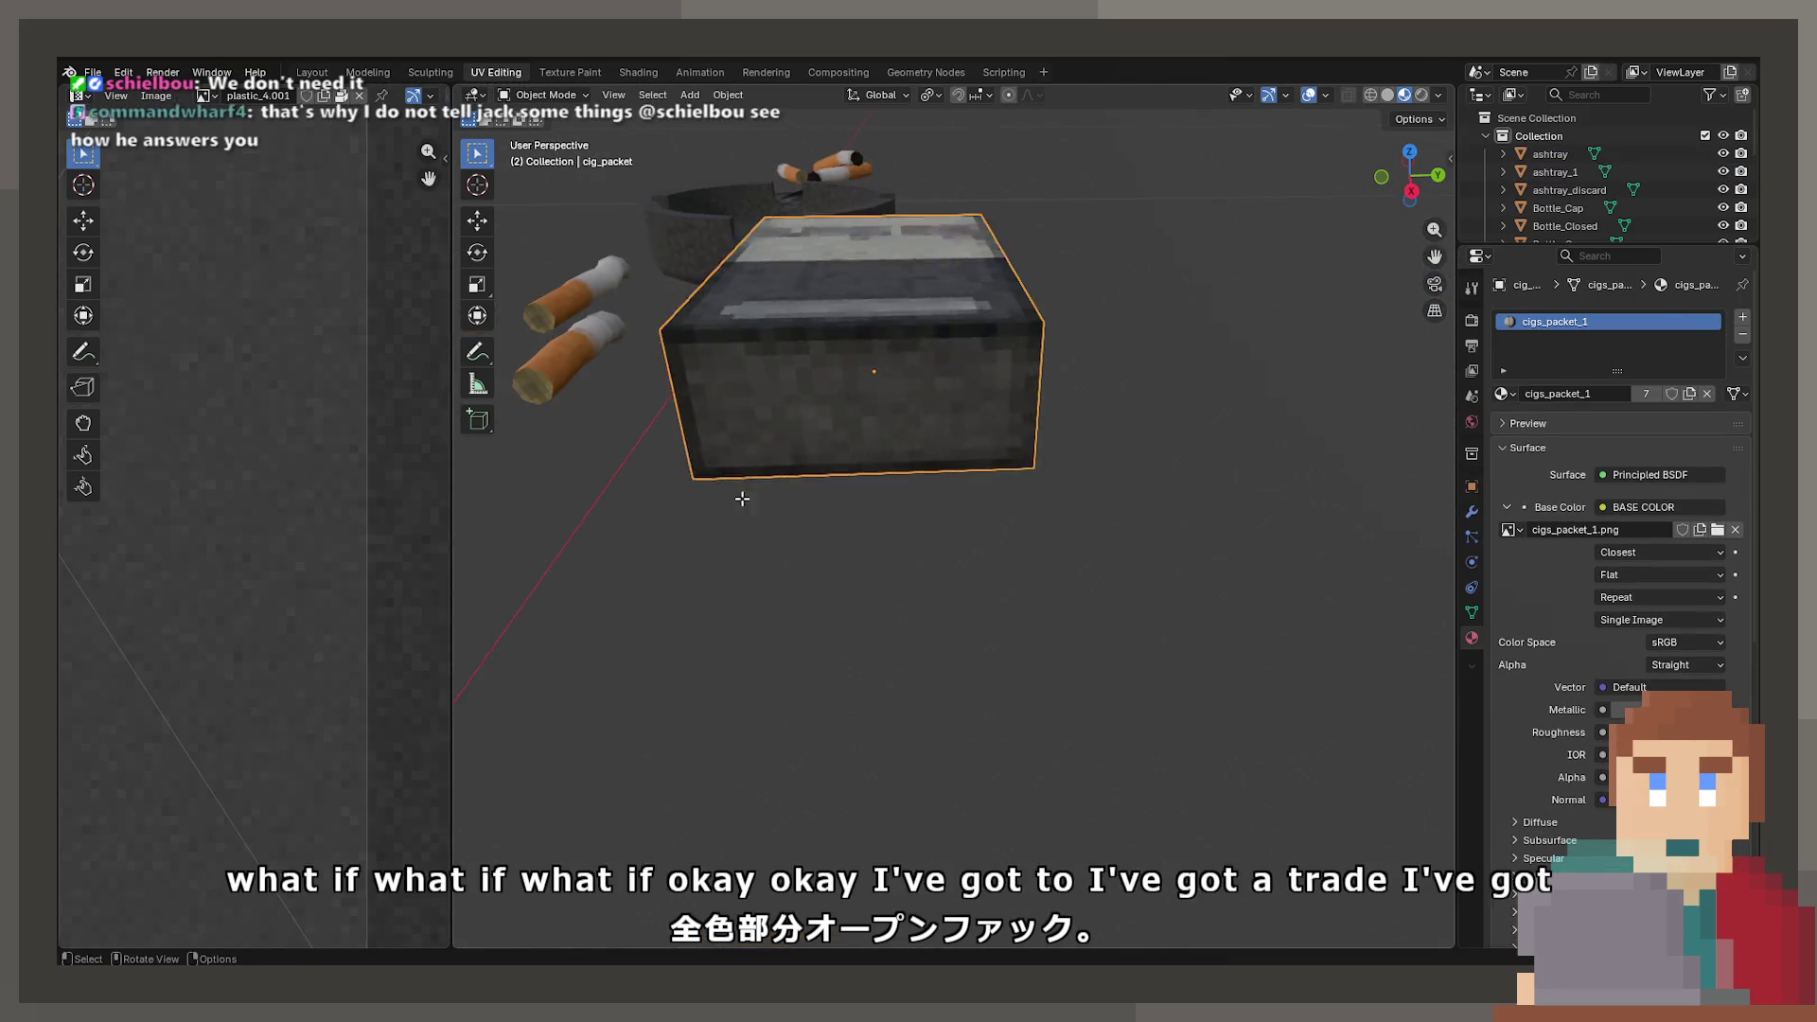
pyautogui.scroll(2, 824, 483)
pyautogui.hotkey('alt', 'a')
pyautogui.click(628, 95)
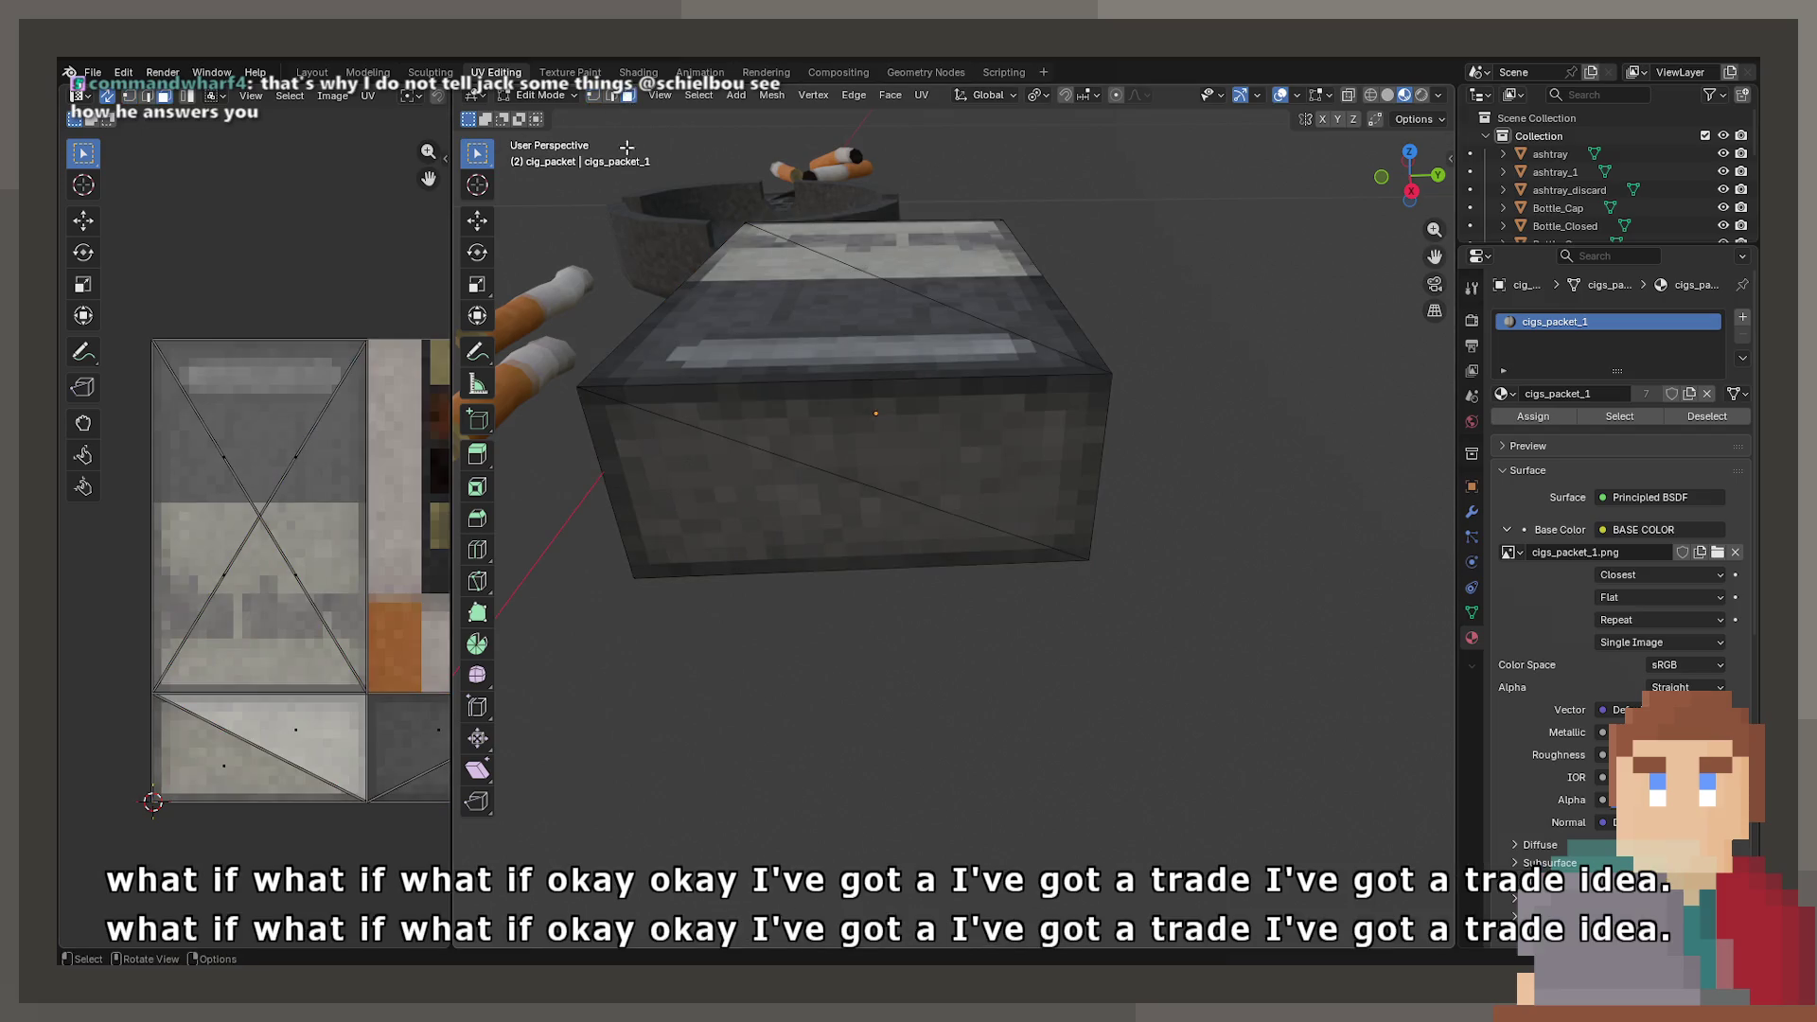
pyautogui.click(767, 406)
pyautogui.click(719, 492)
pyautogui.keyDown('shift'); pyautogui.click(790, 433); pyautogui.keyUp('shift')
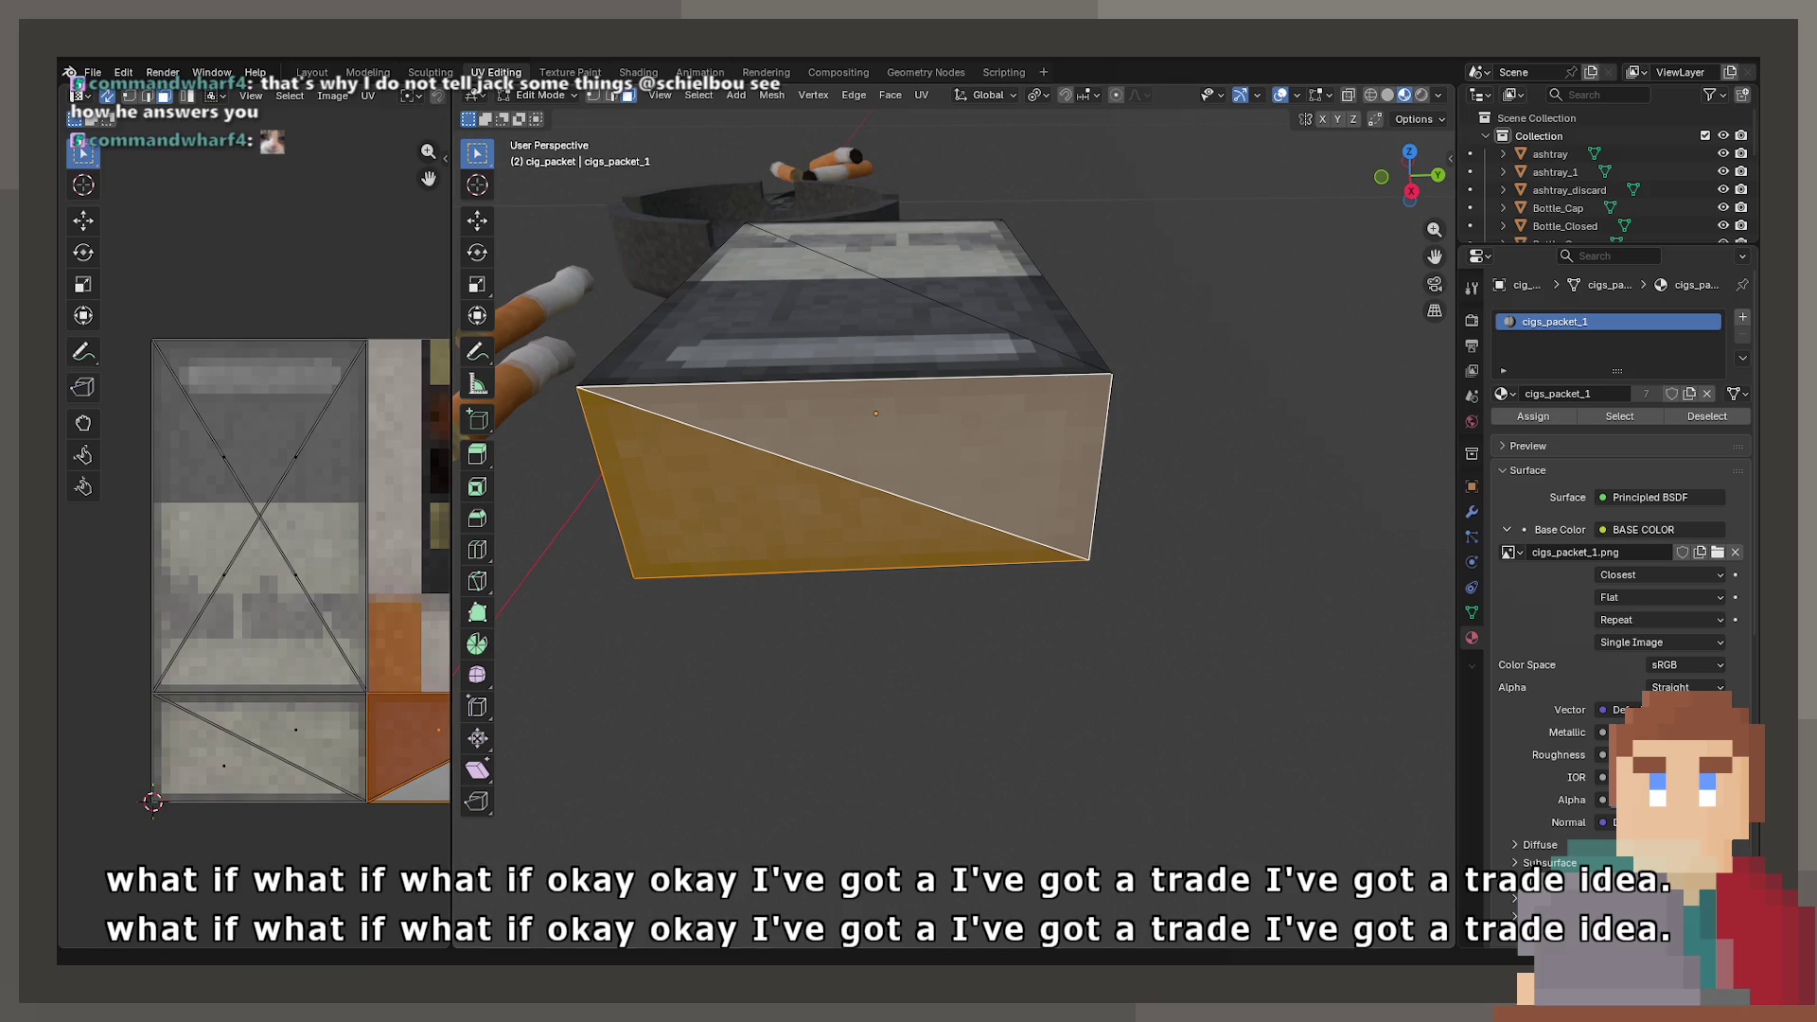
# - Inset the packet's front face
pyautogui.press('F2')
pyautogui.press('F3')
pyautogui.write('inse')
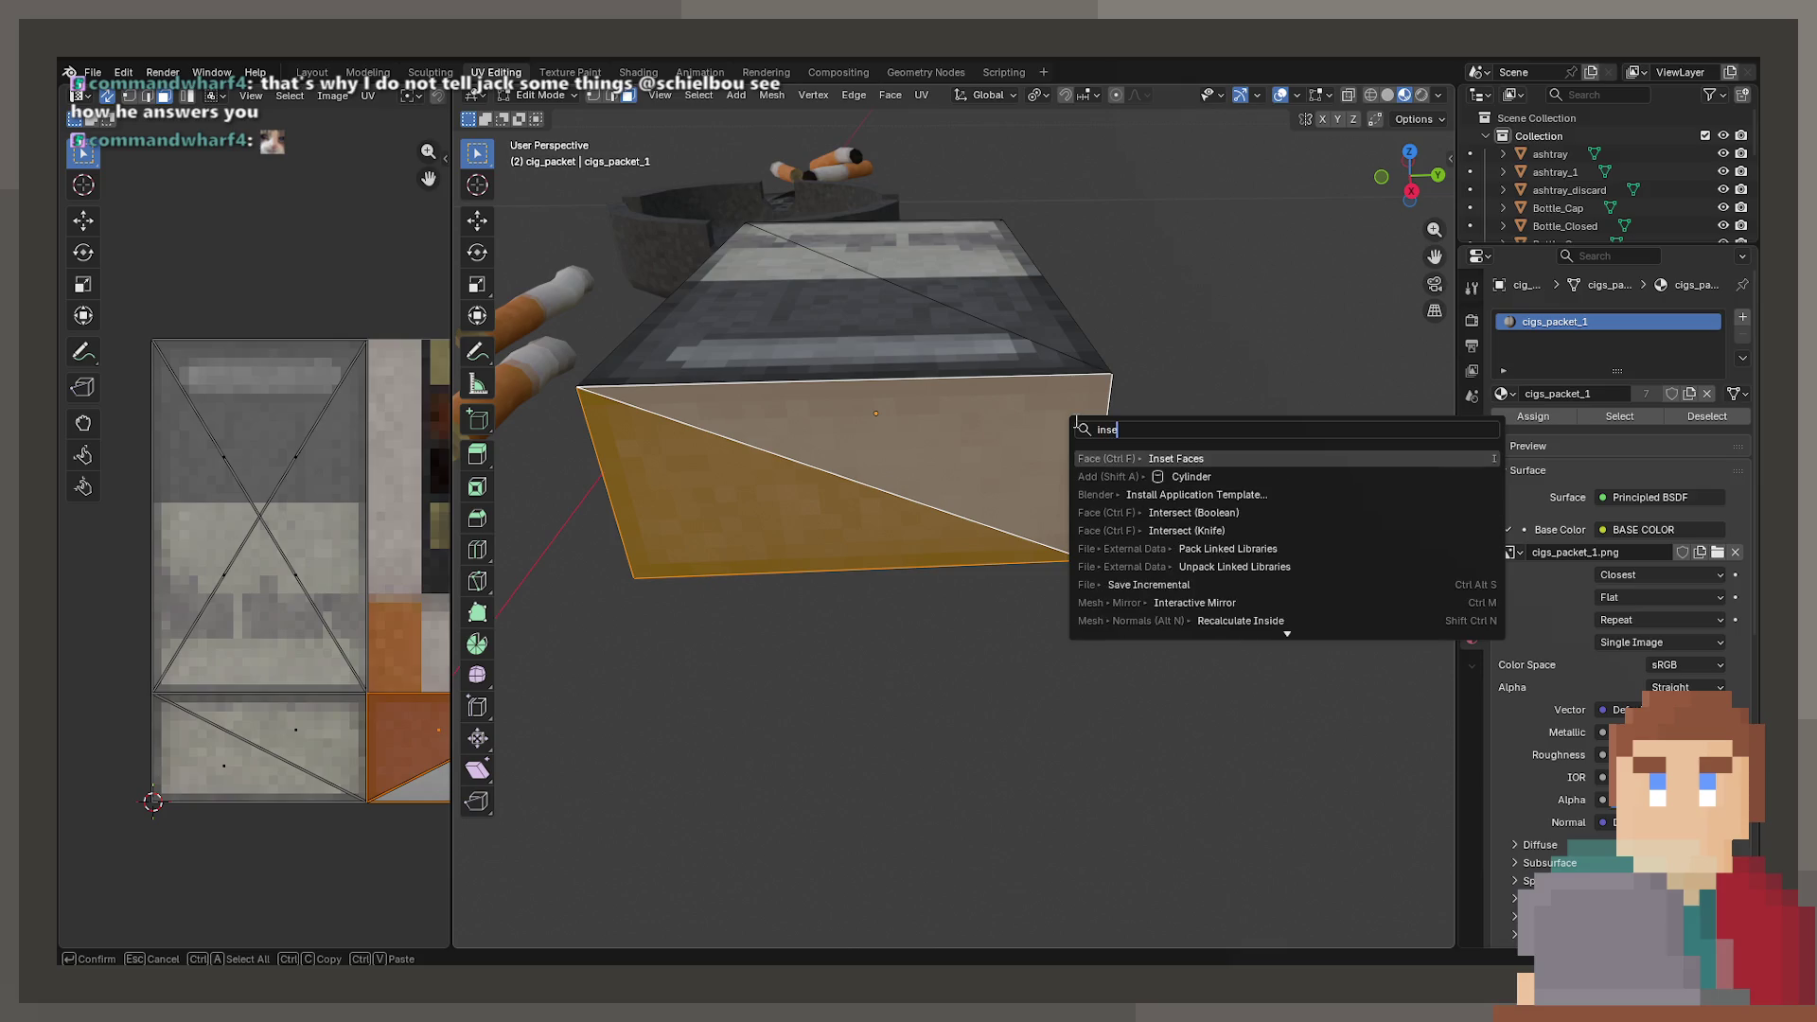
pyautogui.press('Return')
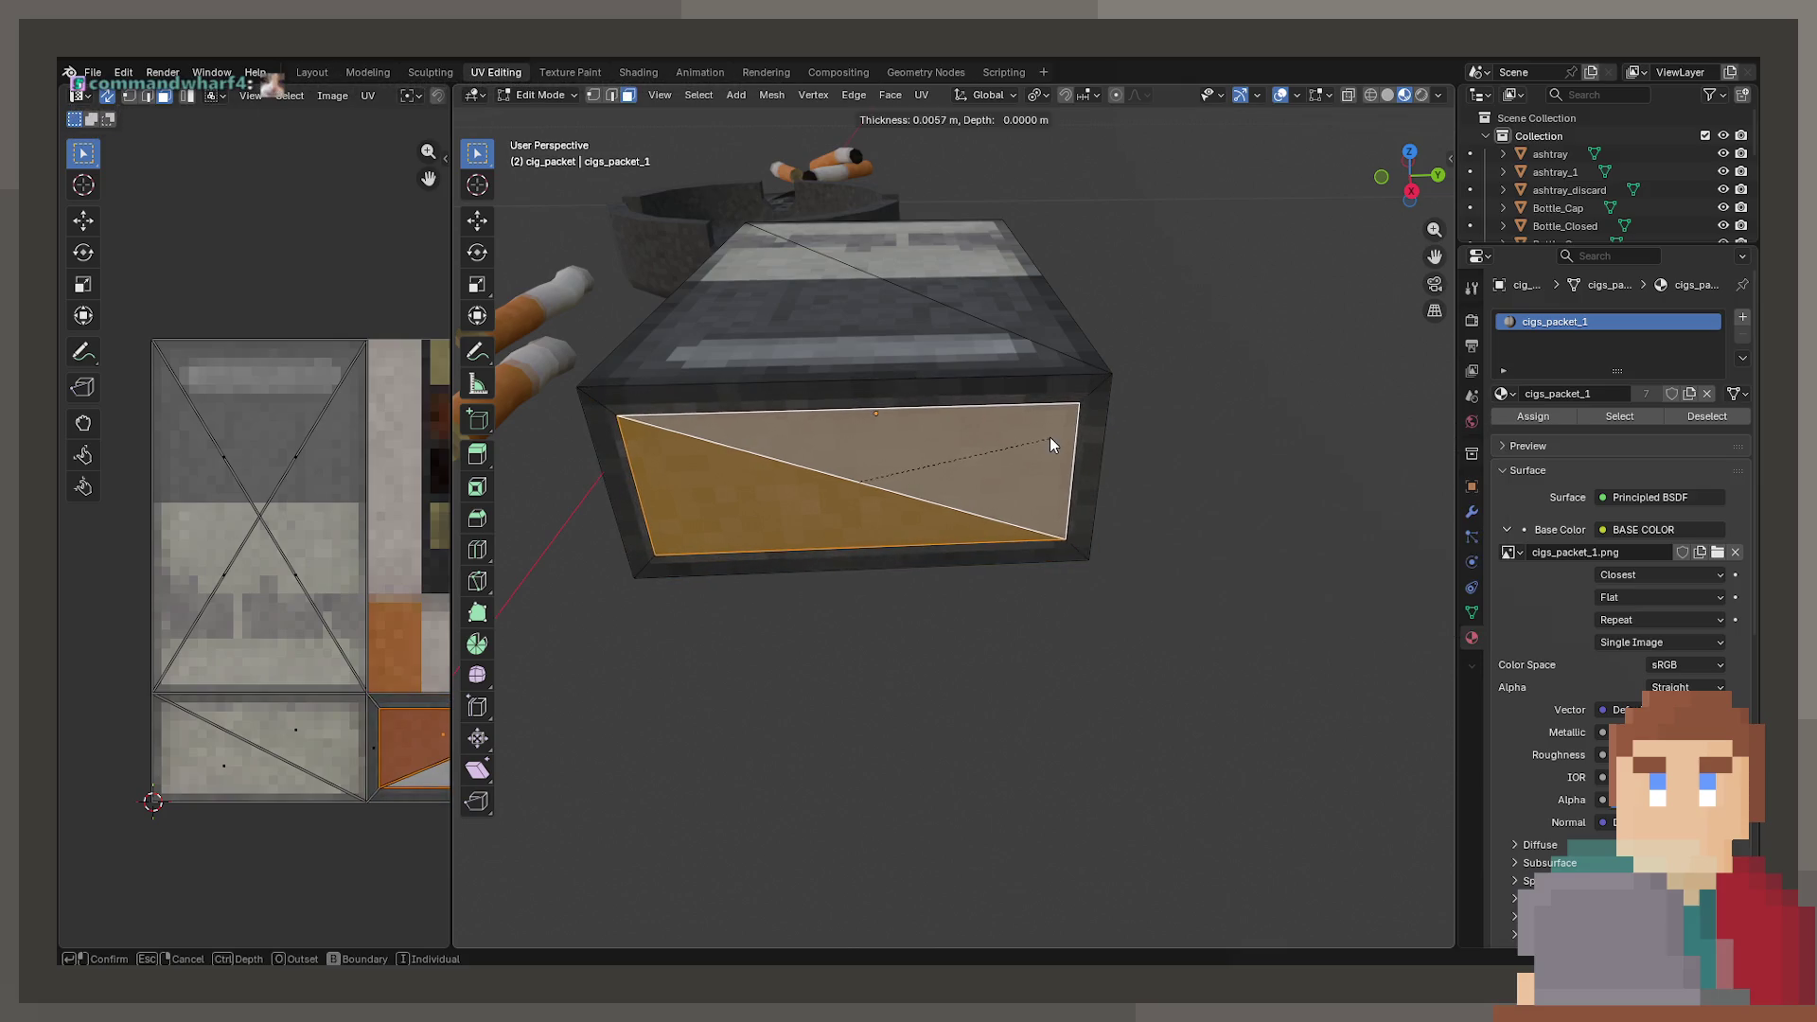
pyautogui.click(1058, 434)
# - Push the inset face inward along its normal to hollow out the packet
pyautogui.moveTo(1058, 434); pyautogui.dragTo(994, 570)
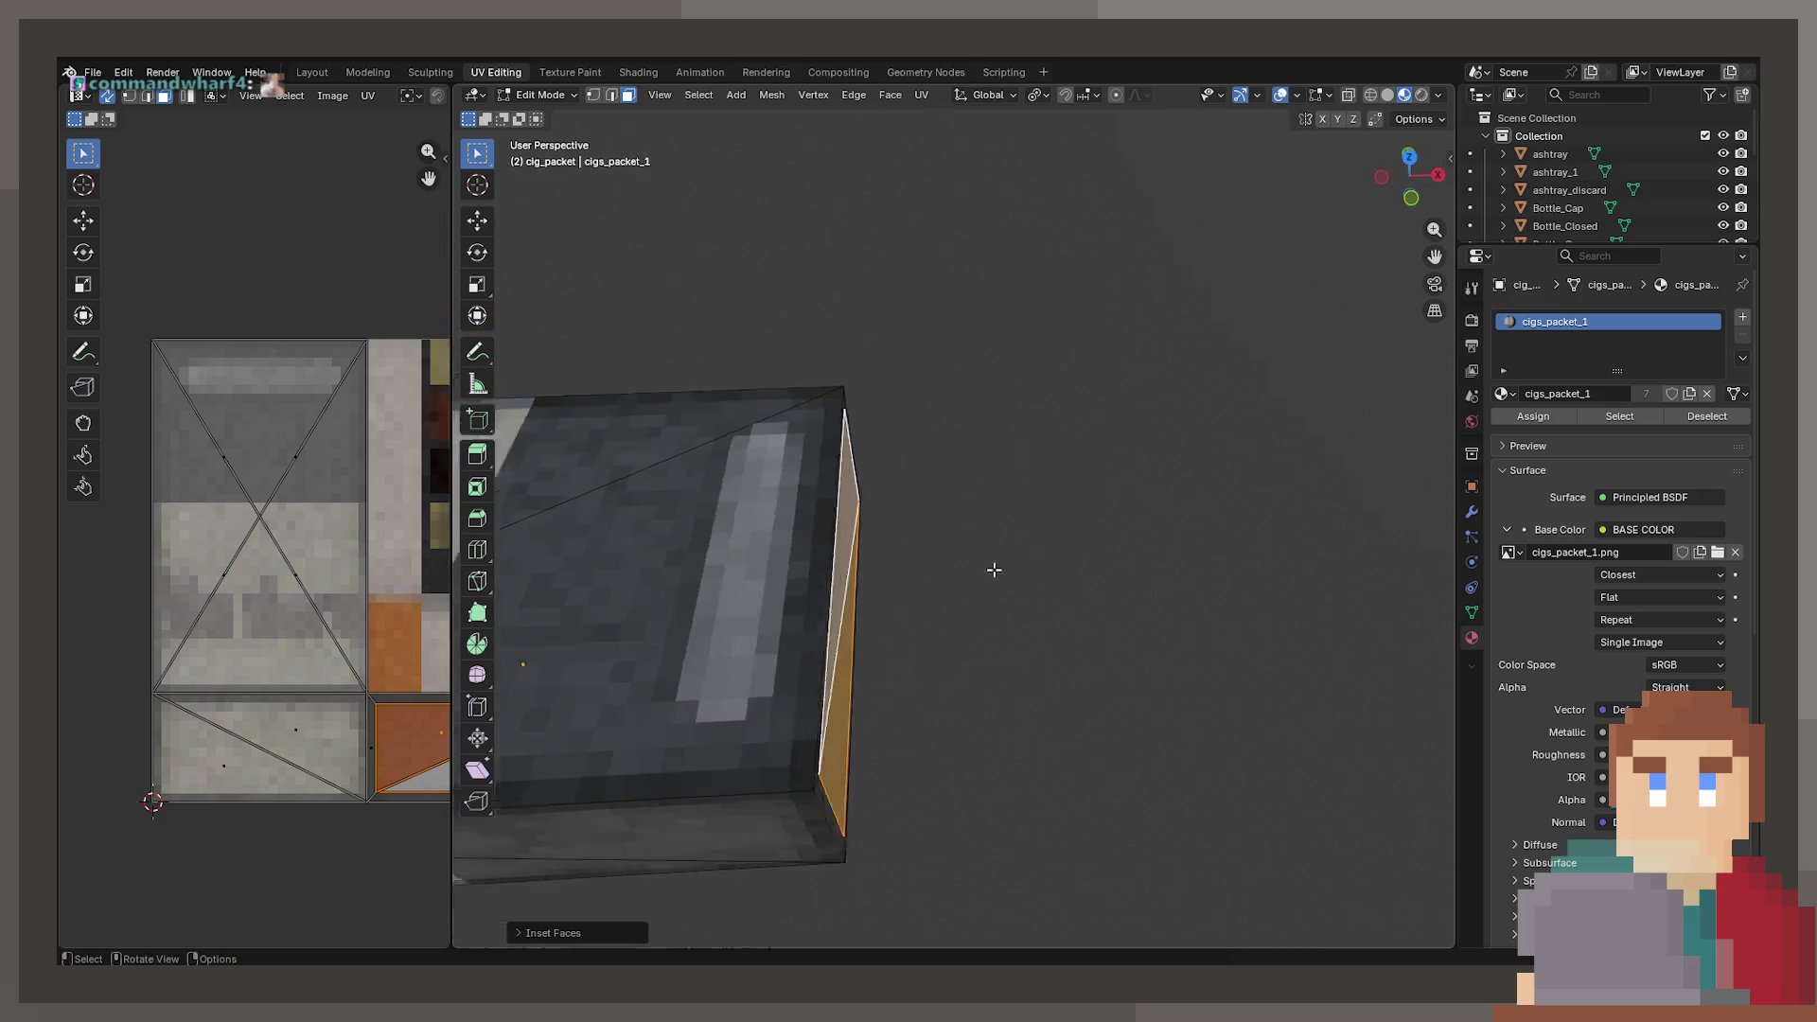
pyautogui.hotkey('alt', 'z')
pyautogui.moveTo(690, 568); pyautogui.dragTo(1135, 580)
pyautogui.press('g')
pyautogui.press('z')
pyautogui.press('z')
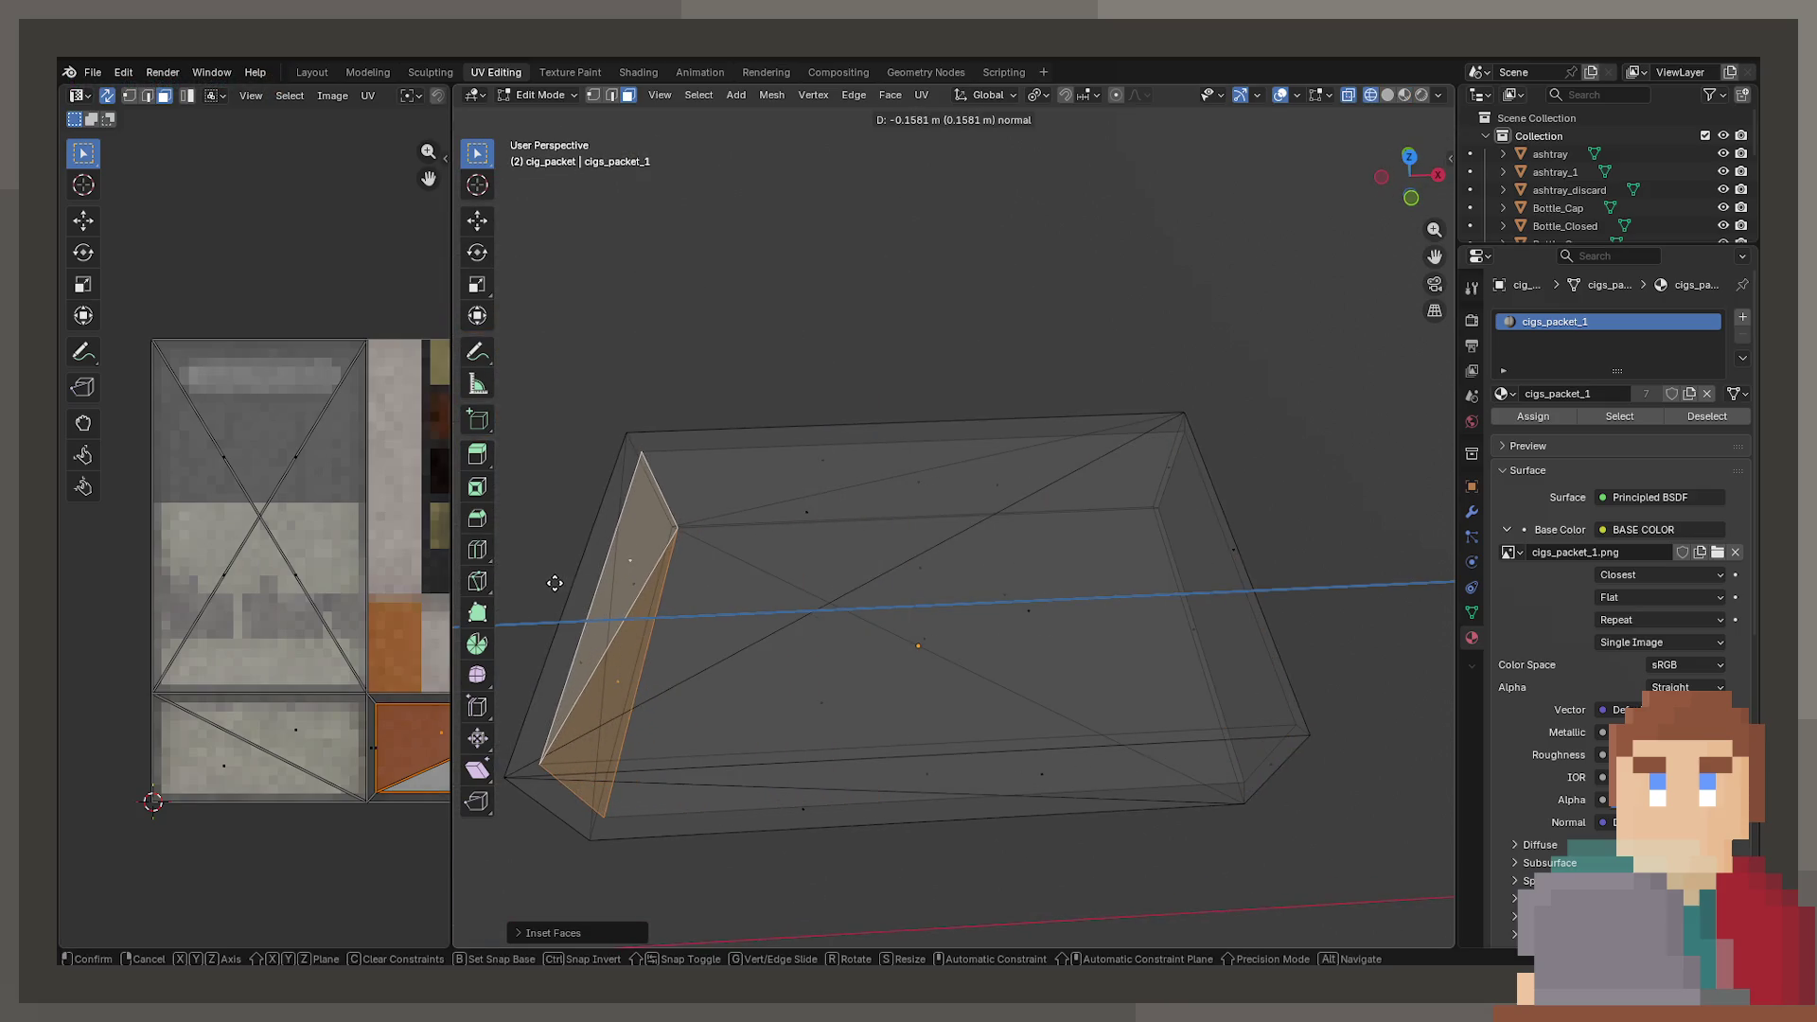
pyautogui.click(555, 583)
pyautogui.moveTo(555, 583); pyautogui.dragTo(950, 580)
pyautogui.hotkey('alt', 'z')
pyautogui.press('Tab')
# - Loop-select the inner wall faces of the packet's opening
pyautogui.moveTo(1194, 596); pyautogui.dragTo(1197, 570)
pyautogui.press('Tab')
pyautogui.press('Tab')
pyautogui.moveTo(925, 637)
pyautogui.mouseDown()
pyautogui.moveTo(976, 647)
pyautogui.moveTo(957, 616)
pyautogui.moveTo(1075, 580)
pyautogui.moveTo(1046, 564)
pyautogui.moveTo(987, 586)
pyautogui.mouseUp()
pyautogui.press('Tab')
pyautogui.keyDown('alt'); pyautogui.click(1004, 586); pyautogui.keyUp('alt')
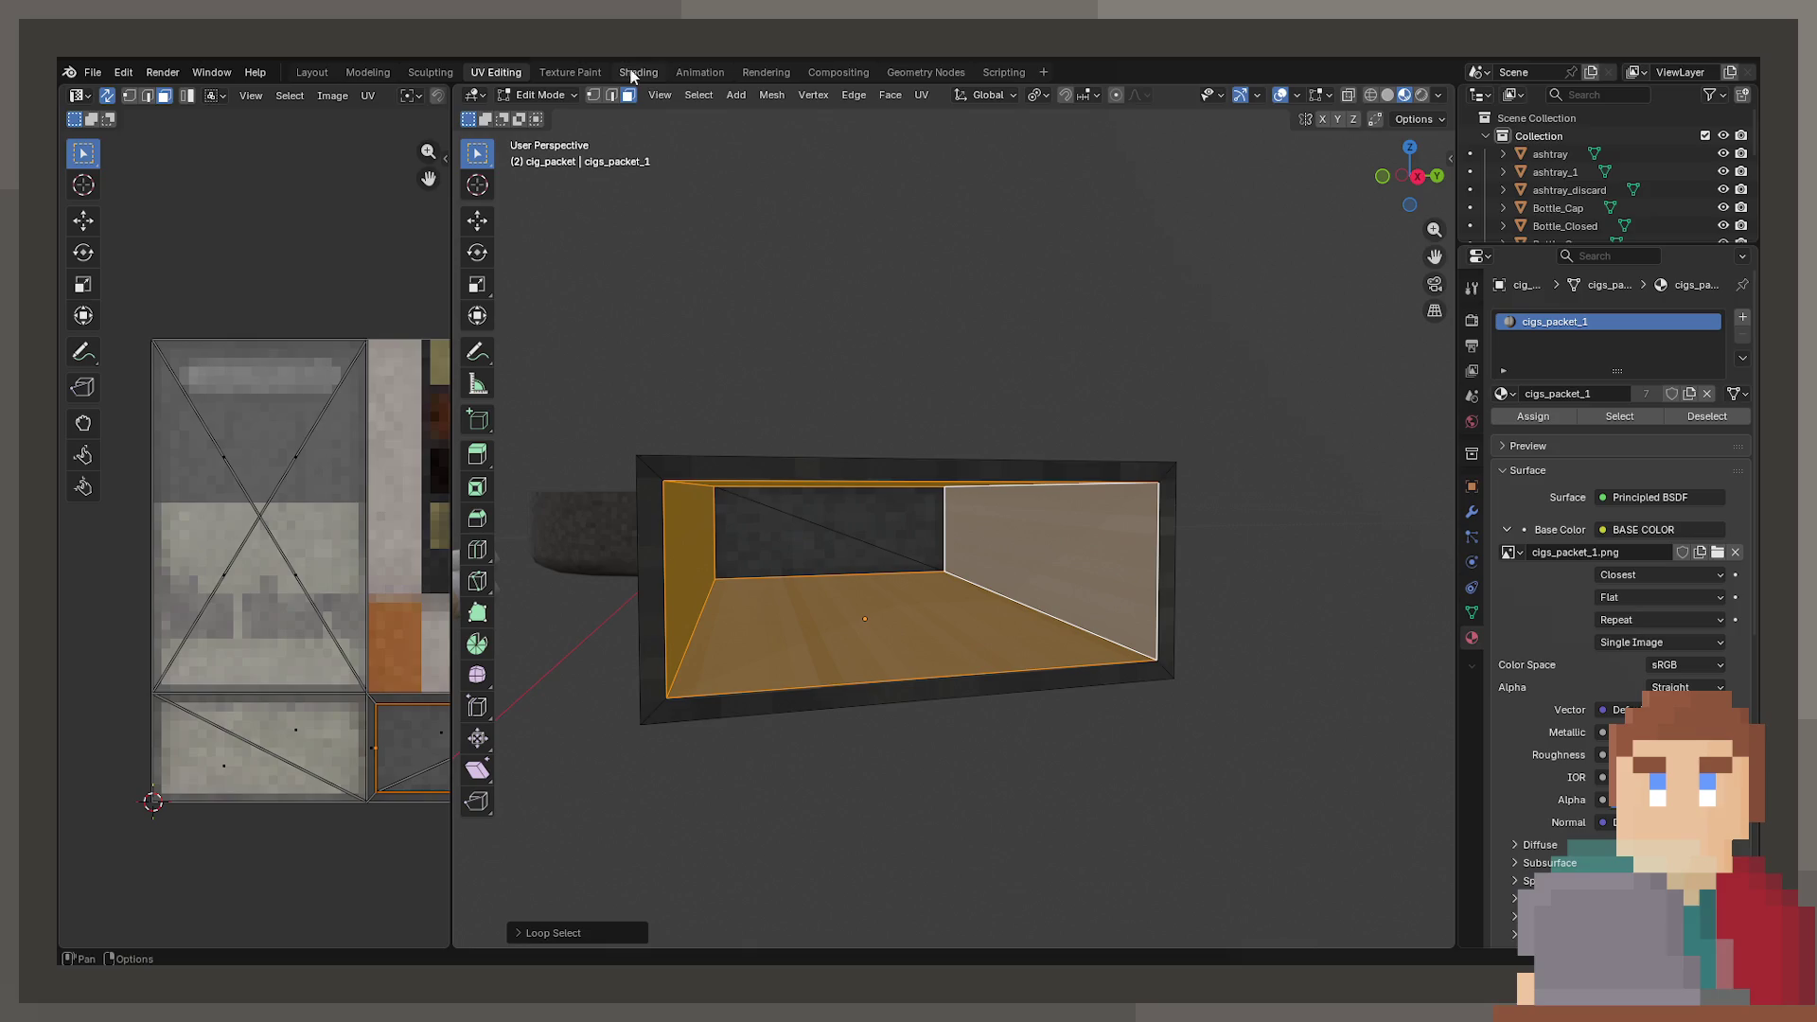
# - Reset the UVs of the packet's selected inner faces
pyautogui.scroll(-2, 246, 566)
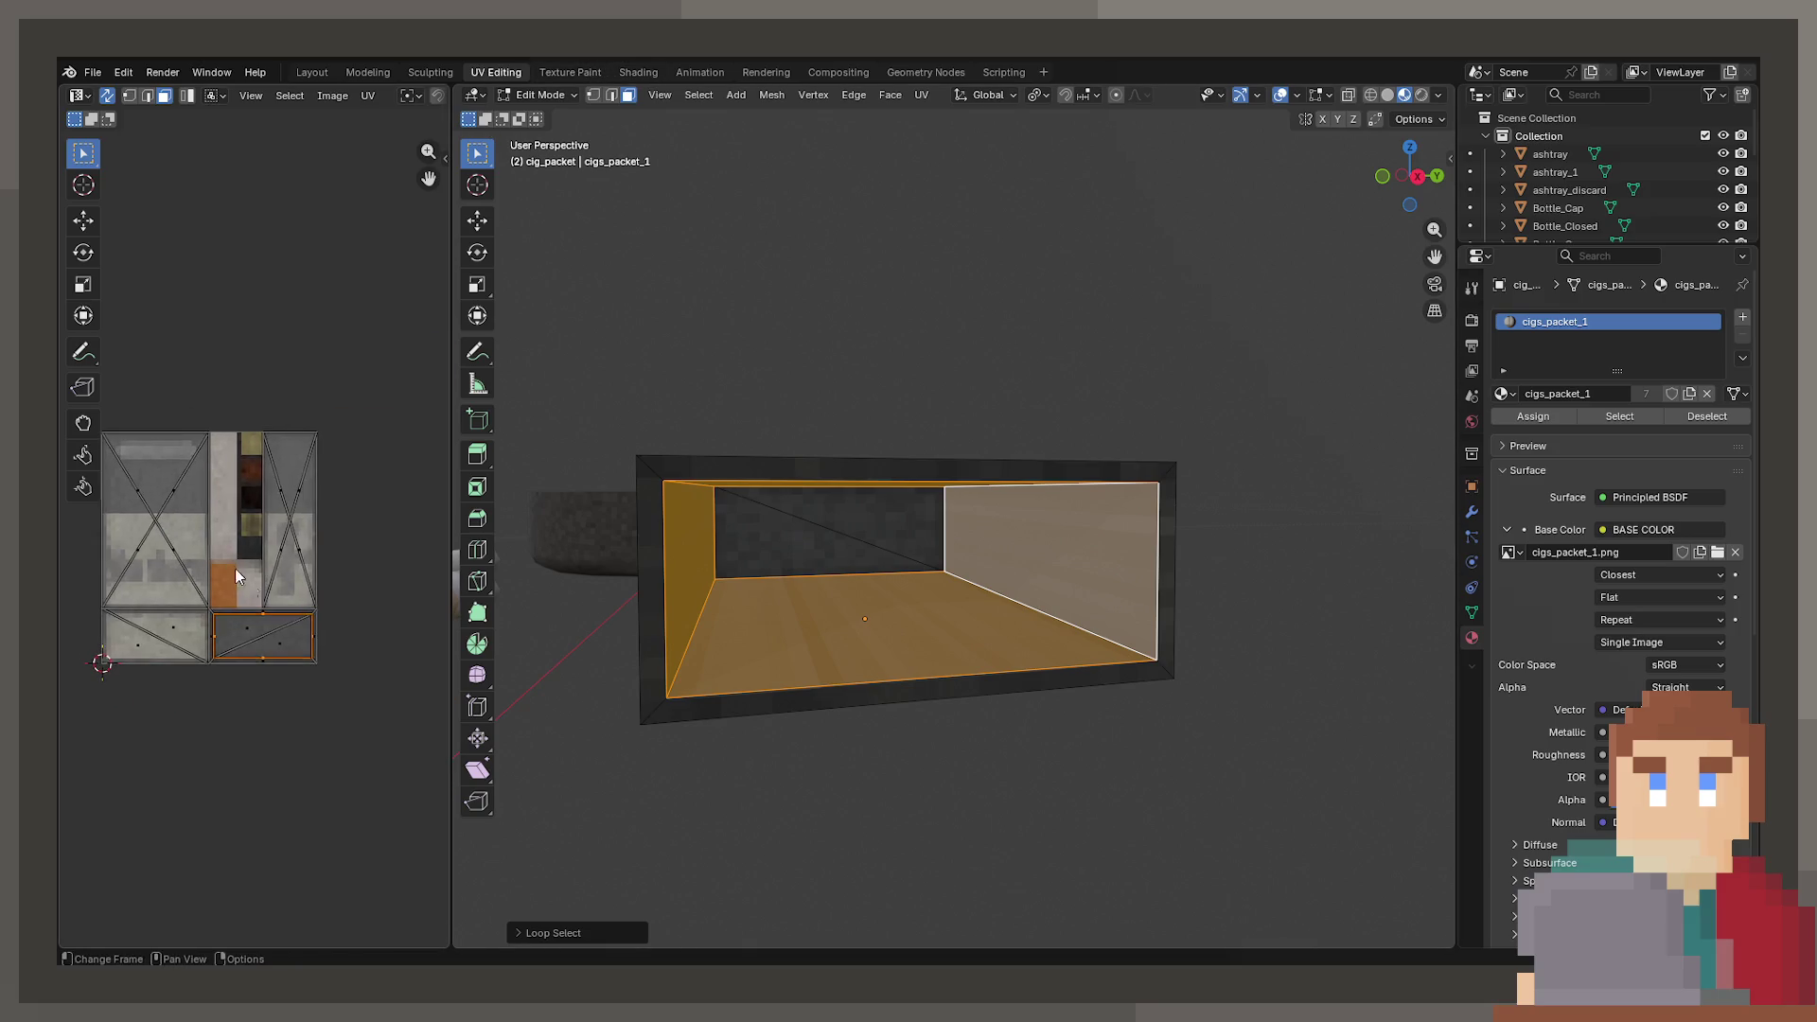
pyautogui.scroll(2, 303, 616)
pyautogui.moveTo(320, 628); pyautogui.dragTo(348, 643)
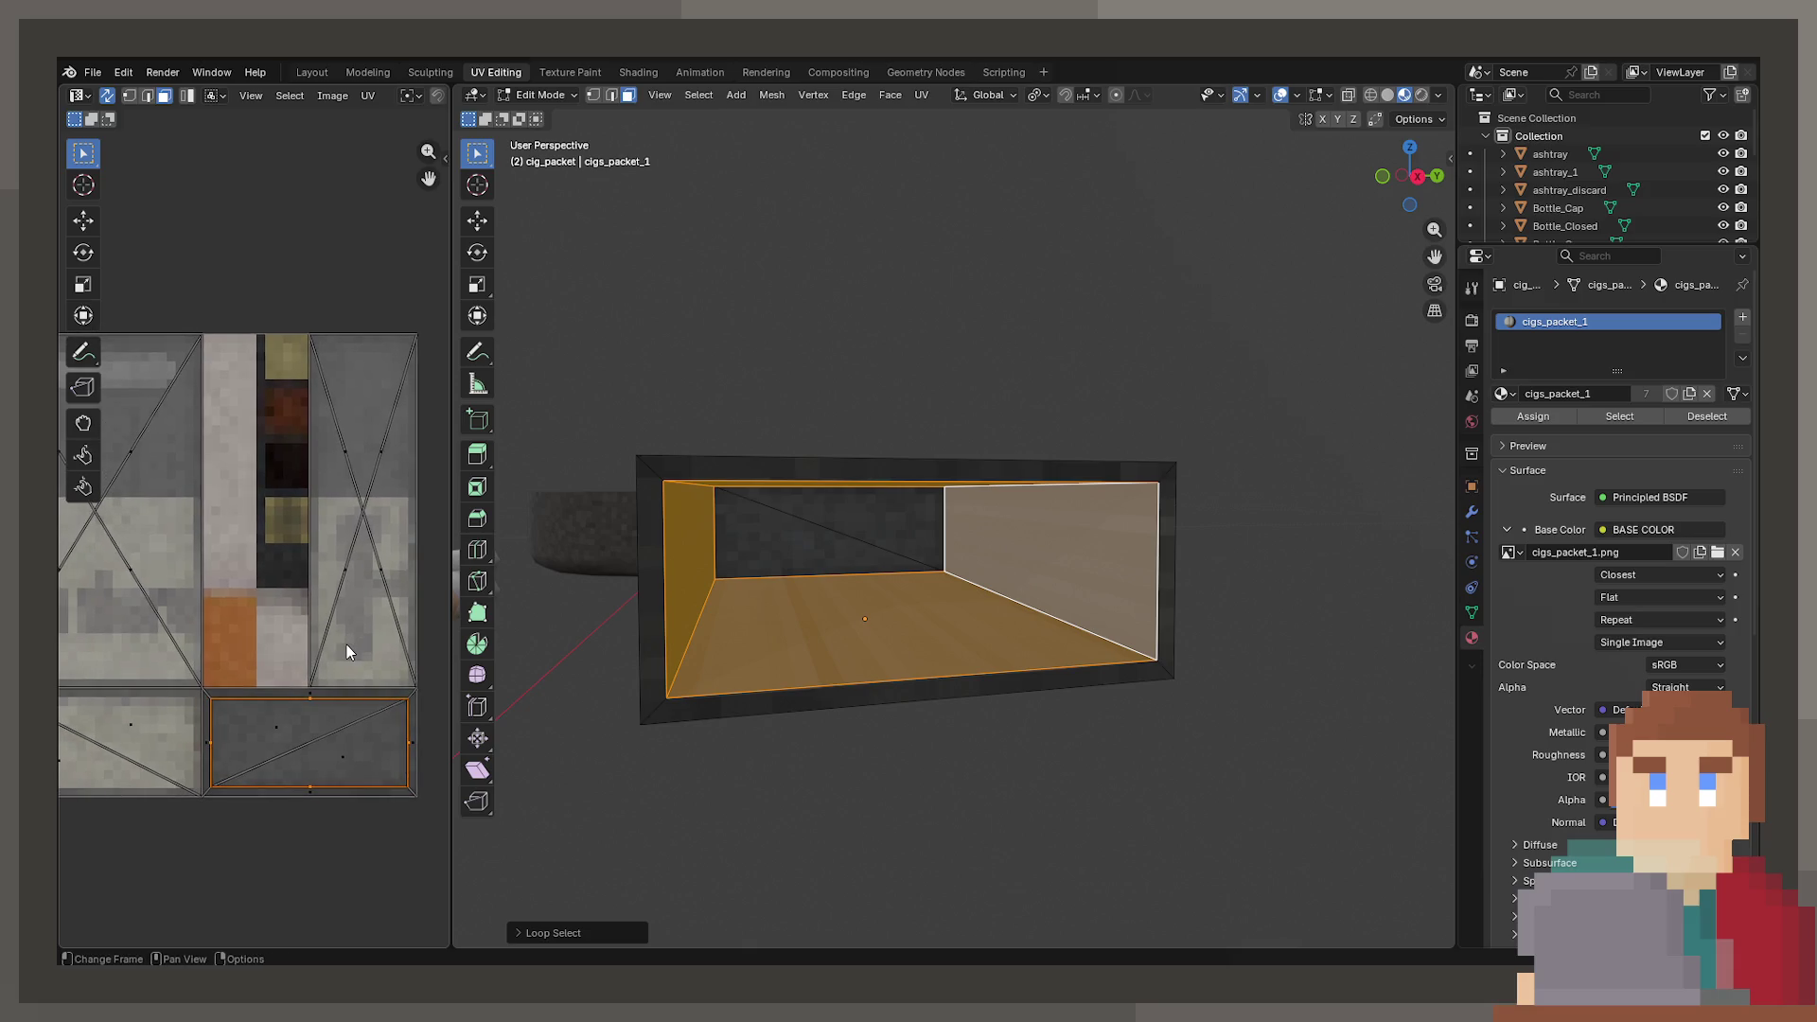
pyautogui.press('u')
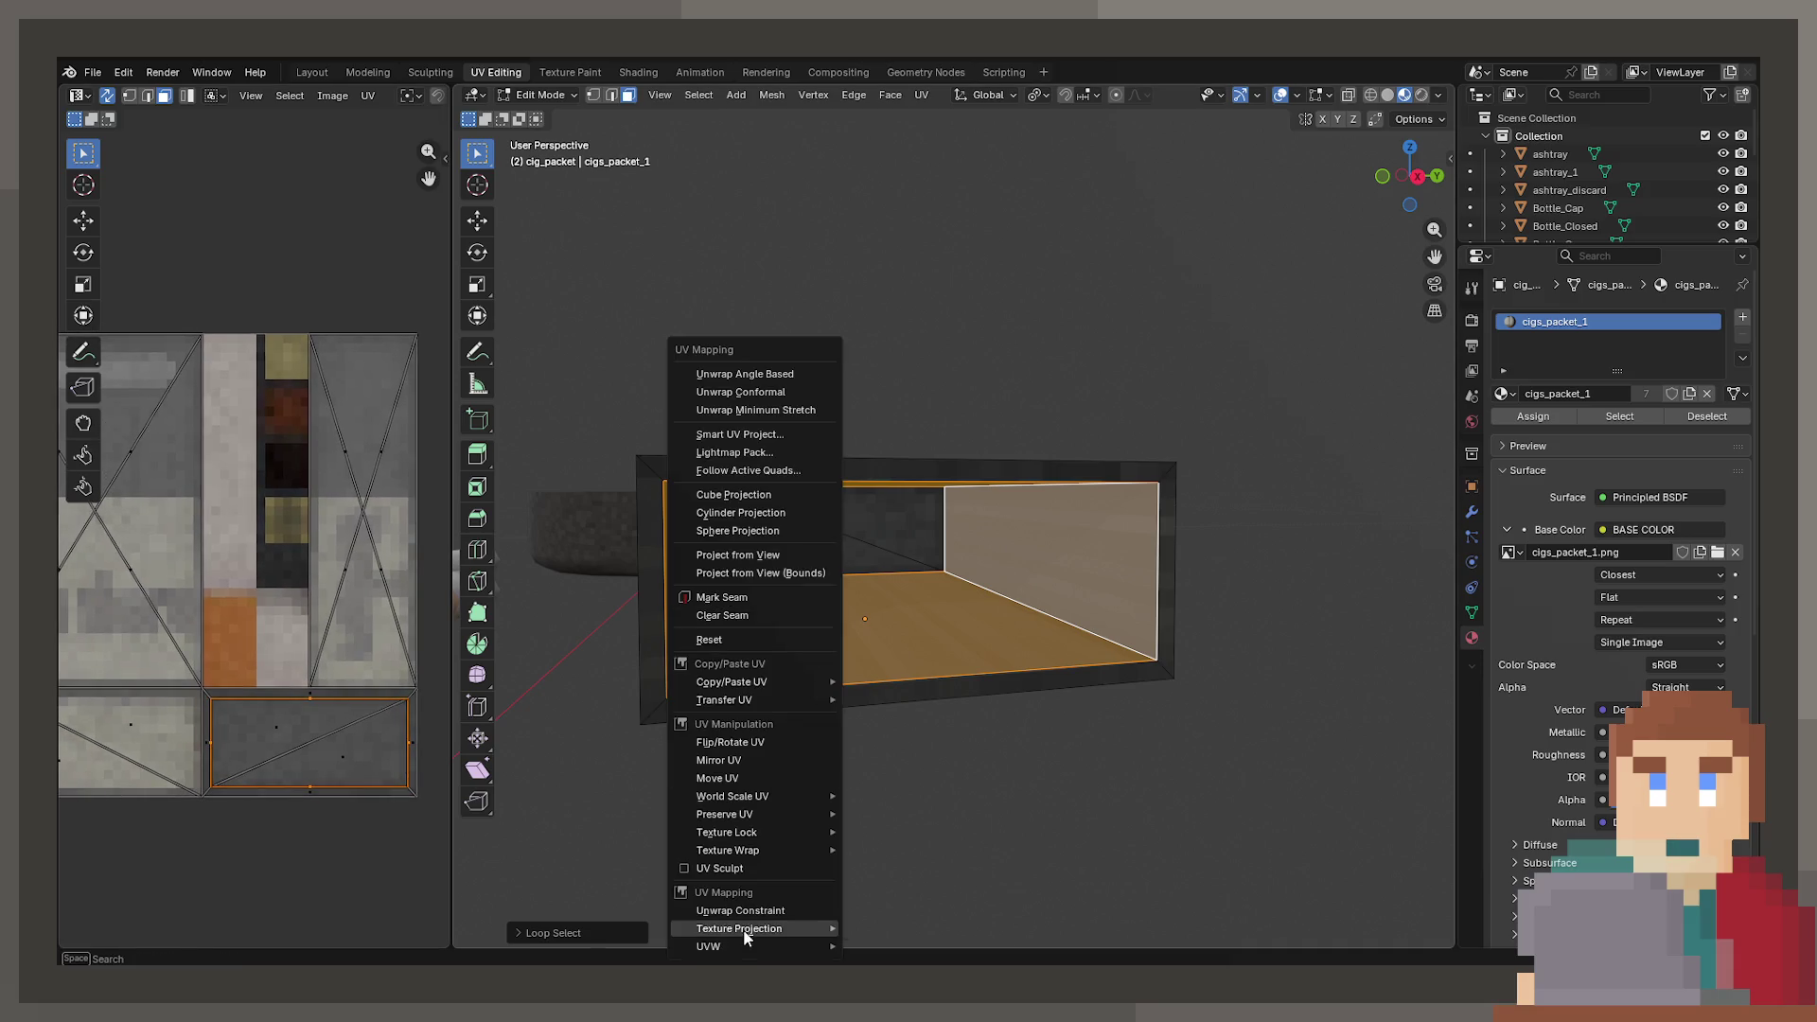
pyautogui.click(759, 642)
# - Narrow, shrink, move, stretch and rotate the inner-face UV island onto the grey texture strip
pyautogui.scroll(-3, 320, 679)
pyautogui.scroll(-1, 320, 679)
pyautogui.scroll(2, 371, 678)
pyautogui.press('s')
pyautogui.press('x')
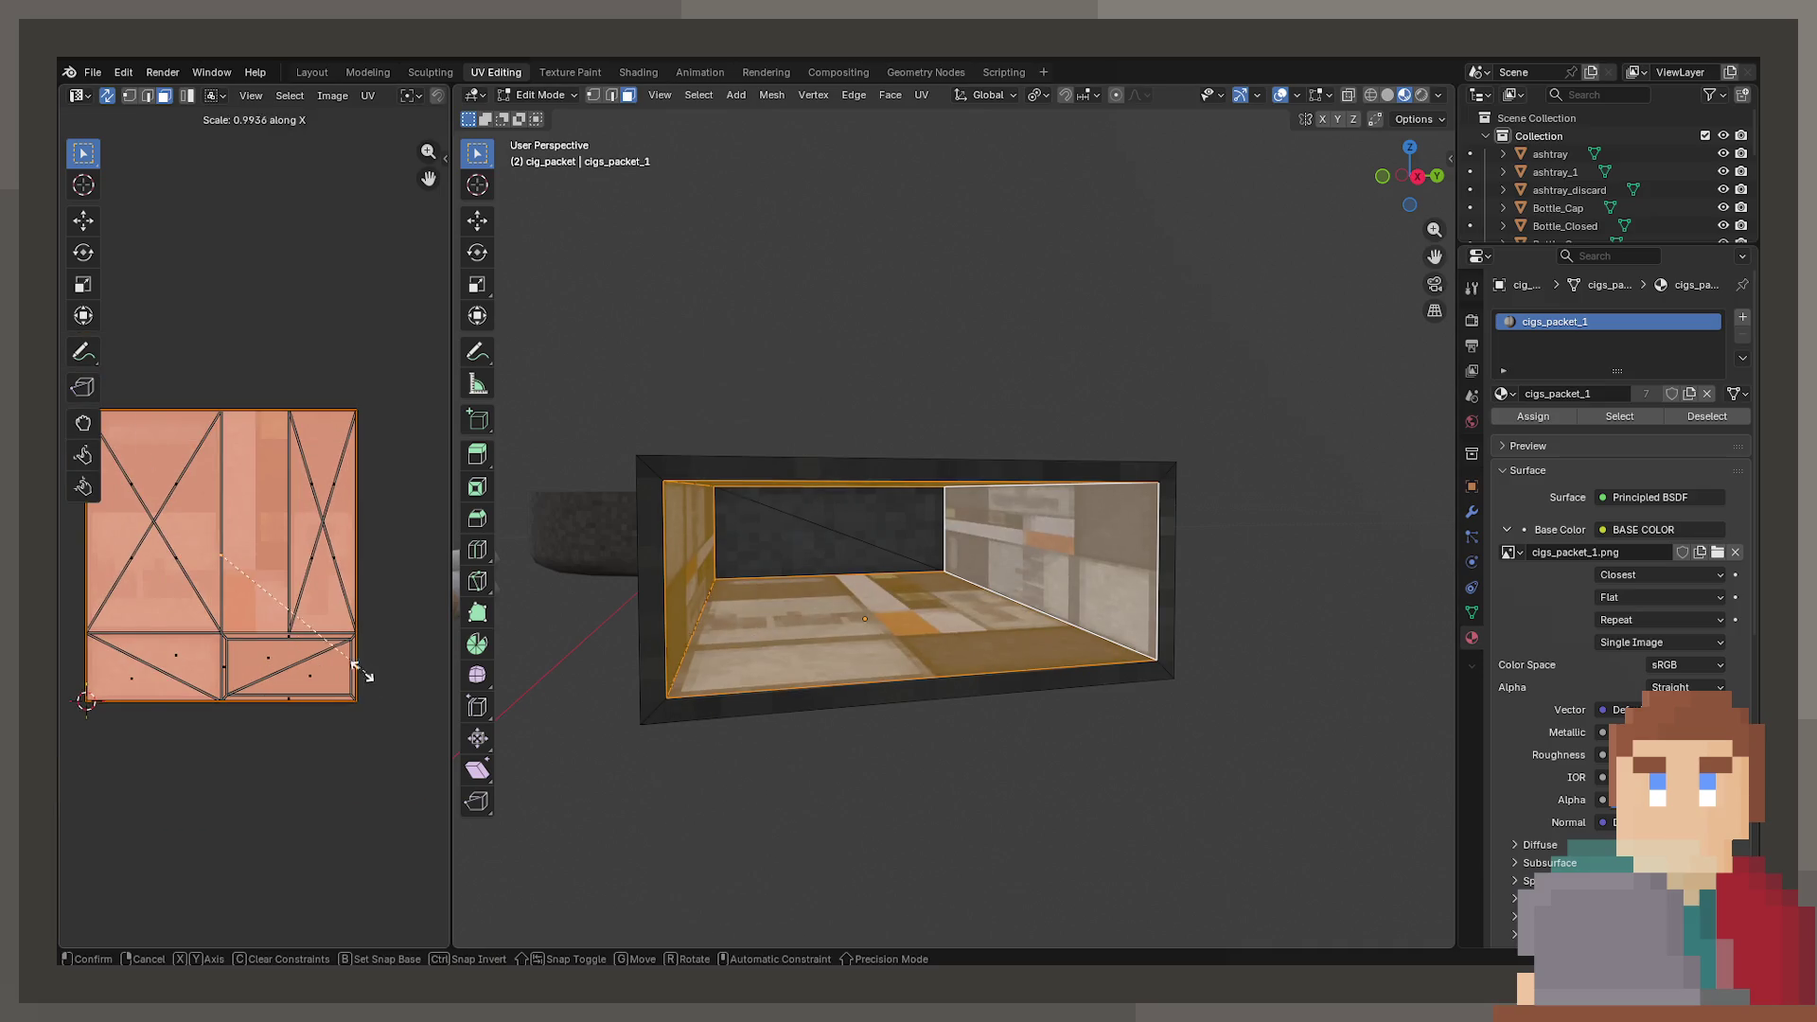
pyautogui.click(316, 613)
pyautogui.press('s')
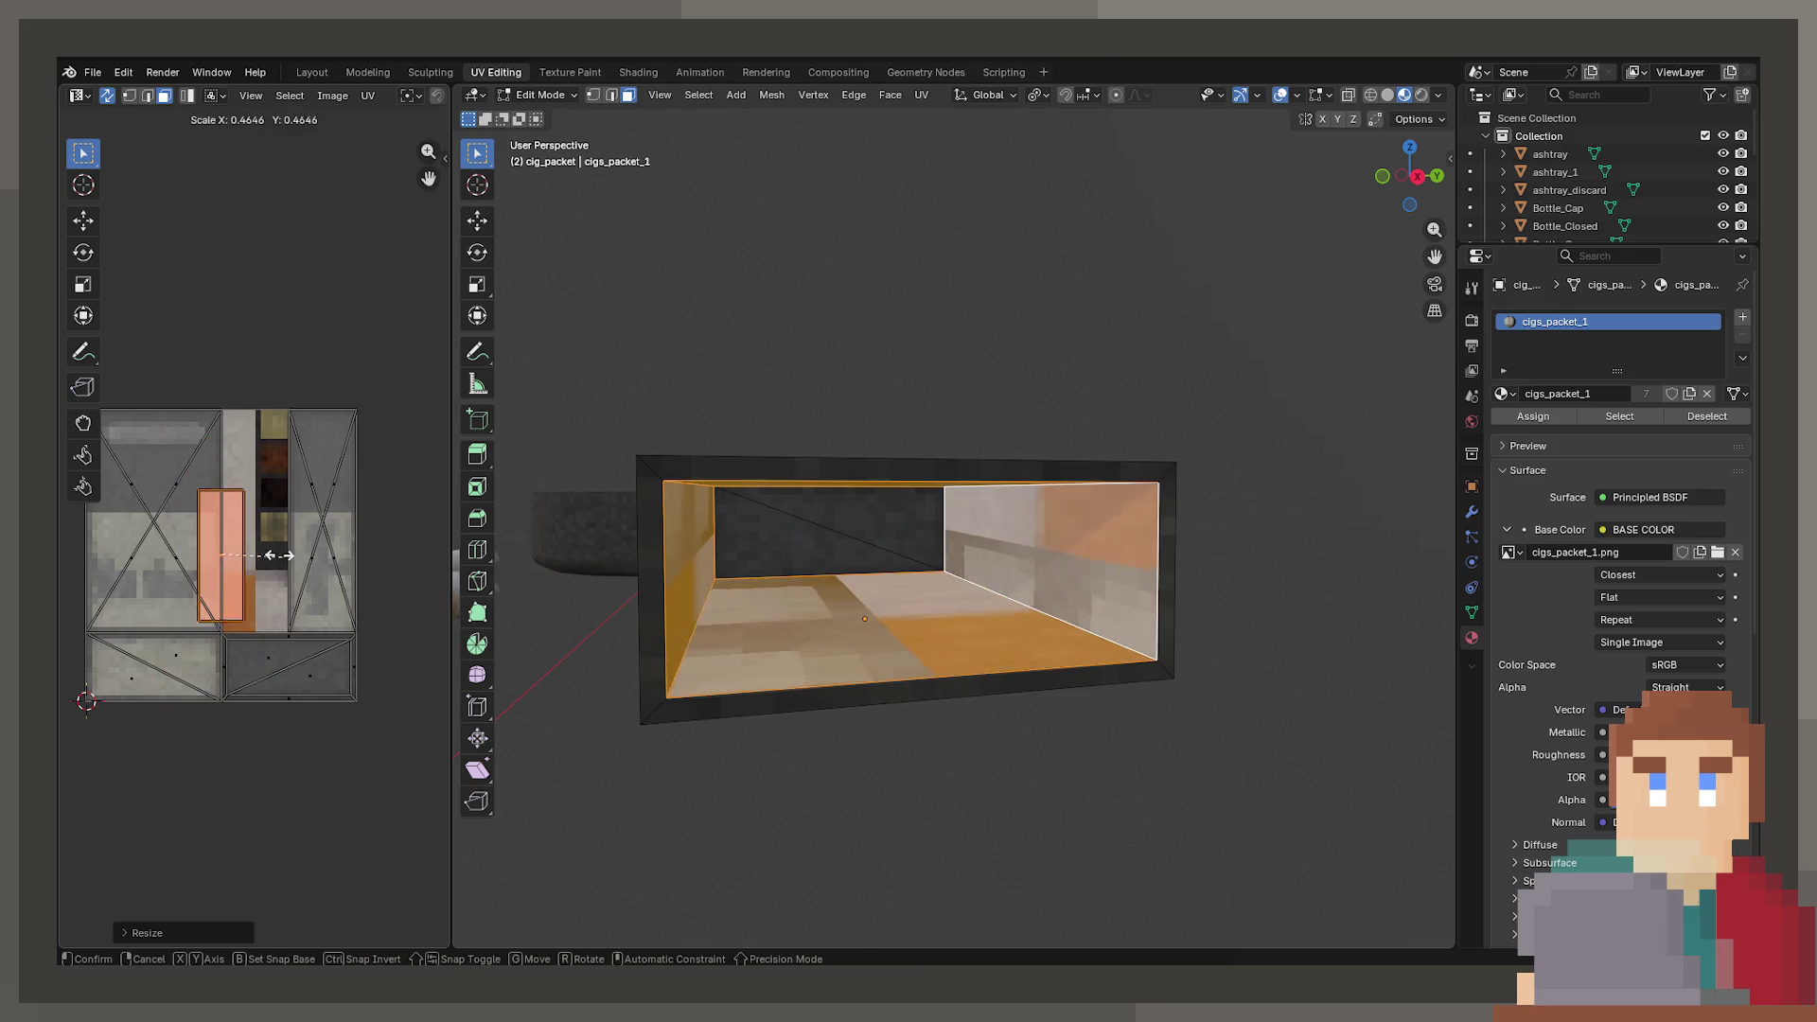
pyautogui.click(280, 556)
pyautogui.press('g')
pyautogui.click(312, 530)
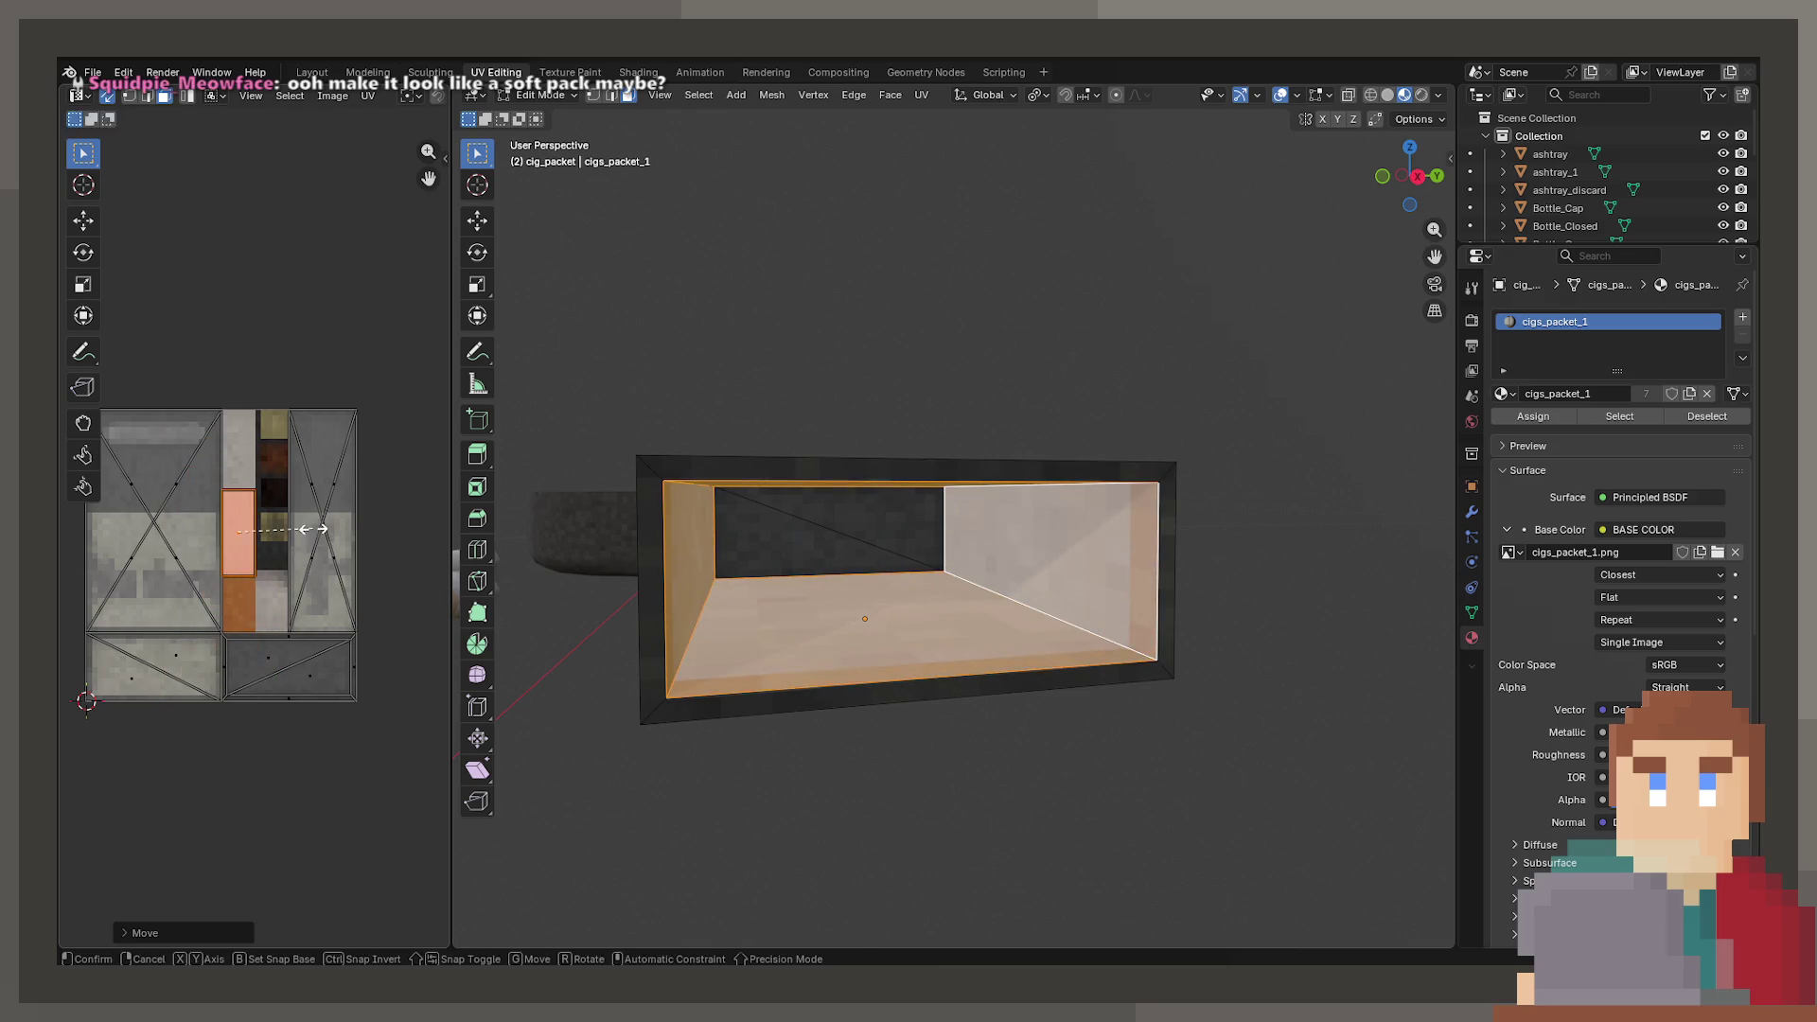
pyautogui.press('y')
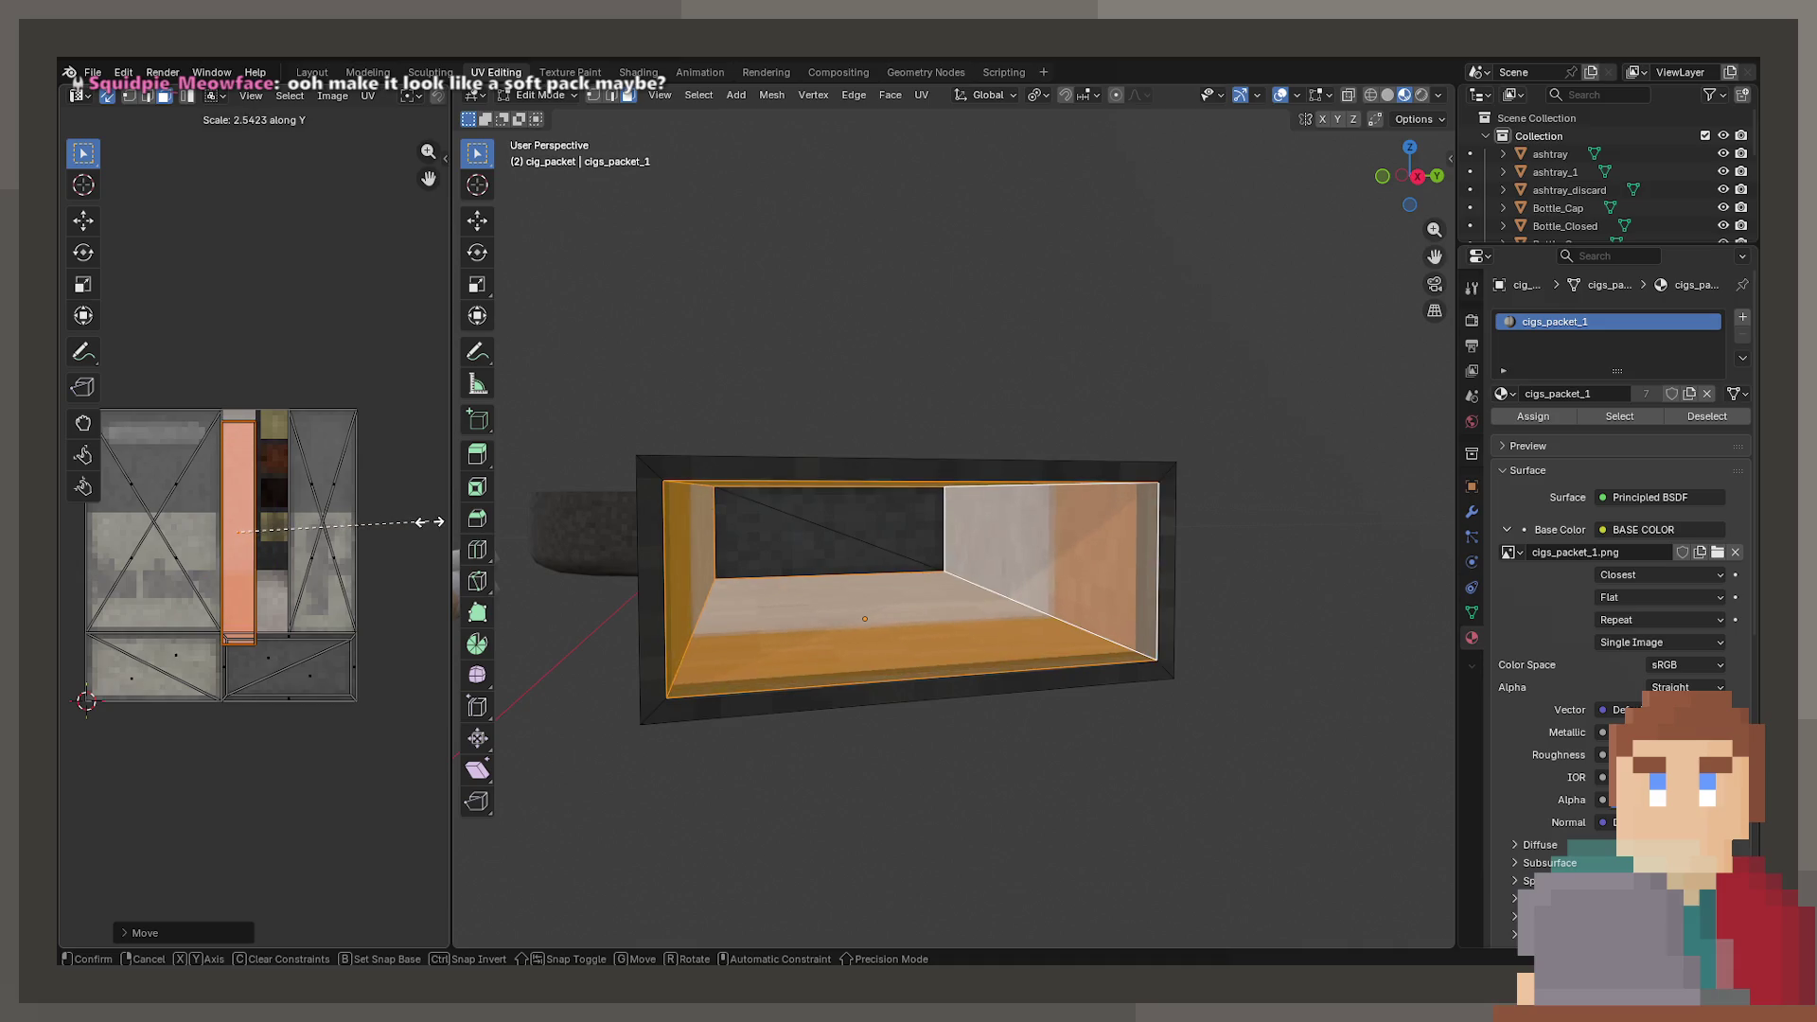
pyautogui.click(409, 519)
pyautogui.press('r')
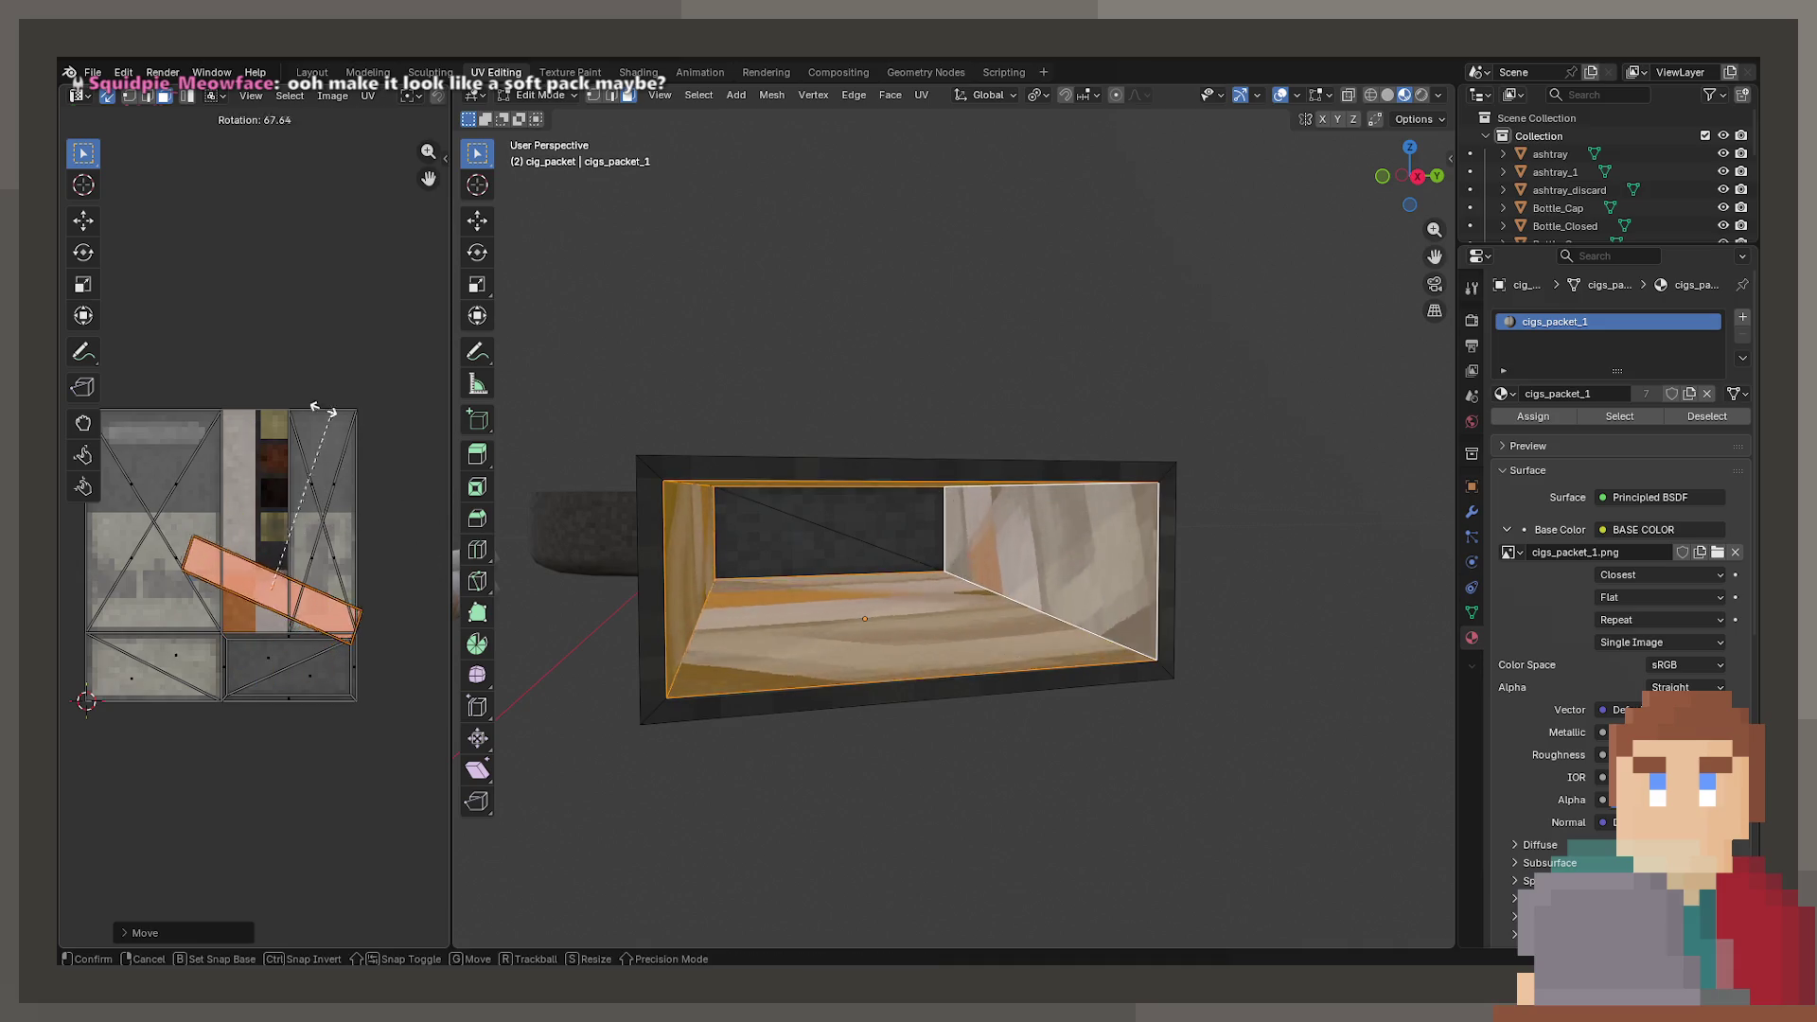
pyautogui.click(255, 441)
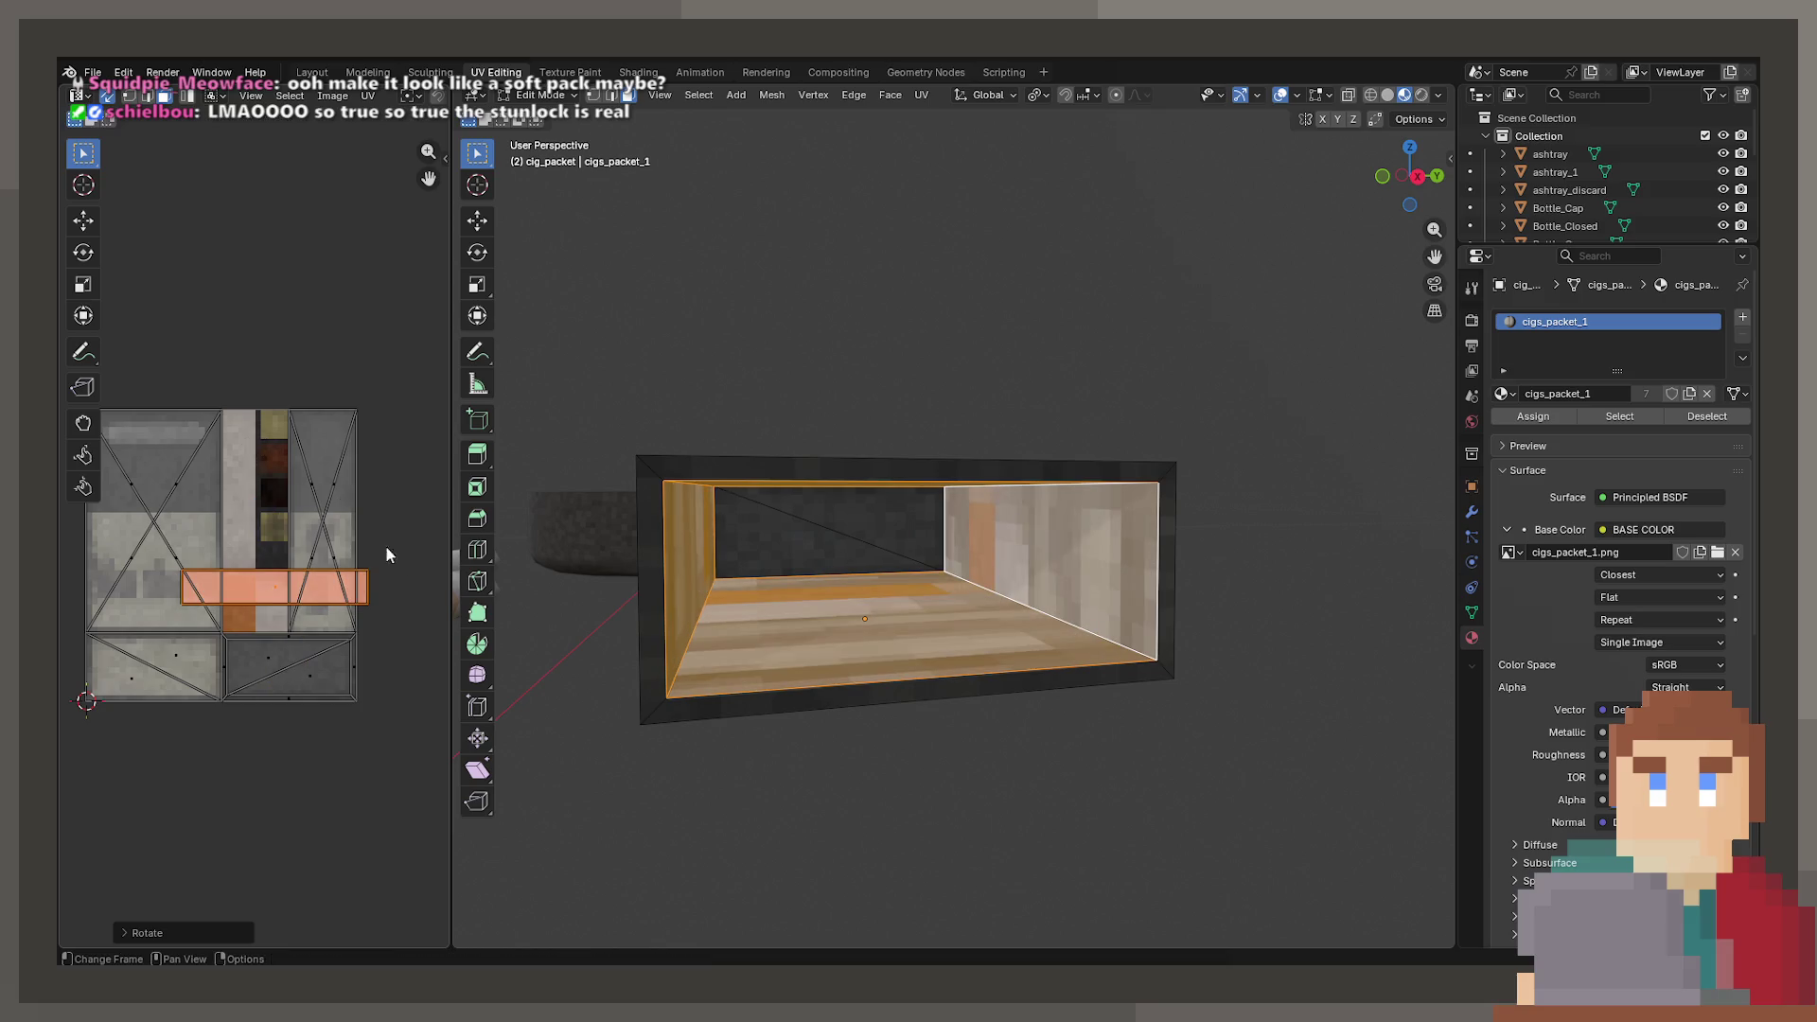
# - Move the island lower and stretch it vertically, then return to Object Mode
pyautogui.scroll(3, 385, 557)
pyautogui.press('g')
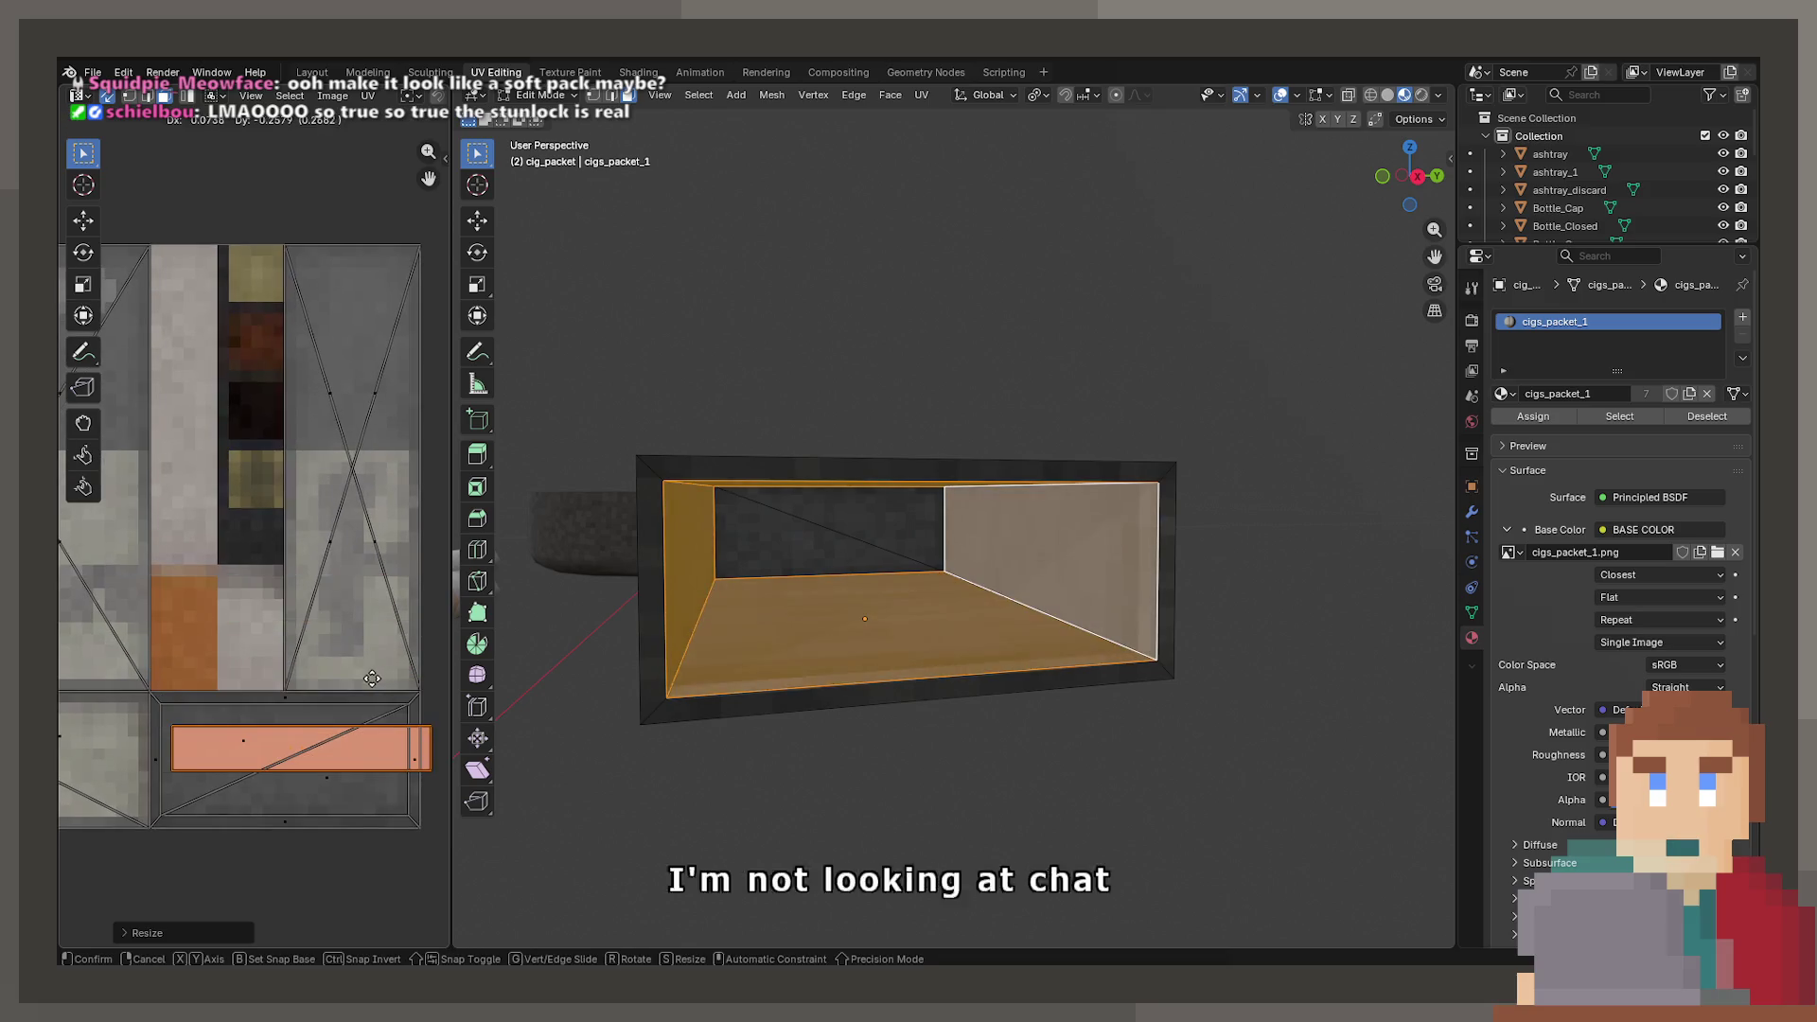
pyautogui.click(369, 697)
pyautogui.press('s')
pyautogui.press('y')
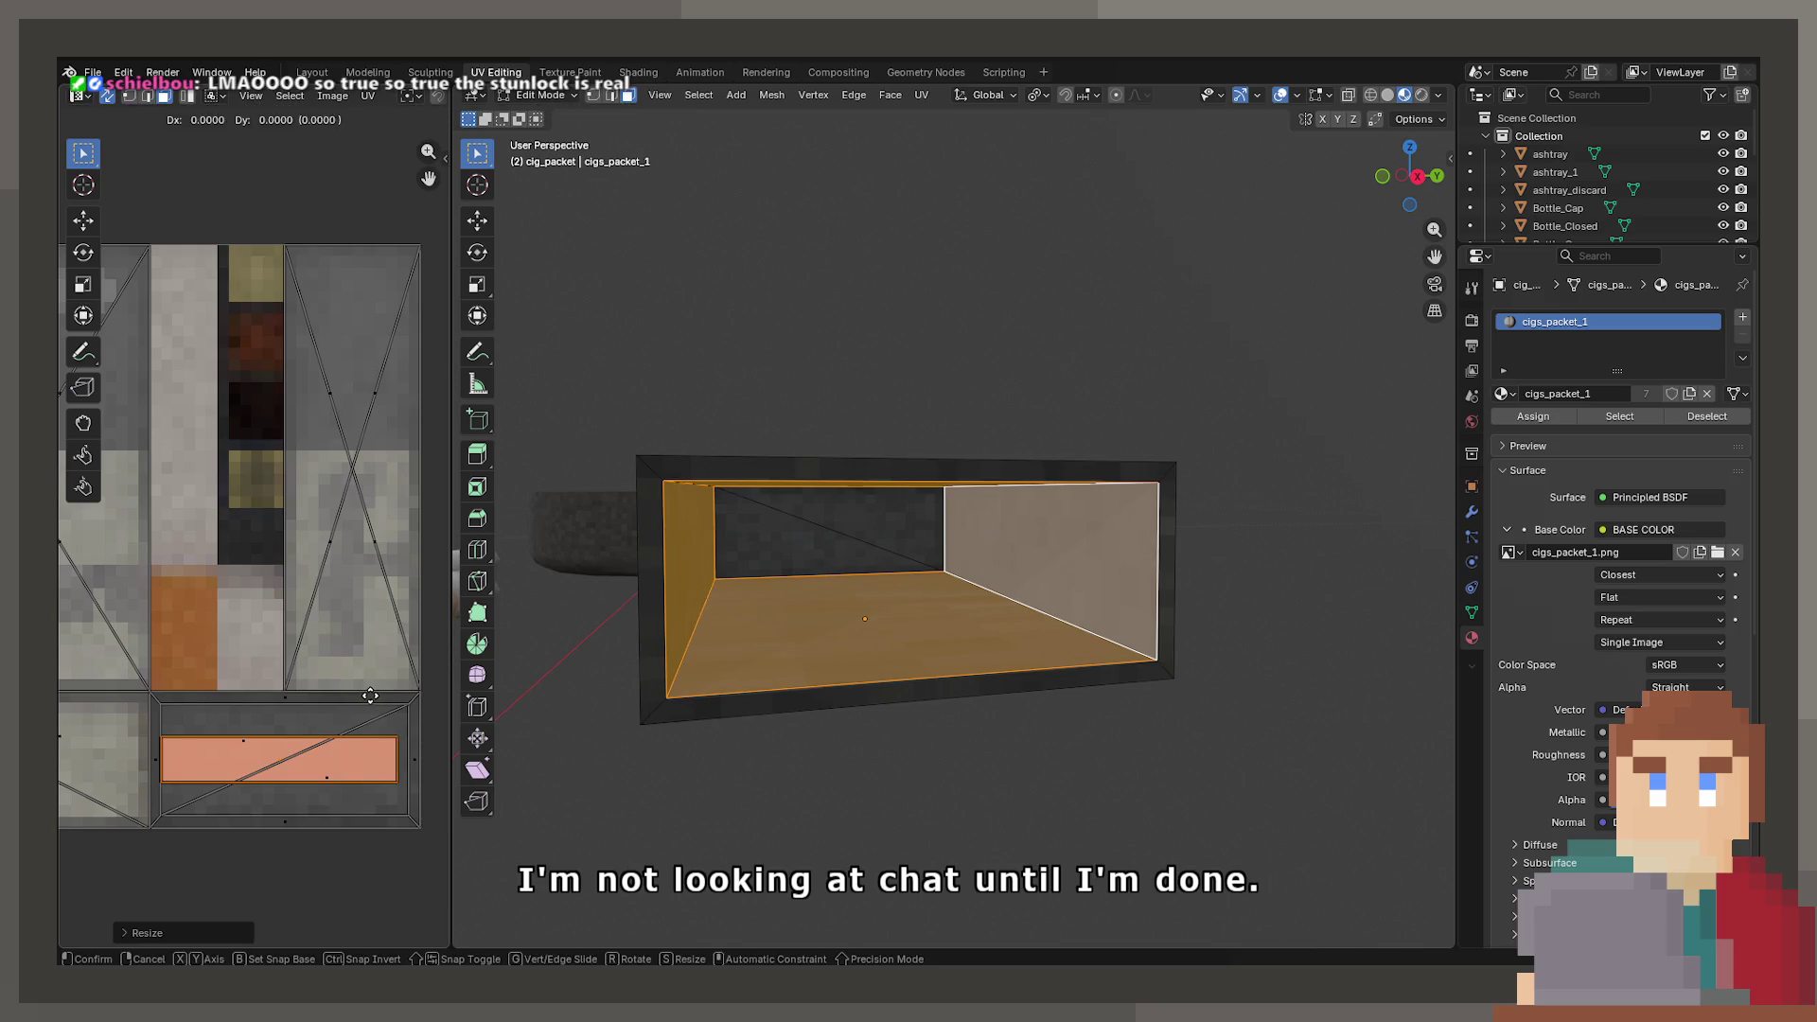
pyautogui.click(80, 670)
pyautogui.press('Tab')
pyautogui.moveTo(653, 611)
pyautogui.mouseDown()
pyautogui.moveTo(720, 639)
pyautogui.moveTo(810, 638)
pyautogui.mouseUp()
# - Save ProjectNisekisha.blend with Ctrl+S
pyautogui.hotkey('ctrl', 's')
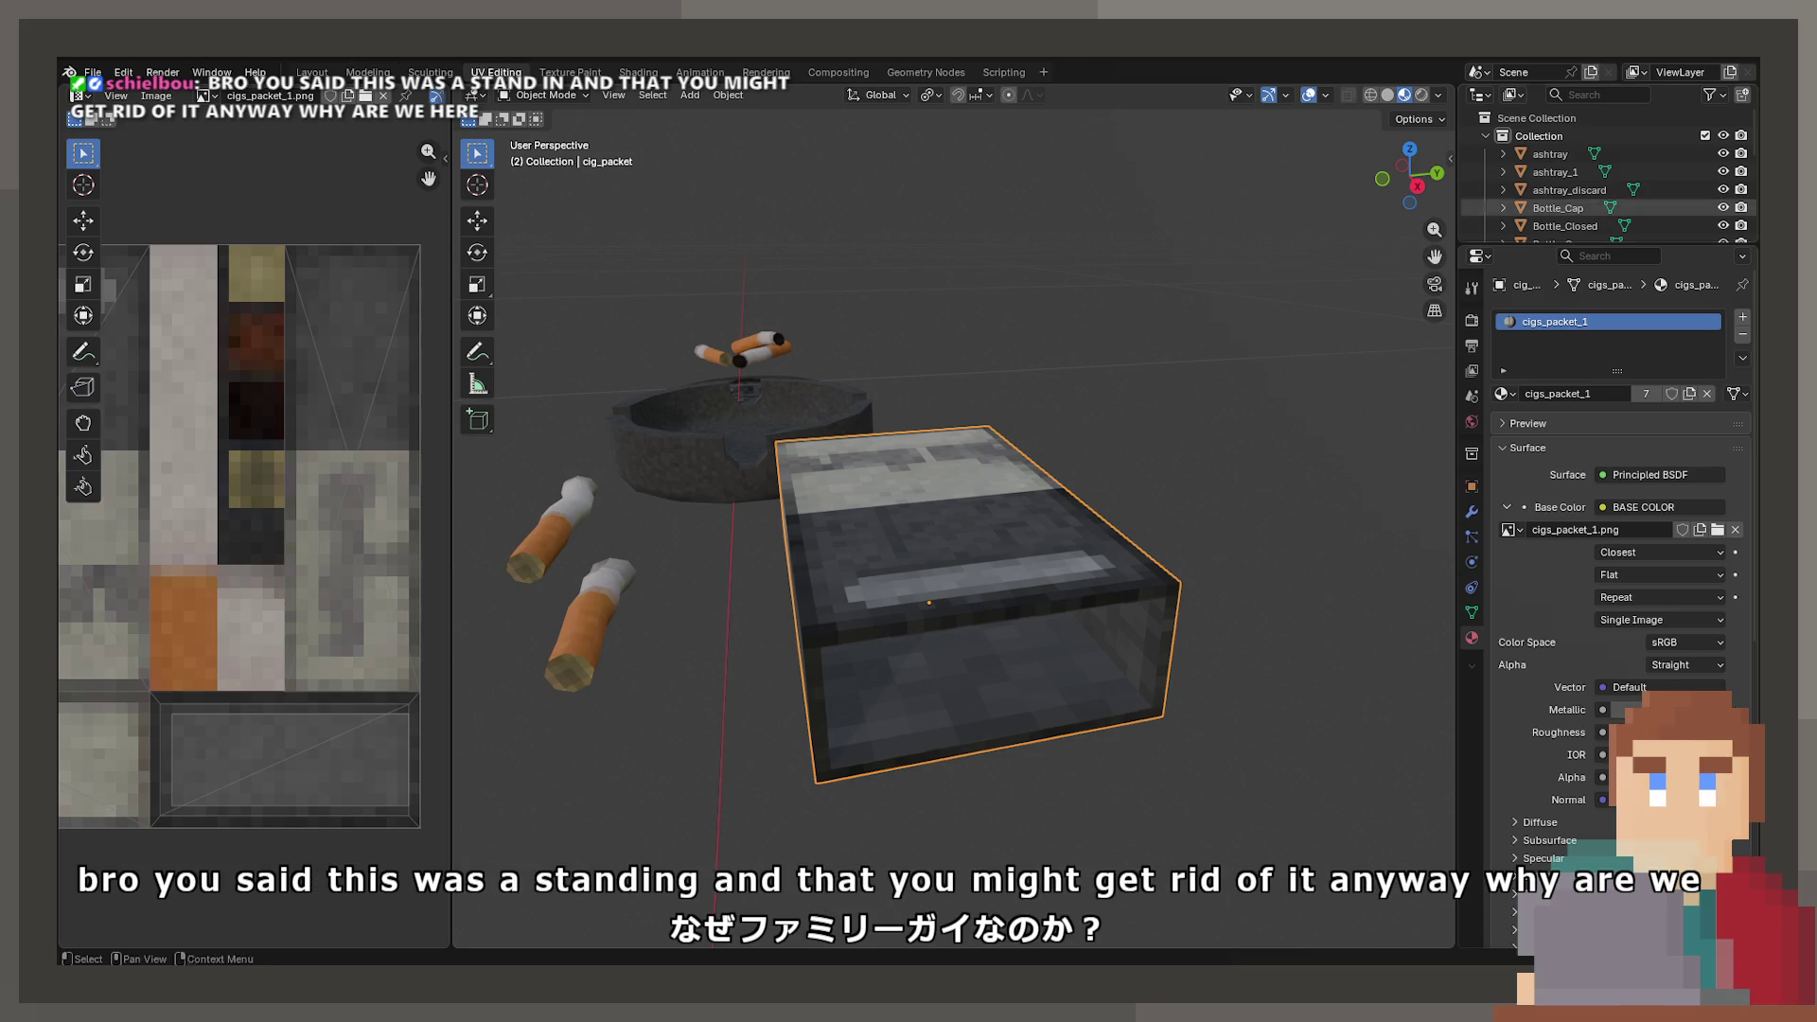
# - Check the File menu's export options for the packet, cancel, and orbit around the cigarette pack
pyautogui.click(92, 72)
pyautogui.moveTo(173, 341)
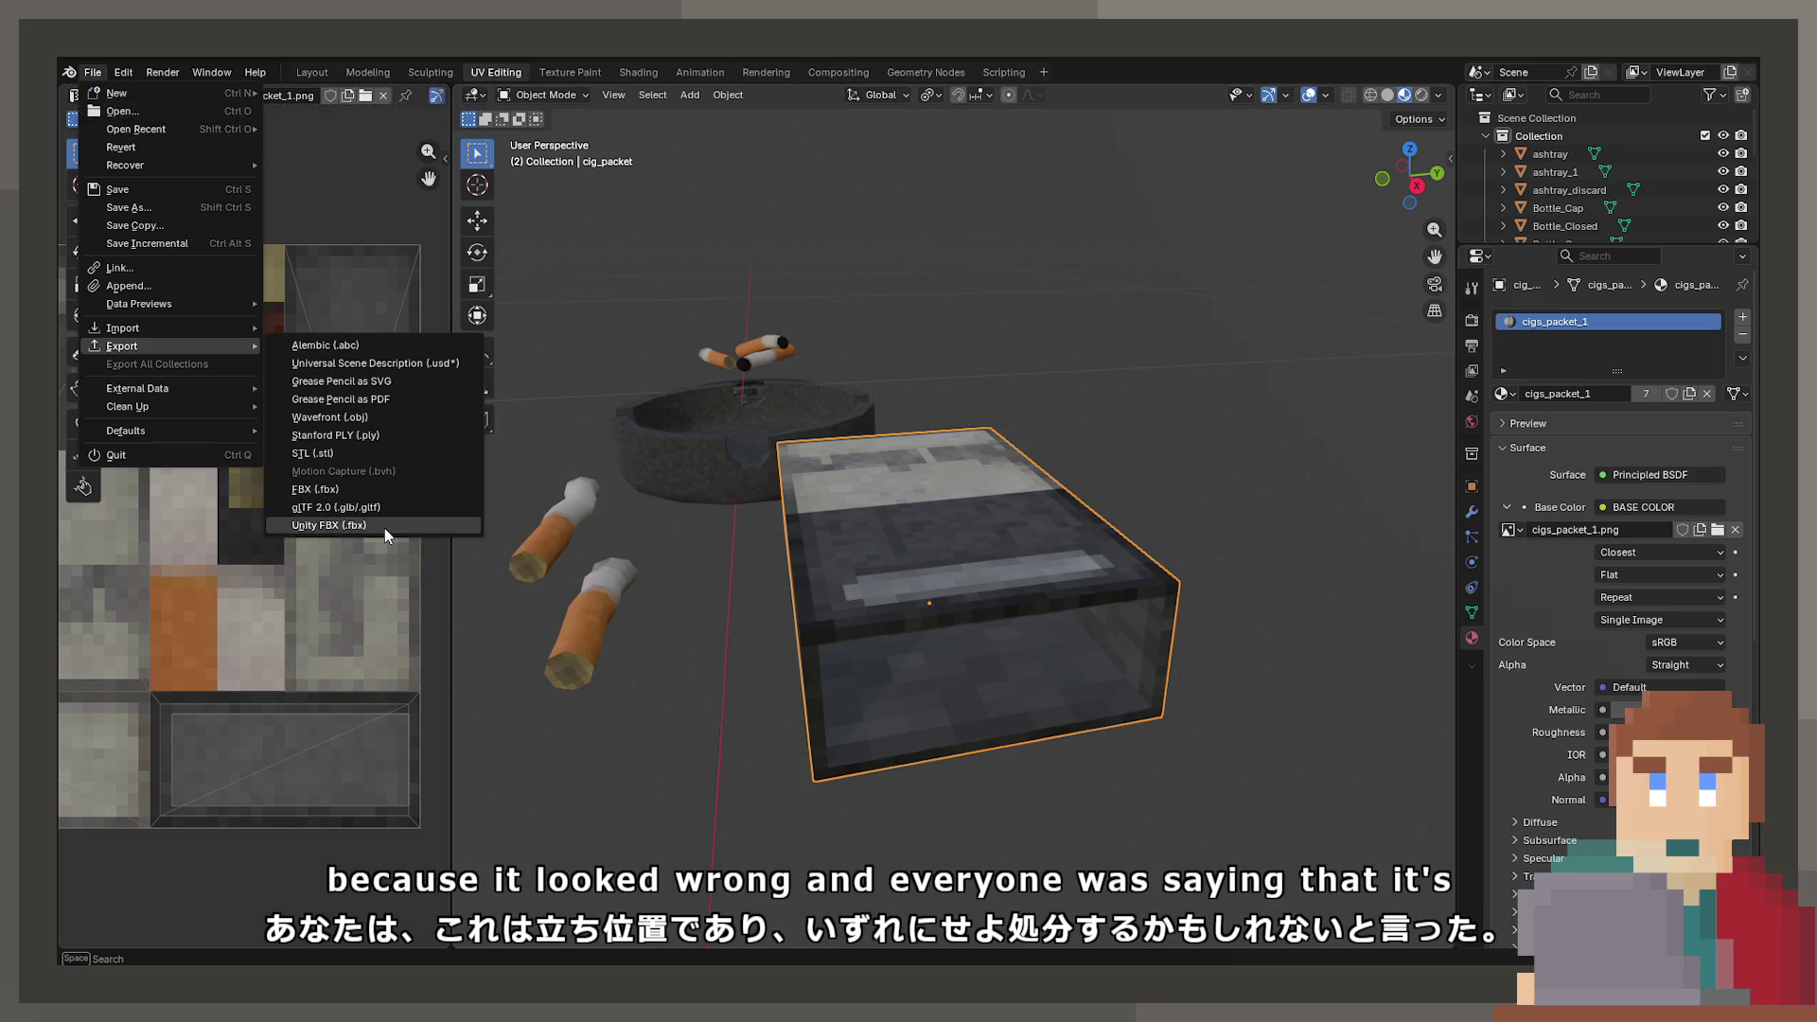
pyautogui.press('Escape')
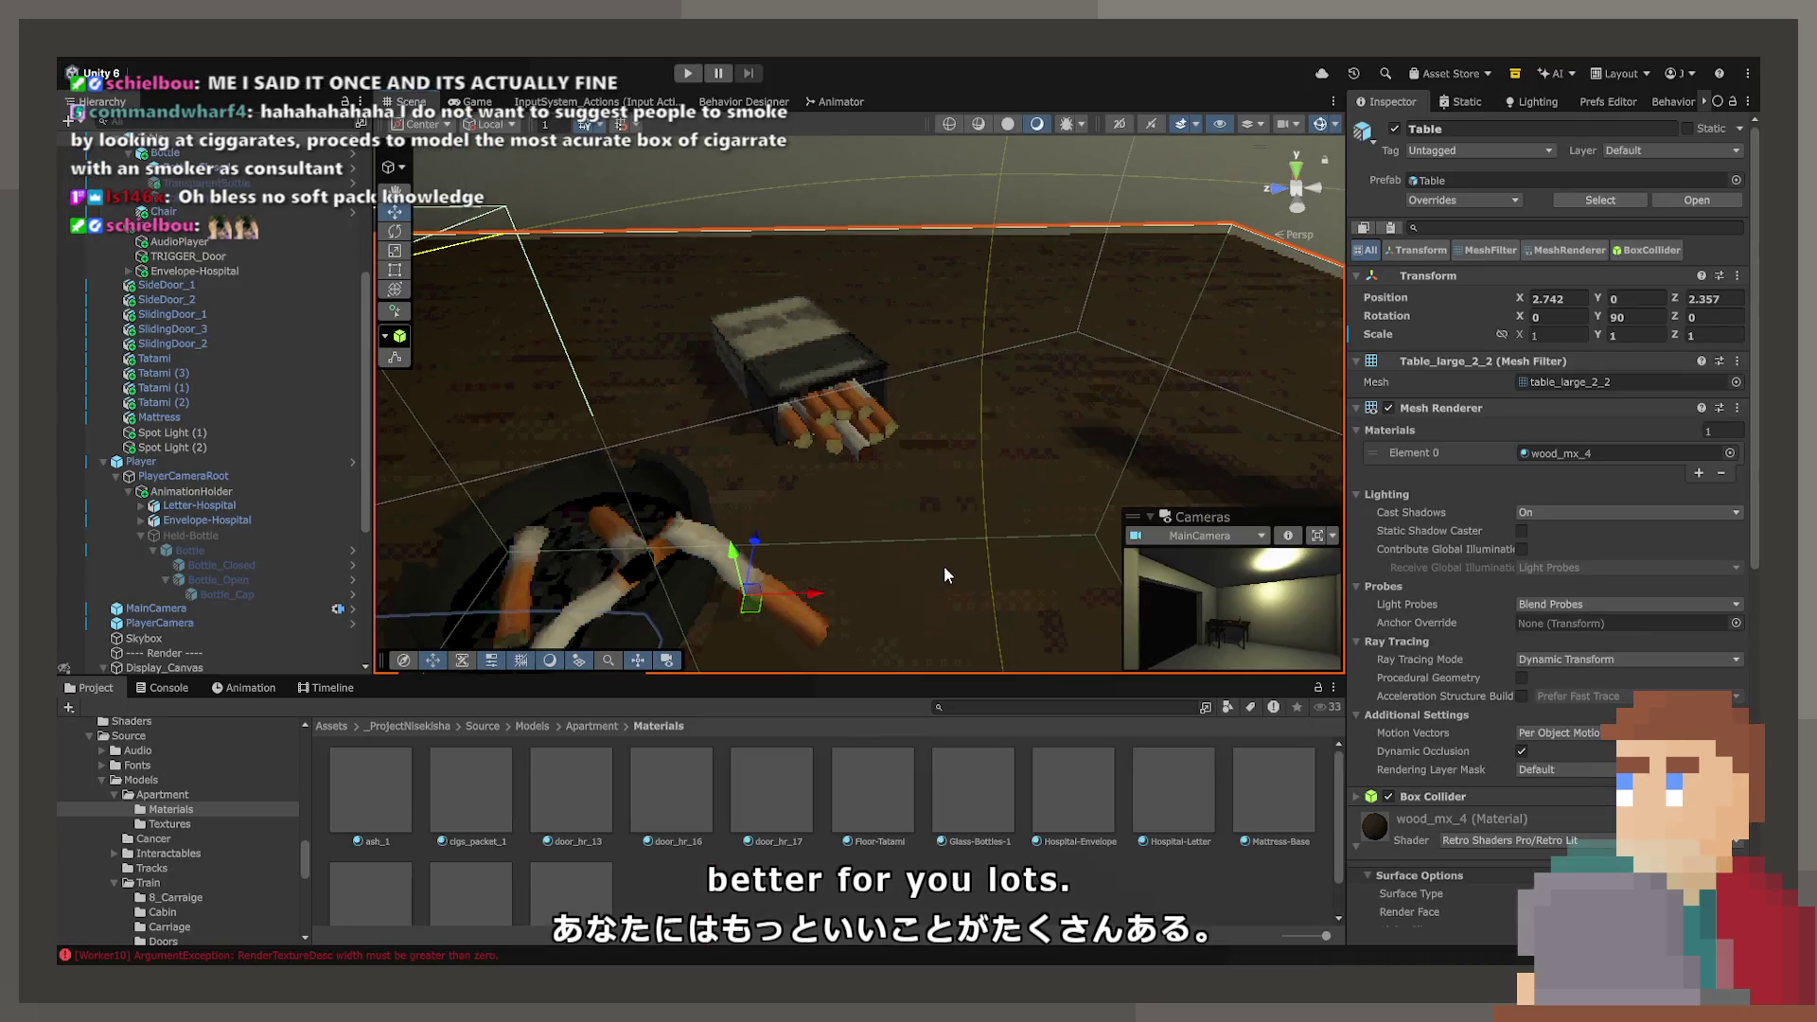
pyautogui.moveTo(945, 566); pyautogui.dragTo(942, 511)
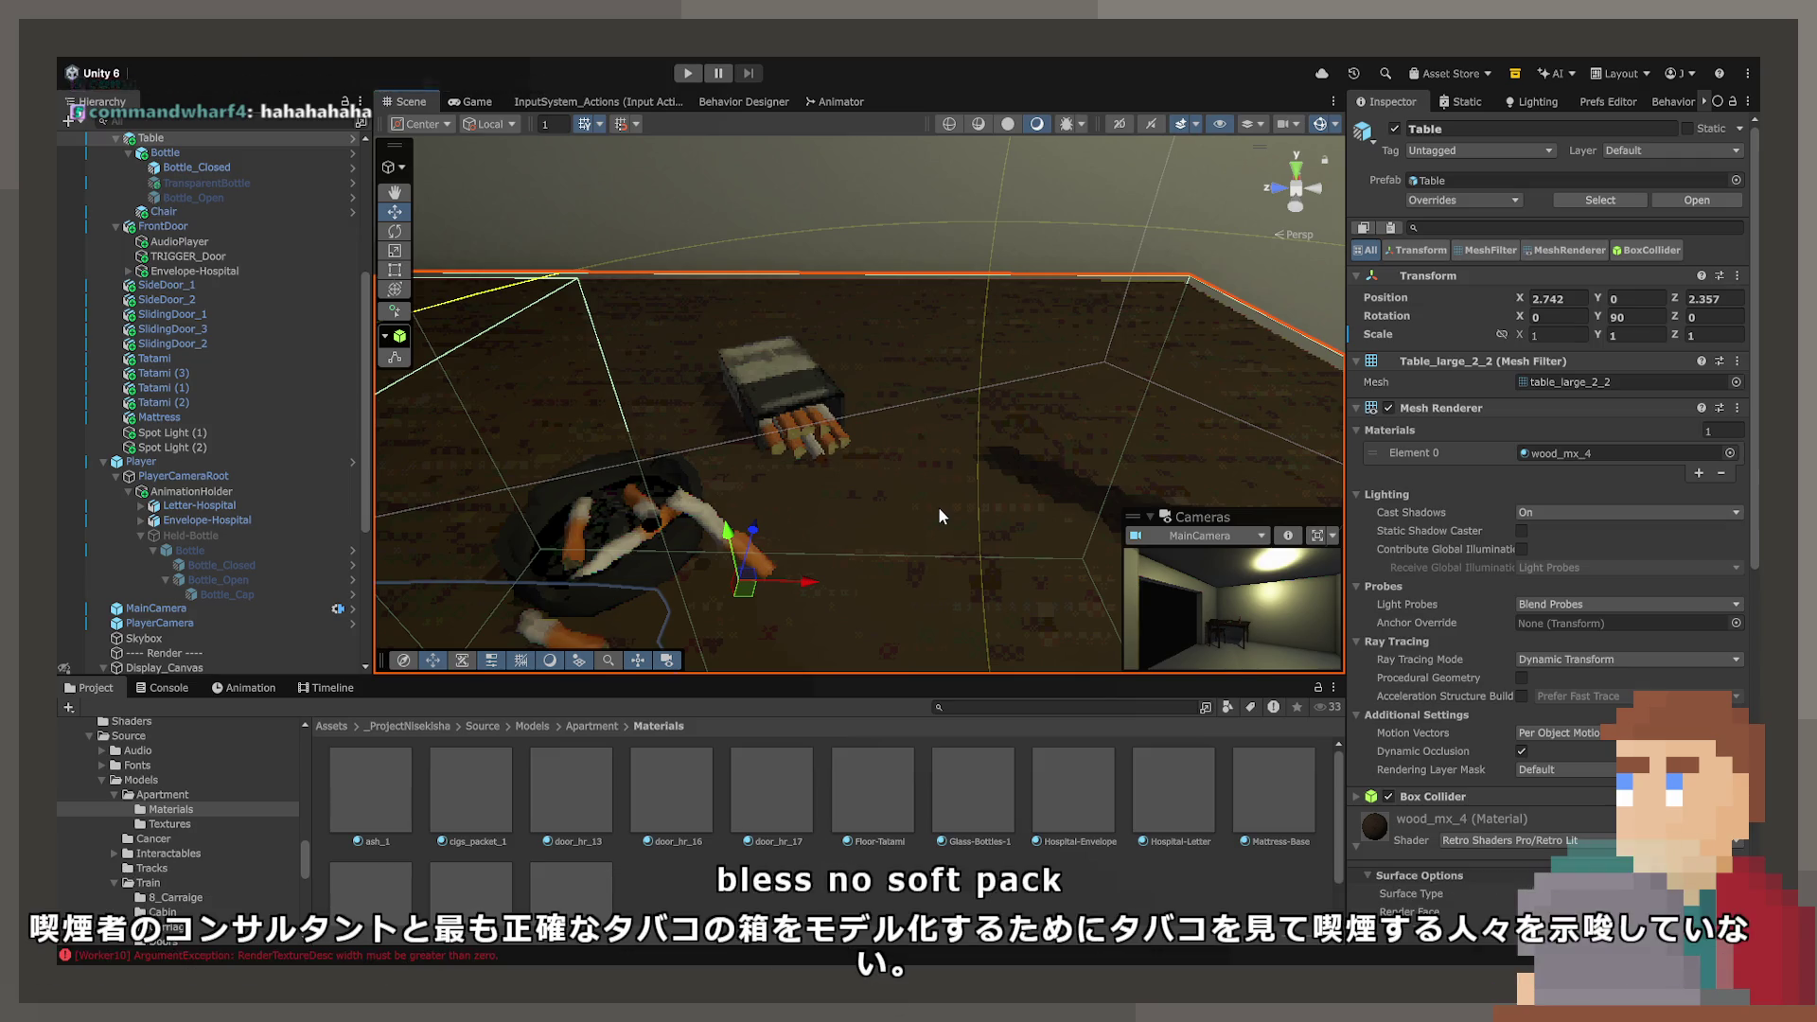
# - Enter play mode in the Game view, then pick up and put back the bottle
pyautogui.click(688, 73)
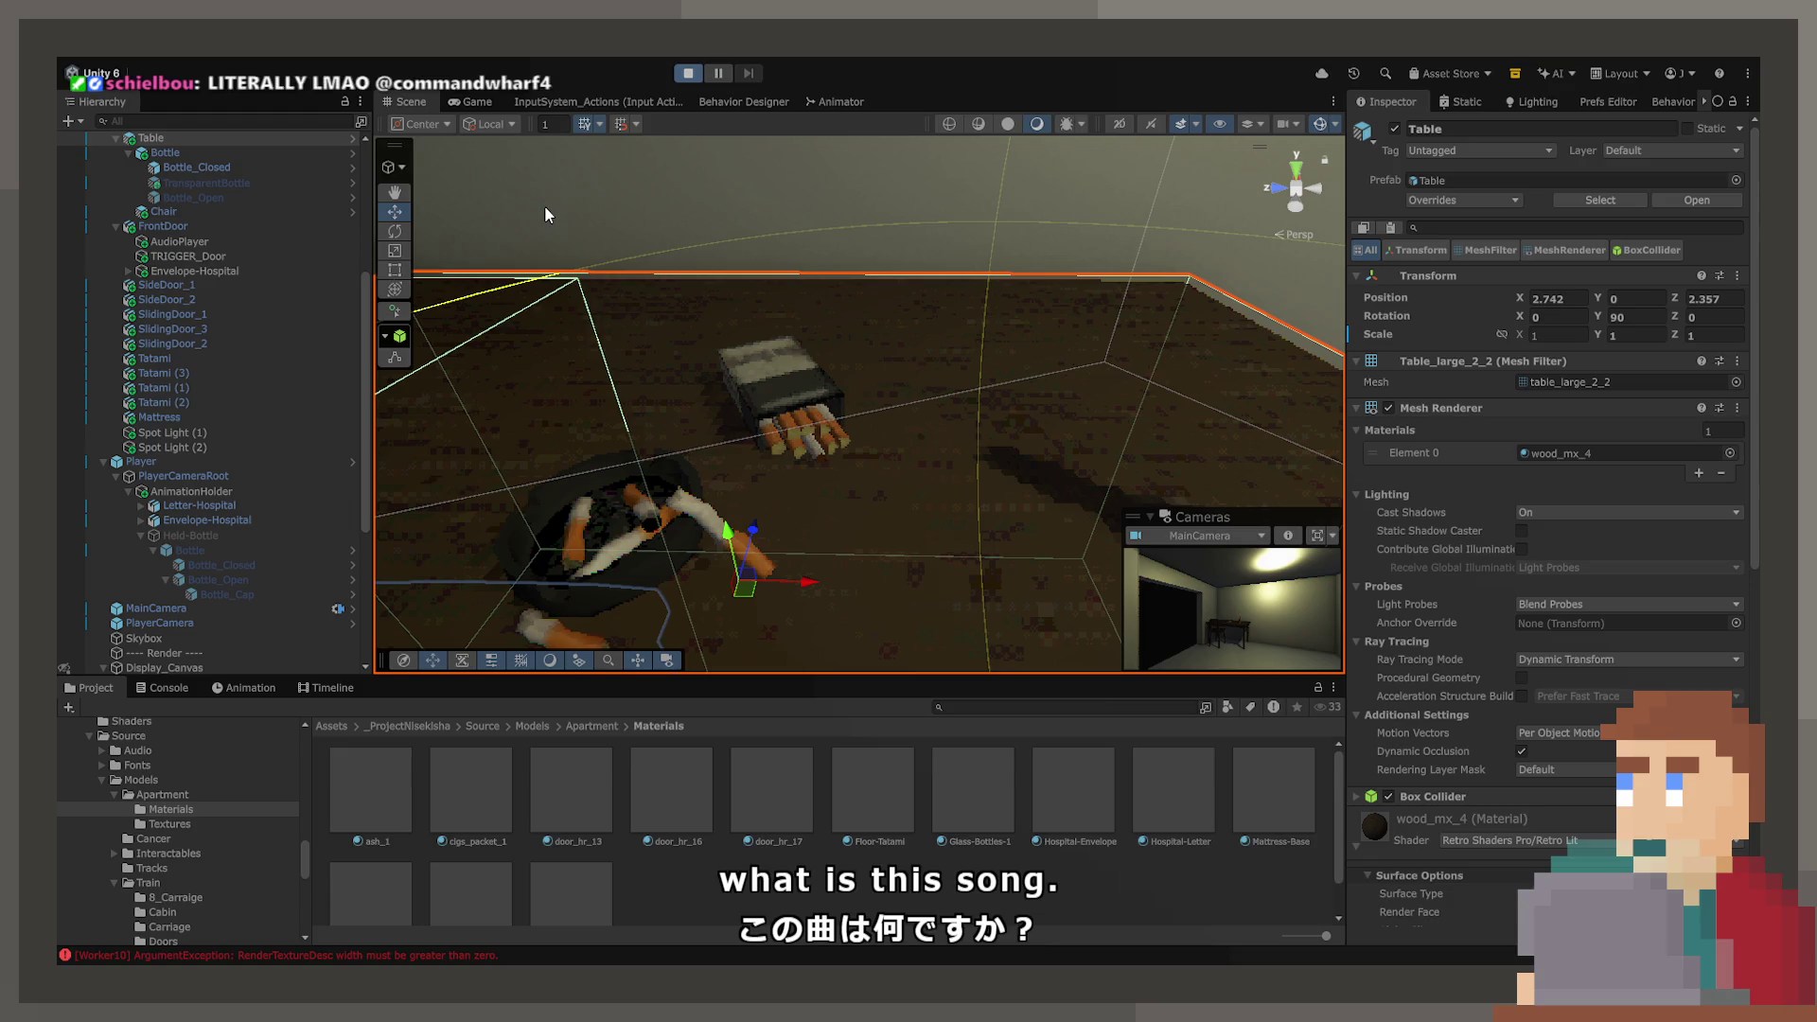
pyautogui.click(487, 100)
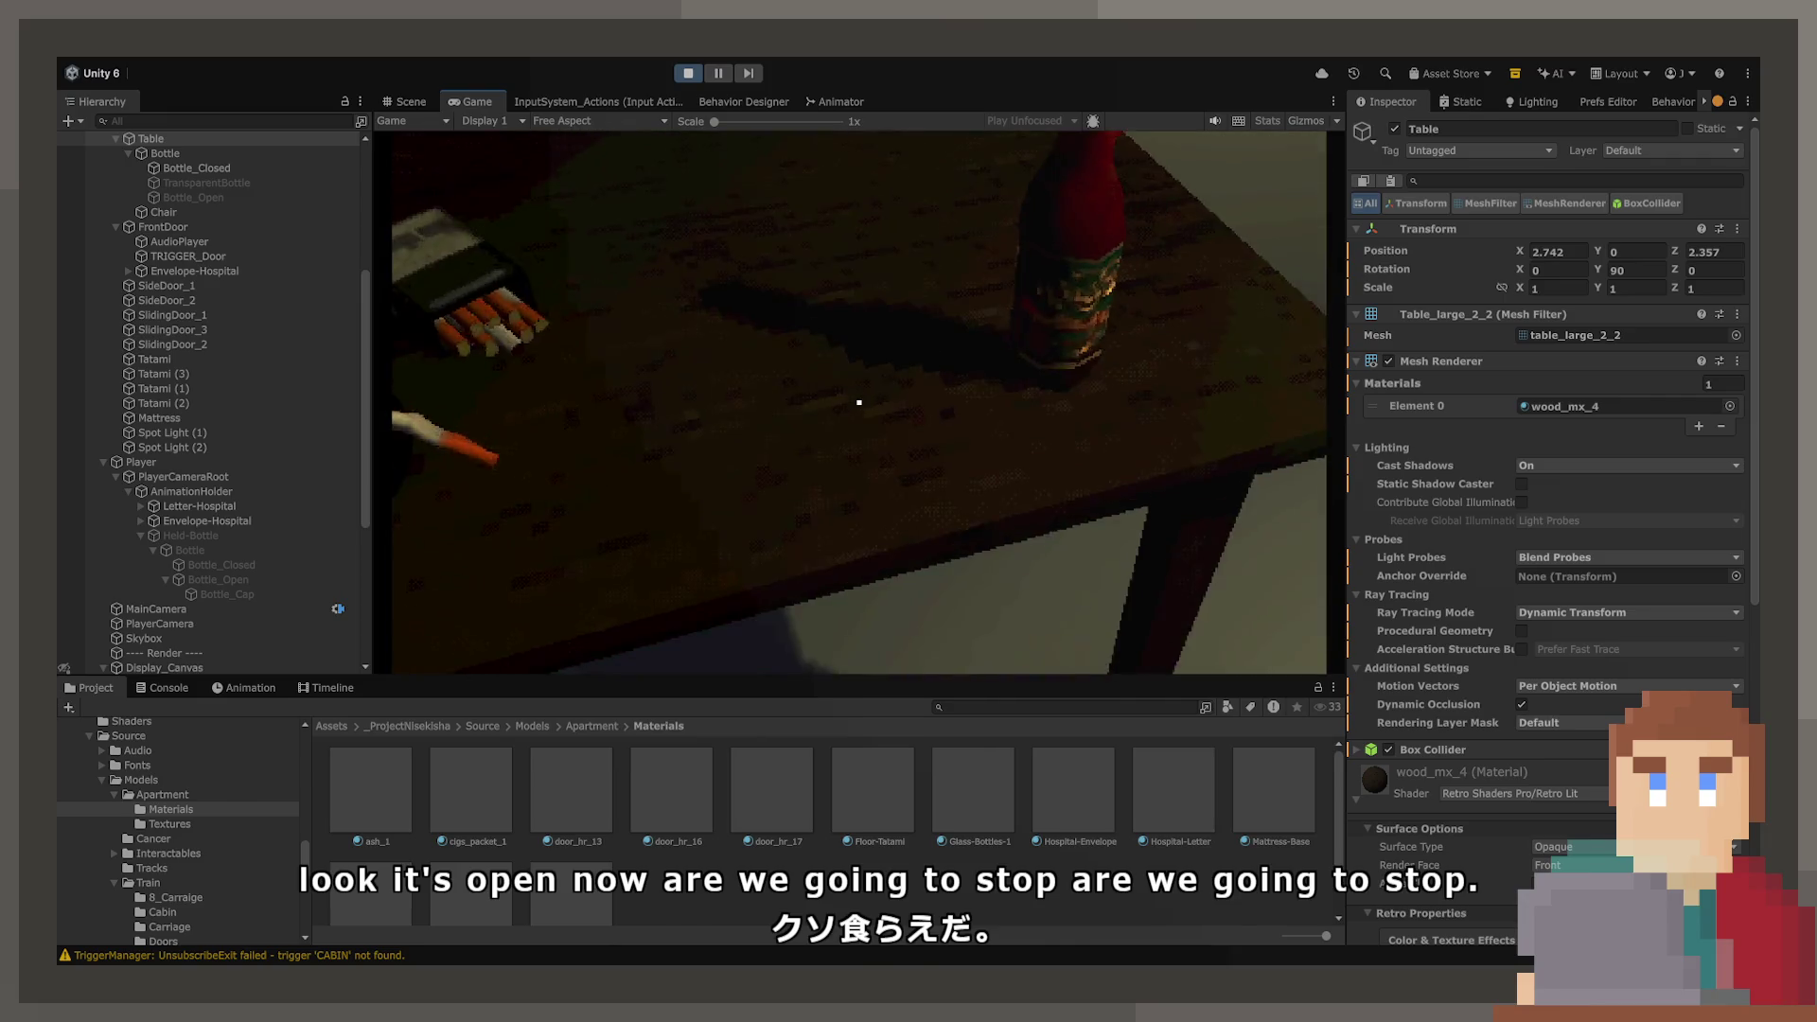
pyautogui.press('e')
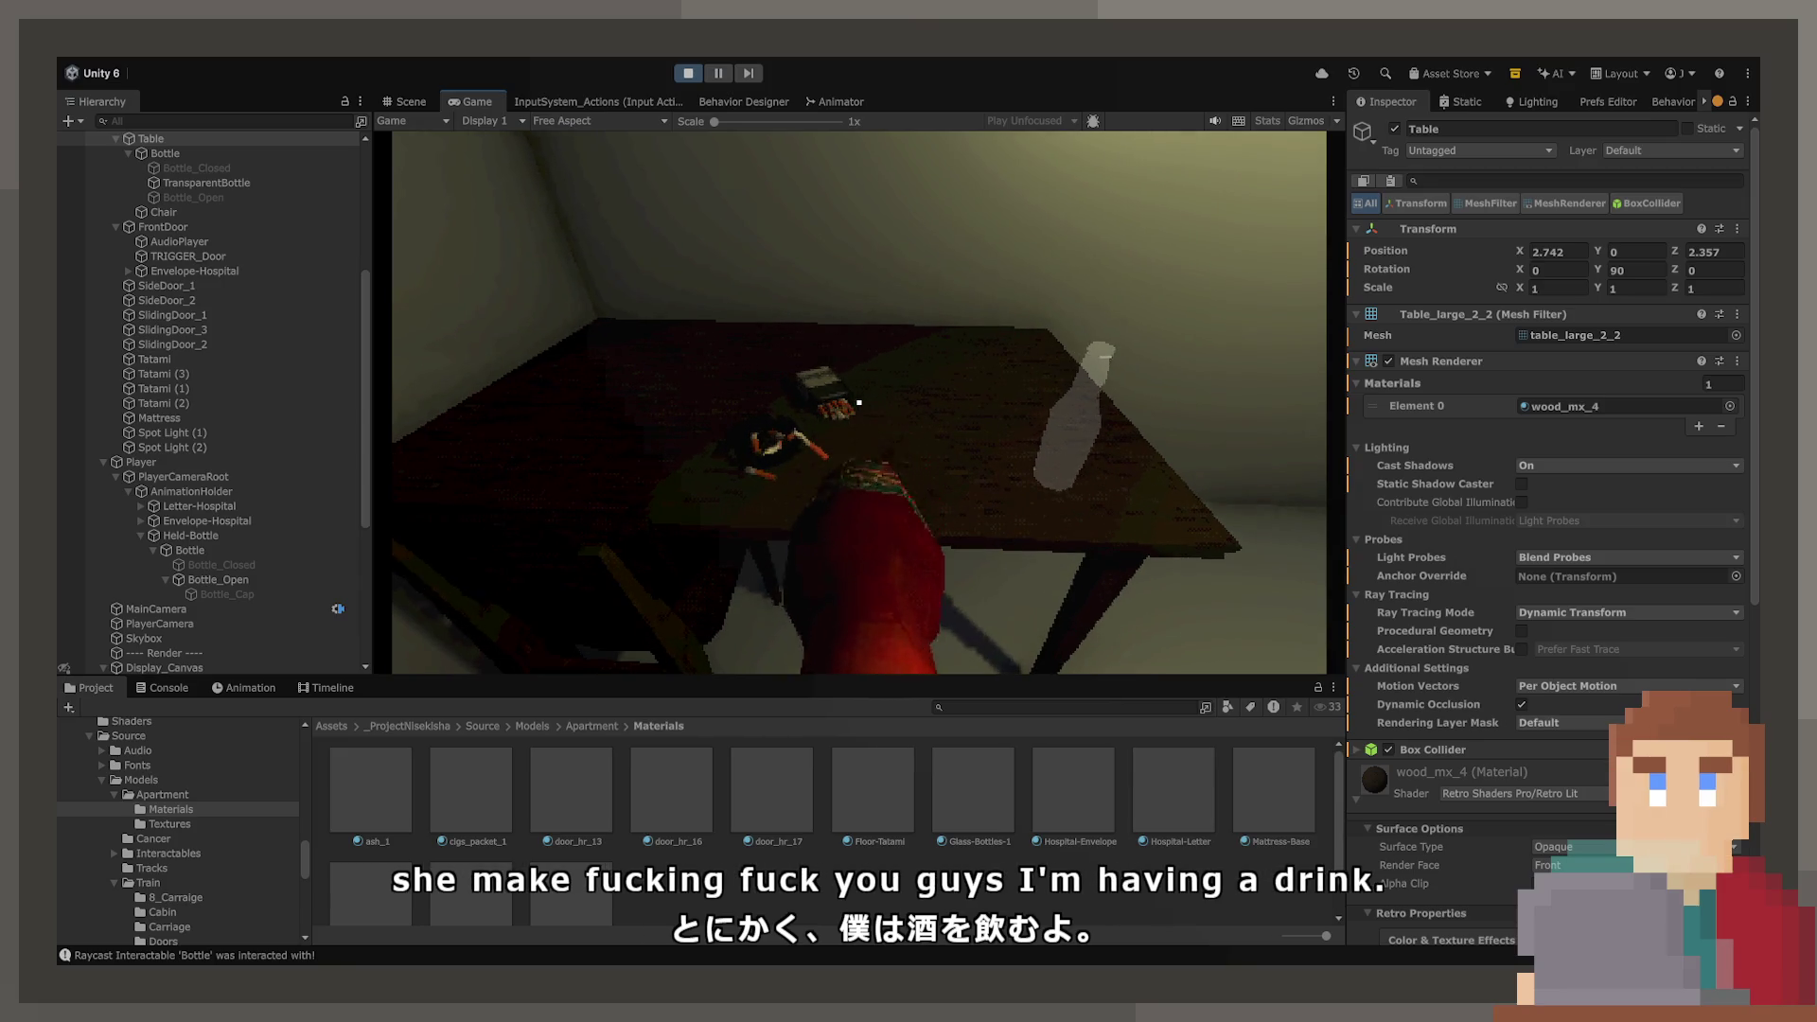
pyautogui.moveTo(858, 402)
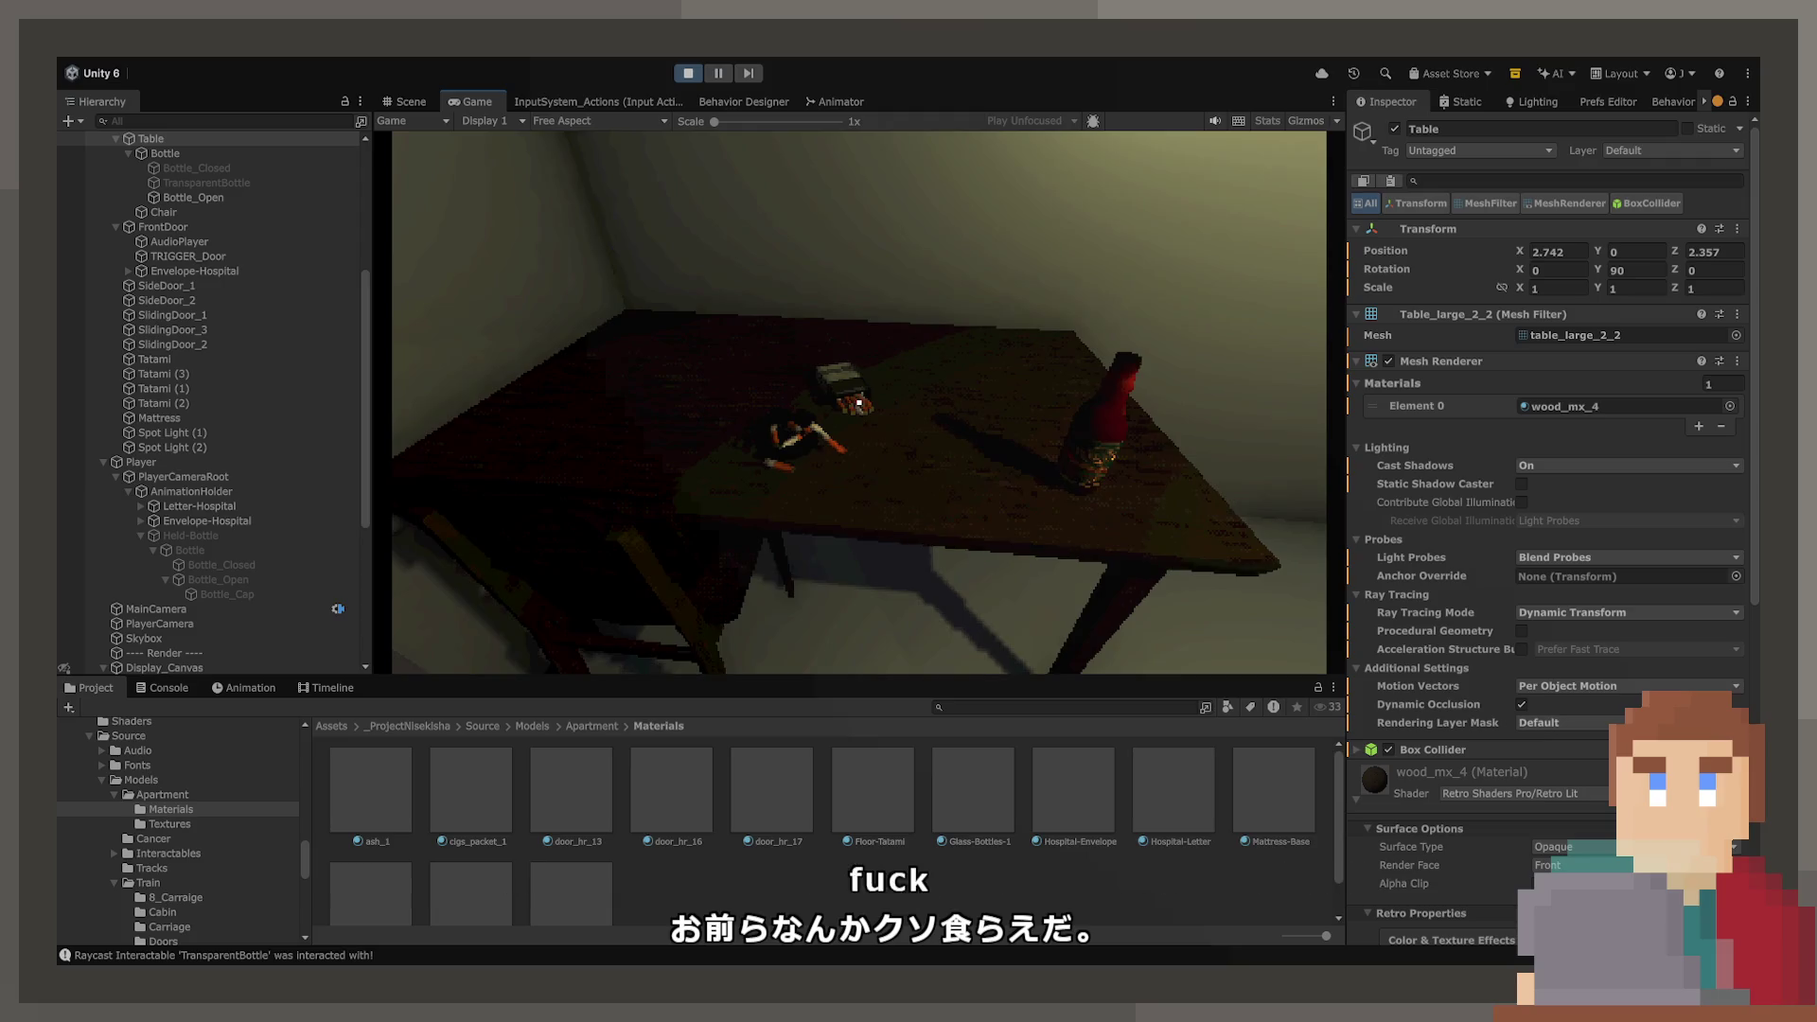
pyautogui.click(859, 402)
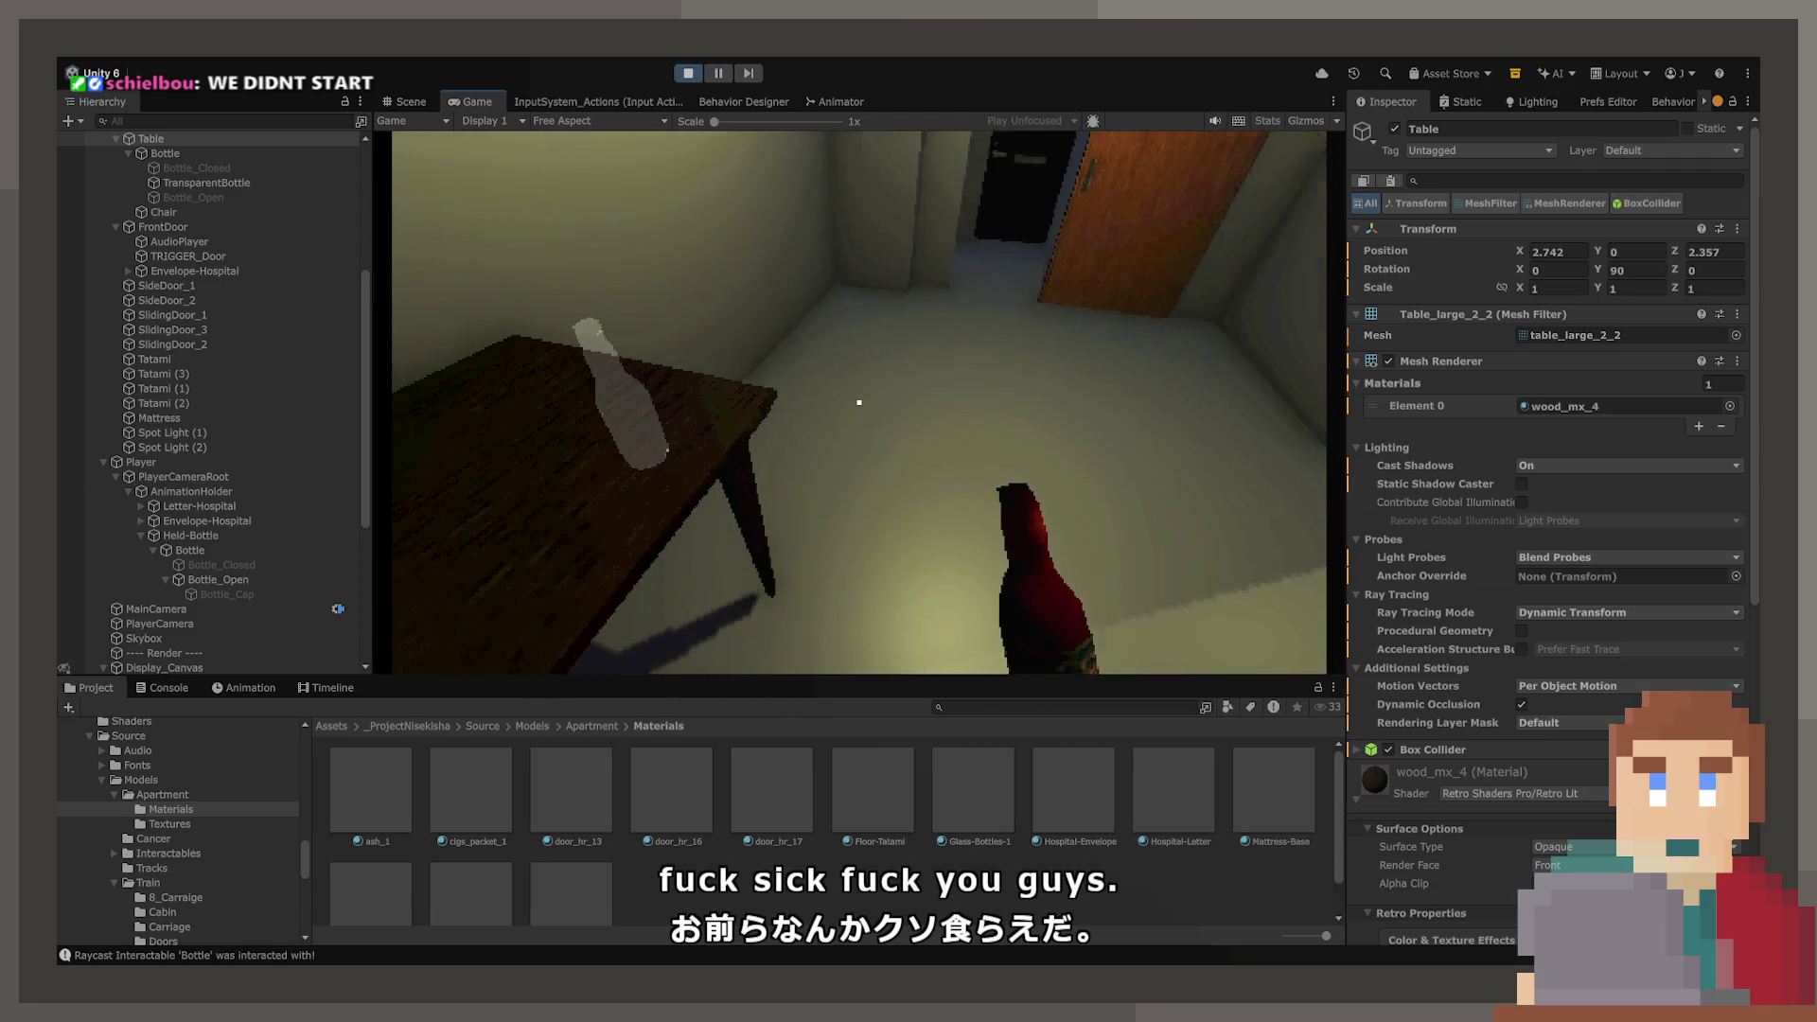
pyautogui.click(858, 402)
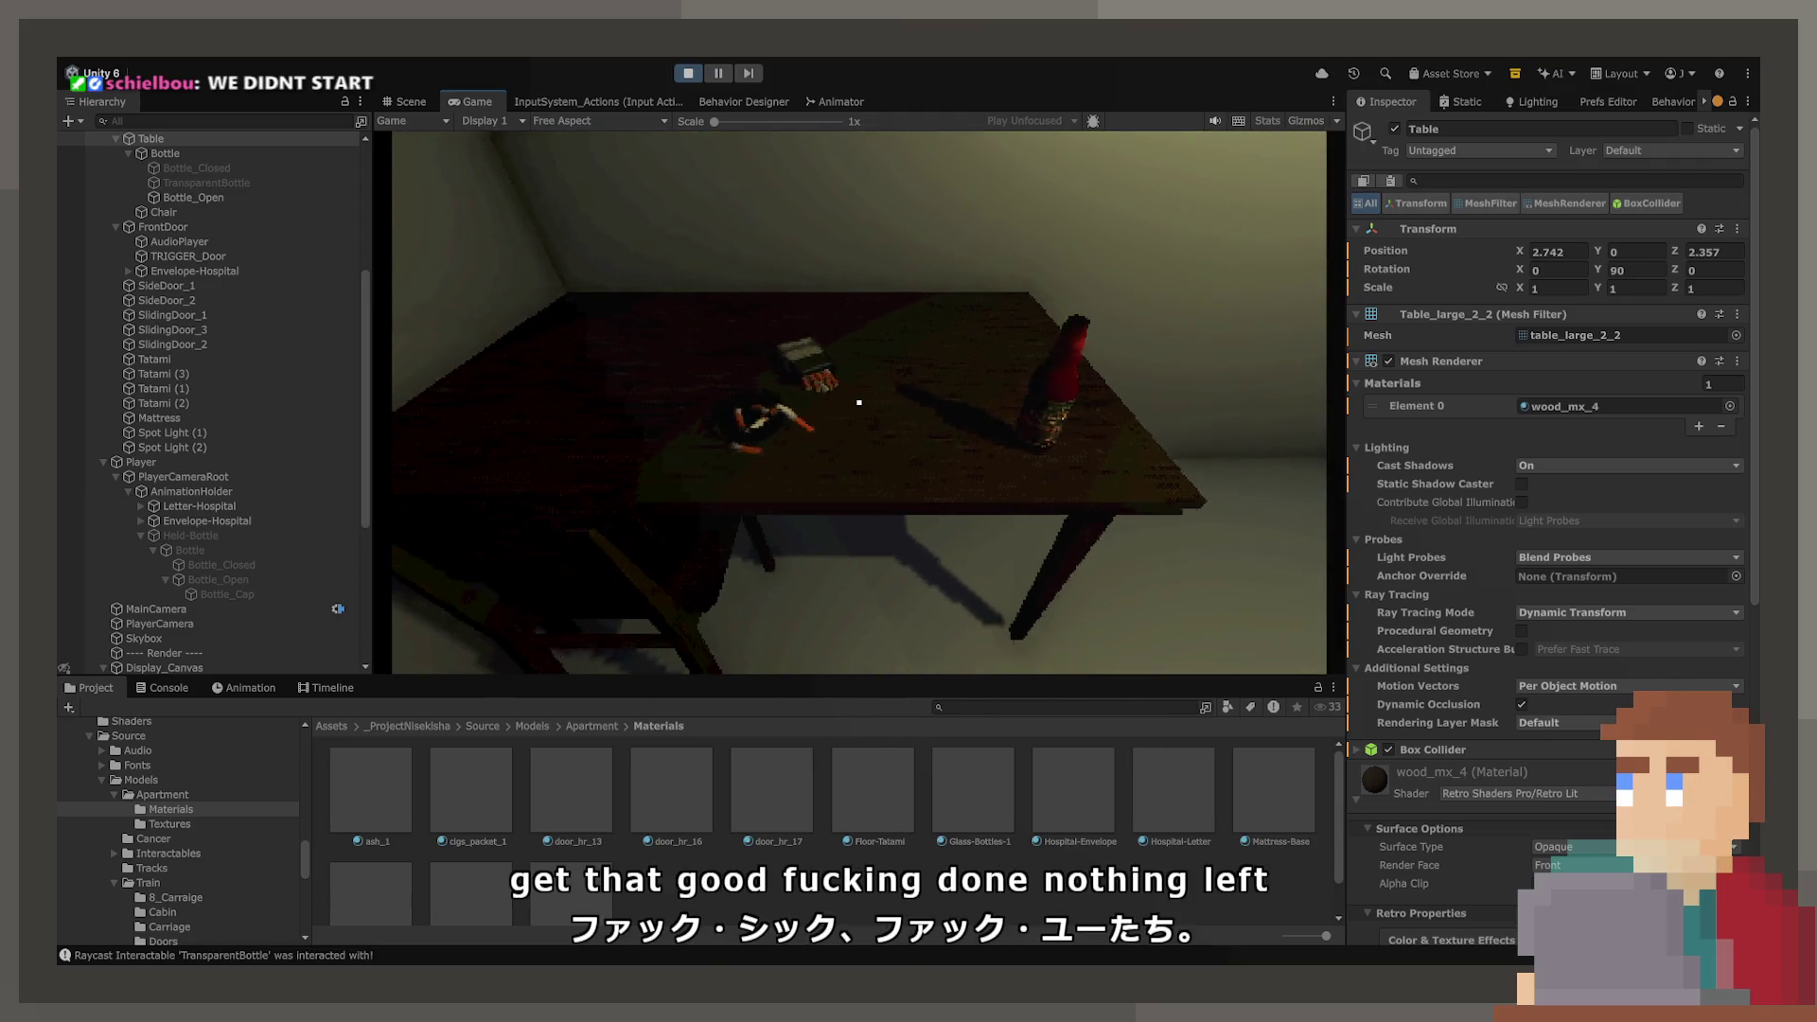
# - Walk toward and away from the cigarette pack and ashtray to inspect the table
pyautogui.press('w')
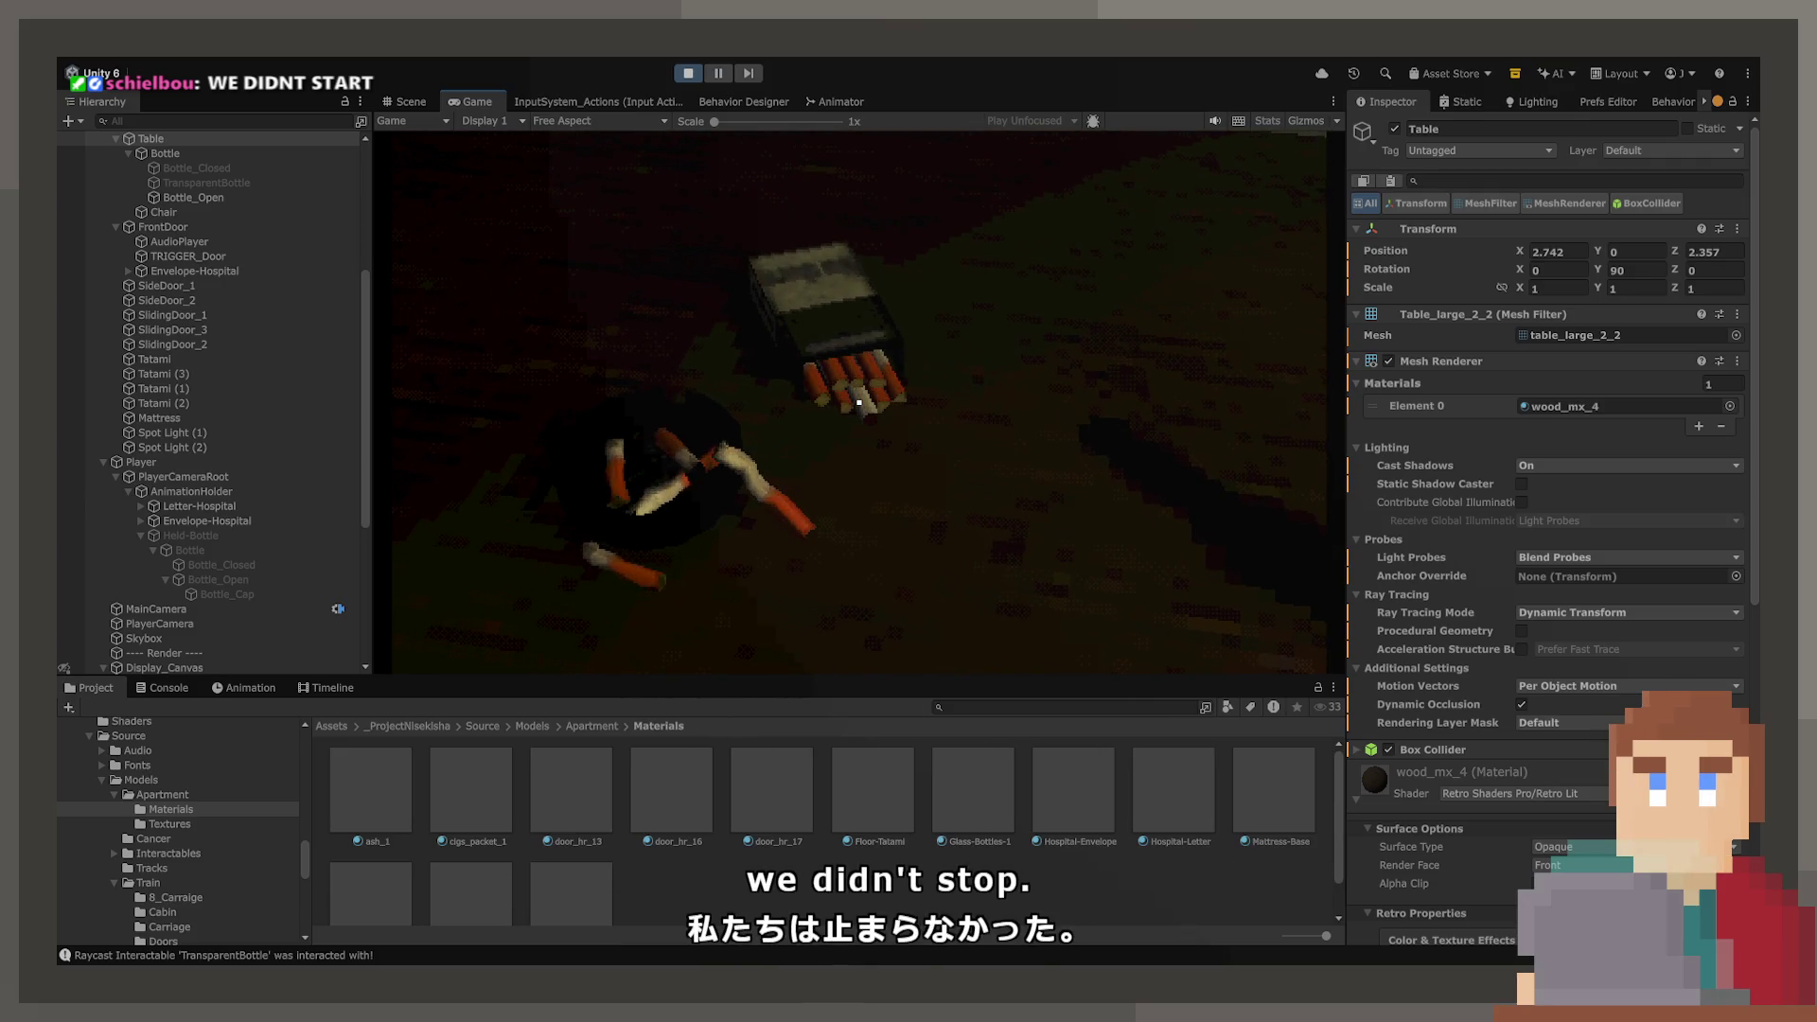
pyautogui.press('s')
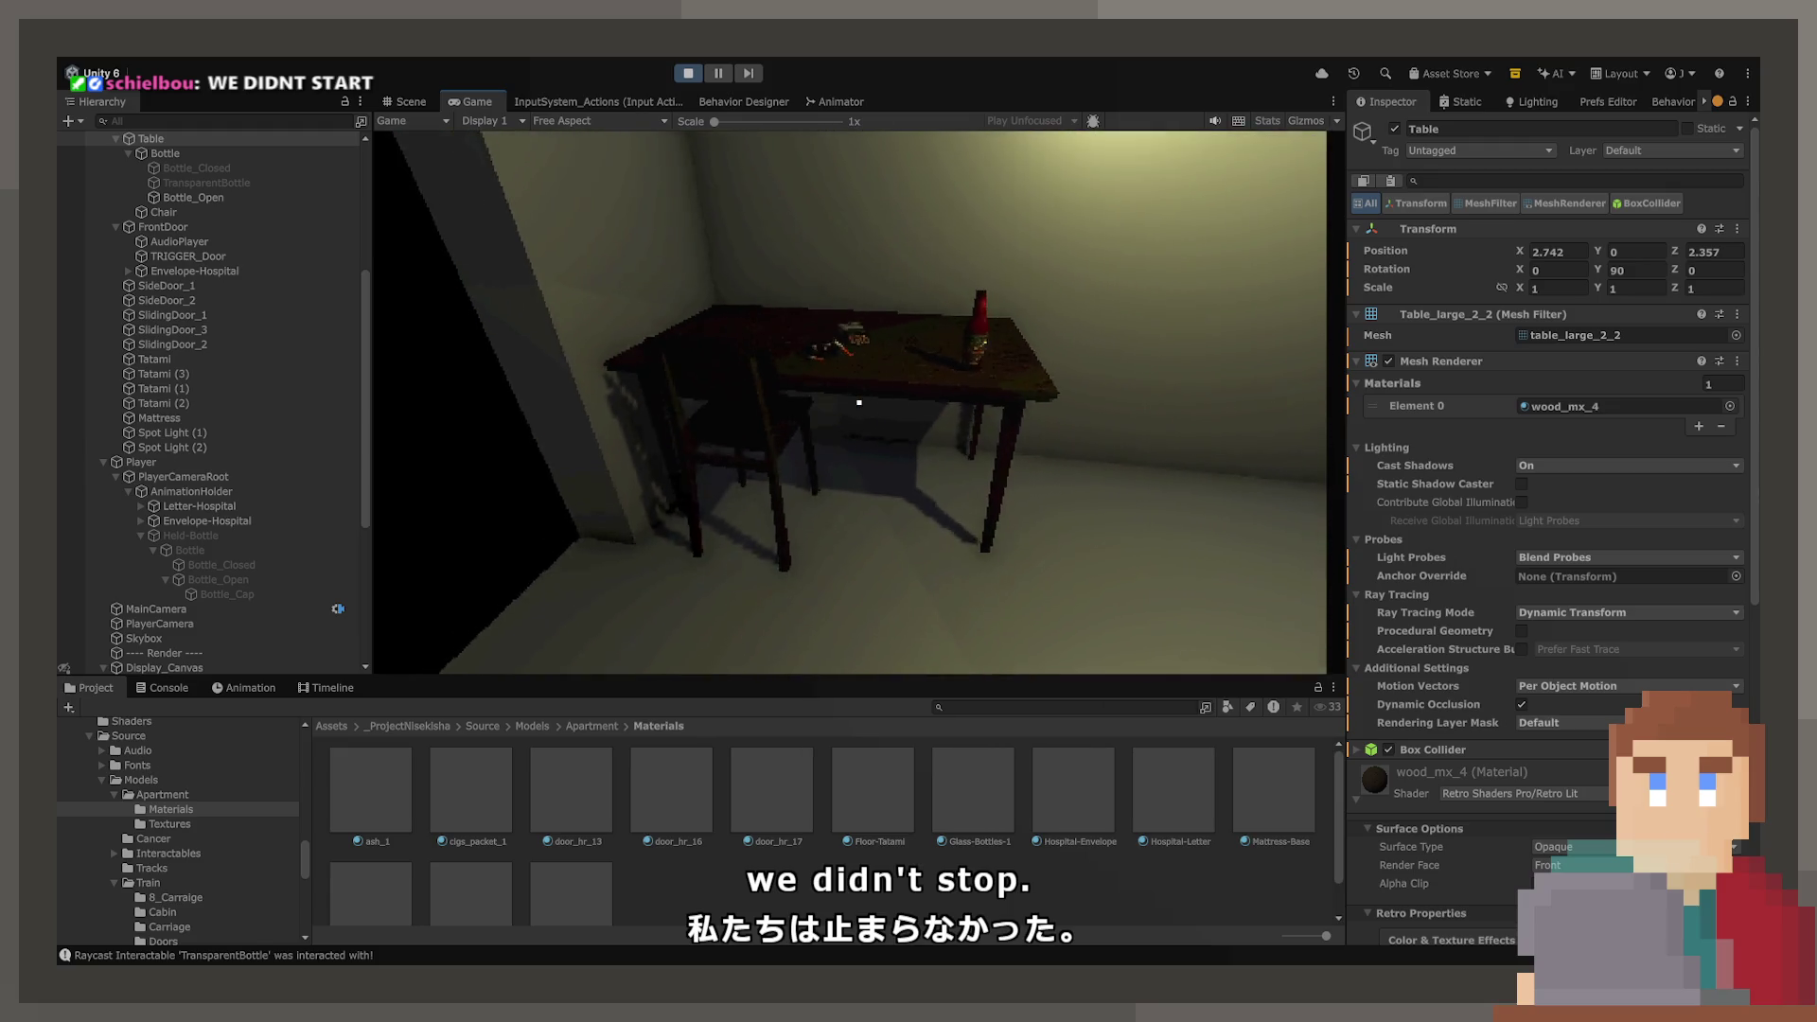
pyautogui.press('w')
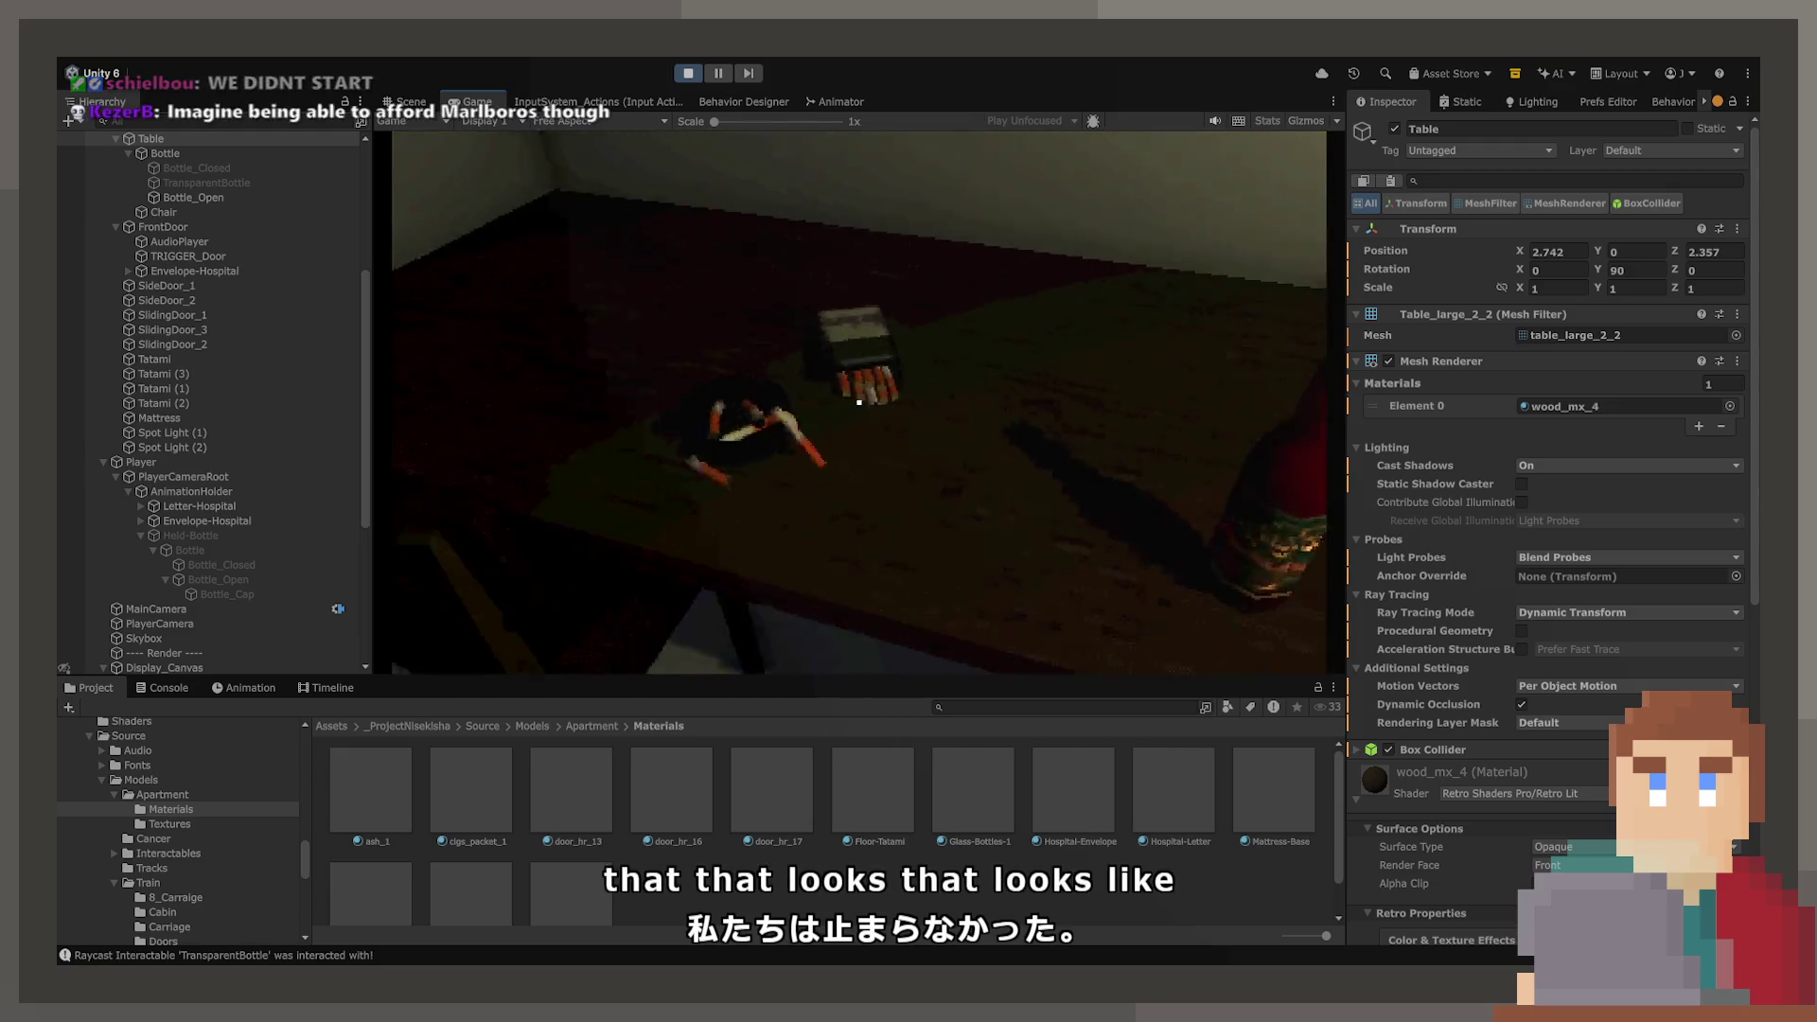
pyautogui.press('s')
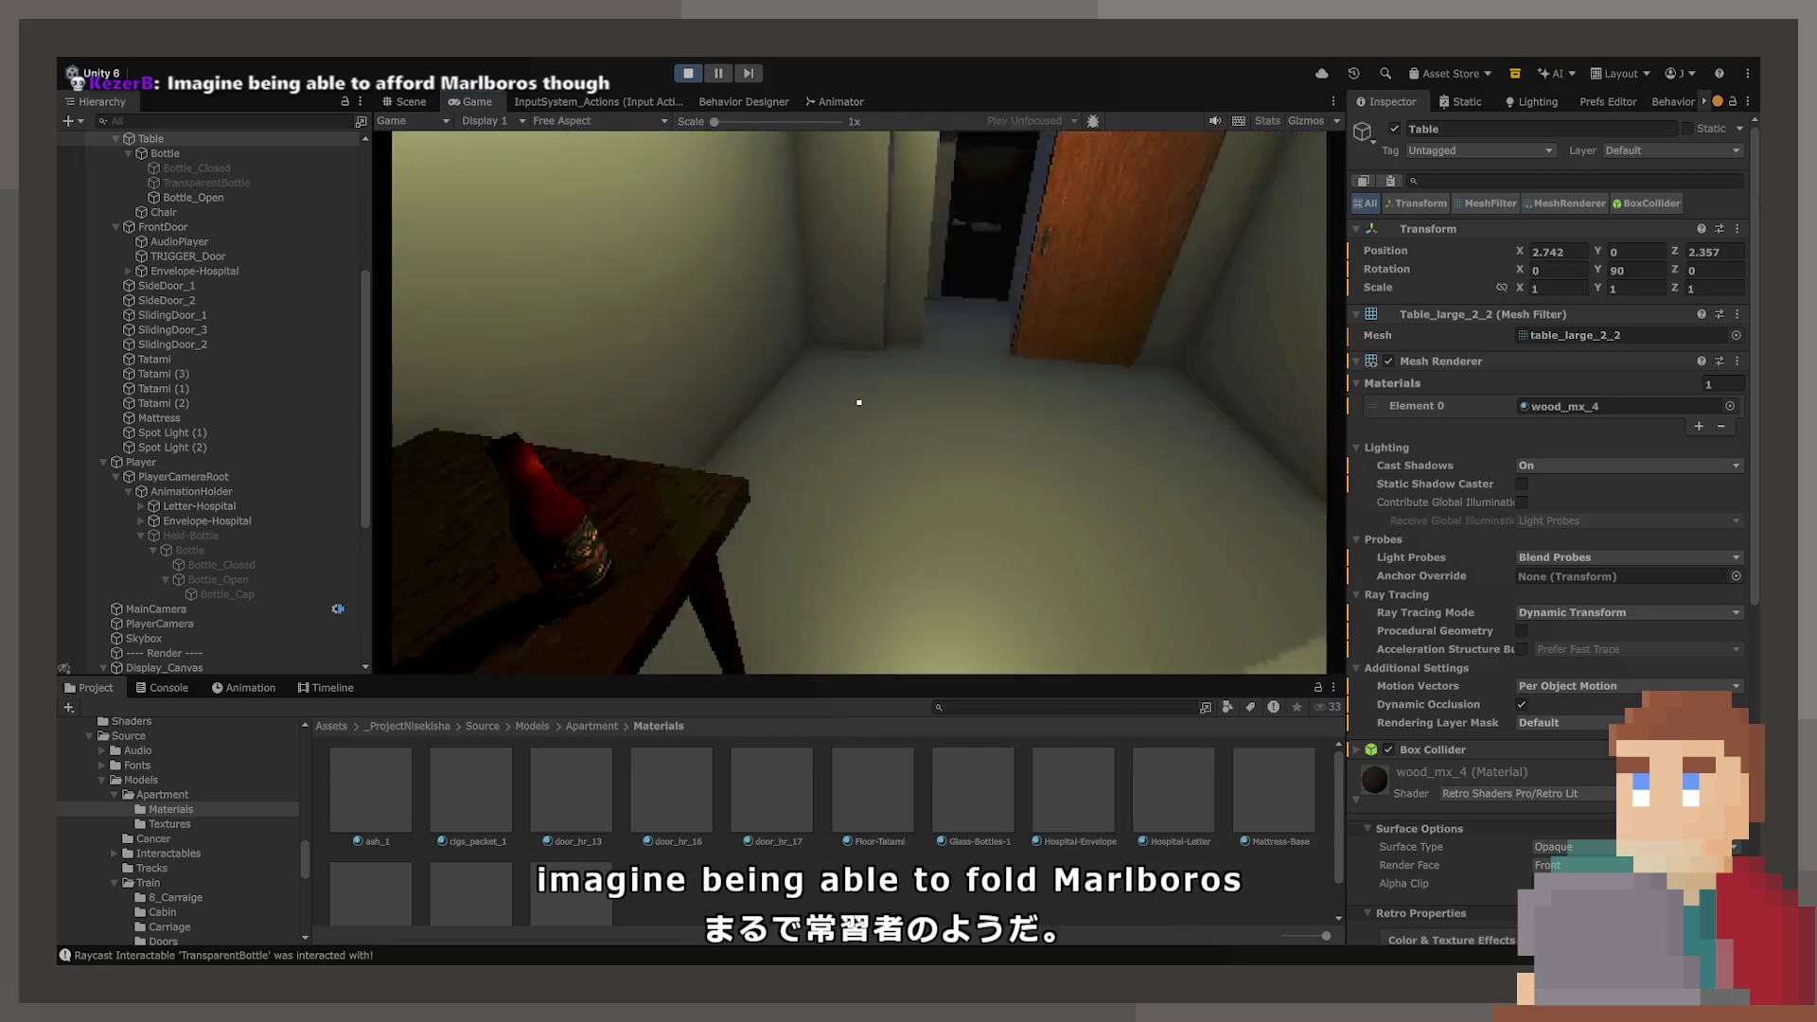
pyautogui.press('w')
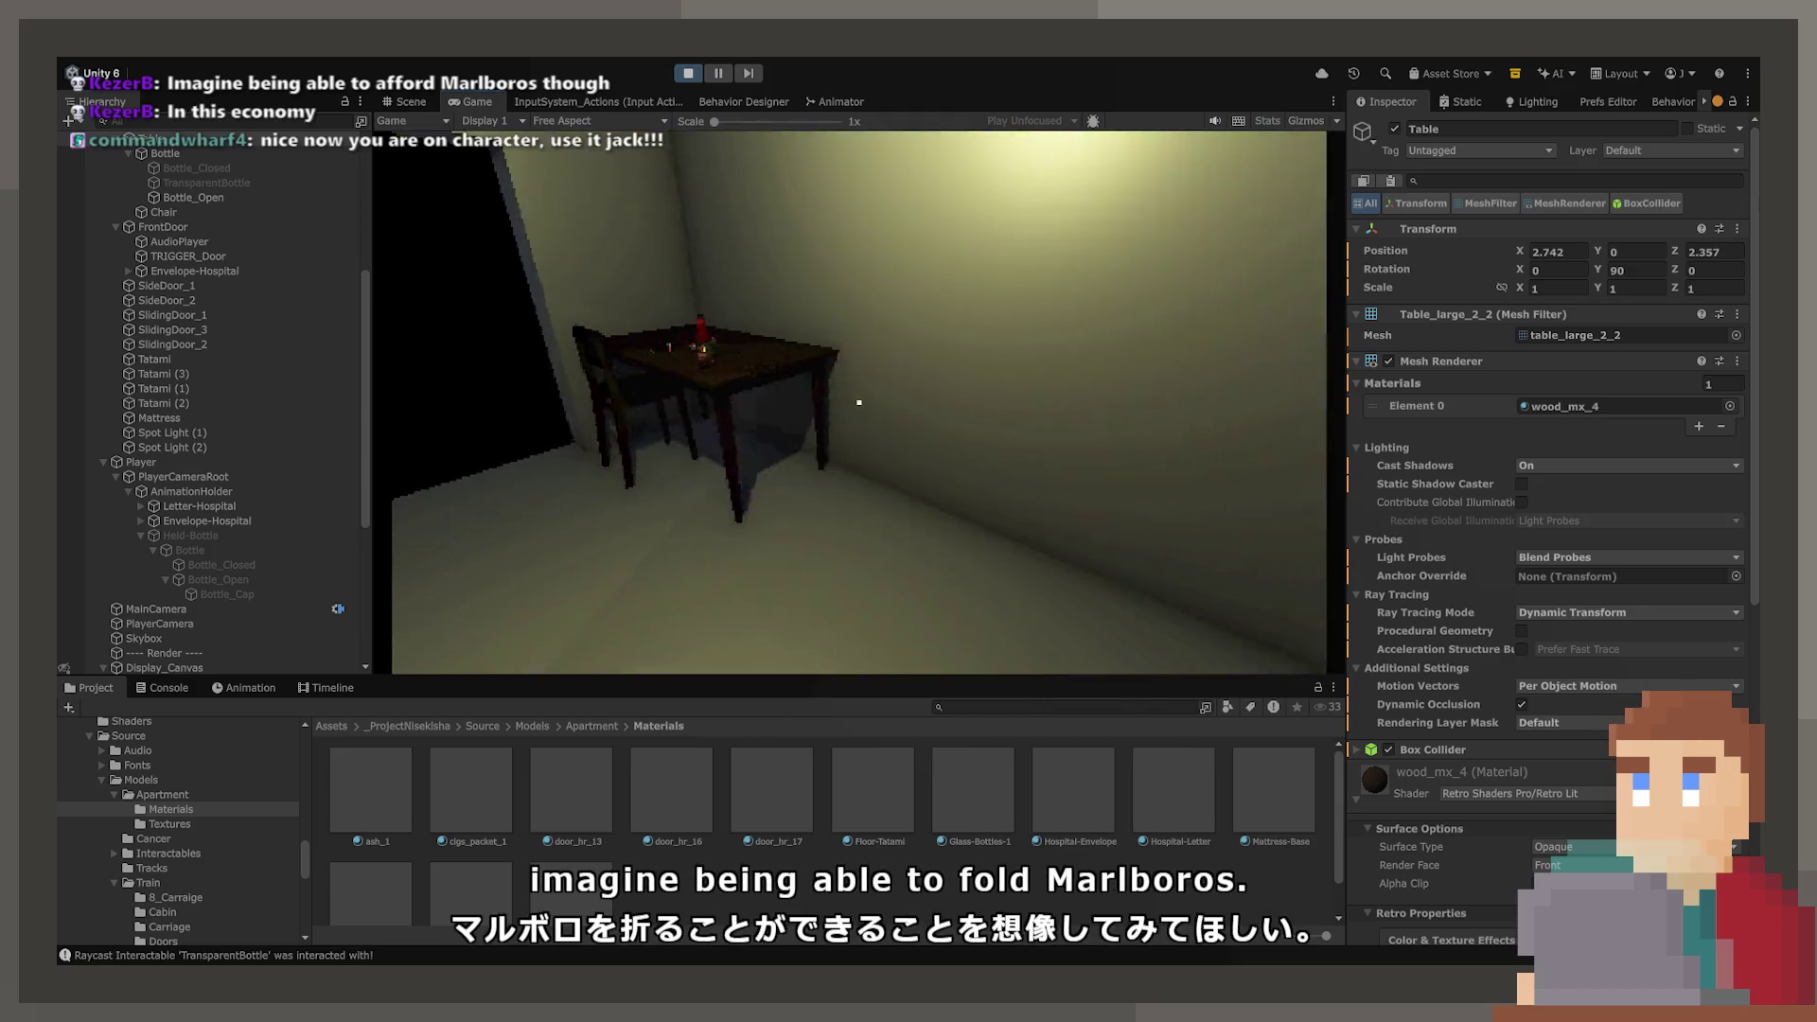
pyautogui.press('w')
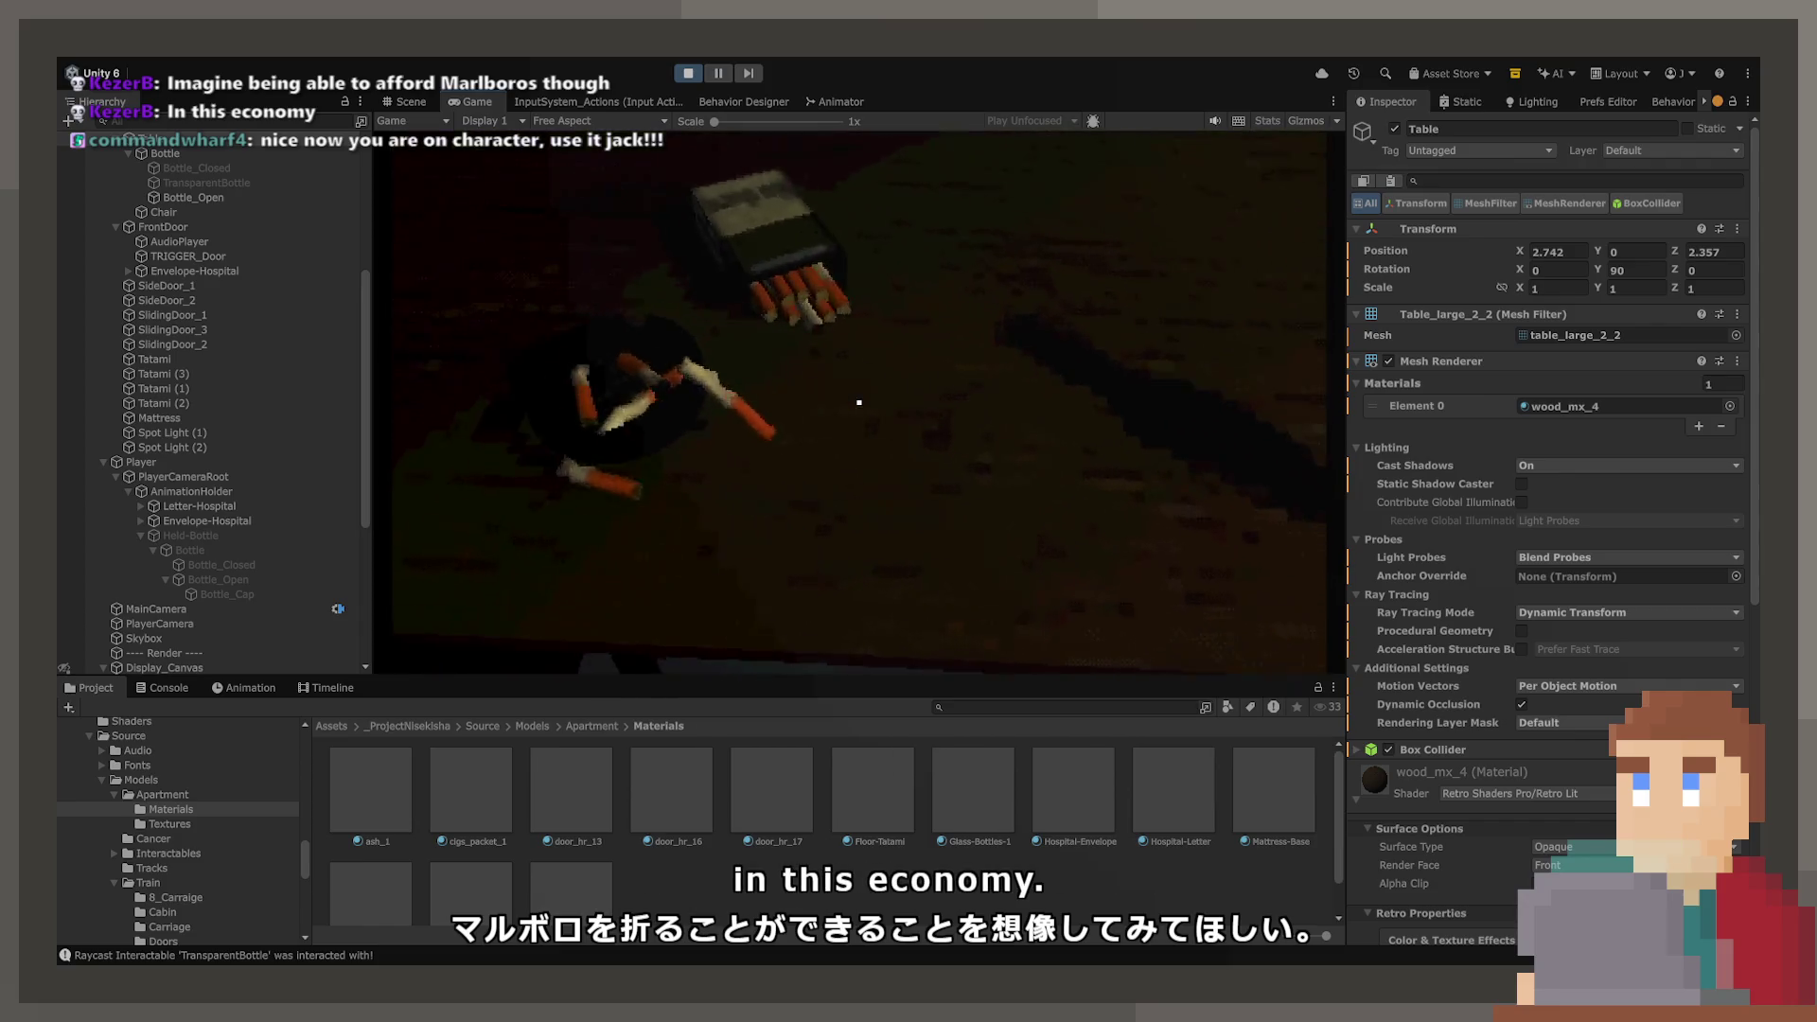
# - Pick up and set down the bottle once more, then stop play mode and return to the Scene view
pyautogui.press('e')
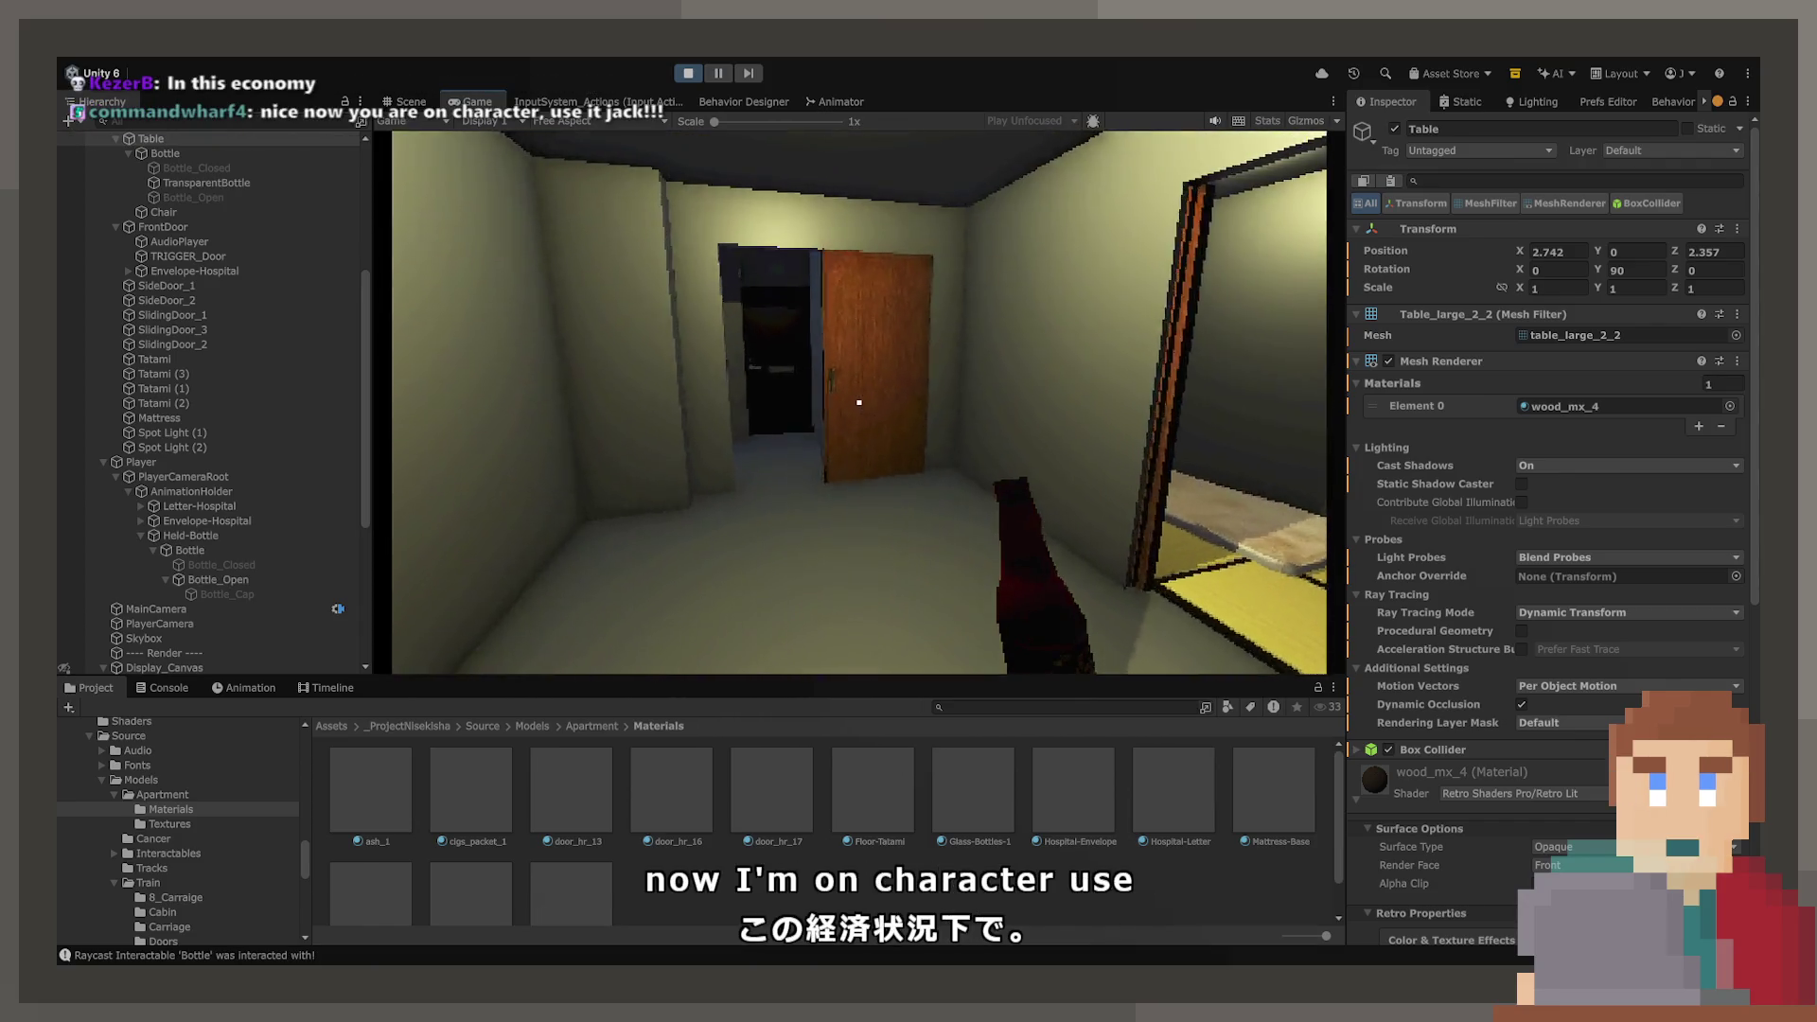
pyautogui.press('e')
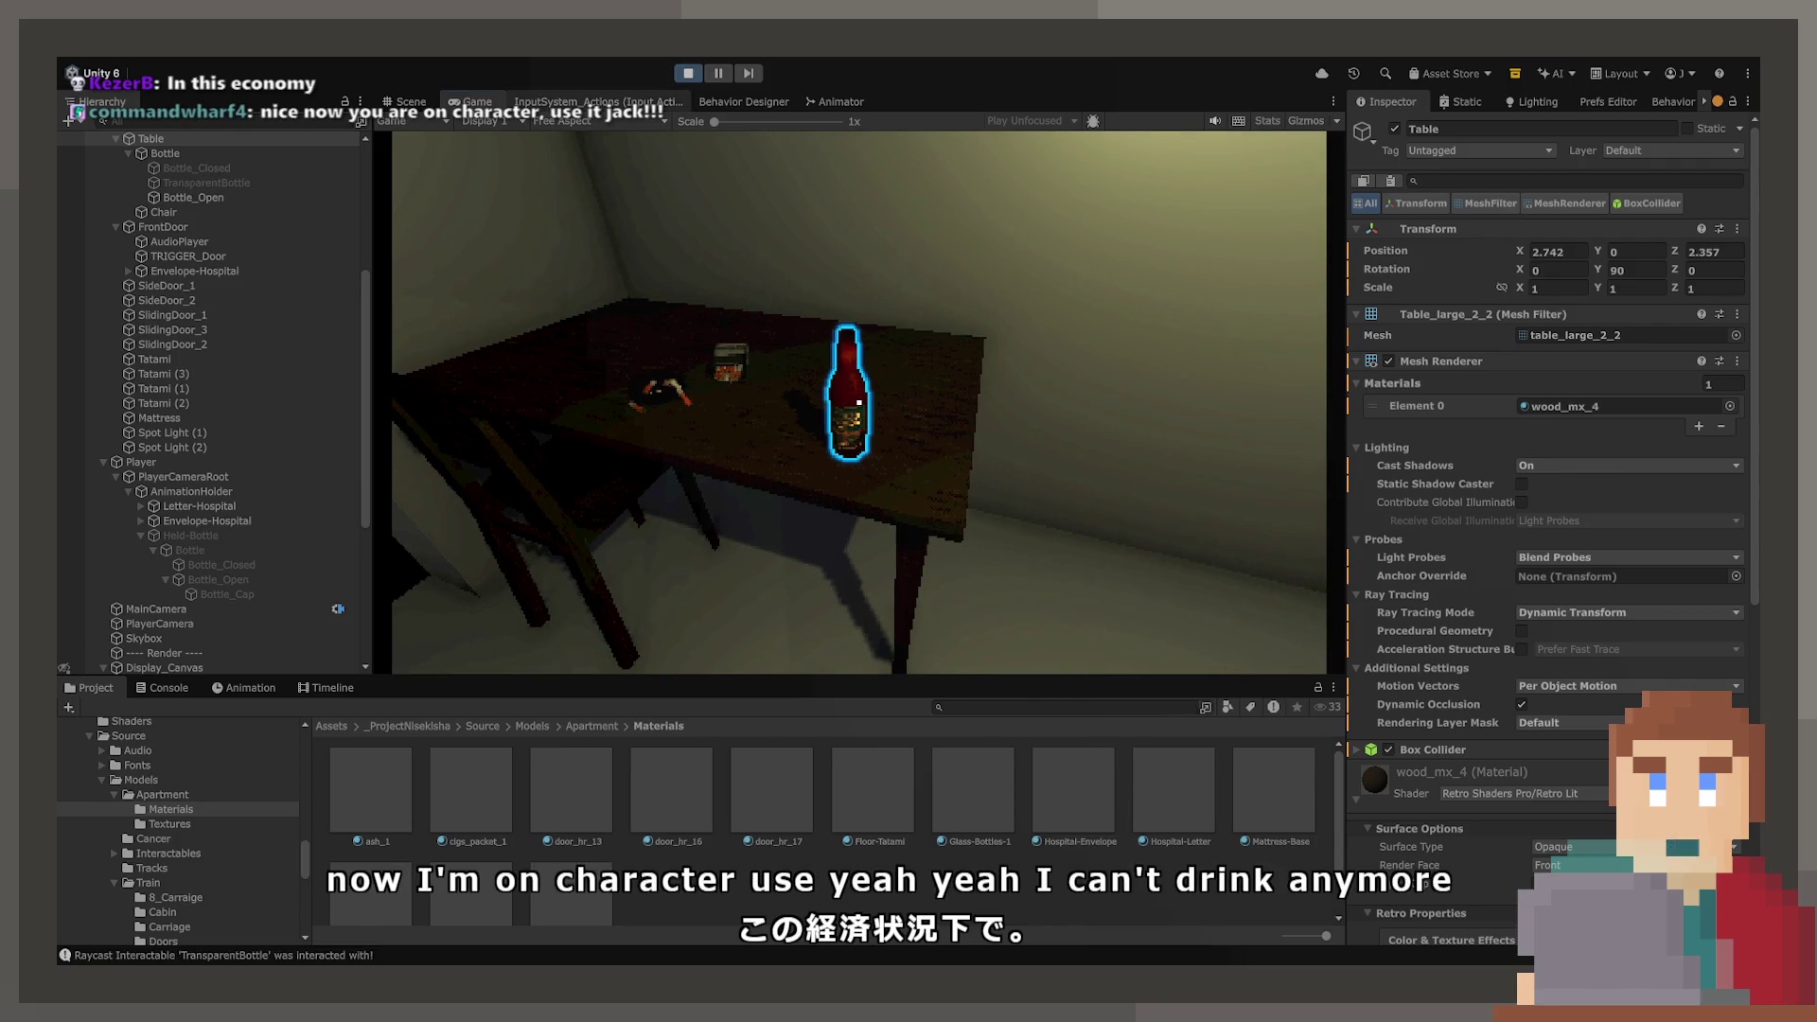
pyautogui.click(679, 74)
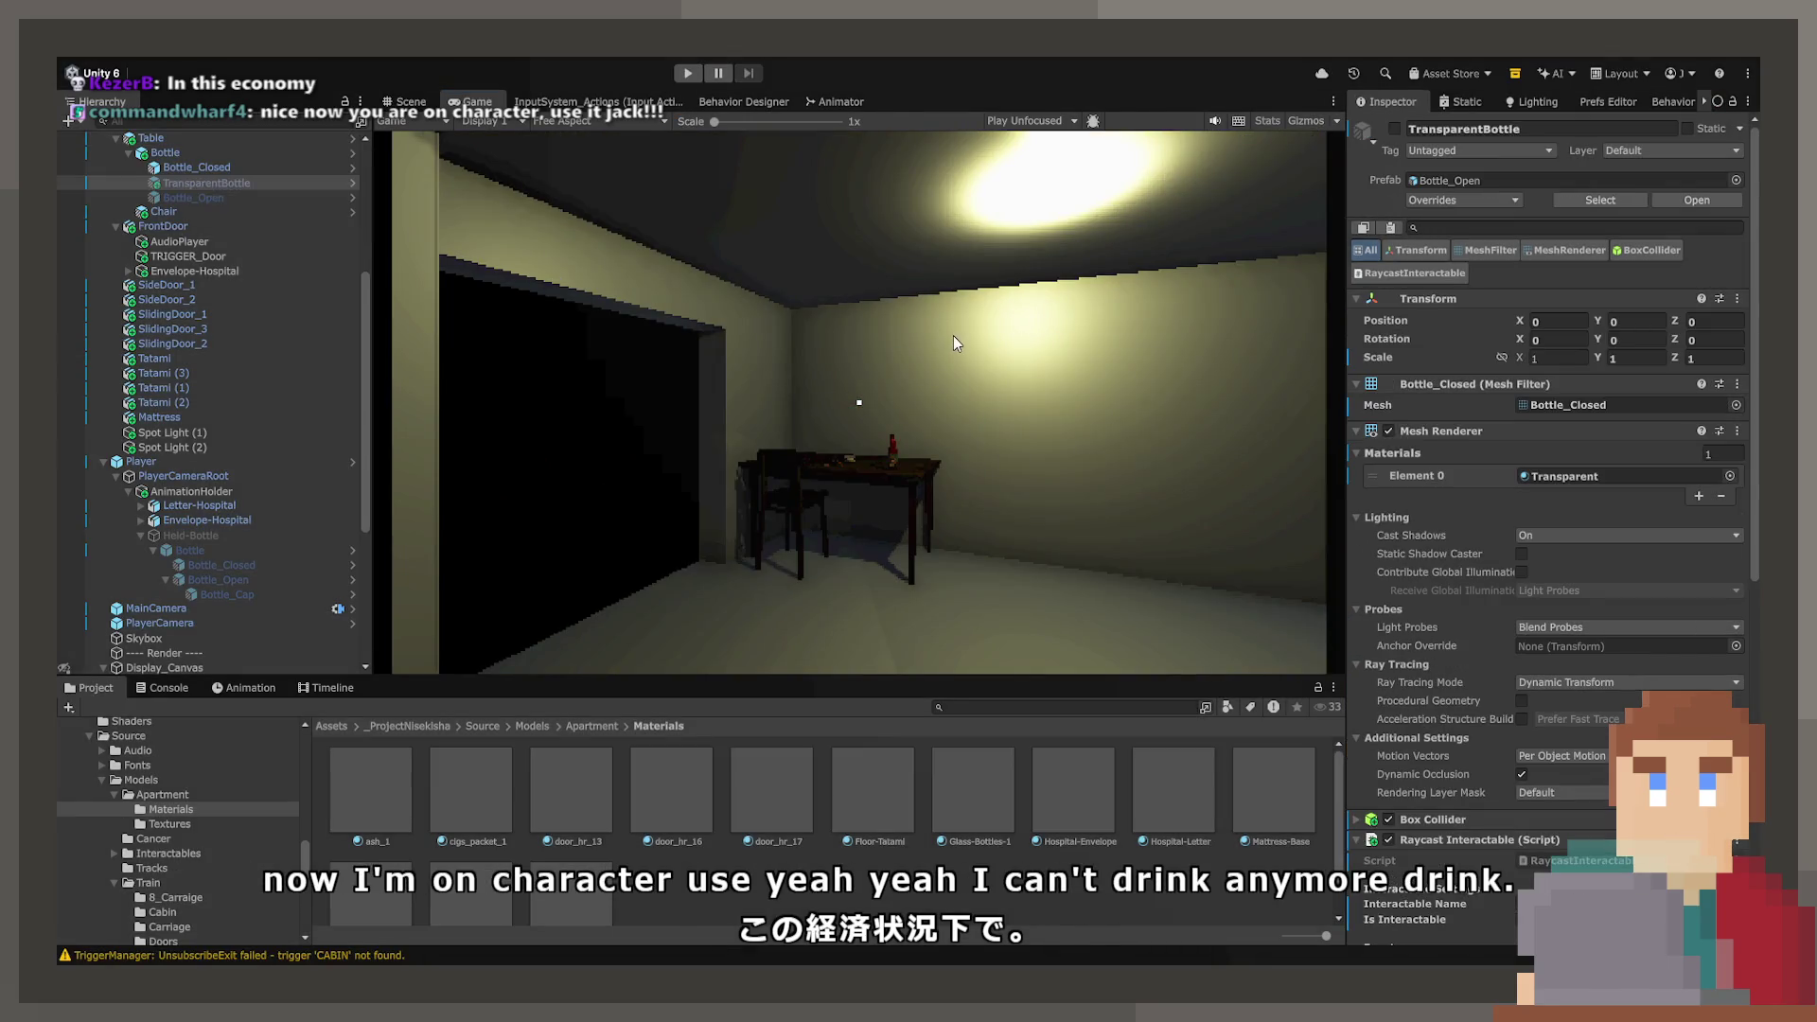
pyautogui.click(407, 101)
pyautogui.moveTo(779, 309); pyautogui.dragTo(611, 354)
# - Orbit the Unity Scene view in close to the bottle, cigarettes and ashtray
pyautogui.click(497, 440)
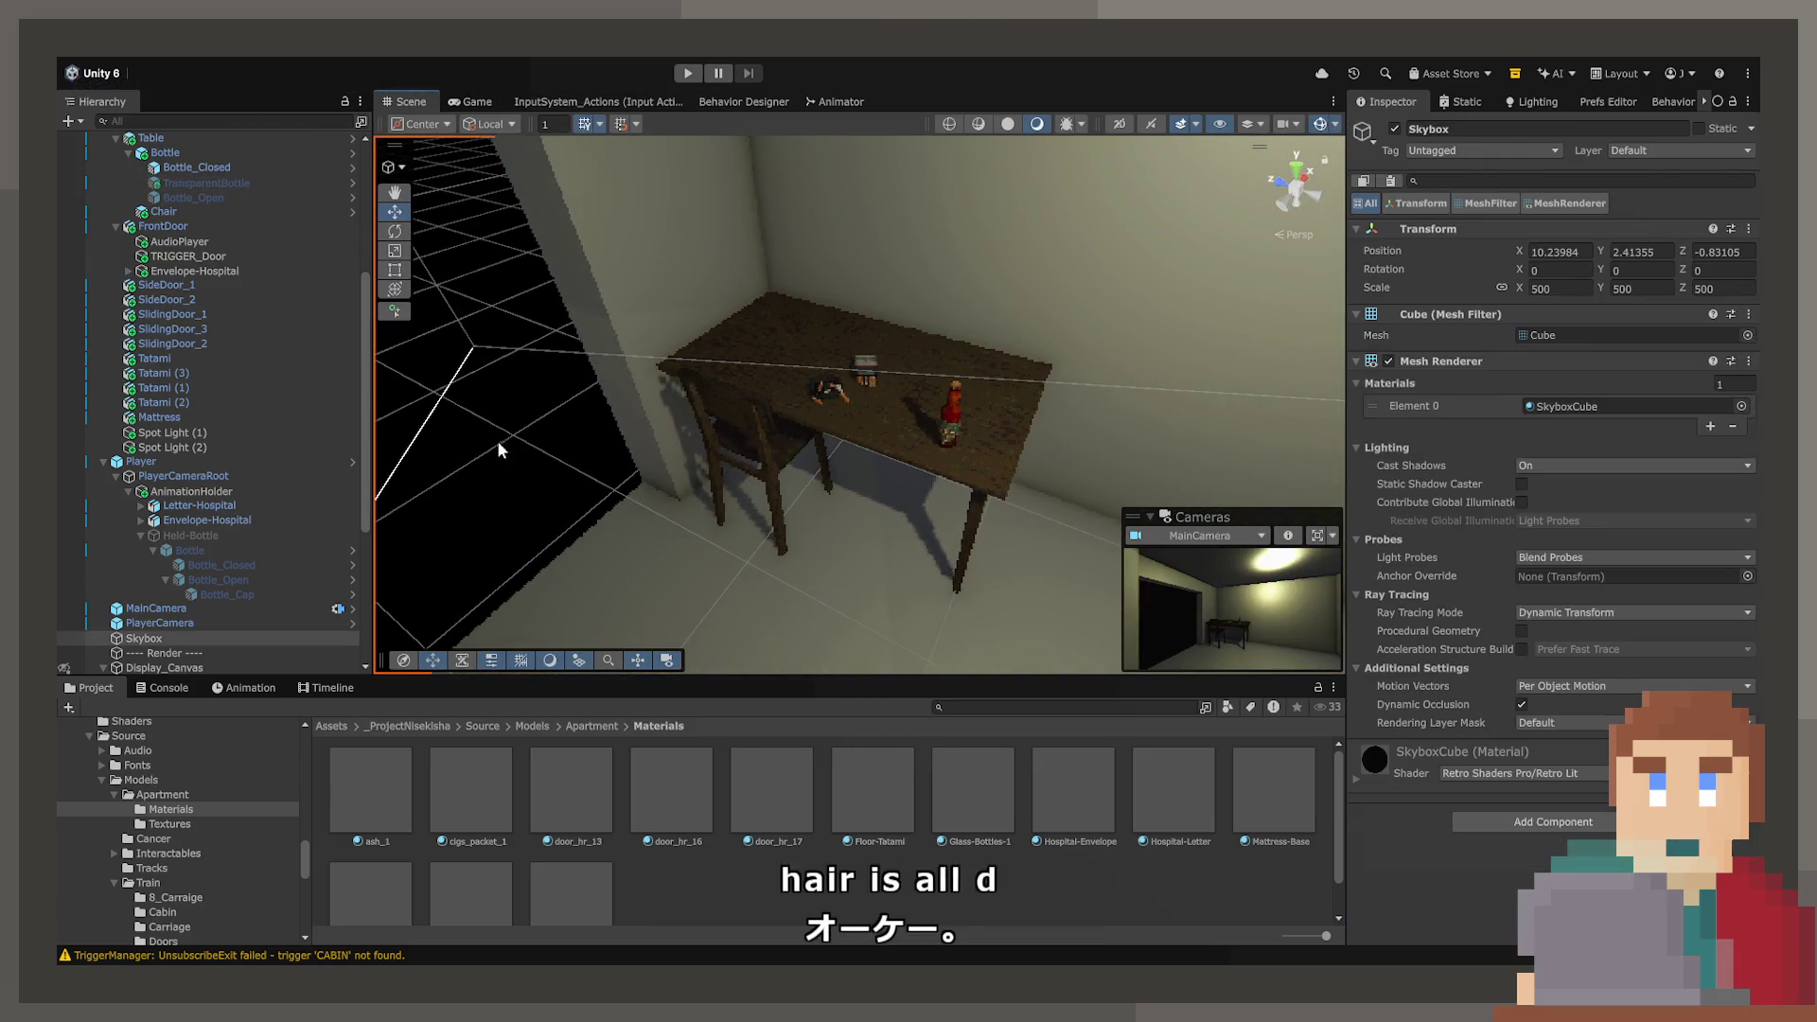
pyautogui.moveTo(411, 338)
pyautogui.mouseDown()
pyautogui.moveTo(730, 332)
pyautogui.moveTo(699, 358)
pyautogui.mouseUp()
pyautogui.scroll(3, 699, 358)
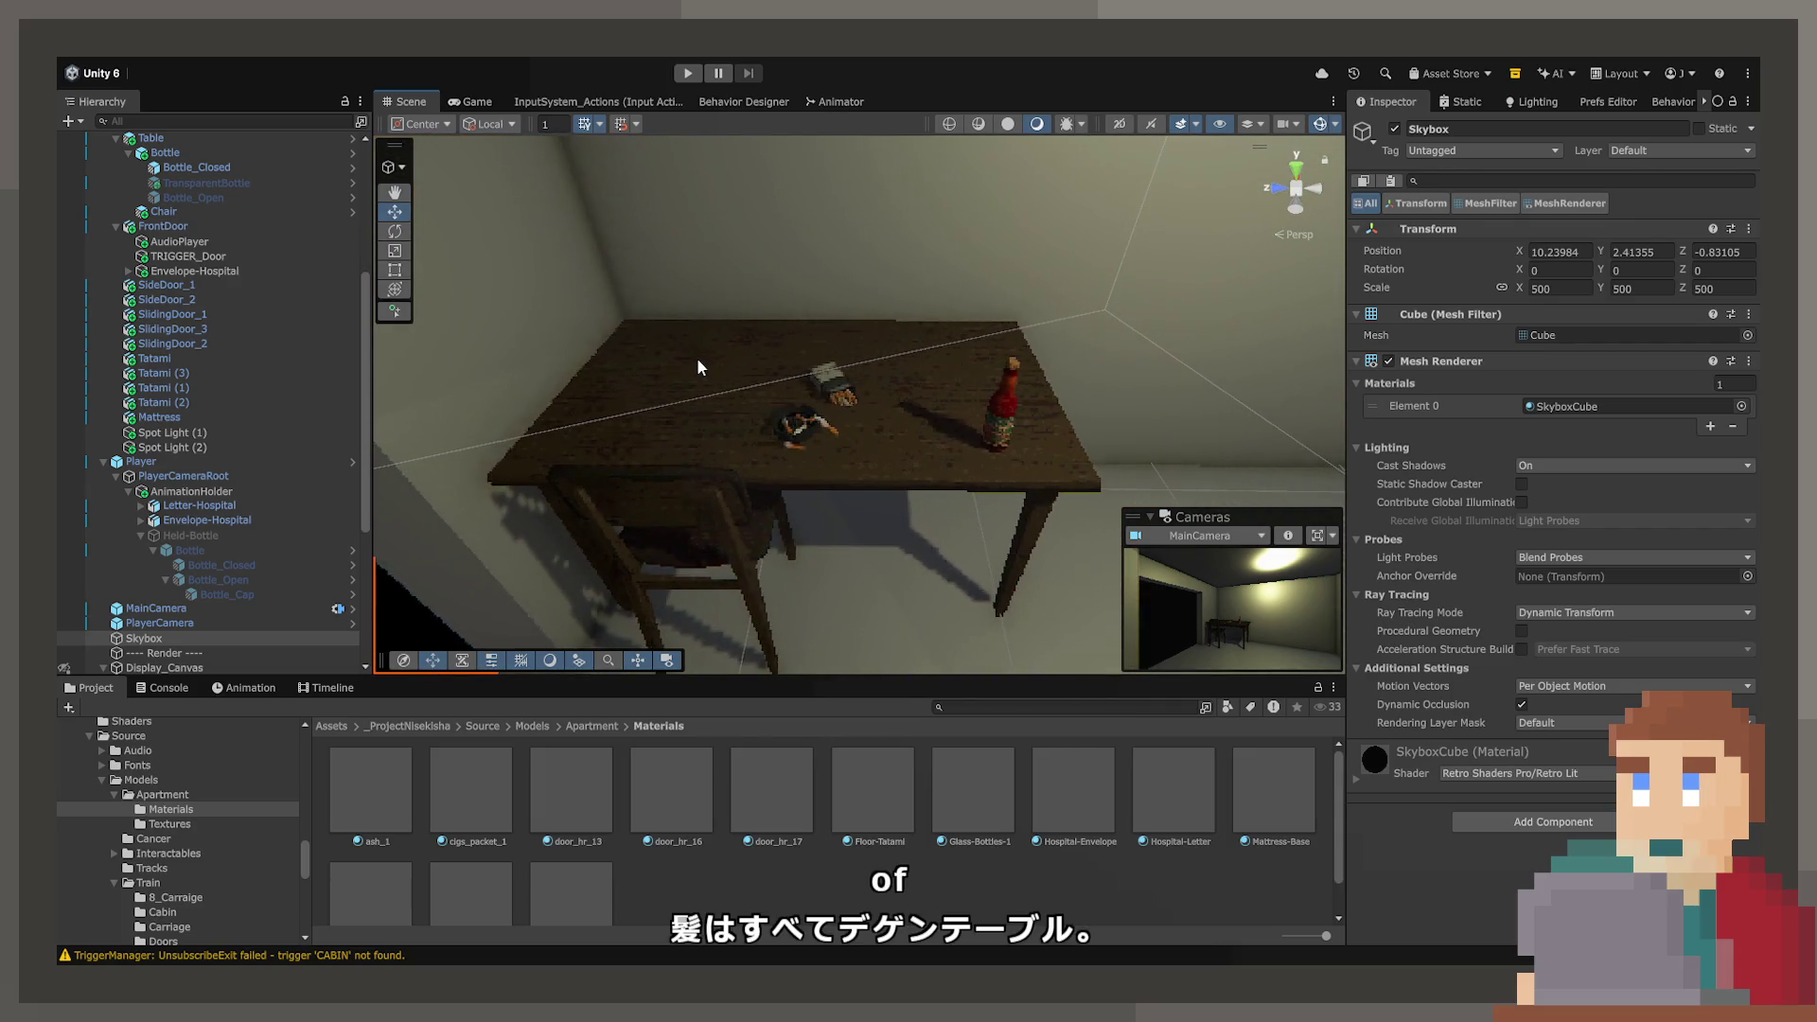
pyautogui.moveTo(837, 494); pyautogui.dragTo(975, 505)
pyautogui.scroll(3, 908, 500)
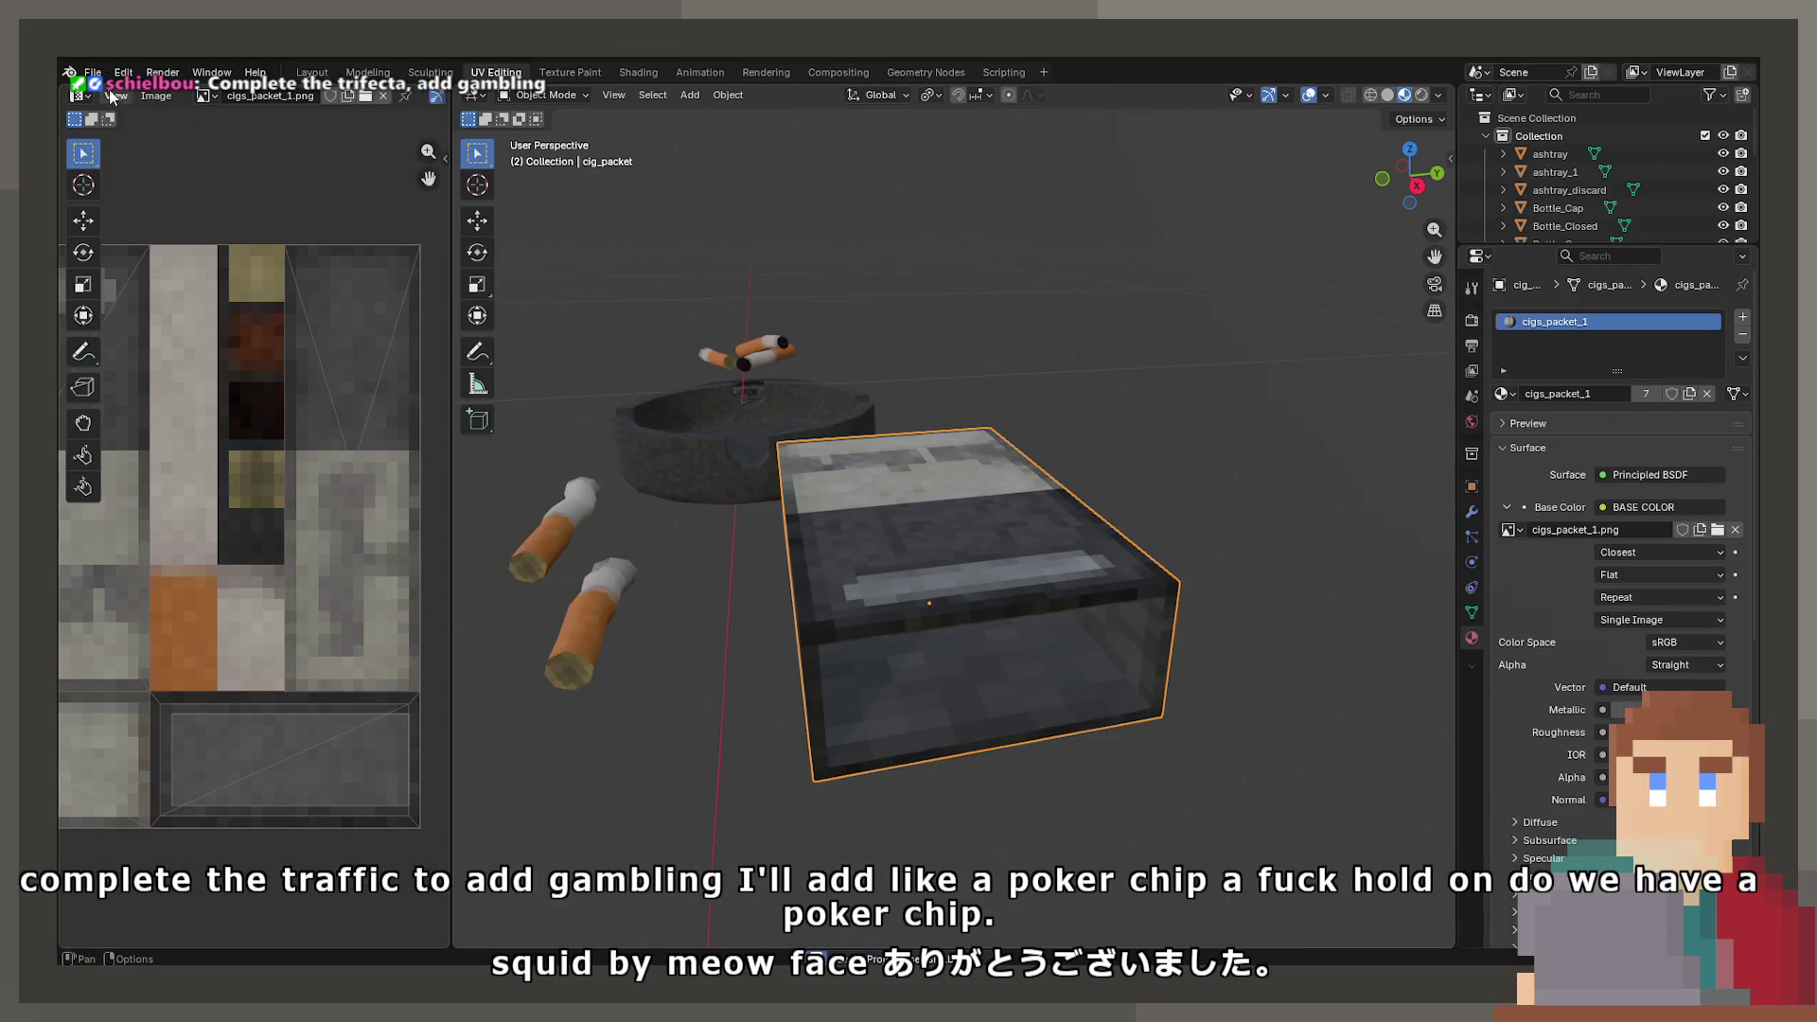
# - In Blender, open the recent files list and search objects for 'chipoke'
pyautogui.click(93, 72)
pyautogui.moveTo(191, 126)
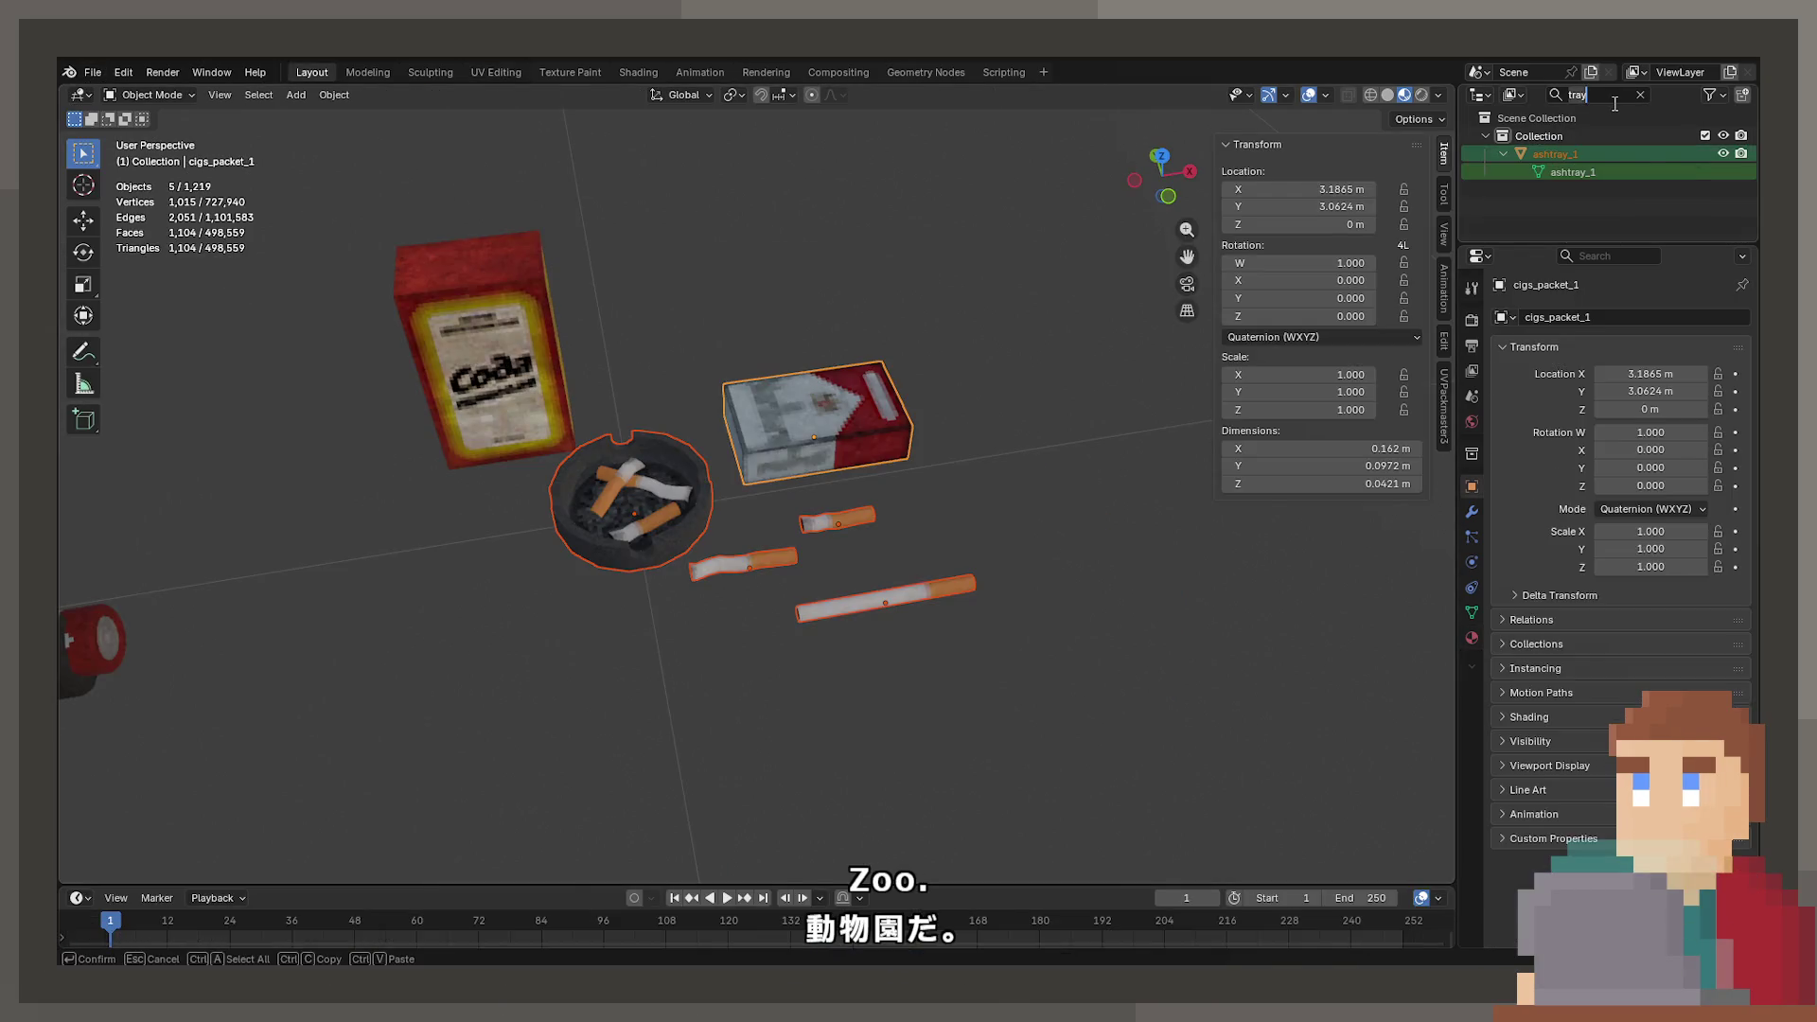
pyautogui.press('BackSpace')
pyautogui.press('BackSpace')
pyautogui.press('BackSpace')
pyautogui.write('chip')
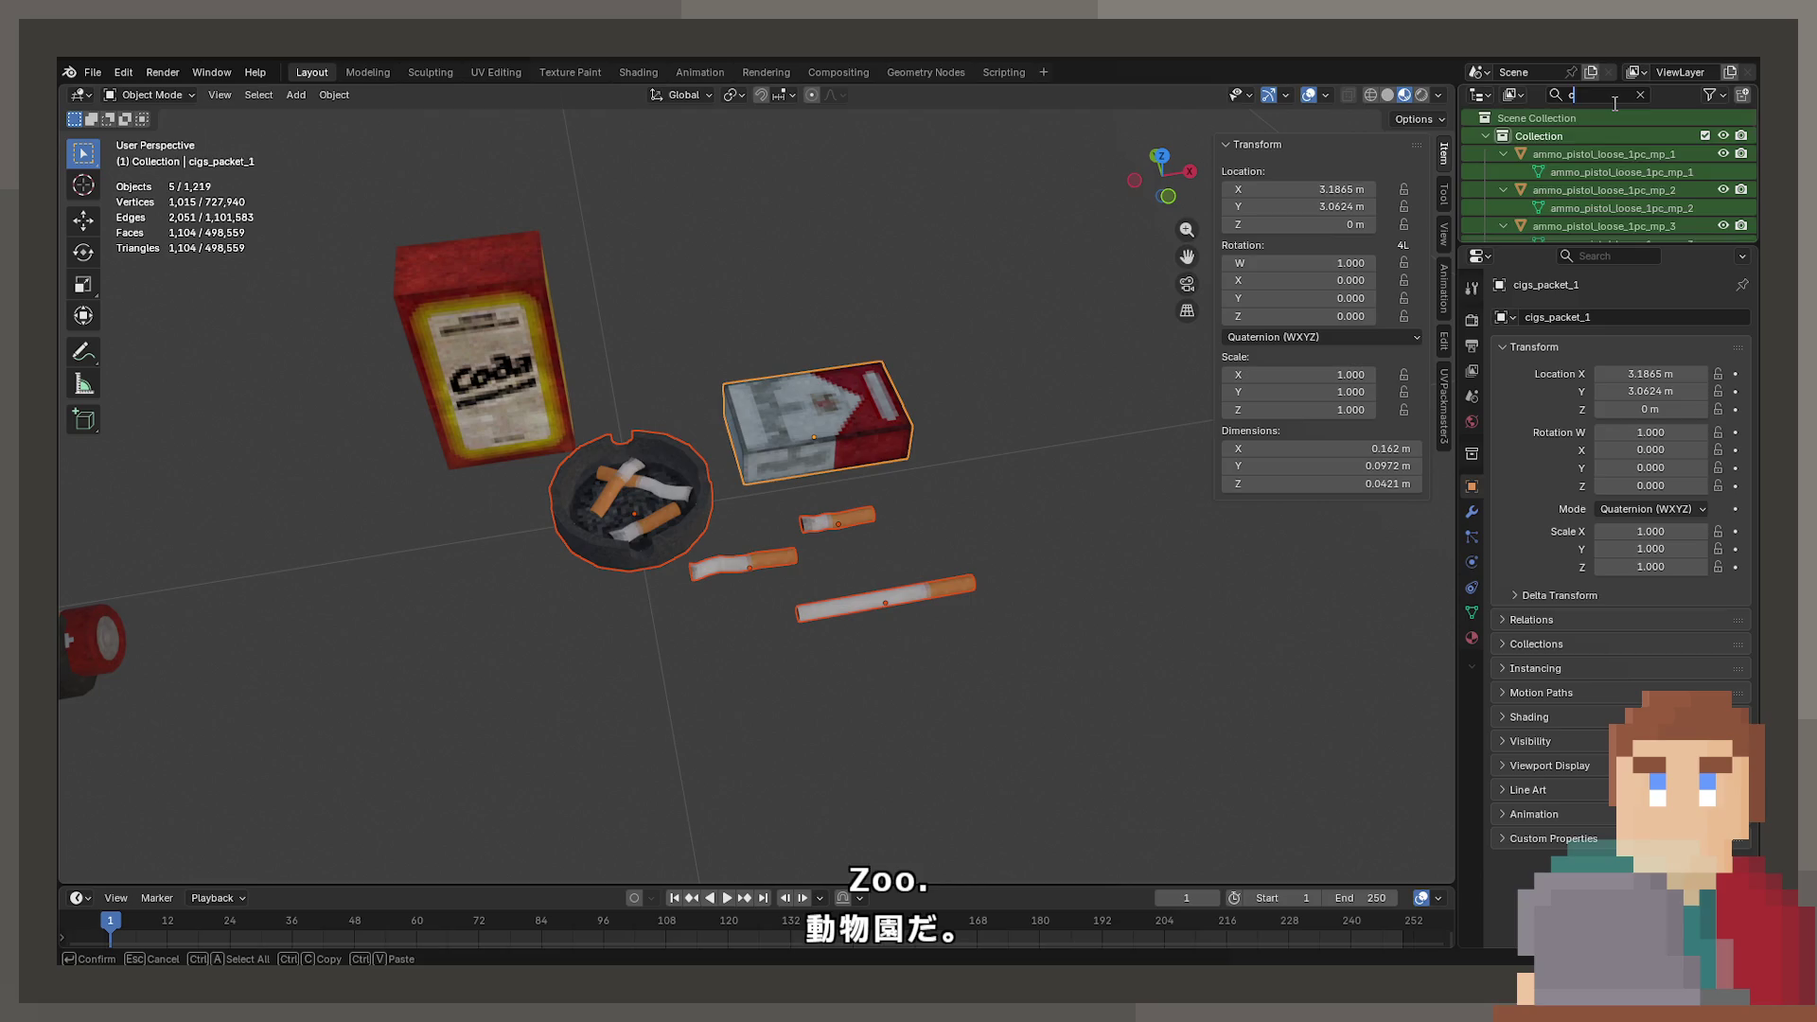
pyautogui.write('oke')
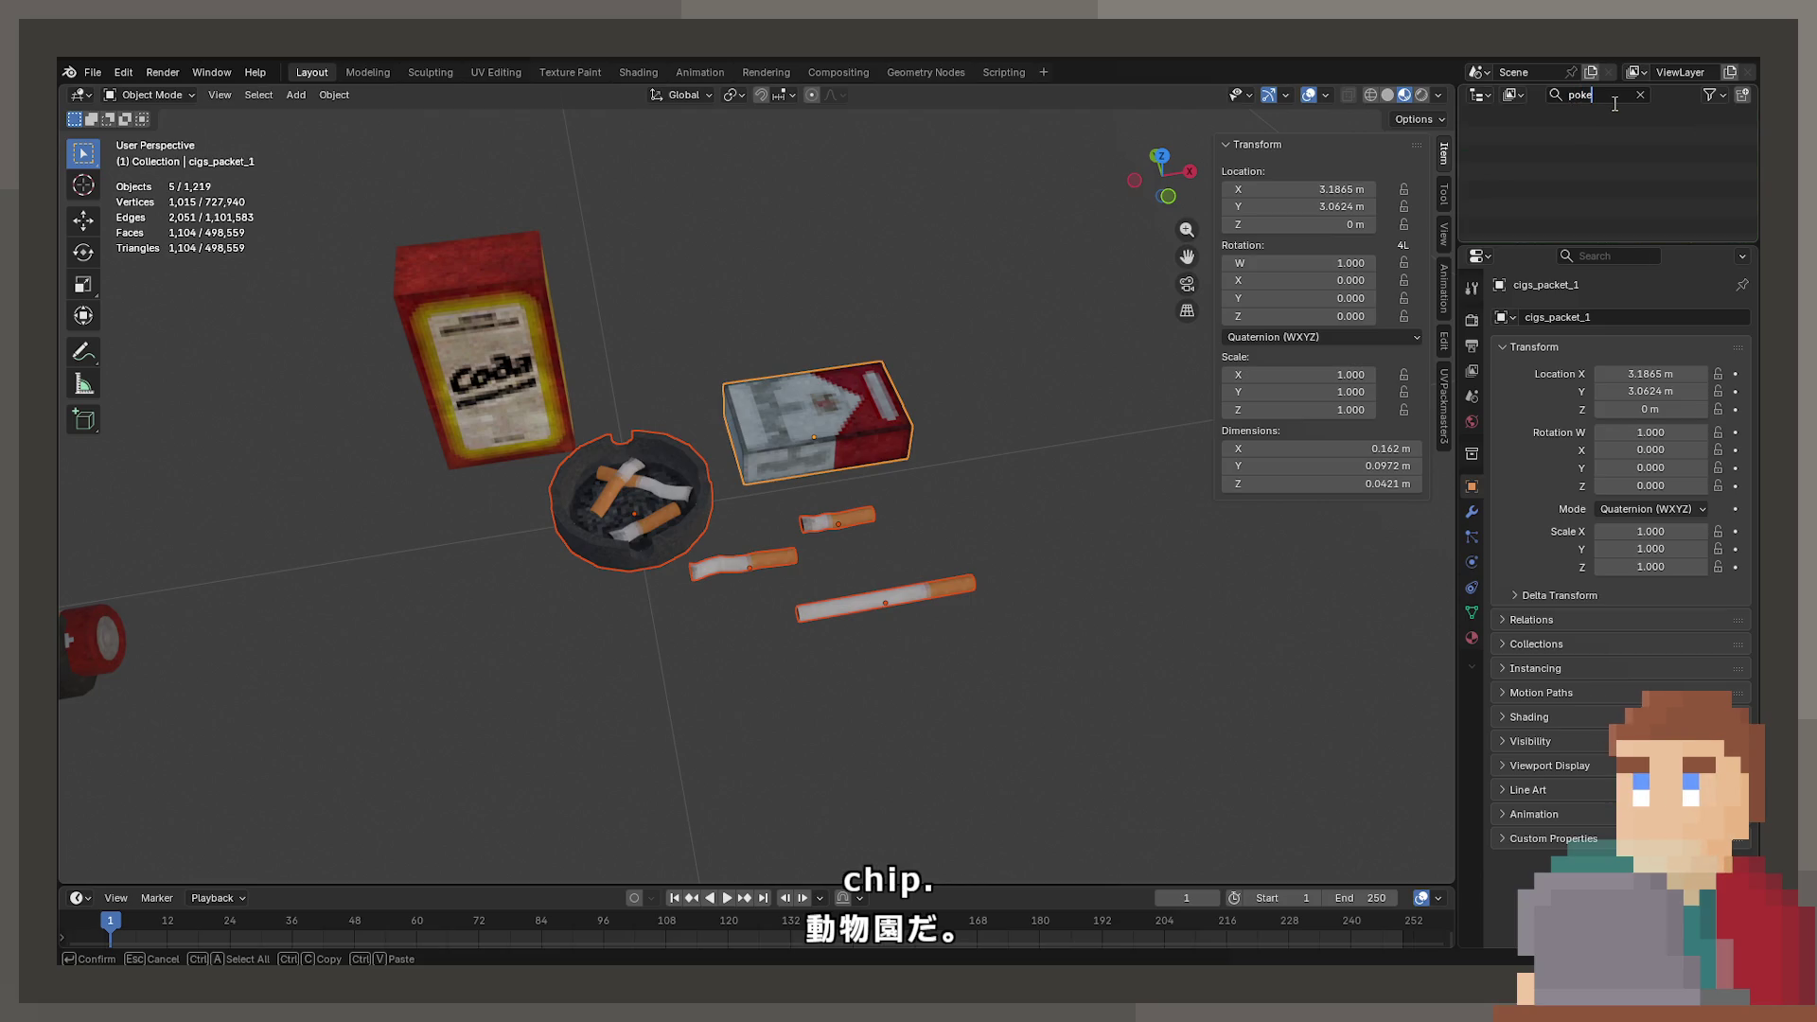
# - Clear the object search and frame the gravel pile in the prop scene
pyautogui.press('BackSpace')
pyautogui.press('BackSpace')
pyautogui.press('BackSpace')
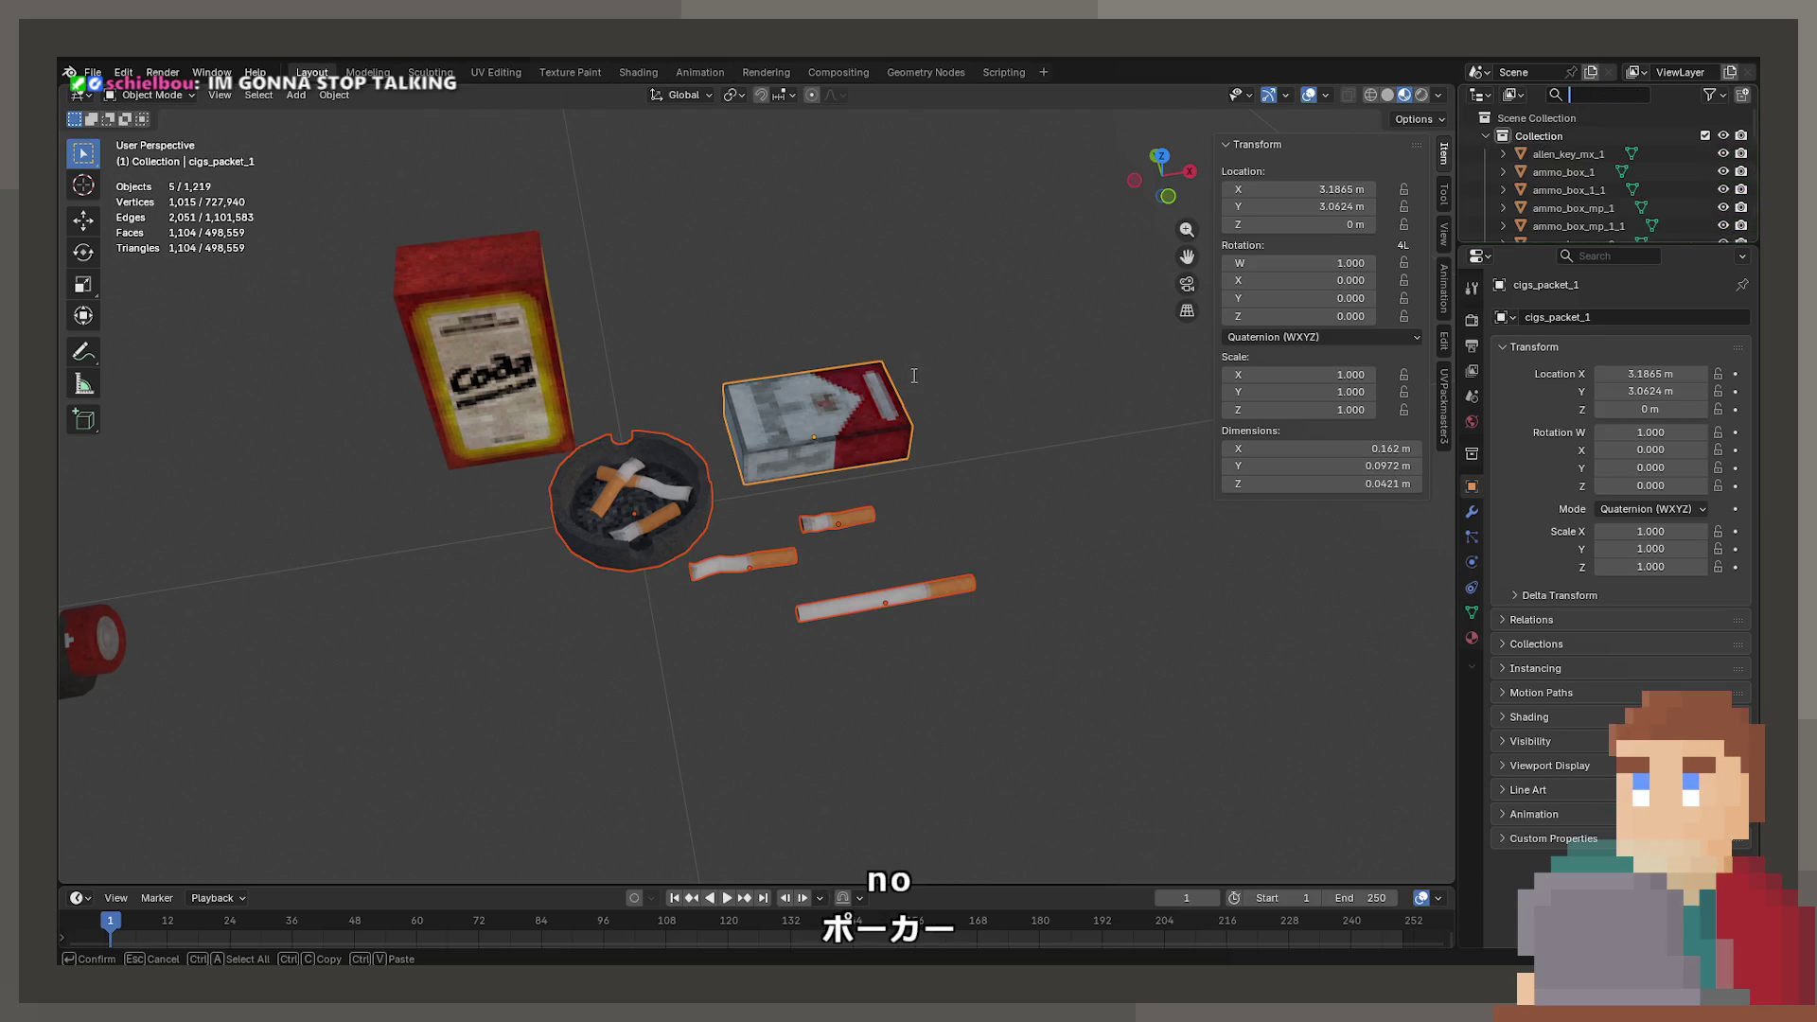
pyautogui.scroll(-15, 939, 366)
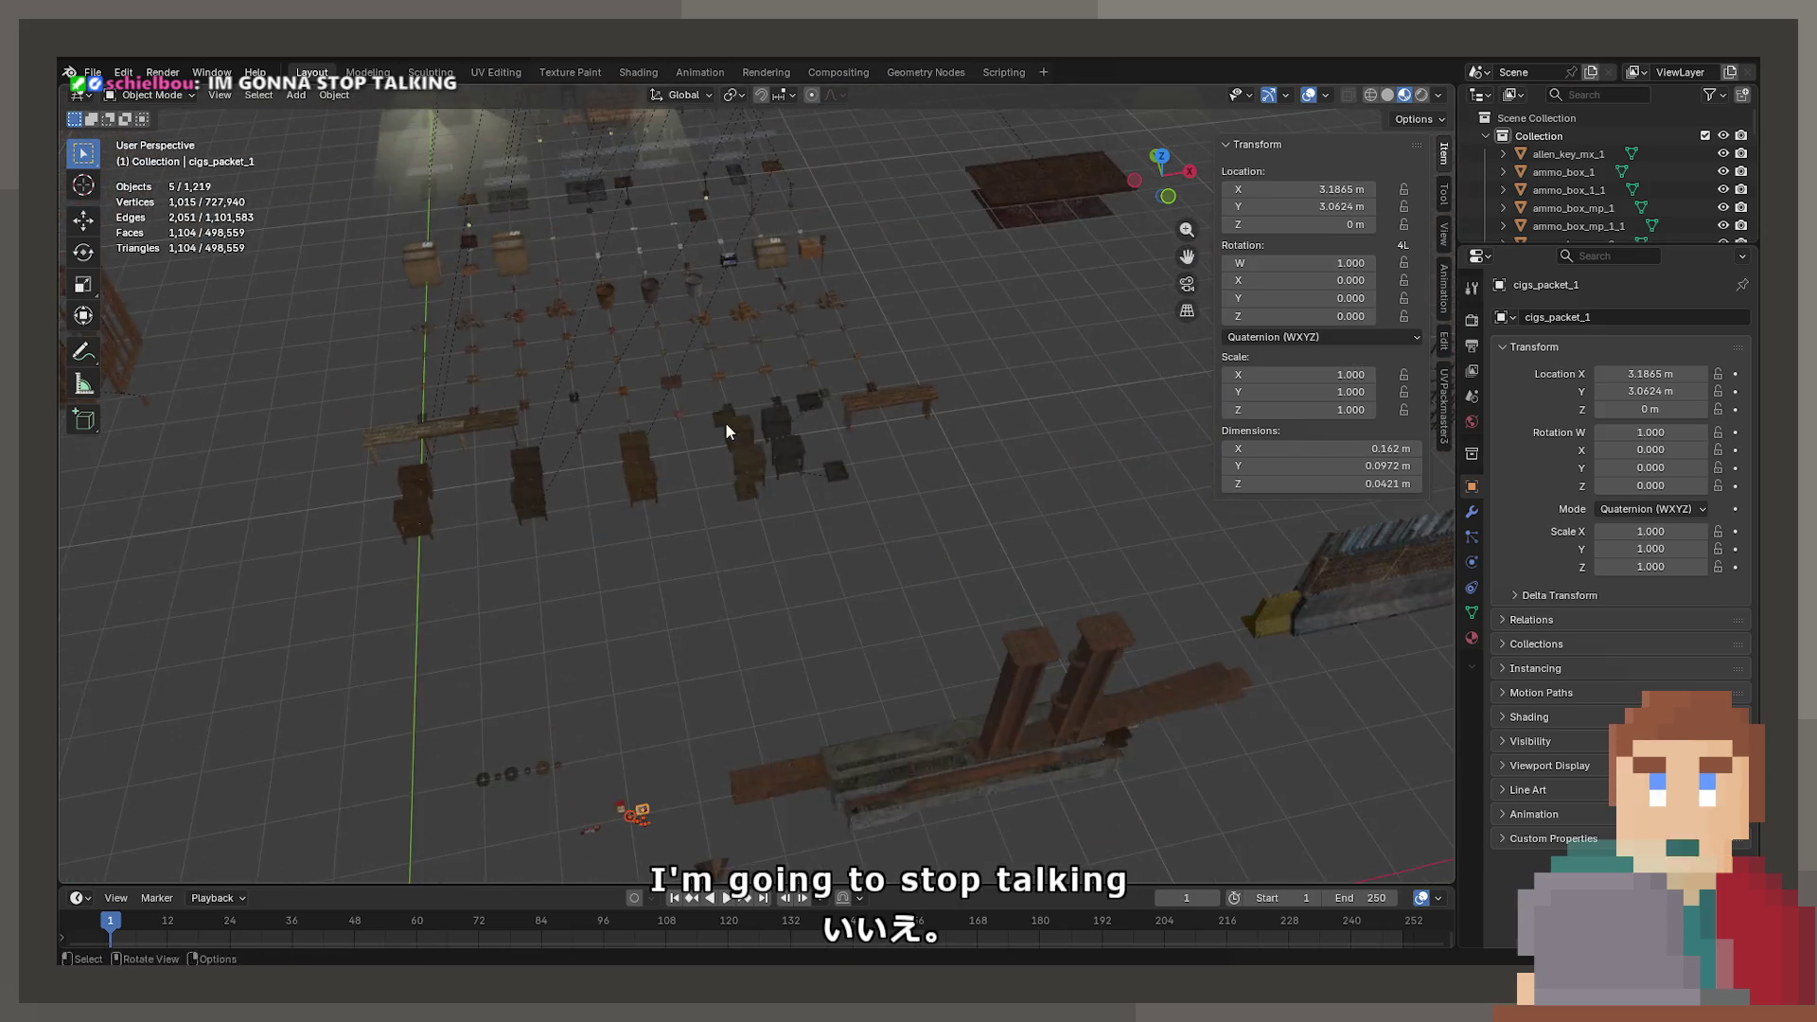
pyautogui.scroll(5, 725, 432)
pyautogui.moveTo(843, 532)
pyautogui.mouseDown()
pyautogui.moveTo(798, 651)
pyautogui.moveTo(634, 436)
pyautogui.moveTo(852, 587)
pyautogui.moveTo(852, 627)
pyautogui.moveTo(848, 515)
pyautogui.moveTo(839, 637)
pyautogui.moveTo(784, 329)
pyautogui.moveTo(1048, 598)
pyautogui.moveTo(547, 660)
pyautogui.moveTo(641, 454)
pyautogui.moveTo(600, 511)
pyautogui.moveTo(791, 619)
pyautogui.moveTo(811, 718)
pyautogui.moveTo(993, 495)
pyautogui.moveTo(792, 445)
pyautogui.moveTo(806, 480)
pyautogui.moveTo(719, 462)
pyautogui.moveTo(992, 448)
pyautogui.moveTo(719, 505)
pyautogui.moveTo(924, 507)
pyautogui.moveTo(803, 489)
pyautogui.mouseUp()
pyautogui.click(588, 672)
pyautogui.press('KP_Decimal')
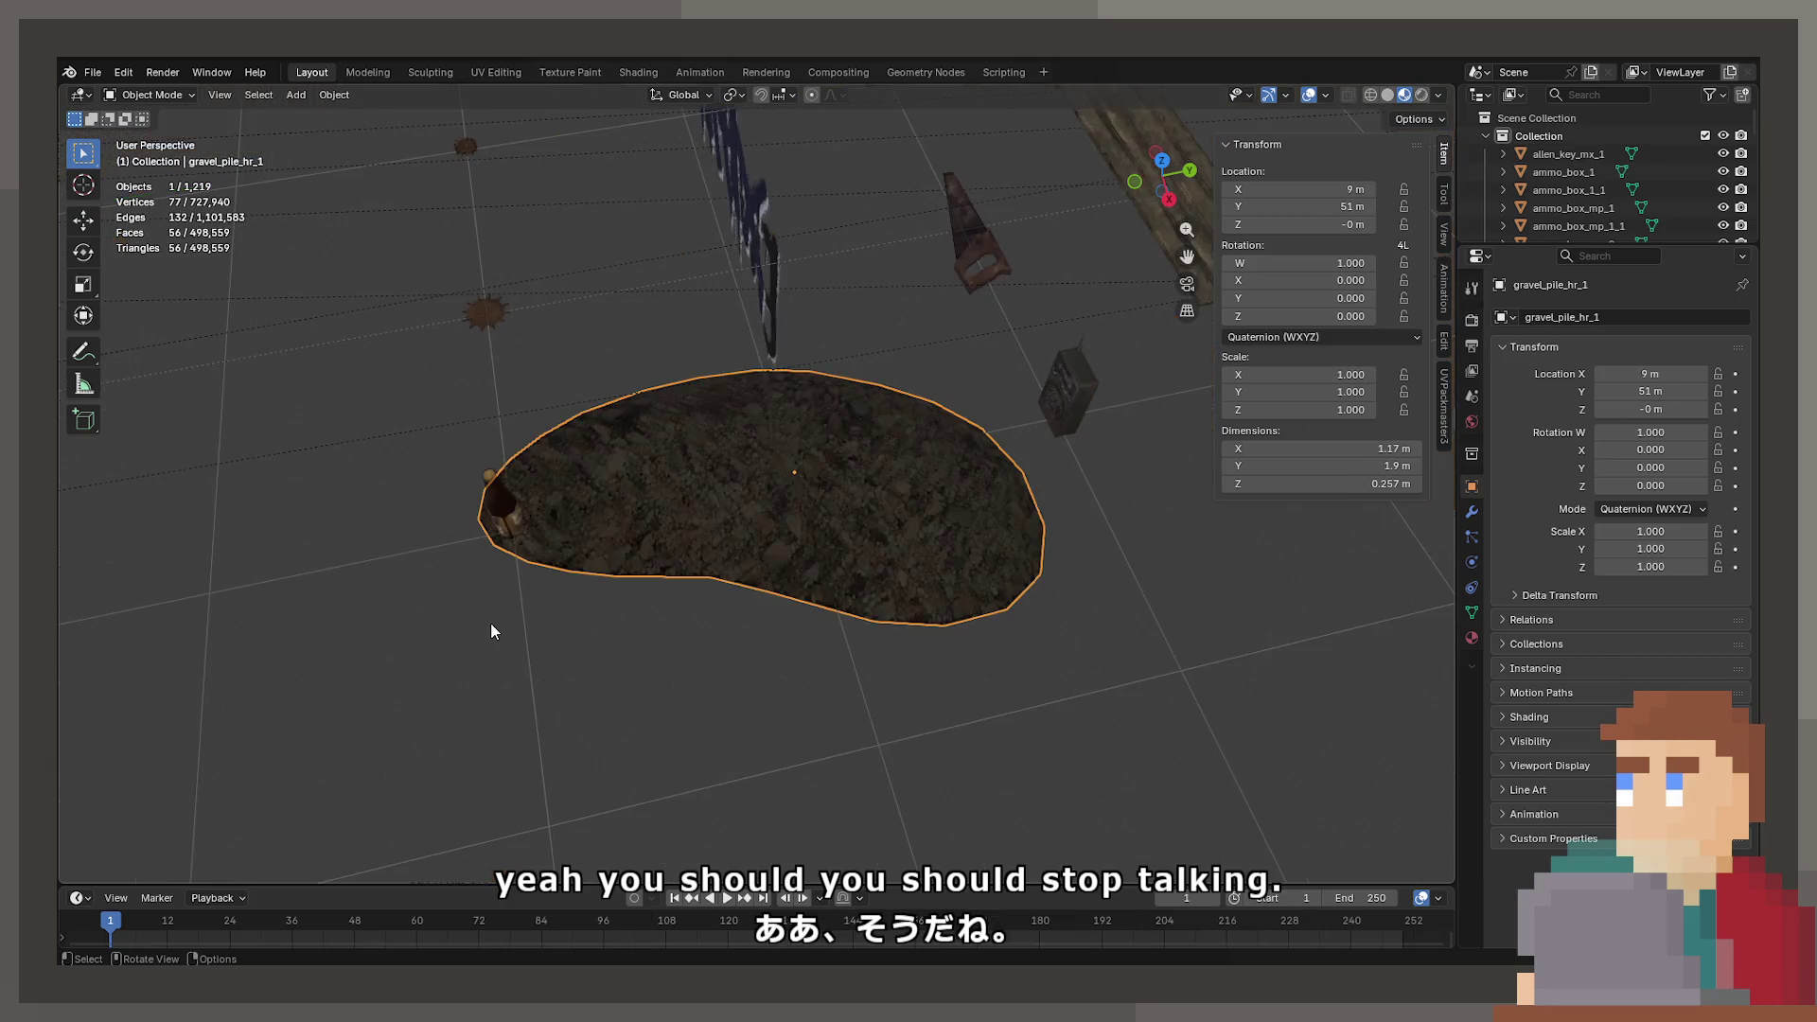
pyautogui.moveTo(491, 629)
pyautogui.mouseDown()
pyautogui.moveTo(568, 507)
pyautogui.moveTo(628, 482)
pyautogui.moveTo(587, 542)
pyautogui.moveTo(782, 499)
pyautogui.moveTo(965, 571)
pyautogui.moveTo(957, 543)
pyautogui.moveTo(1020, 558)
pyautogui.moveTo(649, 585)
pyautogui.moveTo(765, 437)
pyautogui.moveTo(567, 554)
pyautogui.moveTo(1047, 471)
pyautogui.moveTo(696, 642)
pyautogui.moveTo(578, 408)
pyautogui.moveTo(814, 496)
pyautogui.moveTo(458, 539)
pyautogui.moveTo(662, 284)
pyautogui.mouseUp()
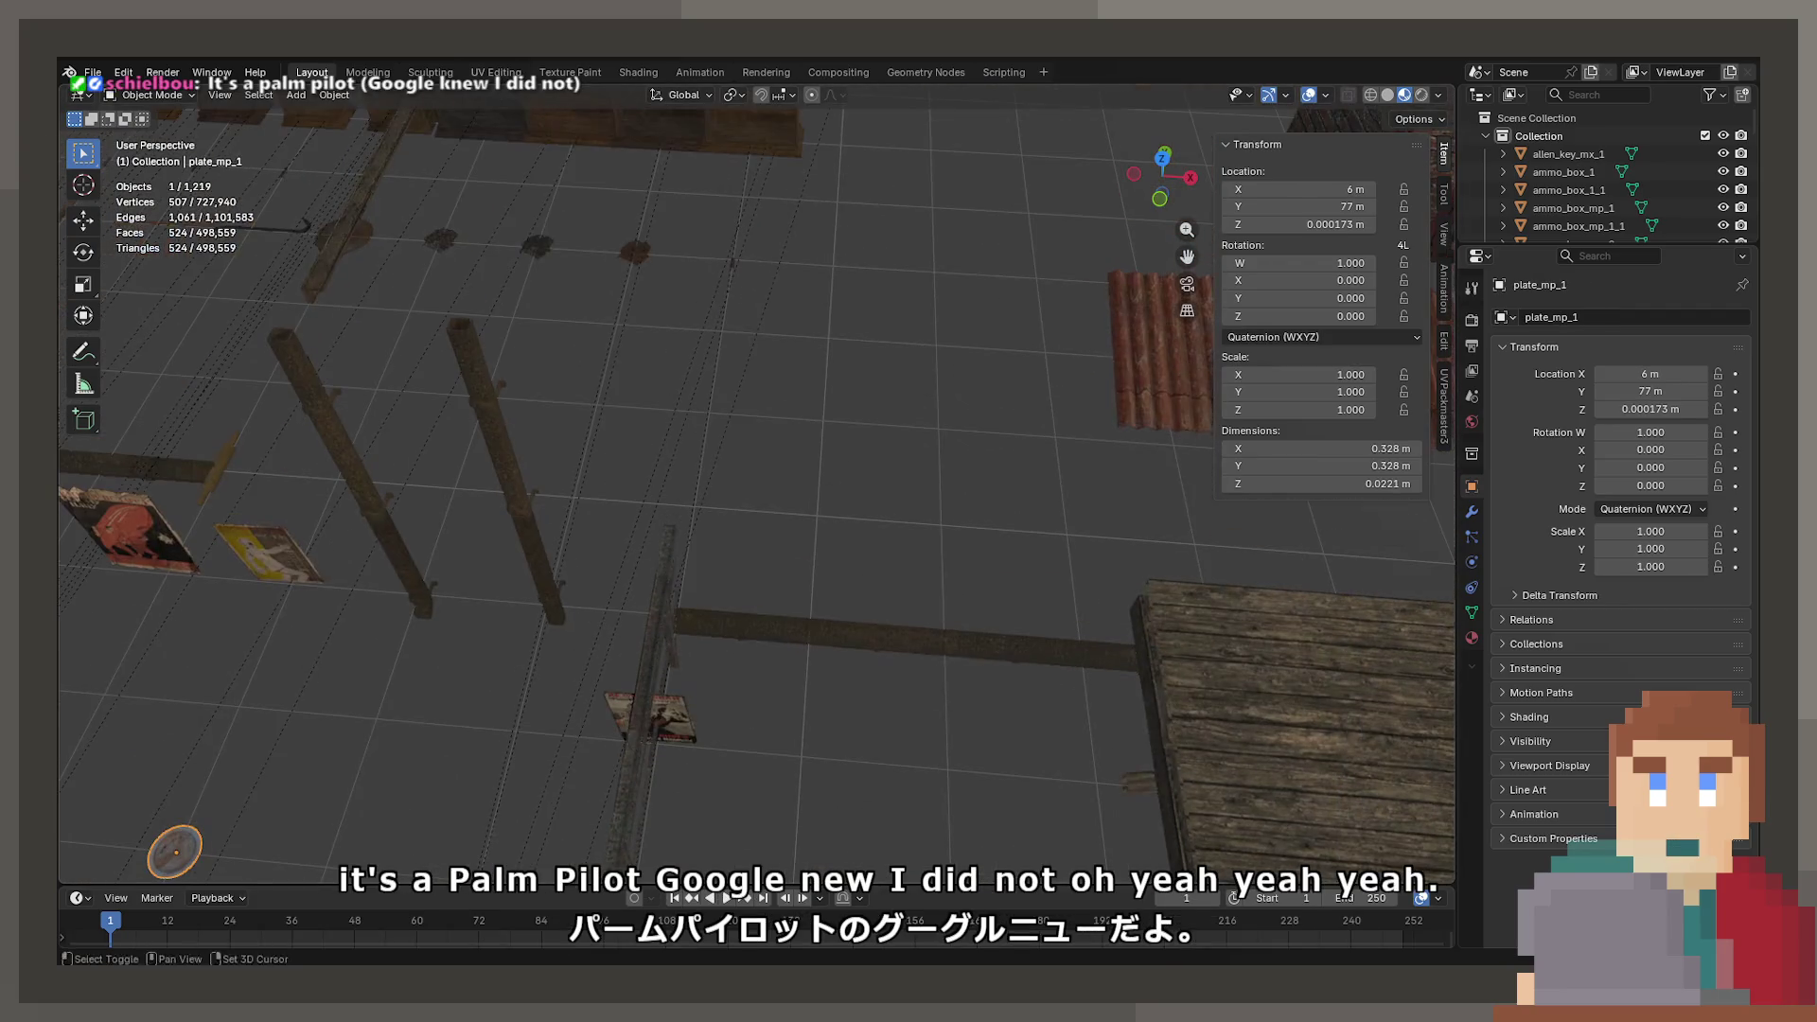
# - Frame the screwdriver on the floor, then the yellow toy brick among the tables
pyautogui.moveTo(502, 184)
pyautogui.mouseDown()
pyautogui.moveTo(658, 294)
pyautogui.moveTo(996, 297)
pyautogui.moveTo(287, 297)
pyautogui.moveTo(478, 464)
pyautogui.moveTo(587, 458)
pyautogui.moveTo(527, 461)
pyautogui.moveTo(735, 650)
pyautogui.moveTo(786, 668)
pyautogui.mouseUp()
pyautogui.click(781, 740)
pyautogui.press('KP_Decimal')
pyautogui.scroll(-6, 858, 653)
pyautogui.moveTo(831, 593)
pyautogui.mouseDown()
pyautogui.moveTo(1142, 620)
pyautogui.moveTo(1183, 594)
pyautogui.moveTo(933, 538)
pyautogui.moveTo(432, 565)
pyautogui.mouseUp()
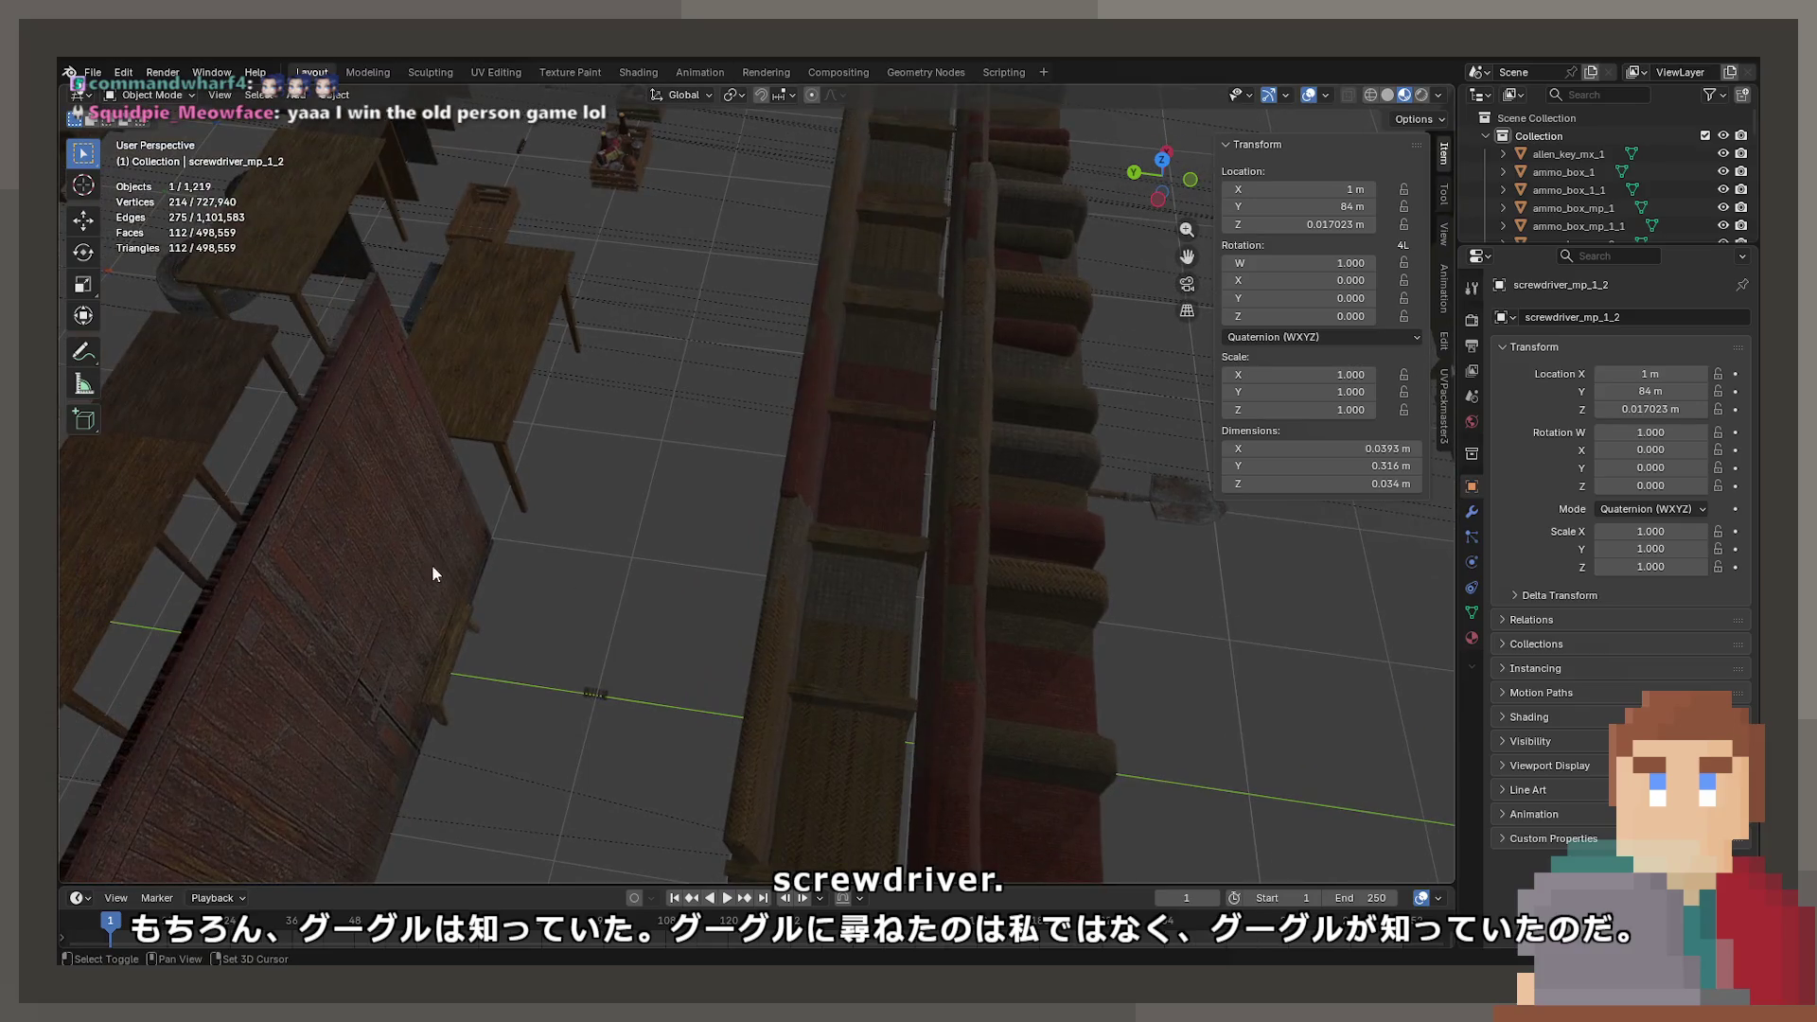
pyautogui.moveTo(619, 696)
pyautogui.mouseDown()
pyautogui.moveTo(684, 672)
pyautogui.moveTo(724, 603)
pyautogui.moveTo(691, 579)
pyautogui.moveTo(558, 566)
pyautogui.mouseUp()
pyautogui.press('KP_Decimal')
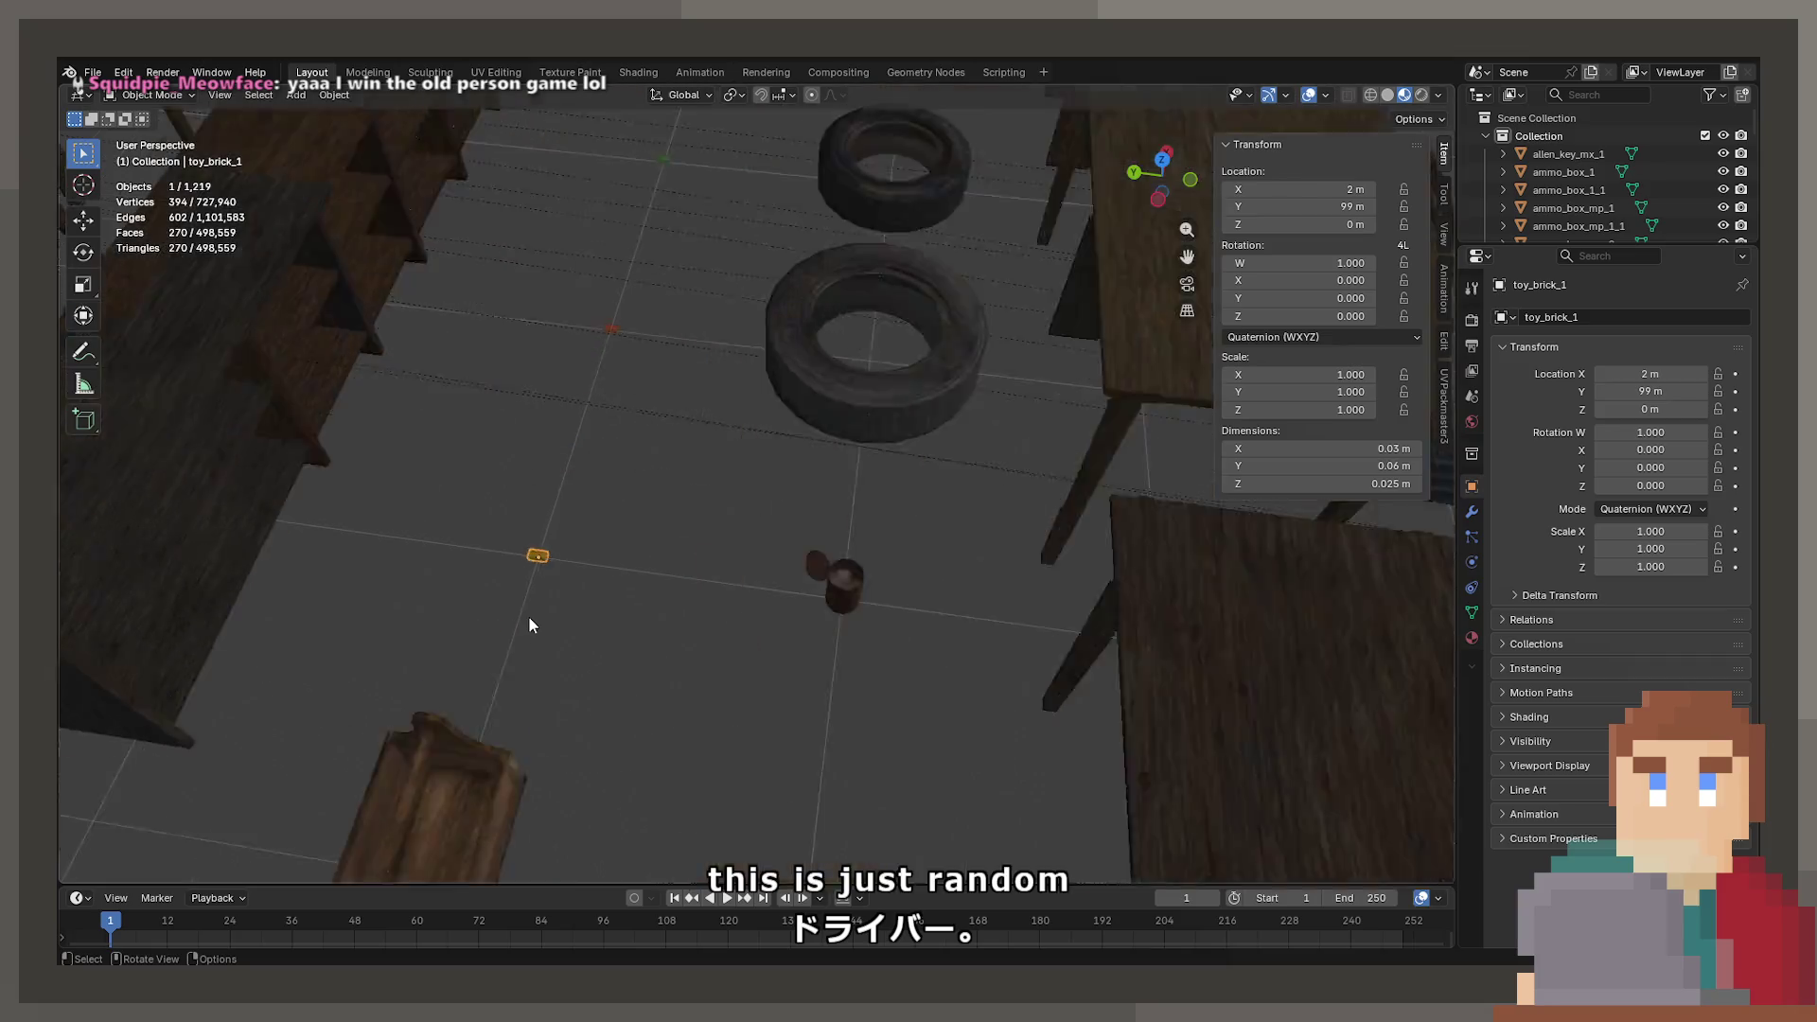
pyautogui.moveTo(763, 589)
pyautogui.mouseDown()
pyautogui.moveTo(565, 514)
pyautogui.moveTo(791, 539)
pyautogui.moveTo(722, 571)
pyautogui.moveTo(682, 552)
pyautogui.mouseUp()
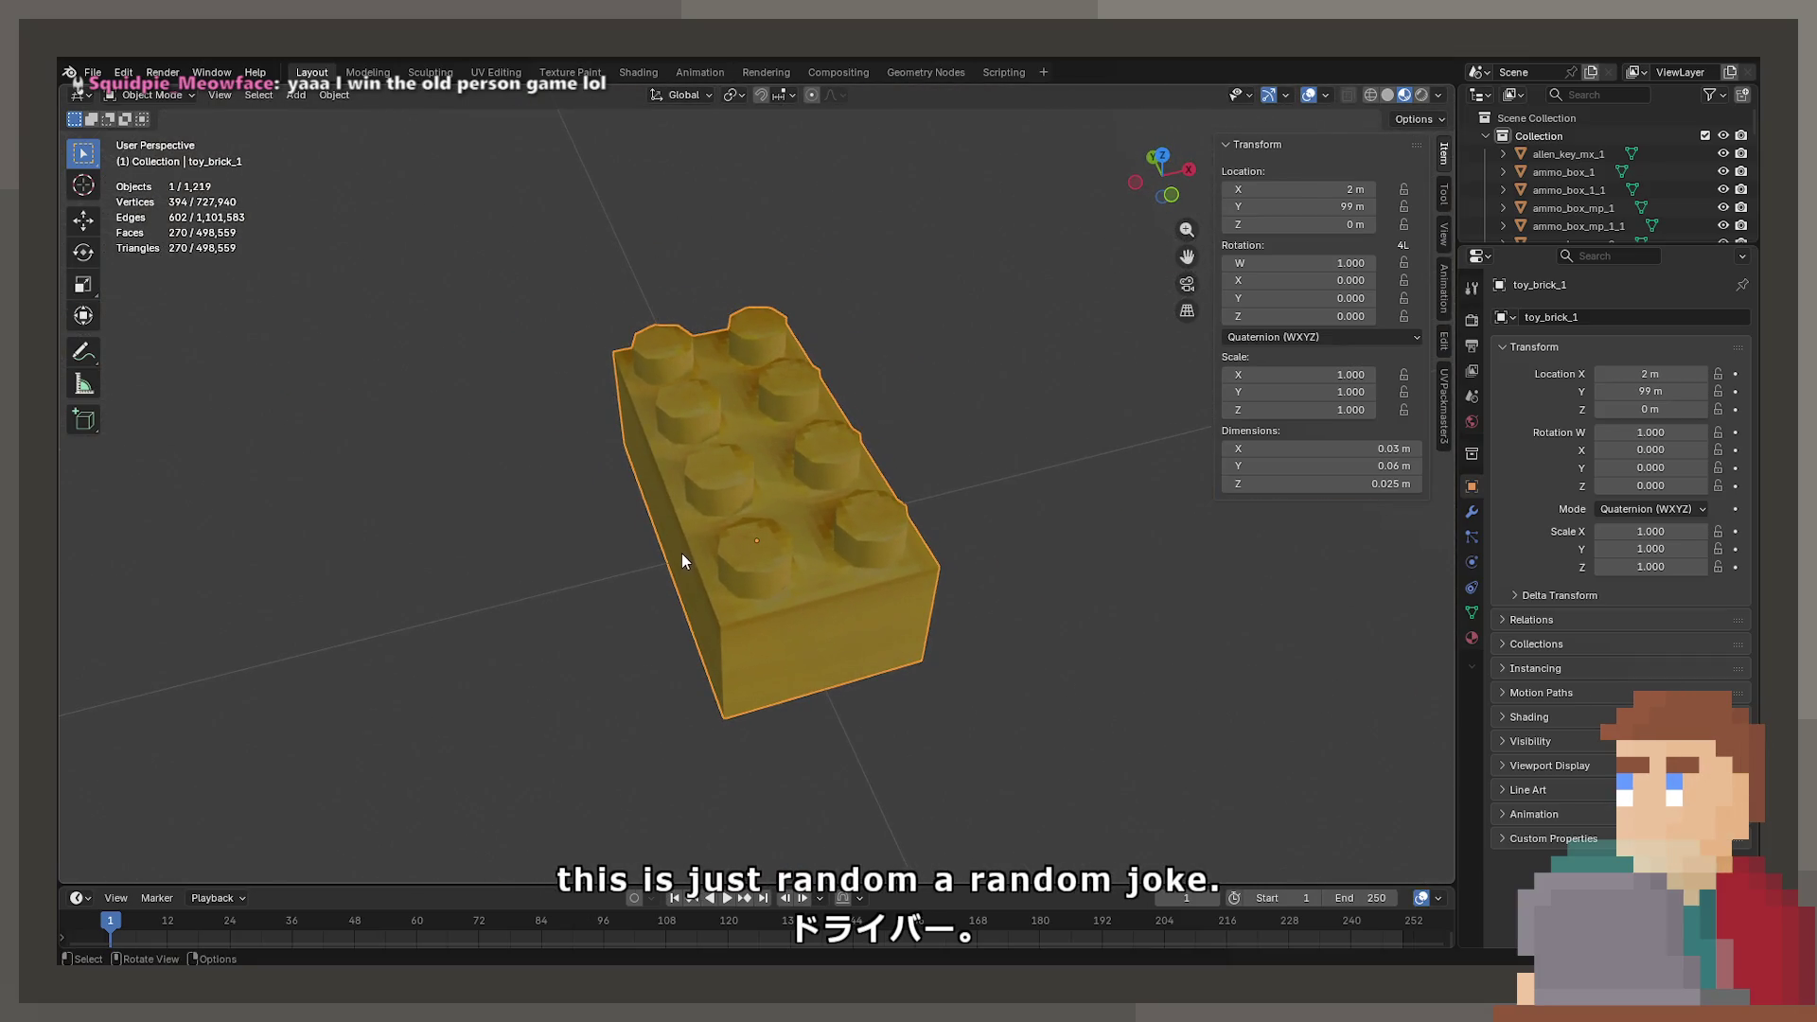
# - Reframe the yellow toy brick close up and orbit to its side
pyautogui.scroll(-3, 827, 537)
pyautogui.moveTo(923, 498); pyautogui.dragTo(603, 598)
pyautogui.scroll(-4, 978, 441)
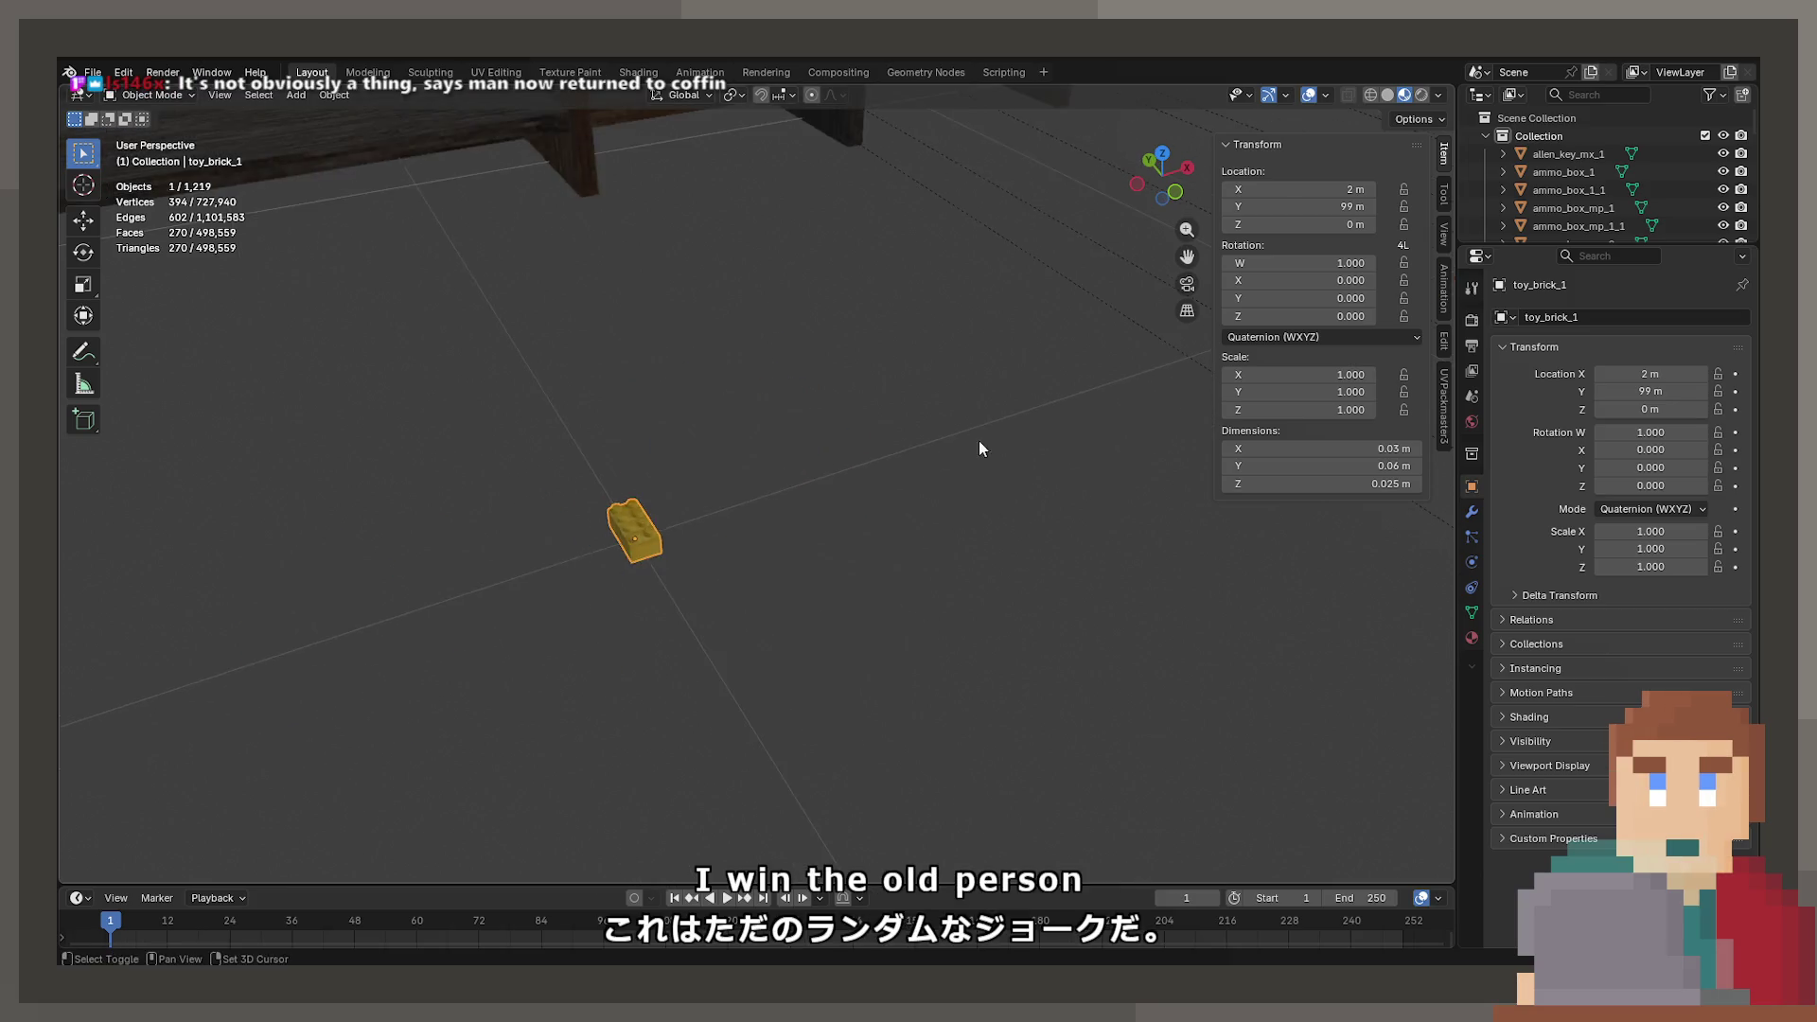
pyautogui.scroll(3, 990, 469)
pyautogui.press('KP_Decimal')
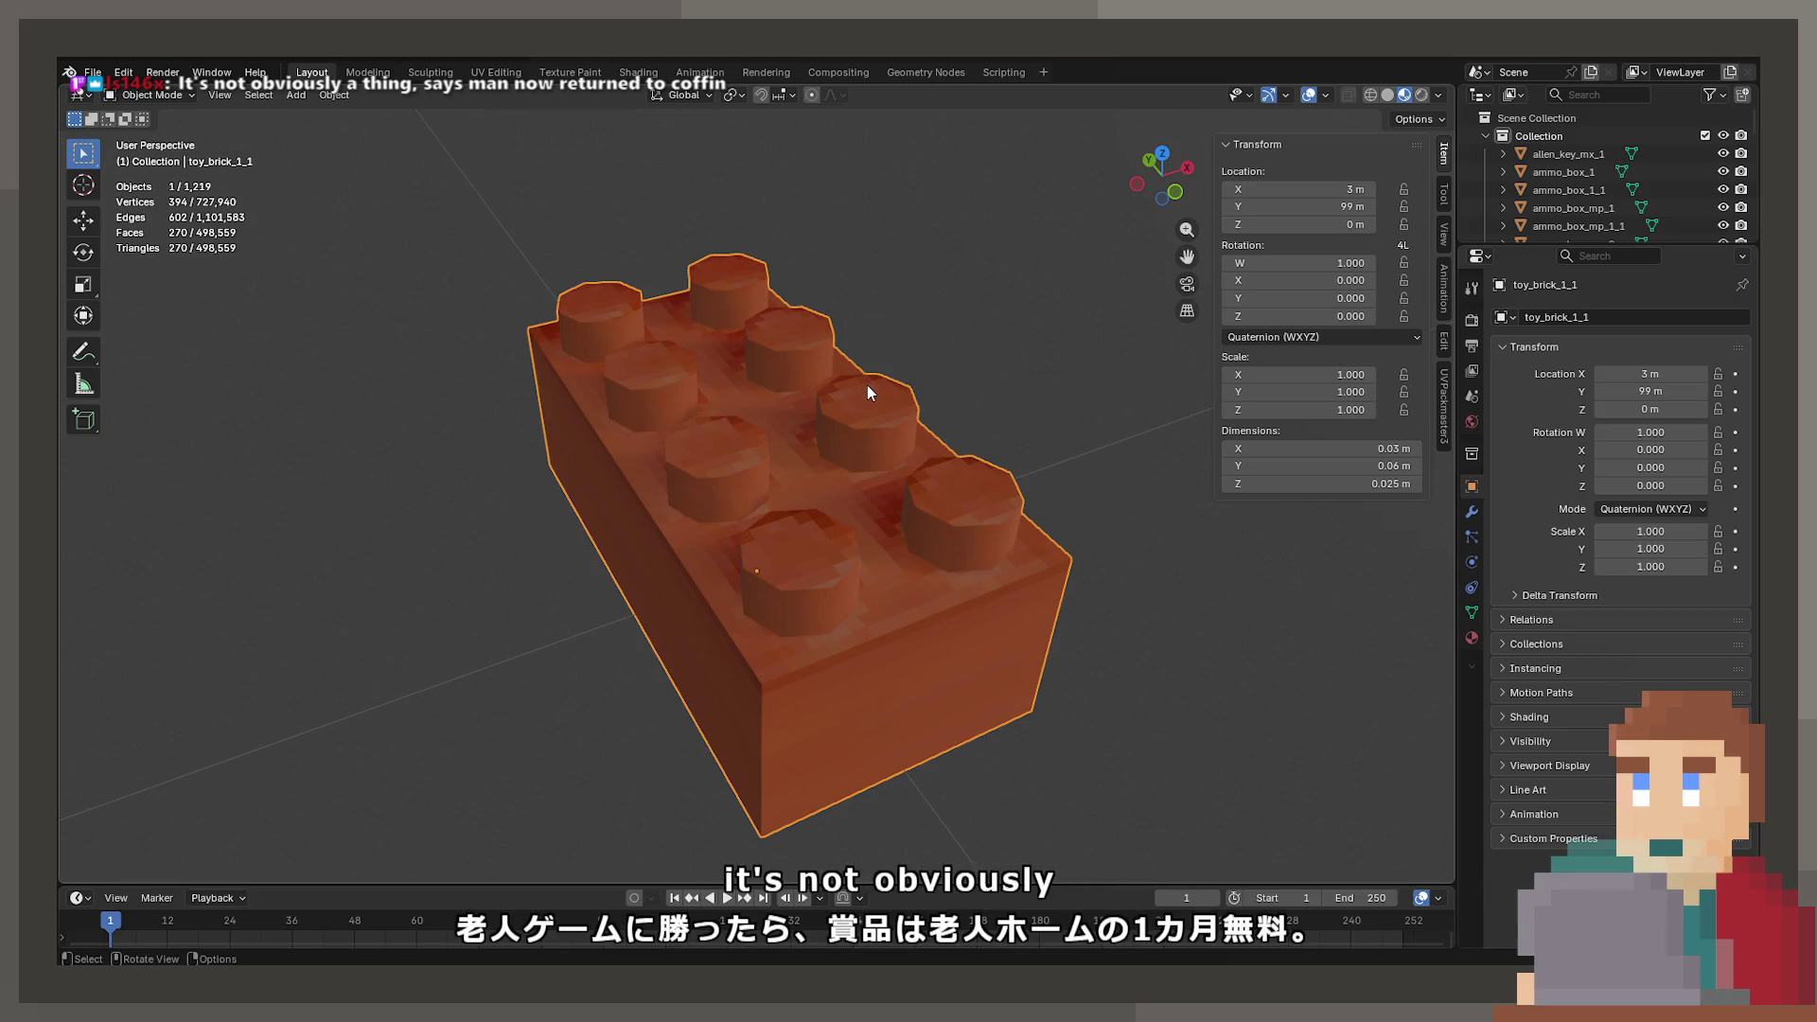
pyautogui.scroll(-8, 867, 384)
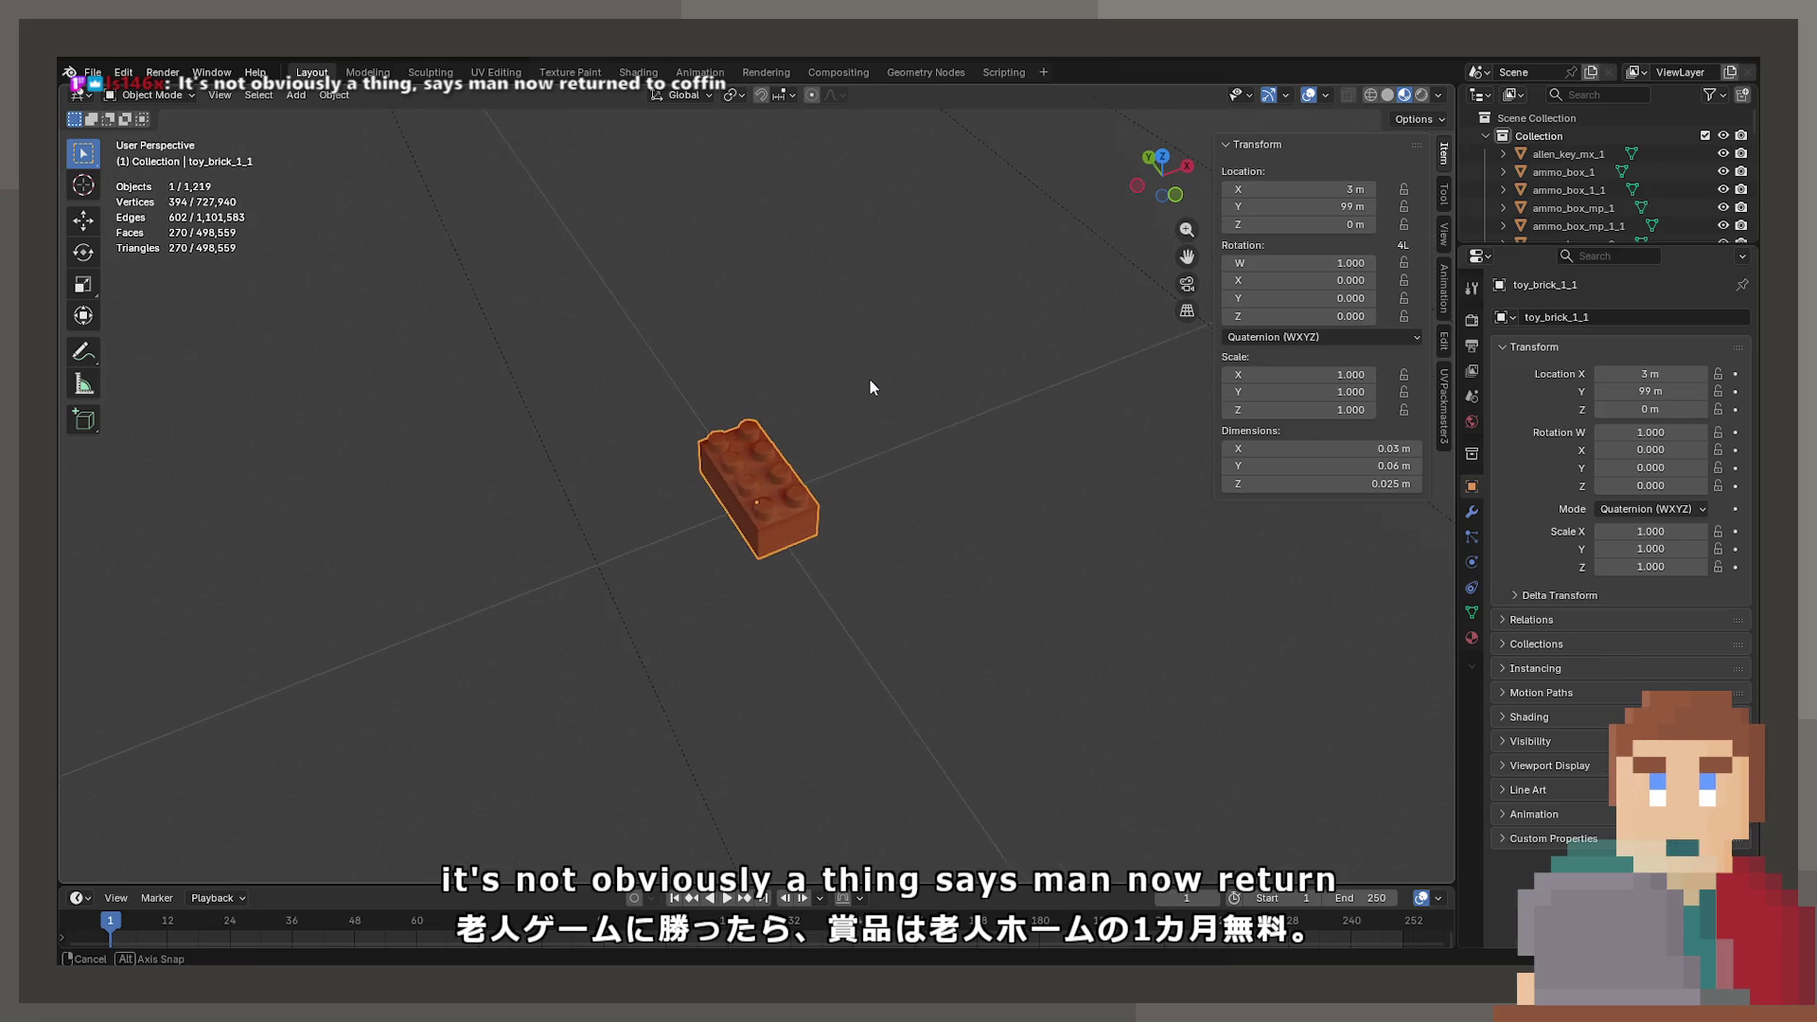
pyautogui.scroll(-4, 871, 418)
pyautogui.scroll(6, 946, 398)
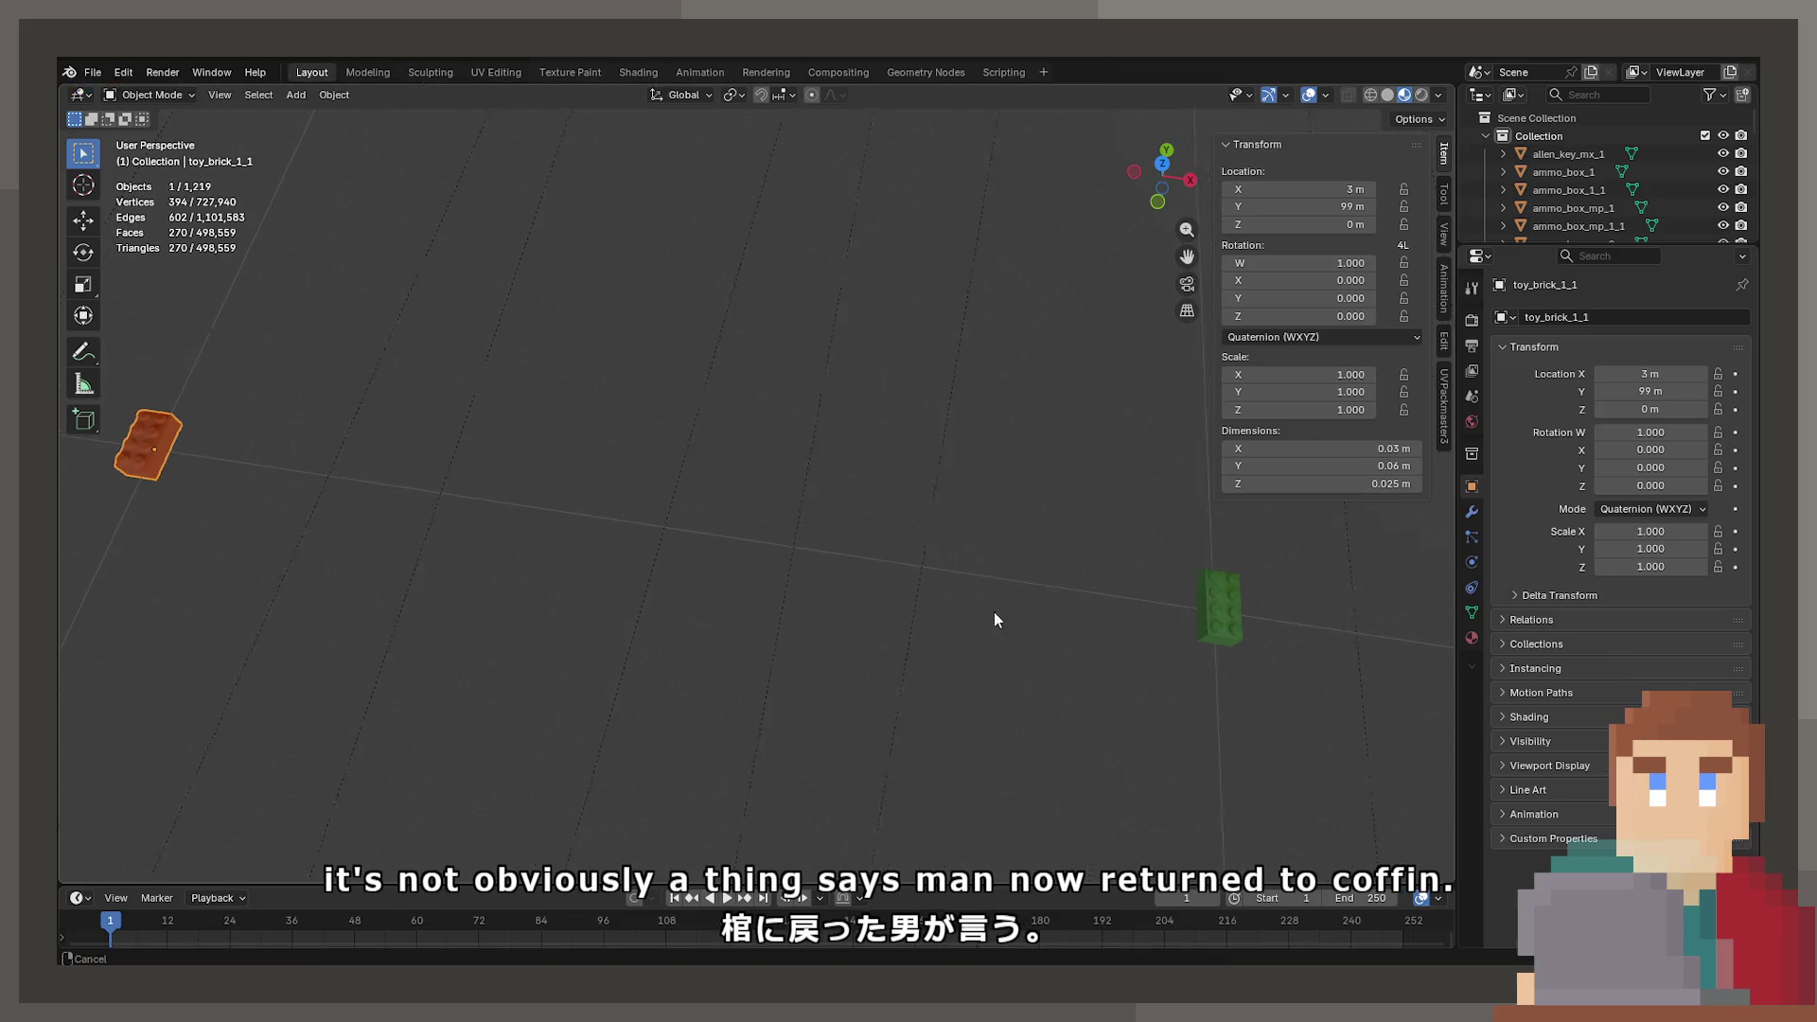
pyautogui.press('KP_Decimal')
pyautogui.moveTo(788, 571)
pyautogui.mouseDown()
pyautogui.moveTo(538, 487)
pyautogui.moveTo(616, 462)
pyautogui.mouseUp()
pyautogui.scroll(-10, 929, 450)
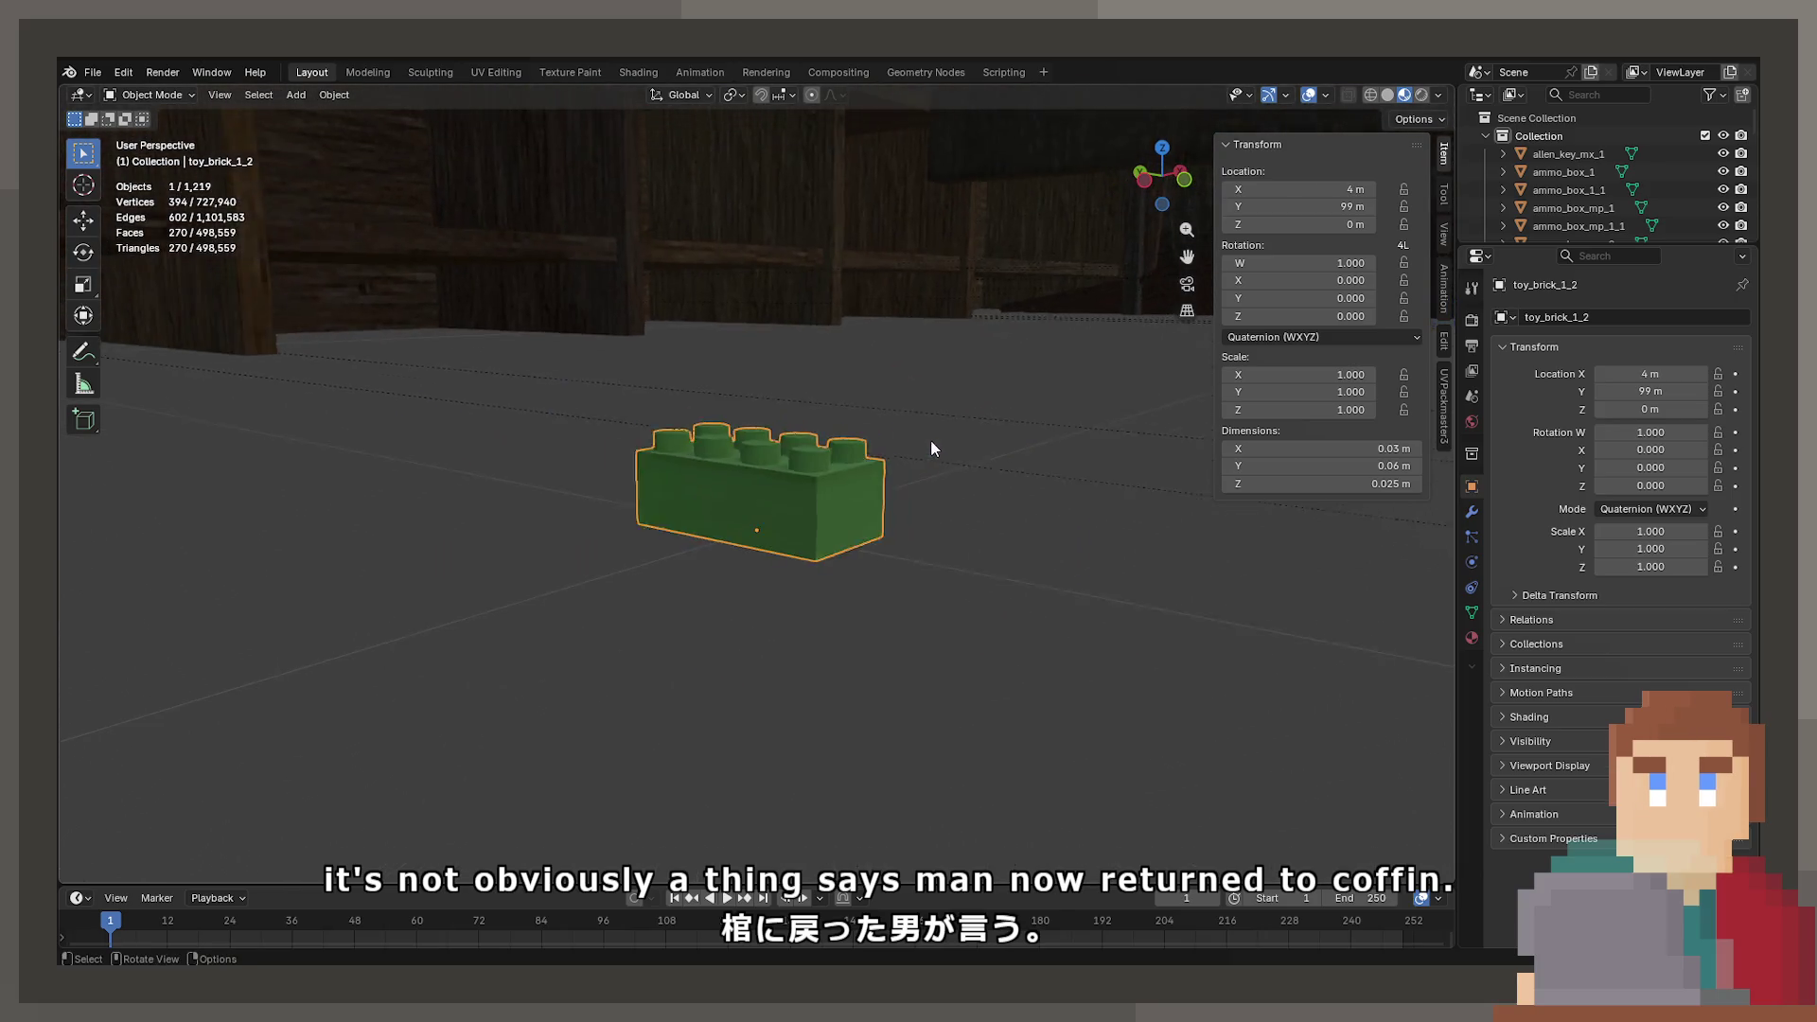
# - Frame the VHS tape and both walkie-talkies in turn
pyautogui.moveTo(384, 606)
pyautogui.mouseDown()
pyautogui.moveTo(803, 504)
pyautogui.moveTo(645, 413)
pyautogui.moveTo(629, 662)
pyautogui.moveTo(750, 492)
pyautogui.moveTo(1035, 428)
pyautogui.moveTo(697, 406)
pyautogui.moveTo(785, 484)
pyautogui.mouseUp()
pyautogui.click(769, 506)
pyautogui.press('KP_Decimal')
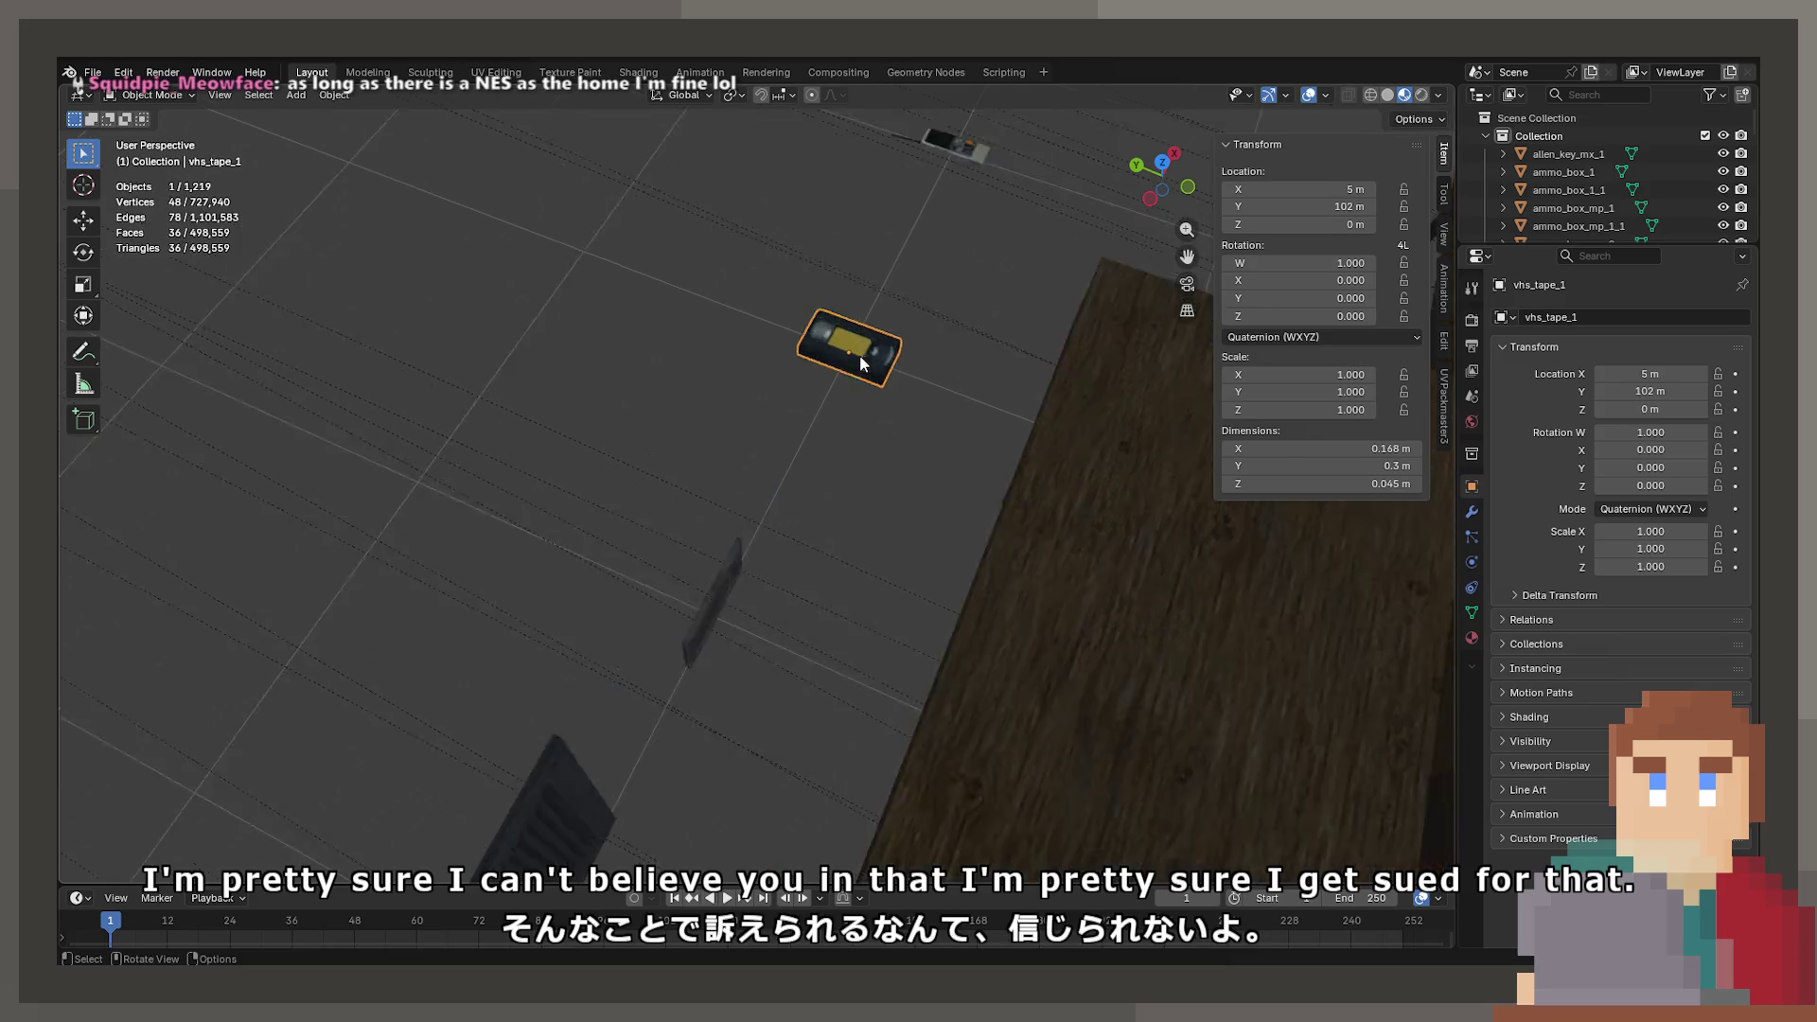
pyautogui.moveTo(759, 350)
pyautogui.mouseDown()
pyautogui.moveTo(791, 496)
pyautogui.moveTo(838, 507)
pyautogui.moveTo(891, 587)
pyautogui.moveTo(698, 525)
pyautogui.moveTo(974, 501)
pyautogui.moveTo(820, 526)
pyautogui.moveTo(847, 558)
pyautogui.moveTo(837, 606)
pyautogui.moveTo(630, 452)
pyautogui.moveTo(707, 315)
pyautogui.moveTo(914, 386)
pyautogui.moveTo(928, 551)
pyautogui.moveTo(897, 560)
pyautogui.moveTo(849, 379)
pyautogui.moveTo(865, 374)
pyautogui.moveTo(849, 441)
pyautogui.moveTo(839, 359)
pyautogui.moveTo(846, 441)
pyautogui.moveTo(457, 422)
pyautogui.mouseUp()
pyautogui.press('KP_Decimal')
pyautogui.scroll(-2, 839, 357)
pyautogui.scroll(-4, 848, 441)
pyautogui.click(1103, 513)
pyautogui.press('KP_Decimal')
# - Orbit among the beams and shelves, then frame the adjustable wrench
pyautogui.scroll(-4, 678, 519)
pyautogui.moveTo(699, 513)
pyautogui.mouseDown()
pyautogui.moveTo(626, 497)
pyautogui.moveTo(577, 524)
pyautogui.moveTo(749, 520)
pyautogui.mouseUp()
pyautogui.scroll(-4, 748, 513)
pyautogui.moveTo(744, 434); pyautogui.dragTo(626, 537)
pyautogui.moveTo(724, 594)
pyautogui.mouseDown()
pyautogui.moveTo(807, 515)
pyautogui.moveTo(795, 568)
pyautogui.moveTo(720, 488)
pyautogui.moveTo(669, 524)
pyautogui.moveTo(872, 406)
pyautogui.moveTo(729, 418)
pyautogui.moveTo(760, 596)
pyautogui.mouseUp()
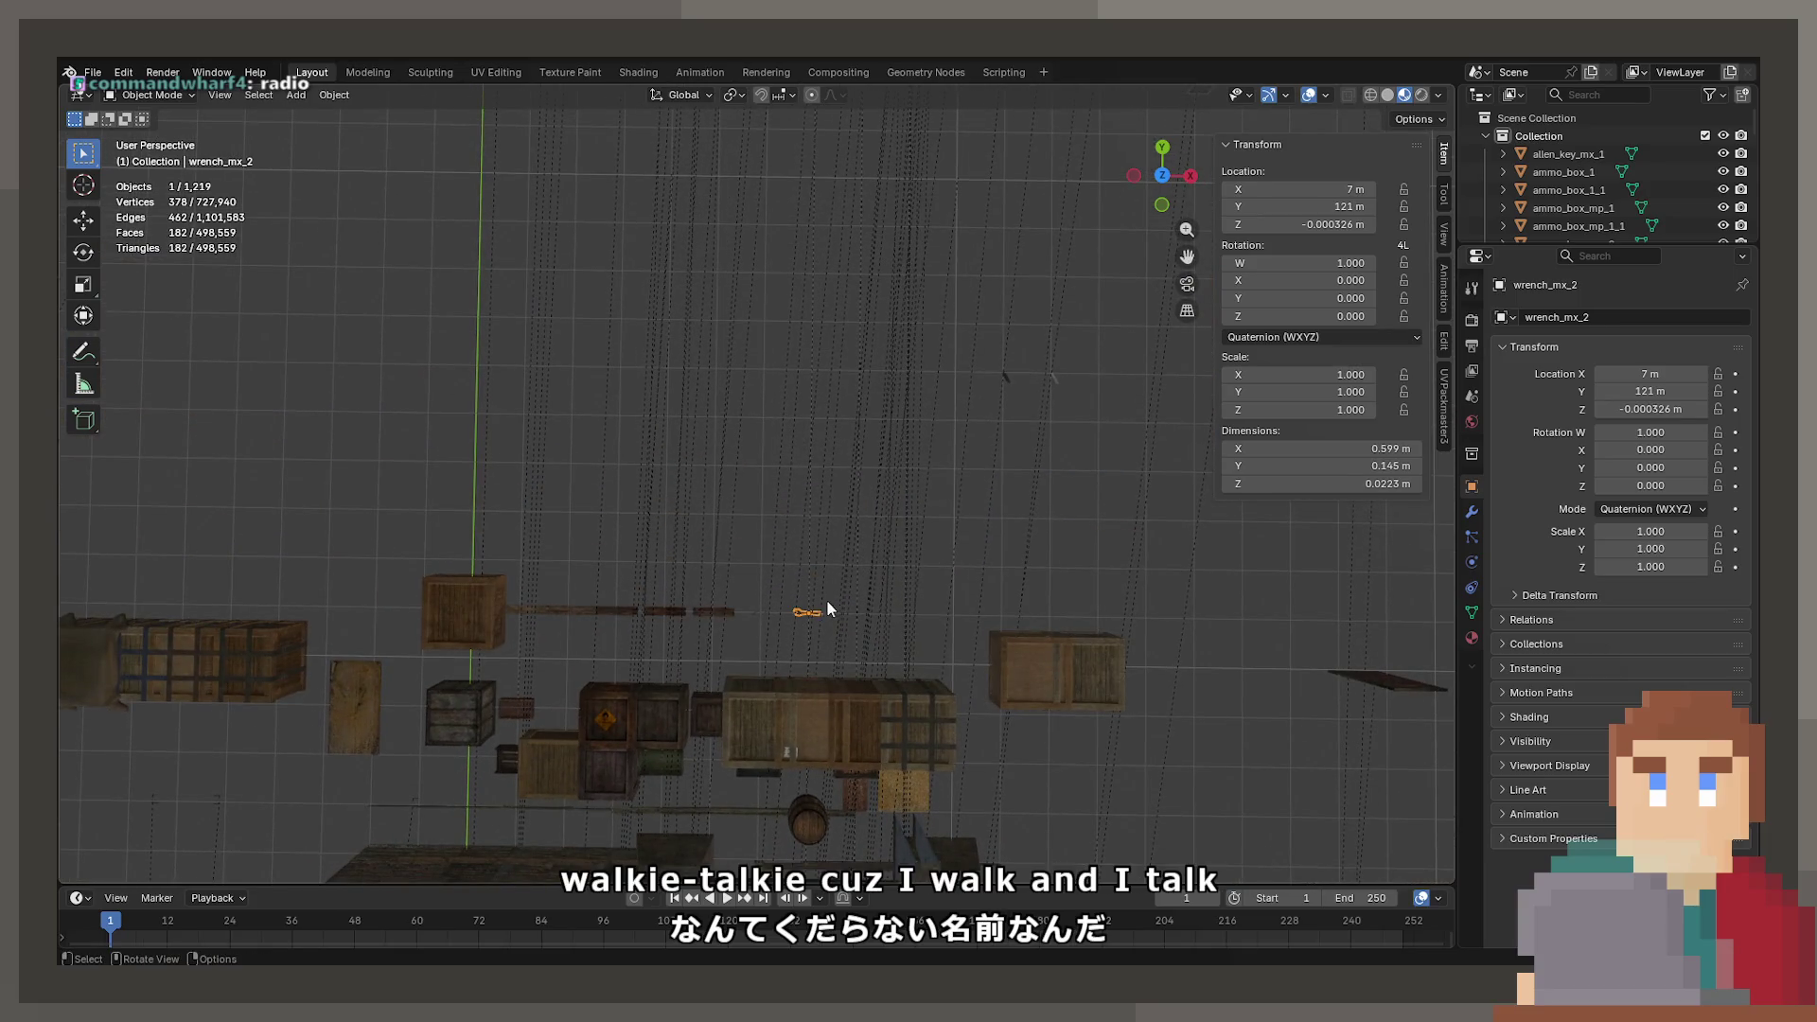
pyautogui.press('KP_Decimal')
pyautogui.moveTo(1101, 484)
pyautogui.mouseDown()
pyautogui.moveTo(588, 348)
pyautogui.moveTo(761, 636)
pyautogui.moveTo(632, 460)
pyautogui.moveTo(563, 464)
pyautogui.moveTo(836, 566)
pyautogui.moveTo(661, 540)
pyautogui.moveTo(624, 645)
pyautogui.moveTo(525, 650)
pyautogui.moveTo(821, 645)
pyautogui.moveTo(783, 617)
pyautogui.moveTo(896, 608)
pyautogui.moveTo(897, 667)
pyautogui.moveTo(831, 607)
pyautogui.mouseUp()
pyautogui.scroll(-4, 850, 560)
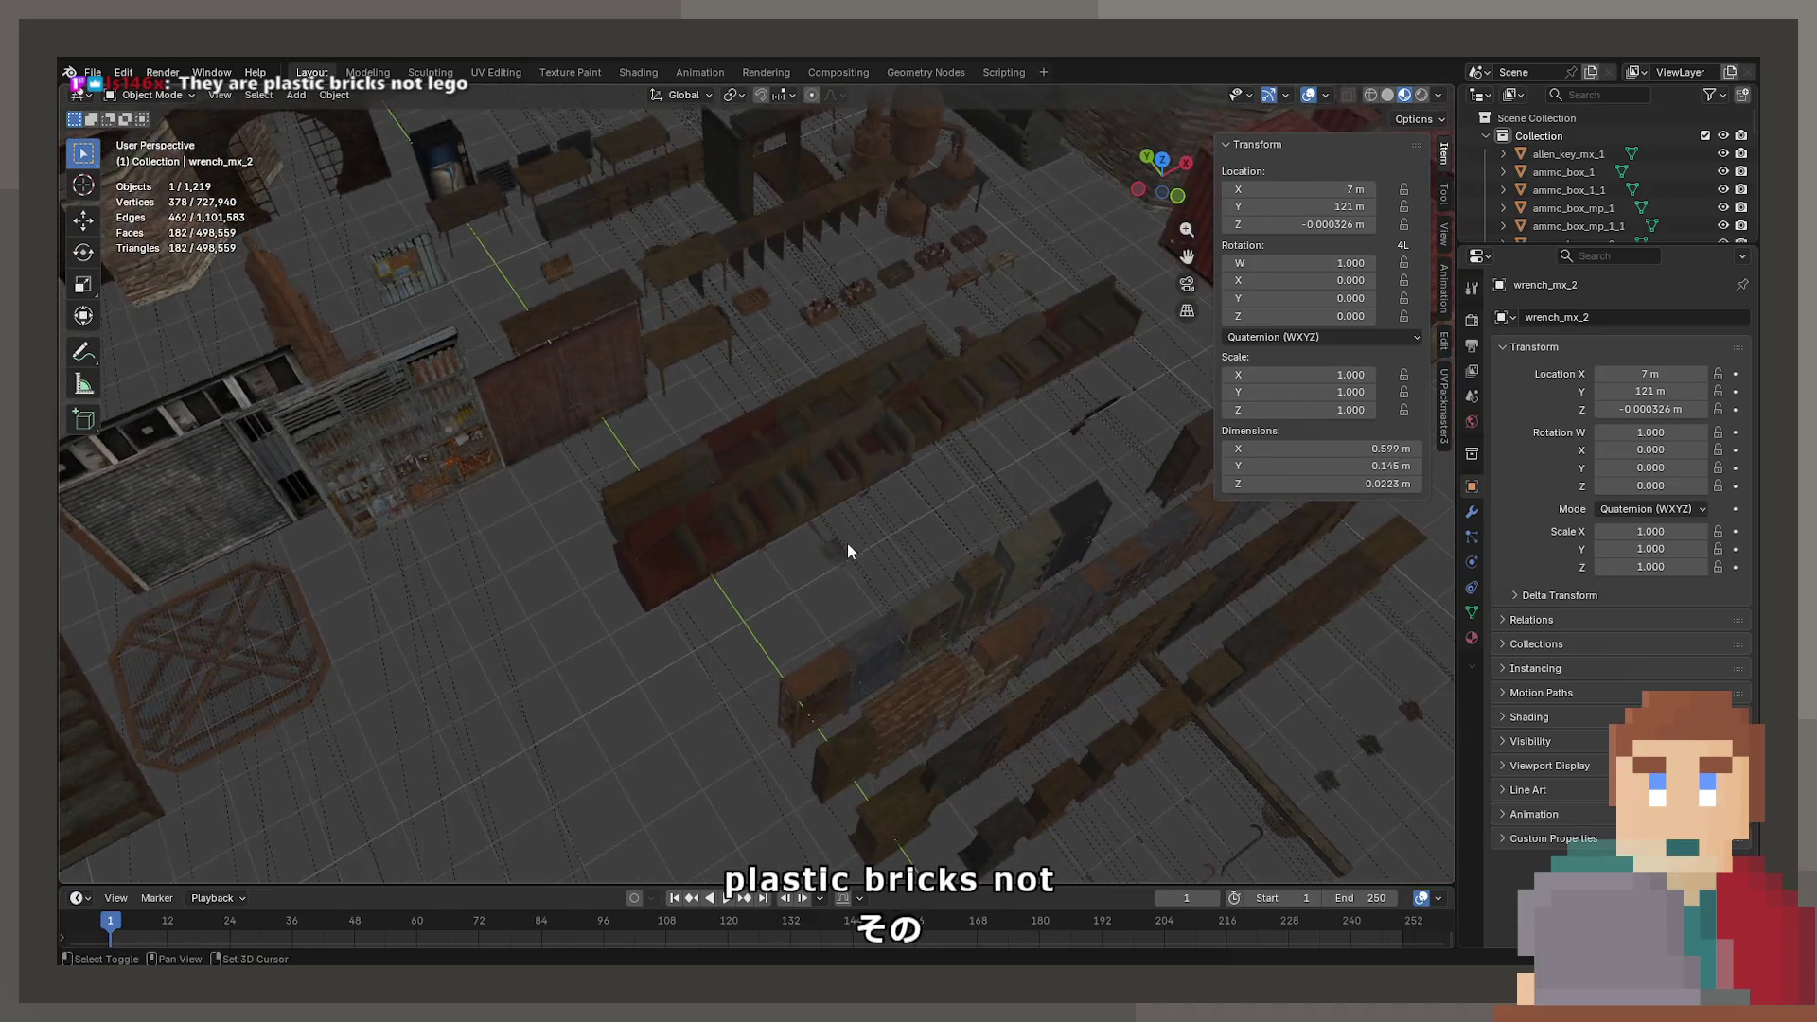
# - Frame and orbit around the supply crate and the syringe
pyautogui.click(718, 399)
pyautogui.press('KP_Decimal')
pyautogui.moveTo(717, 399)
pyautogui.mouseDown()
pyautogui.moveTo(367, 379)
pyautogui.moveTo(576, 354)
pyautogui.moveTo(903, 390)
pyautogui.moveTo(808, 352)
pyautogui.mouseUp()
pyautogui.click(804, 352)
pyautogui.scroll(4, 840, 375)
pyautogui.press('KP_Decimal')
pyautogui.moveTo(816, 418)
pyautogui.mouseDown()
pyautogui.moveTo(910, 487)
pyautogui.moveTo(895, 358)
pyautogui.moveTo(819, 492)
pyautogui.moveTo(890, 508)
pyautogui.mouseUp()
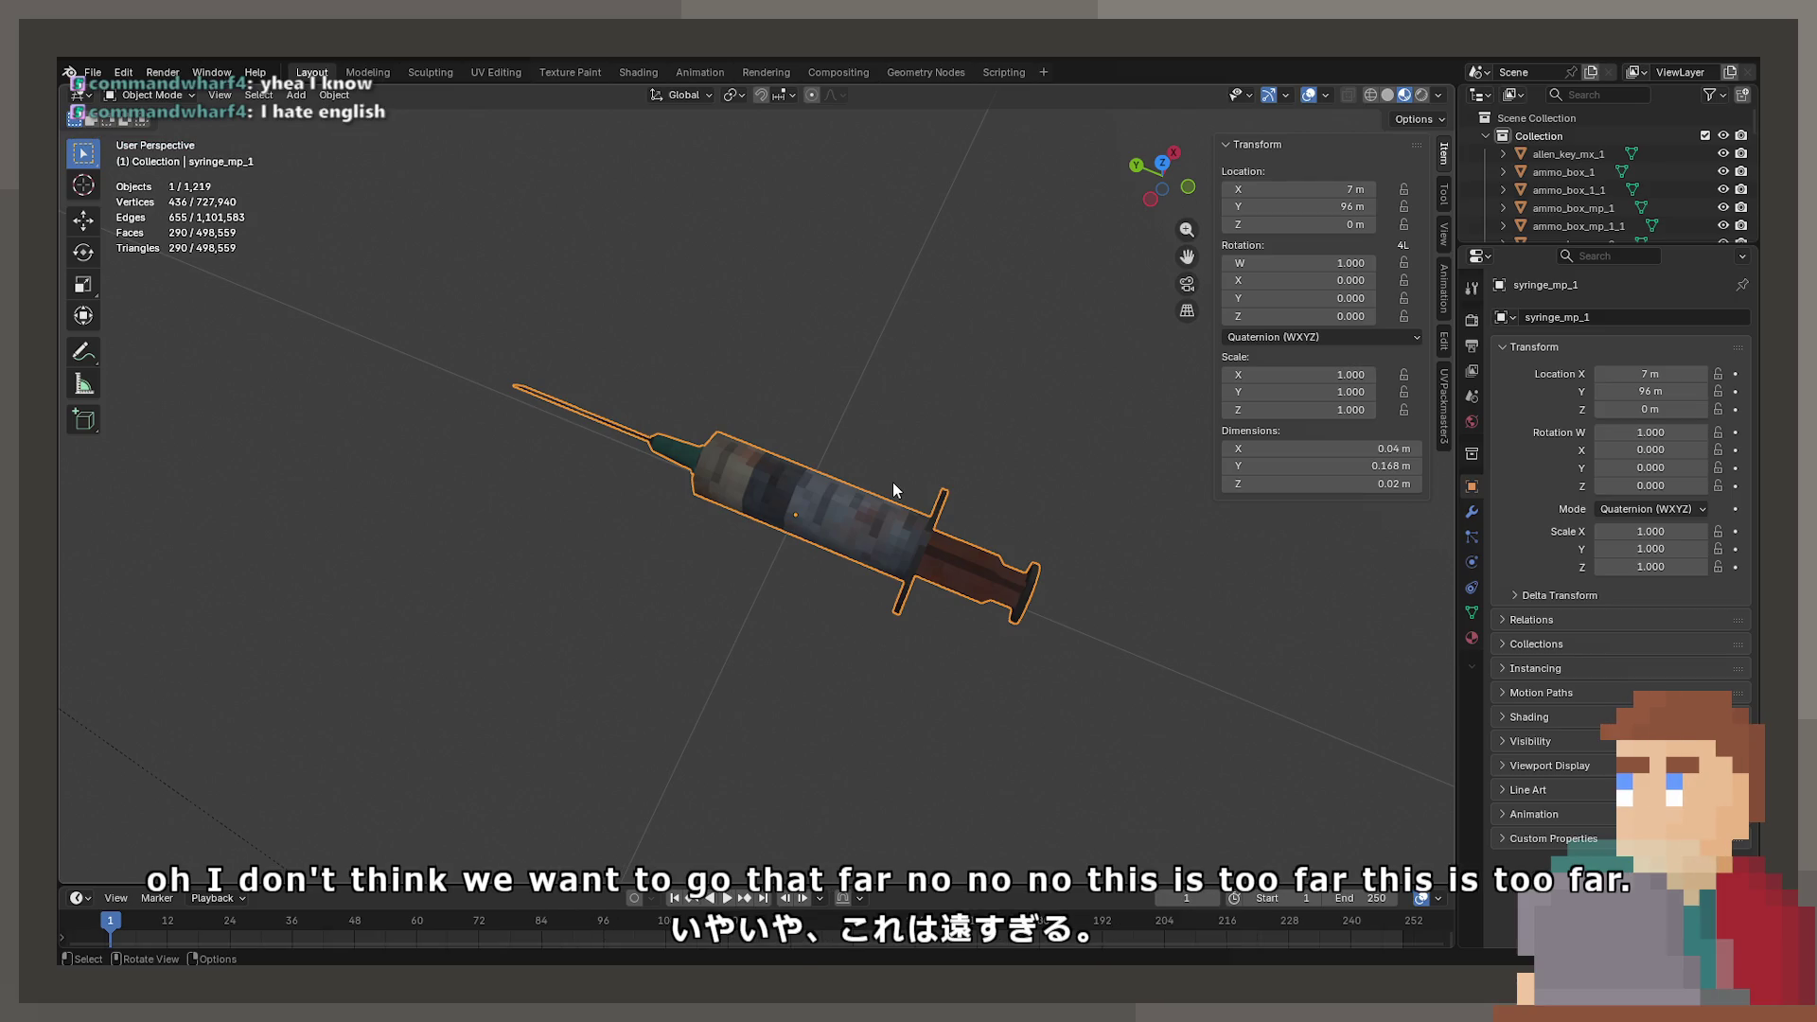
# - Zoom out from the syringe and inspect the suppressor among the crates
pyautogui.scroll(-4, 890, 568)
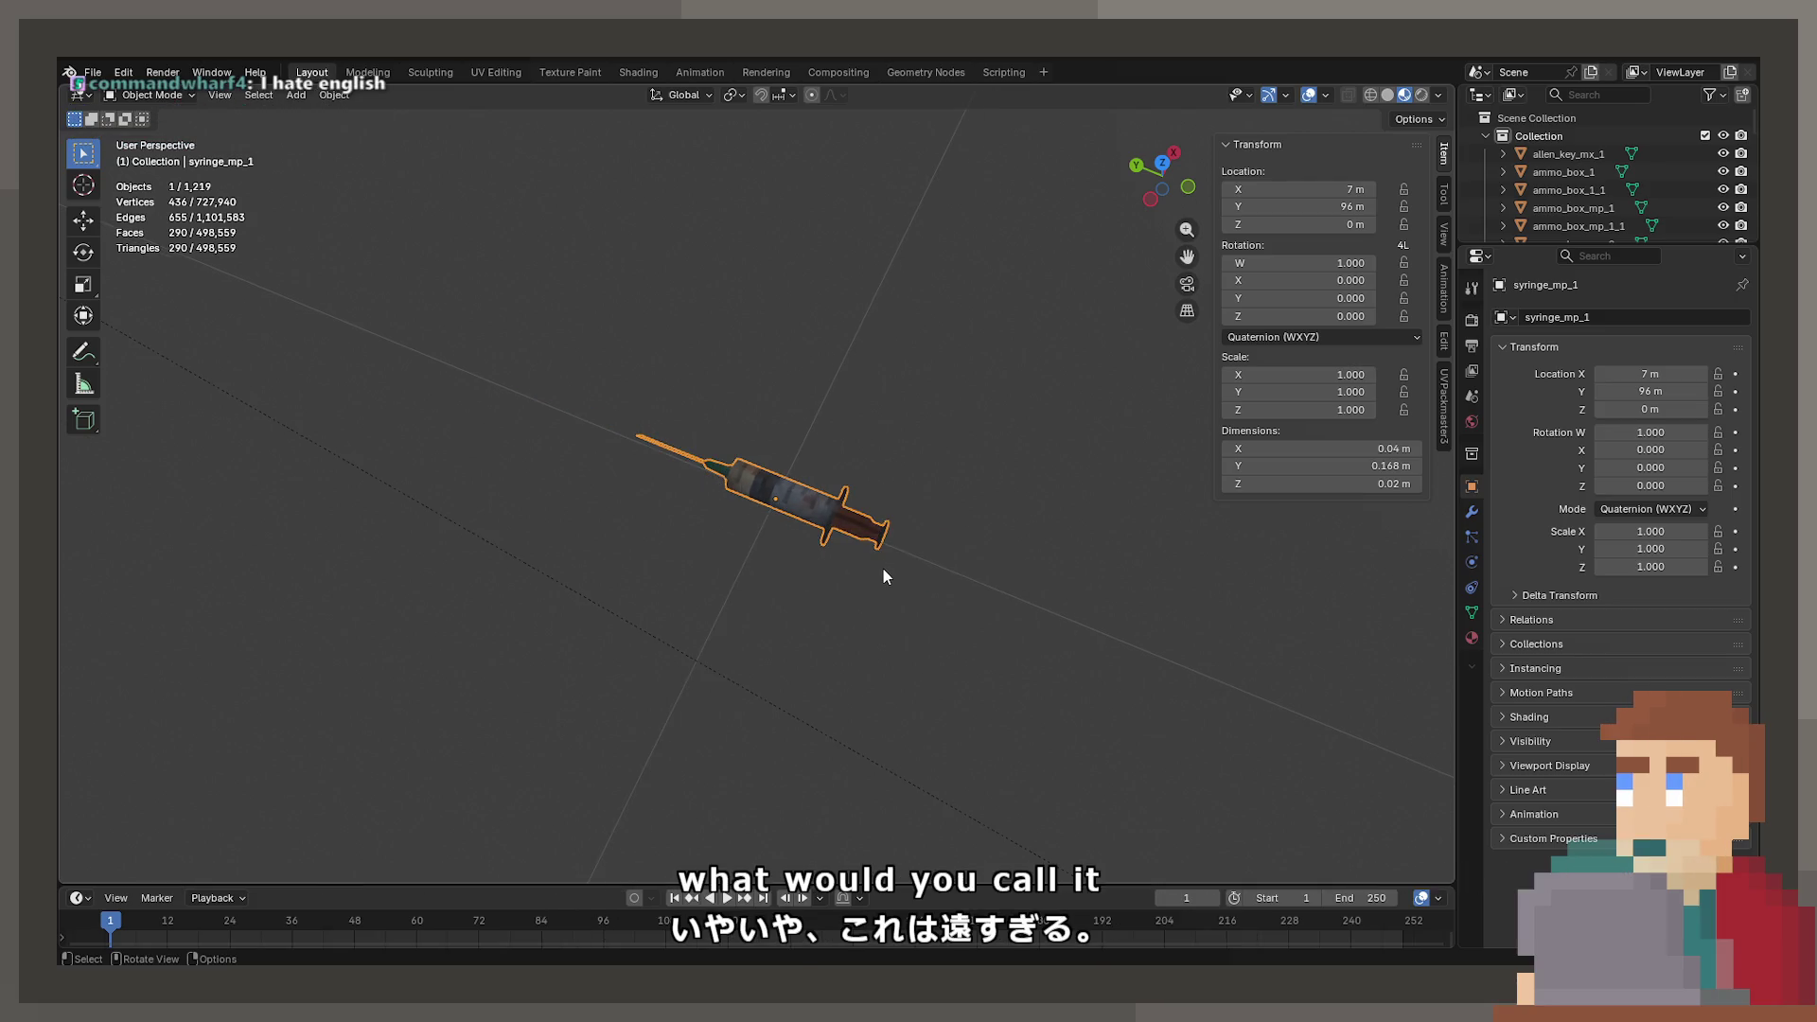
pyautogui.scroll(2, 883, 572)
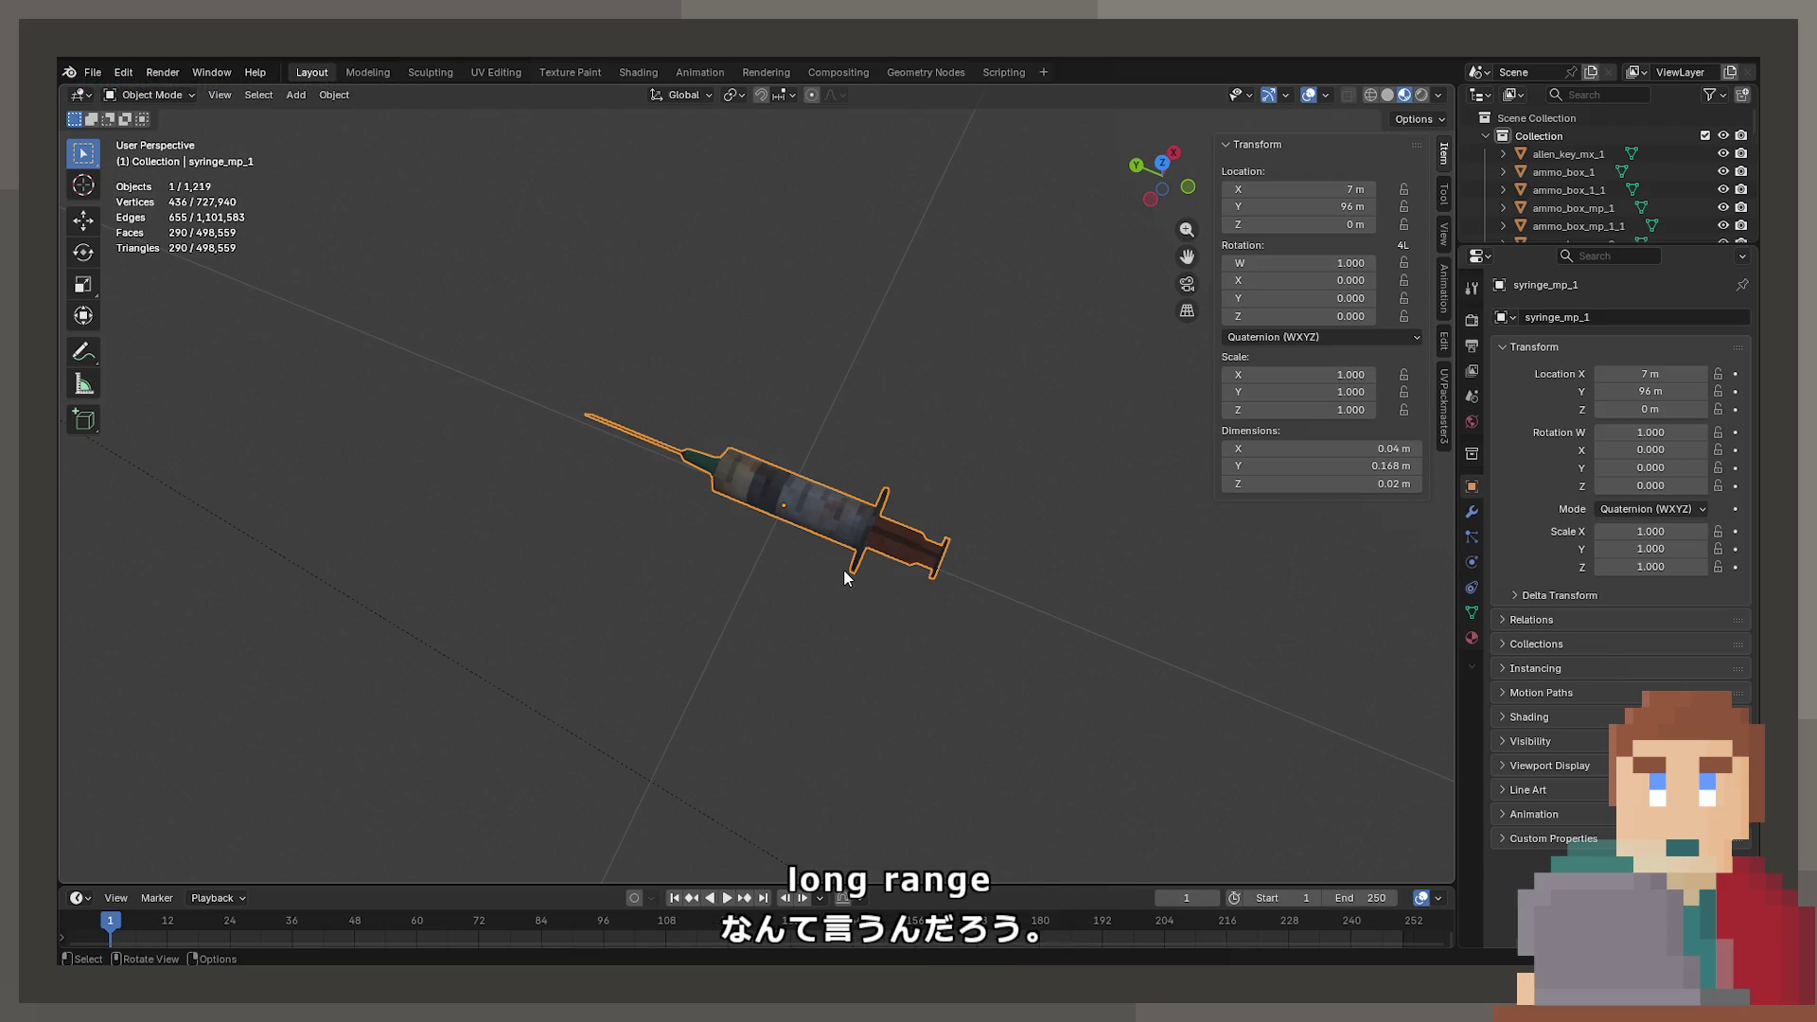
pyautogui.scroll(-2, 768, 572)
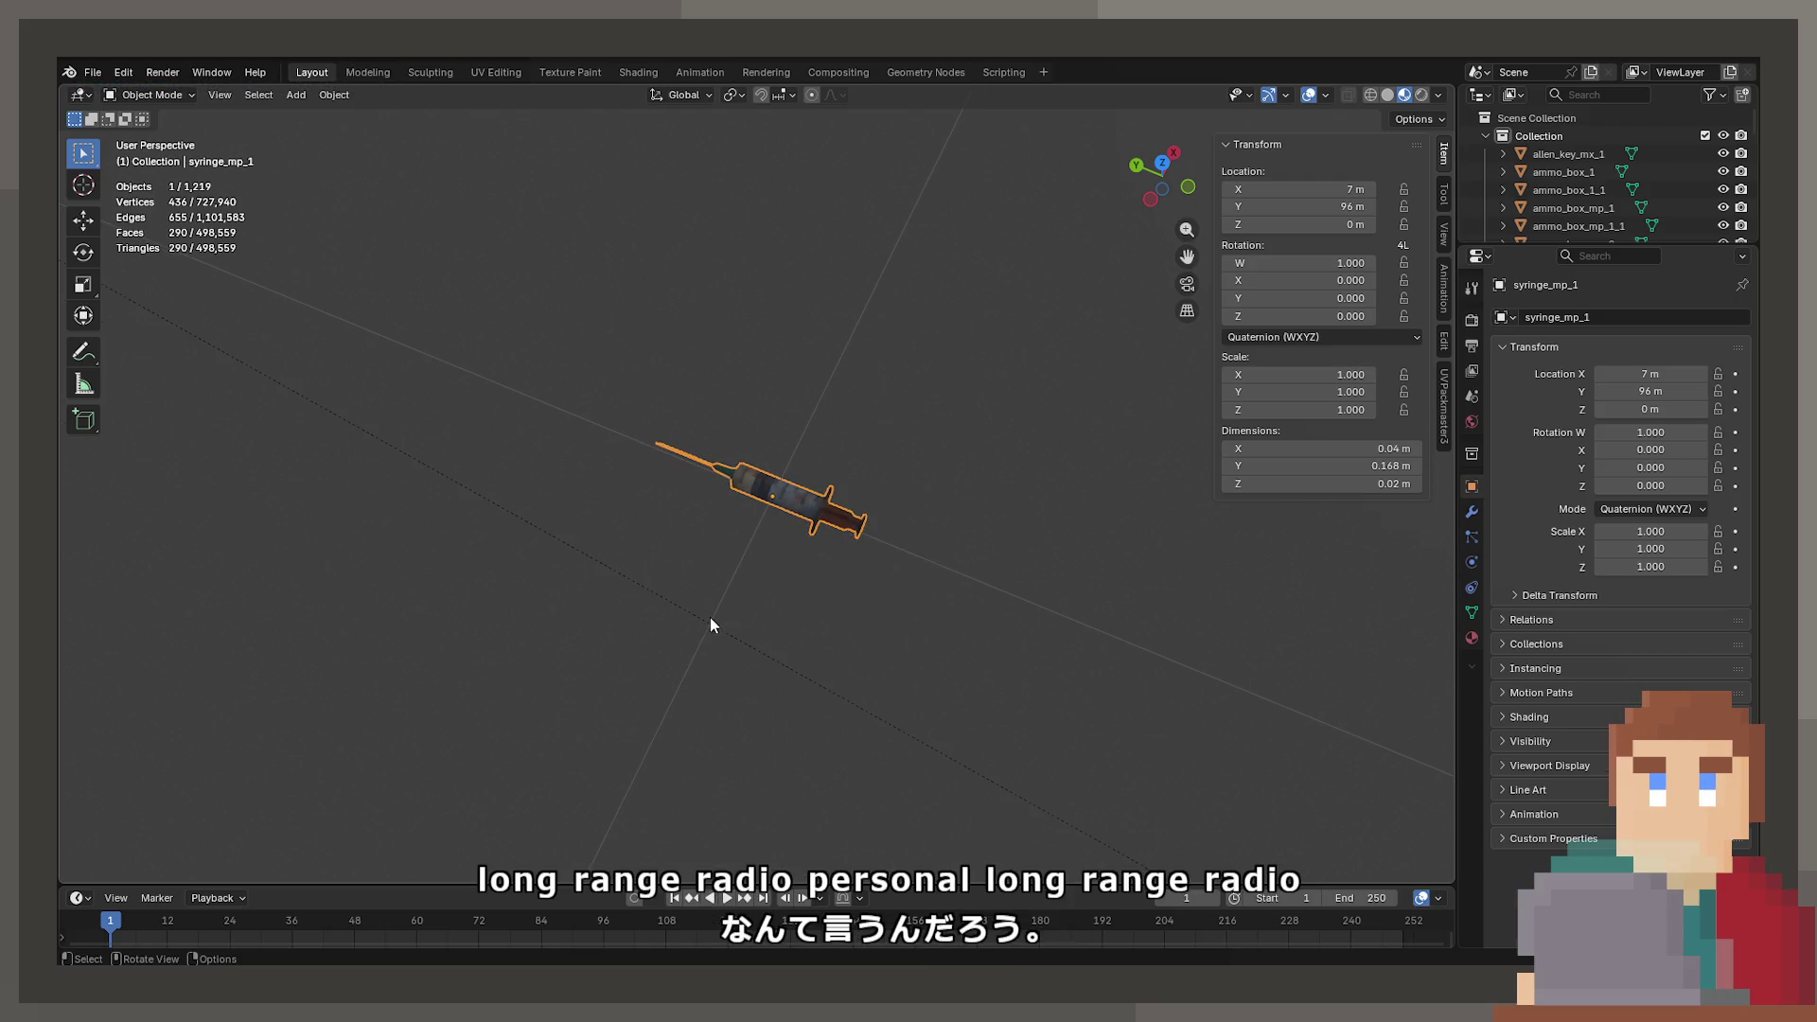
pyautogui.moveTo(706, 618)
pyautogui.mouseDown()
pyautogui.moveTo(644, 554)
pyautogui.moveTo(867, 588)
pyautogui.moveTo(838, 547)
pyautogui.mouseUp()
pyautogui.scroll(-3, 644, 554)
pyautogui.click(837, 554)
pyautogui.moveTo(577, 702)
pyautogui.mouseDown()
pyautogui.moveTo(1026, 608)
pyautogui.moveTo(815, 535)
pyautogui.moveTo(640, 537)
pyautogui.moveTo(804, 502)
pyautogui.moveTo(477, 538)
pyautogui.mouseUp()
pyautogui.scroll(-6, 531, 536)
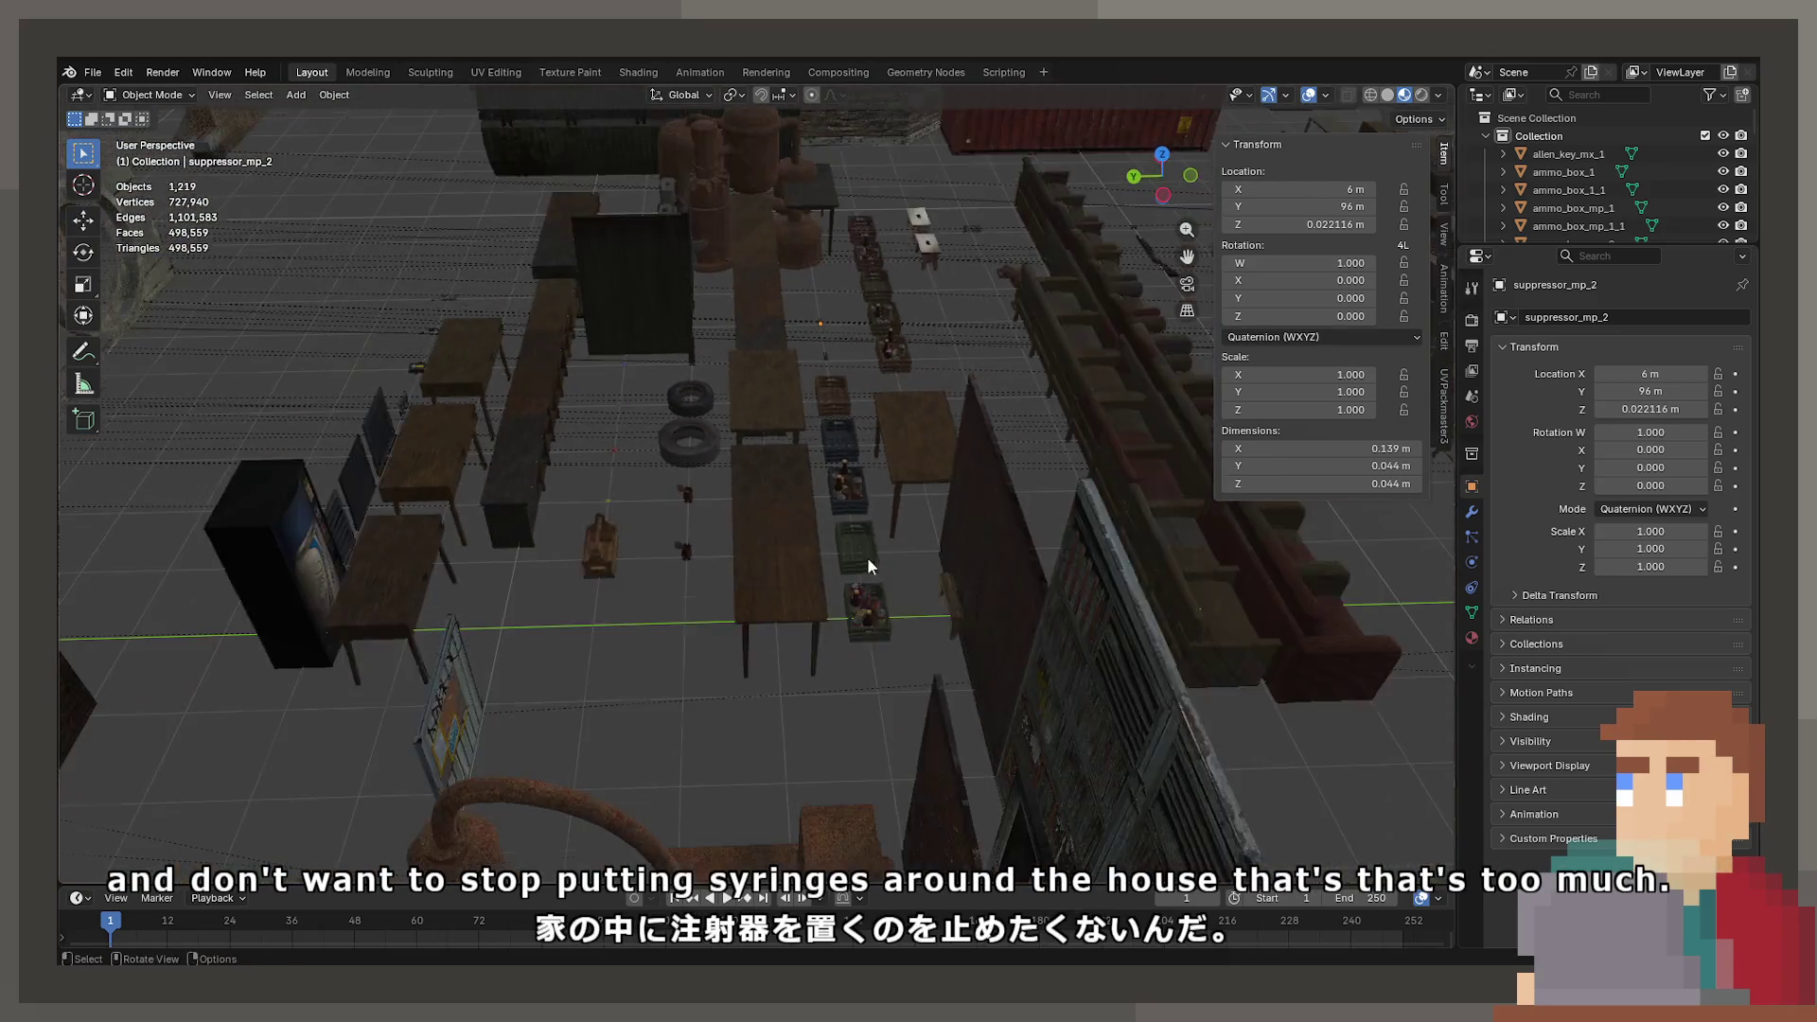
pyautogui.moveTo(867, 565)
pyautogui.mouseDown()
pyautogui.moveTo(831, 554)
pyautogui.moveTo(923, 569)
pyautogui.moveTo(631, 600)
pyautogui.moveTo(848, 583)
pyautogui.mouseUp()
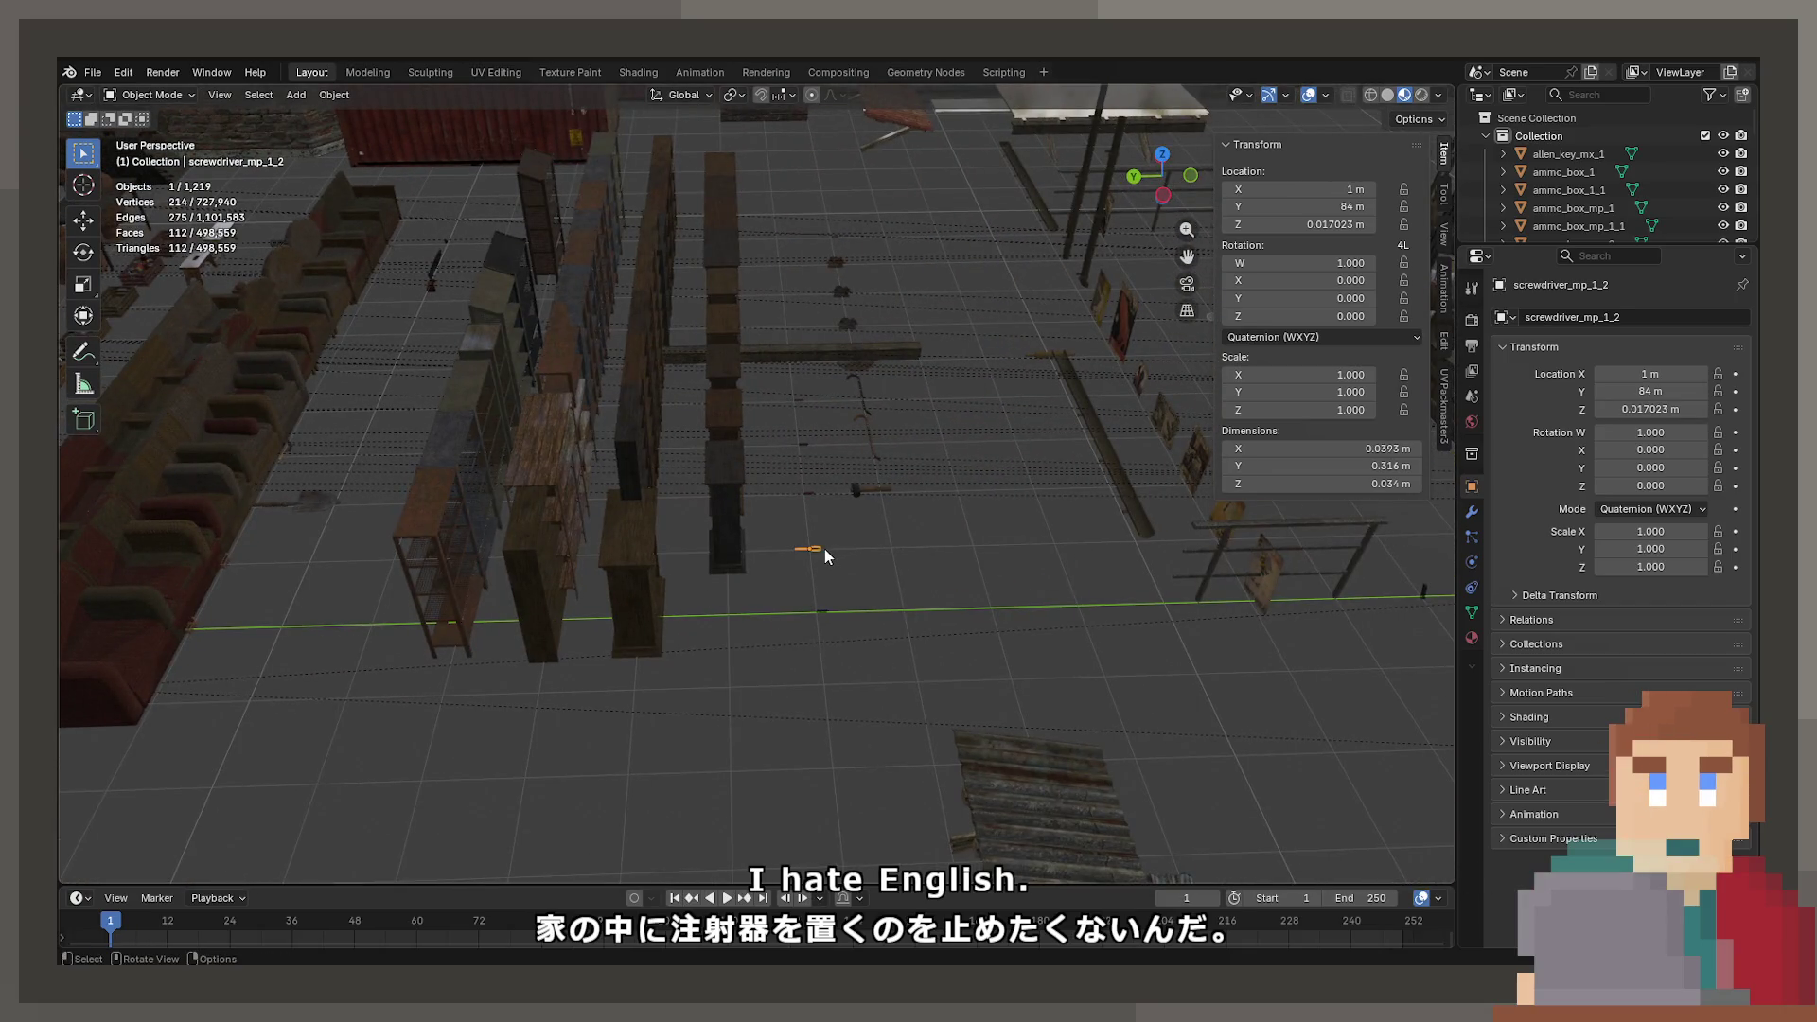
# - Select the crowbar, frame the scrap metal, then select the screwdriver
pyautogui.click(876, 420)
pyautogui.moveTo(876, 420); pyautogui.dragTo(797, 420)
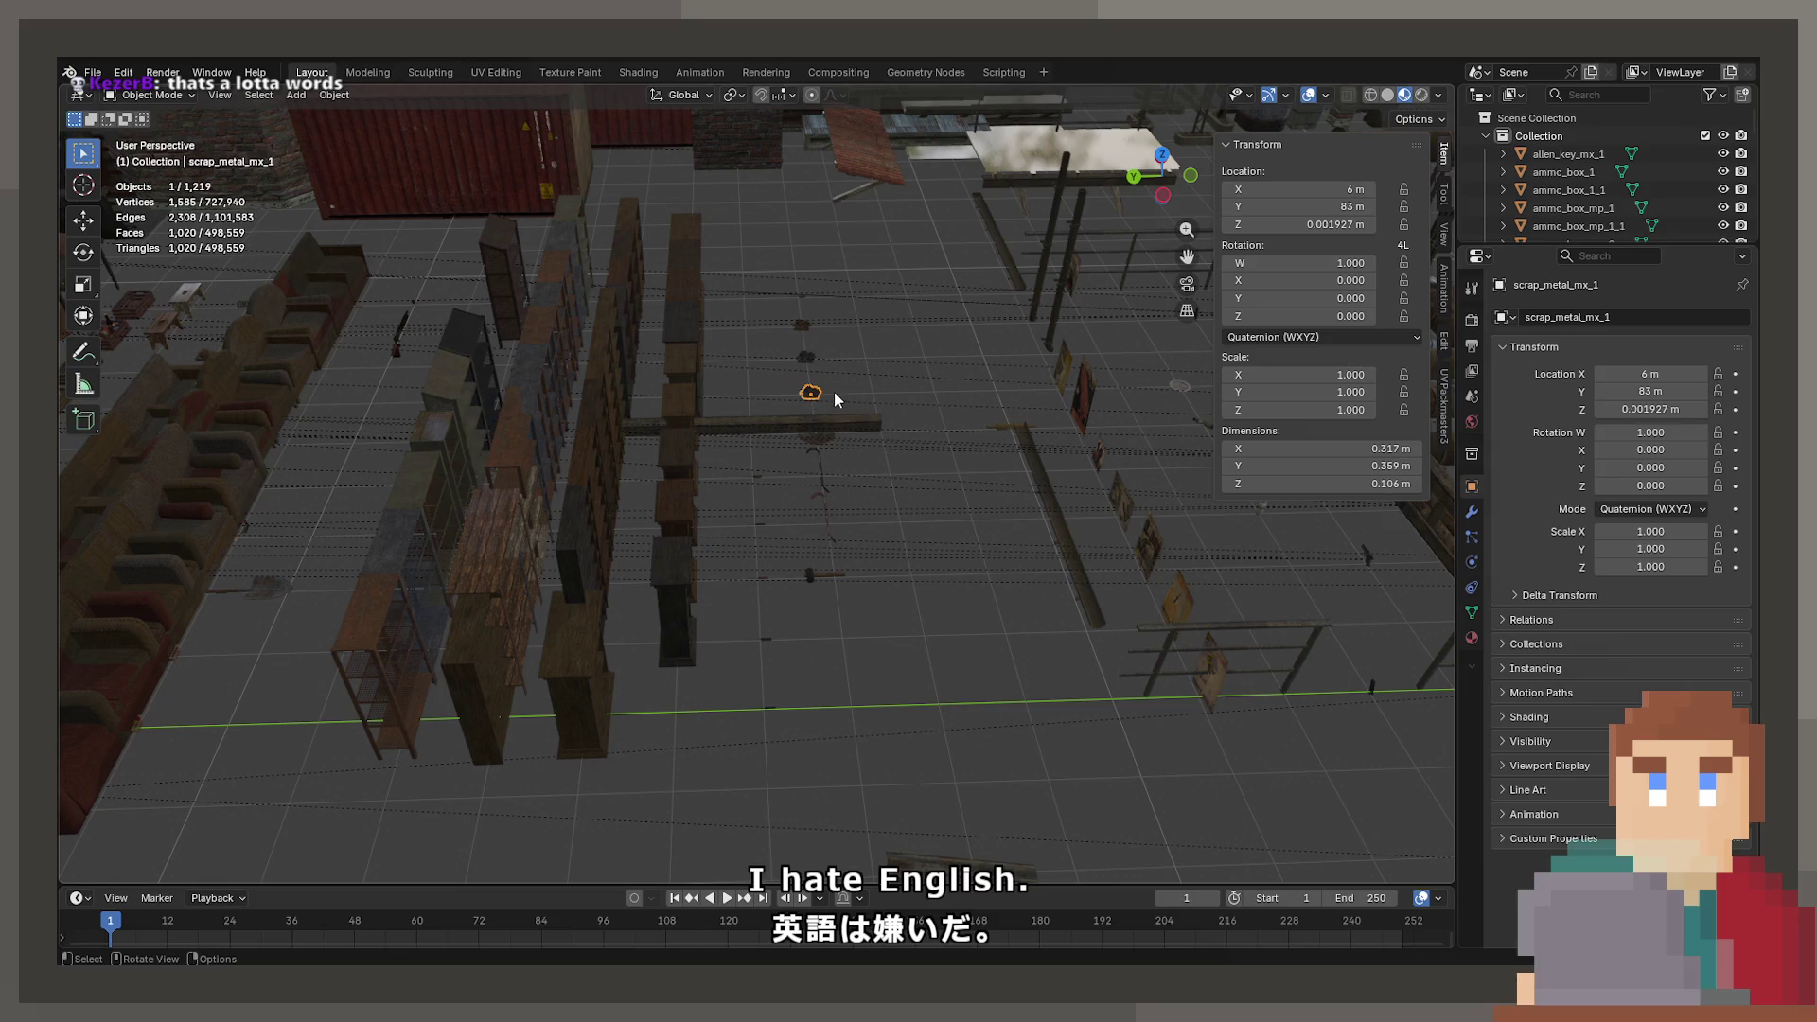
pyautogui.press('KP_Decimal')
pyautogui.scroll(-3, 680, 554)
pyautogui.moveTo(681, 559)
pyautogui.mouseDown()
pyautogui.moveTo(725, 653)
pyautogui.moveTo(764, 536)
pyautogui.moveTo(902, 584)
pyautogui.moveTo(783, 429)
pyautogui.mouseUp()
pyautogui.click(742, 371)
pyautogui.moveTo(818, 653)
pyautogui.mouseDown()
pyautogui.moveTo(946, 727)
pyautogui.moveTo(935, 613)
pyautogui.moveTo(781, 620)
pyautogui.moveTo(823, 681)
pyautogui.moveTo(819, 478)
pyautogui.moveTo(610, 282)
pyautogui.moveTo(638, 186)
pyautogui.moveTo(706, 455)
pyautogui.moveTo(662, 520)
pyautogui.moveTo(644, 457)
pyautogui.moveTo(566, 441)
pyautogui.moveTo(904, 542)
pyautogui.mouseUp()
# - Select and frame plate_mp_1, then enter Edit Mode on its mesh
pyautogui.click(807, 456)
pyautogui.press('KP_Decimal')
pyautogui.press('Tab')
pyautogui.press('Tab')
pyautogui.scroll(-4, 566, 441)
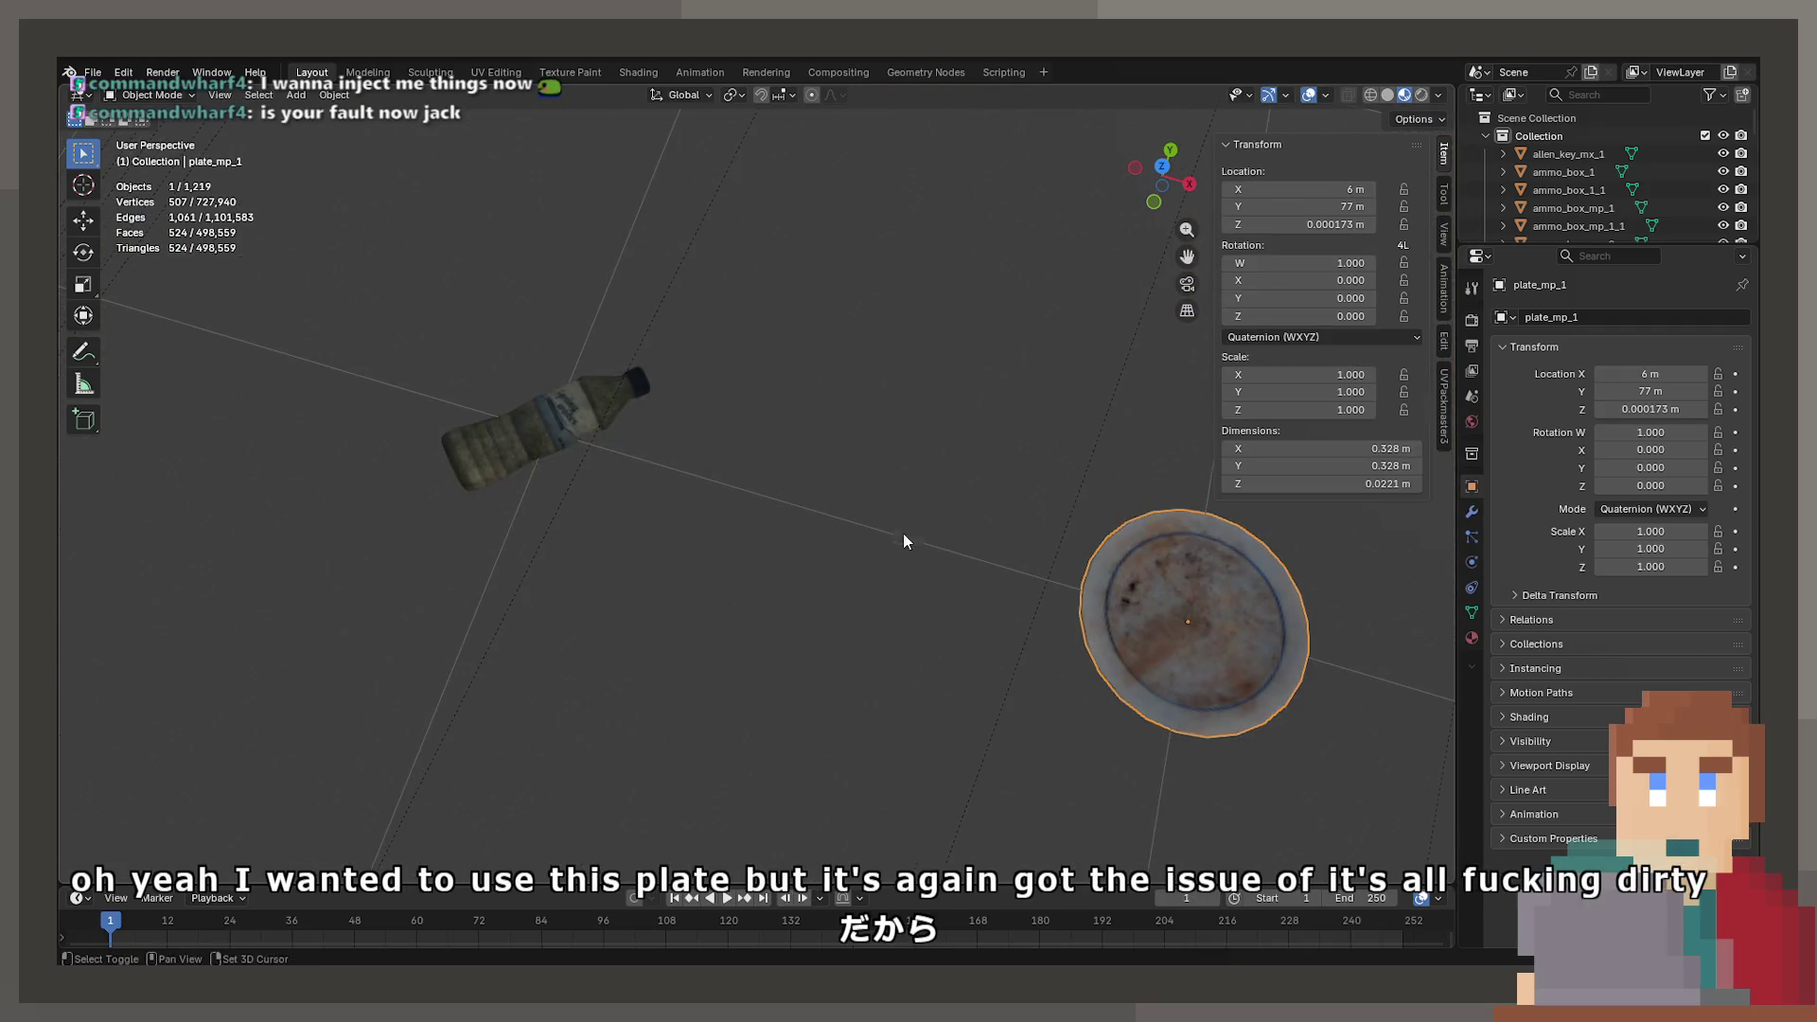
pyautogui.click(583, 424)
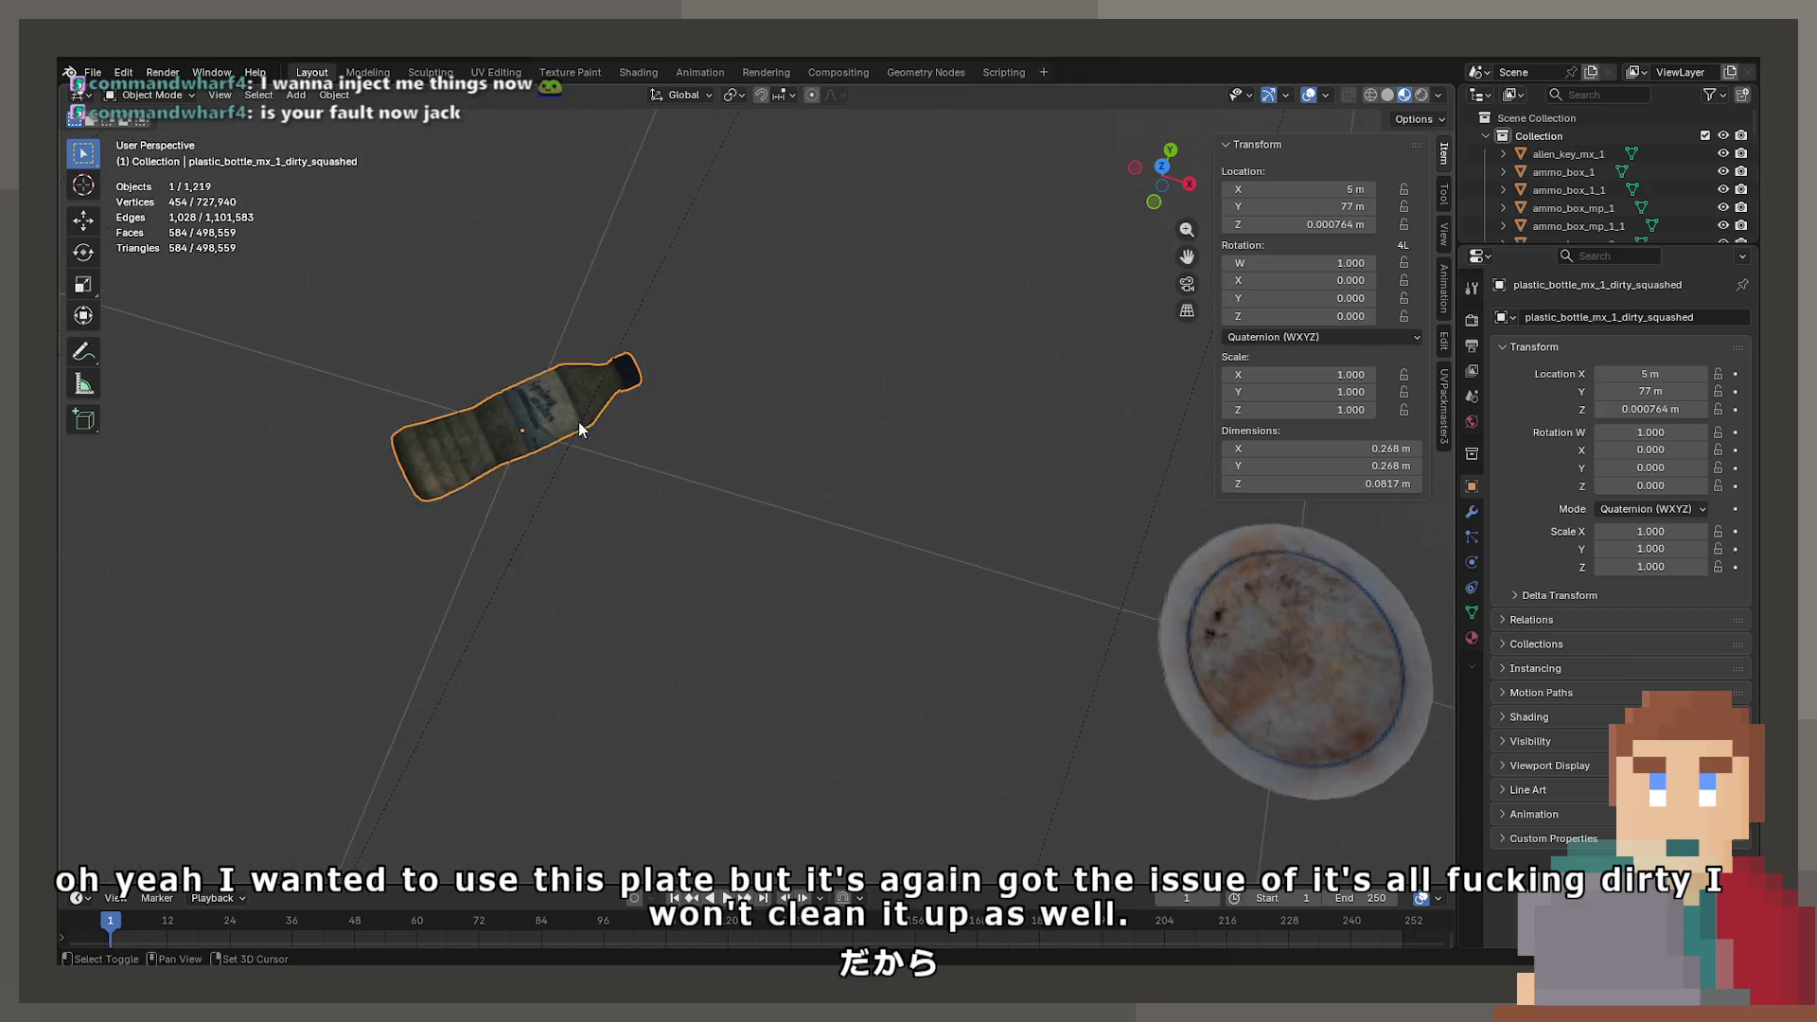
pyautogui.click(1230, 616)
pyautogui.press('KP_Decimal')
pyautogui.scroll(1, 781, 531)
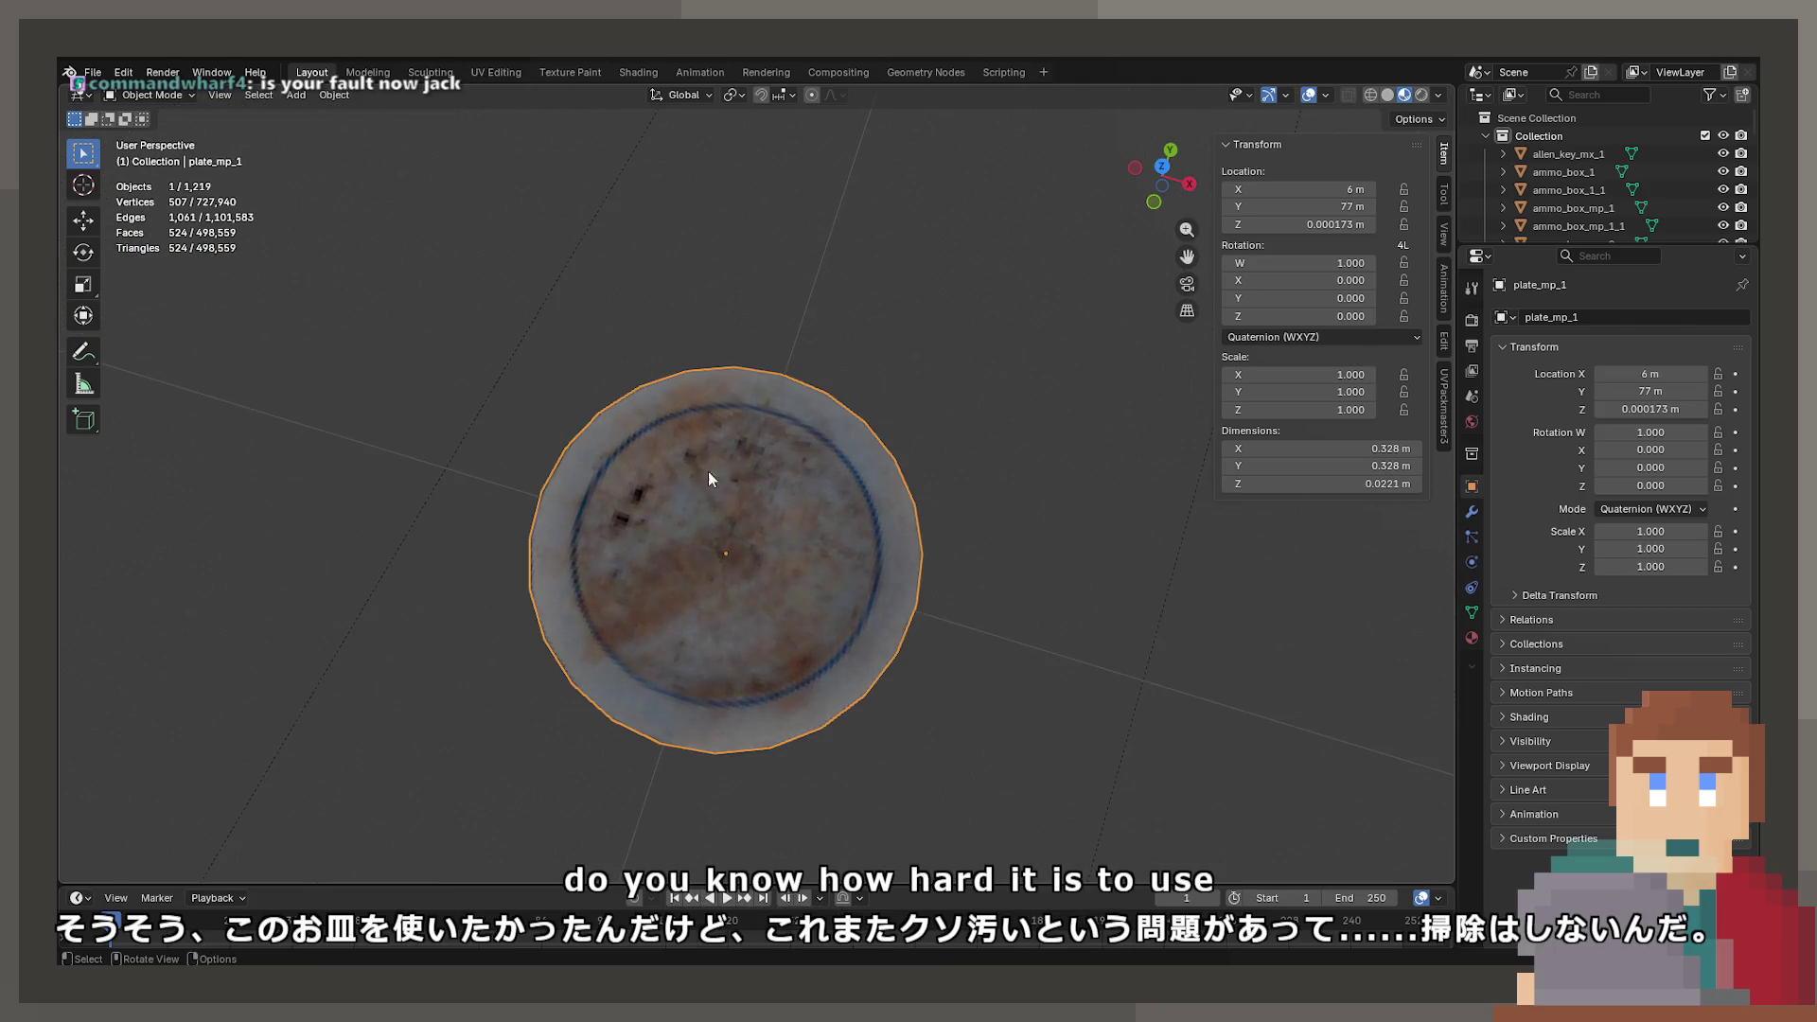
pyautogui.scroll(-3, 746, 593)
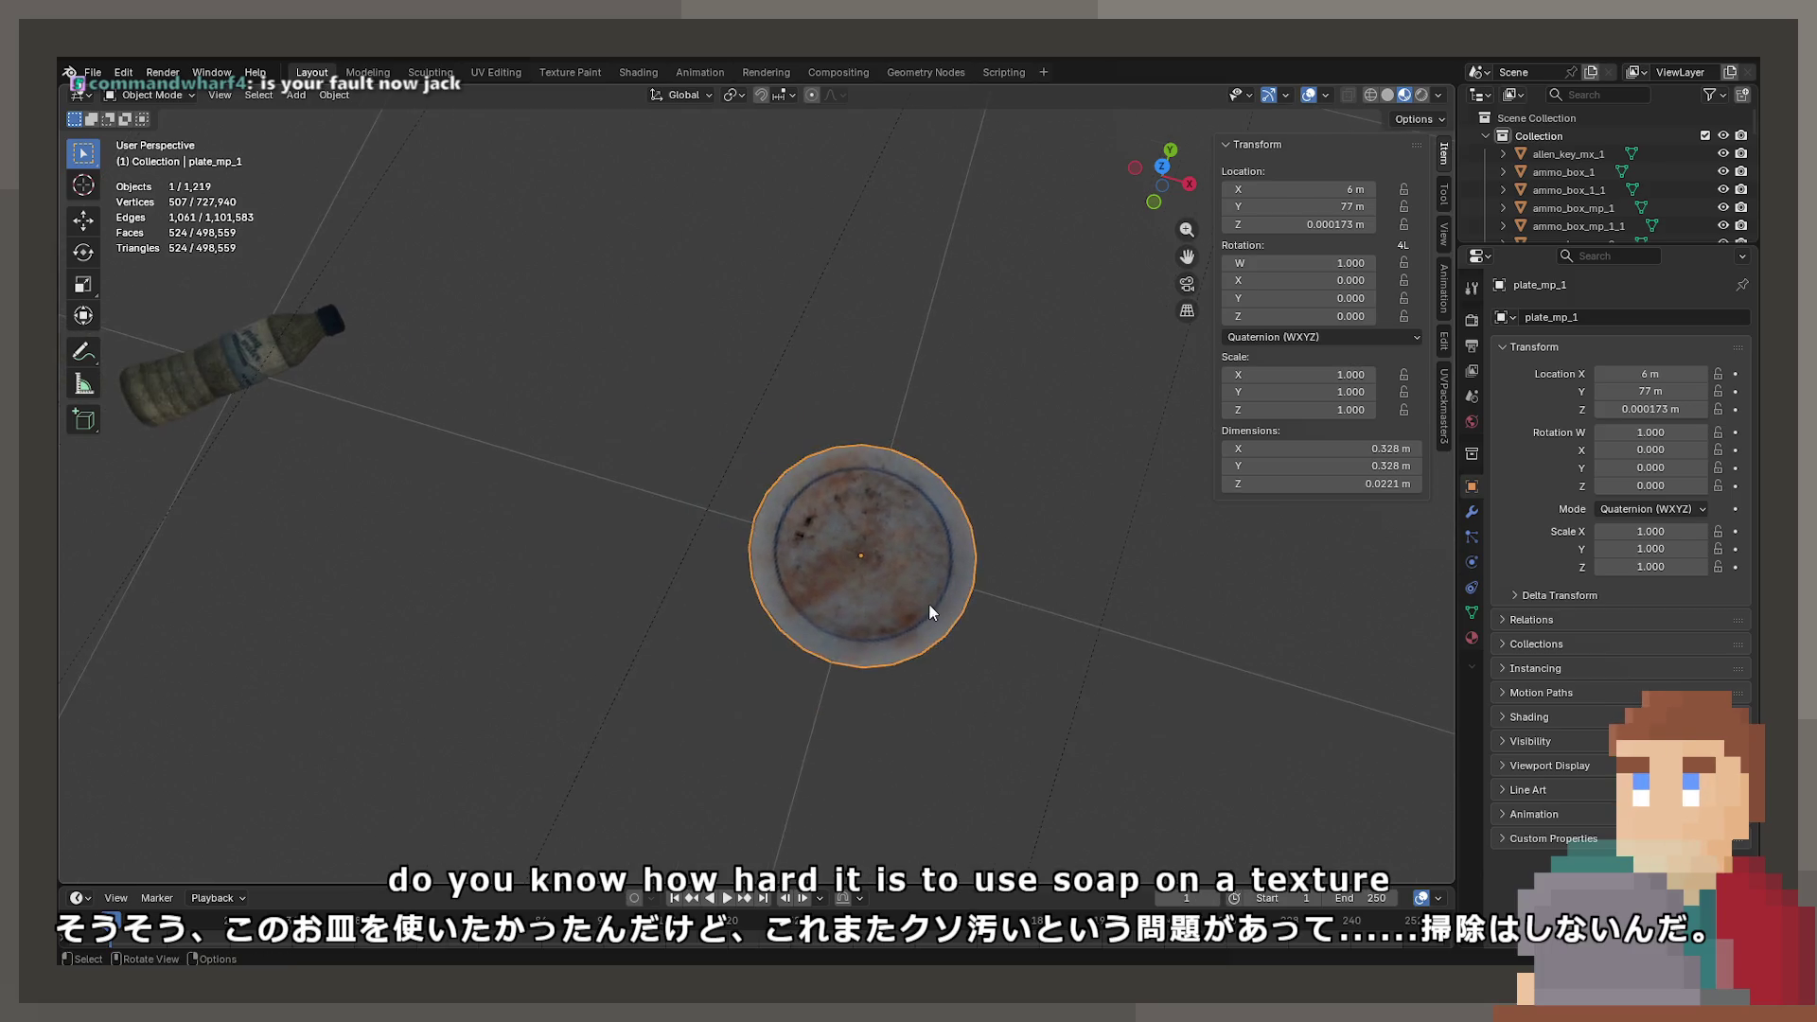
pyautogui.scroll(-3, 740, 555)
pyautogui.moveTo(740, 554)
pyautogui.mouseDown()
pyautogui.moveTo(793, 519)
pyautogui.moveTo(764, 505)
pyautogui.moveTo(994, 490)
pyautogui.mouseUp()
pyautogui.moveTo(647, 506)
pyautogui.mouseDown()
pyautogui.moveTo(709, 523)
pyautogui.moveTo(641, 520)
pyautogui.moveTo(1026, 417)
pyautogui.moveTo(766, 490)
pyautogui.moveTo(830, 453)
pyautogui.moveTo(763, 451)
pyautogui.moveTo(718, 482)
pyautogui.moveTo(1006, 541)
pyautogui.moveTo(1022, 568)
pyautogui.moveTo(791, 593)
pyautogui.moveTo(767, 555)
pyautogui.moveTo(513, 525)
pyautogui.moveTo(900, 481)
pyautogui.moveTo(763, 527)
pyautogui.moveTo(799, 597)
pyautogui.moveTo(1062, 579)
pyautogui.moveTo(1009, 591)
pyautogui.moveTo(1270, 608)
pyautogui.moveTo(771, 520)
pyautogui.moveTo(736, 422)
pyautogui.moveTo(980, 544)
pyautogui.moveTo(804, 446)
pyautogui.moveTo(343, 643)
pyautogui.moveTo(611, 389)
pyautogui.moveTo(808, 449)
pyautogui.moveTo(992, 405)
pyautogui.moveTo(797, 437)
pyautogui.moveTo(622, 438)
pyautogui.moveTo(782, 352)
pyautogui.moveTo(748, 453)
pyautogui.moveTo(758, 486)
pyautogui.moveTo(458, 519)
pyautogui.moveTo(764, 437)
pyautogui.moveTo(820, 393)
pyautogui.moveTo(438, 386)
pyautogui.mouseUp()
pyautogui.click(730, 418)
pyautogui.click(598, 394)
pyautogui.press('KP_Decimal')
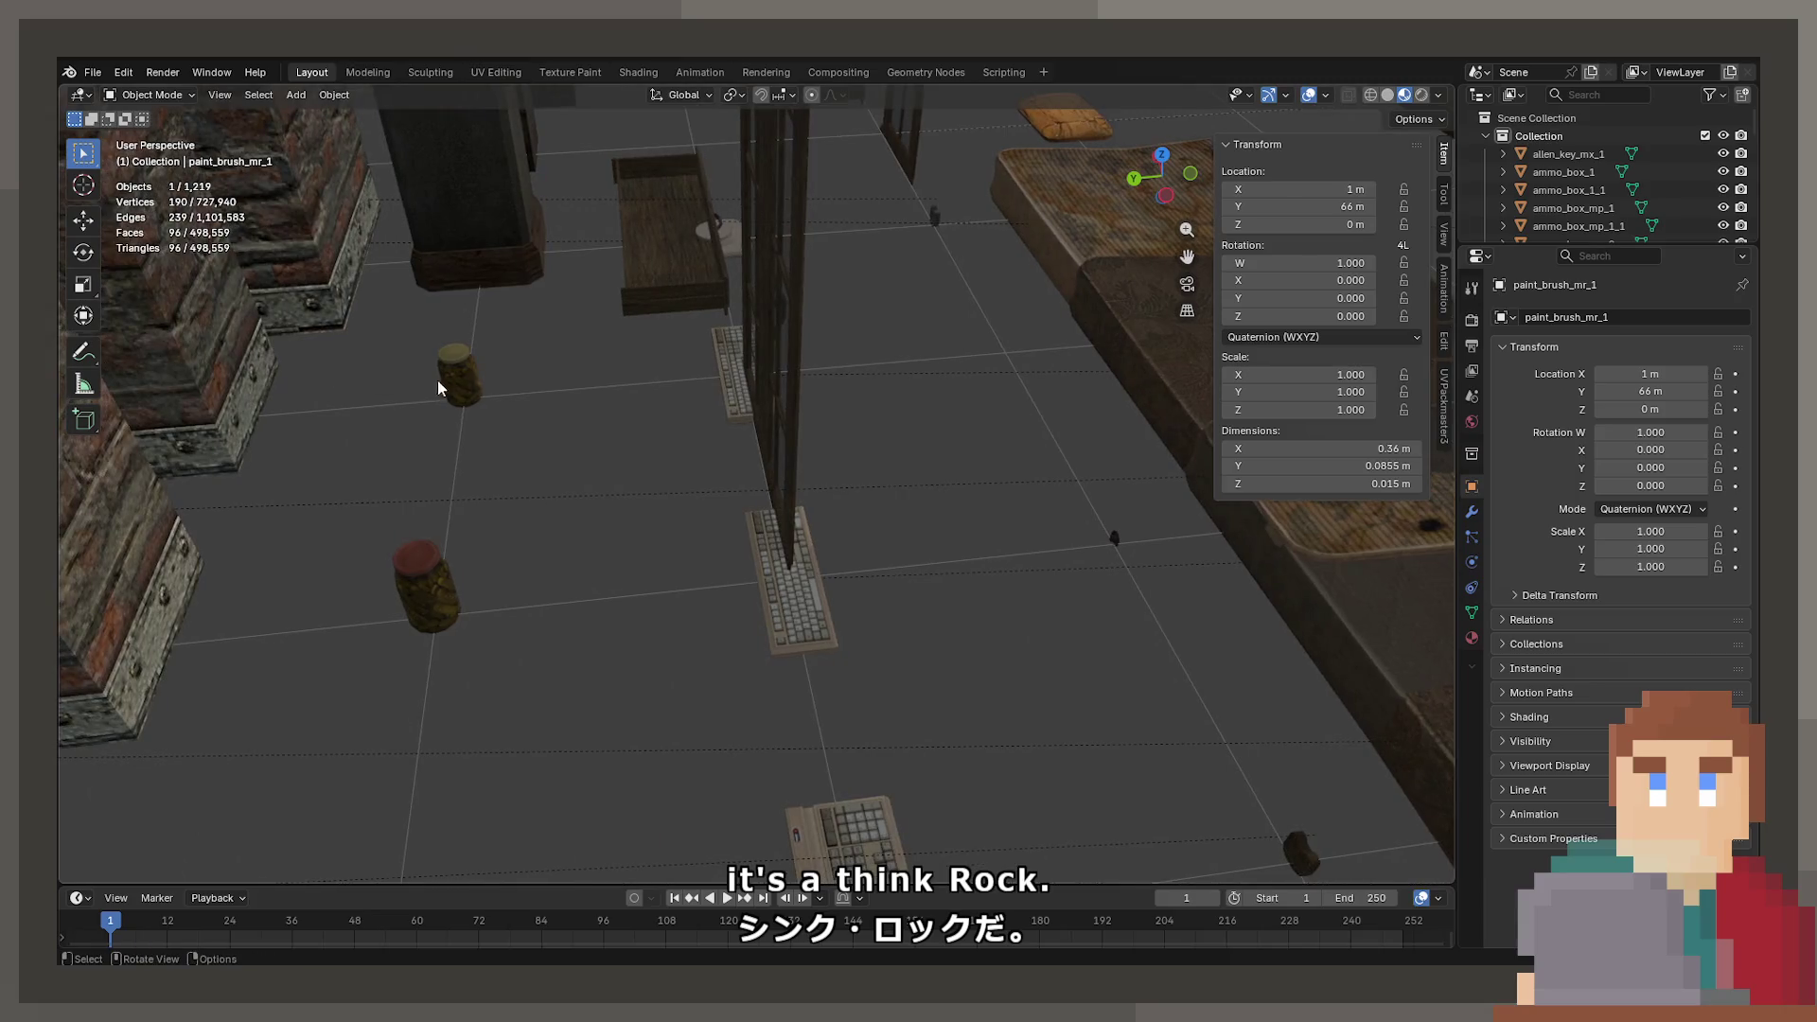
# - Browse the props, framing the small and medium pickle jars, the PC monitor and the package
pyautogui.press('KP_Decimal')
pyautogui.moveTo(1080, 621); pyautogui.dragTo(783, 545)
pyautogui.scroll(-5, 702, 552)
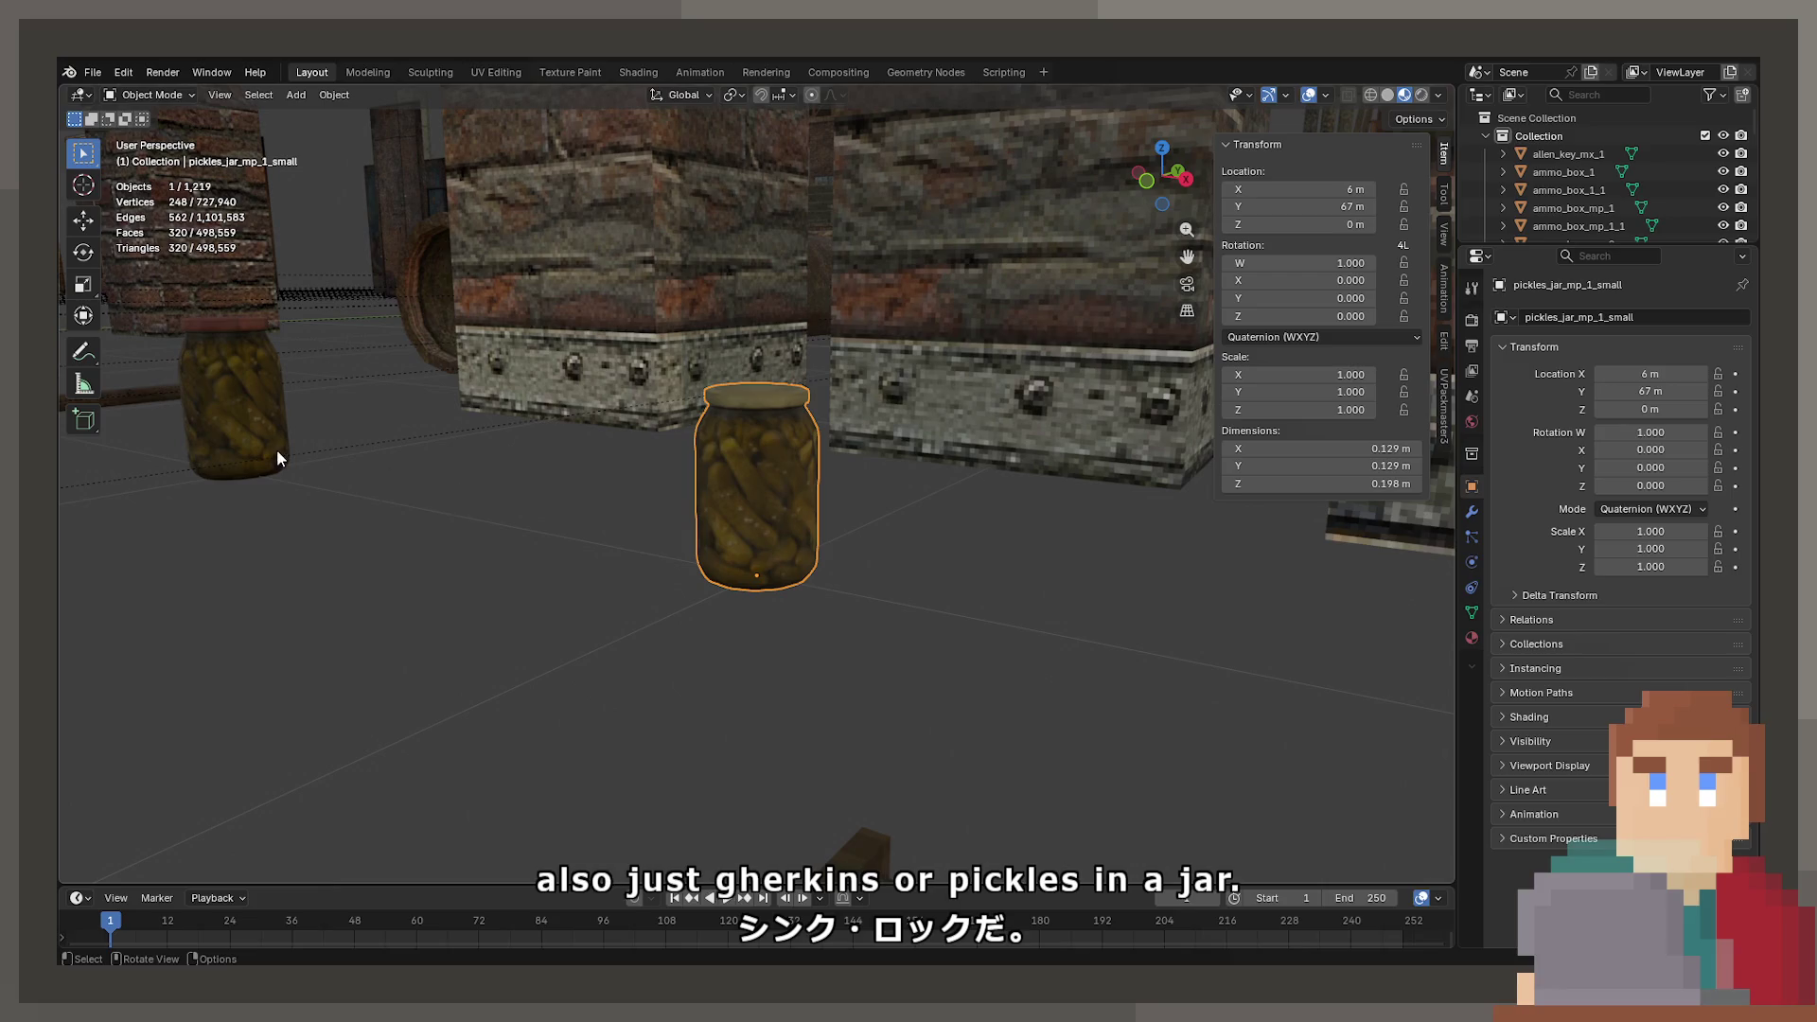
pyautogui.click(251, 456)
pyautogui.press('KP_Decimal')
pyautogui.scroll(-3, 441, 527)
pyautogui.moveTo(440, 527)
pyautogui.mouseDown()
pyautogui.moveTo(678, 656)
pyautogui.moveTo(893, 669)
pyautogui.moveTo(1253, 734)
pyautogui.moveTo(811, 651)
pyautogui.moveTo(820, 598)
pyautogui.moveTo(593, 689)
pyautogui.mouseUp()
pyautogui.click(808, 627)
pyautogui.scroll(-3, 851, 610)
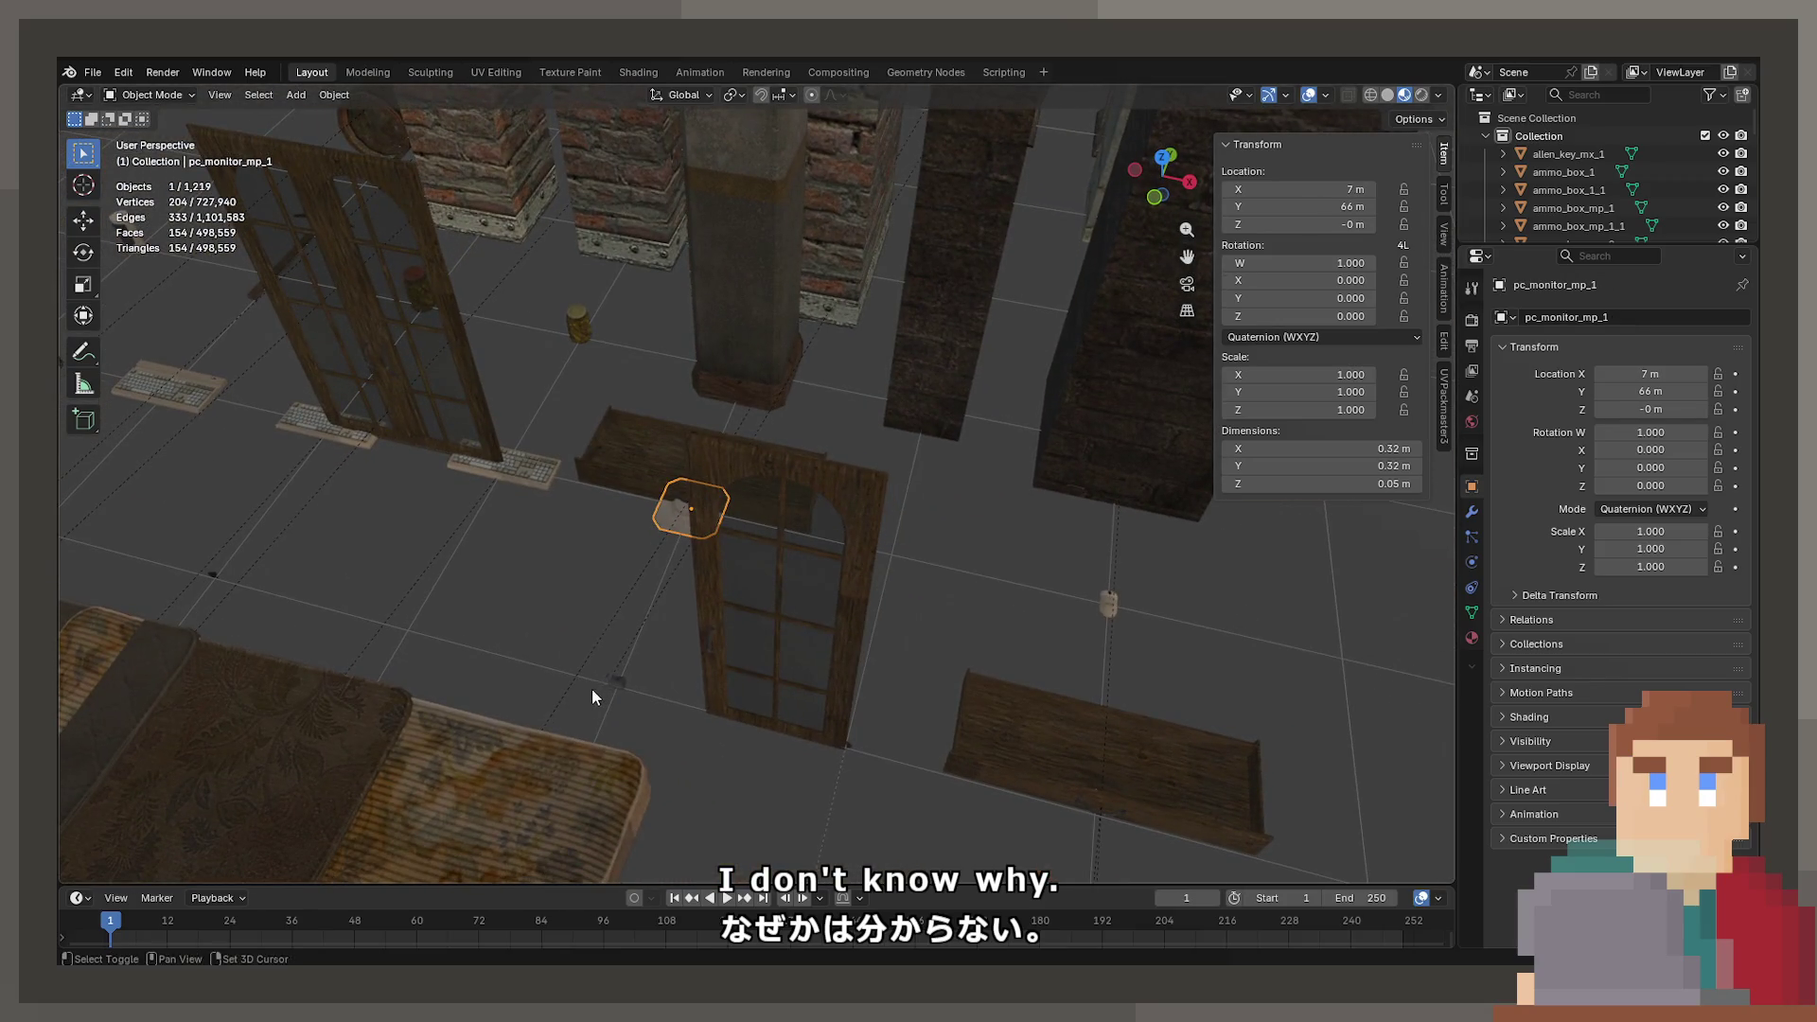
pyautogui.scroll(3, 622, 672)
pyautogui.click(937, 753)
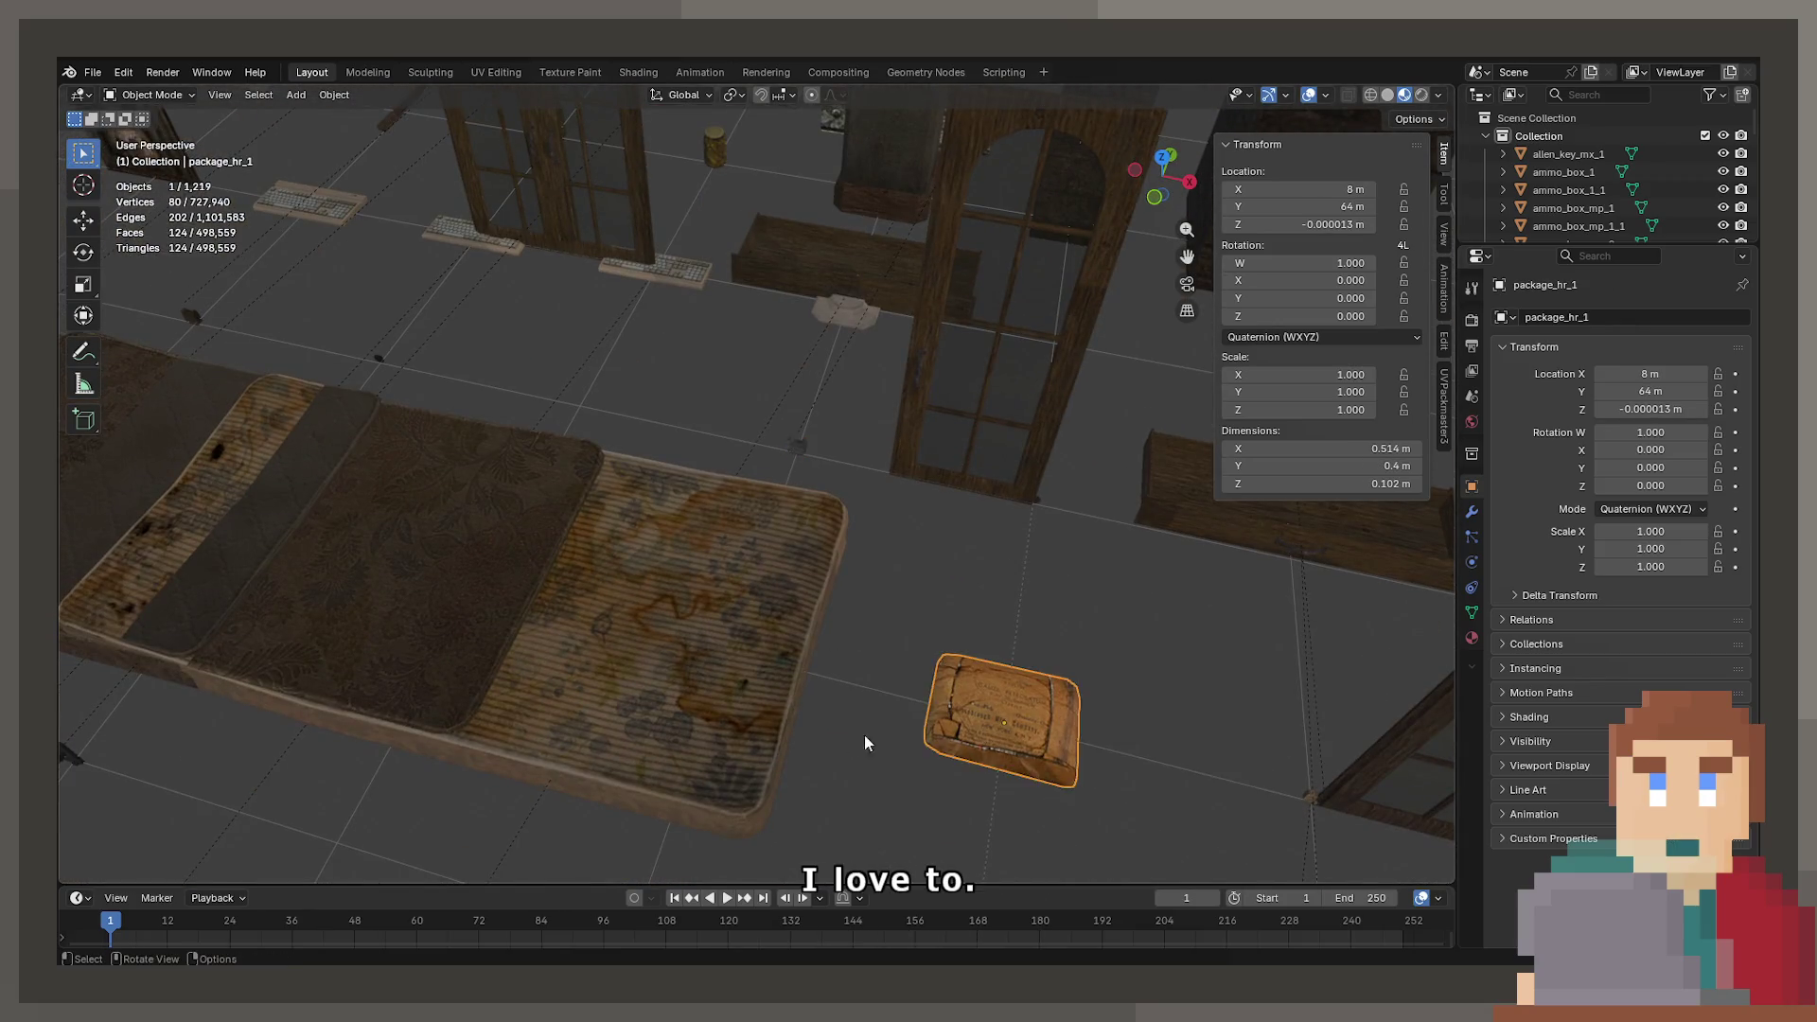
pyautogui.scroll(-5, 865, 734)
pyautogui.moveTo(838, 611)
pyautogui.mouseDown()
pyautogui.moveTo(793, 634)
pyautogui.moveTo(860, 638)
pyautogui.moveTo(799, 684)
pyautogui.mouseUp()
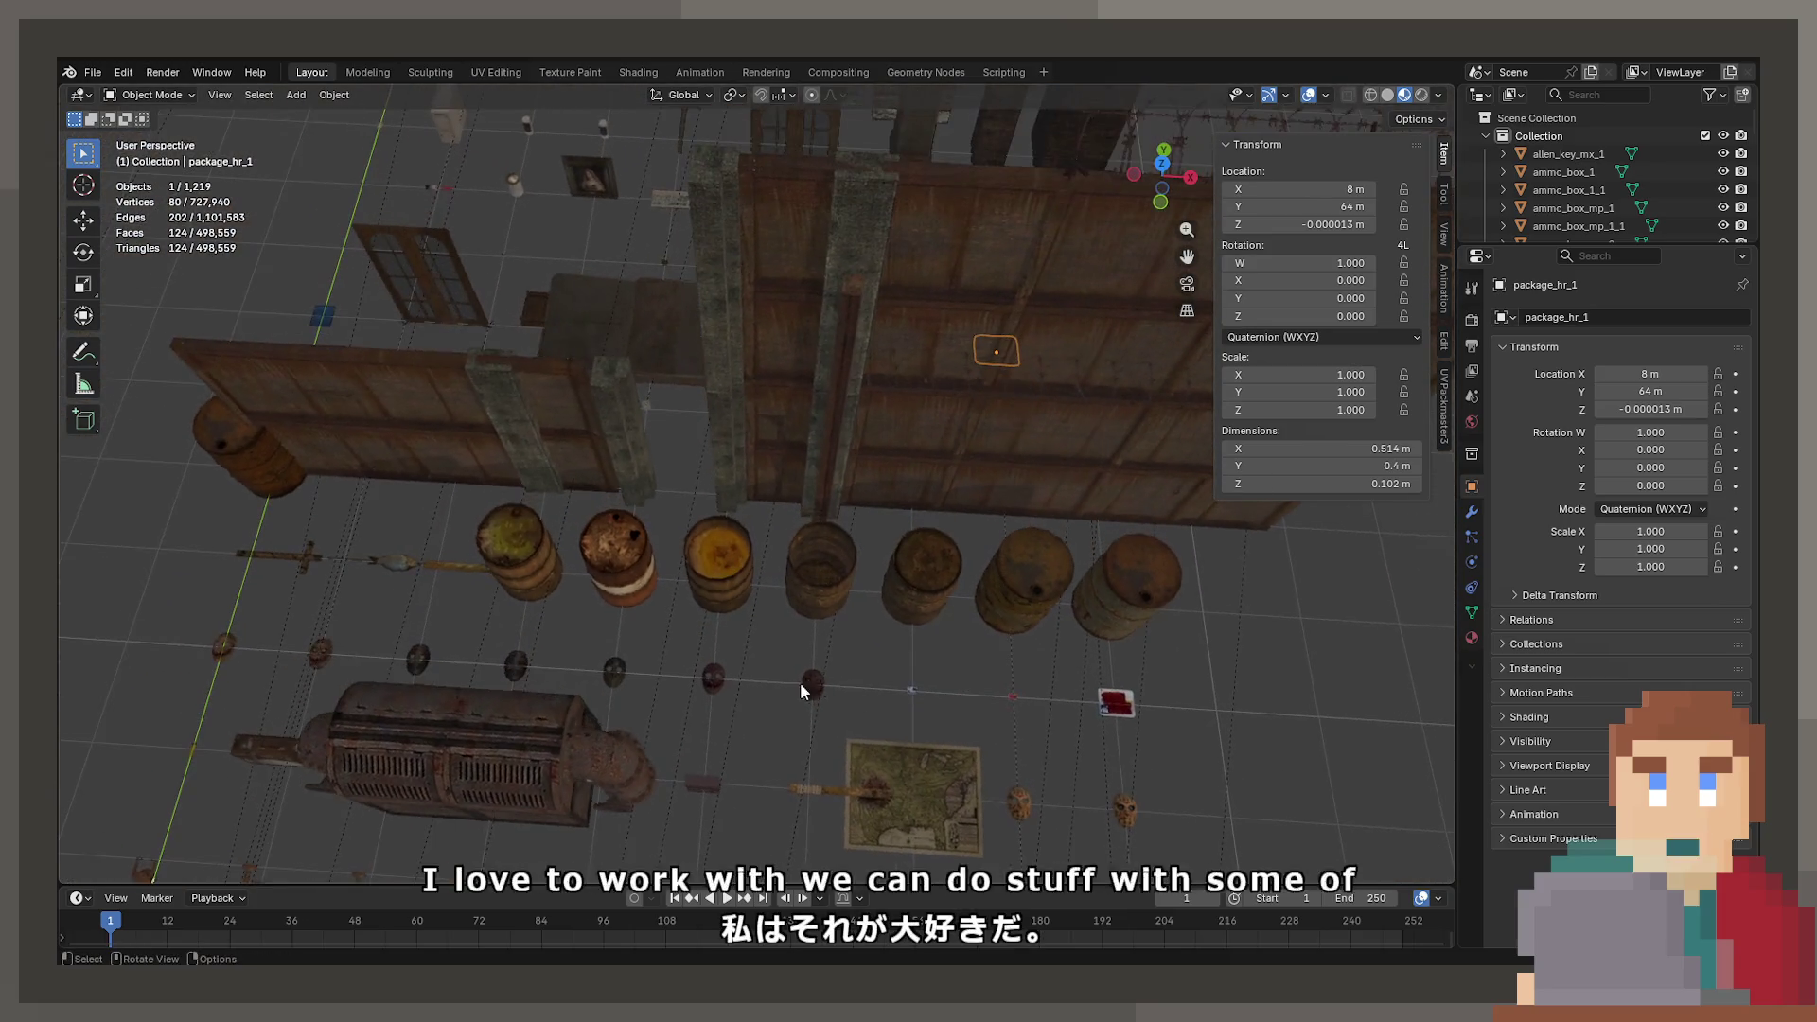
# - Frame the two masks, then pan along the fish skewer and baguette to the crates
pyautogui.click(710, 678)
pyautogui.press('KP_Decimal')
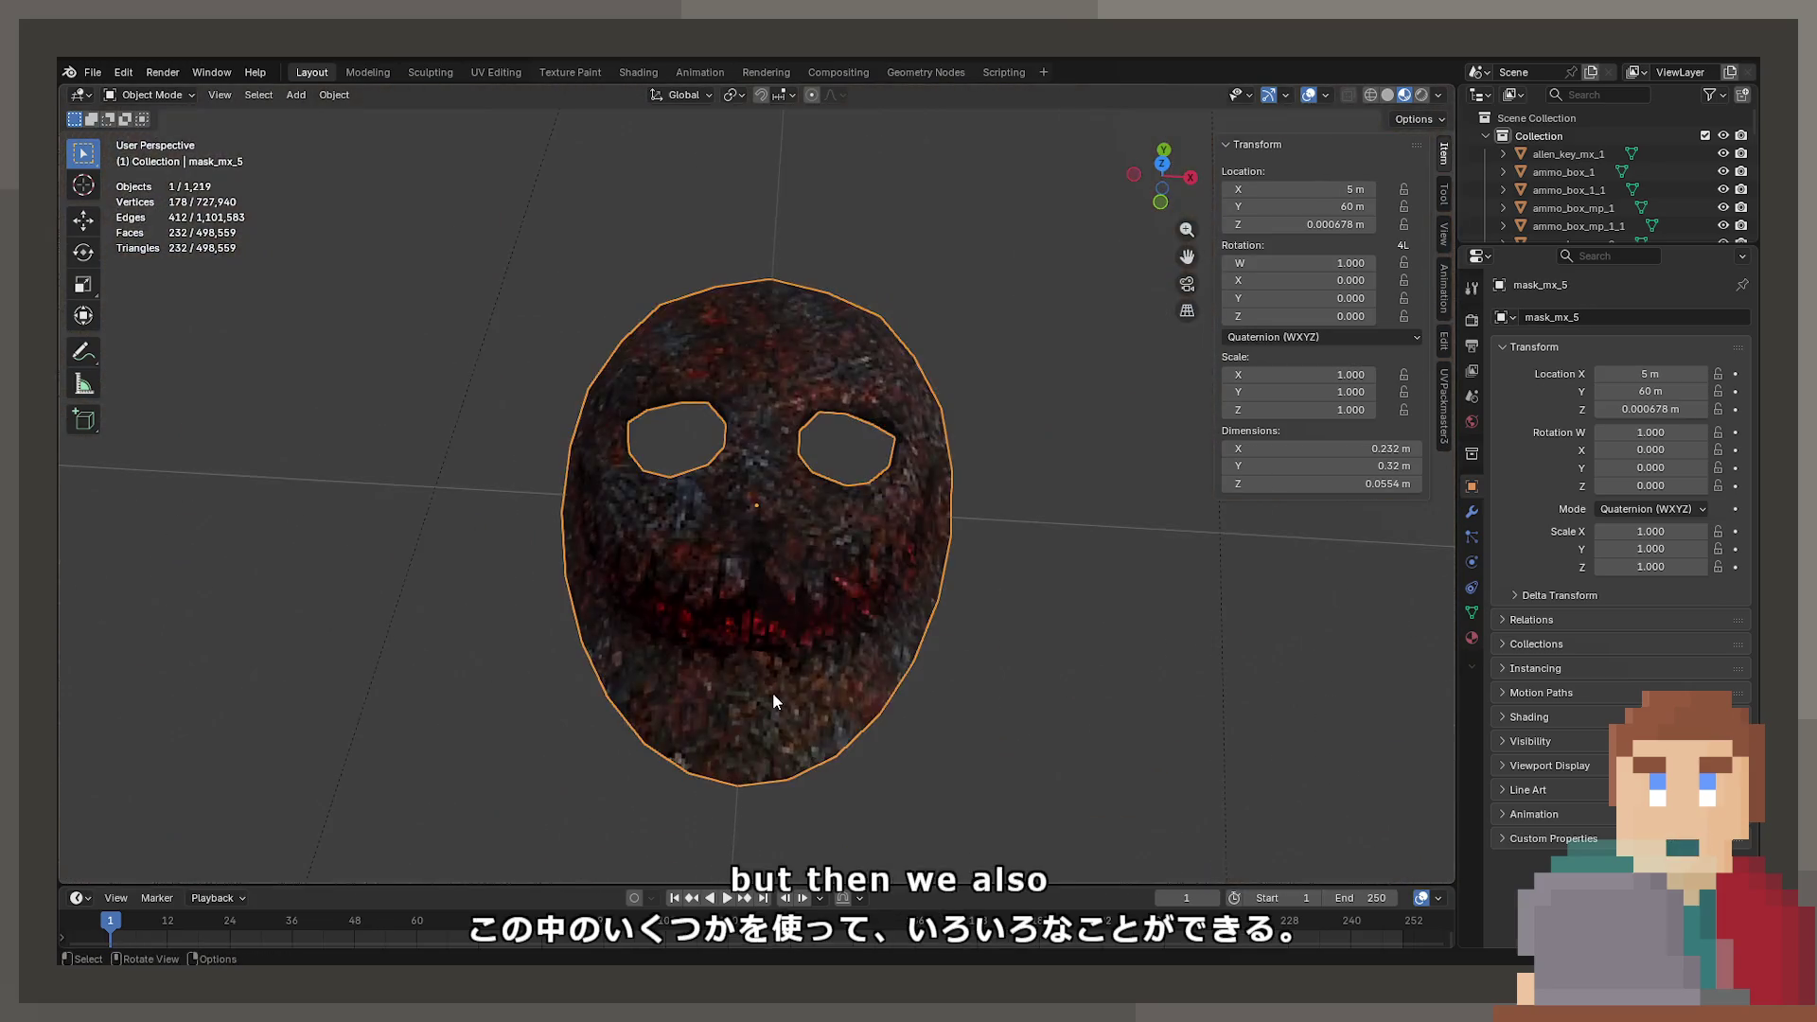
pyautogui.moveTo(772, 700)
pyautogui.mouseDown()
pyautogui.moveTo(784, 593)
pyautogui.moveTo(640, 649)
pyautogui.moveTo(549, 592)
pyautogui.moveTo(1008, 681)
pyautogui.moveTo(1017, 606)
pyautogui.moveTo(697, 564)
pyautogui.mouseUp()
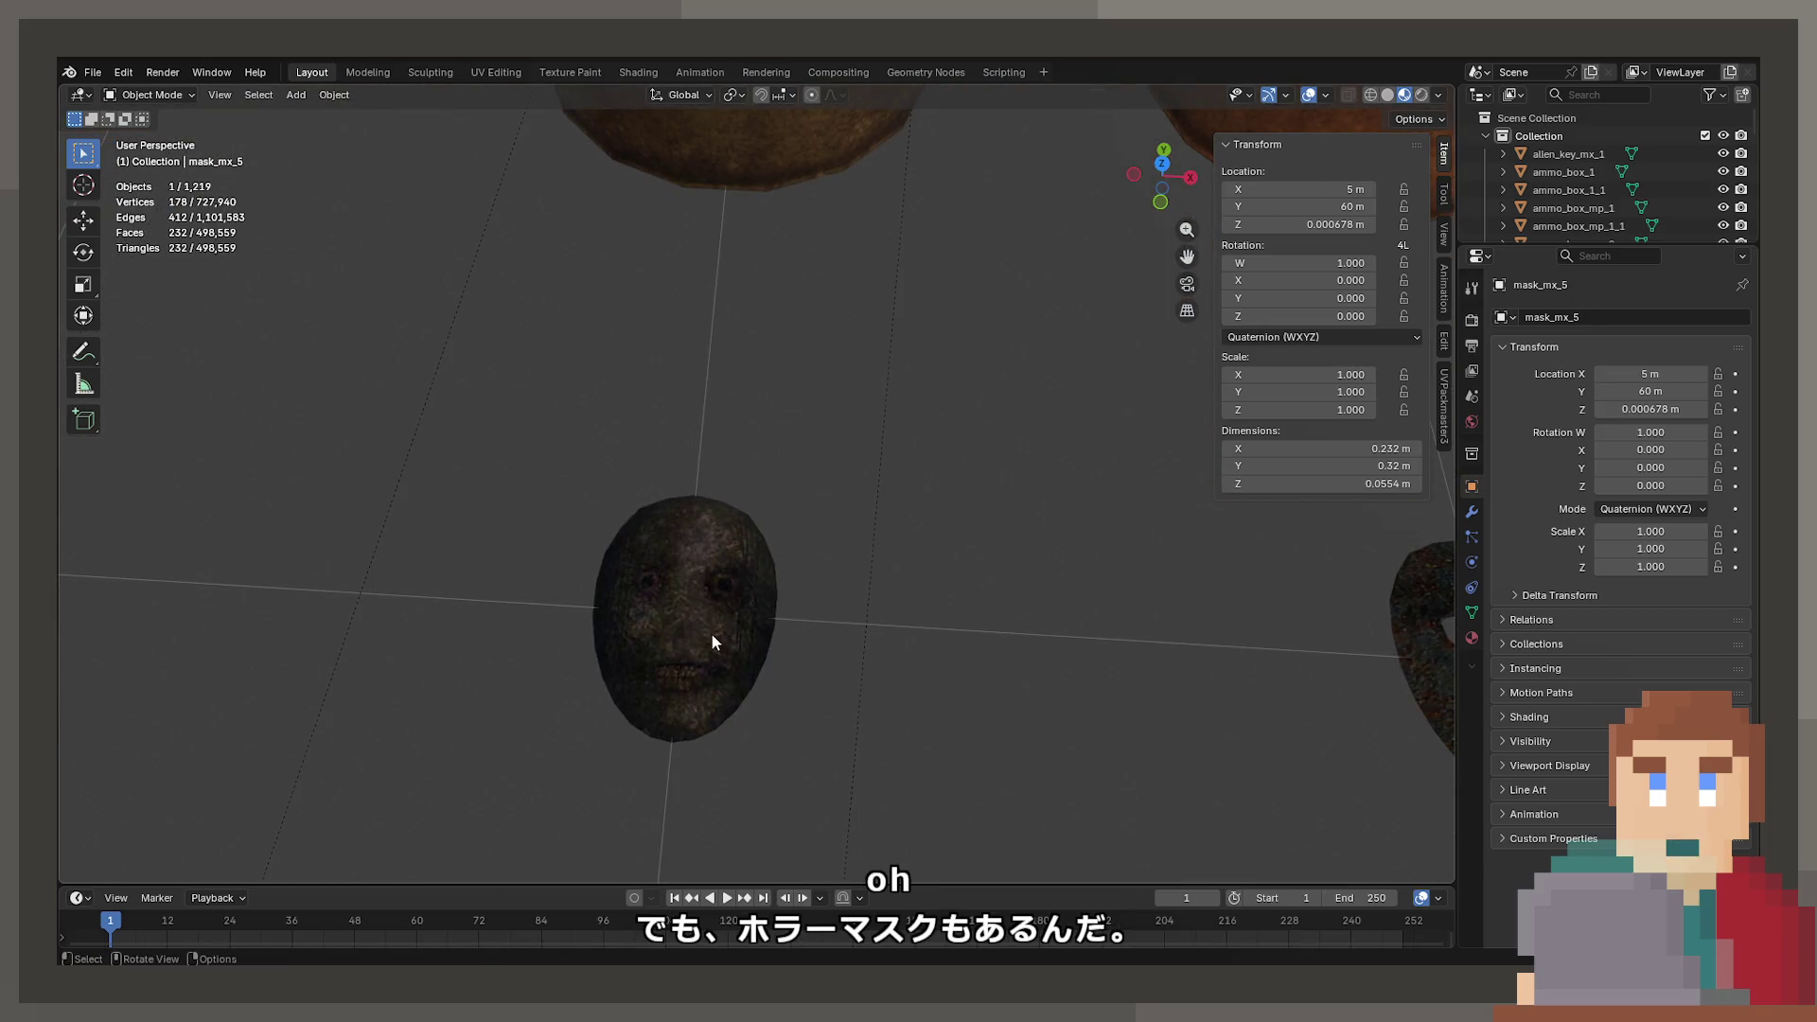
pyautogui.press('KP_Decimal')
pyautogui.moveTo(750, 651)
pyautogui.mouseDown()
pyautogui.moveTo(730, 740)
pyautogui.moveTo(759, 705)
pyautogui.moveTo(641, 566)
pyautogui.moveTo(815, 615)
pyautogui.moveTo(677, 558)
pyautogui.moveTo(1148, 663)
pyautogui.mouseUp()
pyautogui.moveTo(615, 462)
pyautogui.mouseDown()
pyautogui.moveTo(957, 628)
pyautogui.moveTo(750, 531)
pyautogui.moveTo(864, 584)
pyautogui.moveTo(726, 382)
pyautogui.moveTo(753, 395)
pyautogui.moveTo(871, 279)
pyautogui.moveTo(911, 483)
pyautogui.moveTo(1134, 595)
pyautogui.mouseUp()
pyautogui.scroll(-2, 725, 366)
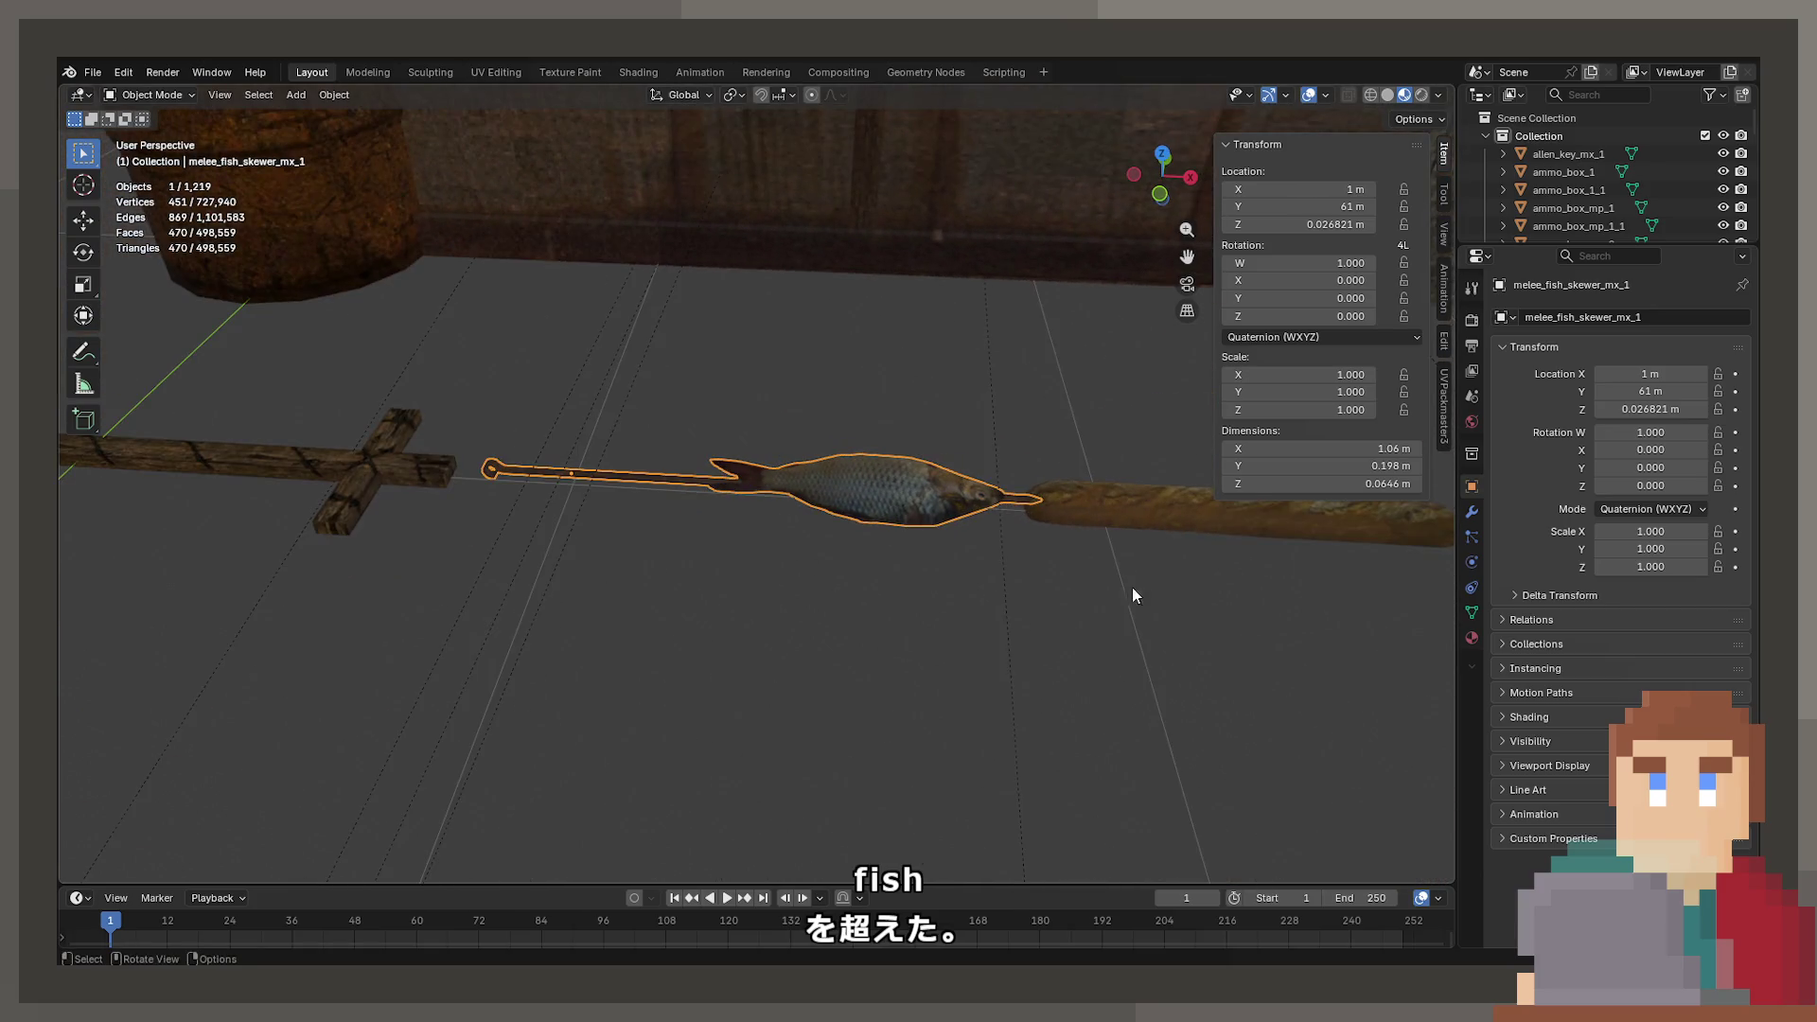
pyautogui.moveTo(1199, 538)
pyautogui.mouseDown()
pyautogui.moveTo(739, 515)
pyautogui.moveTo(965, 596)
pyautogui.mouseUp()
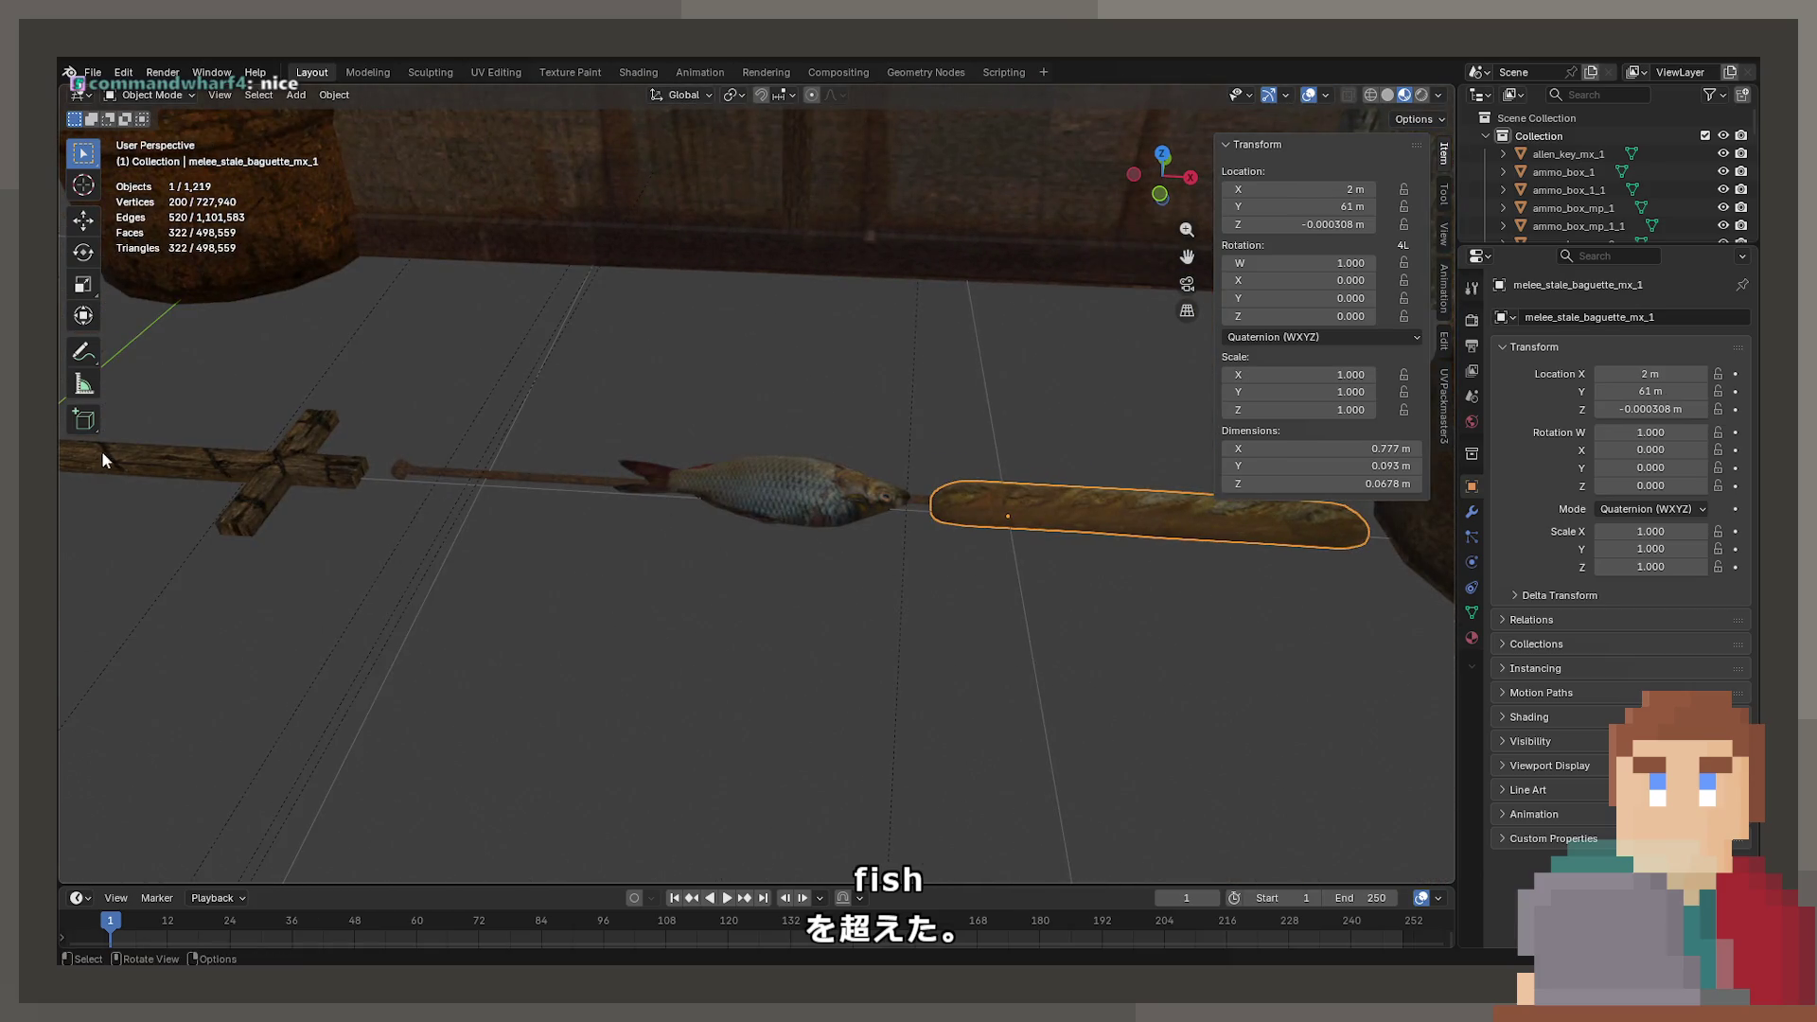
pyautogui.scroll(-5, 280, 538)
pyautogui.moveTo(454, 650); pyautogui.dragTo(617, 596)
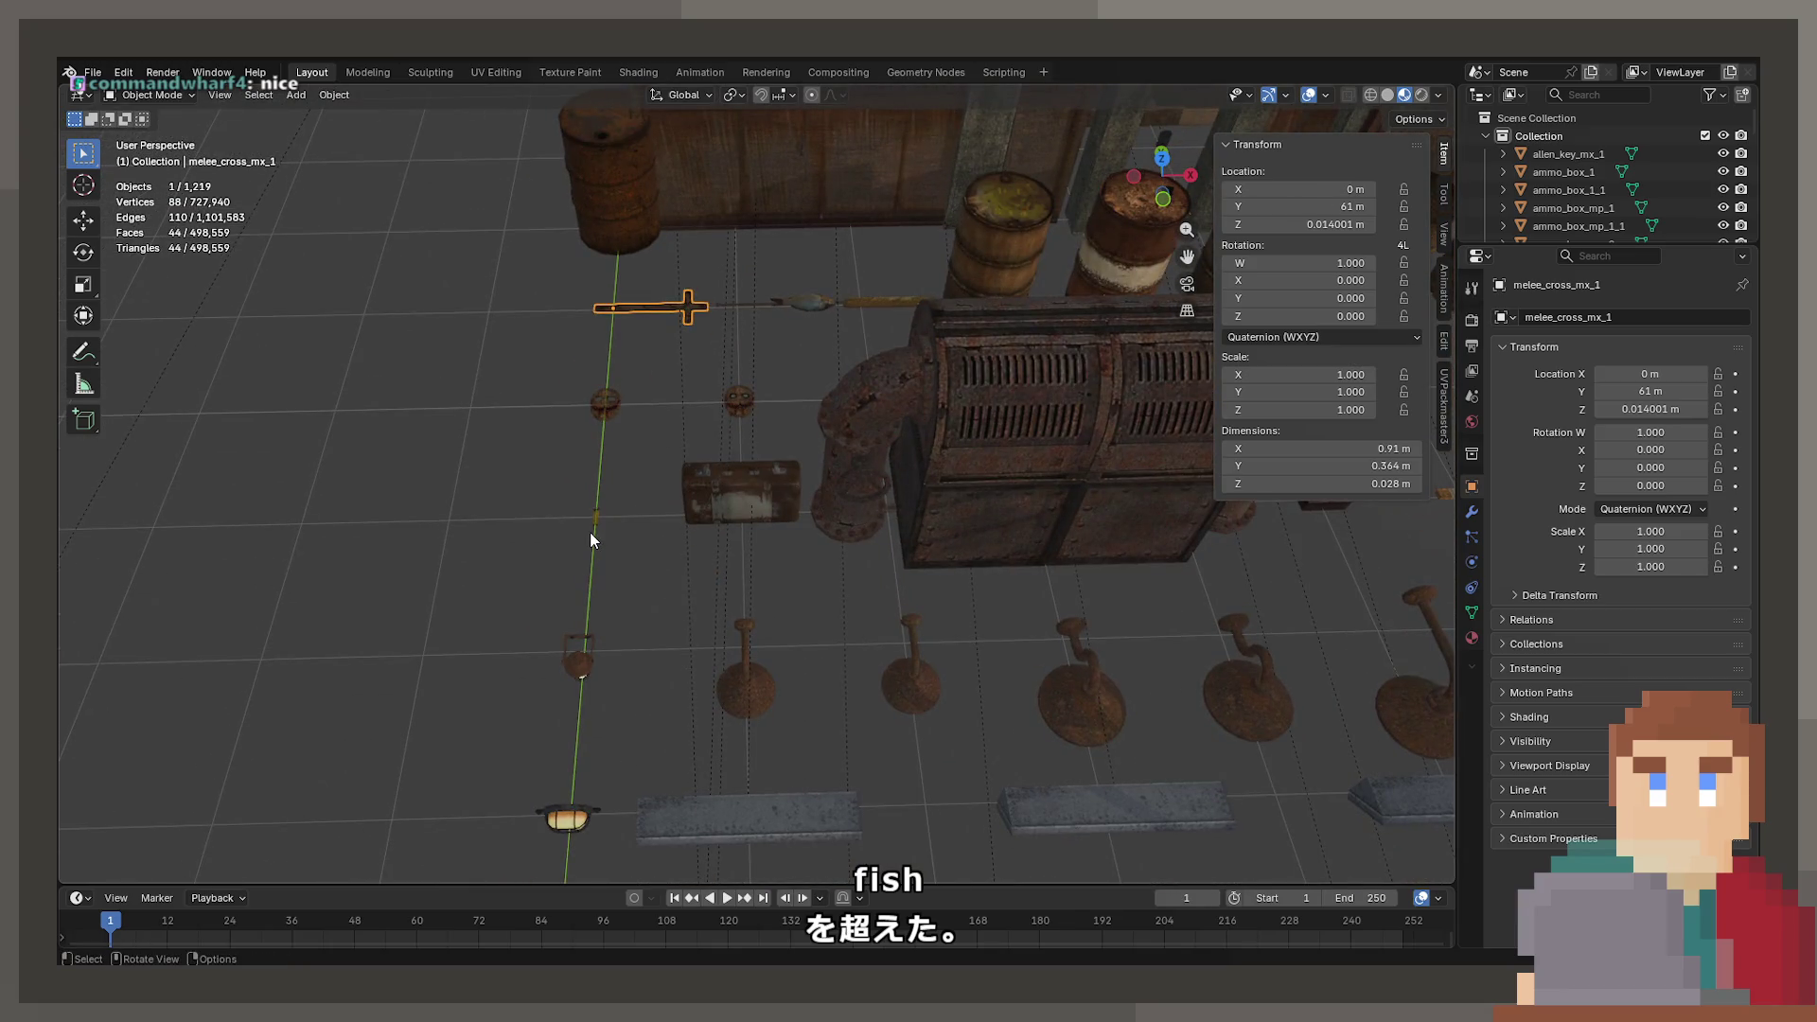
# - Frame the yellow lighter lighter_mp_1_2 and copy it to the clipboard
pyautogui.press('KP_Decimal')
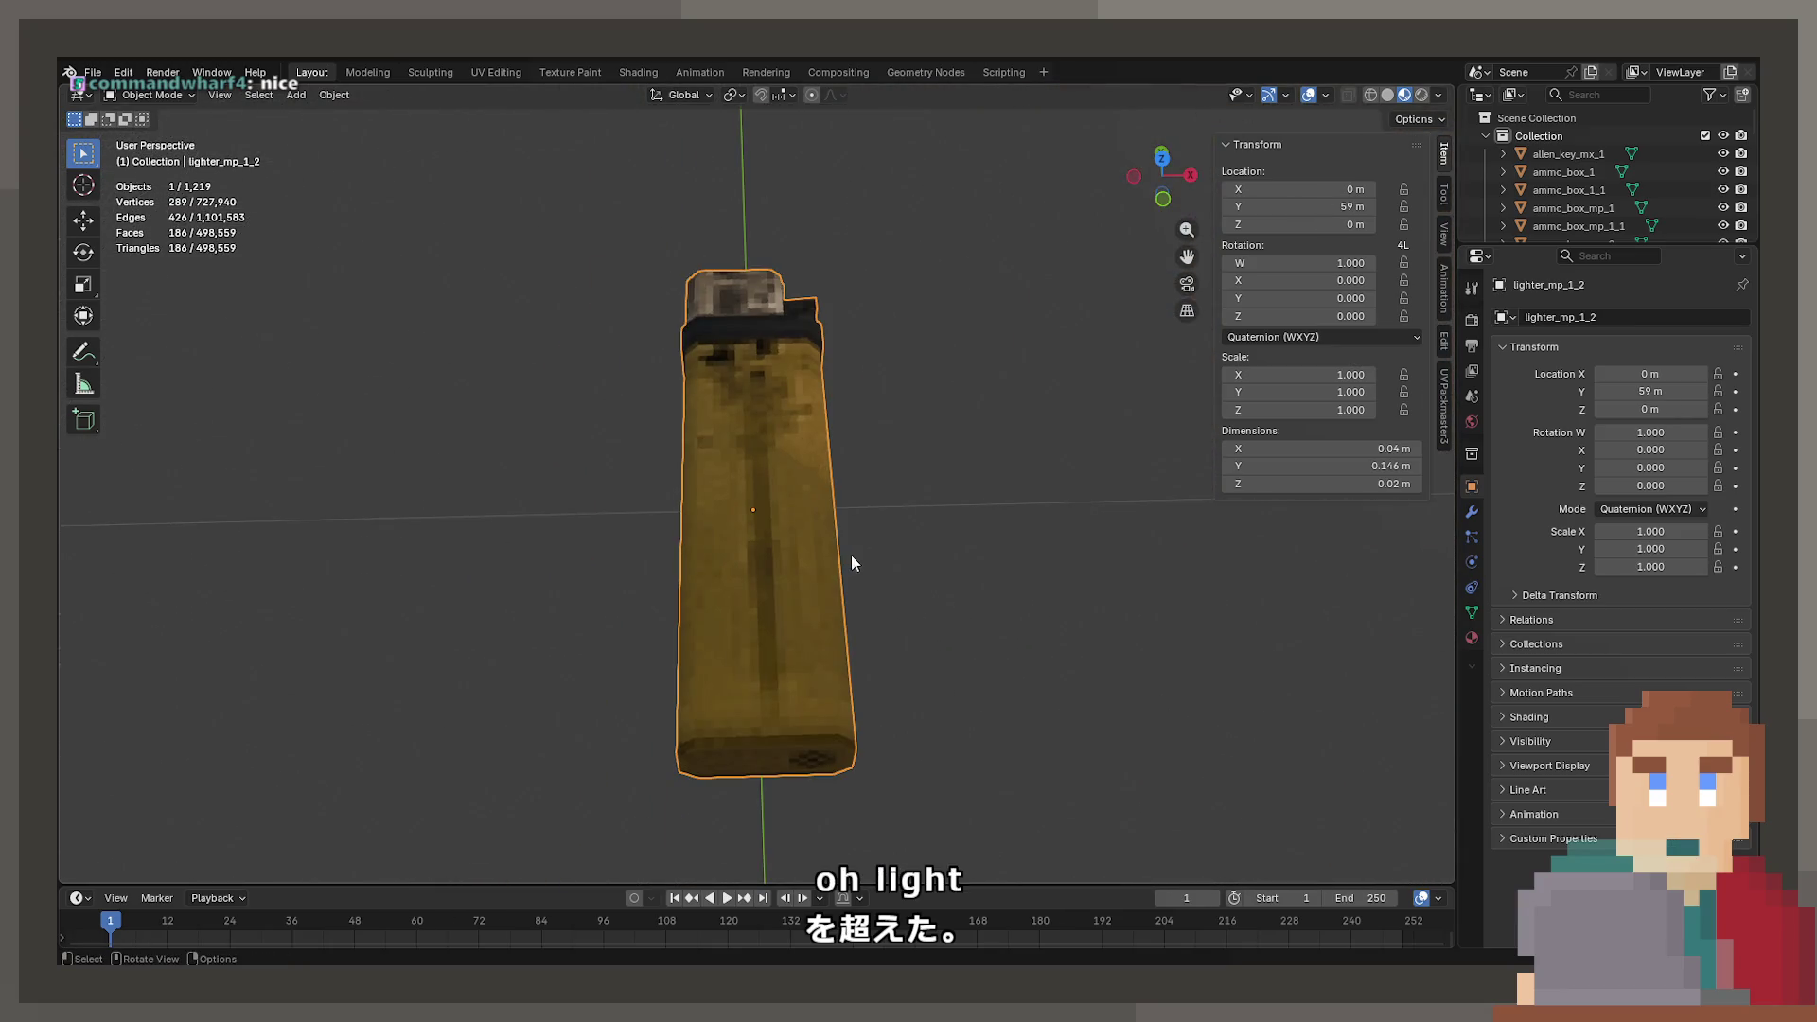
pyautogui.scroll(-4, 831, 572)
pyautogui.hotkey('ctrl', 'c')
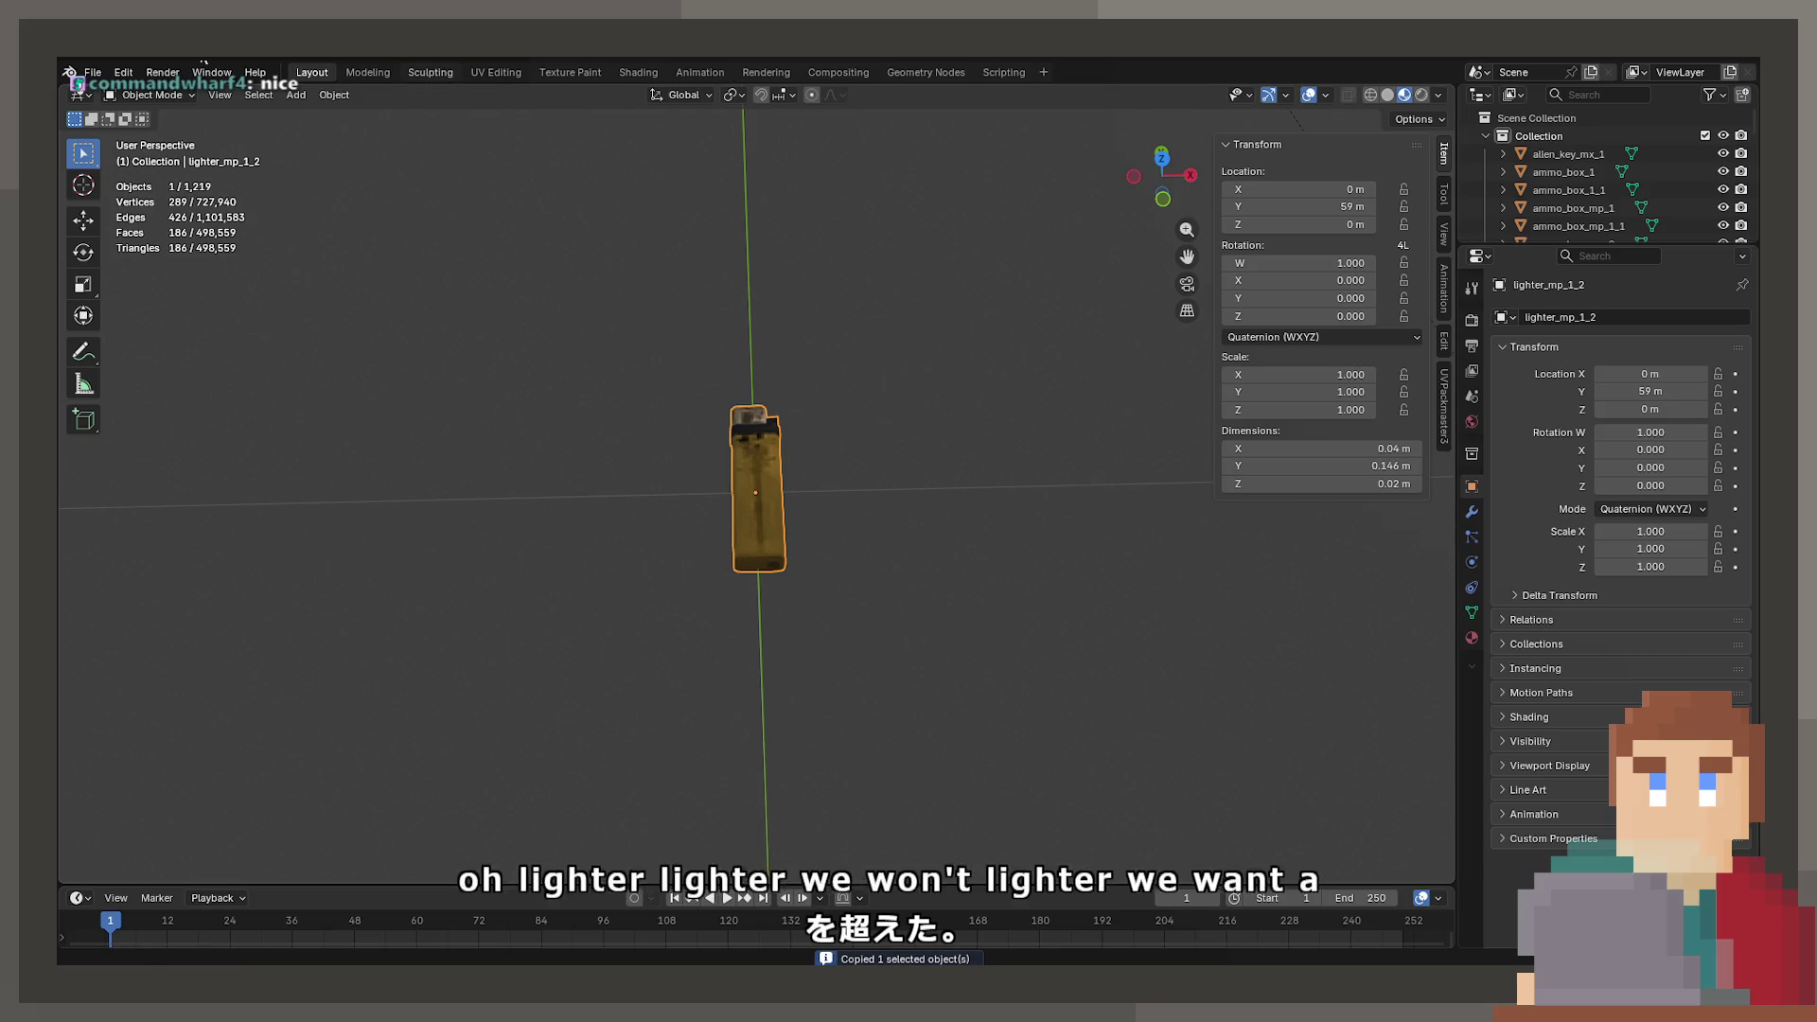
pyautogui.click(93, 72)
# - Open the recent cigarette scene without saving Zoo.blend and paste the lighter into it
pyautogui.moveTo(135, 129)
pyautogui.click(473, 284)
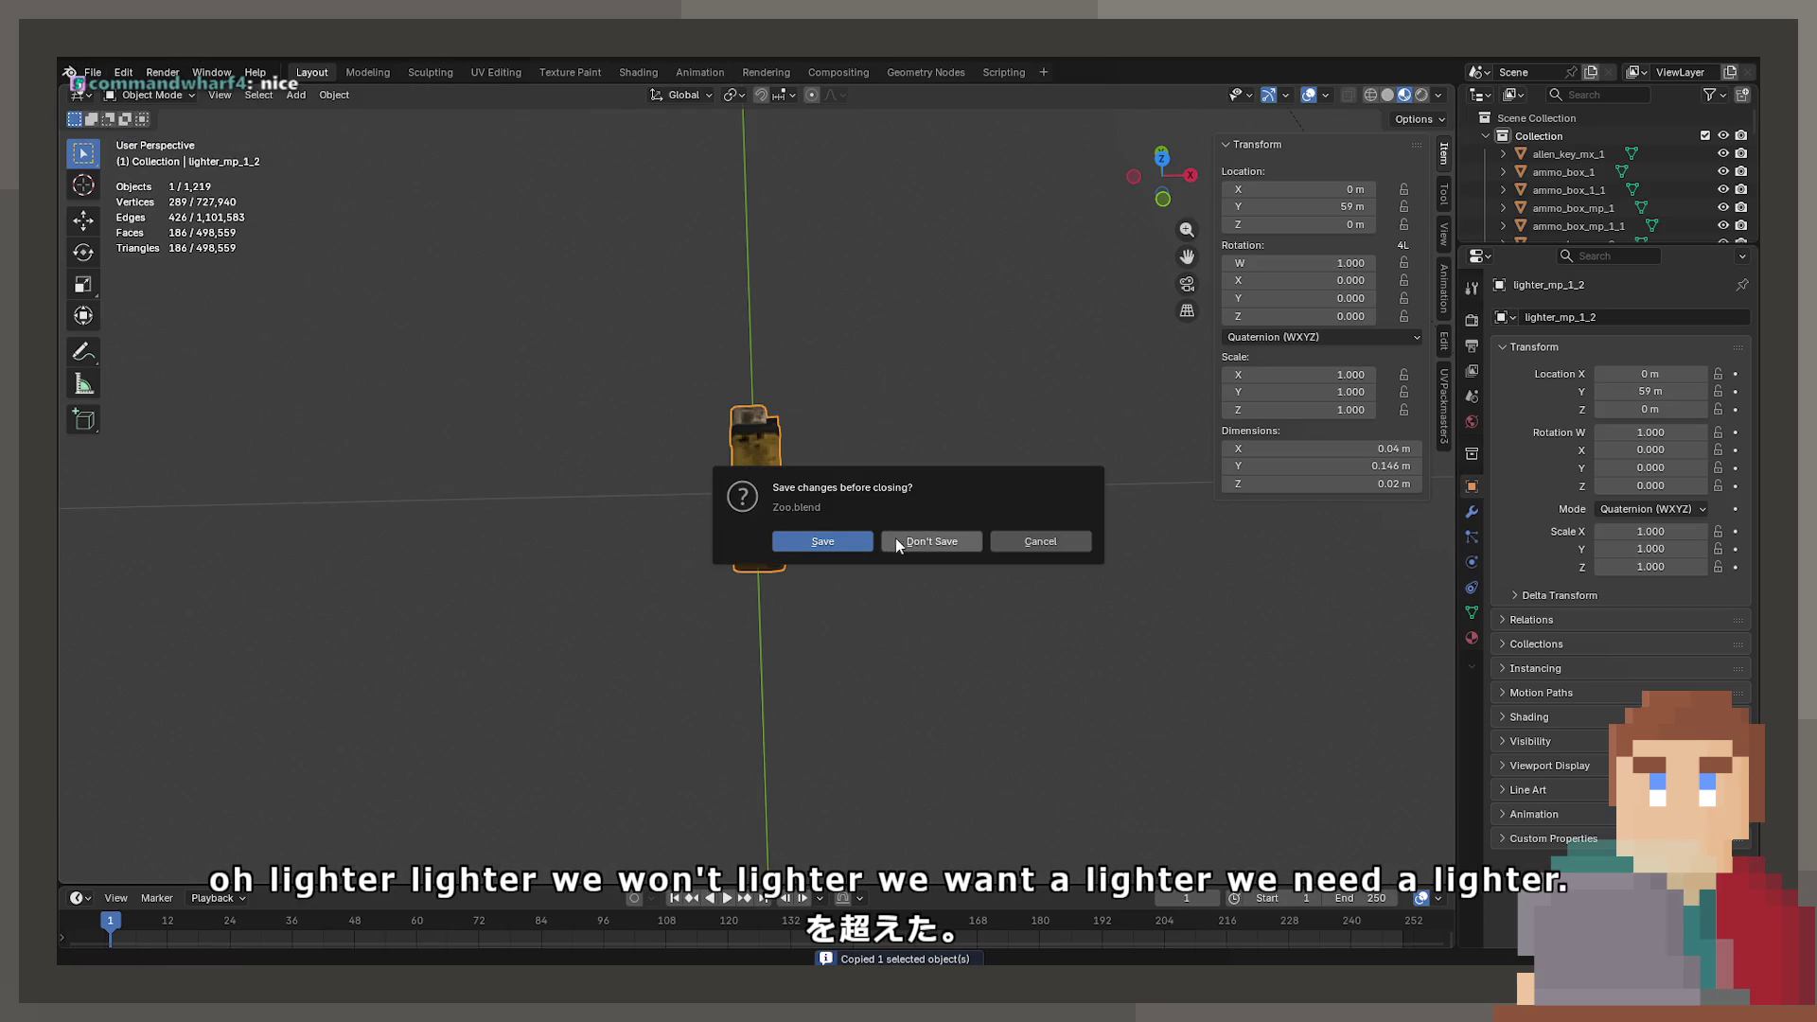
pyautogui.click(842, 538)
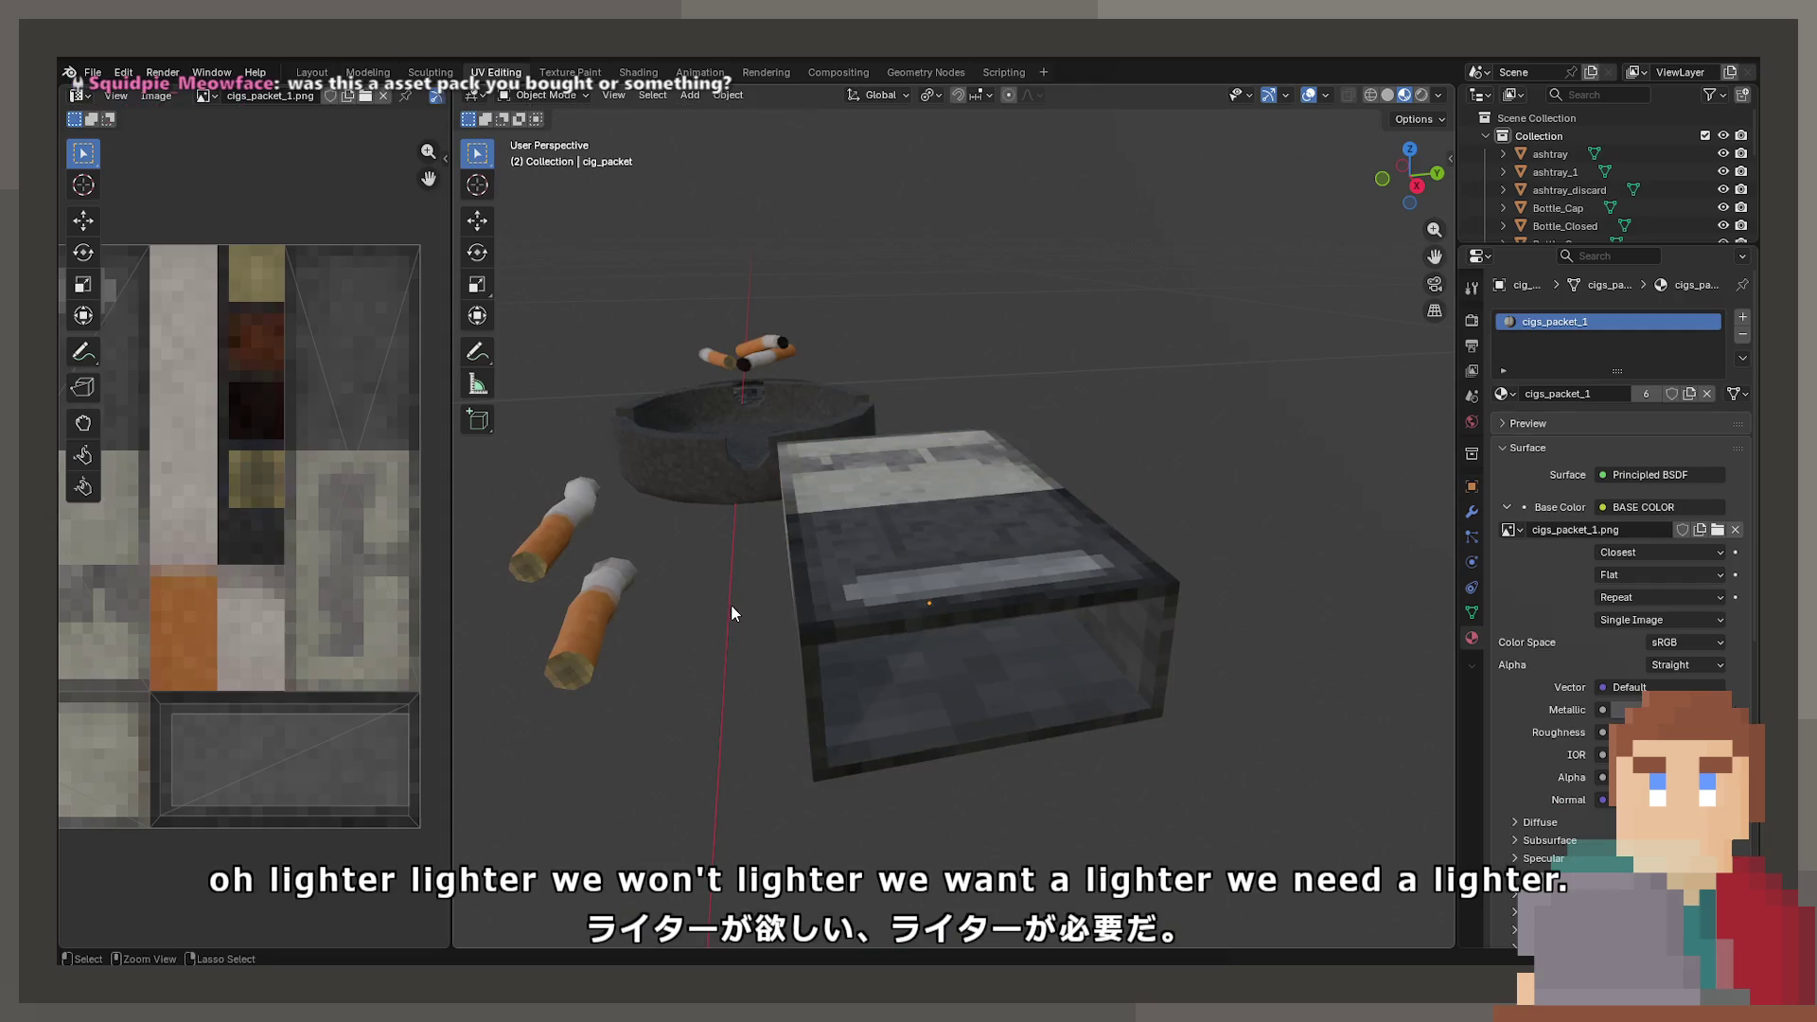
pyautogui.hotkey('ctrl', 'v')
pyautogui.scroll(-5, 808, 583)
pyautogui.scroll(-3, 808, 583)
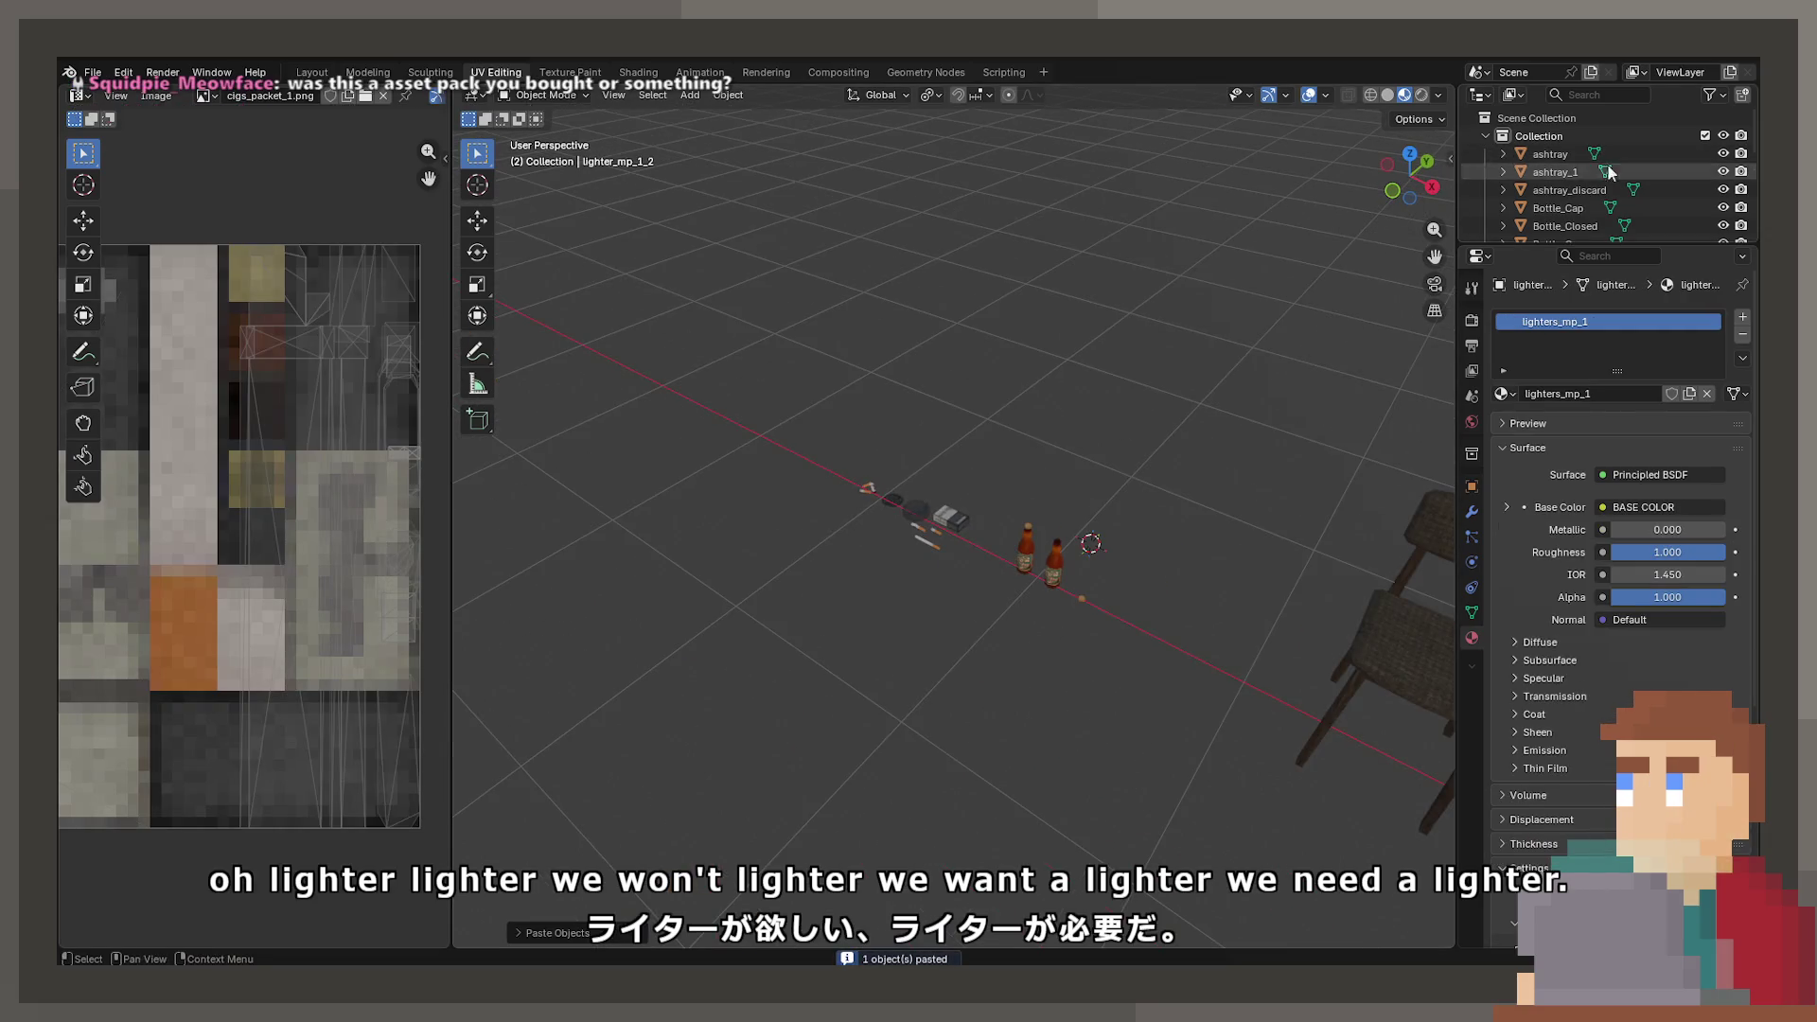
# - Move the pasted lighter into the row beside the cigarette pack at X -3.3893 m
pyautogui.press('n')
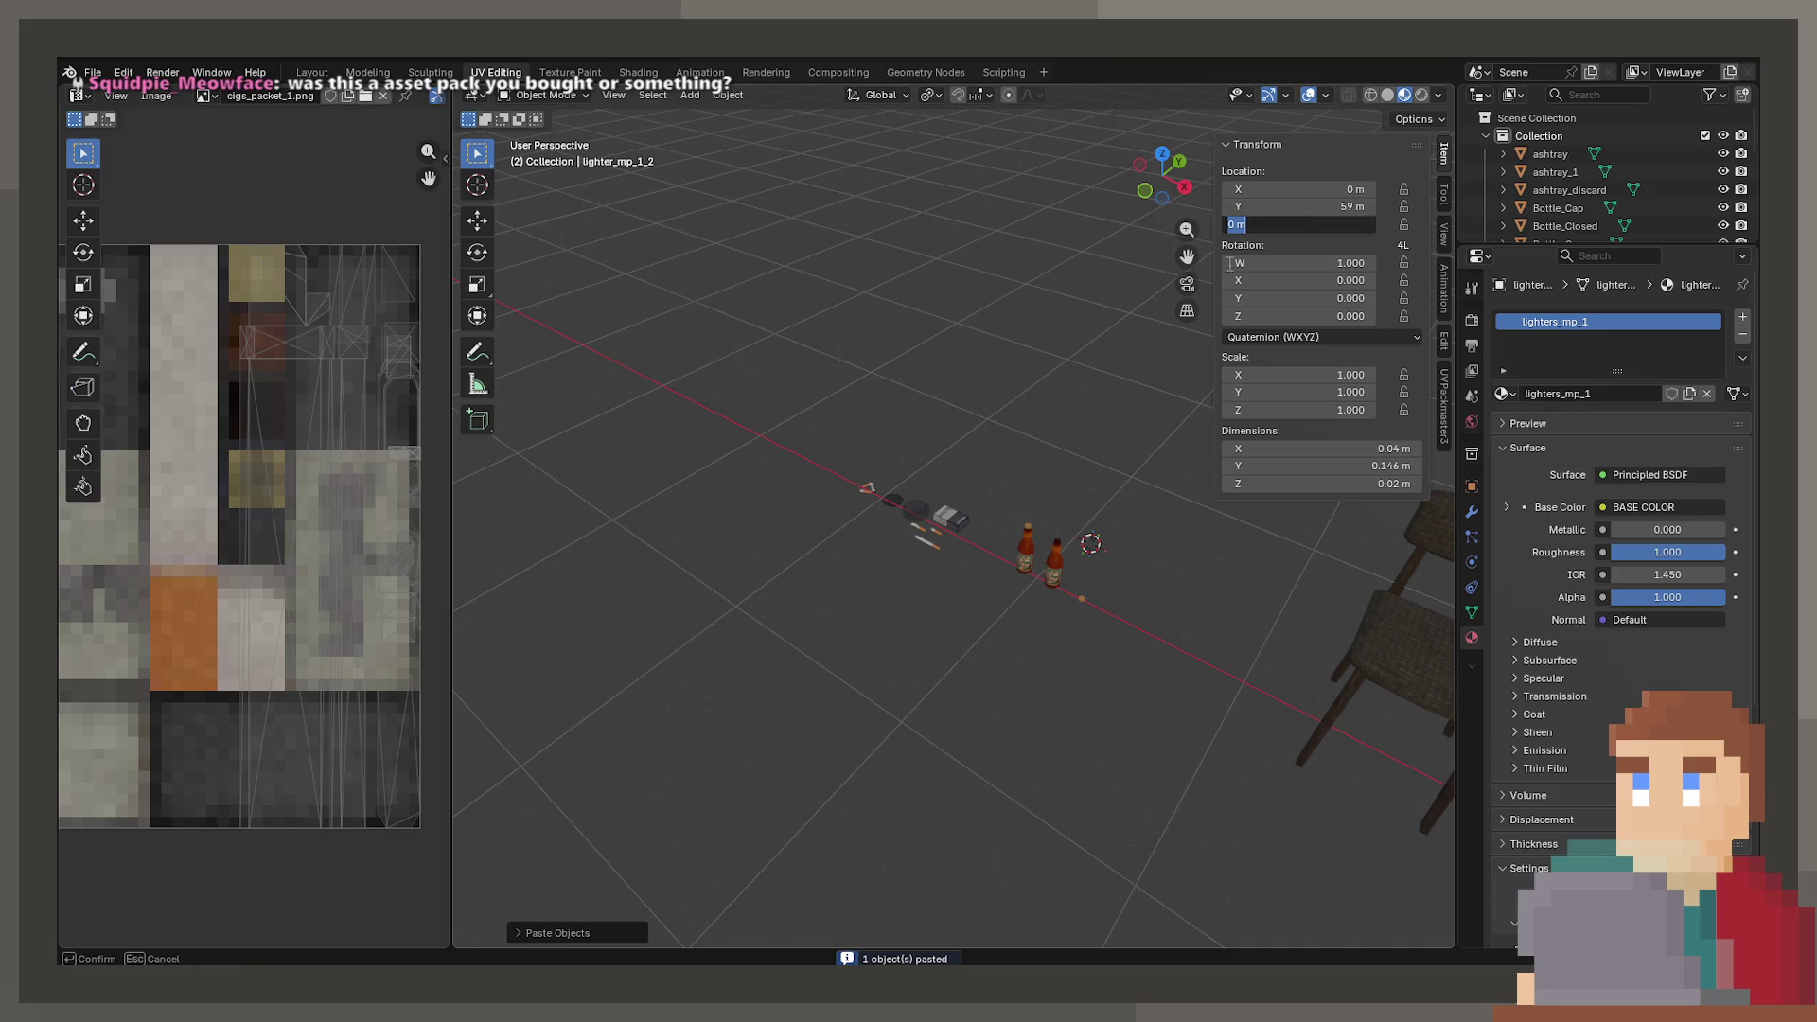
pyautogui.moveTo(958, 432); pyautogui.dragTo(1132, 451)
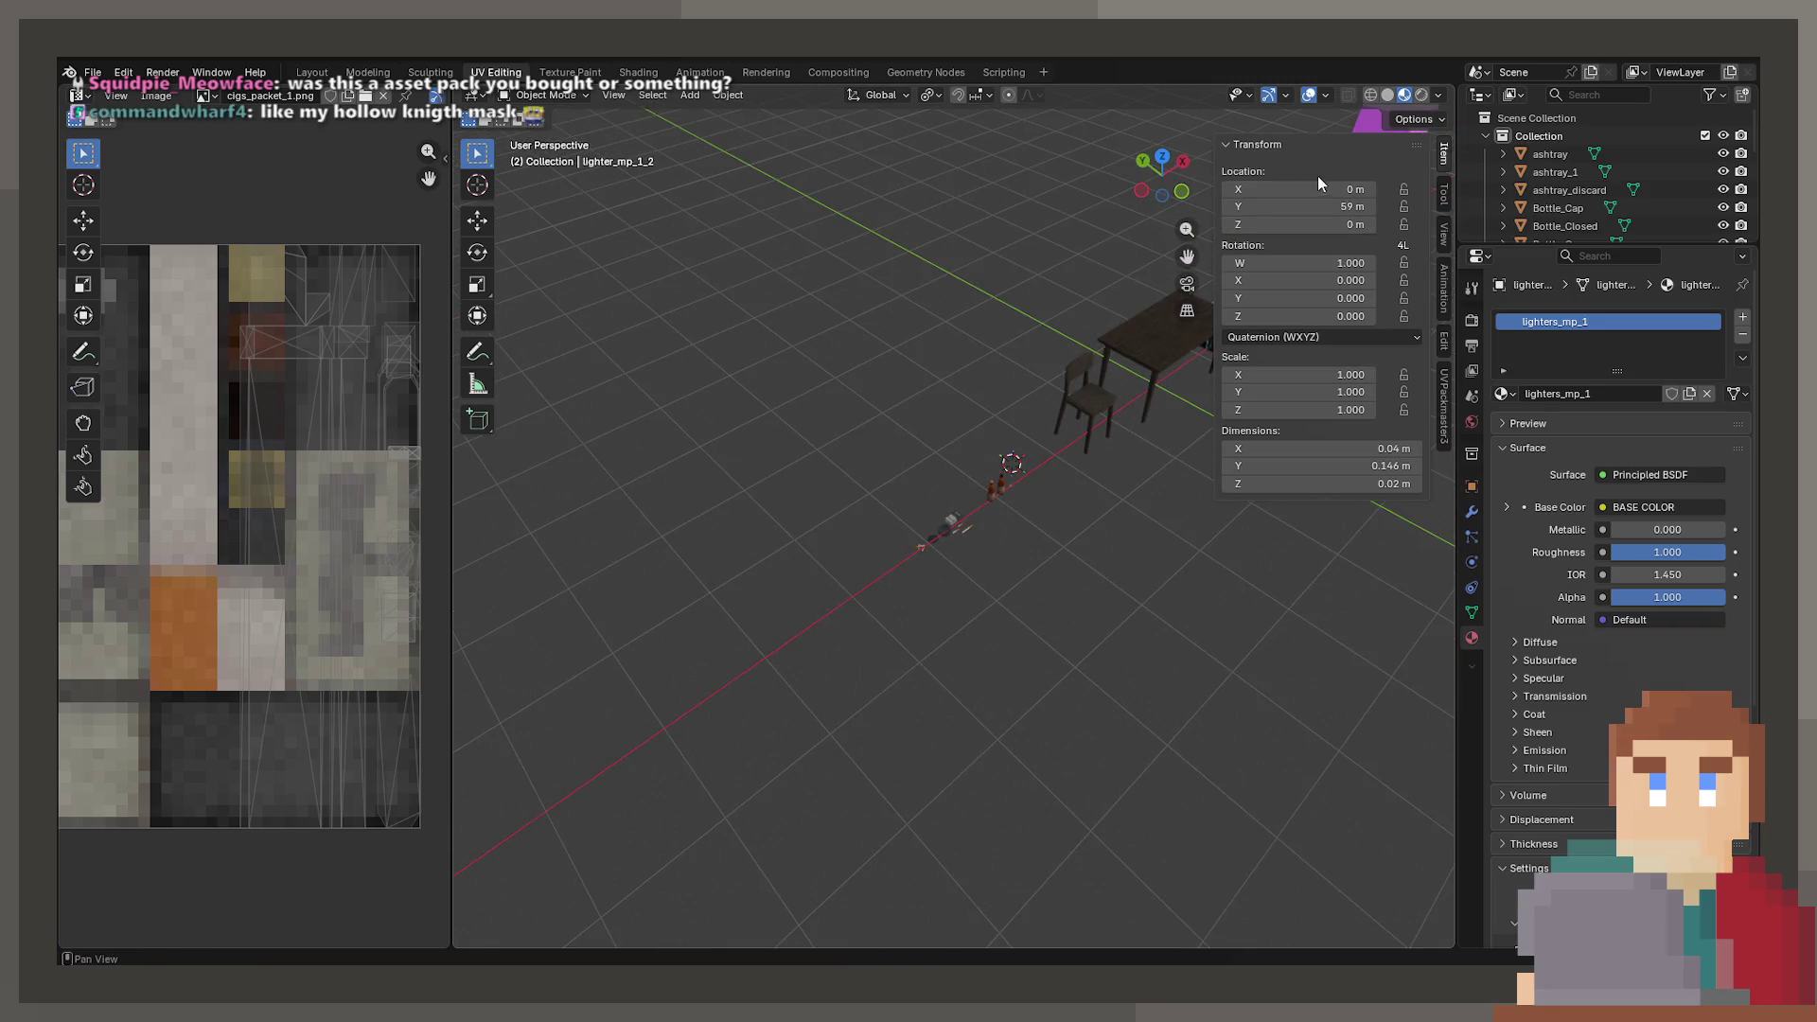
pyautogui.press('g')
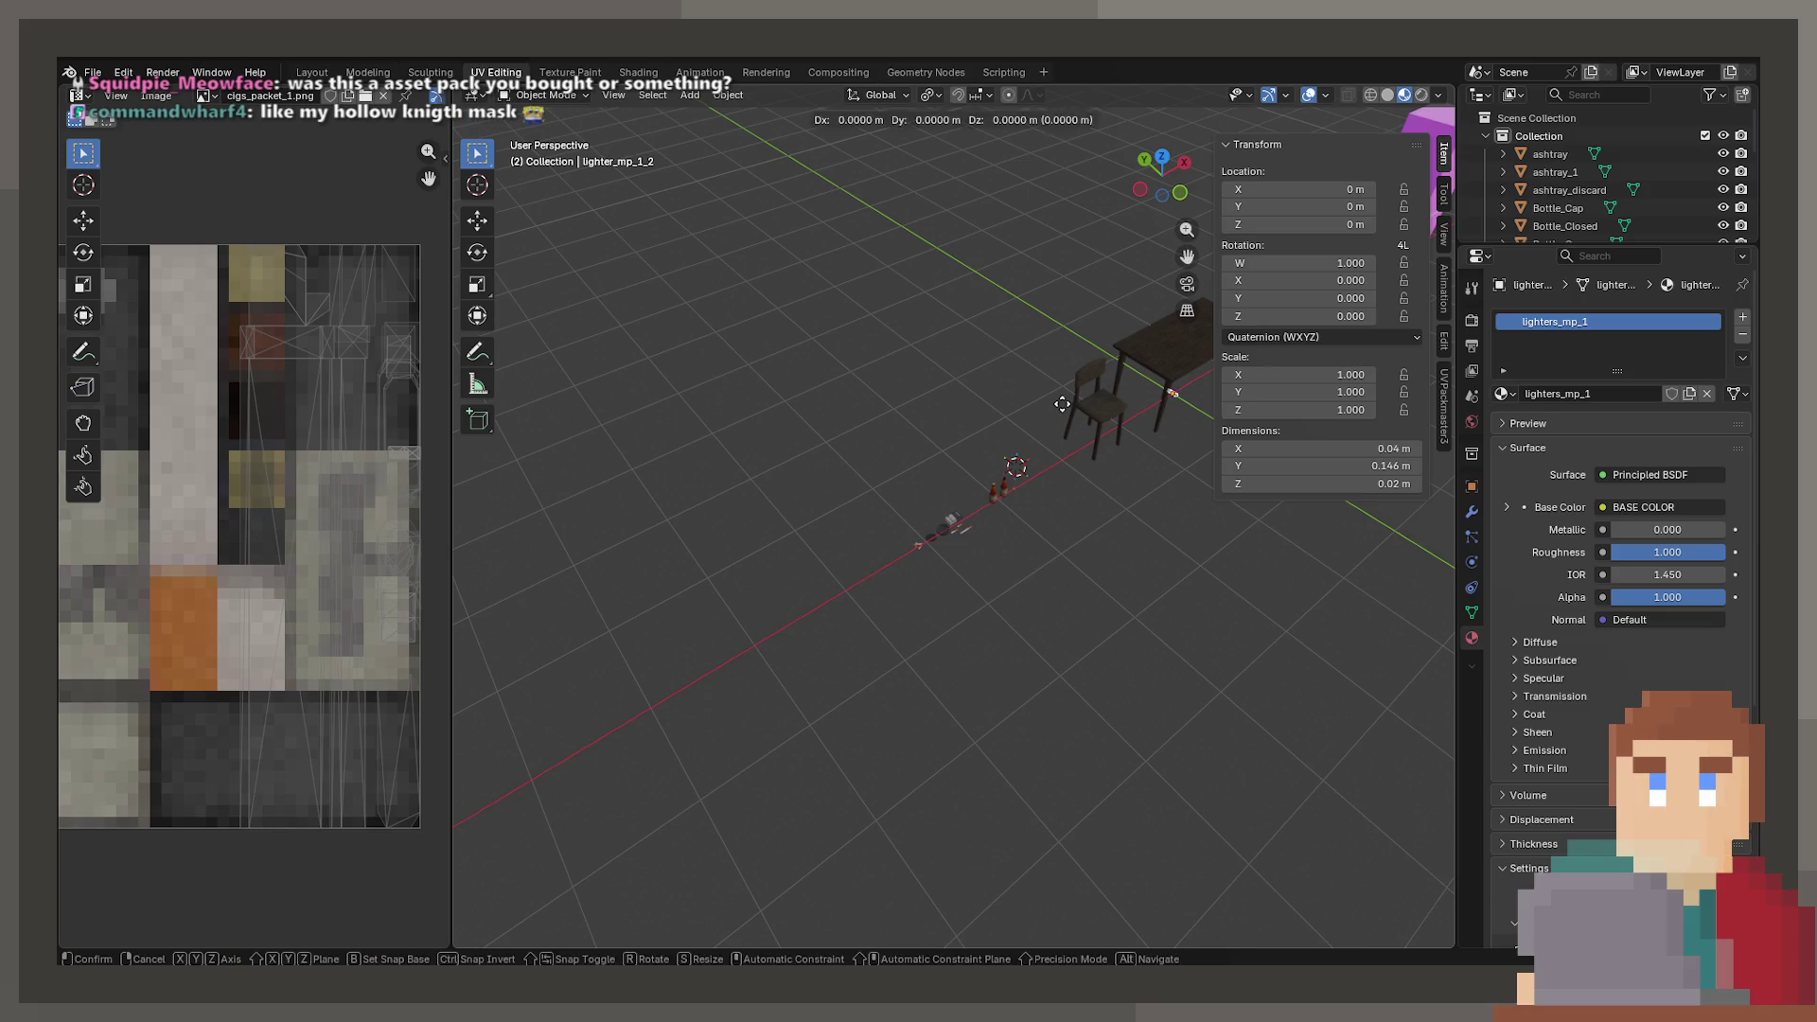
pyautogui.click(852, 490)
pyautogui.scroll(8, 899, 530)
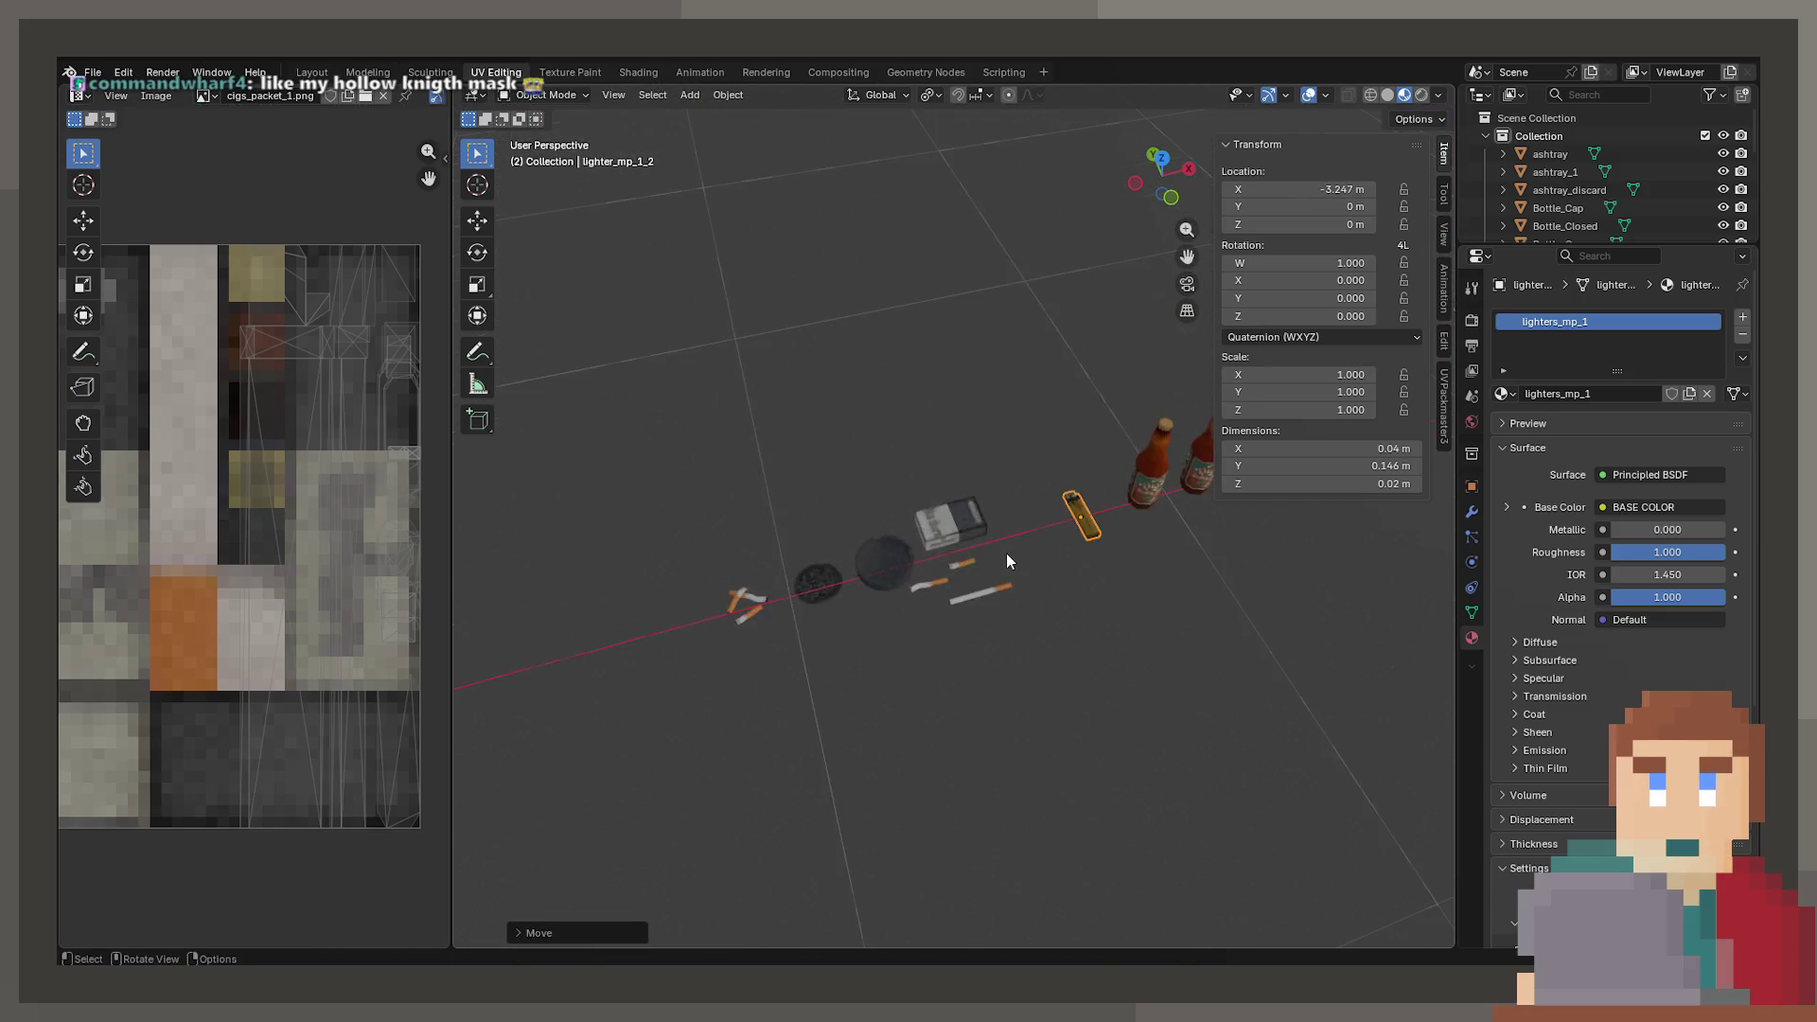
pyautogui.press('g')
pyautogui.click(923, 589)
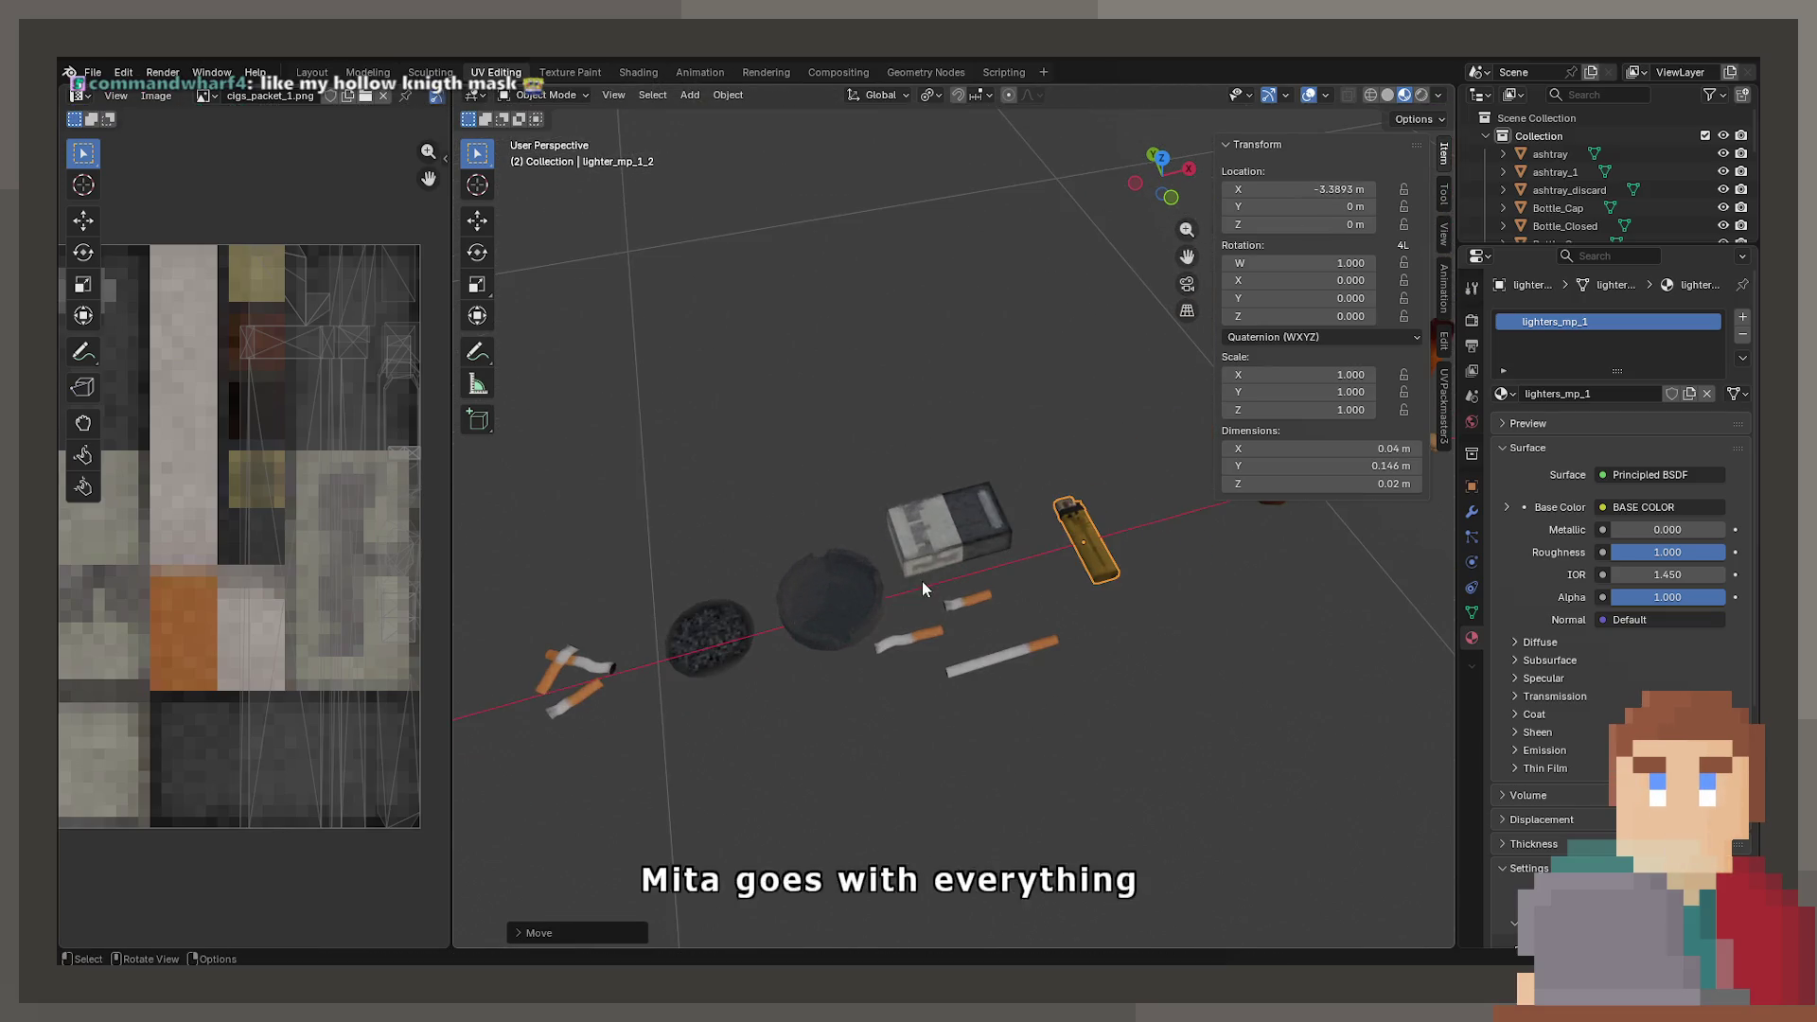
pyautogui.click(1508, 508)
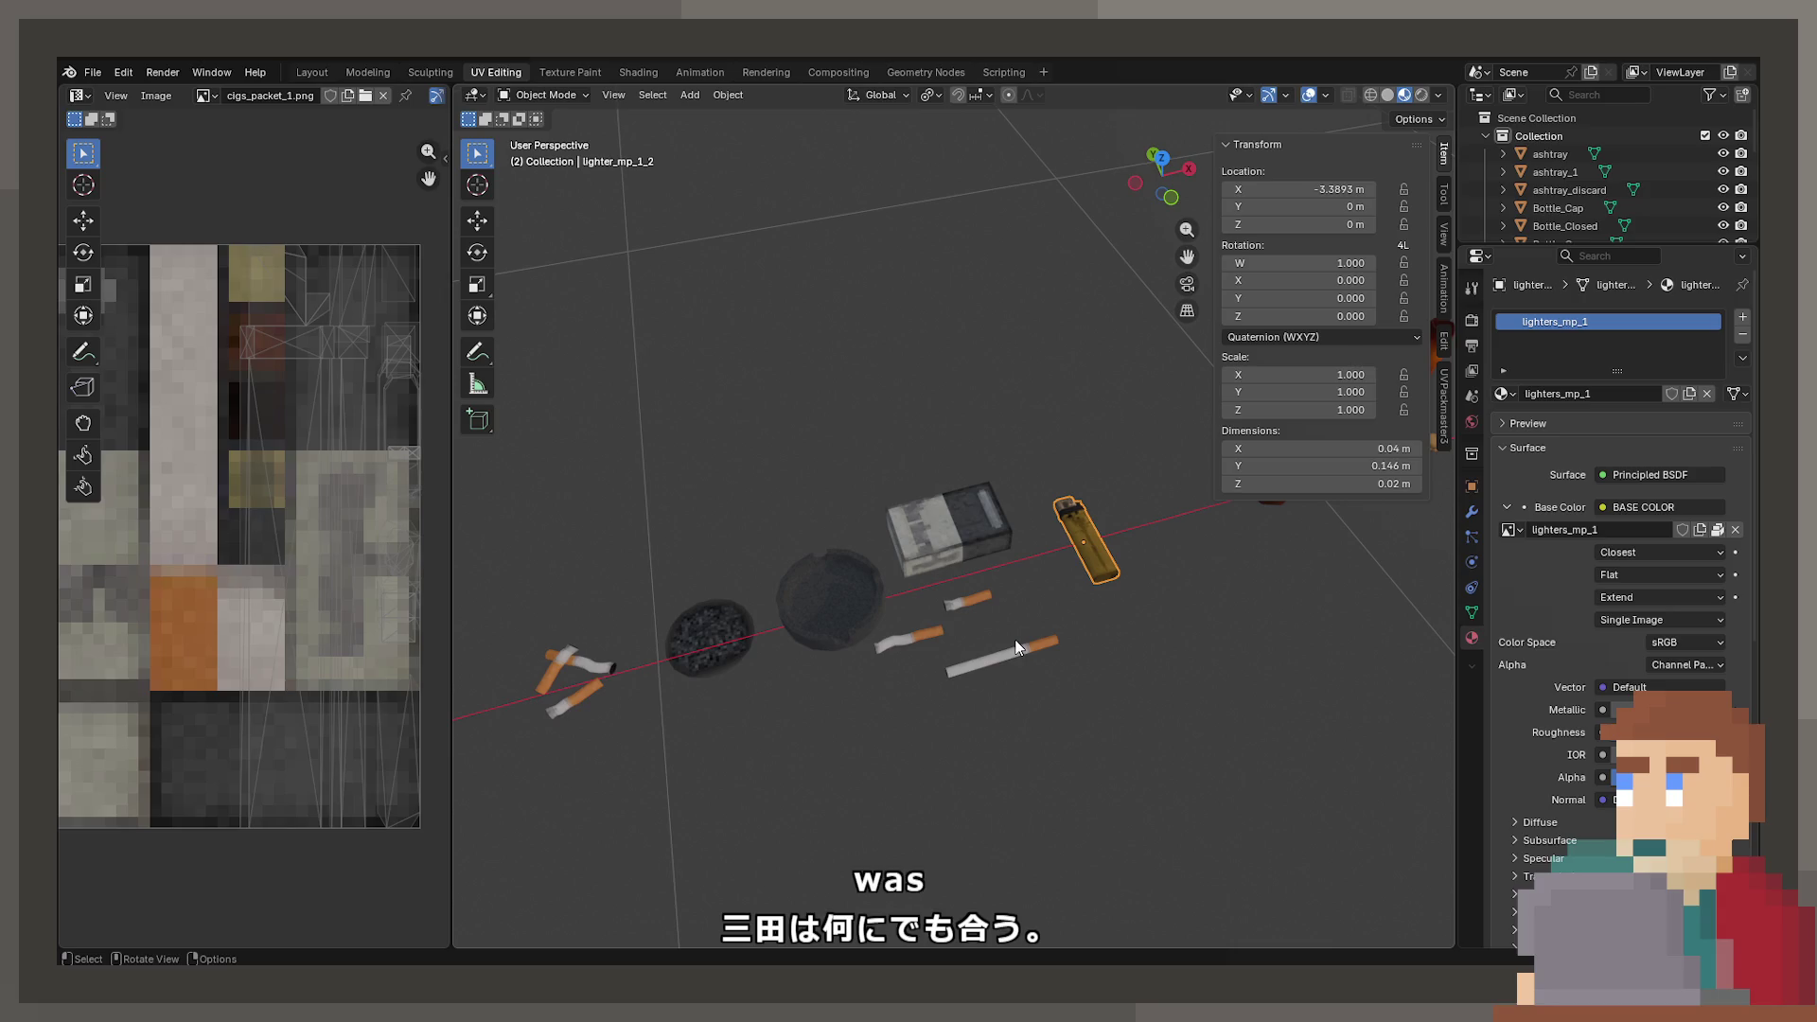
pyautogui.click(93, 72)
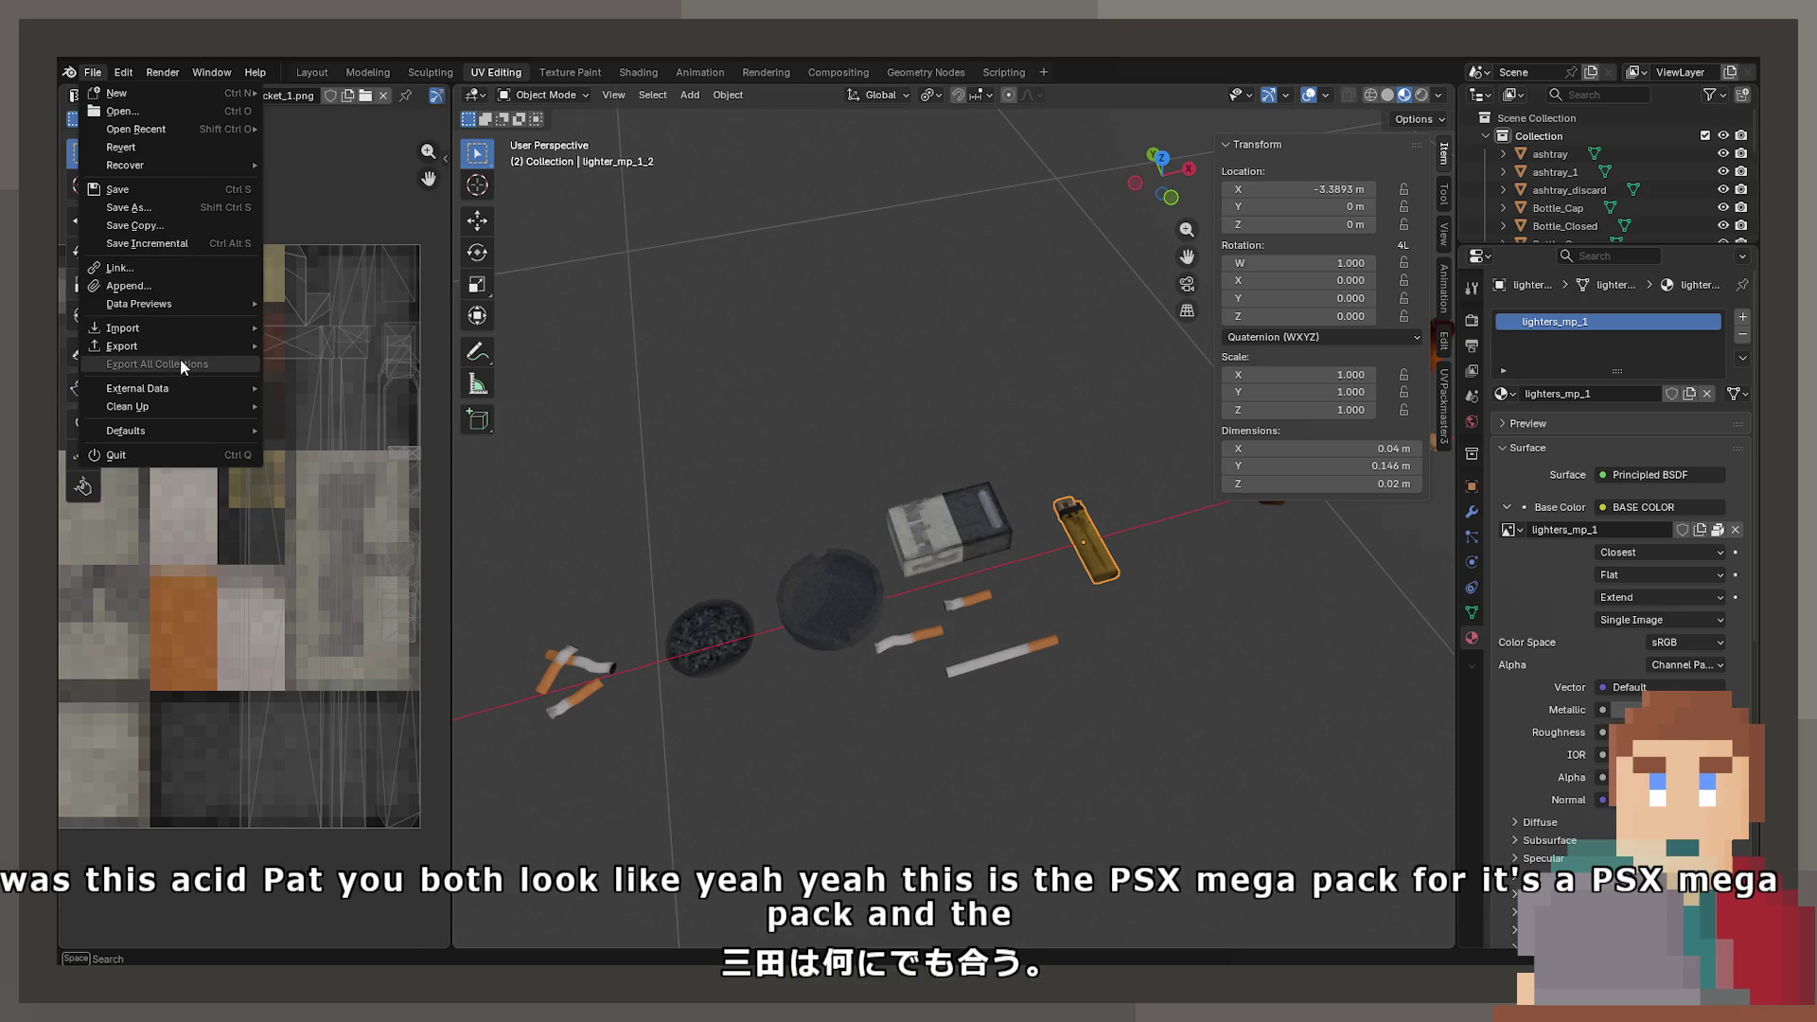
pyautogui.moveTo(184, 347)
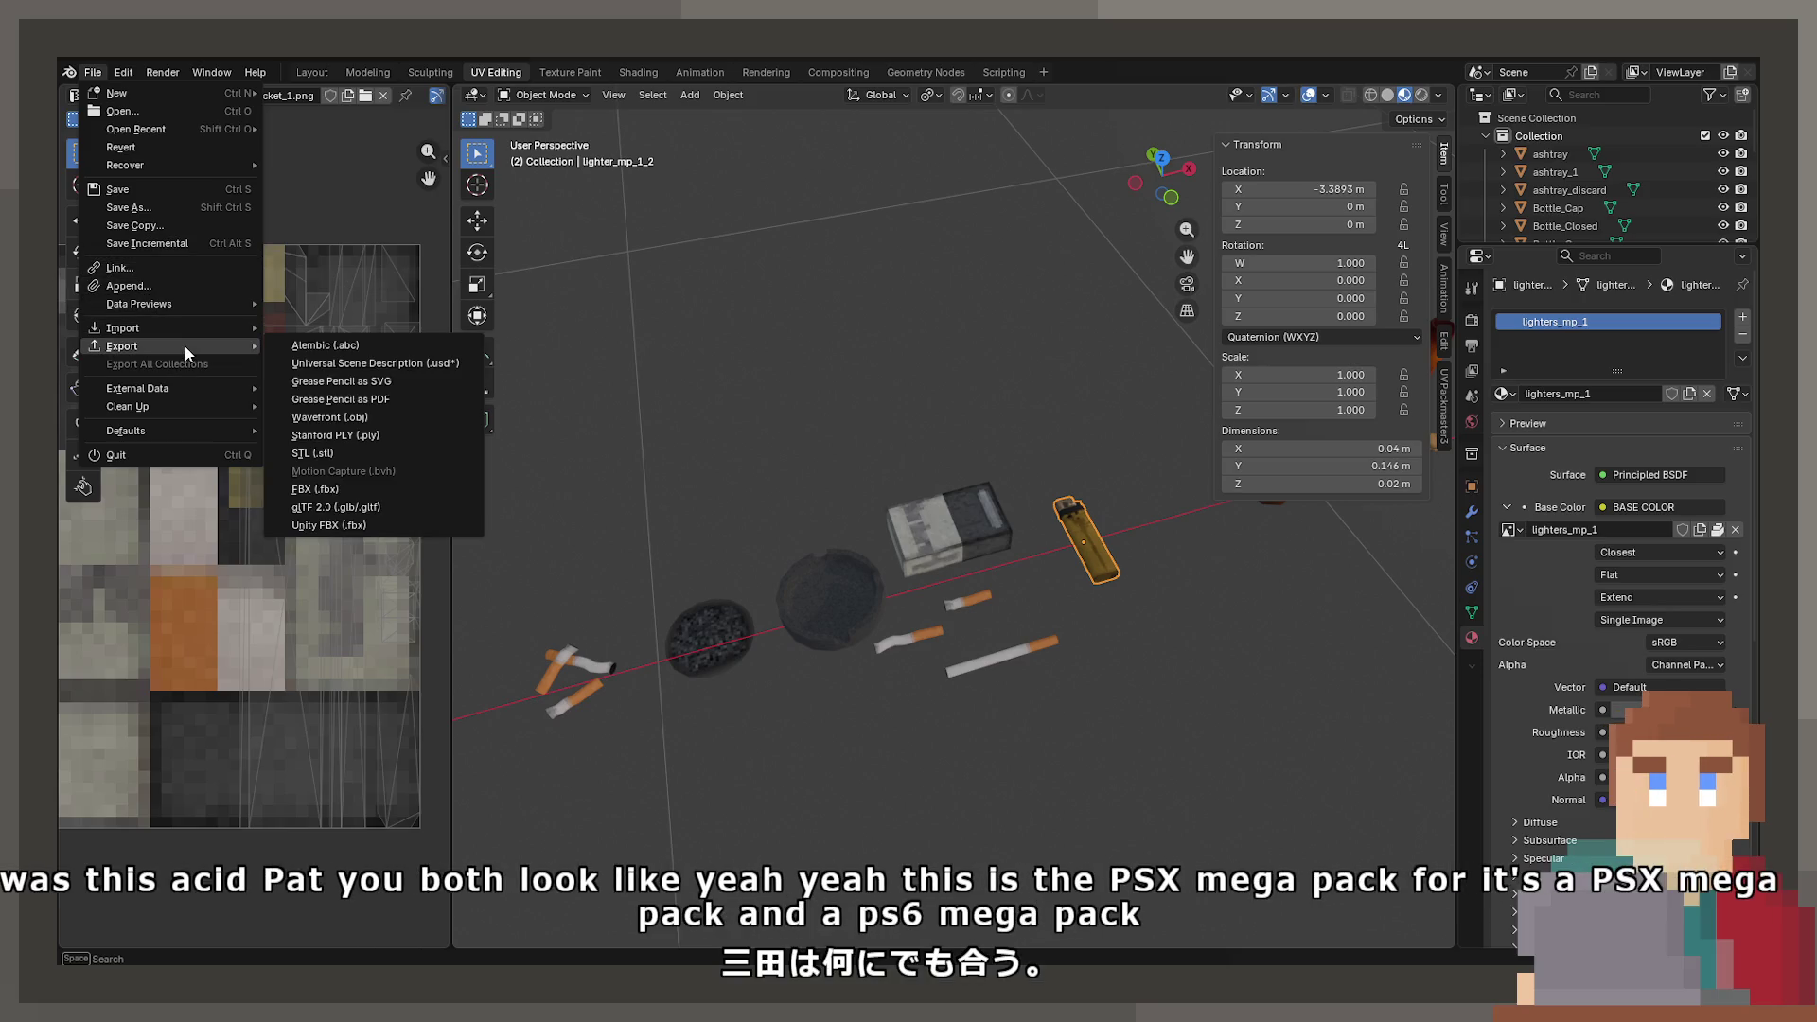
pyautogui.click(367, 518)
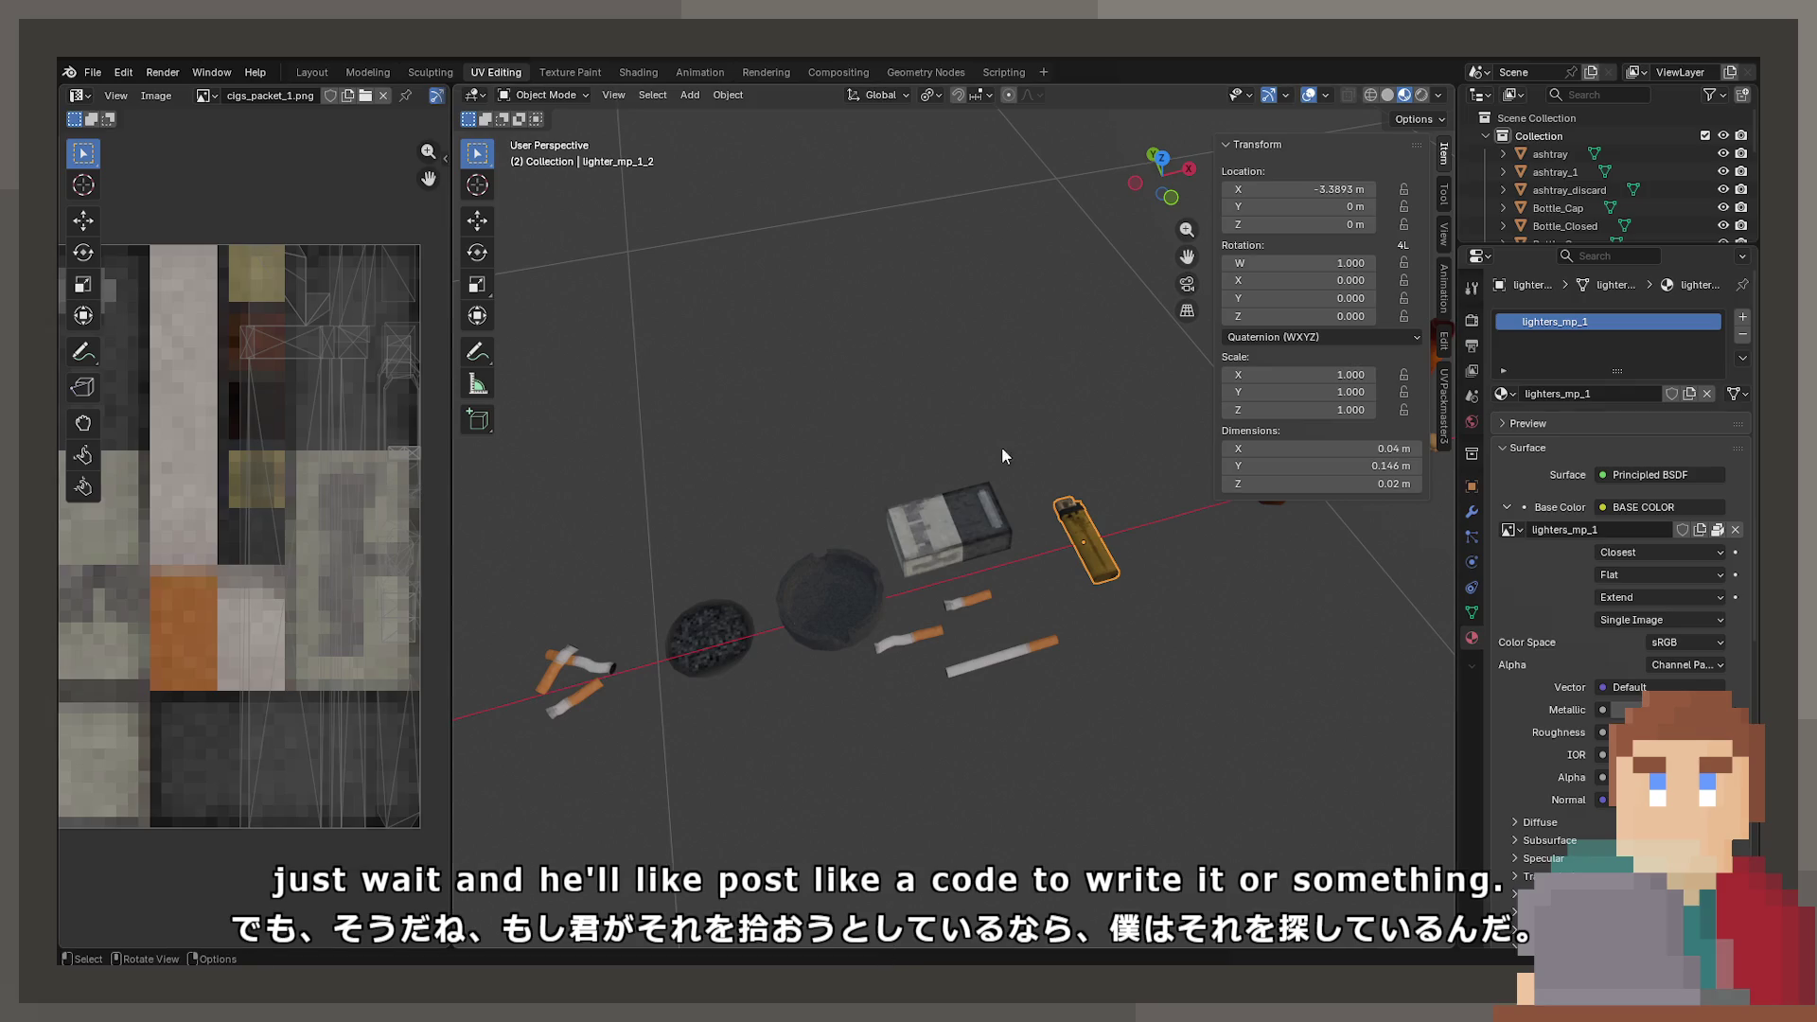
# - Reopen the big prop scene and orbit out over the props, selecting the mail box
pyautogui.moveTo(1002, 448); pyautogui.dragTo(1020, 480)
pyautogui.click(93, 72)
pyautogui.moveTo(172, 139)
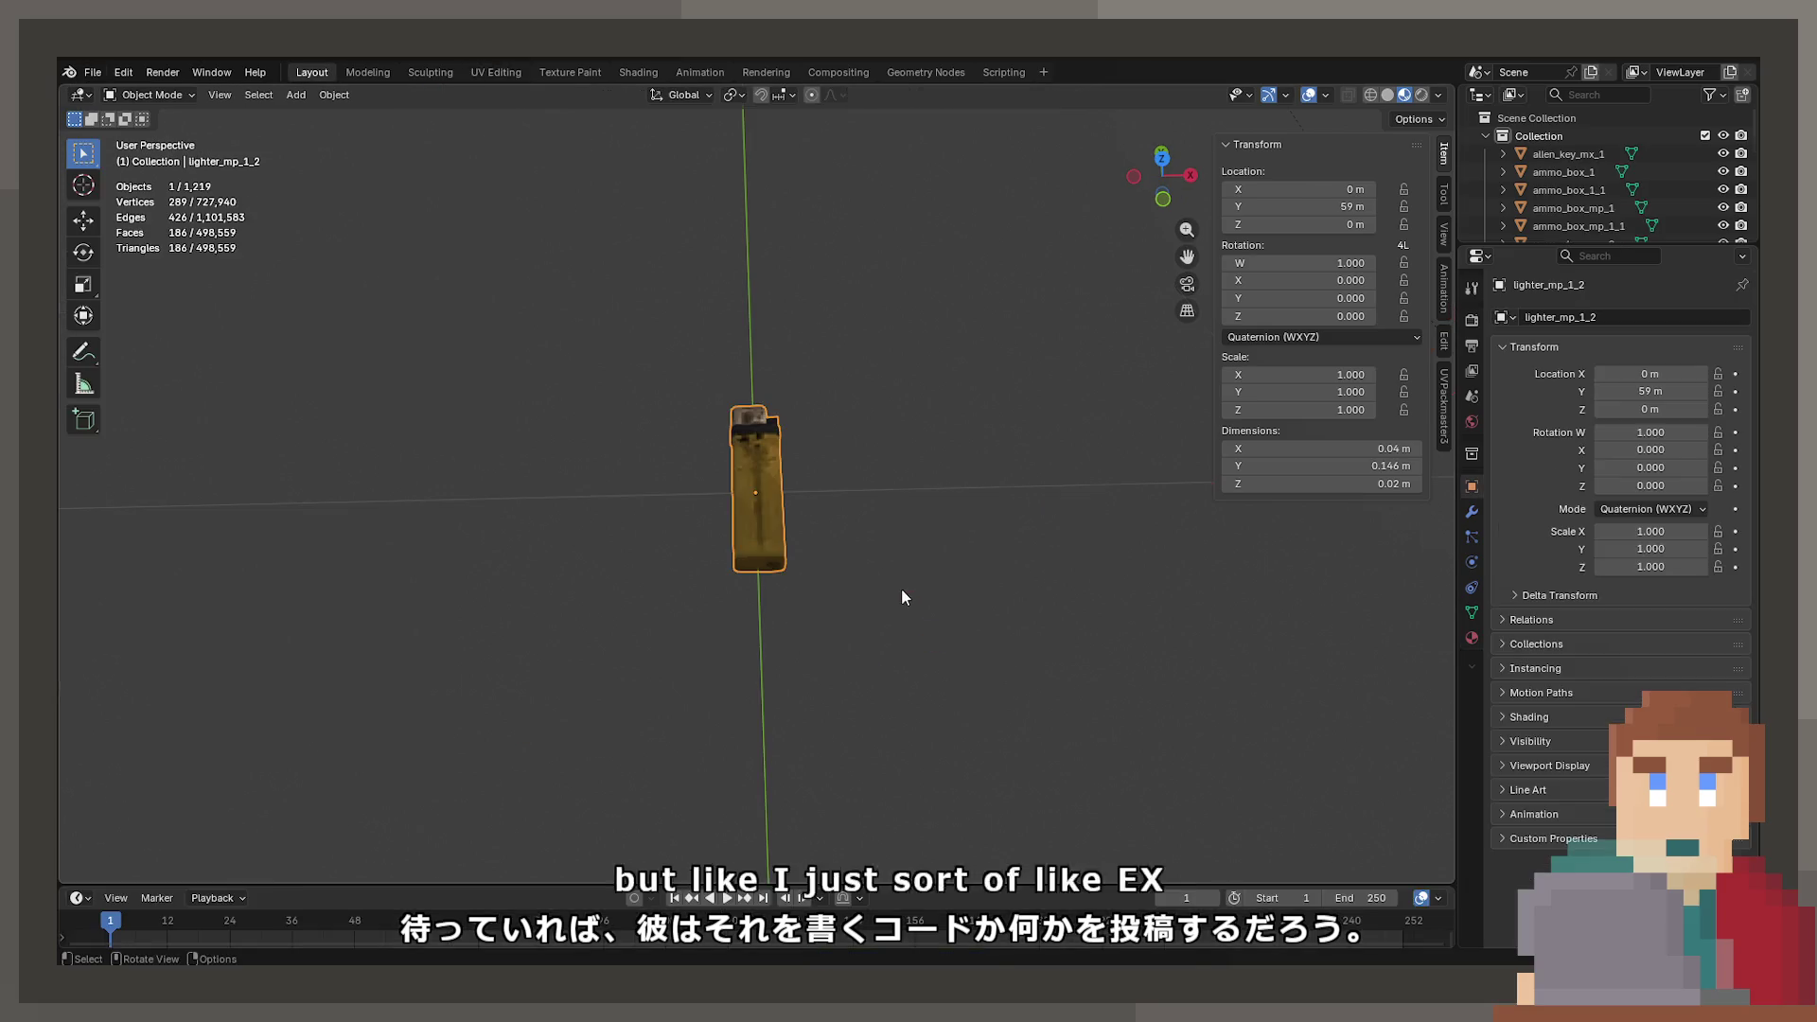
pyautogui.scroll(-3, 730, 457)
pyautogui.moveTo(735, 462)
pyautogui.mouseDown()
pyautogui.moveTo(899, 474)
pyautogui.moveTo(690, 489)
pyautogui.moveTo(986, 508)
pyautogui.moveTo(695, 496)
pyautogui.moveTo(878, 530)
pyautogui.moveTo(827, 492)
pyautogui.moveTo(706, 497)
pyautogui.moveTo(640, 424)
pyautogui.moveTo(814, 407)
pyautogui.moveTo(742, 484)
pyautogui.moveTo(695, 430)
pyautogui.moveTo(793, 367)
pyautogui.moveTo(678, 408)
pyautogui.moveTo(454, 401)
pyautogui.moveTo(544, 393)
pyautogui.moveTo(905, 569)
pyautogui.moveTo(604, 626)
pyautogui.moveTo(414, 460)
pyautogui.moveTo(435, 474)
pyautogui.mouseUp()
pyautogui.click(616, 409)
pyautogui.moveTo(717, 680); pyautogui.dragTo(746, 684)
# - Select the red lighter, view its lighters_mp_1 base colour image texture, and enter Edit Mode
pyautogui.click(751, 689)
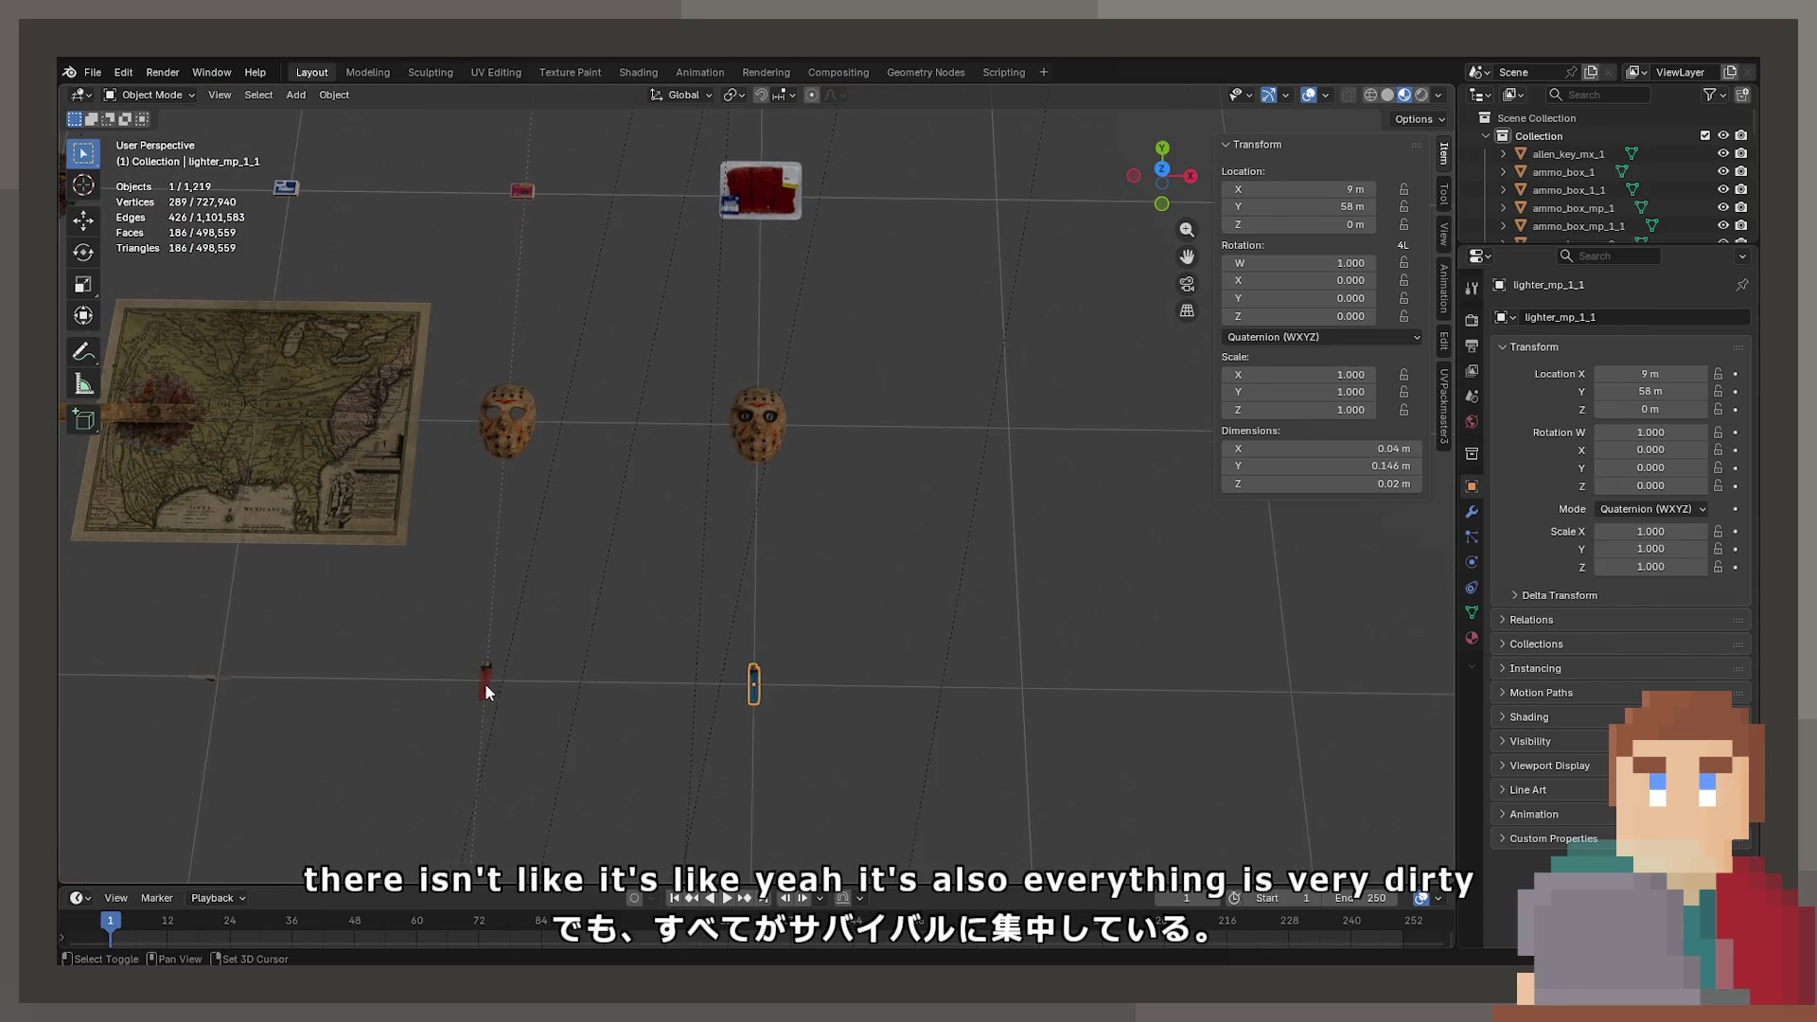
pyautogui.moveTo(485, 683); pyautogui.dragTo(748, 520)
pyautogui.click(767, 506)
pyautogui.scroll(3, 1048, 587)
pyautogui.moveTo(1049, 587)
pyautogui.mouseDown()
pyautogui.moveTo(831, 539)
pyautogui.moveTo(734, 545)
pyautogui.mouseUp()
pyautogui.click(918, 485)
pyautogui.click(1472, 637)
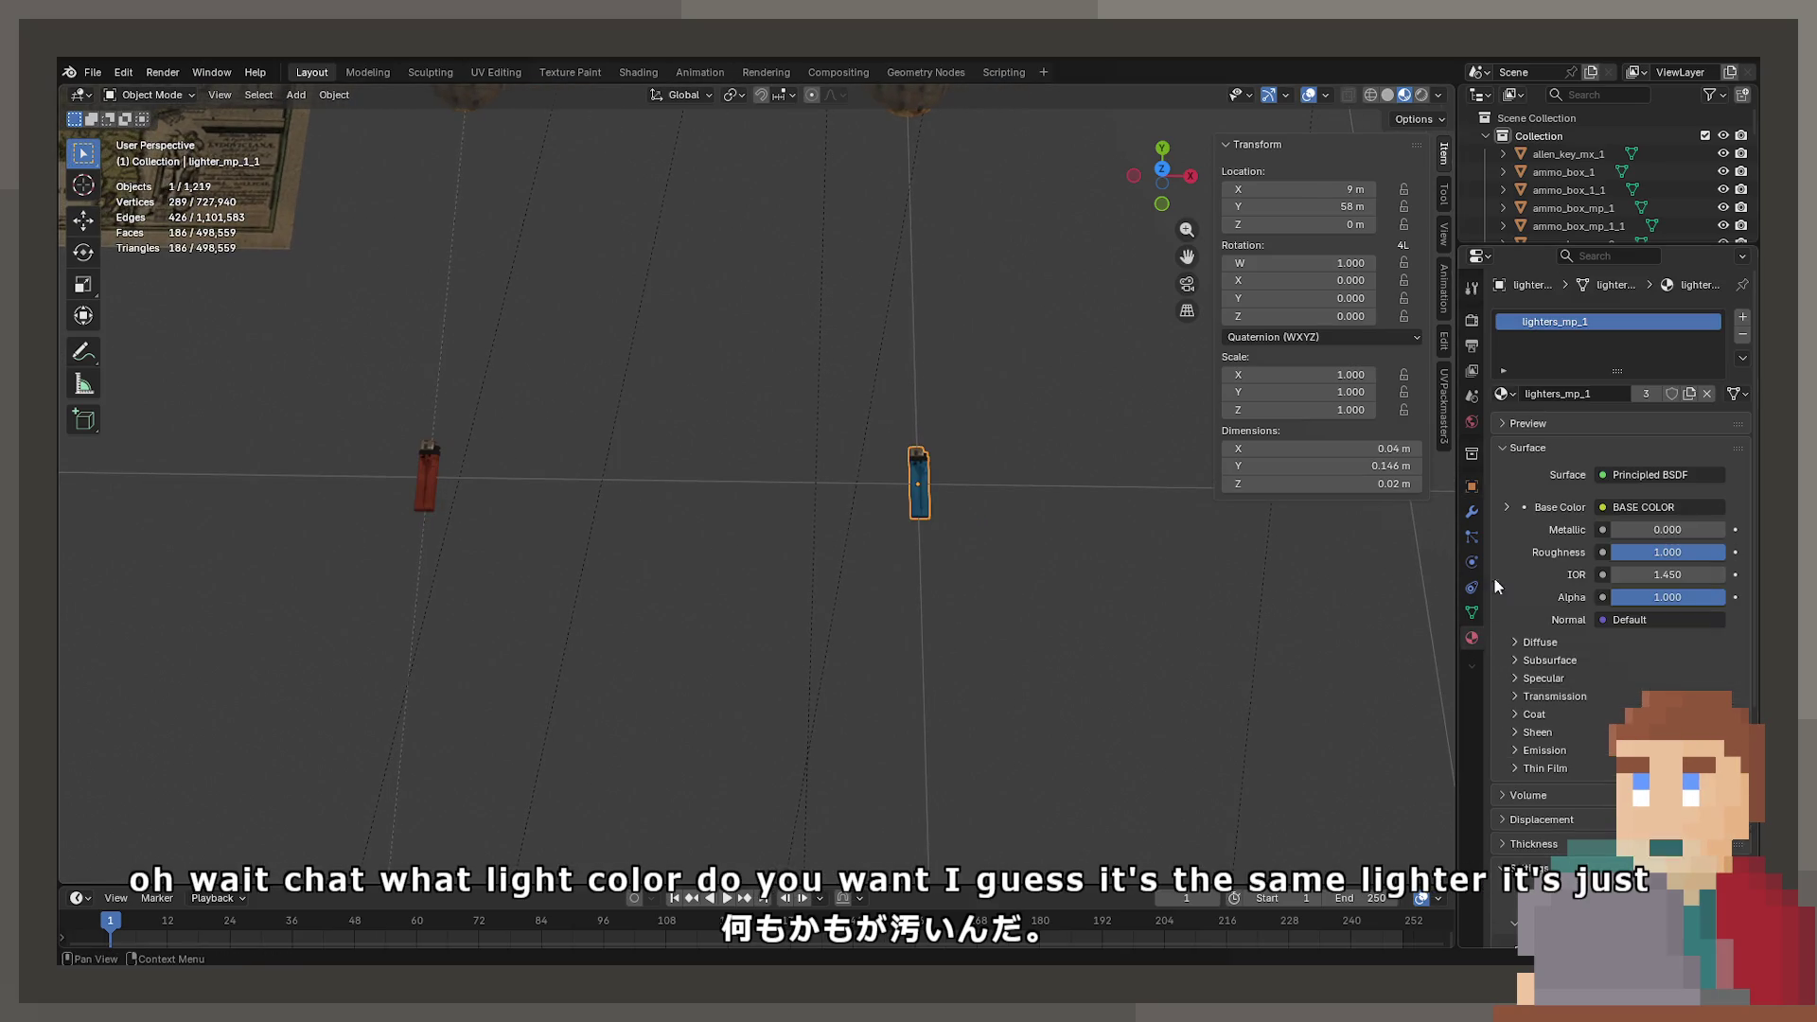
pyautogui.click(1508, 508)
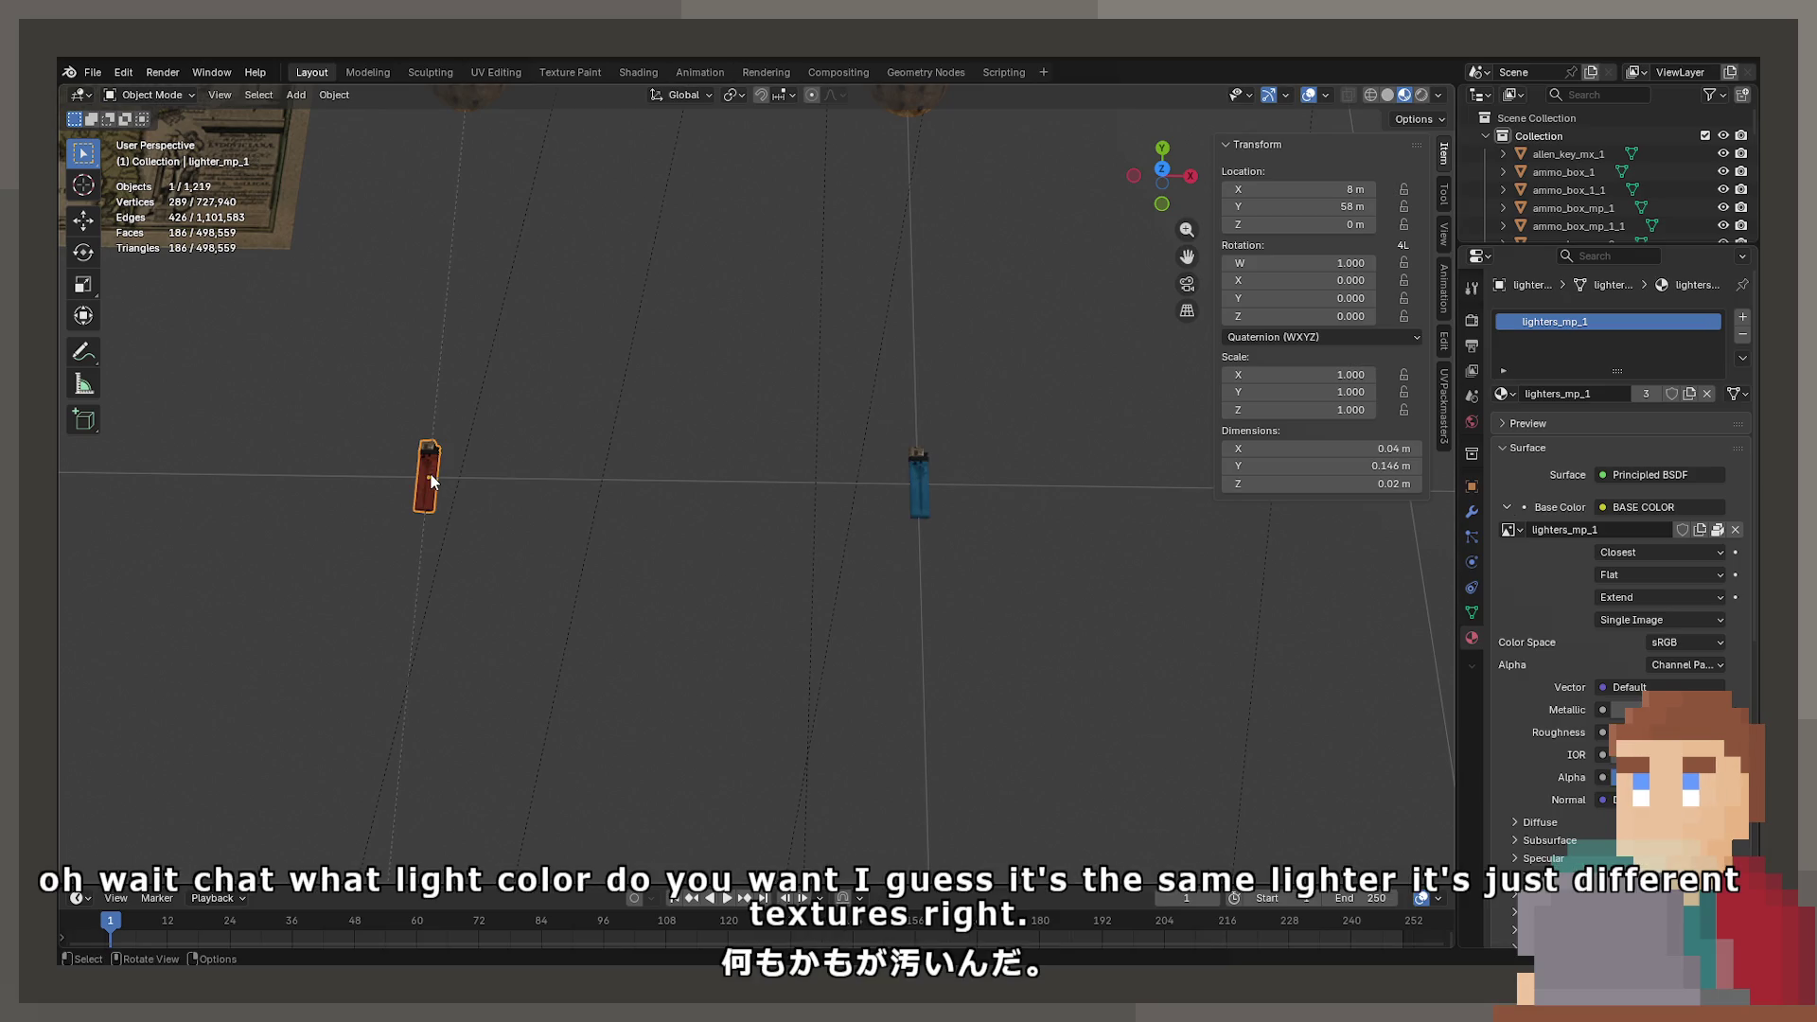
pyautogui.press('Tab')
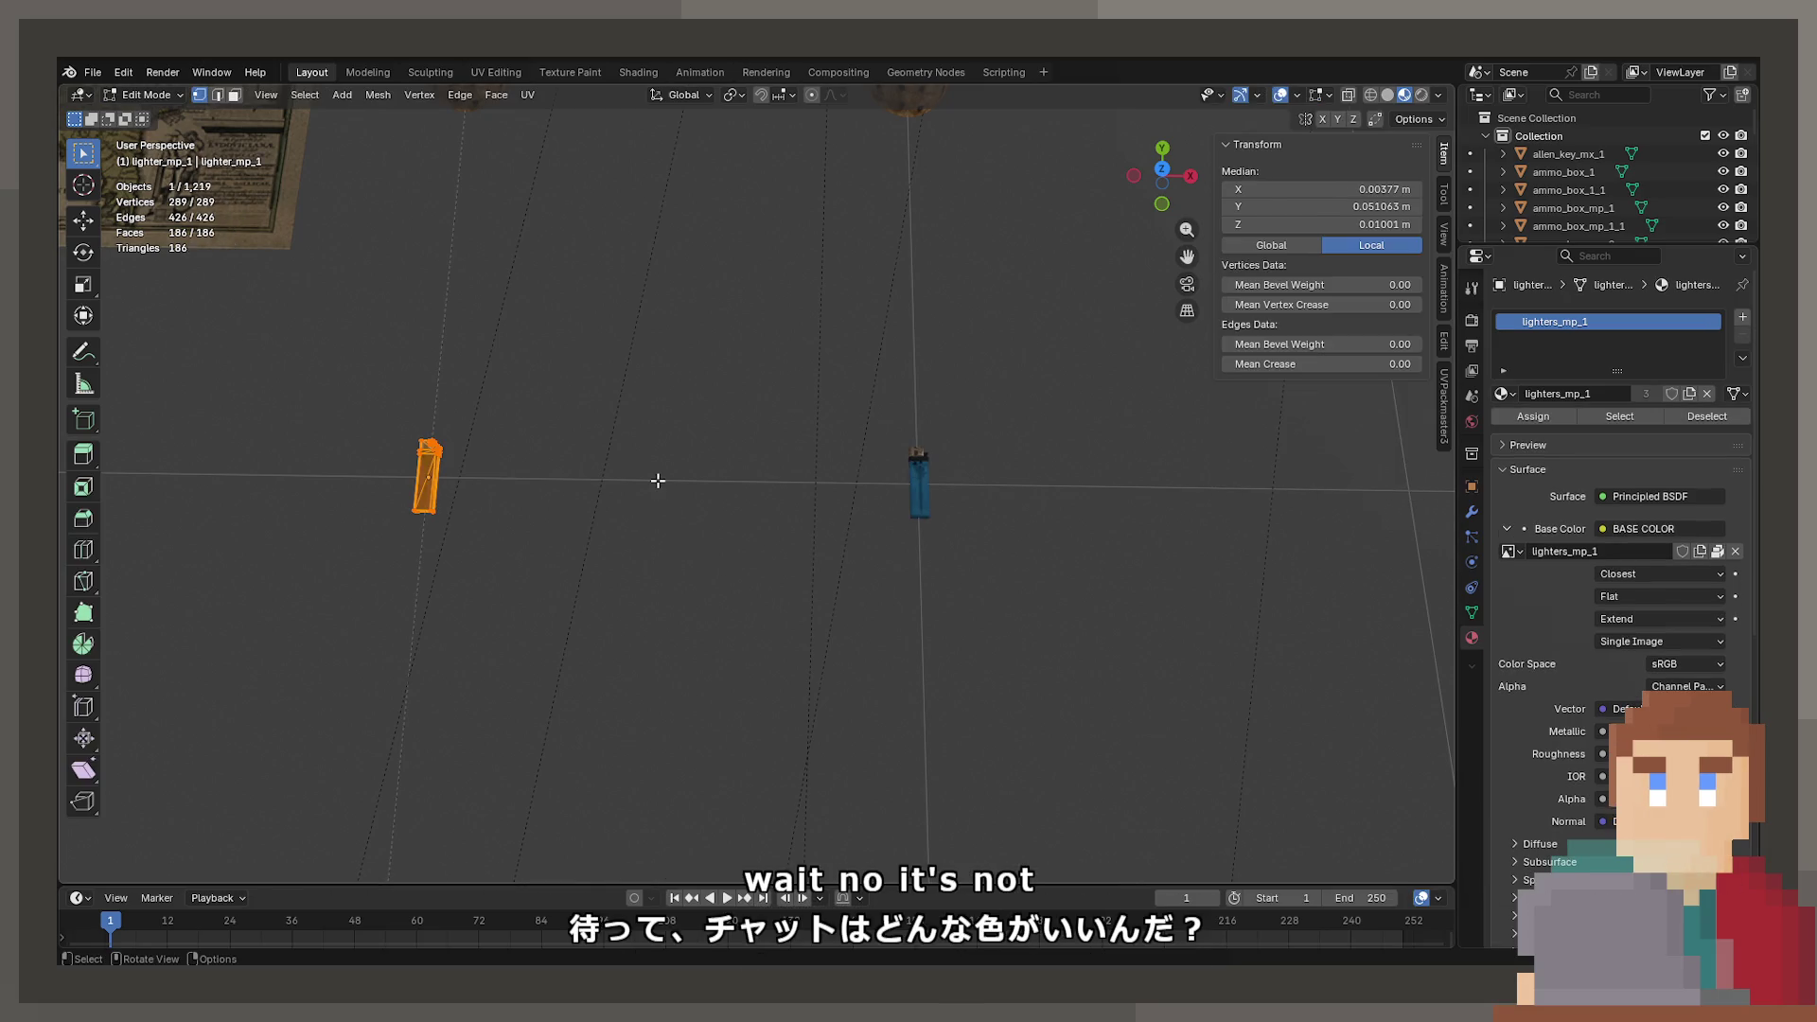
# - In UV Editing, trial-shift the lighter's UVs along X, cancel, then return to Object Mode in Layout
pyautogui.click(495, 72)
pyautogui.scroll(8, 406, 555)
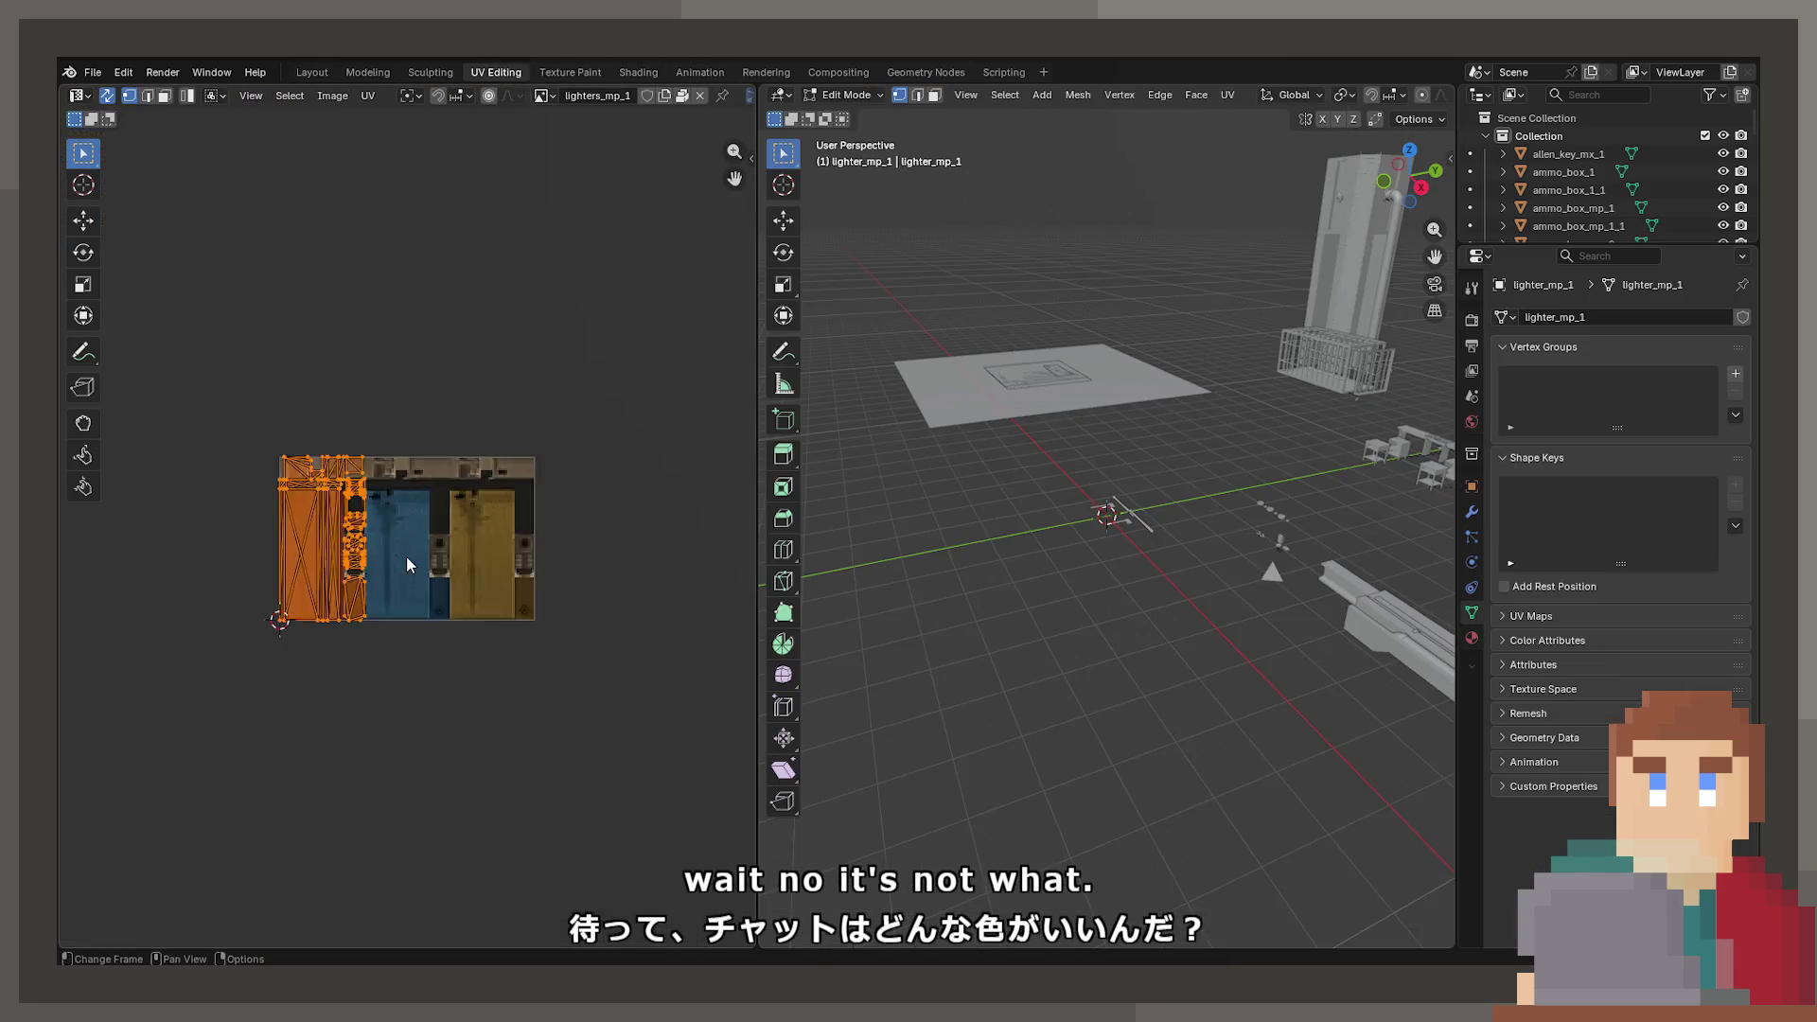
pyautogui.press('g')
pyautogui.press('x')
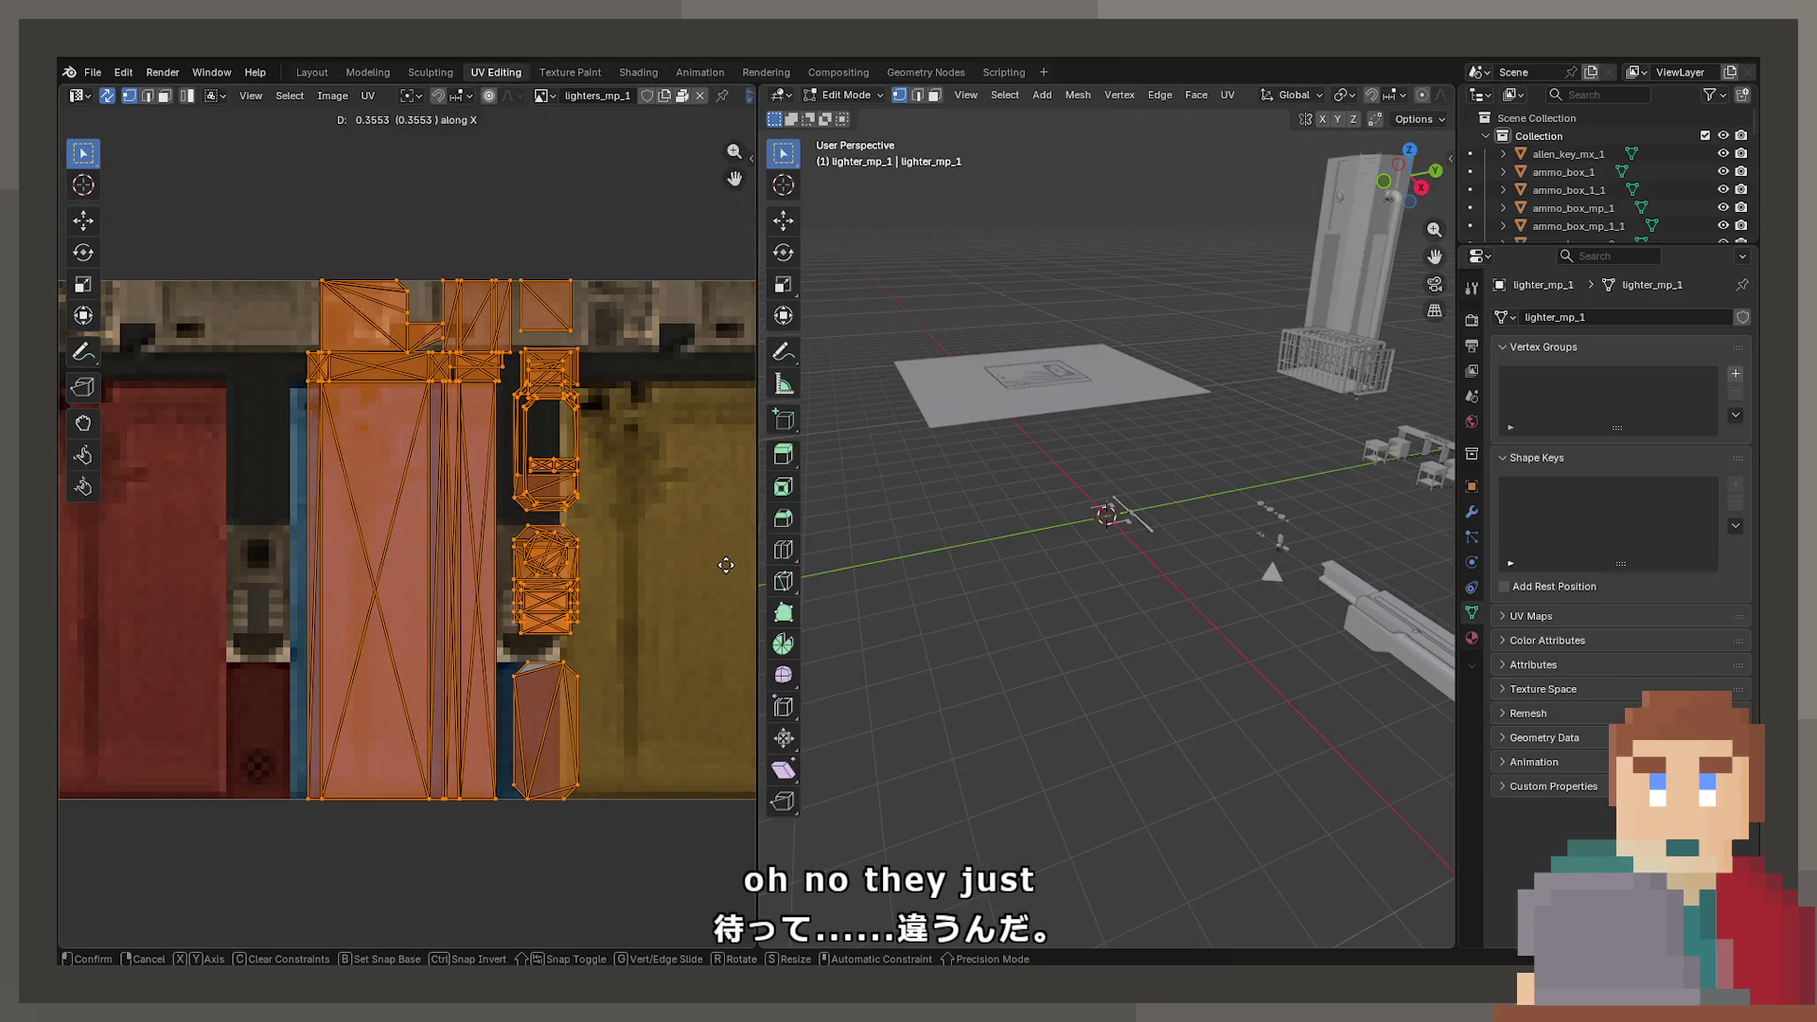
pyautogui.moveTo(712, 559)
pyautogui.press('Escape')
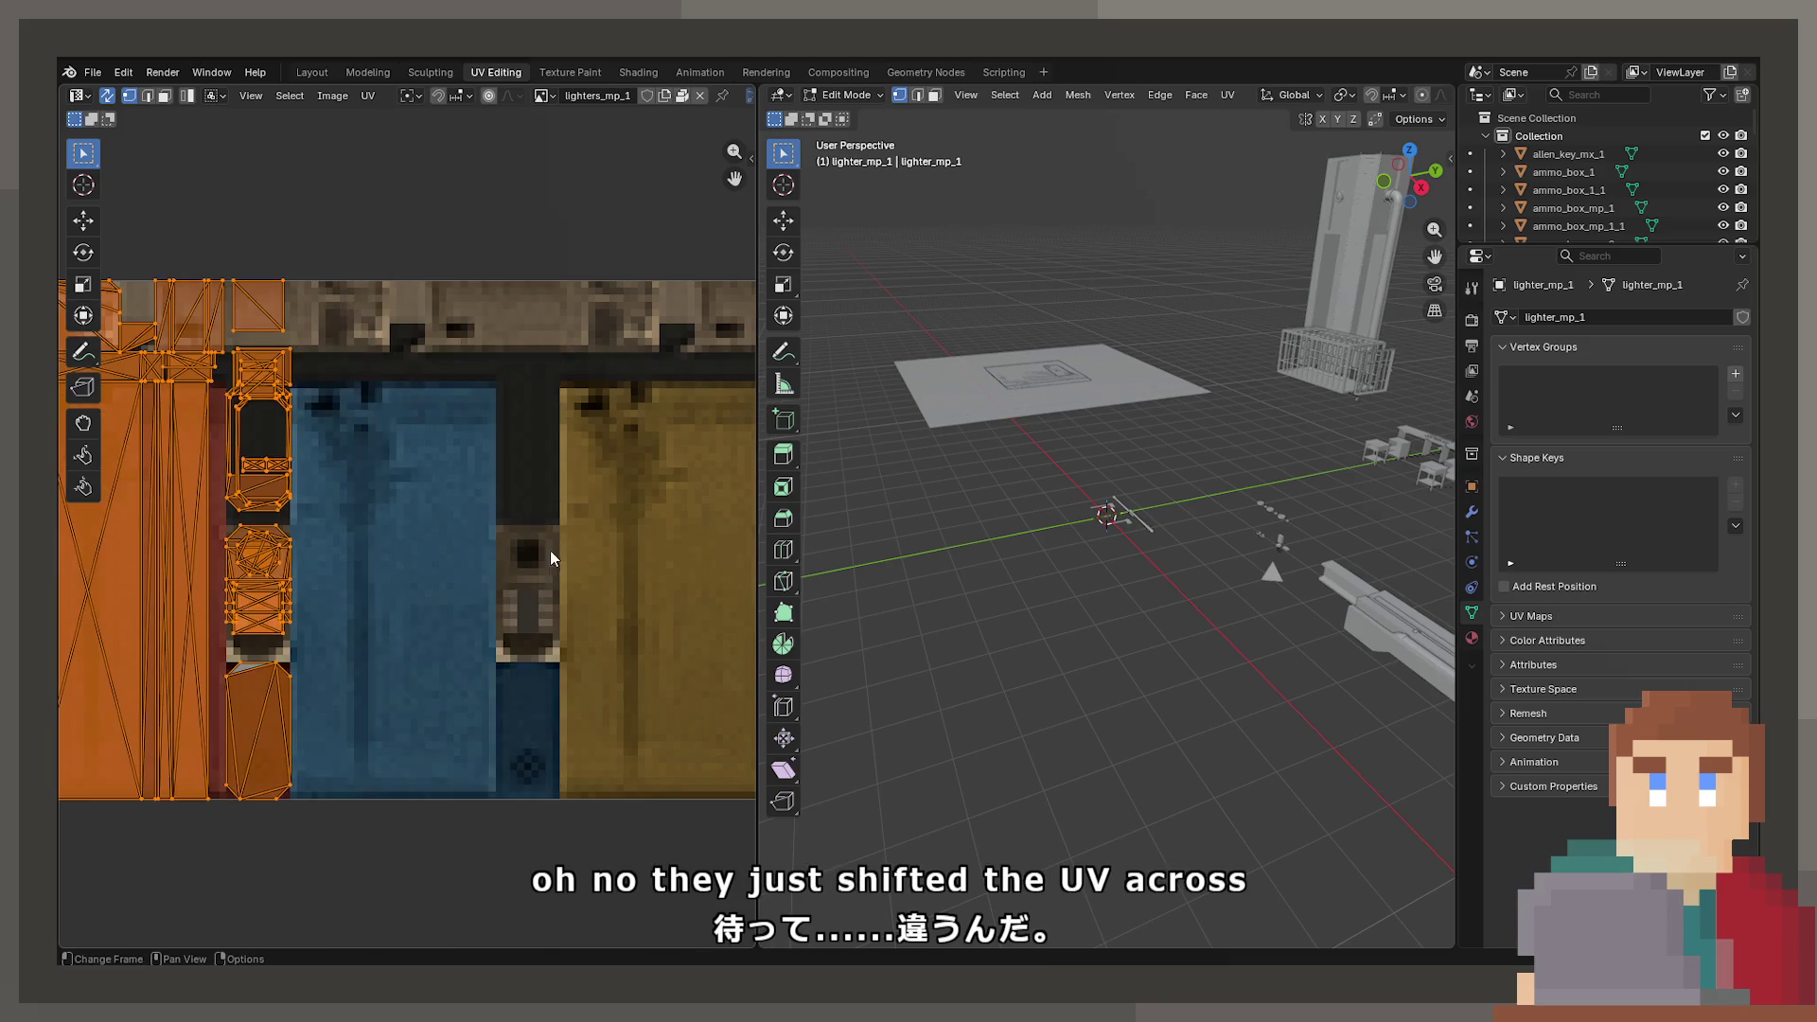
pyautogui.press('Tab')
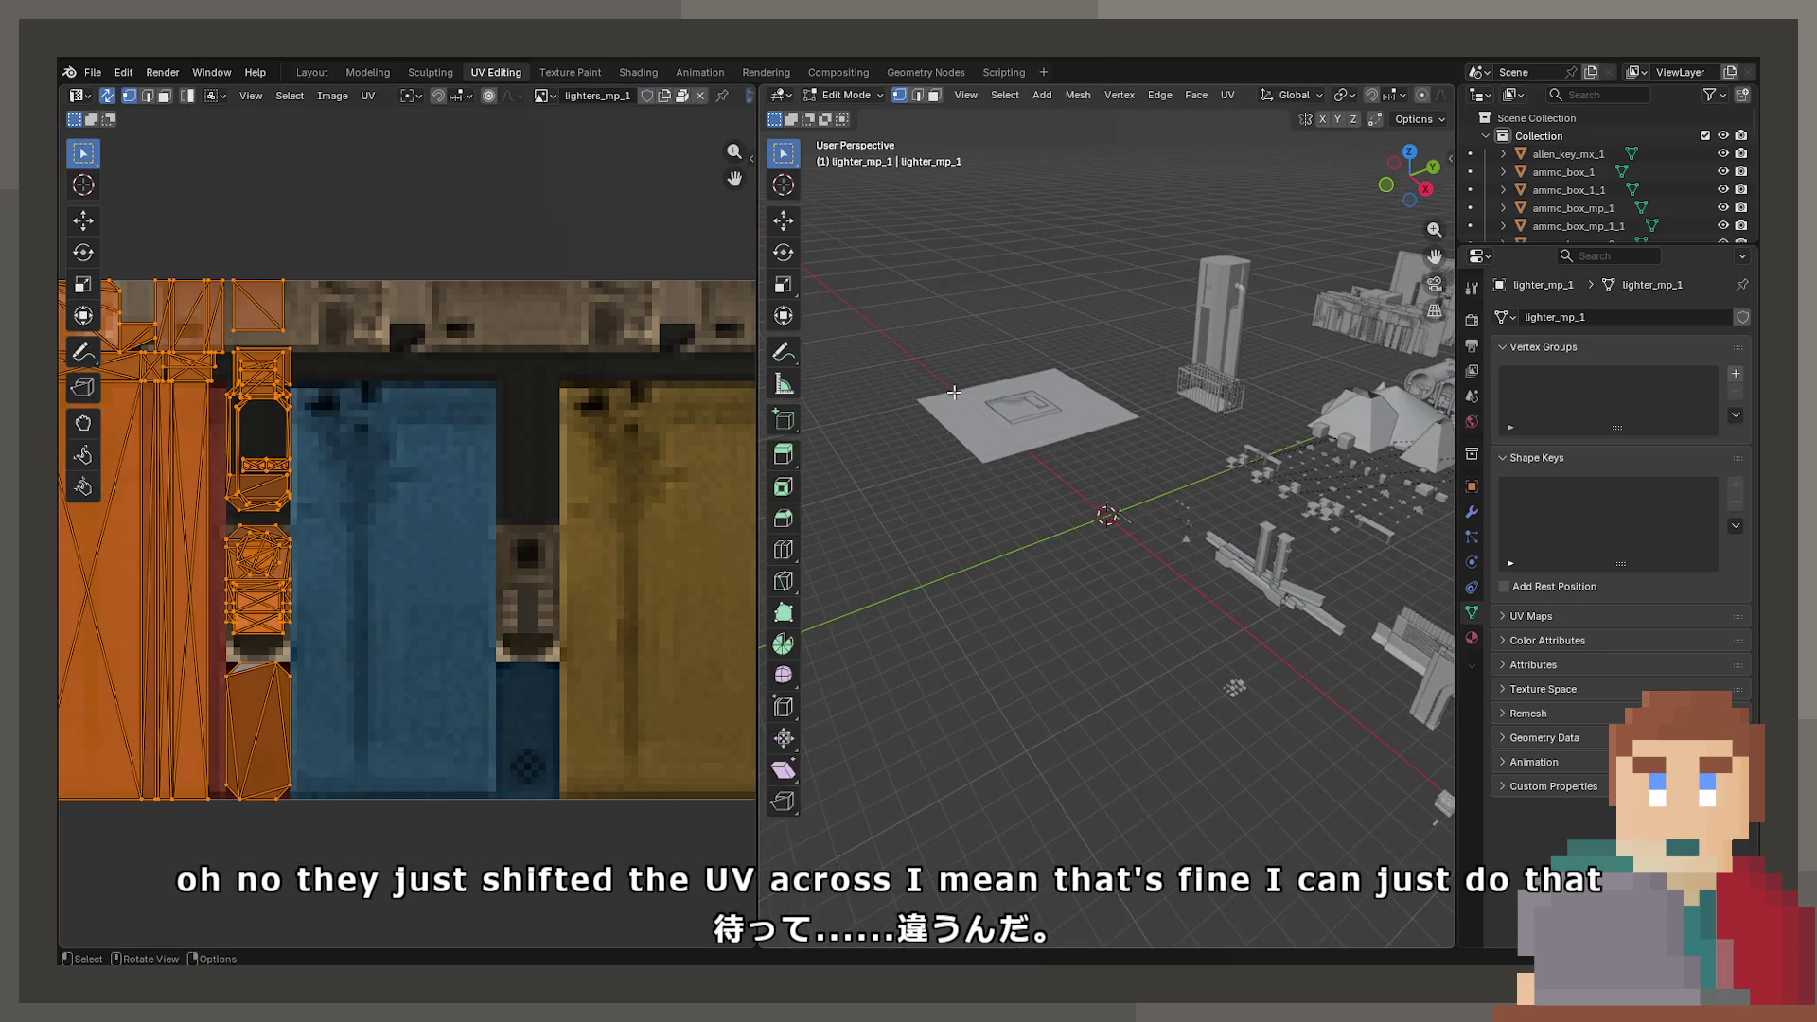
pyautogui.click(311, 73)
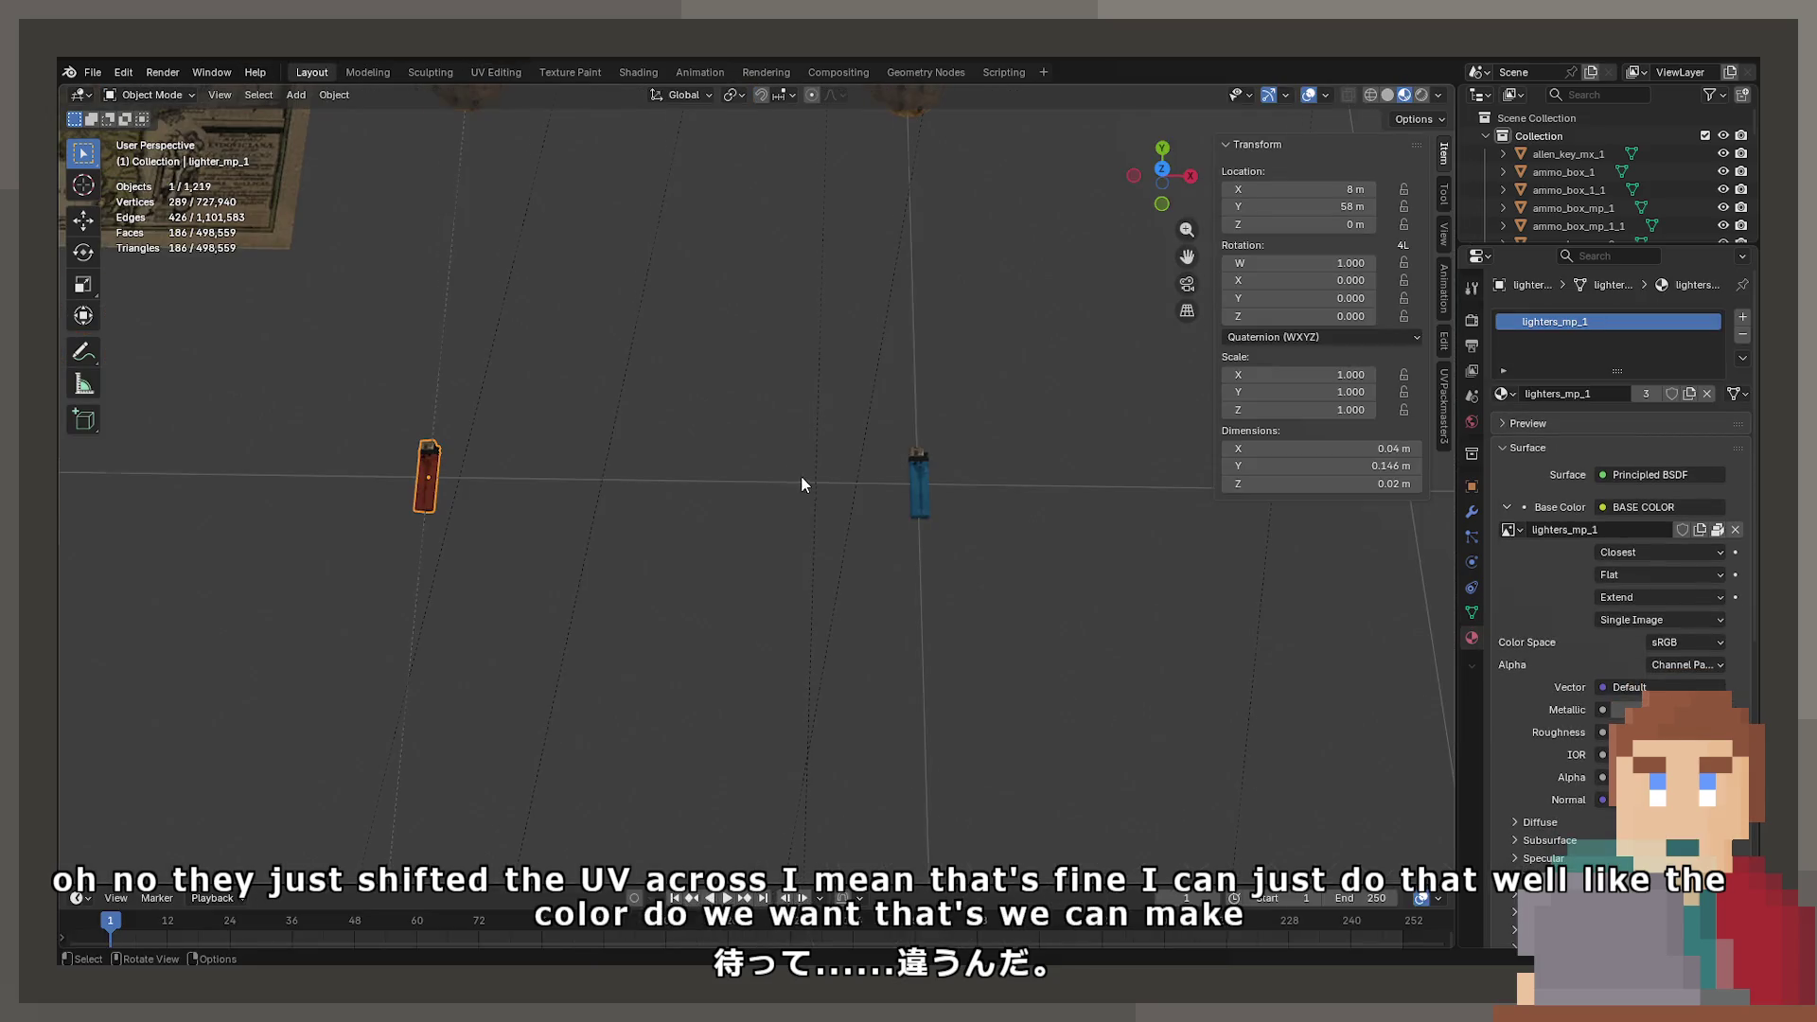
pyautogui.scroll(-10, 801, 479)
pyautogui.scroll(8, 733, 383)
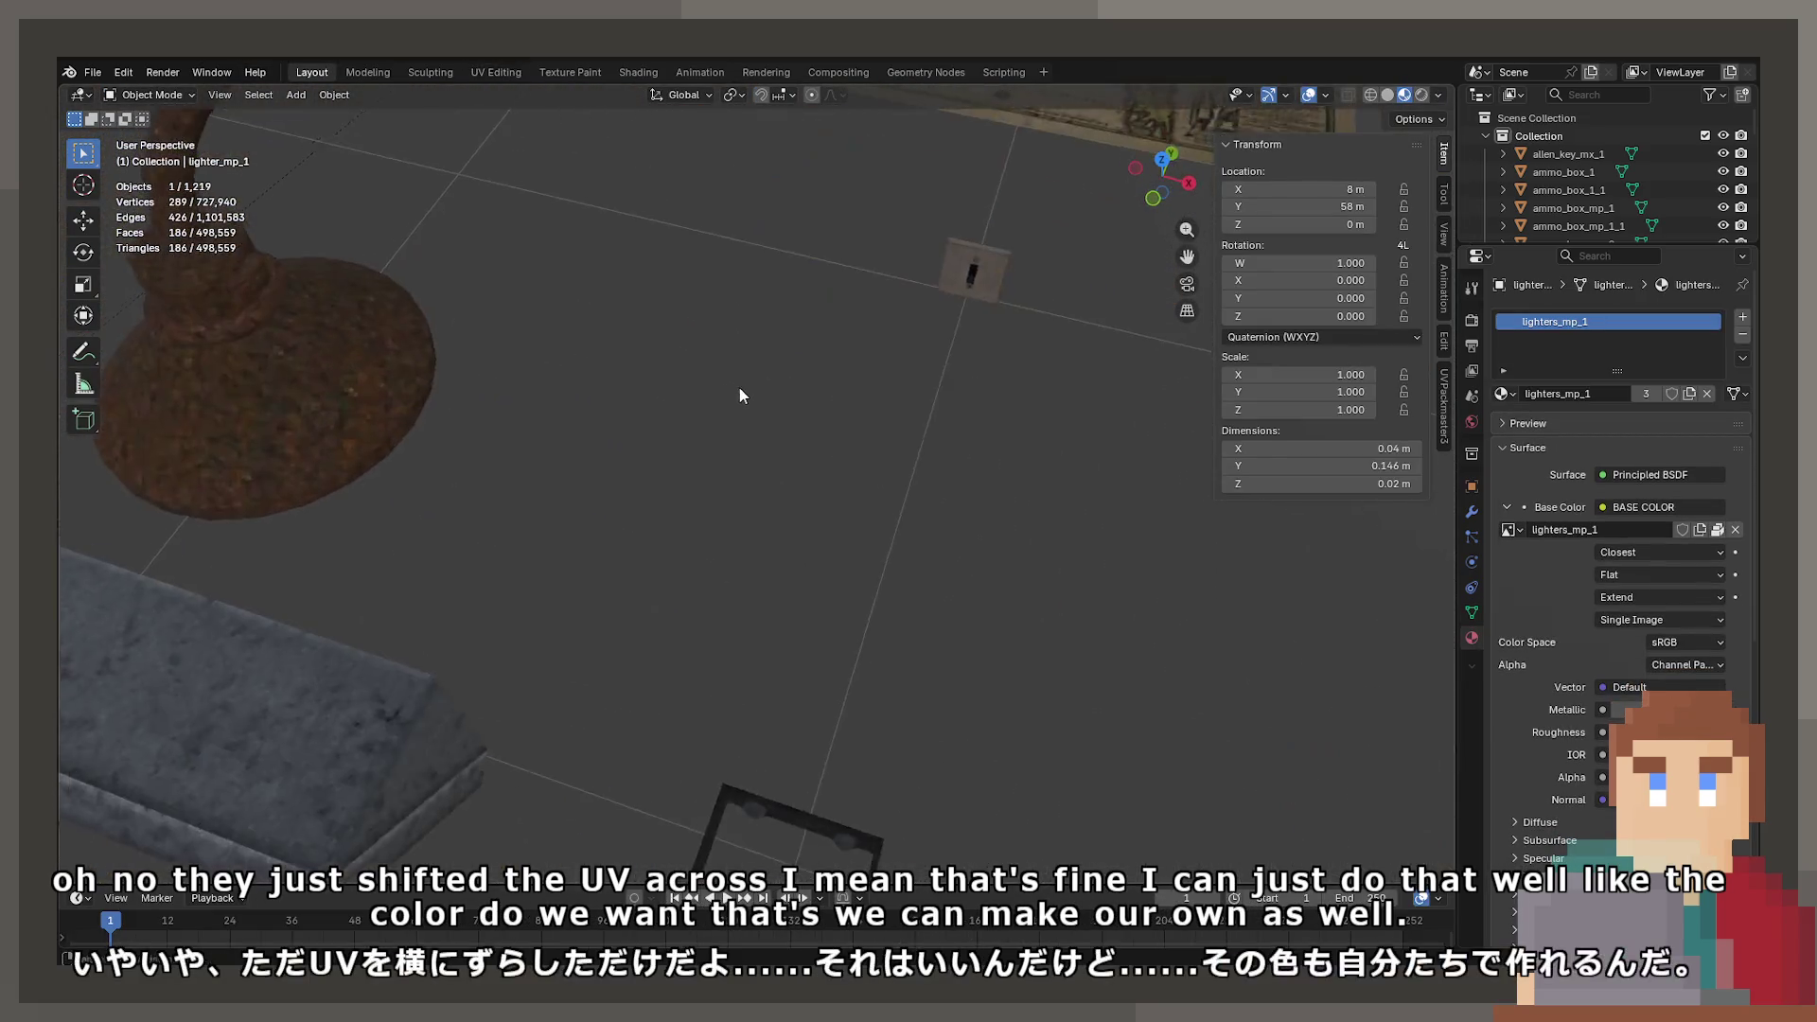
# - Zoom in and out and pan across the lamp, cards and lighters
pyautogui.scroll(-5, 762, 367)
pyautogui.scroll(2, 757, 426)
pyautogui.scroll(-4, 738, 473)
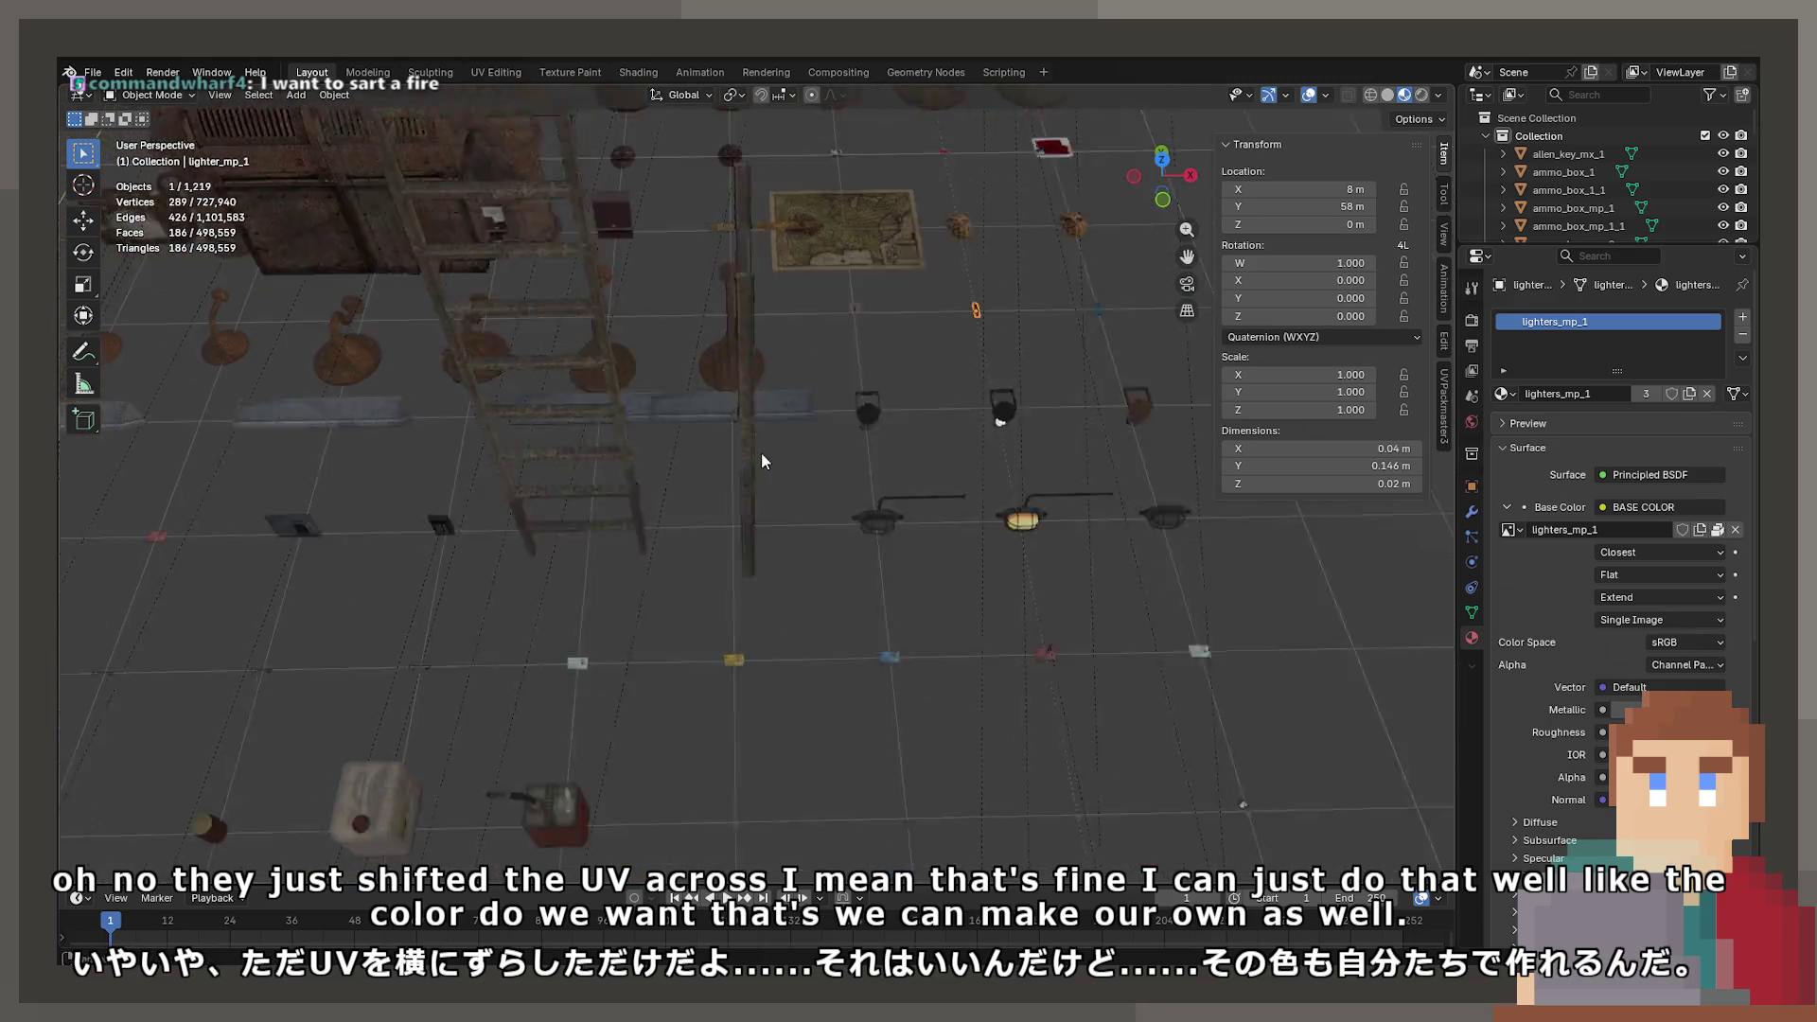
pyautogui.scroll(4, 681, 586)
pyautogui.scroll(-2, 511, 587)
pyautogui.scroll(2, 568, 501)
pyautogui.scroll(-3, 872, 538)
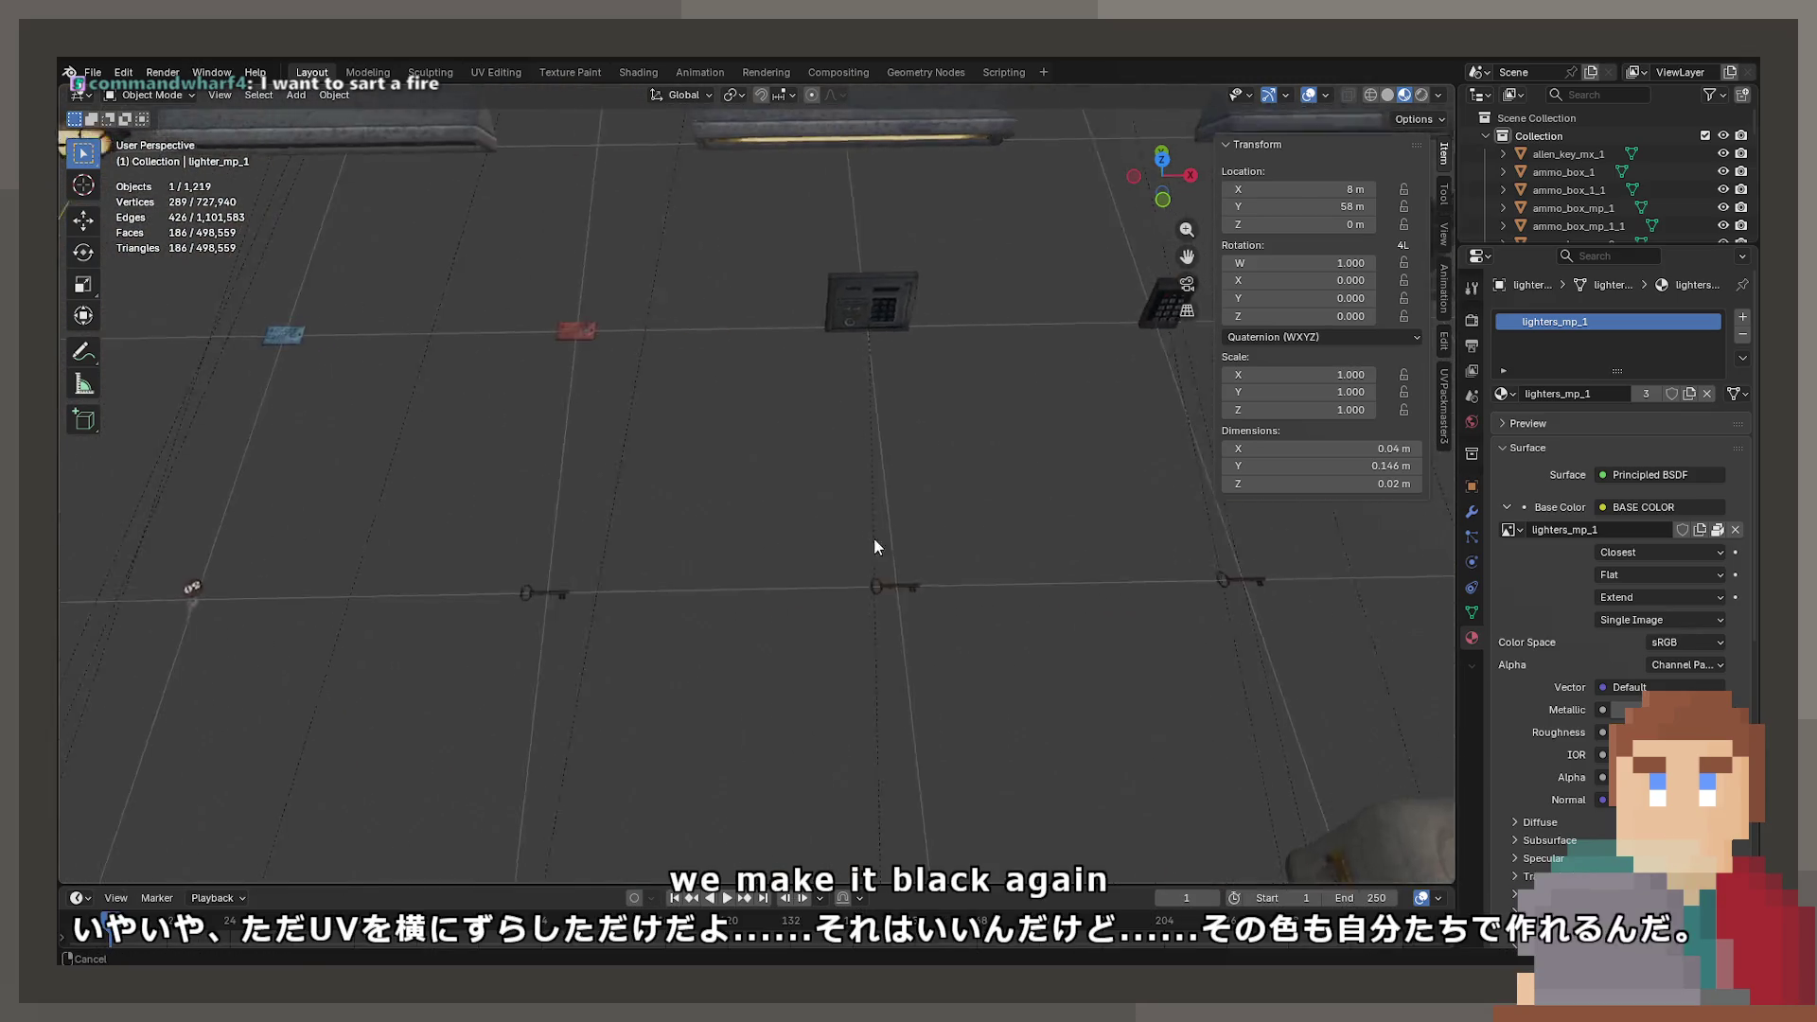
pyautogui.scroll(2, 678, 463)
pyautogui.scroll(2, 772, 459)
pyautogui.moveTo(772, 464); pyautogui.dragTo(804, 474)
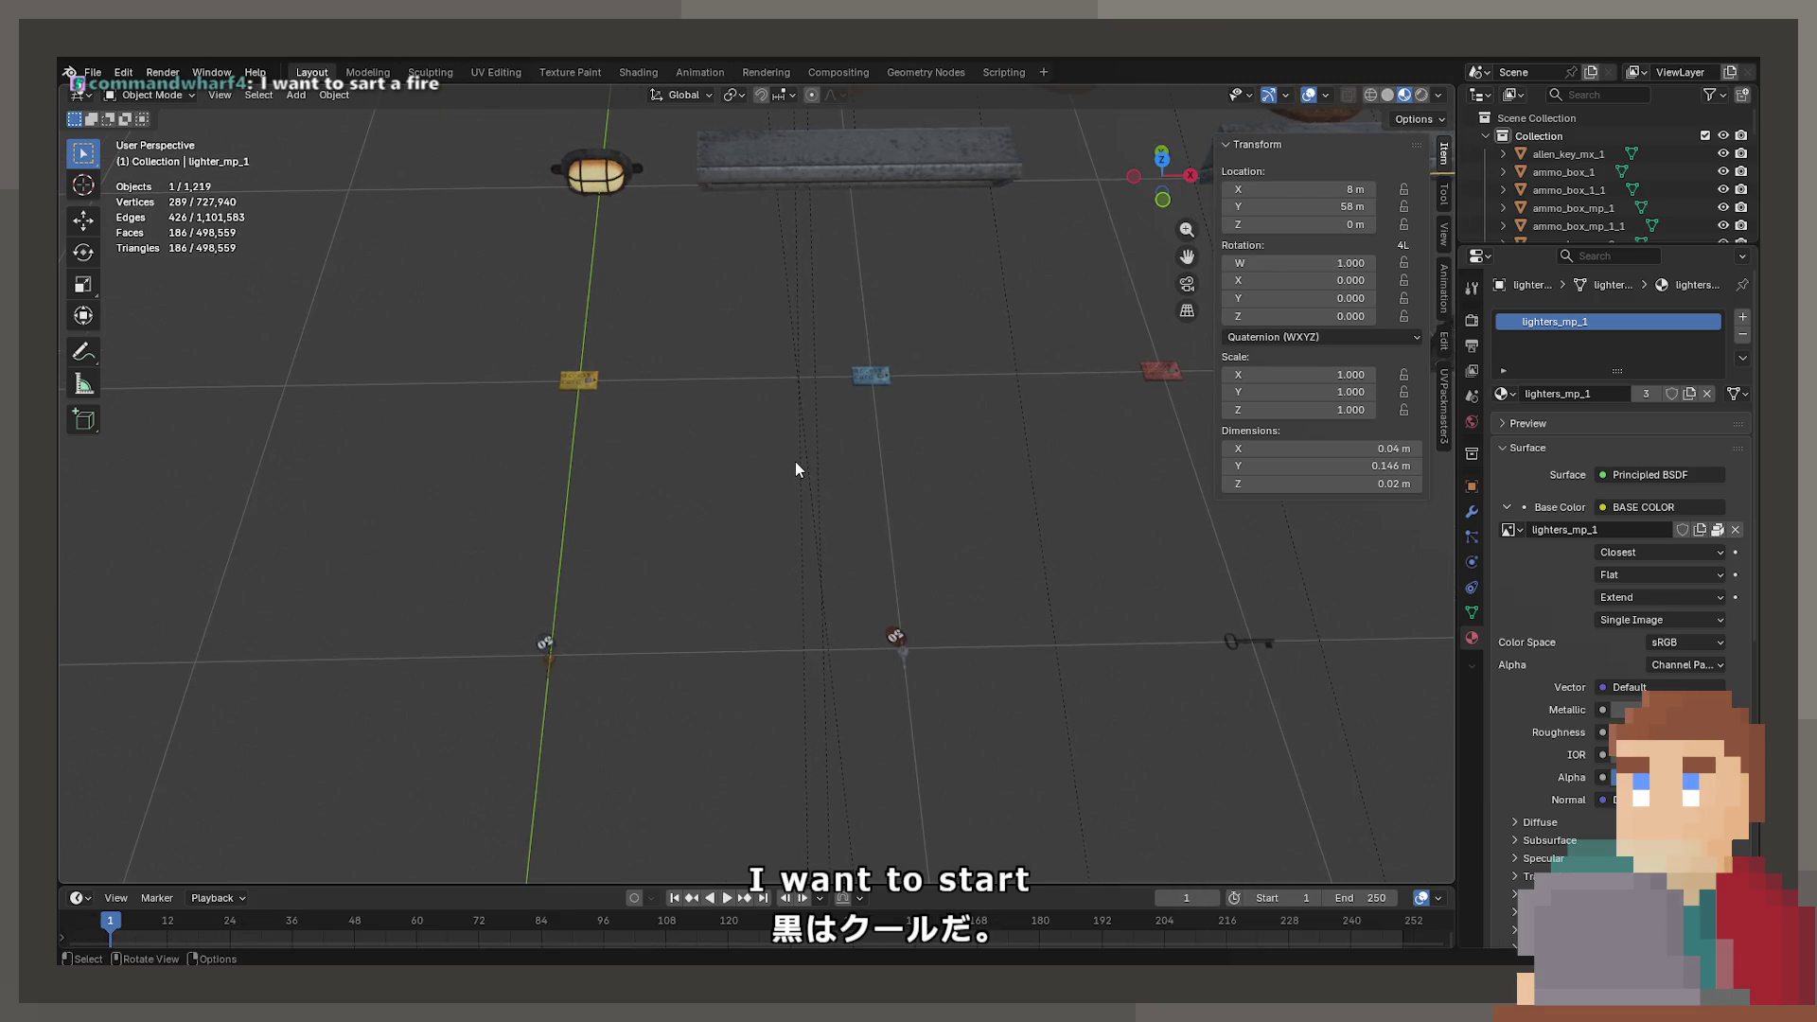
pyautogui.scroll(-4, 700, 516)
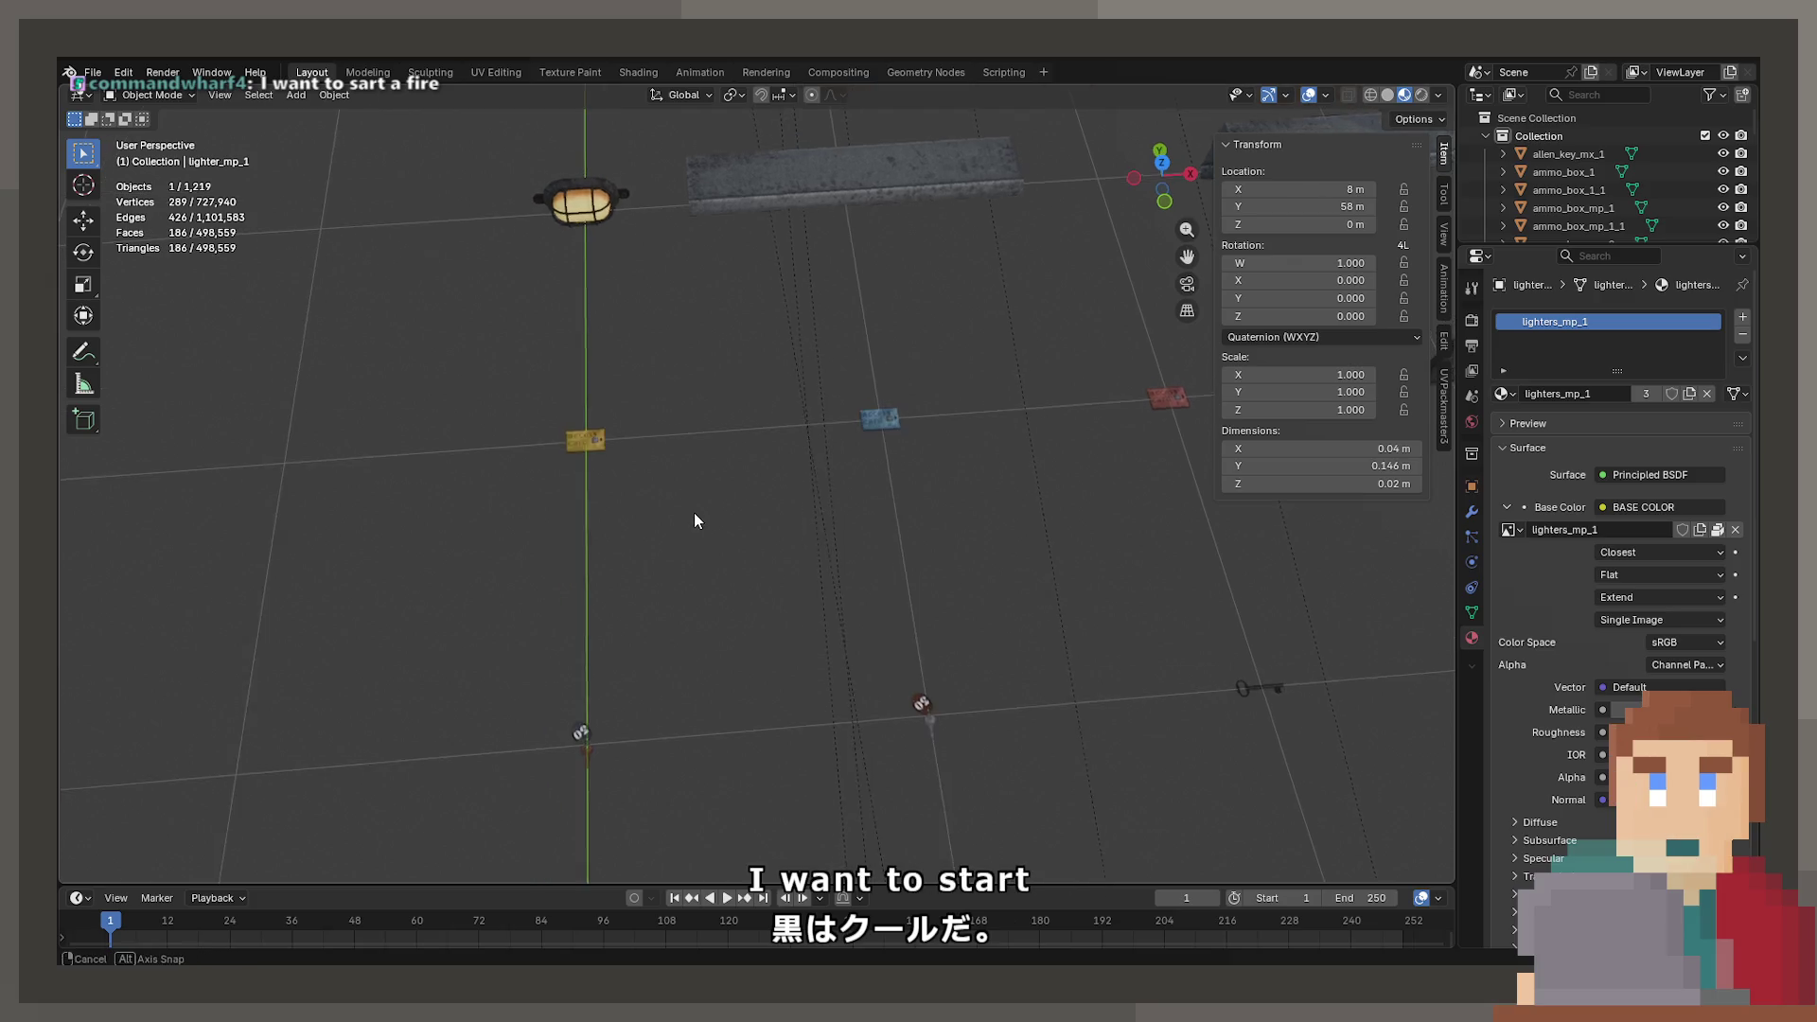
pyautogui.scroll(4, 849, 481)
pyautogui.scroll(-3, 1053, 552)
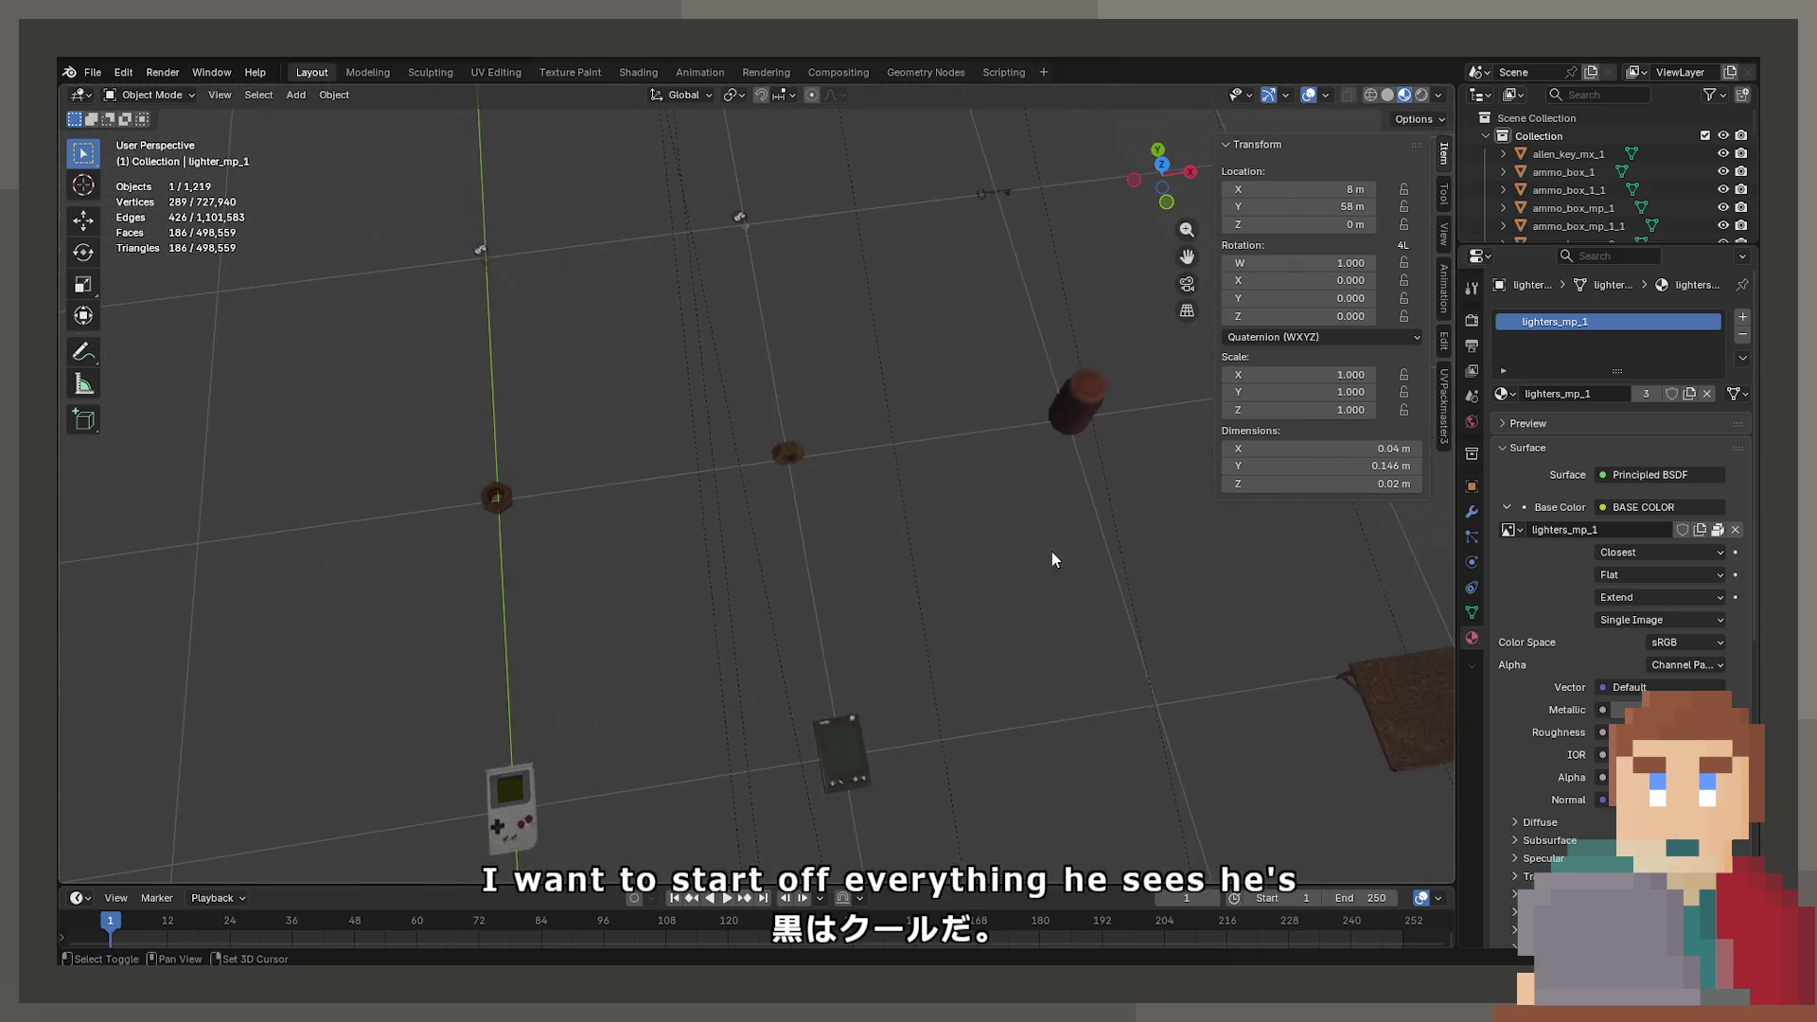
pyautogui.scroll(5, 946, 541)
pyautogui.moveTo(668, 503); pyautogui.dragTo(701, 402)
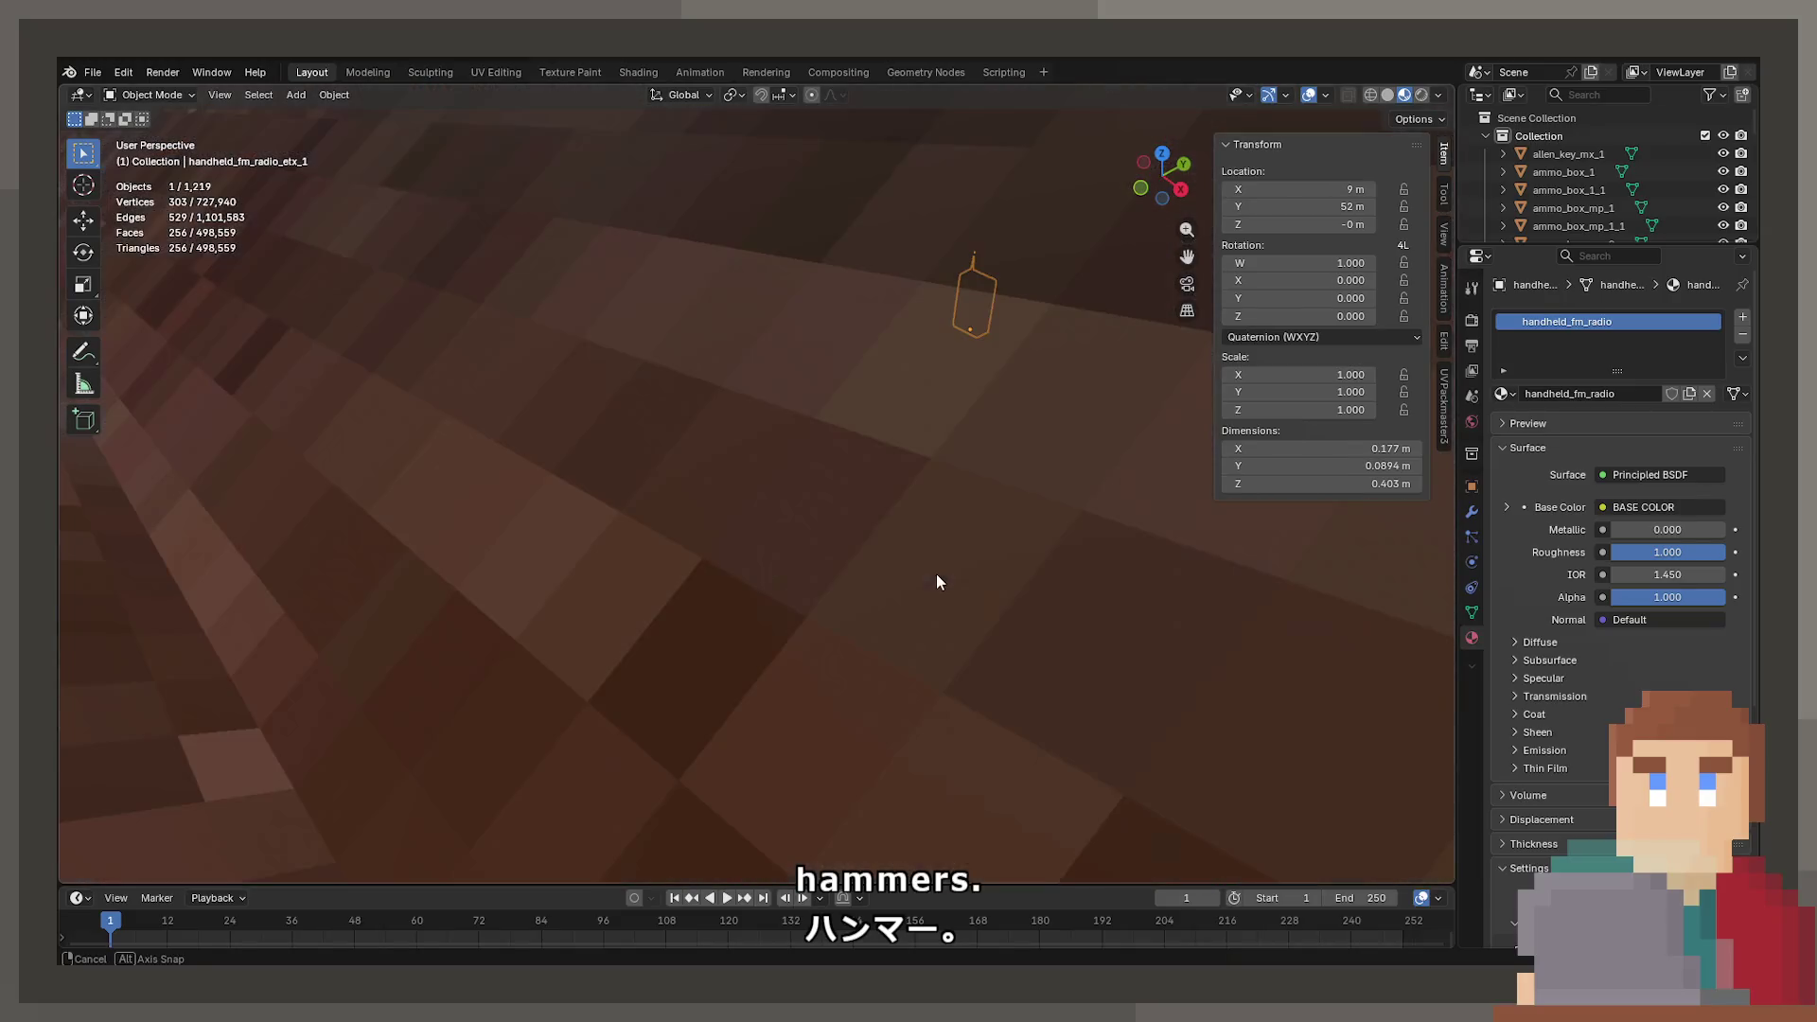
# - Frame the radio, then orbit over the floor gears to the corrugated fence area
pyautogui.press('KP_Decimal')
pyautogui.moveTo(1064, 538); pyautogui.dragTo(999, 451)
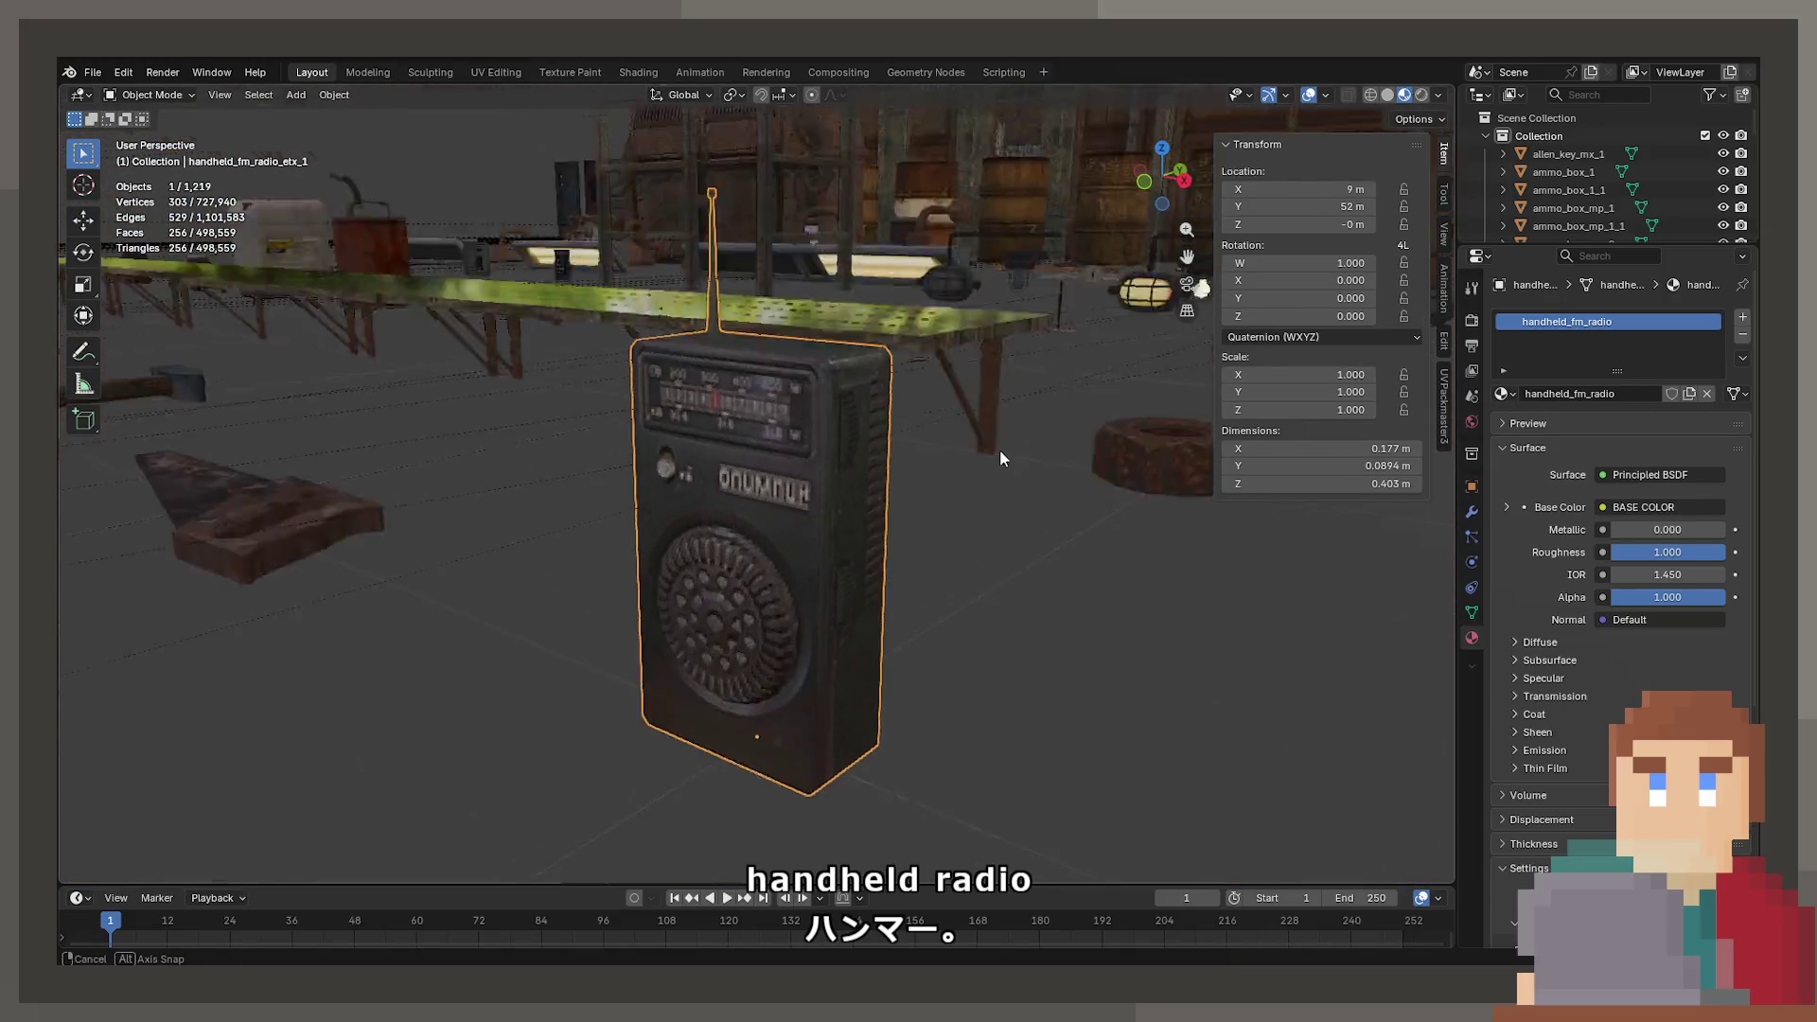
pyautogui.scroll(-5, 781, 536)
pyautogui.moveTo(815, 542)
pyautogui.mouseDown()
pyautogui.moveTo(812, 568)
pyautogui.moveTo(880, 507)
pyautogui.moveTo(825, 401)
pyautogui.mouseUp()
pyautogui.scroll(-5, 825, 402)
pyautogui.moveTo(581, 637)
pyautogui.mouseDown()
pyautogui.moveTo(547, 552)
pyautogui.moveTo(438, 527)
pyautogui.moveTo(553, 523)
pyautogui.mouseUp()
pyautogui.scroll(-5, 554, 522)
pyautogui.moveTo(877, 483)
pyautogui.mouseDown()
pyautogui.moveTo(843, 508)
pyautogui.moveTo(1099, 531)
pyautogui.moveTo(960, 545)
pyautogui.moveTo(821, 394)
pyautogui.moveTo(852, 540)
pyautogui.moveTo(515, 401)
pyautogui.moveTo(624, 423)
pyautogui.moveTo(451, 423)
pyautogui.moveTo(310, 356)
pyautogui.mouseUp()
# - Select and frame the flashlight, the flare and the first aid kit
pyautogui.click(836, 514)
pyautogui.press('KP_Decimal')
pyautogui.scroll(-4, 515, 401)
pyautogui.click(309, 356)
pyautogui.press('KP_Decimal')
pyautogui.moveTo(495, 576)
pyautogui.mouseDown()
pyautogui.moveTo(903, 581)
pyautogui.moveTo(527, 564)
pyautogui.moveTo(604, 609)
pyautogui.mouseUp()
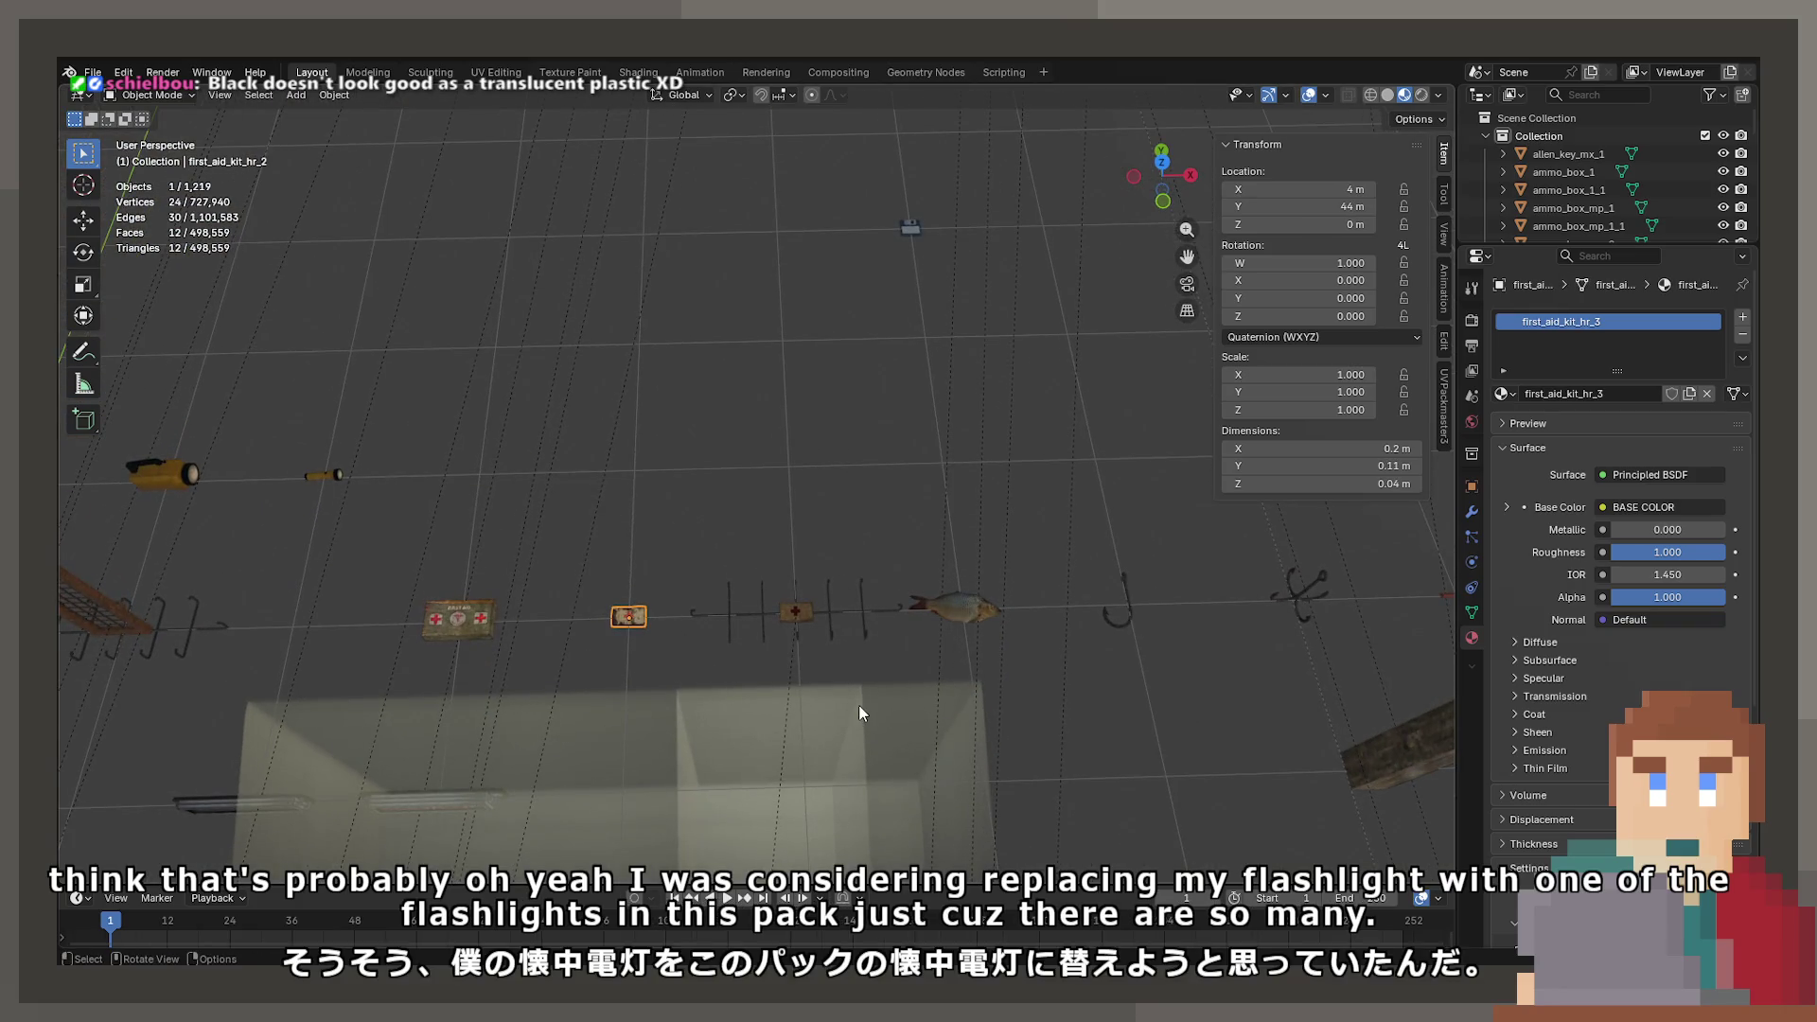
pyautogui.press('KP_Decimal')
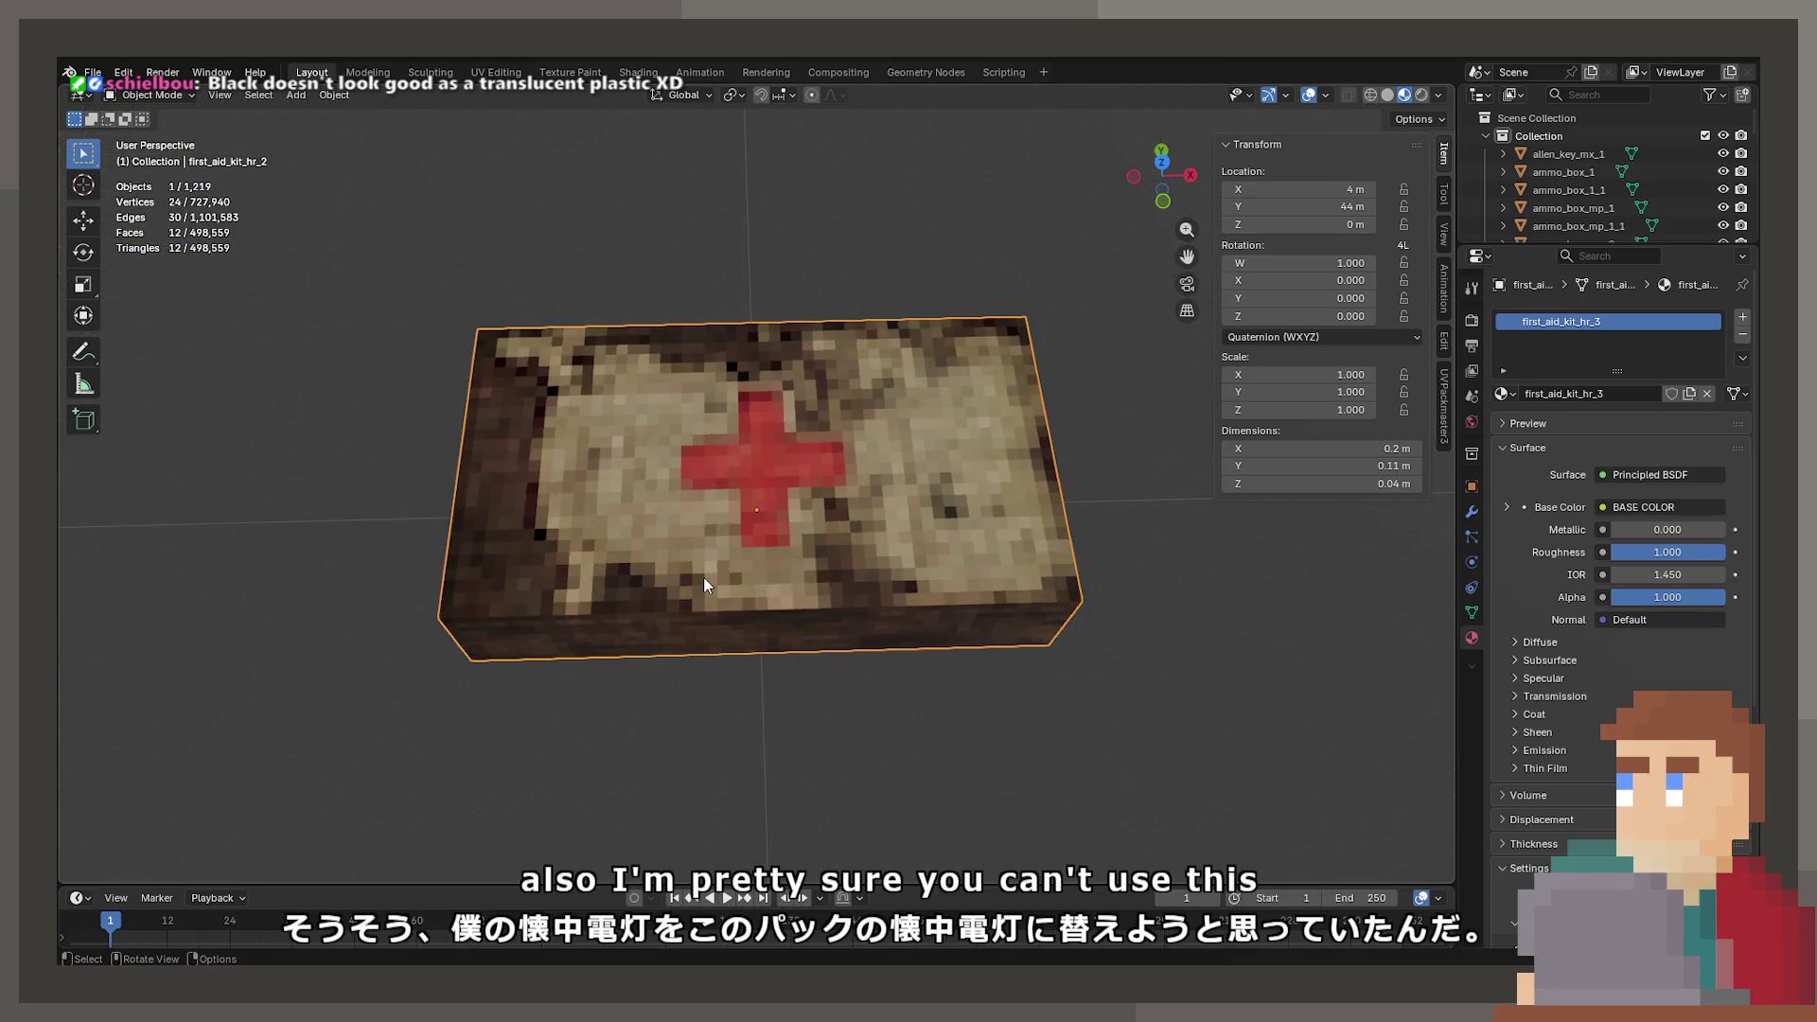
pyautogui.scroll(-8, 702, 578)
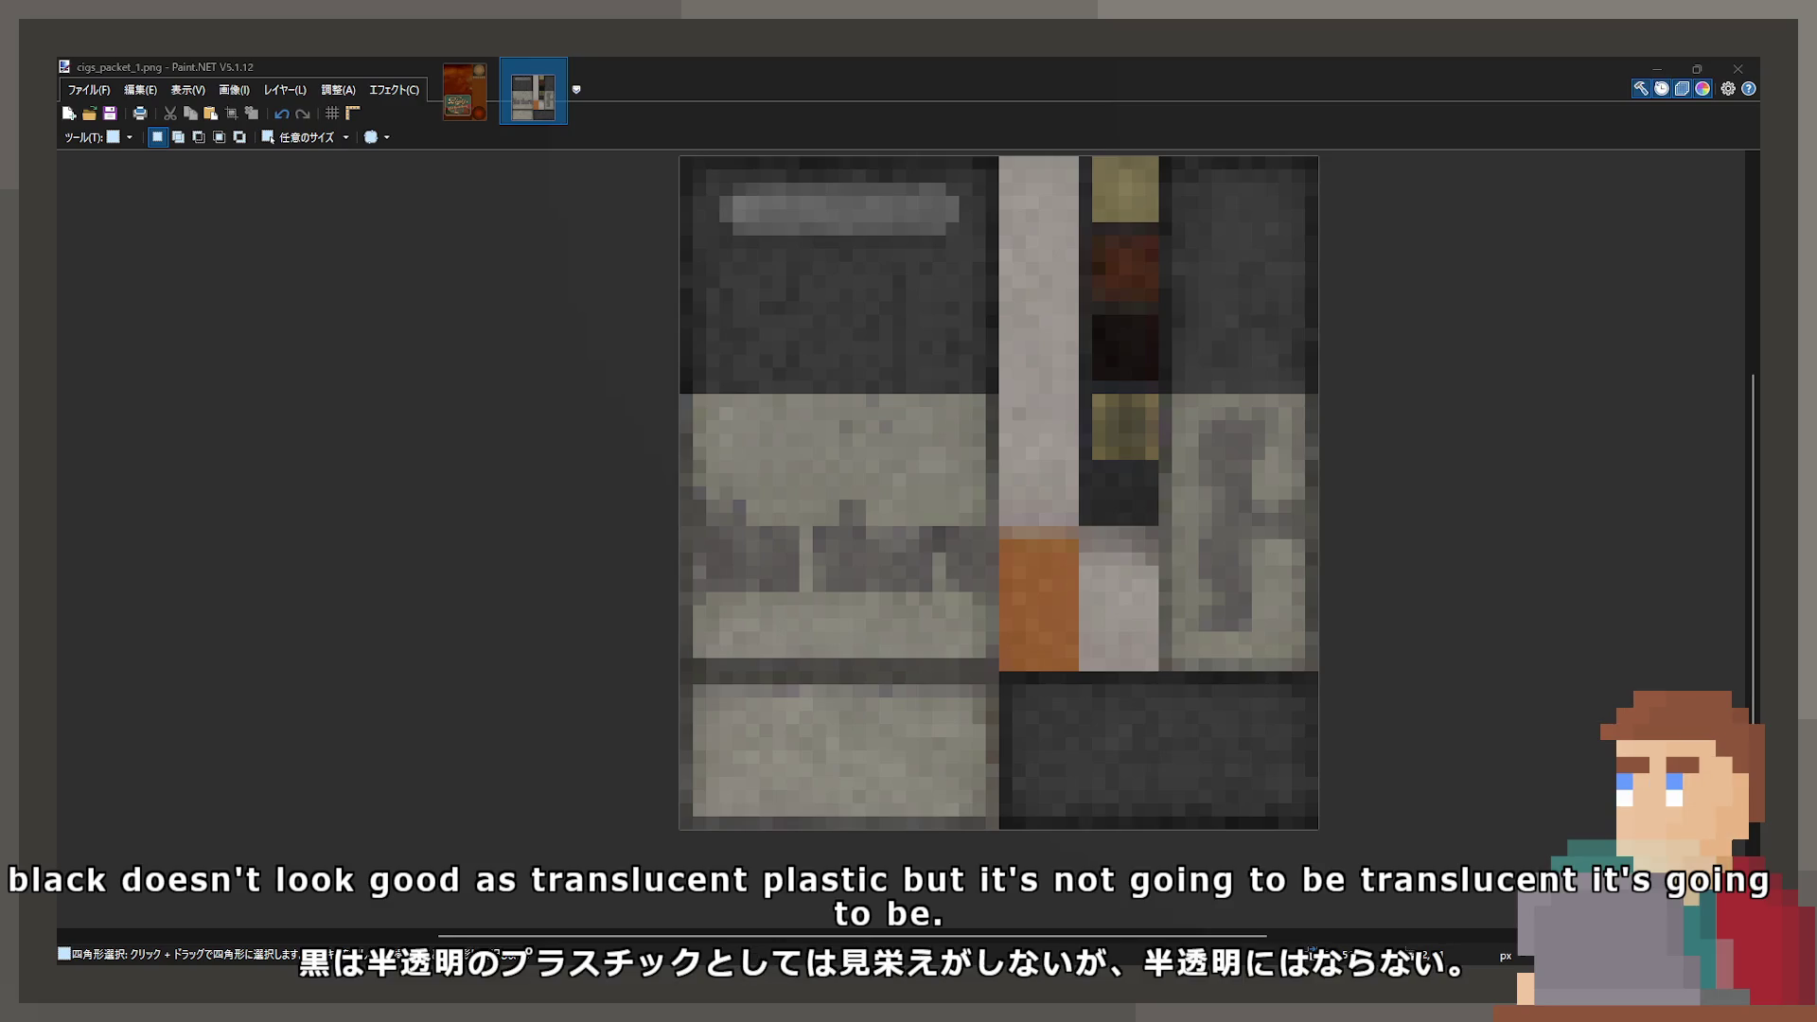
# - Open lighters_mp_1.png and copy-paste the yellow lighter's body and bottom panel in place
pyautogui.moveTo(1056, 496); pyautogui.dragTo(980, 520)
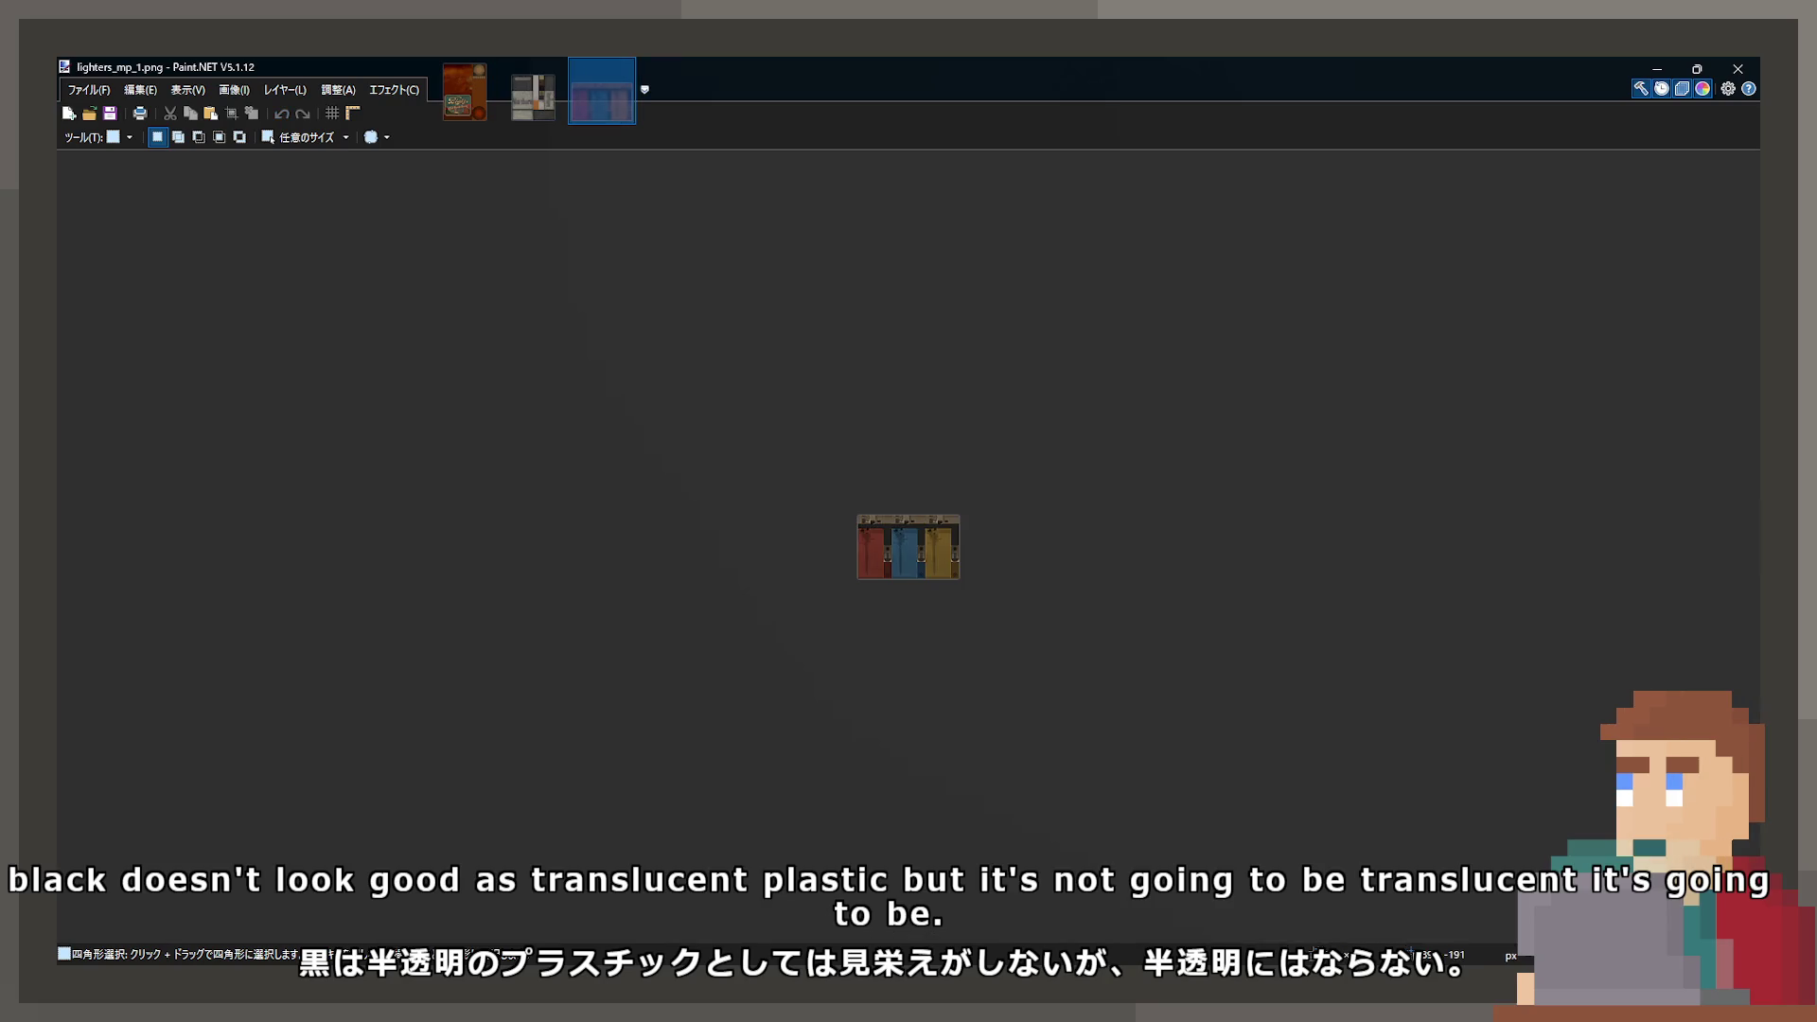
pyautogui.scroll(8, 945, 495)
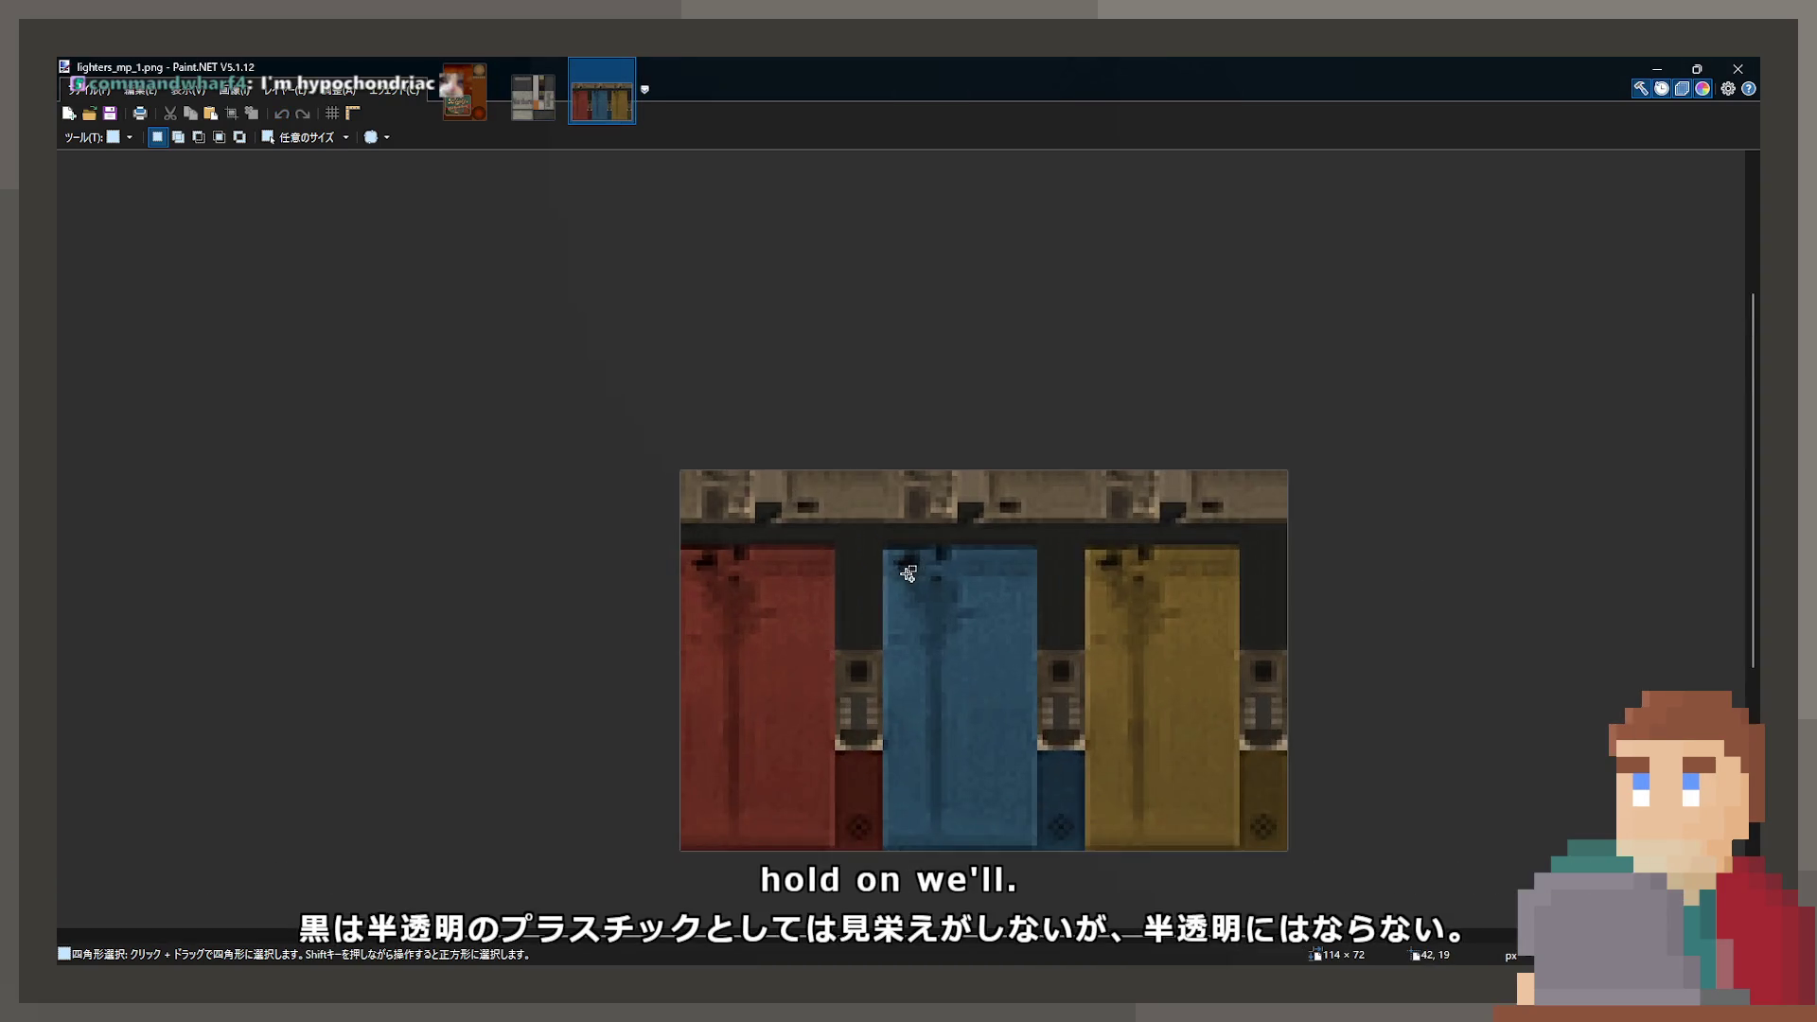
pyautogui.scroll(2, 958, 370)
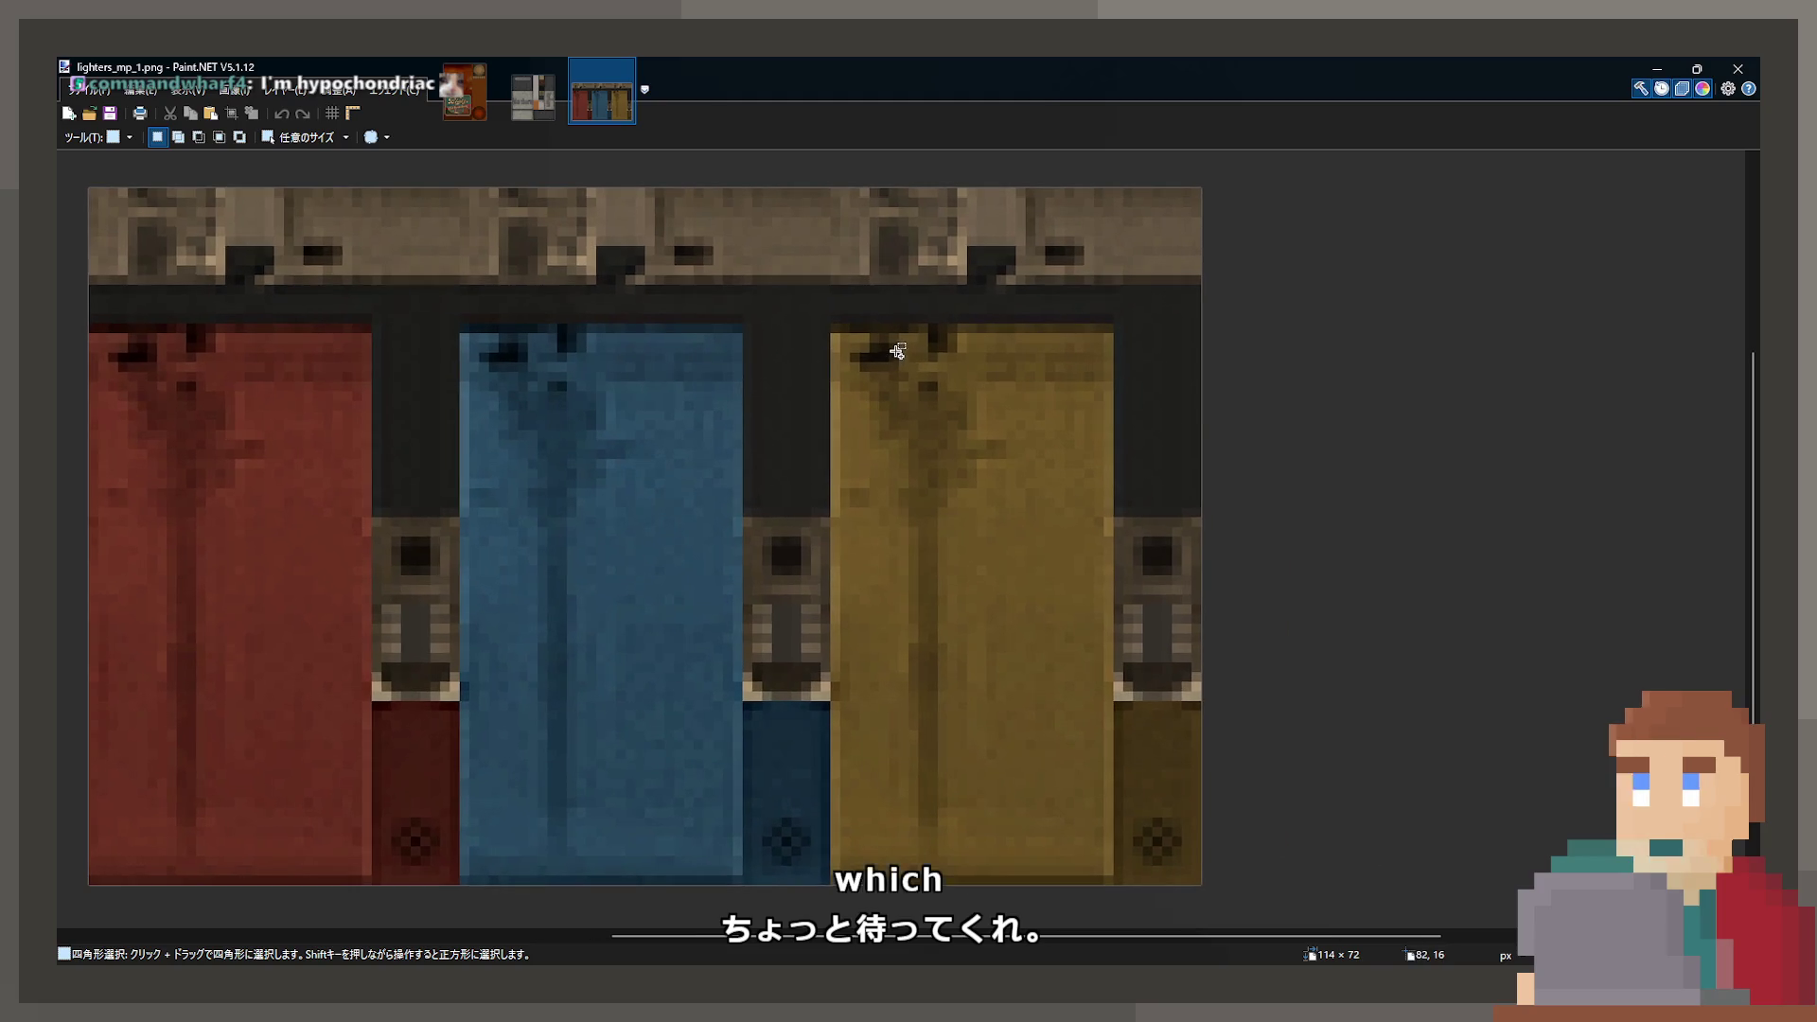
pyautogui.moveTo(845, 327); pyautogui.dragTo(1109, 885)
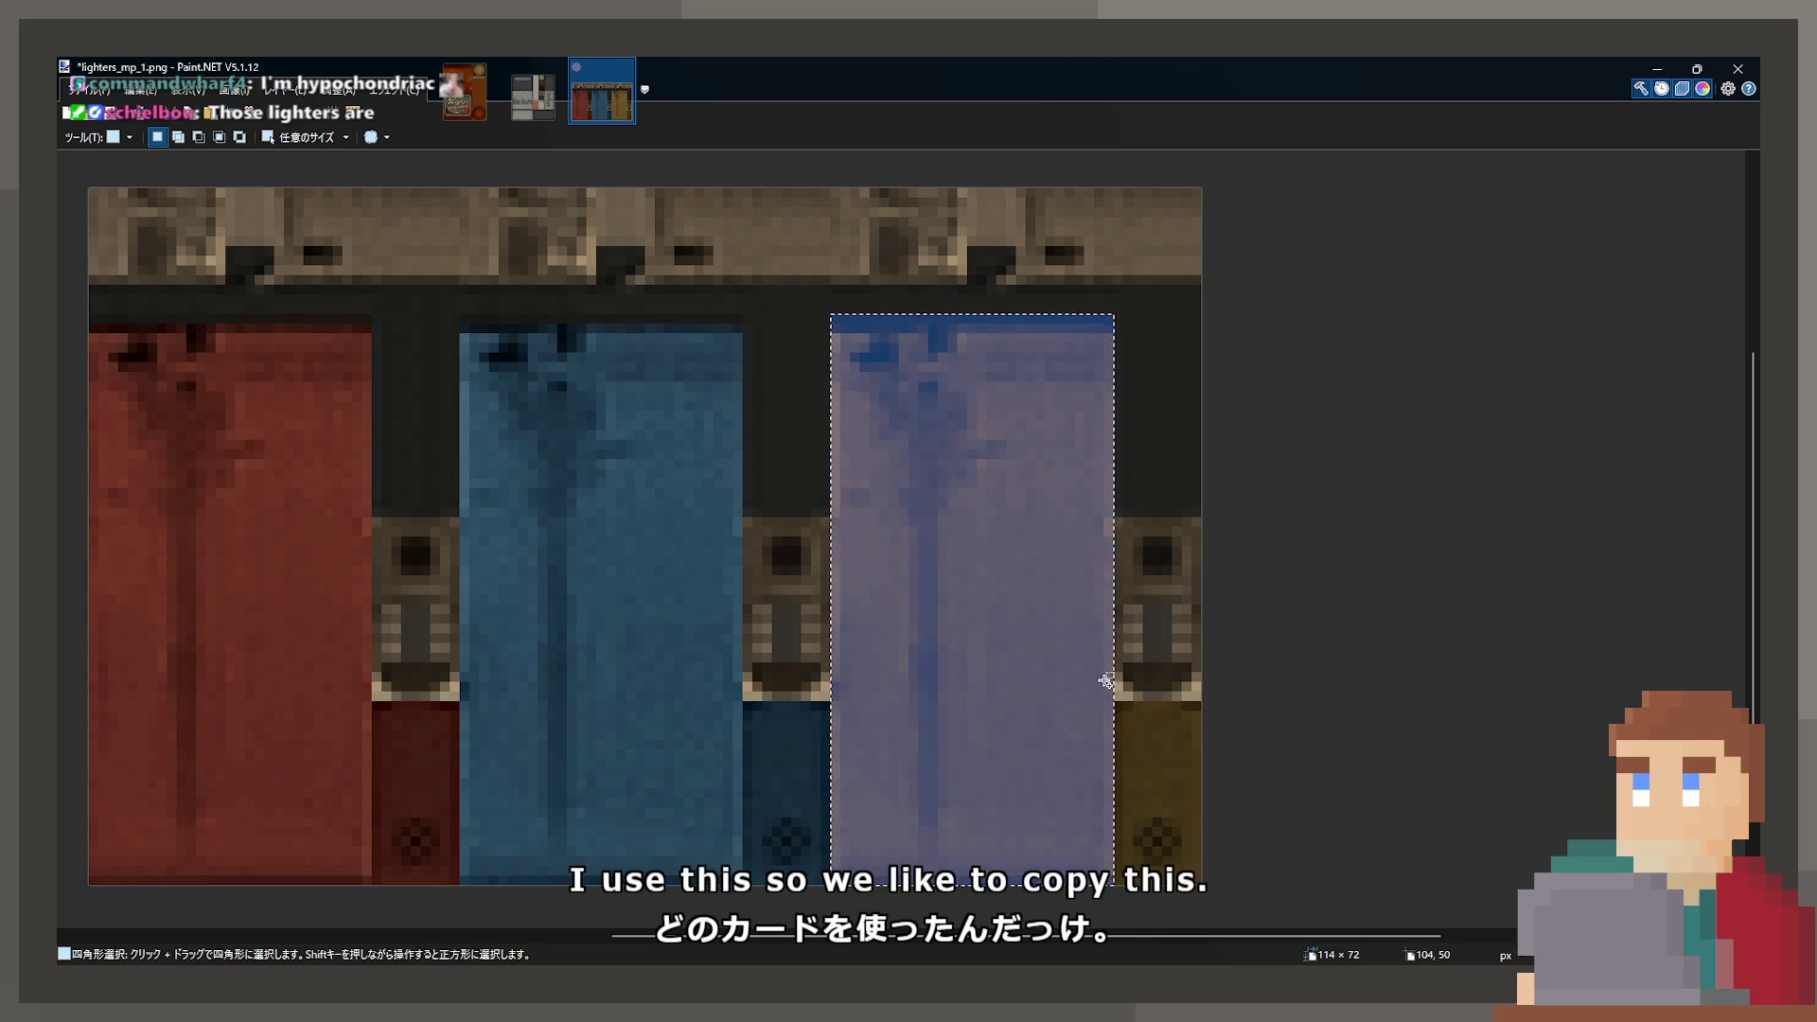
pyautogui.press('m')
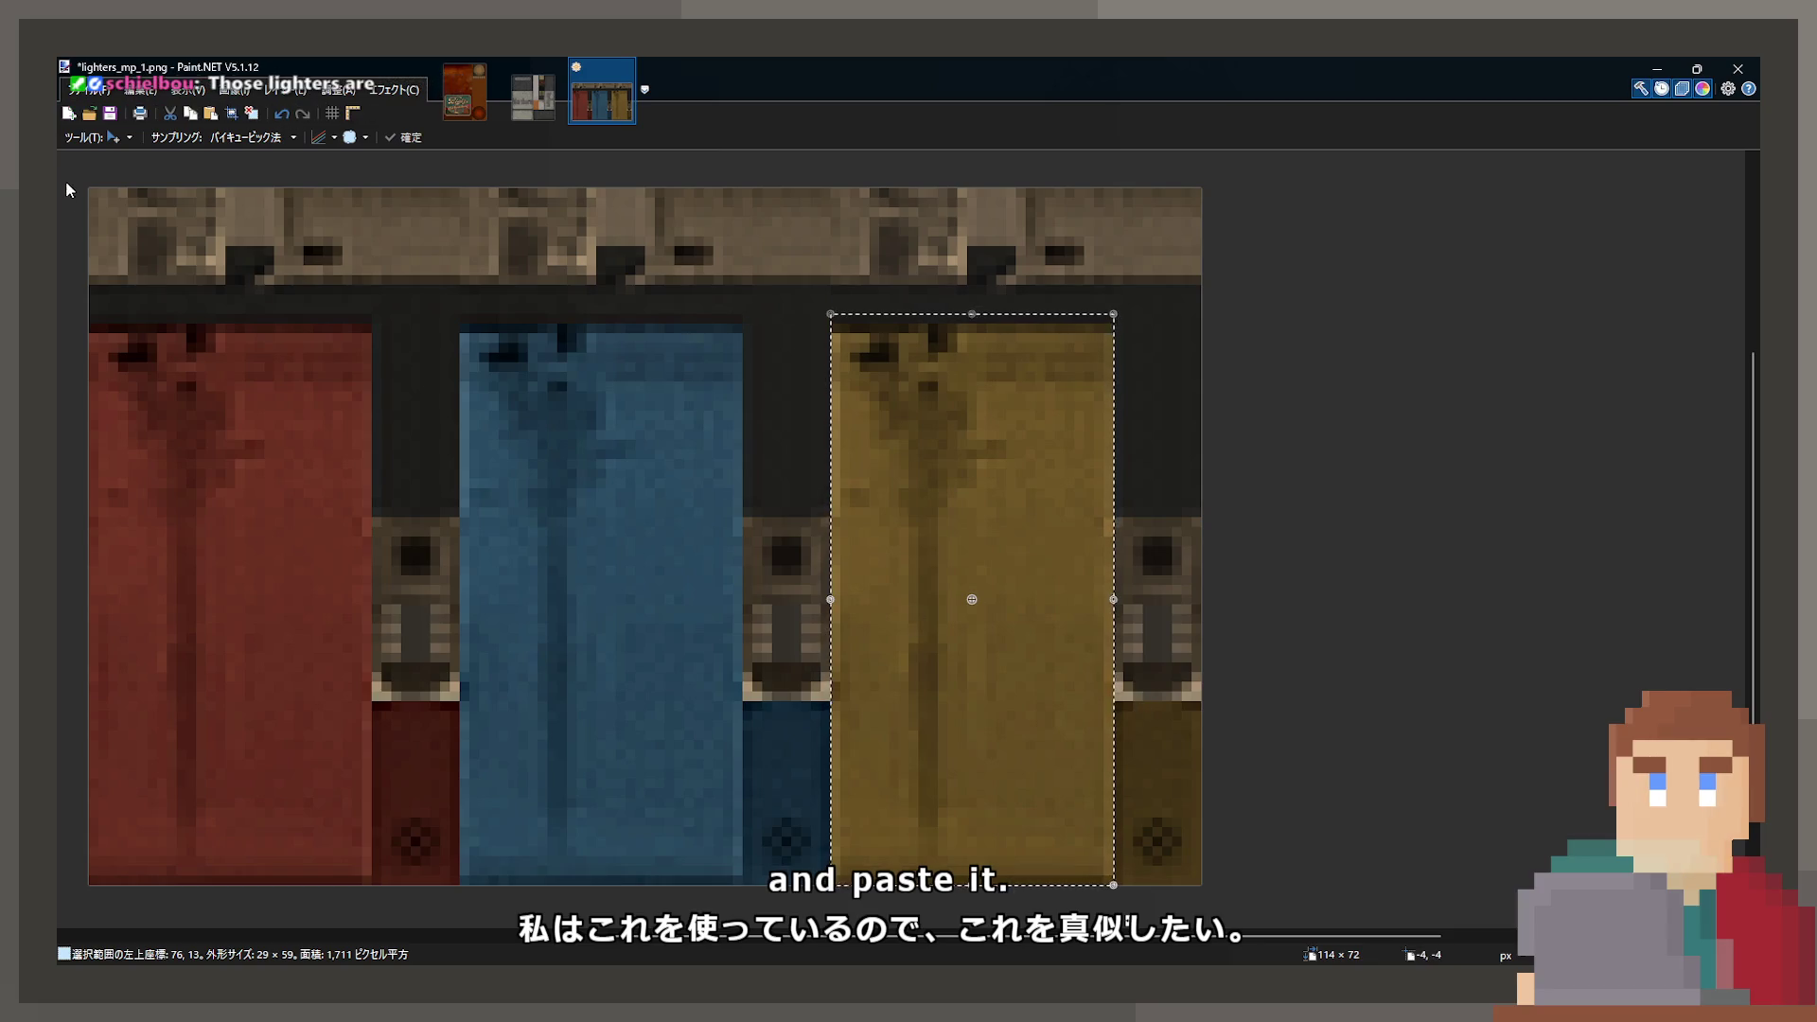
pyautogui.press('s')
pyautogui.moveTo(995, 642); pyautogui.dragTo(1013, 652)
pyautogui.moveTo(1124, 705)
pyautogui.mouseDown()
pyautogui.moveTo(1206, 791)
pyautogui.moveTo(1209, 874)
pyautogui.mouseUp()
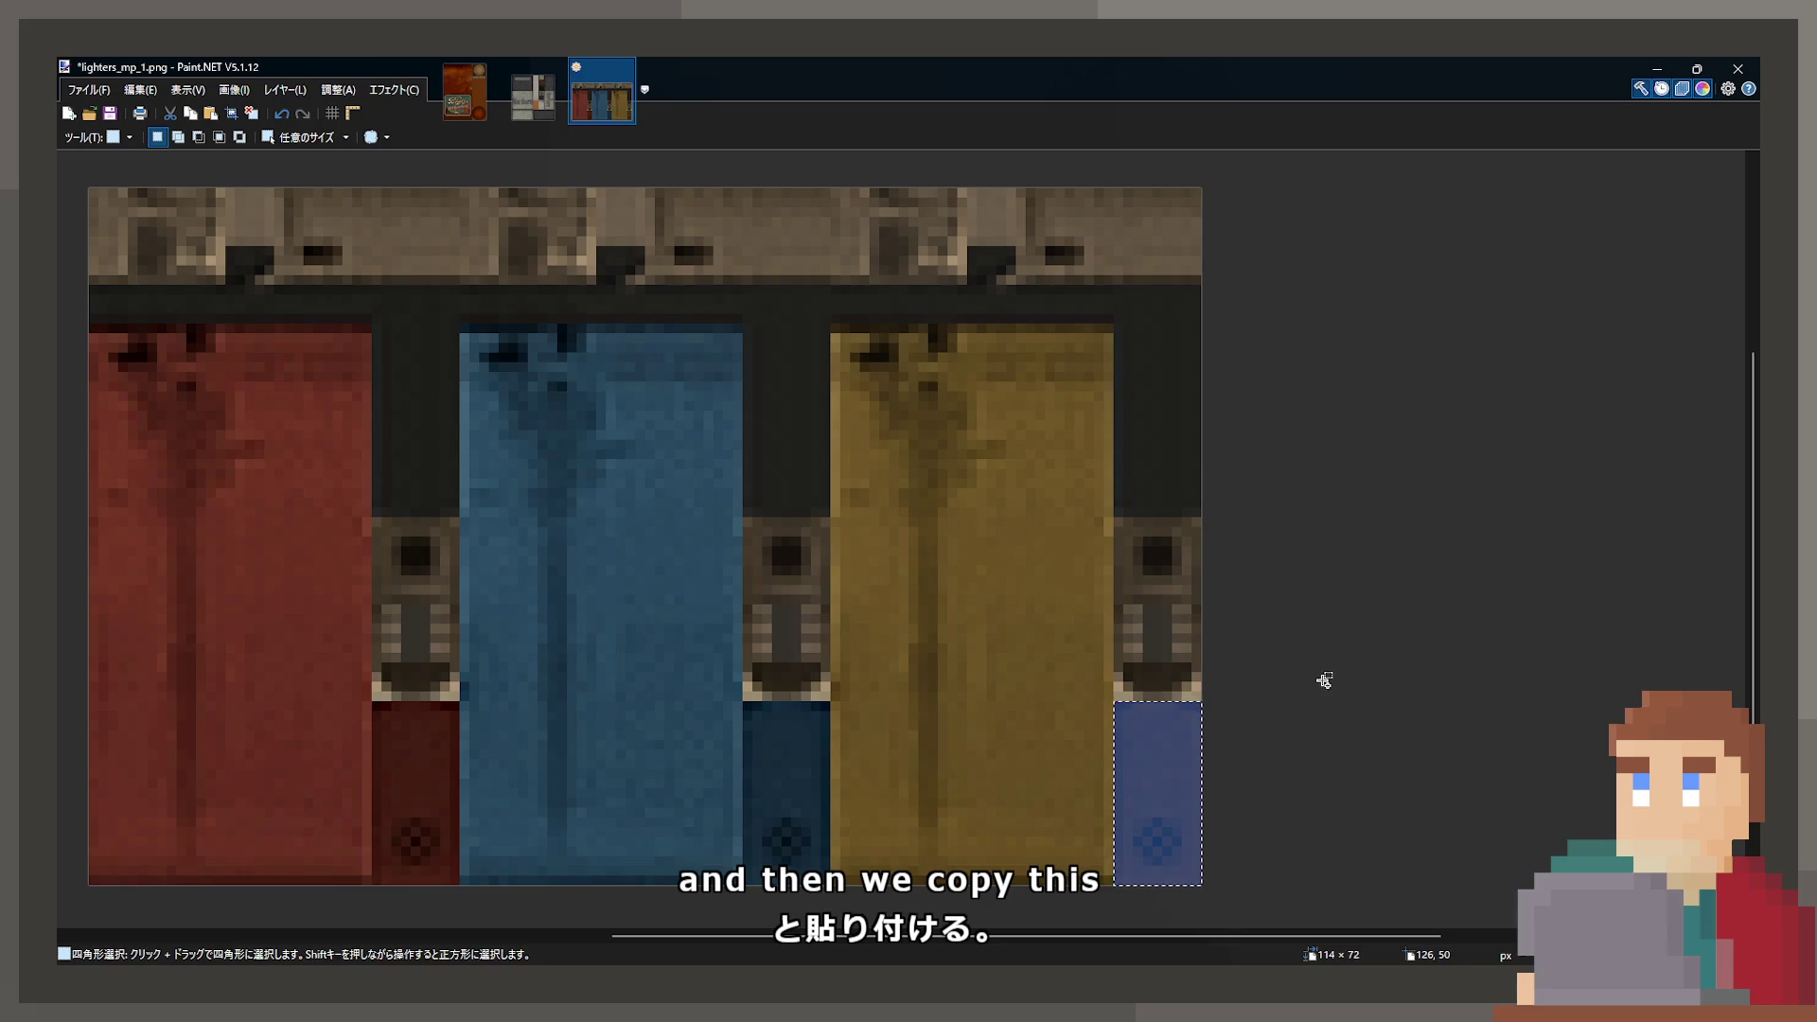
pyautogui.hotkey('ctrl', 'v')
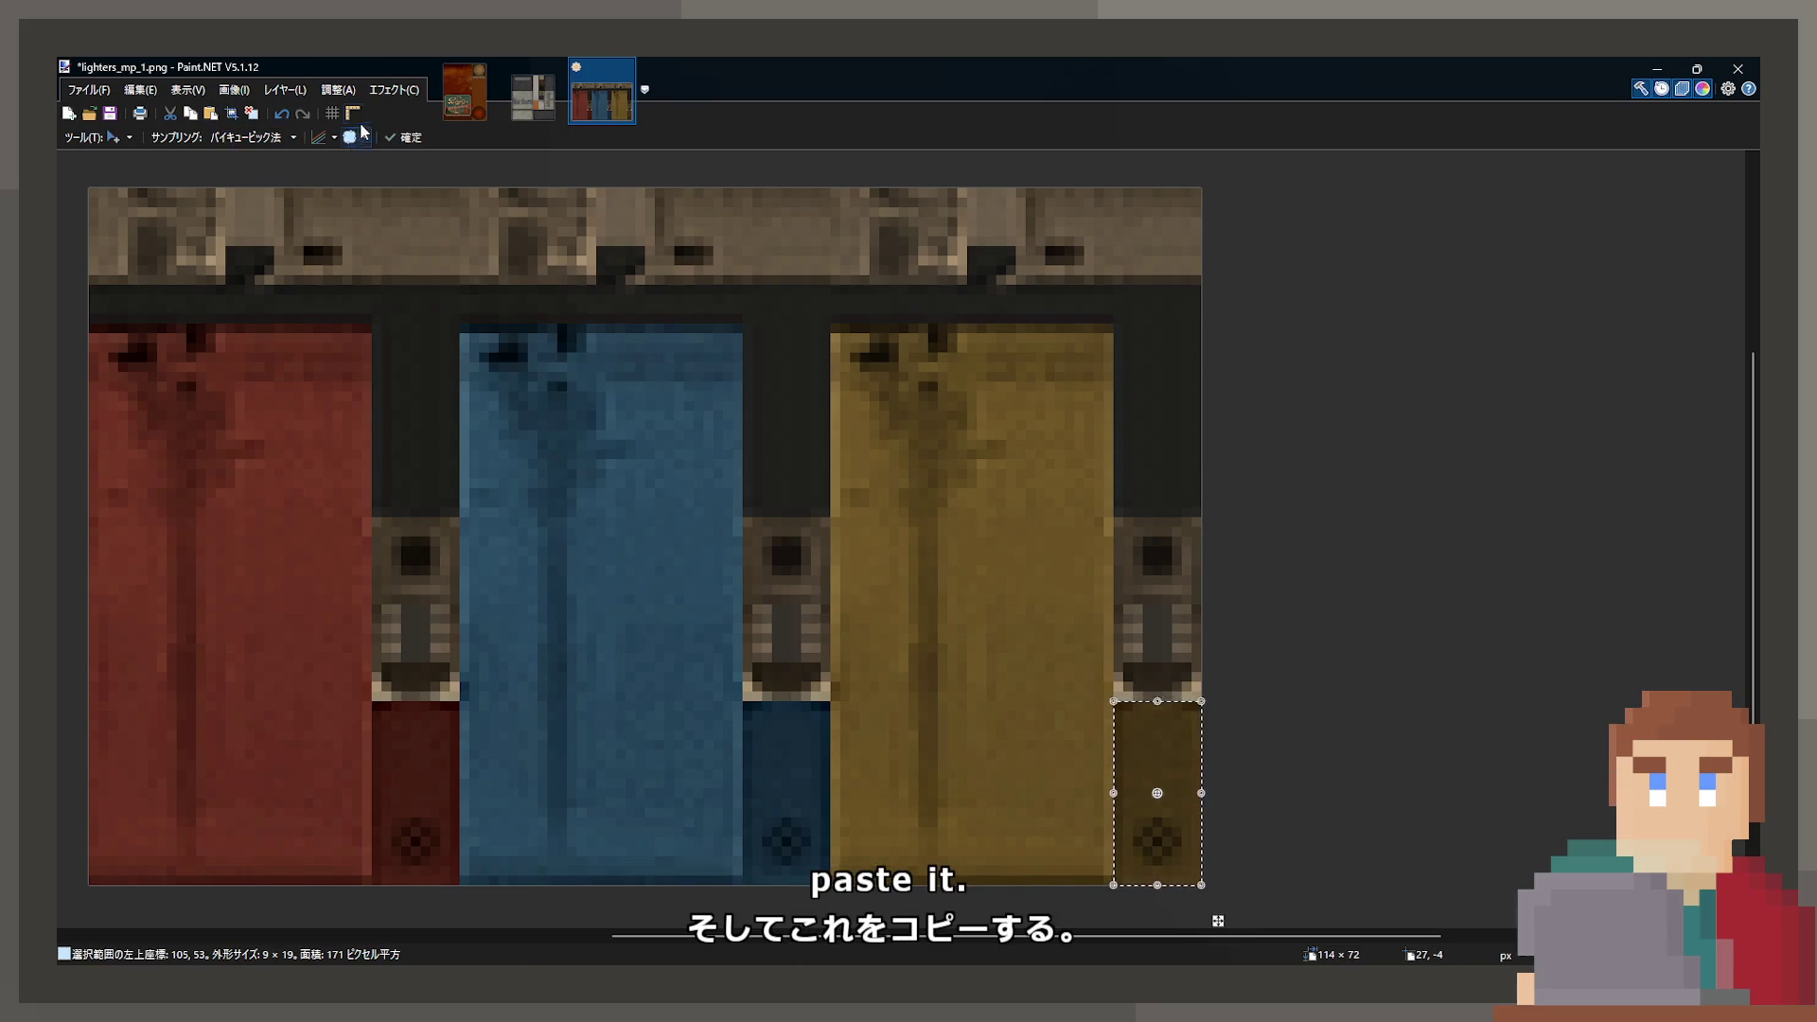
# - Turn the yellow lighter grey with Black and White, then crop to the grey lighter column
pyautogui.hotkey('ctrl', 'a')
pyautogui.hotkey('ctrl', 'v')
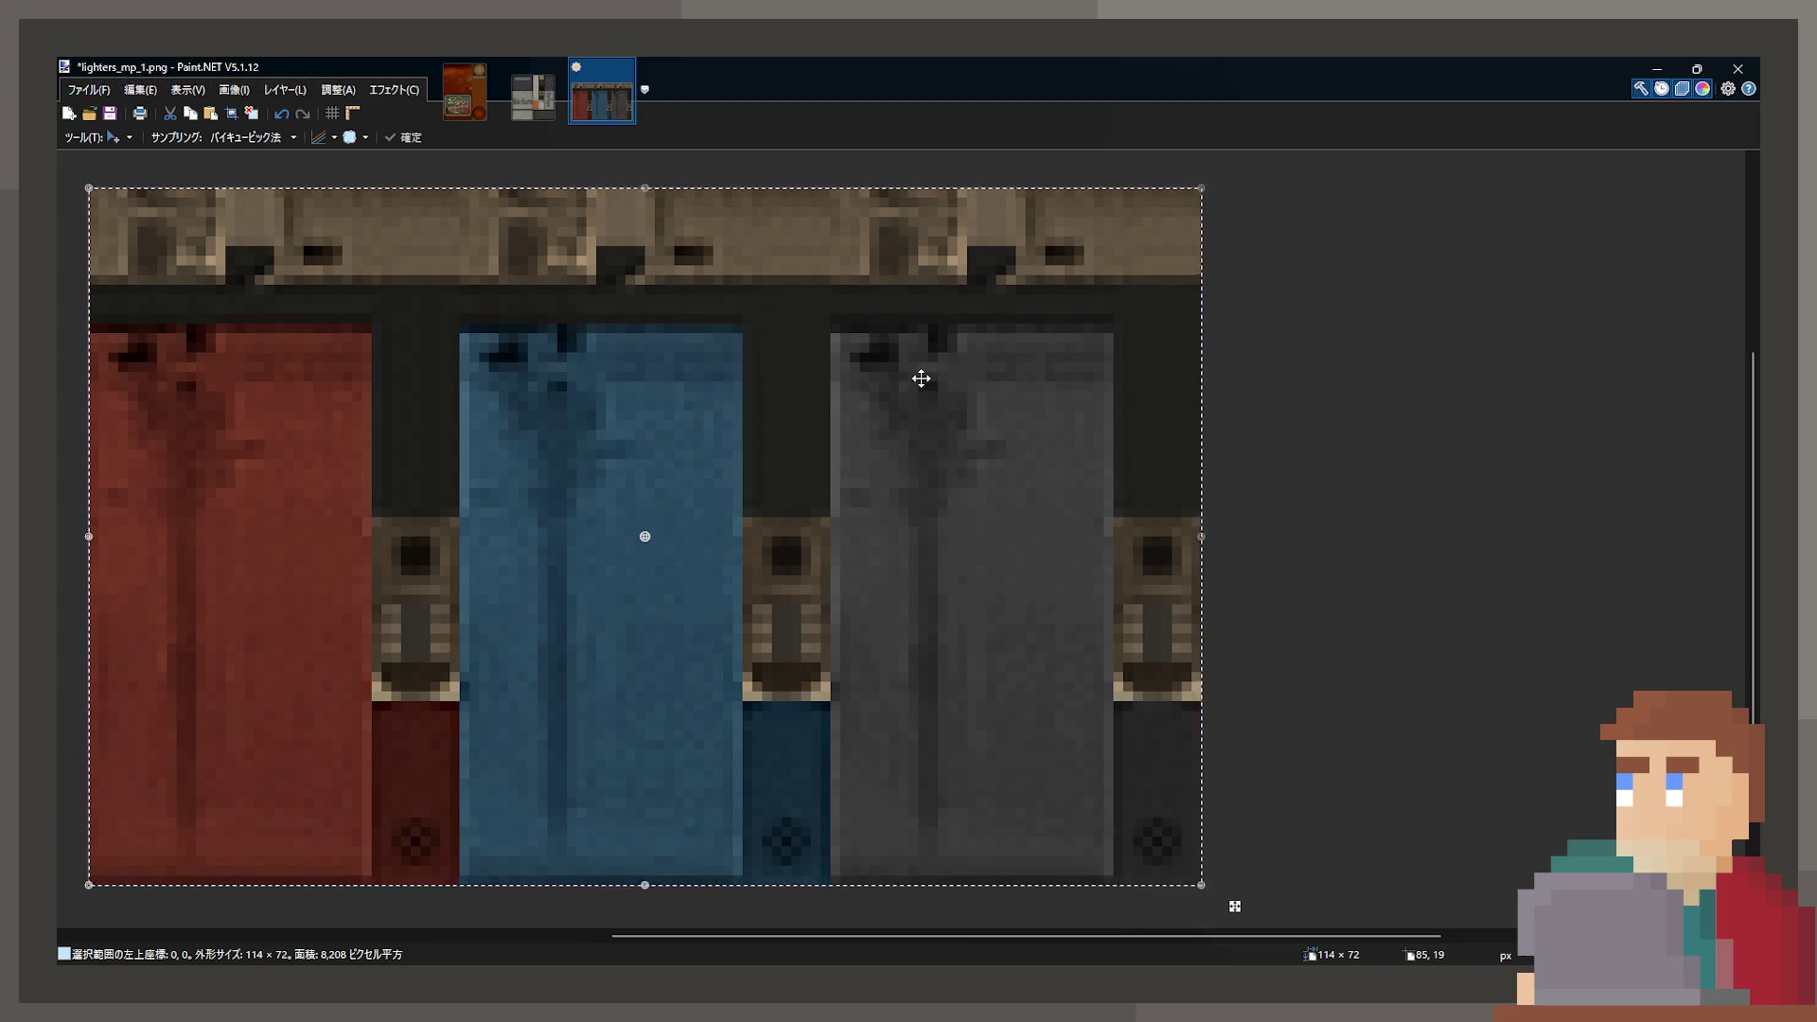
pyautogui.hscroll(-1, 923, 380)
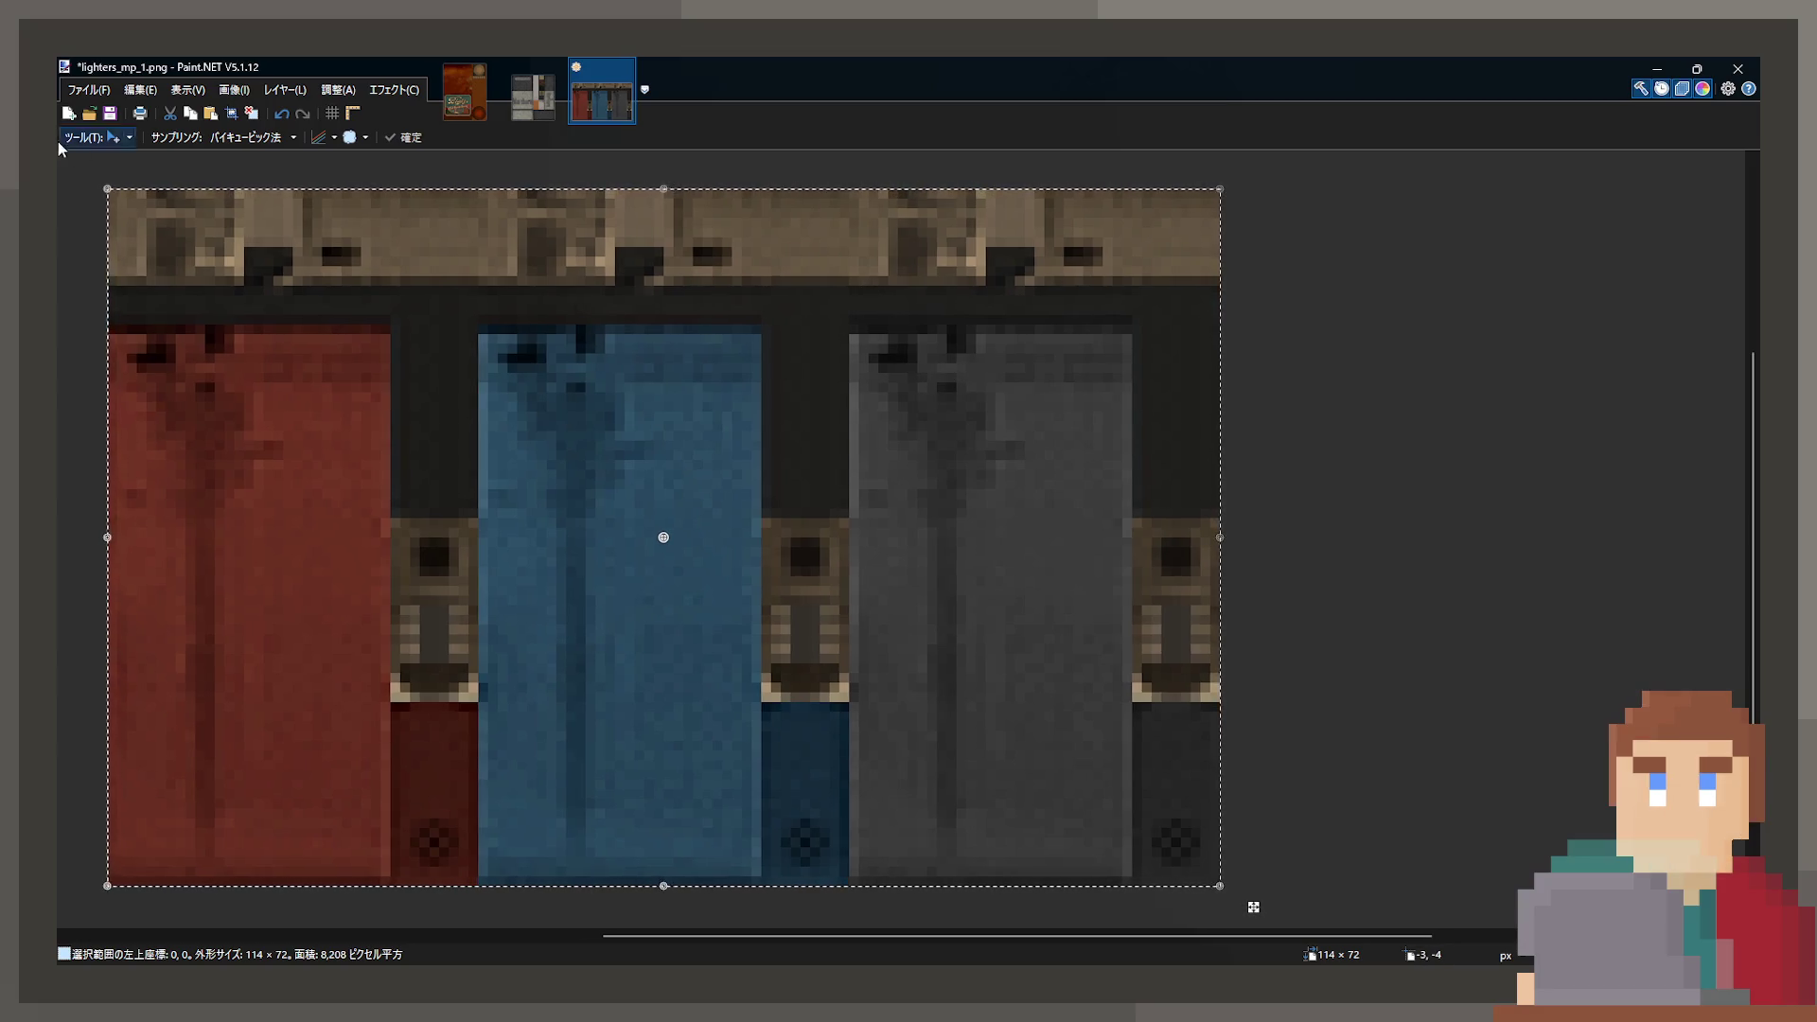
pyautogui.press('s')
pyautogui.click(888, 249)
pyautogui.moveTo(855, 187)
pyautogui.mouseDown()
pyautogui.moveTo(985, 568)
pyautogui.moveTo(1358, 985)
pyautogui.mouseUp()
pyautogui.click(229, 109)
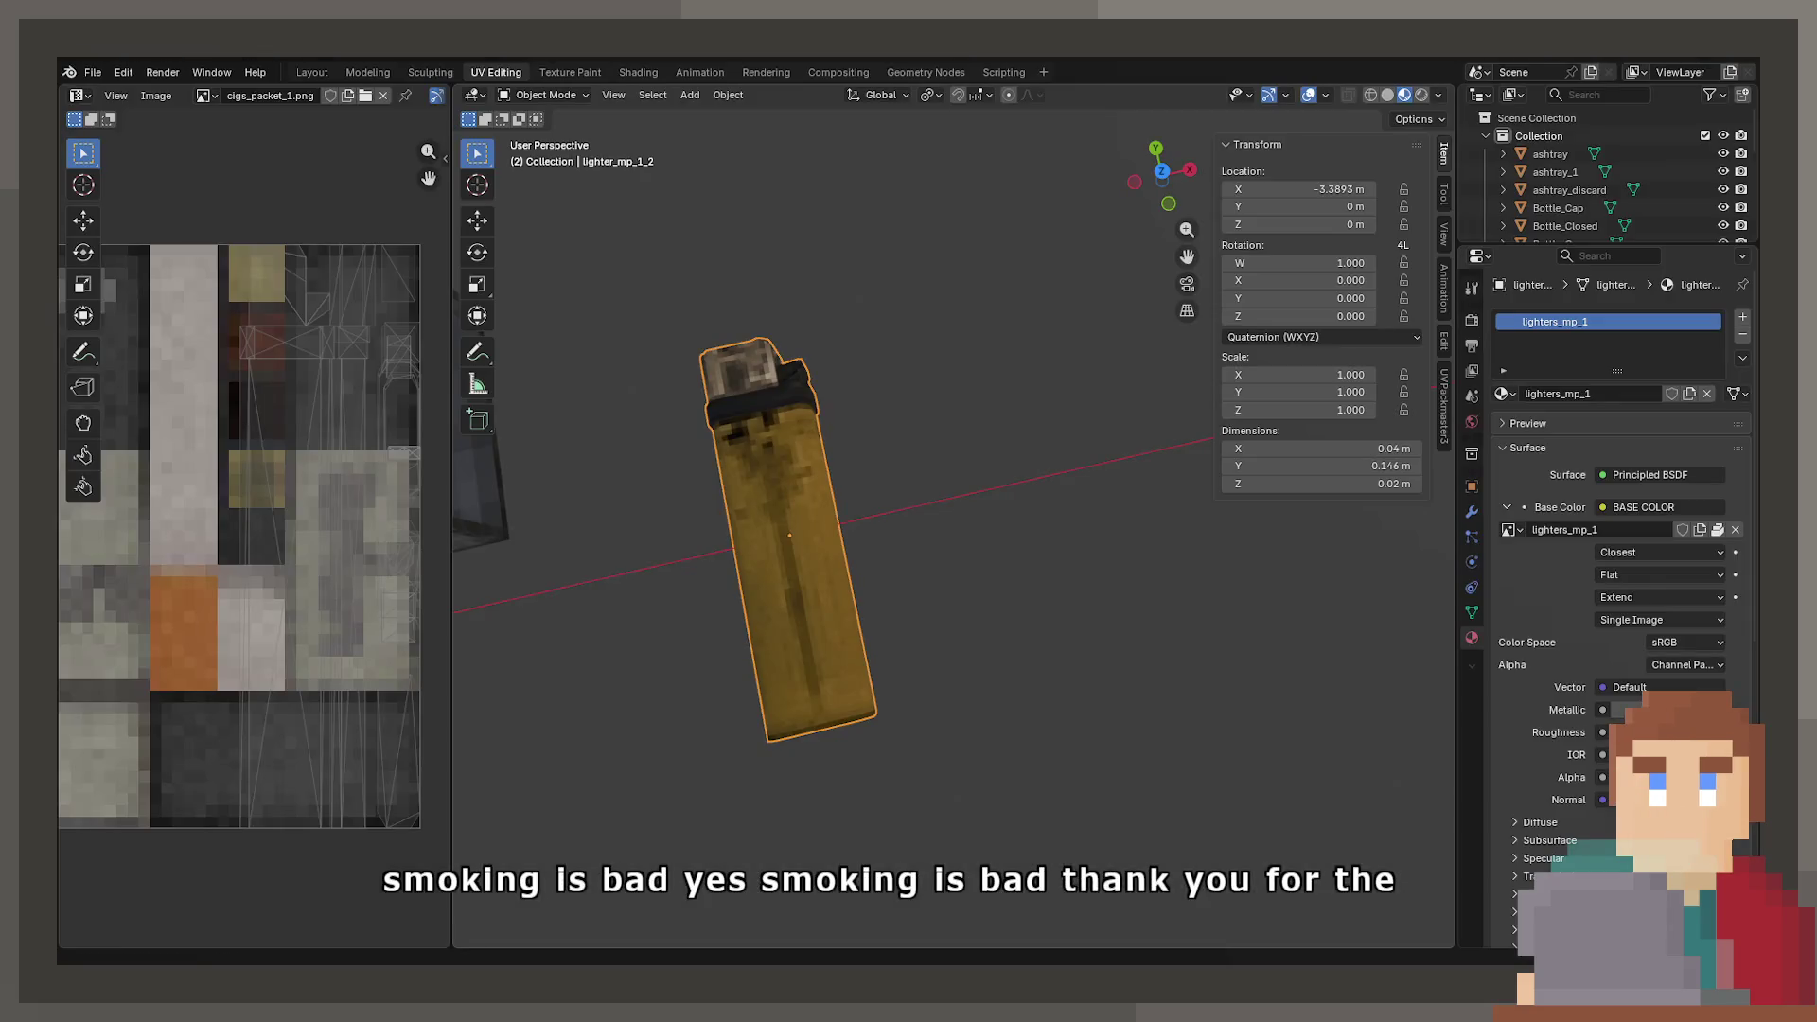
# - Unpack the embedded texture with 'Use file from current directory', writing lighters_mp_1.png to Models\textures
pyautogui.click(1717, 530)
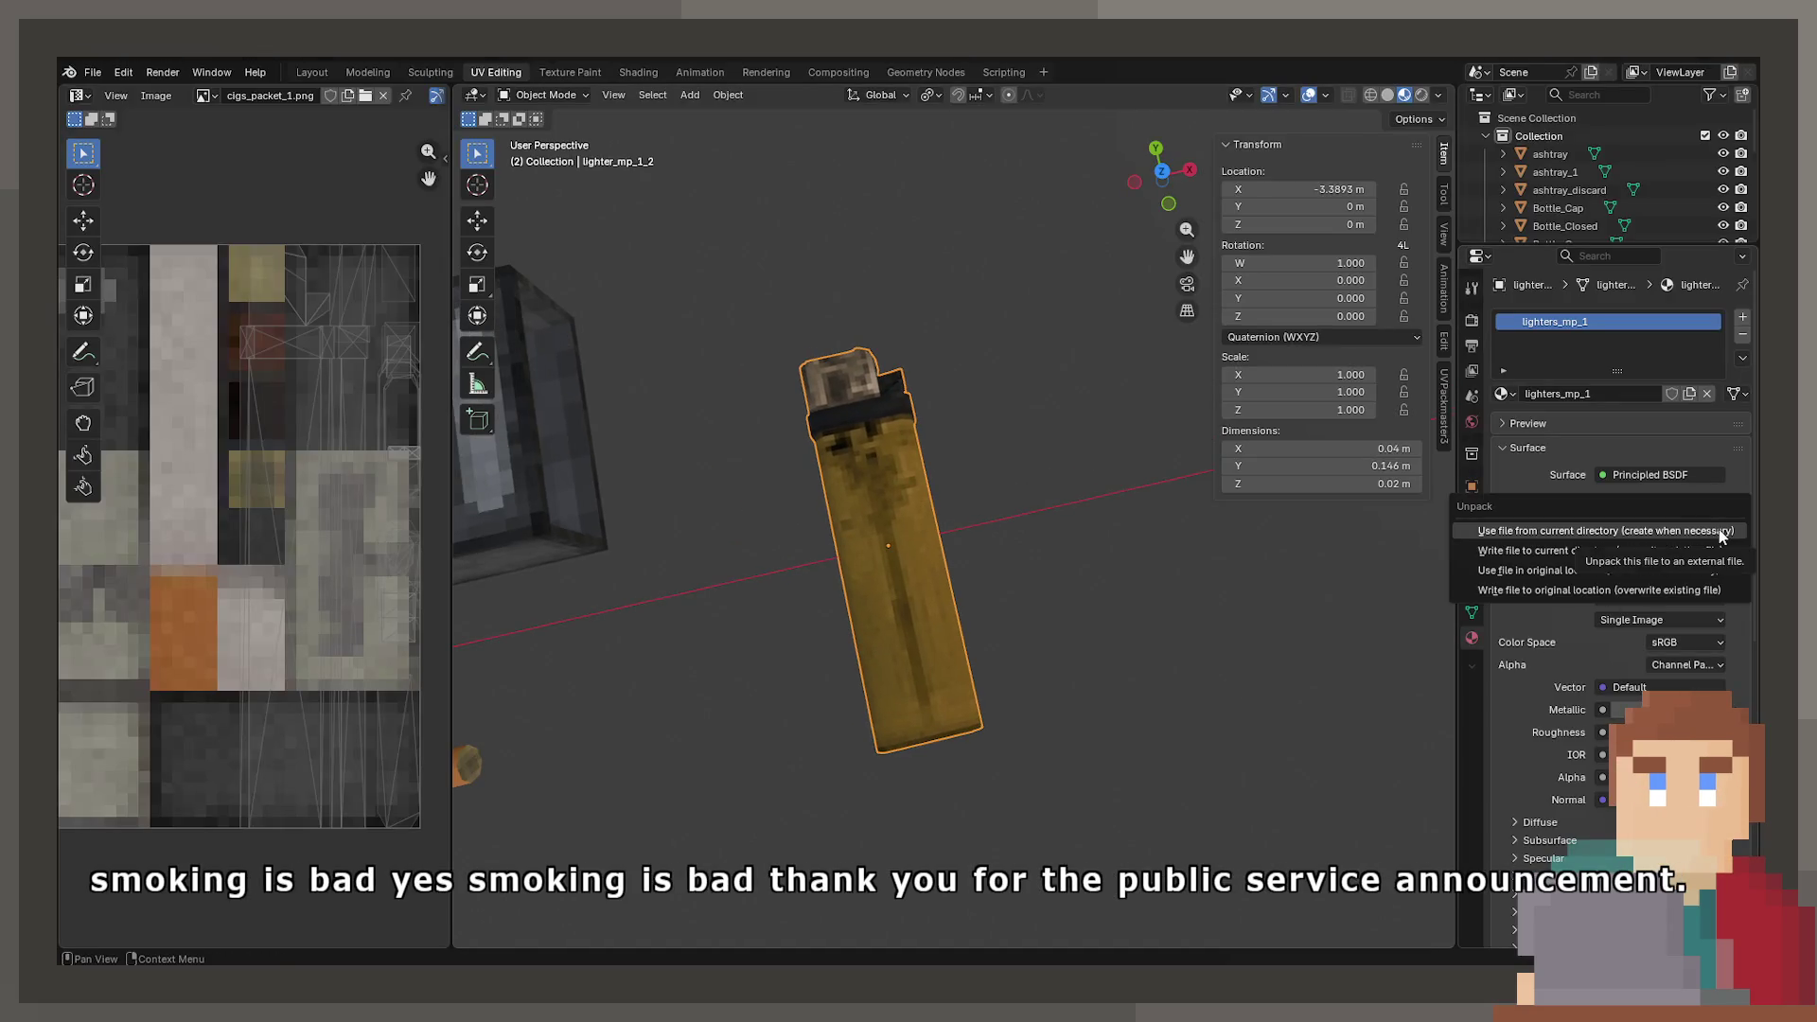
pyautogui.click(1684, 530)
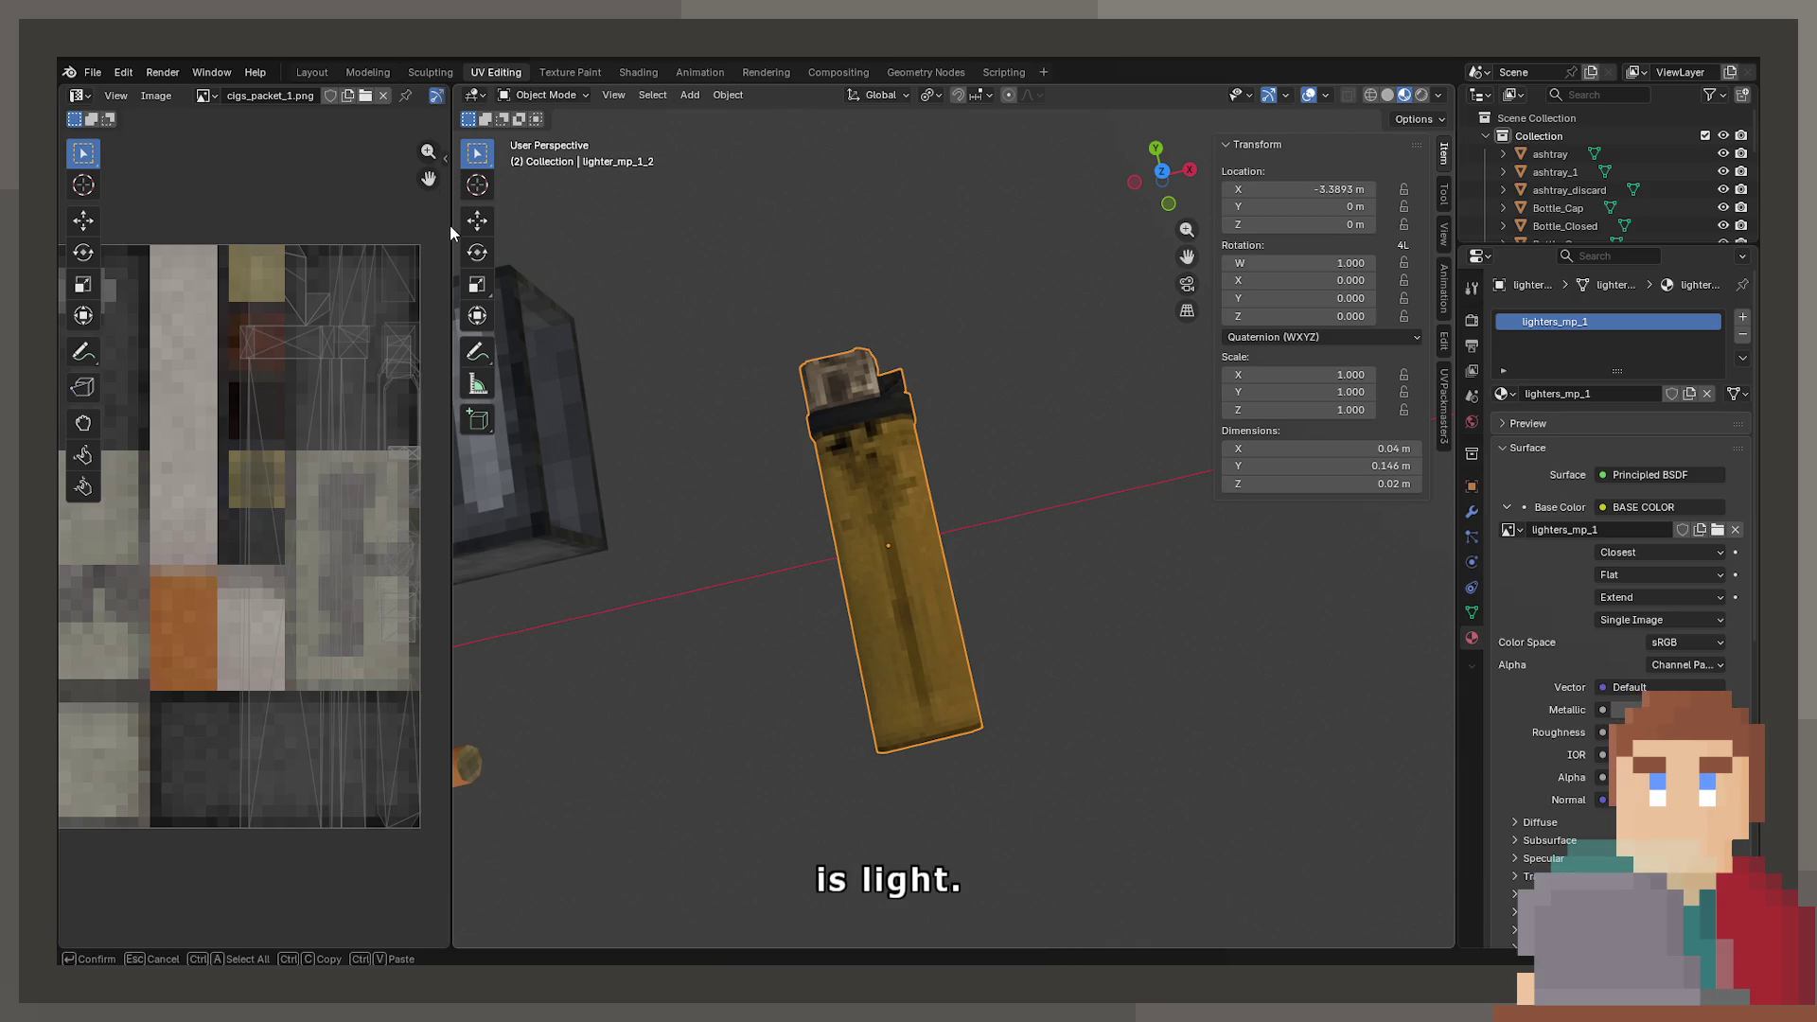
# - Apply lighters_mp_2.png to the lighter and try a horizontal UV stretch, then undo it
pyautogui.press('Return')
pyautogui.press('a')
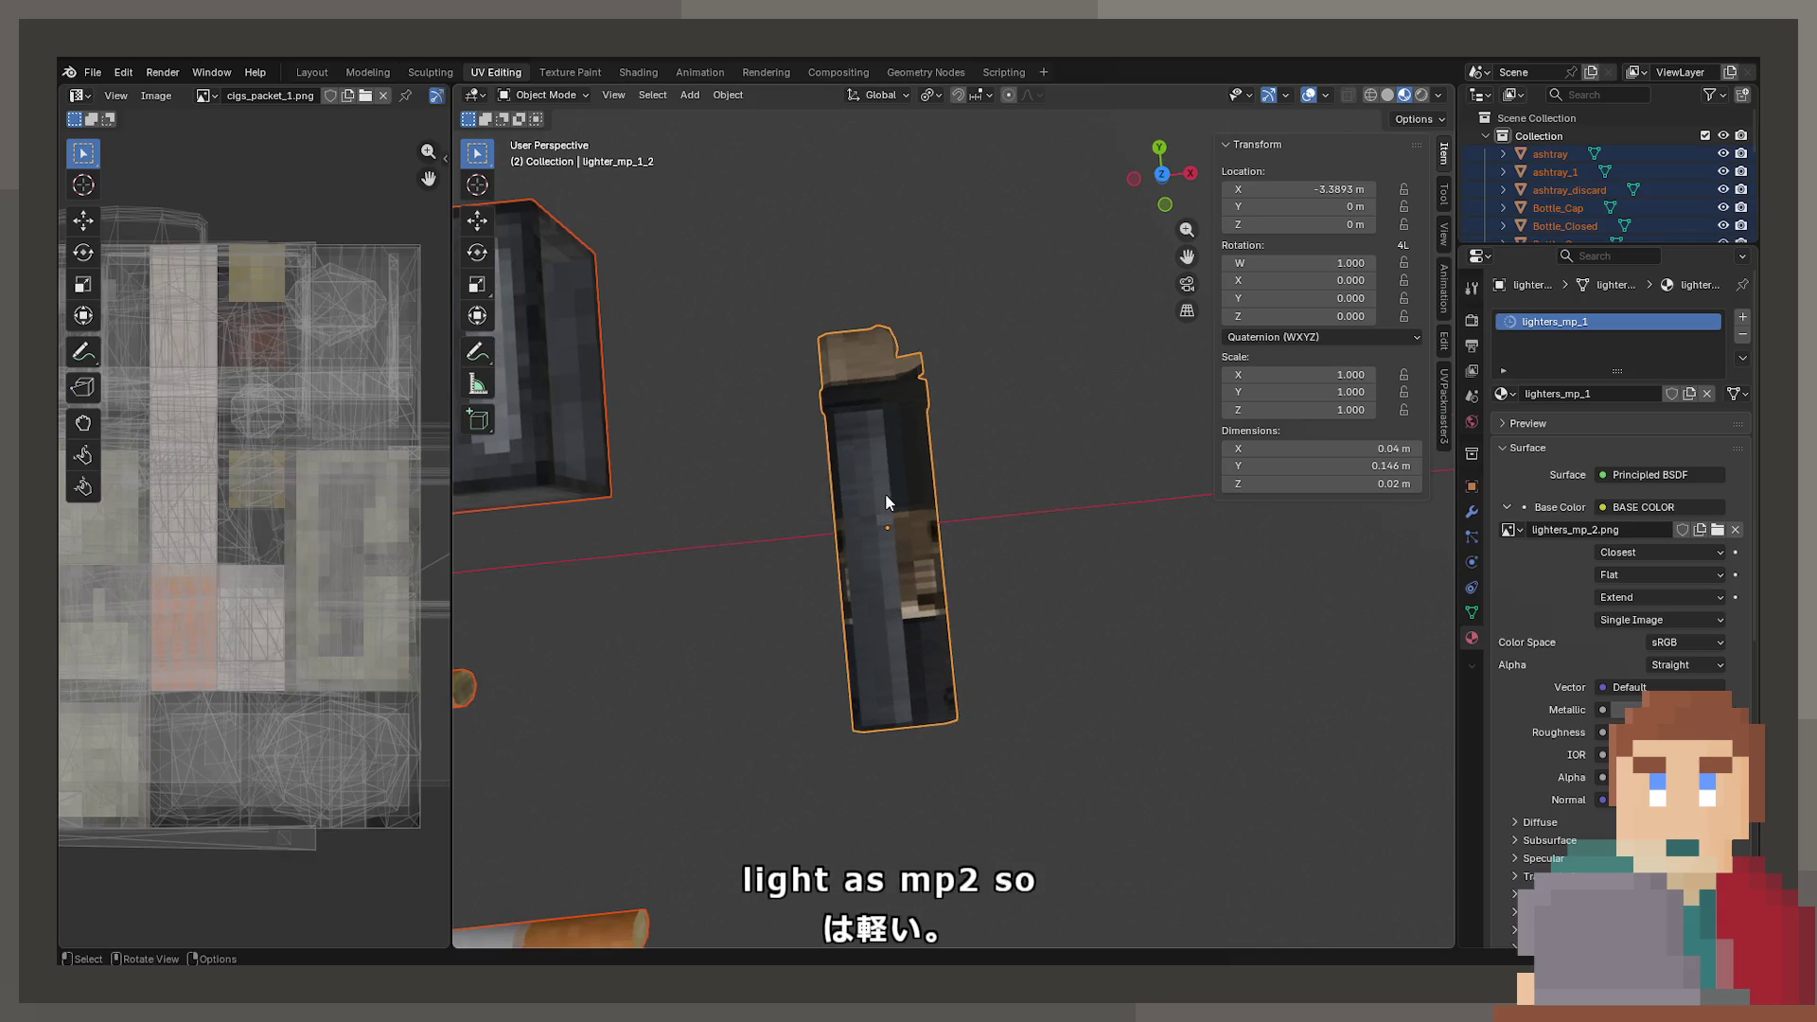
pyautogui.press('Tab')
pyautogui.scroll(-2, 294, 537)
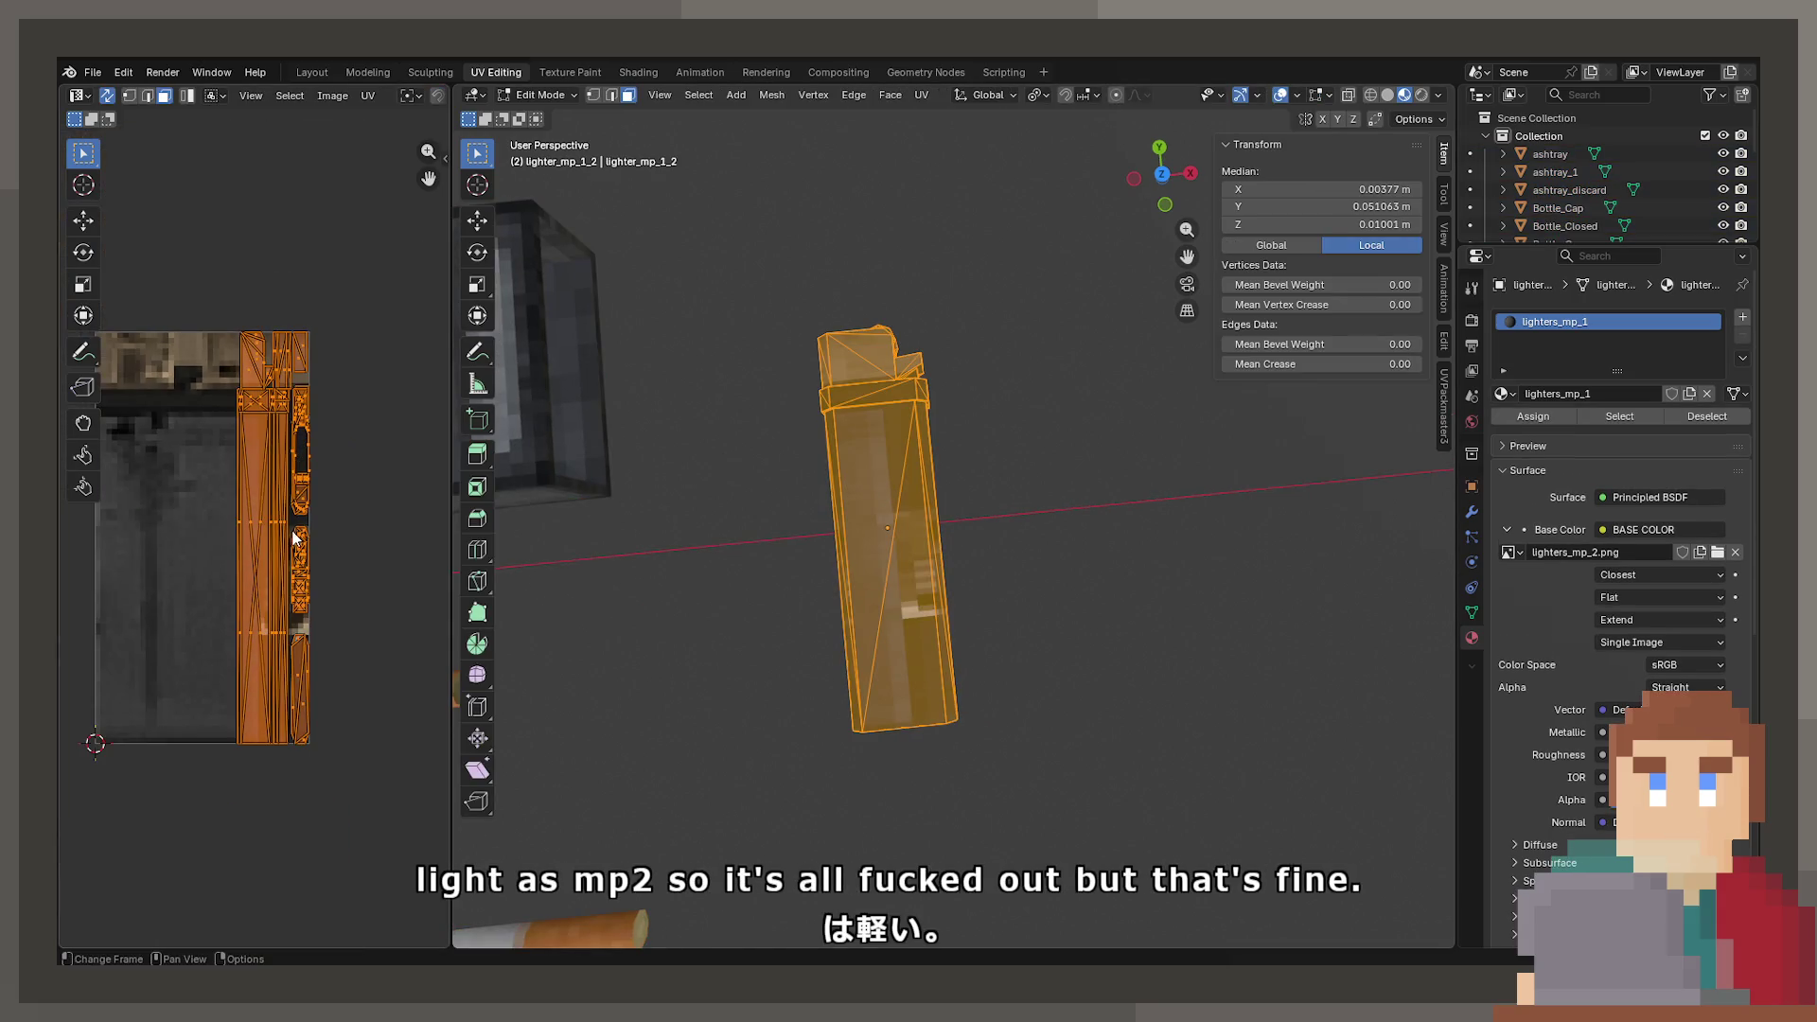
pyautogui.press('s')
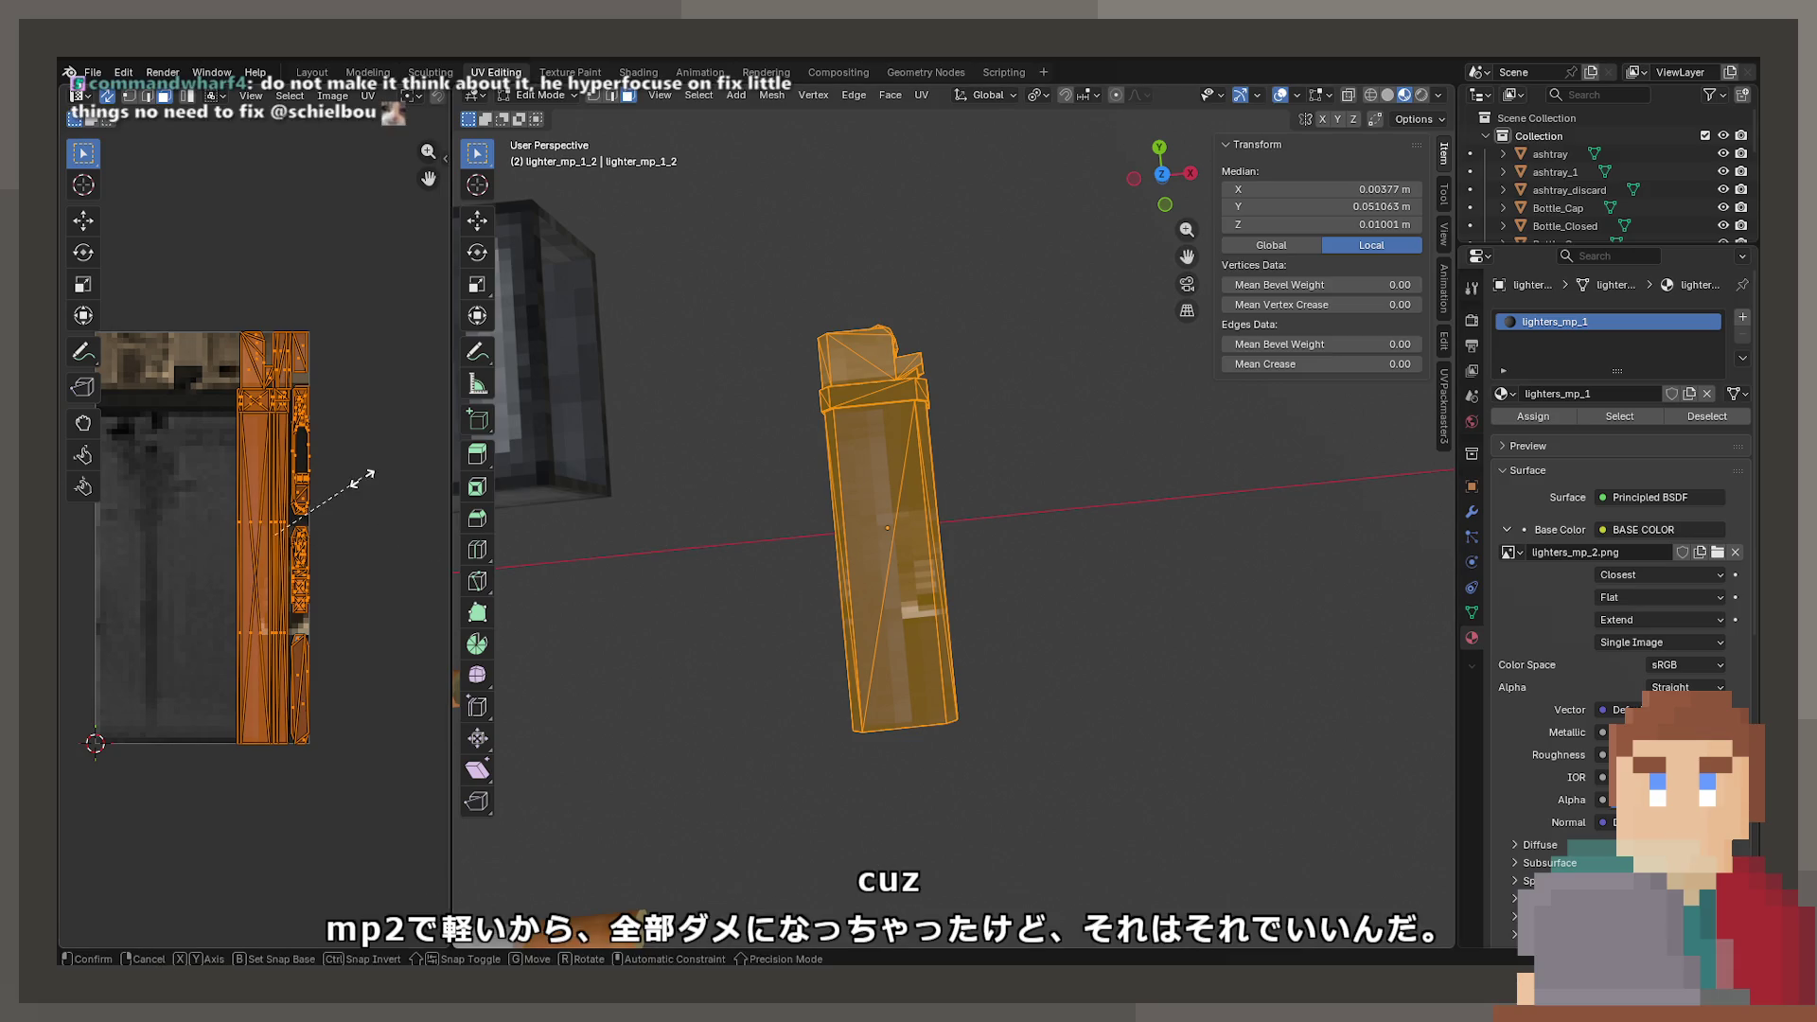
pyautogui.press('x')
pyautogui.click(160, 491)
pyautogui.press('g')
pyautogui.press('x')
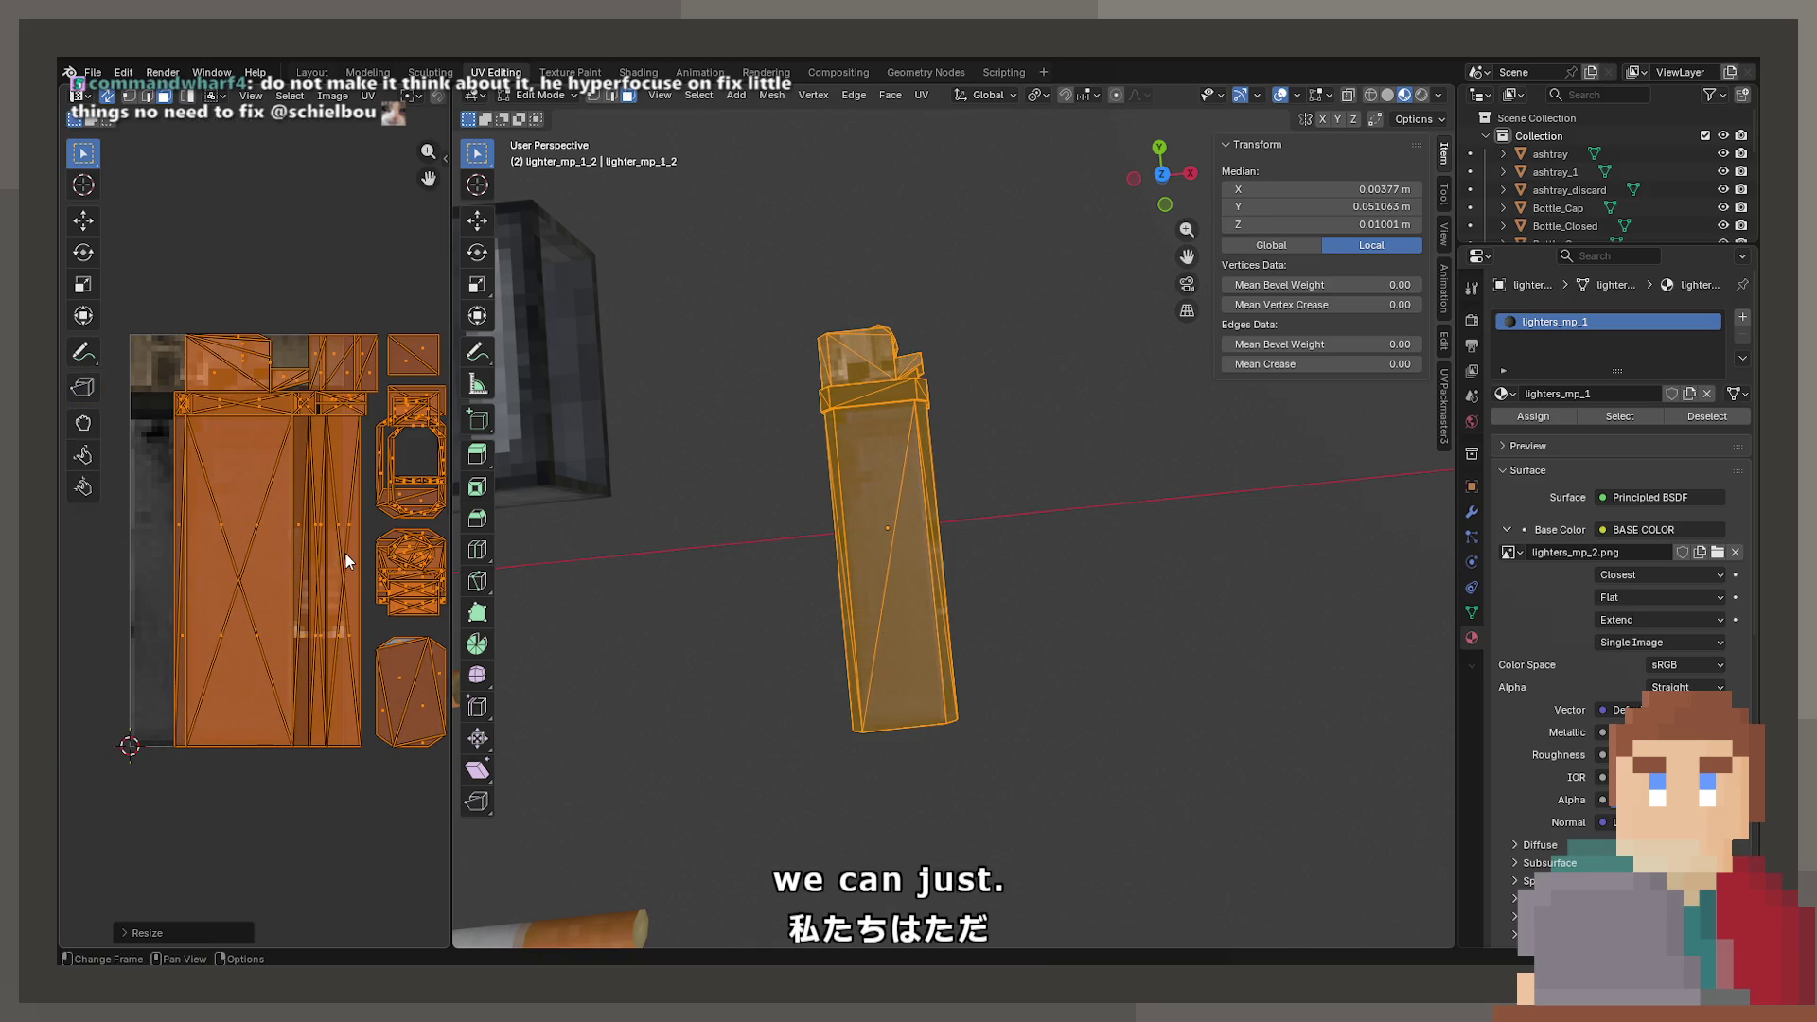
pyautogui.press('Escape')
pyautogui.hotkey('ctrl', 'z')
# - Rescale and shift the lighter's UV islands horizontally to fit the new image
pyautogui.press('g')
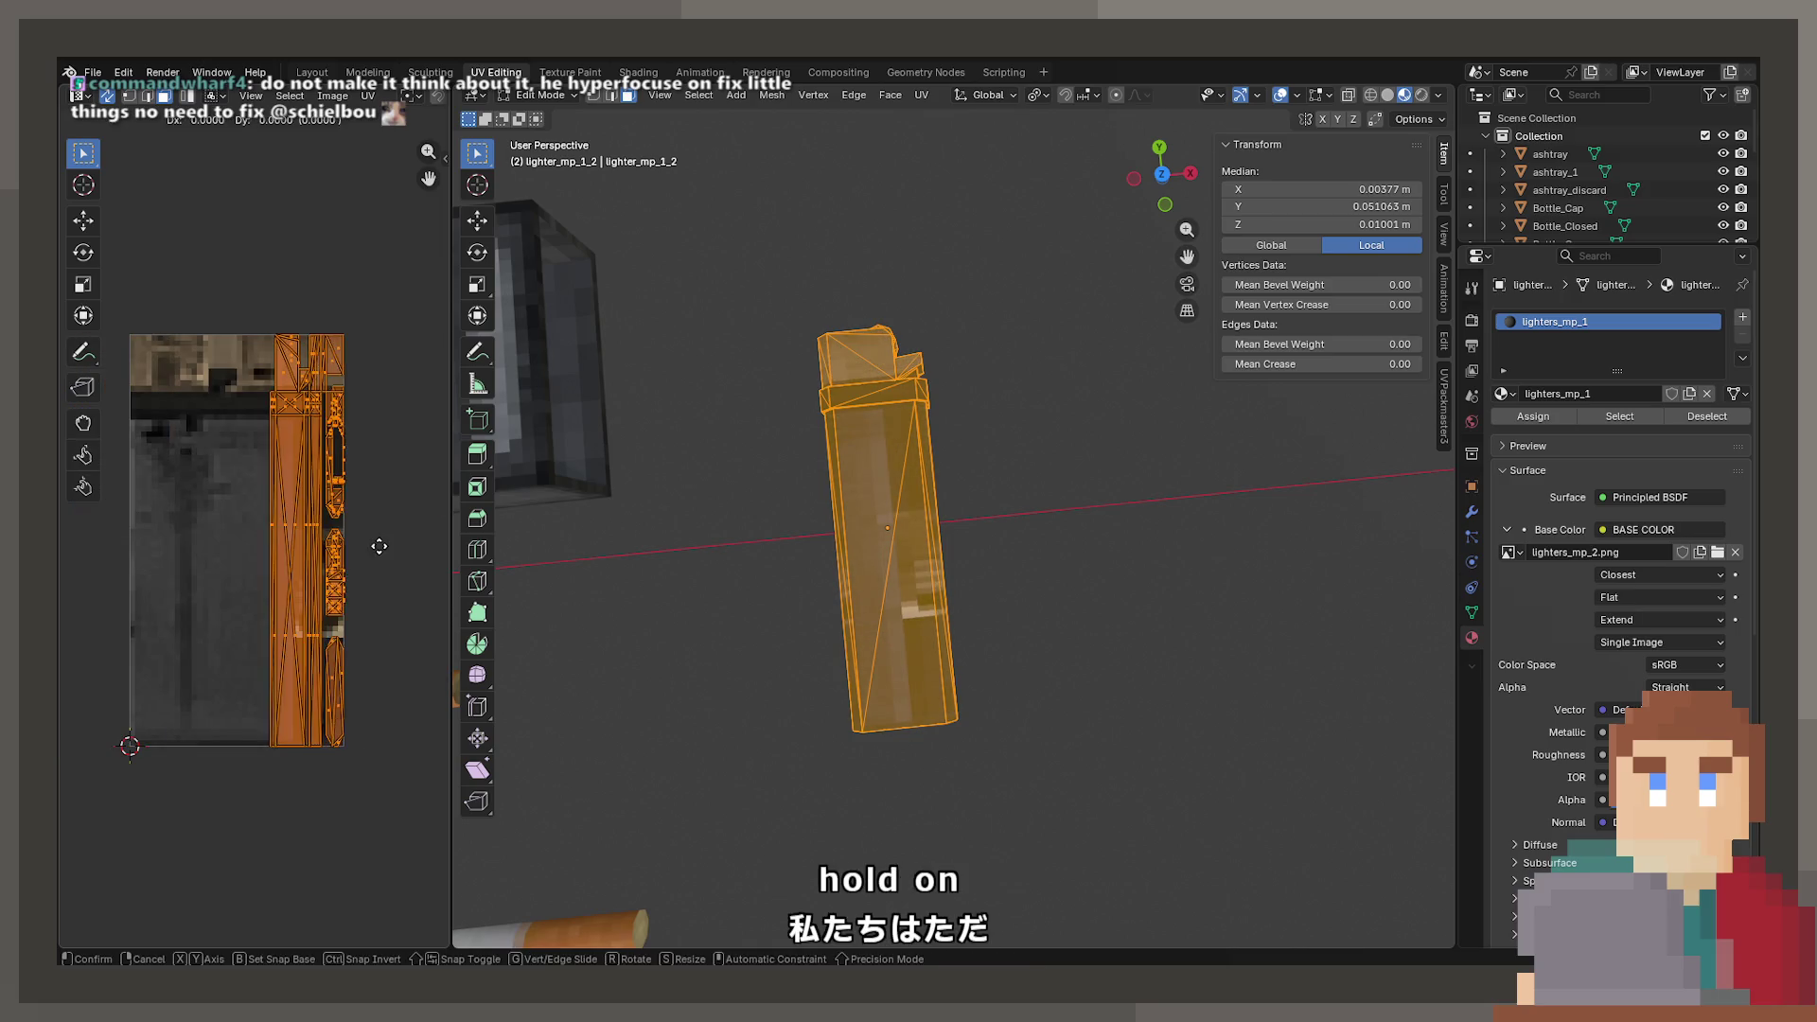
pyautogui.click(329, 540)
pyautogui.press('s')
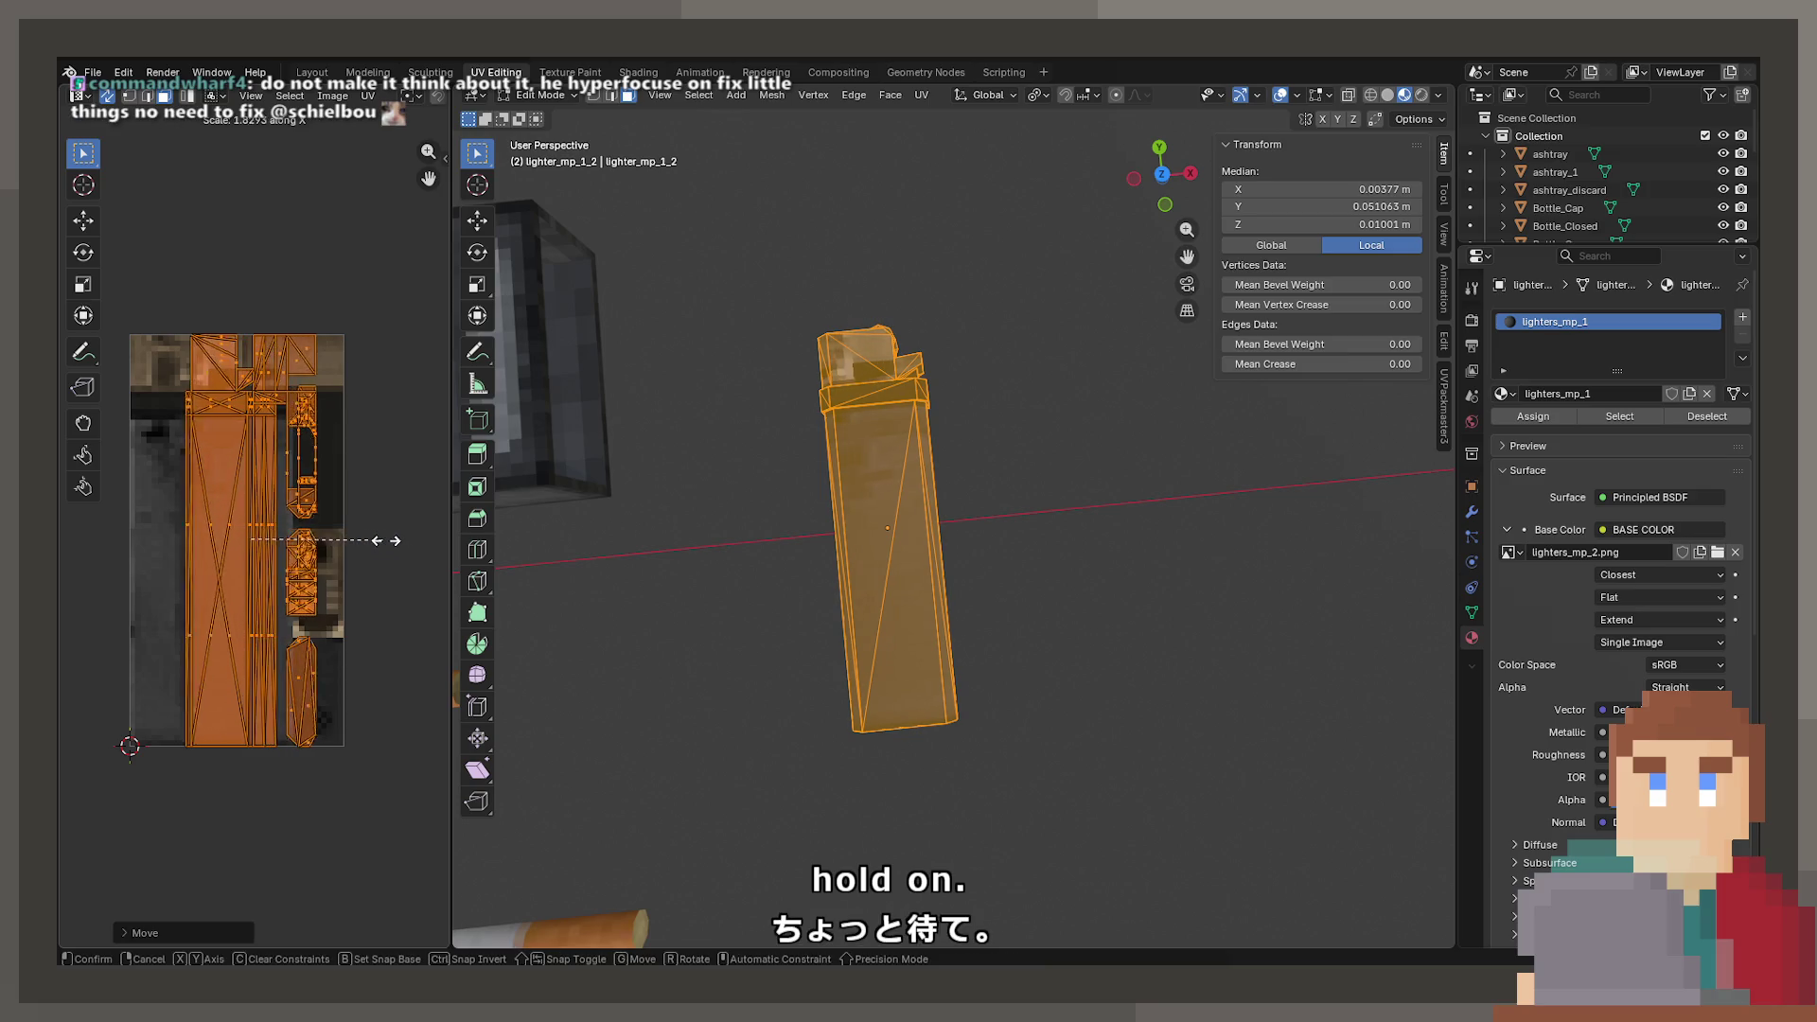
pyautogui.click(402, 541)
pyautogui.press('g')
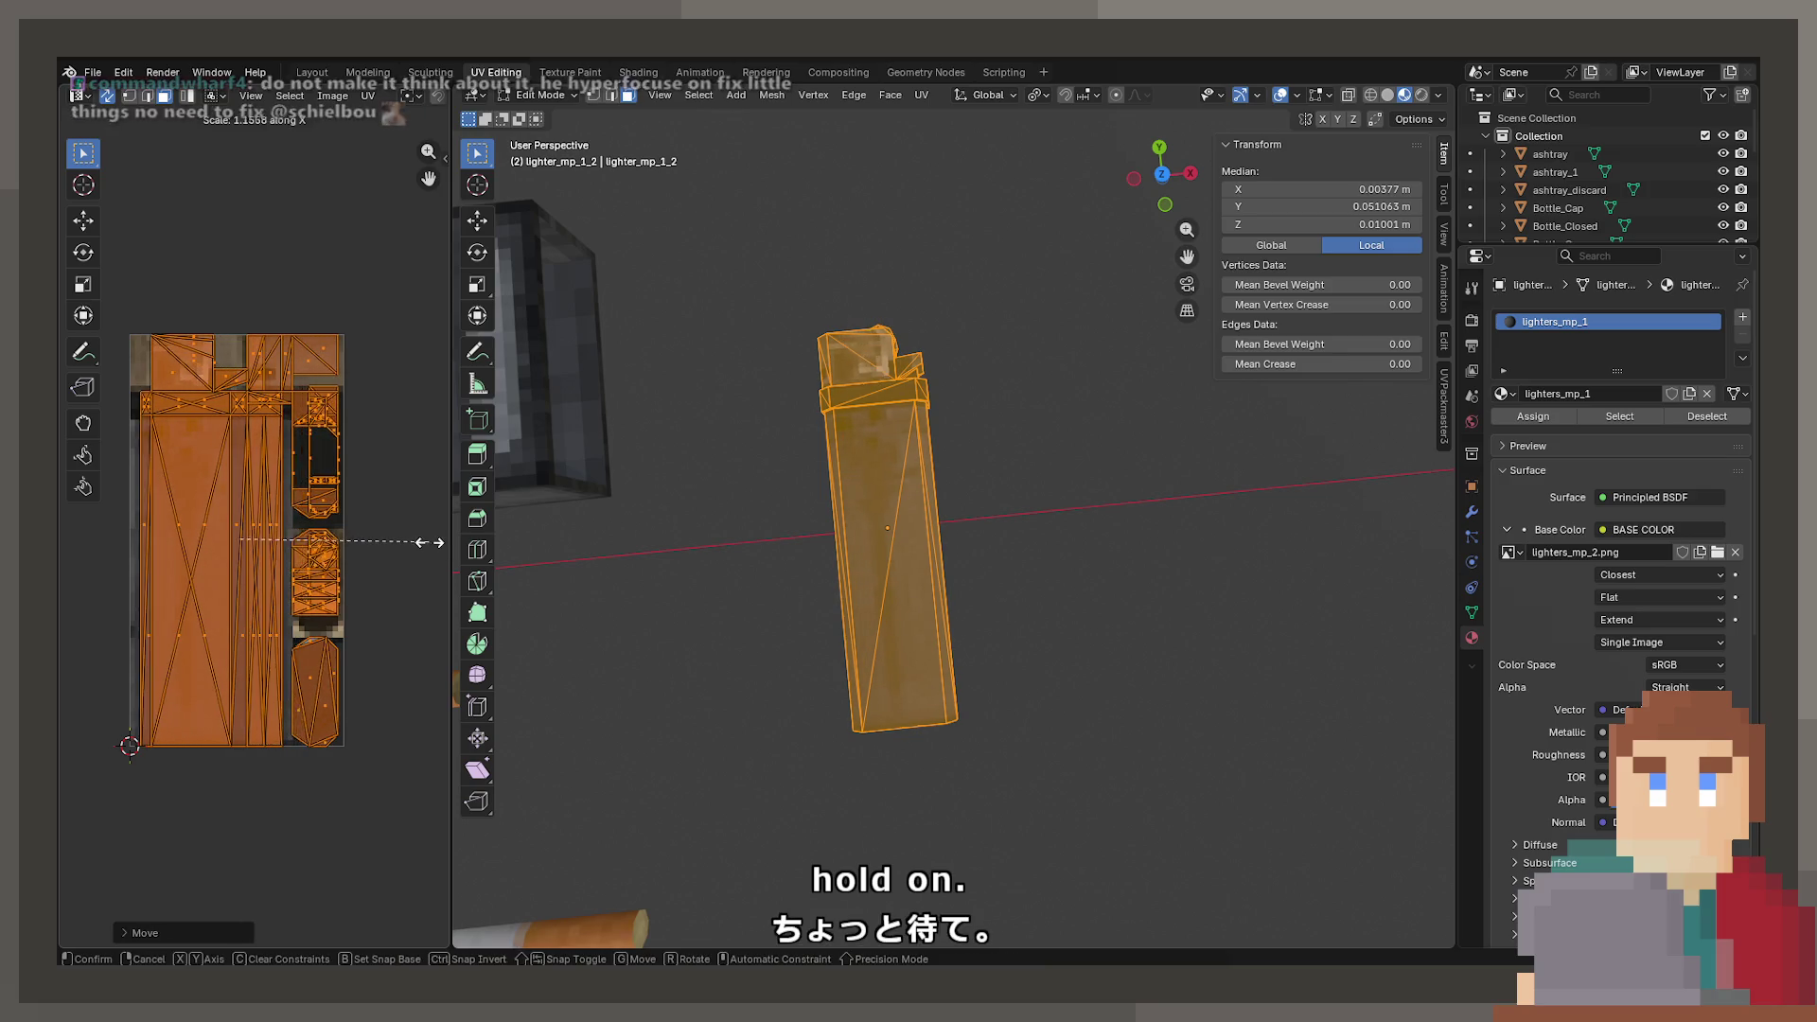
pyautogui.click(433, 542)
pyautogui.press('g')
pyautogui.click(431, 551)
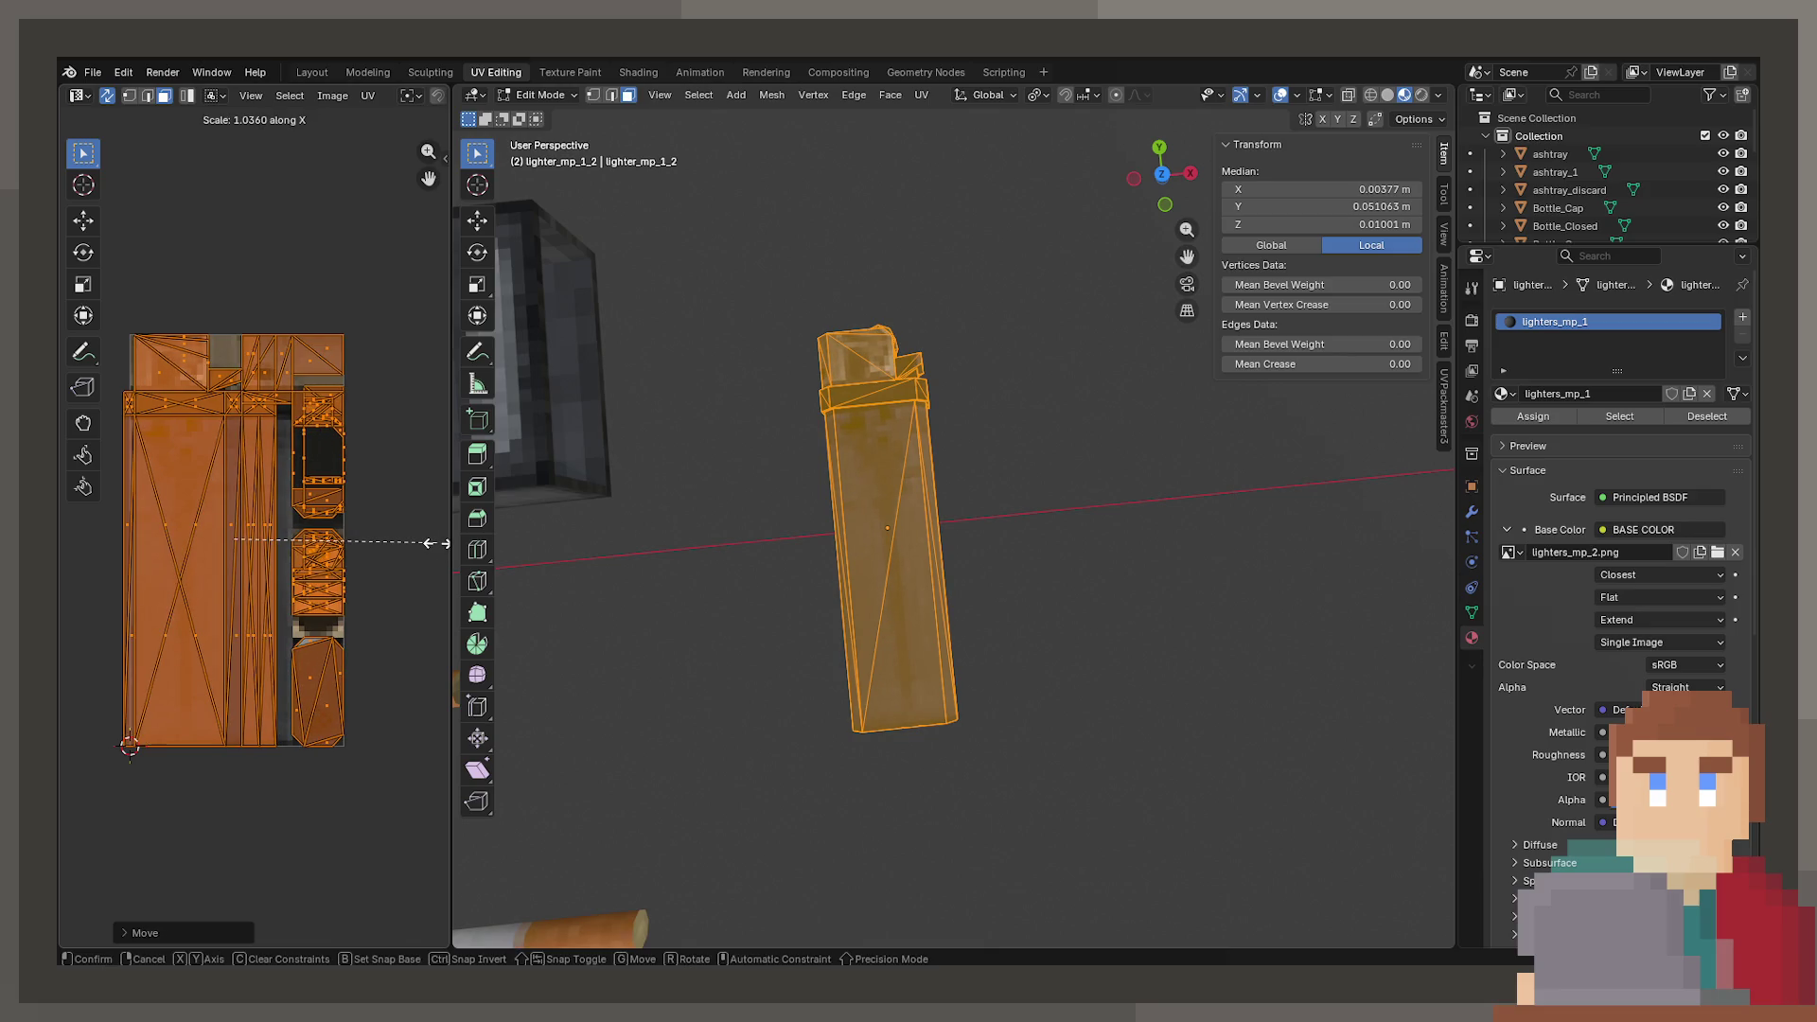
pyautogui.click(435, 543)
pyautogui.press('Tab')
# - Inspect the newly textured lighter in the viewport and save the project
pyautogui.moveTo(859, 504)
pyautogui.mouseDown()
pyautogui.moveTo(861, 616)
pyautogui.moveTo(908, 541)
pyautogui.moveTo(924, 418)
pyautogui.moveTo(873, 473)
pyautogui.moveTo(873, 588)
pyautogui.moveTo(770, 531)
pyautogui.moveTo(865, 742)
pyautogui.moveTo(852, 789)
pyautogui.moveTo(1002, 660)
pyautogui.moveTo(914, 687)
pyautogui.moveTo(882, 637)
pyautogui.moveTo(1025, 541)
pyautogui.moveTo(1087, 539)
pyautogui.mouseUp()
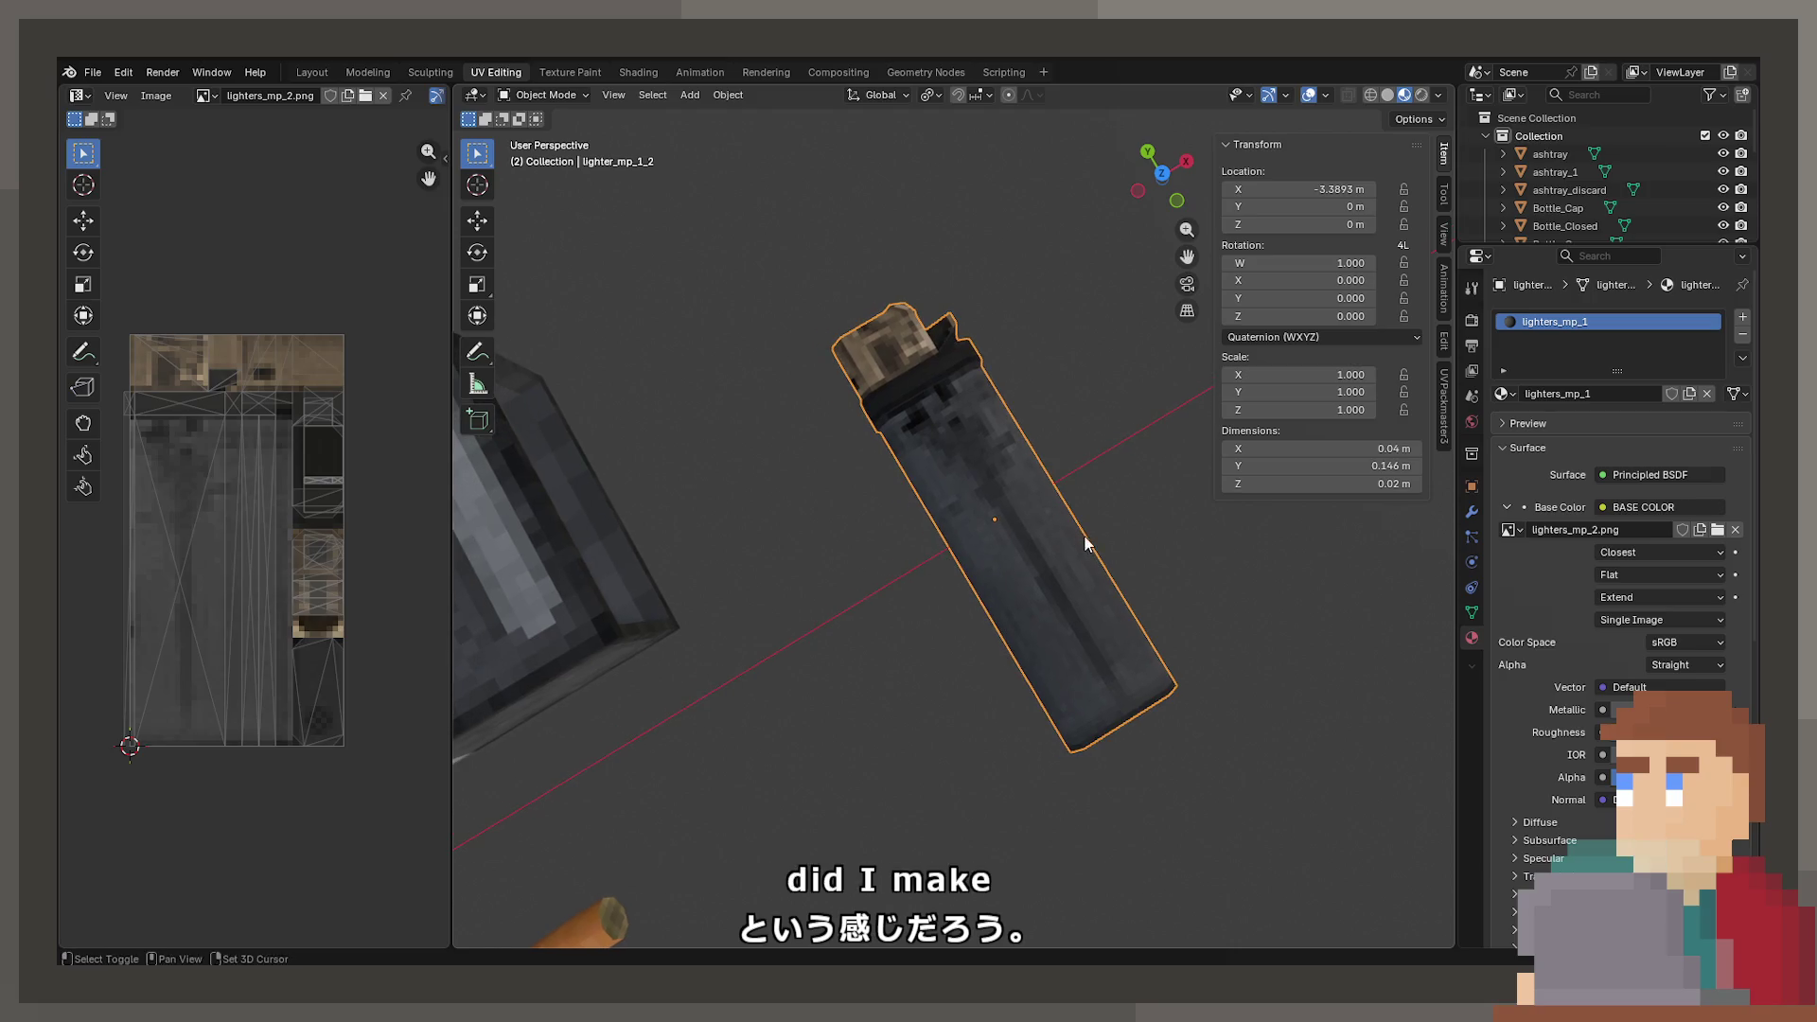
pyautogui.click(1096, 493)
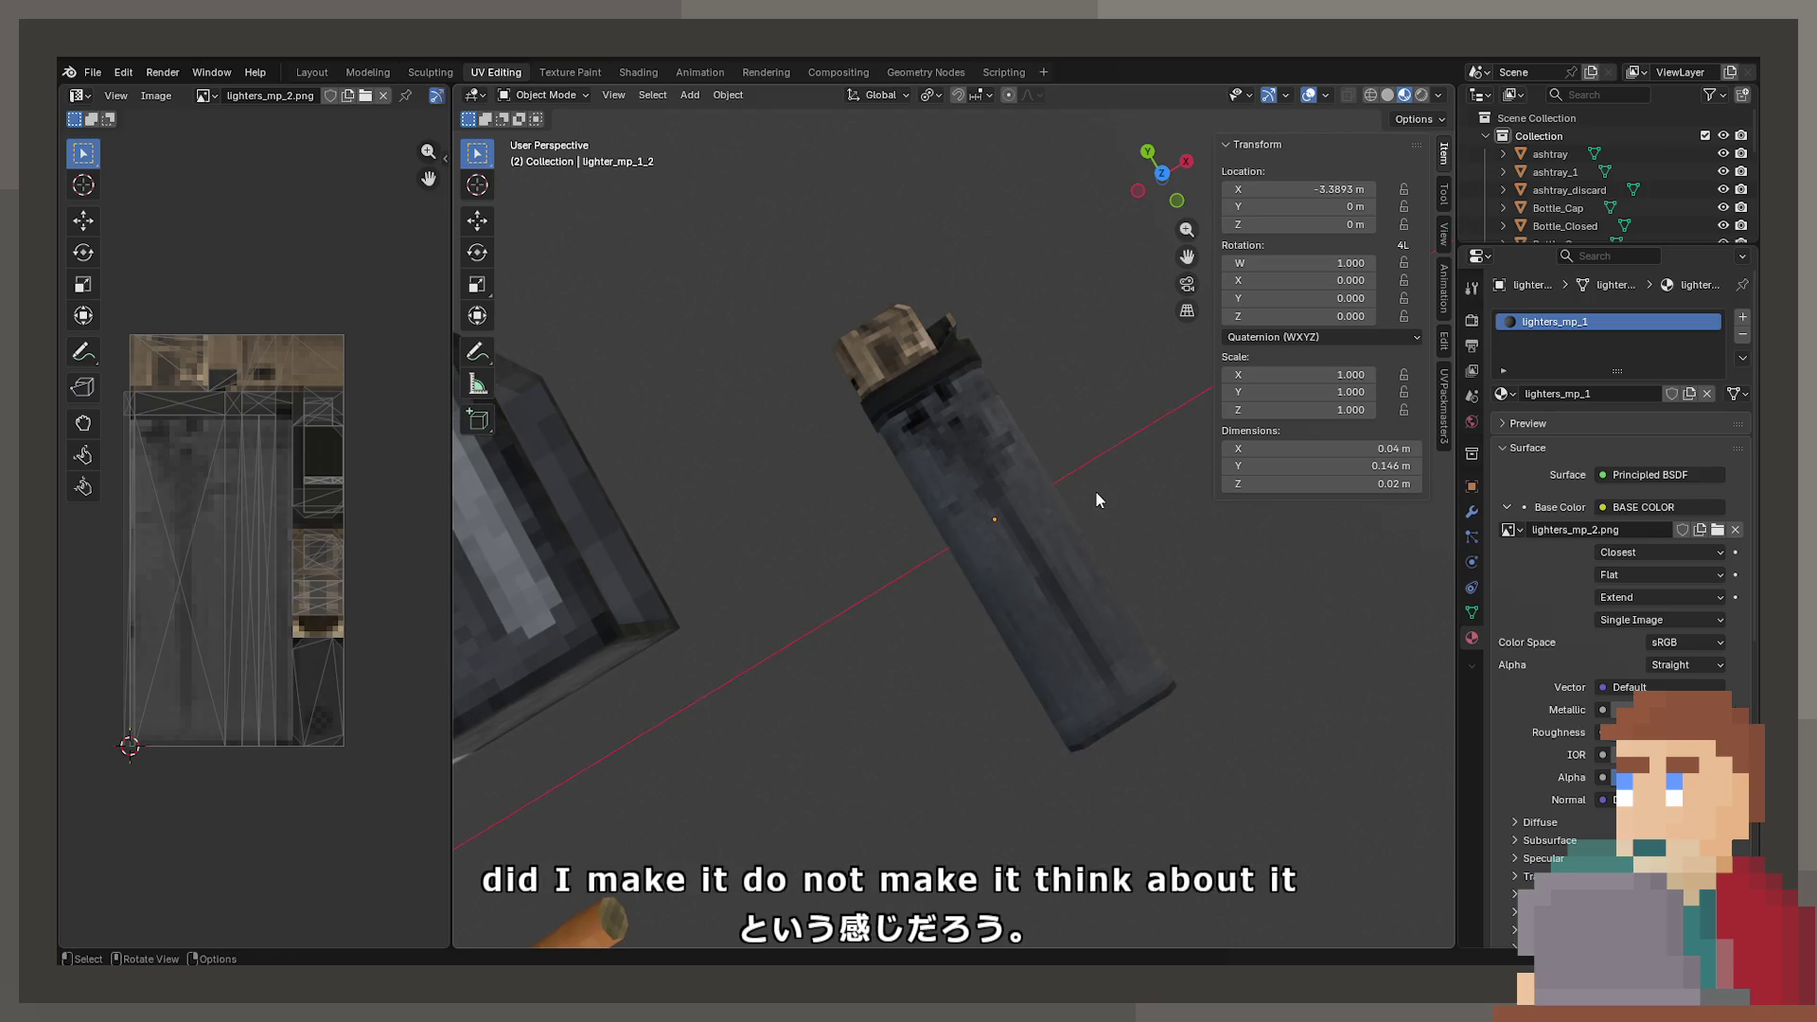
pyautogui.scroll(1, 1096, 499)
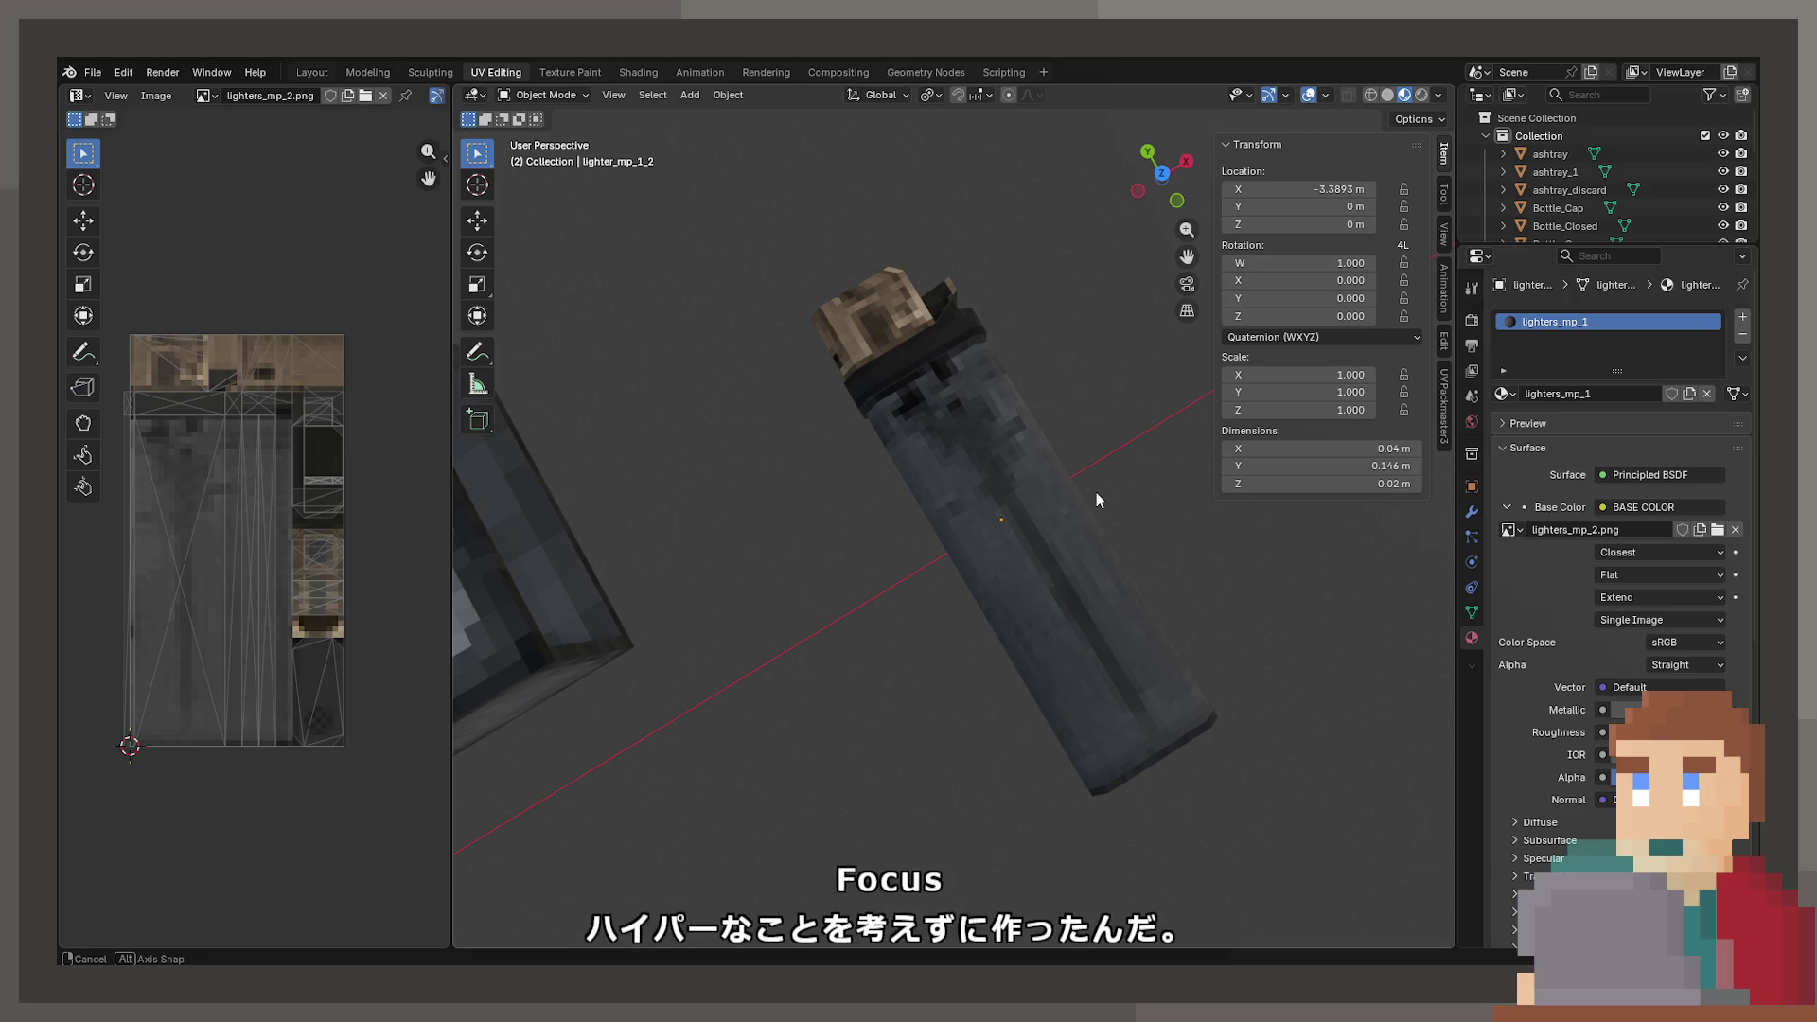
pyautogui.scroll(1, 1077, 500)
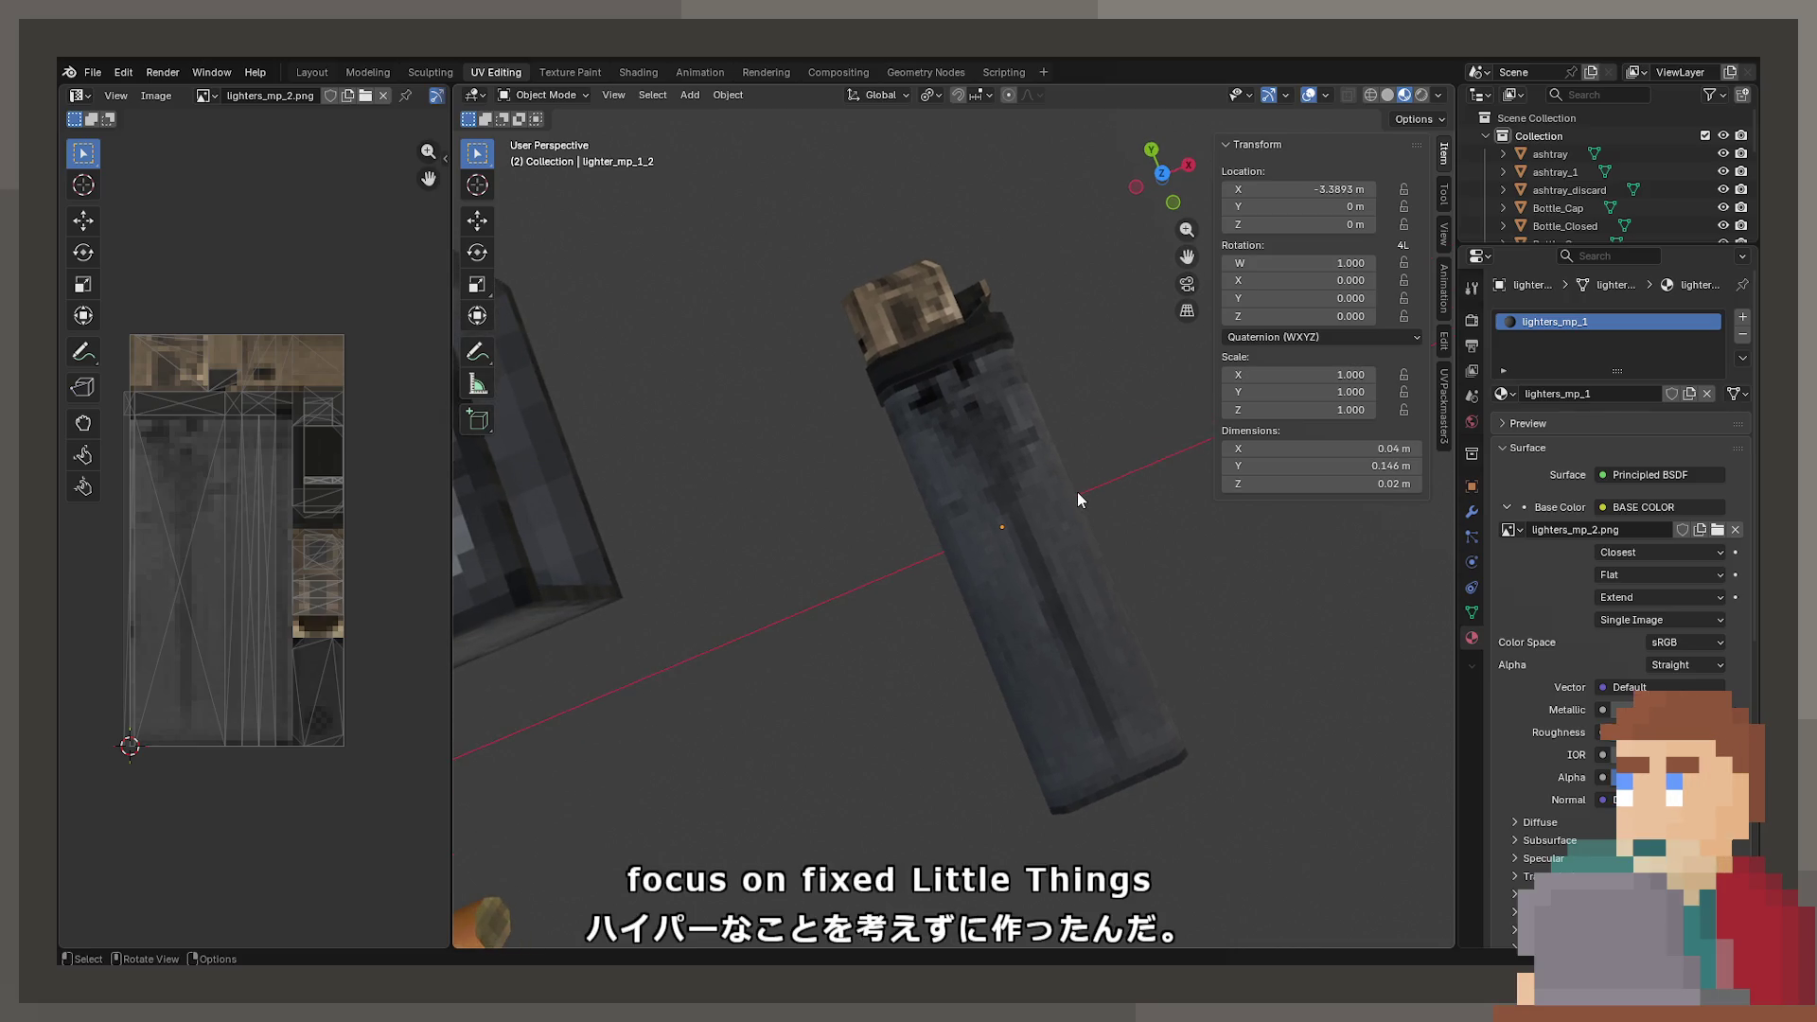
pyautogui.hotkey('ctrl', 's')
# - Reselect the lighter and switch over to its texture image in Paint.NET
pyautogui.scroll(-6, 1064, 511)
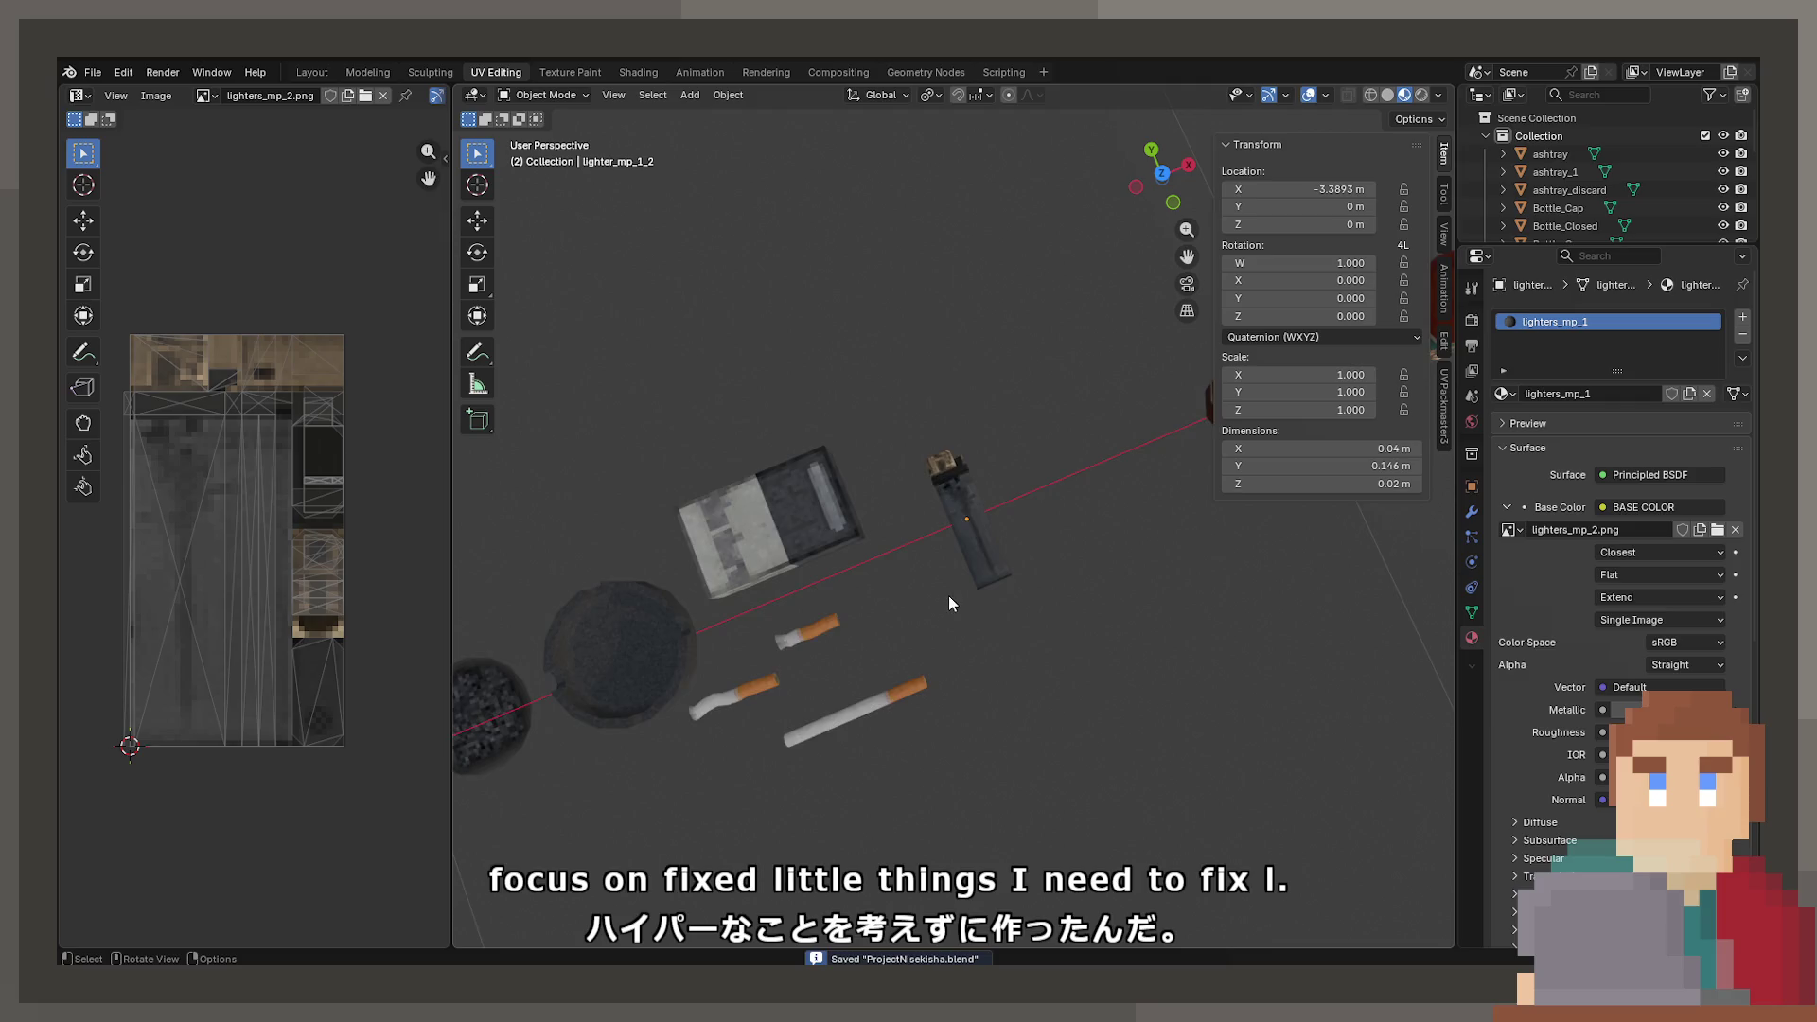
pyautogui.scroll(7, 950, 594)
pyautogui.click(1020, 526)
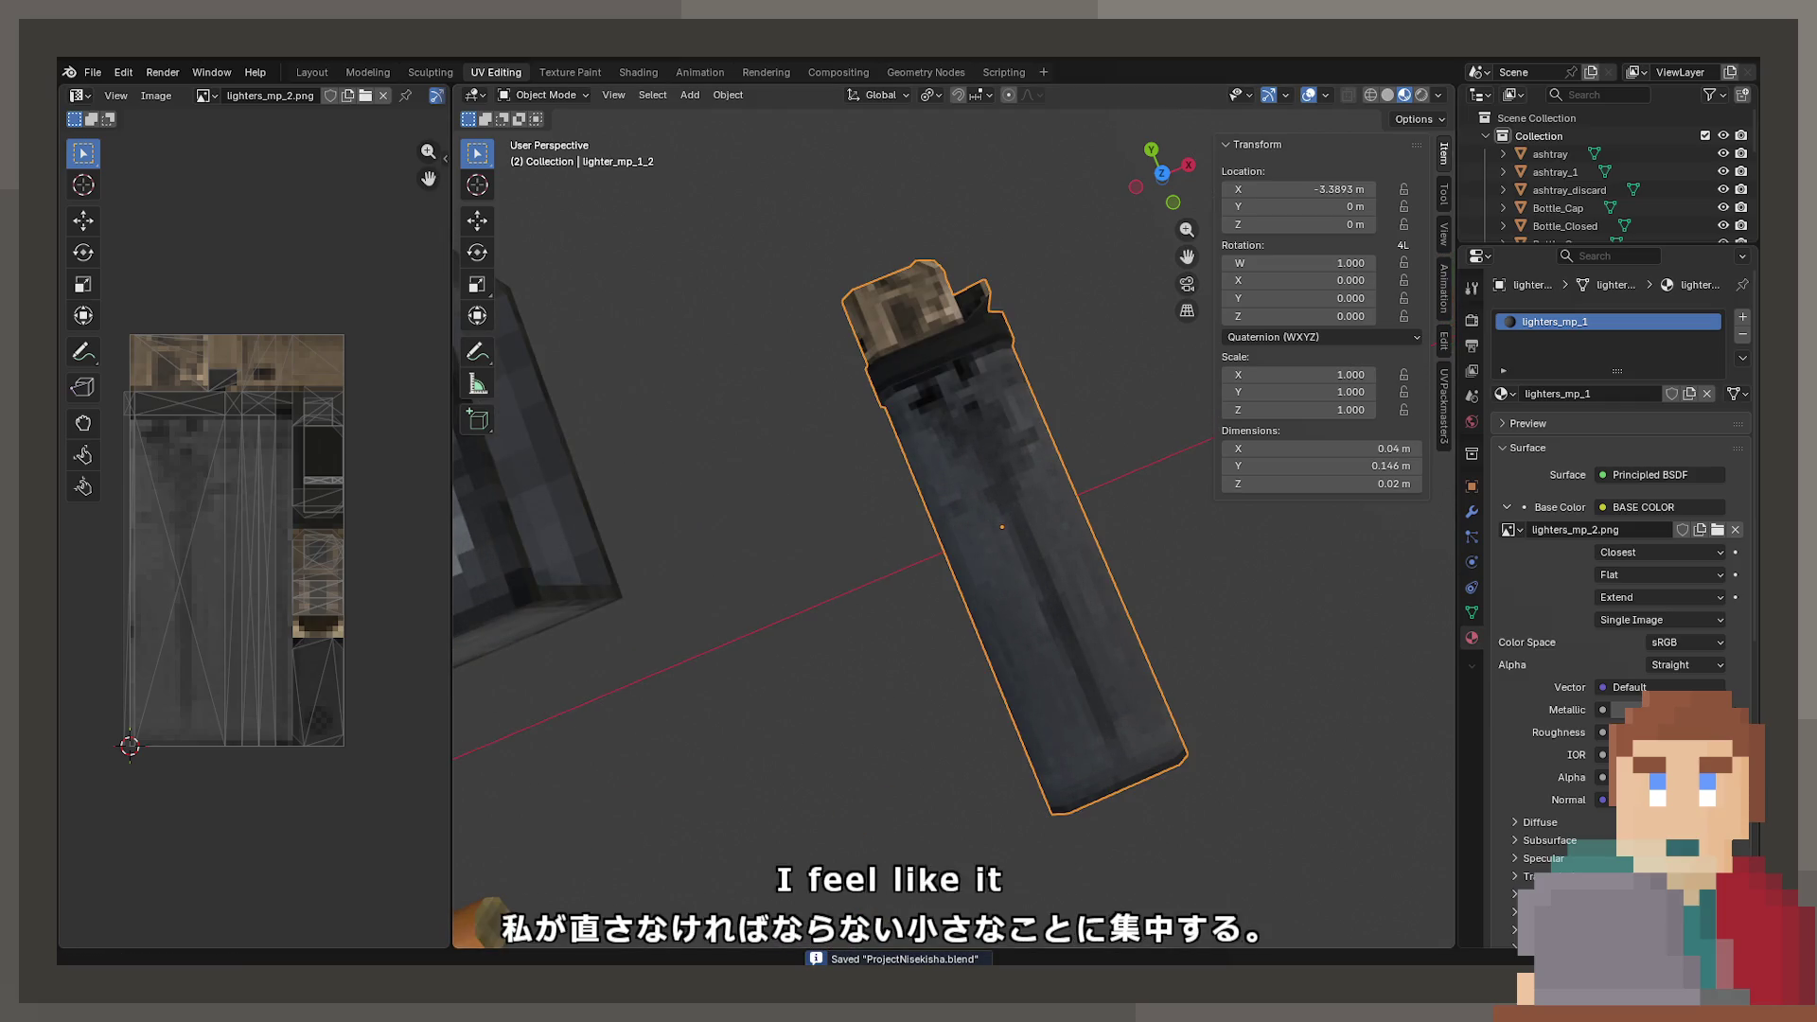
pyautogui.hotkey('alt', 'Tab')
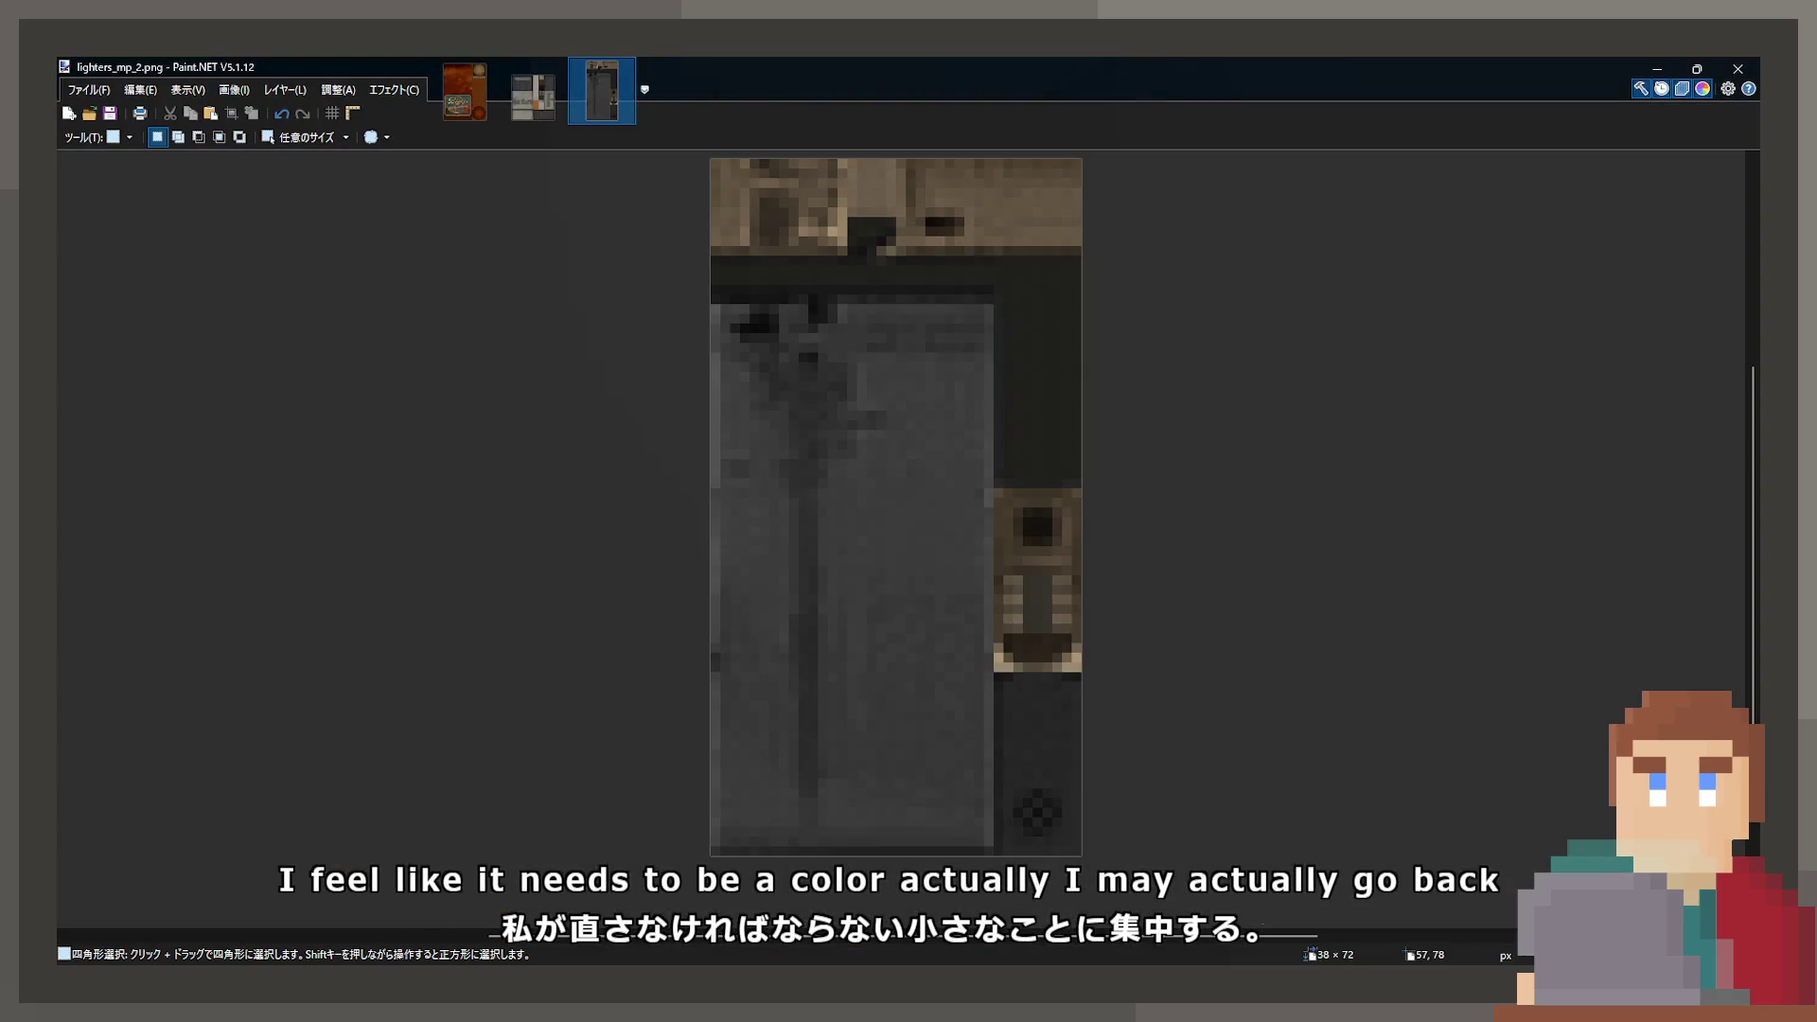
# - Restore the full lighters_mp_2.png, crop it to the 38 × 72 red lighter panel, and save
pyautogui.hotkey('ctrl', 'z')
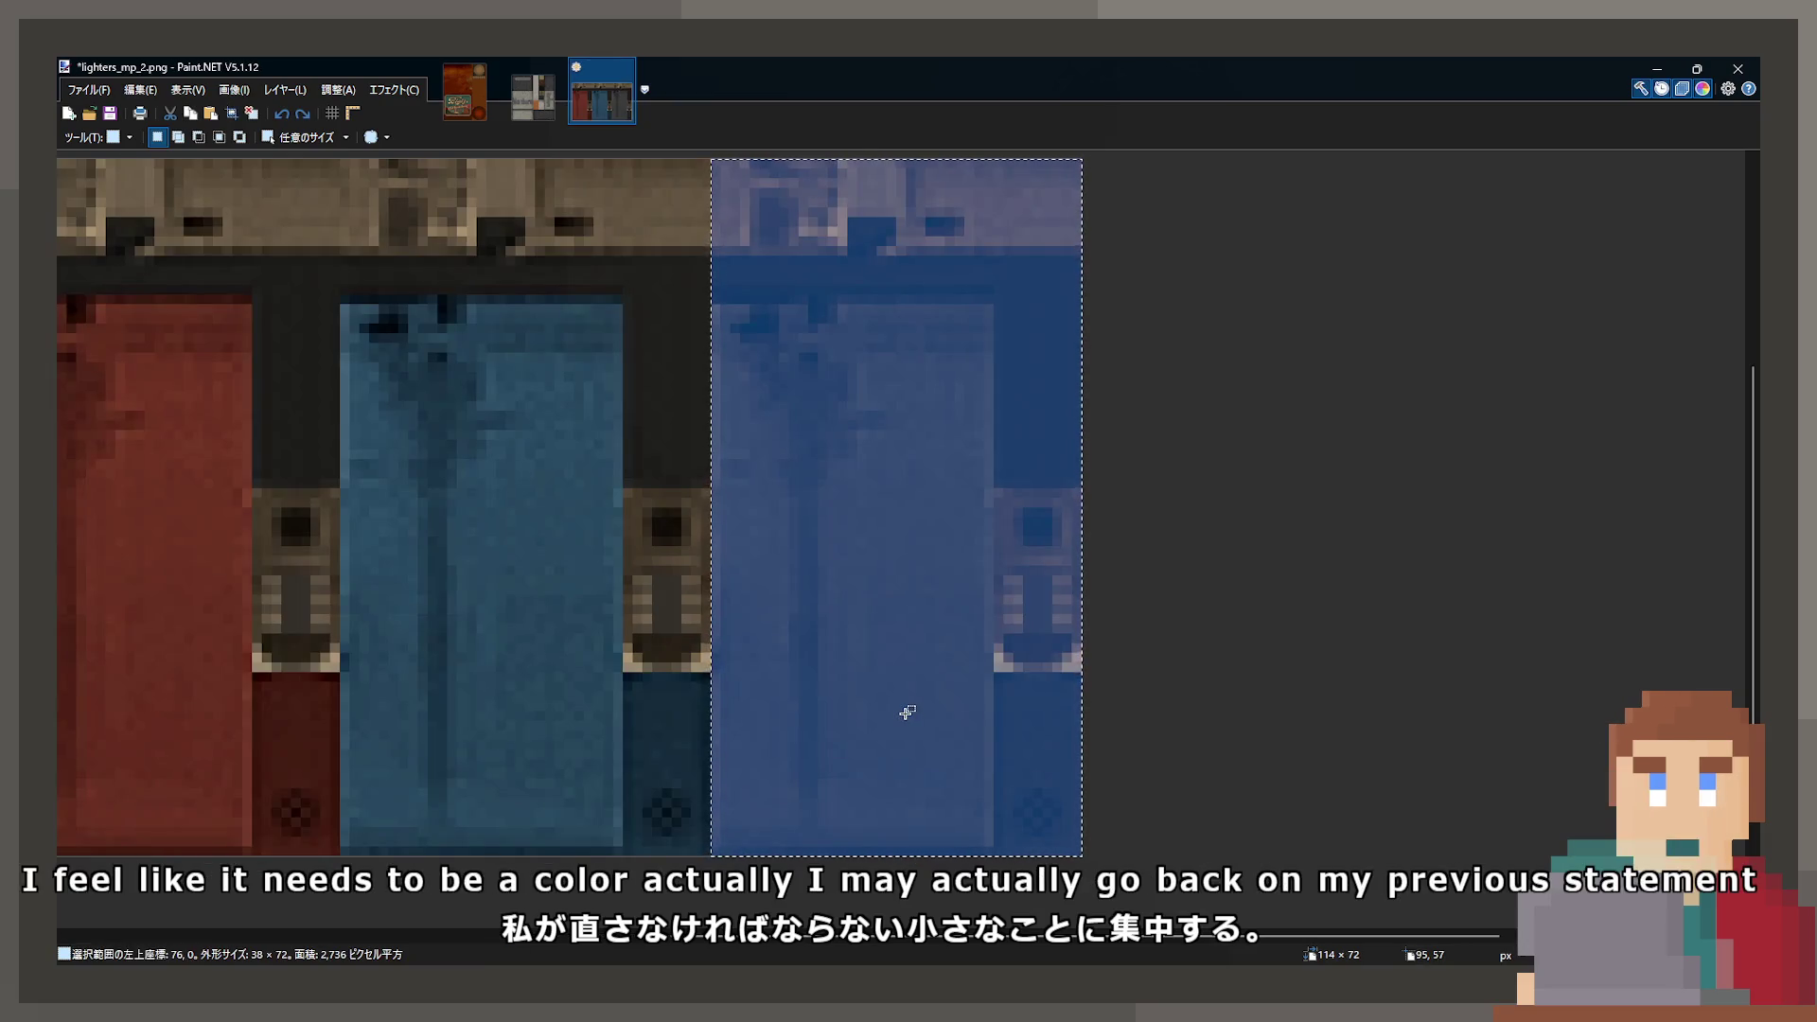
pyautogui.scroll(-2, 907, 716)
pyautogui.hotkey('ctrl', 'd')
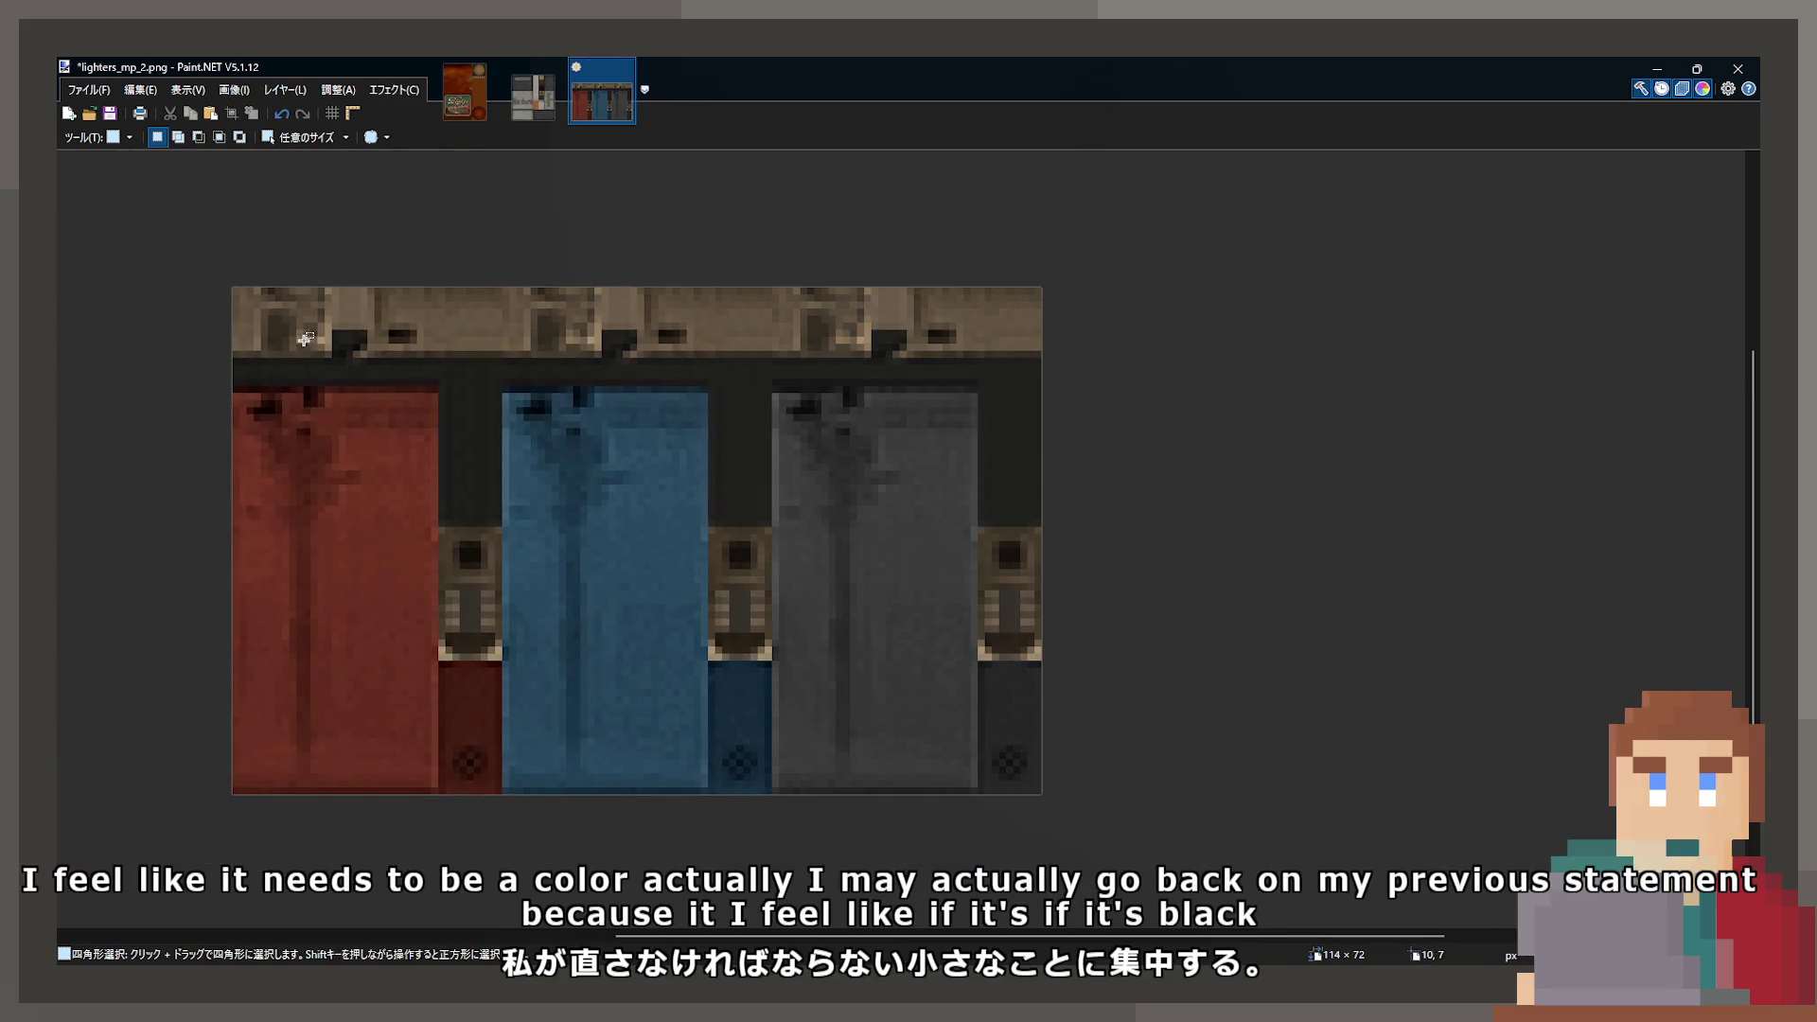
pyautogui.moveTo(674, 254)
pyautogui.mouseDown()
pyautogui.moveTo(828, 739)
pyautogui.moveTo(926, 790)
pyautogui.mouseUp()
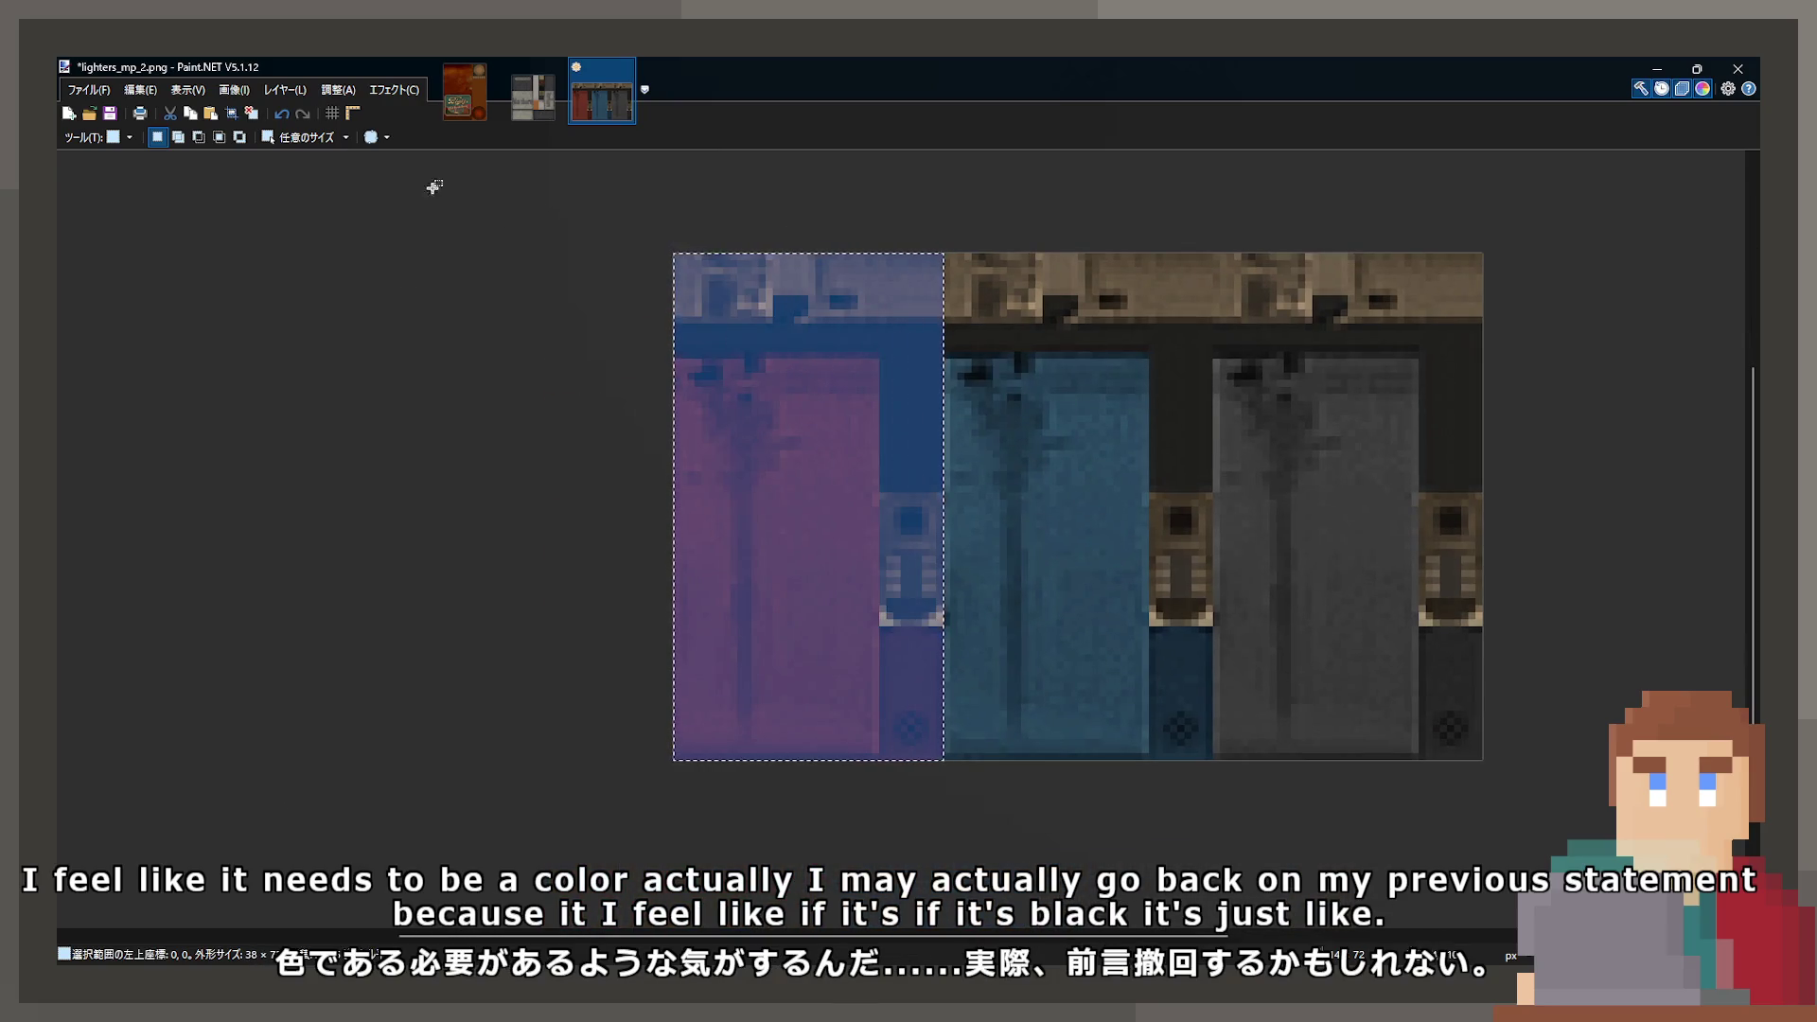
pyautogui.hotkey('ctrl', 'shift', 'x')
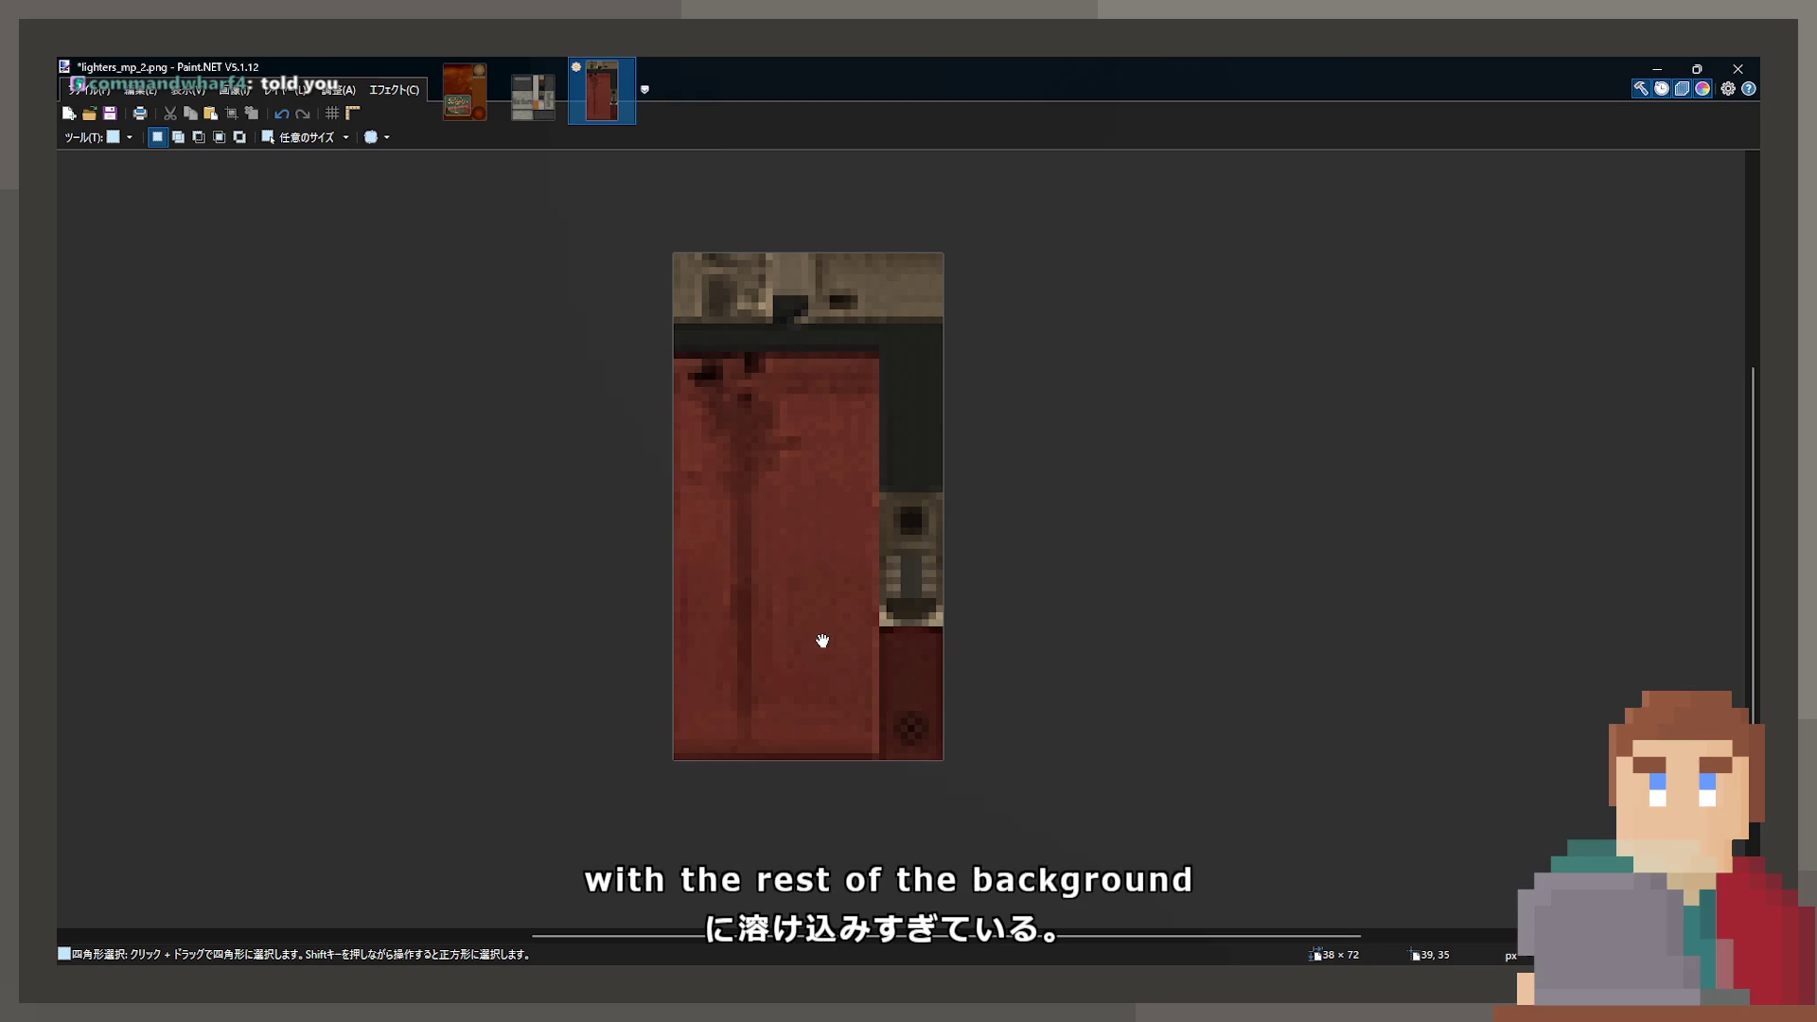
pyautogui.hotkey('ctrl', 's')
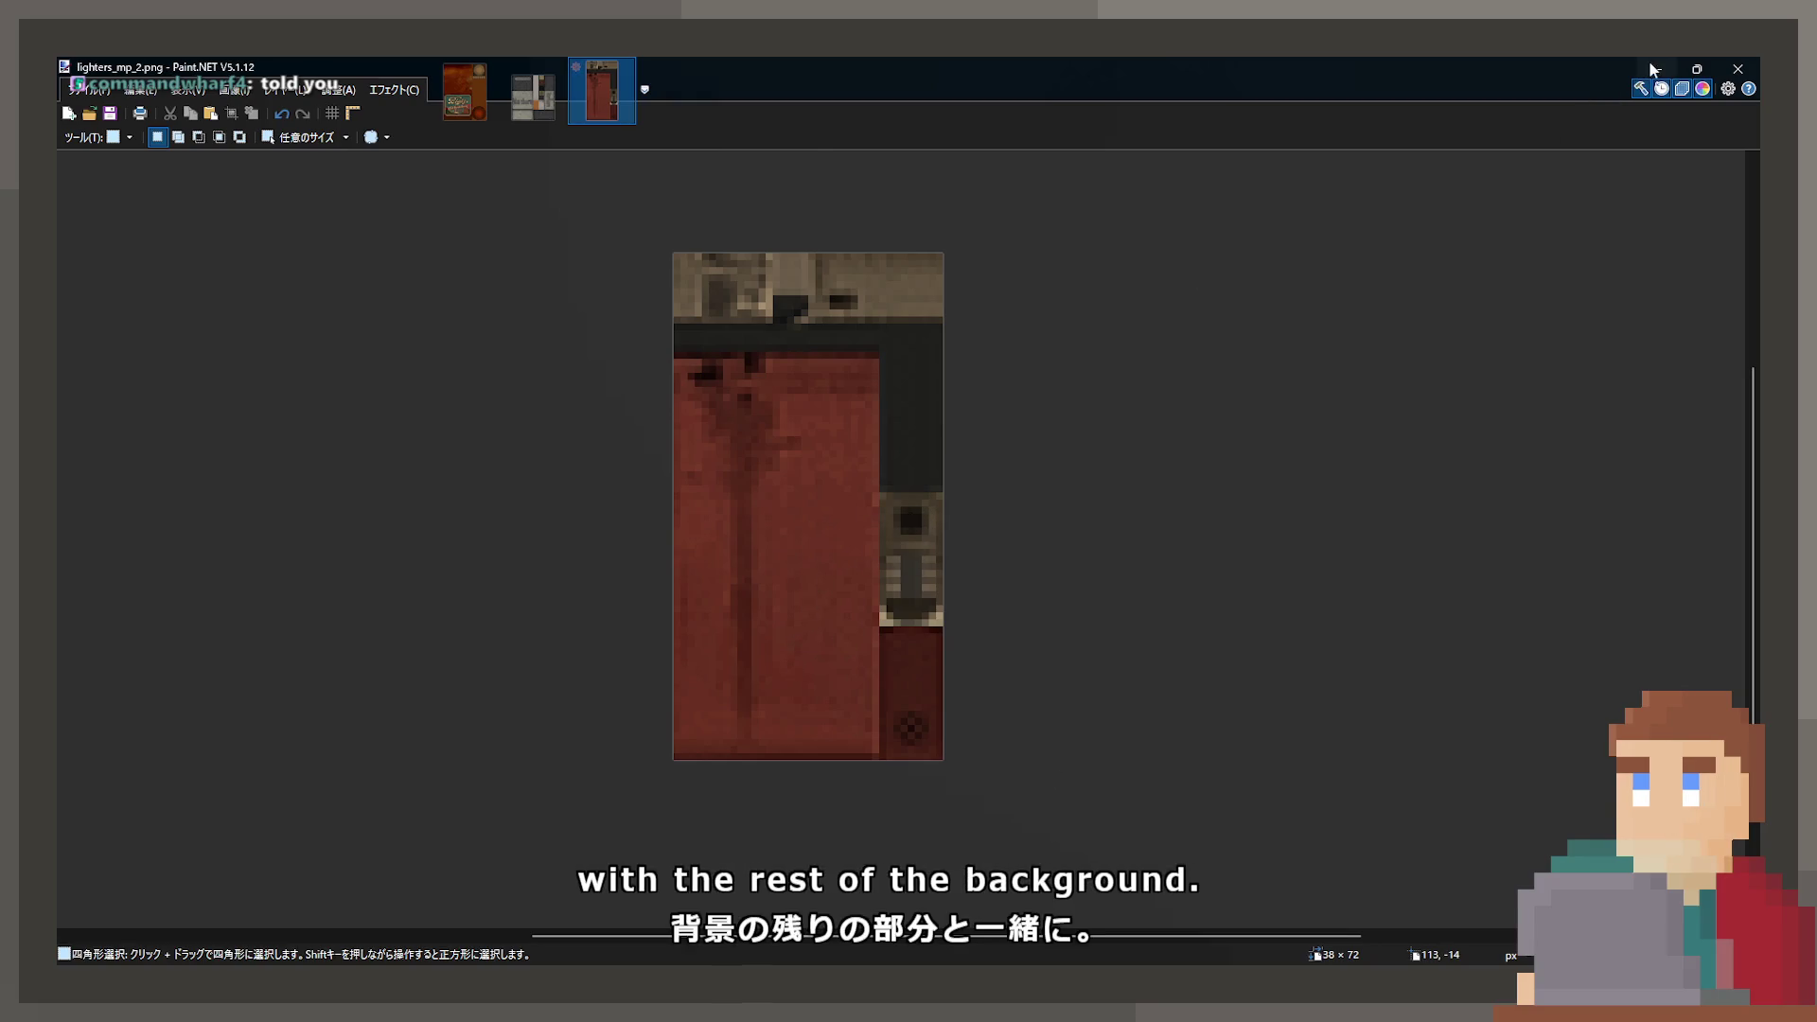
pyautogui.hotkey('alt', 'Tab')
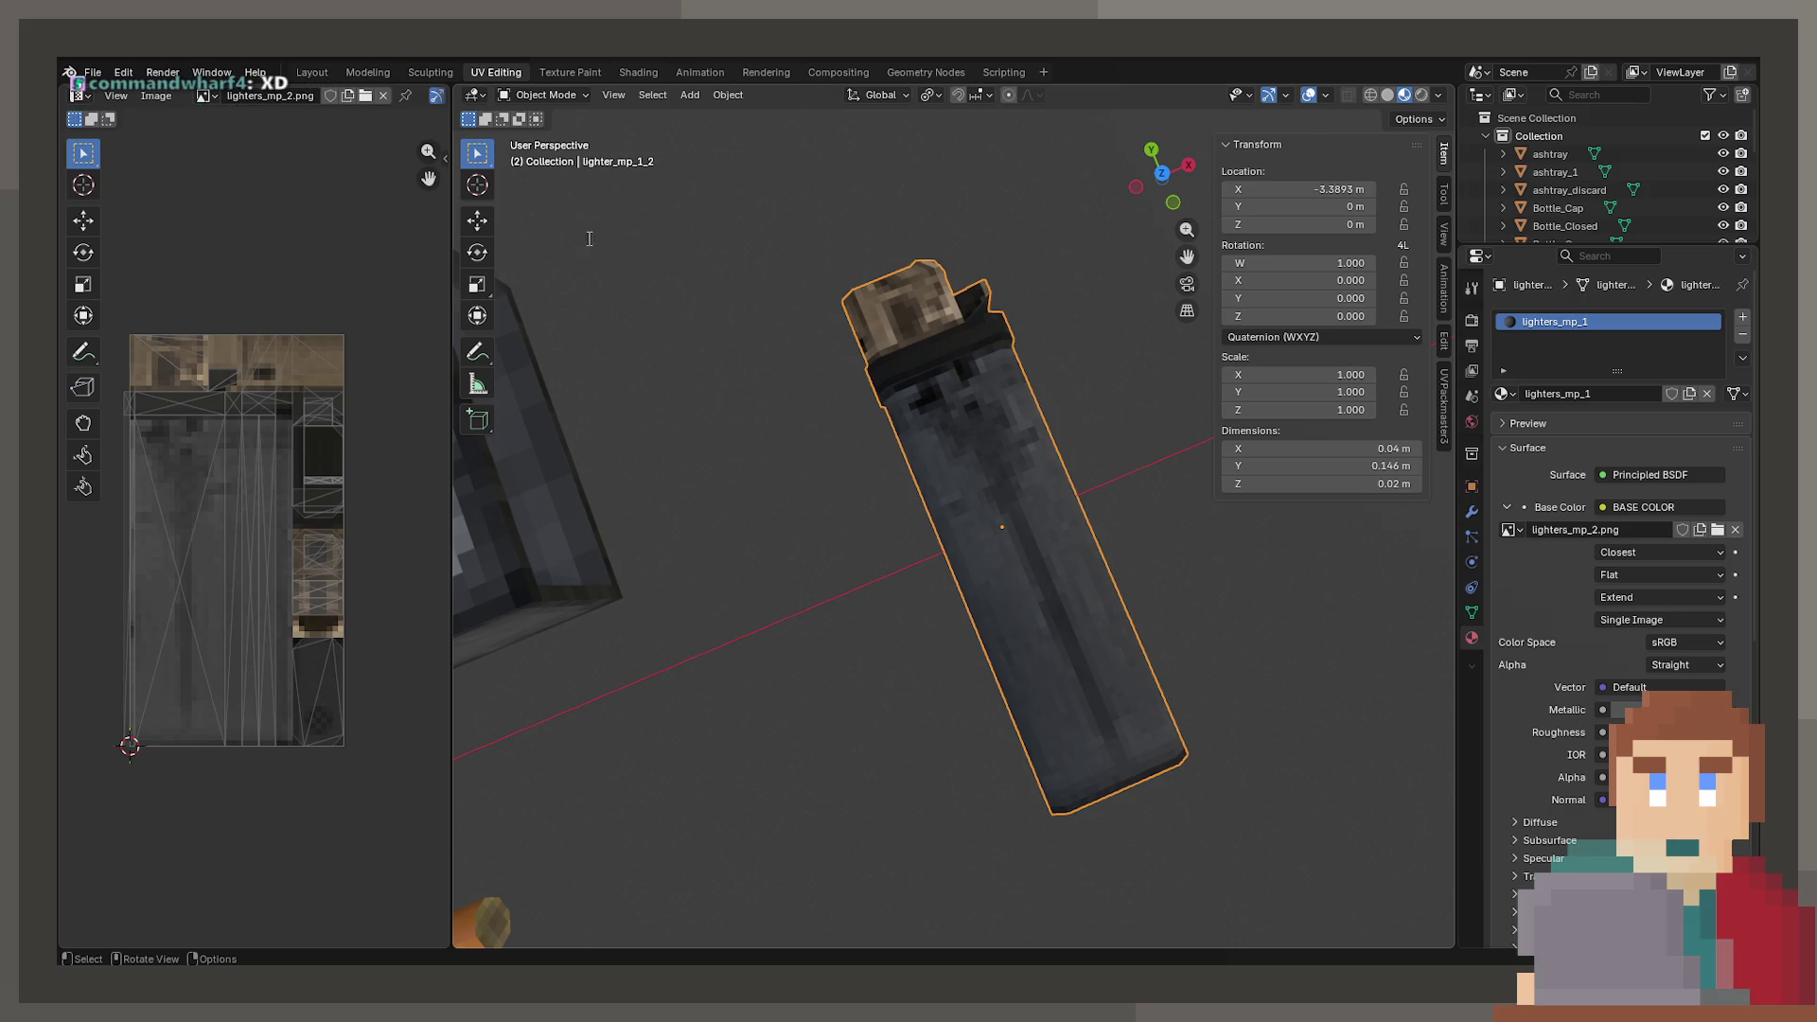
# - Orbit to the now-red lighter, select it and save ProjectNisekisha.blend
pyautogui.scroll(-8, 1018, 439)
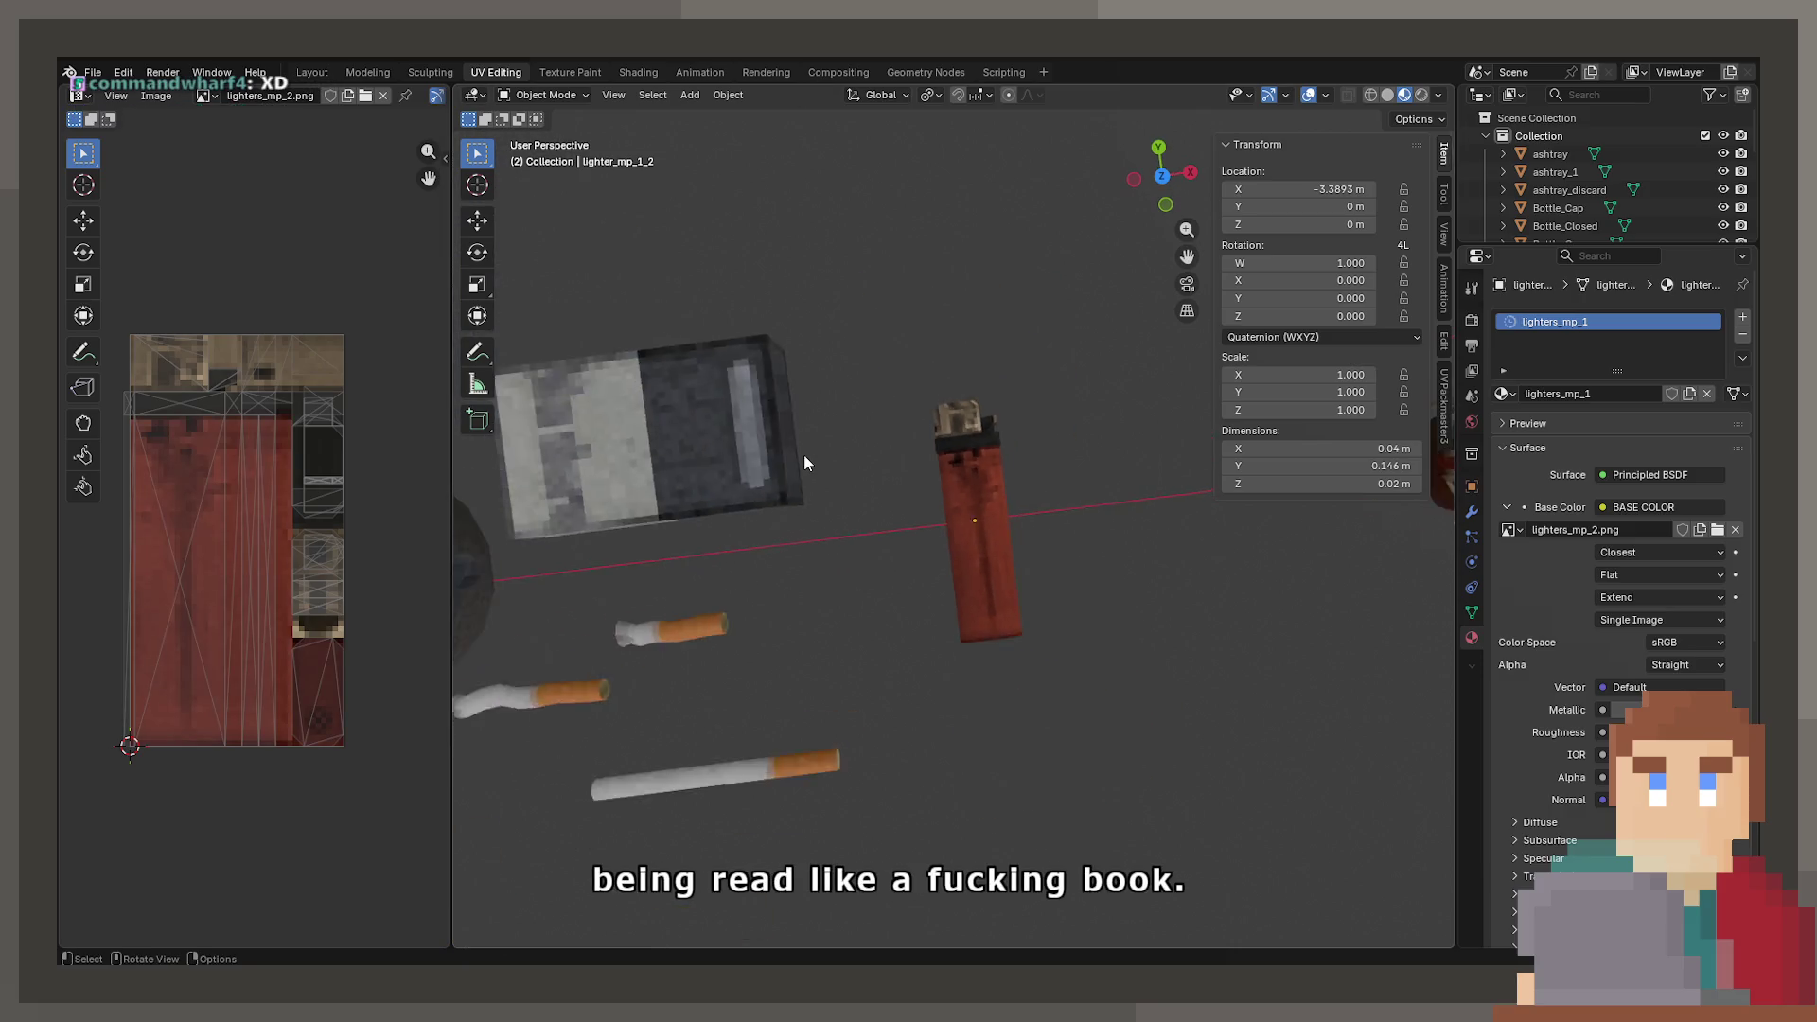
pyautogui.moveTo(967, 451)
pyautogui.mouseDown()
pyautogui.moveTo(870, 396)
pyautogui.moveTo(1009, 365)
pyautogui.mouseUp()
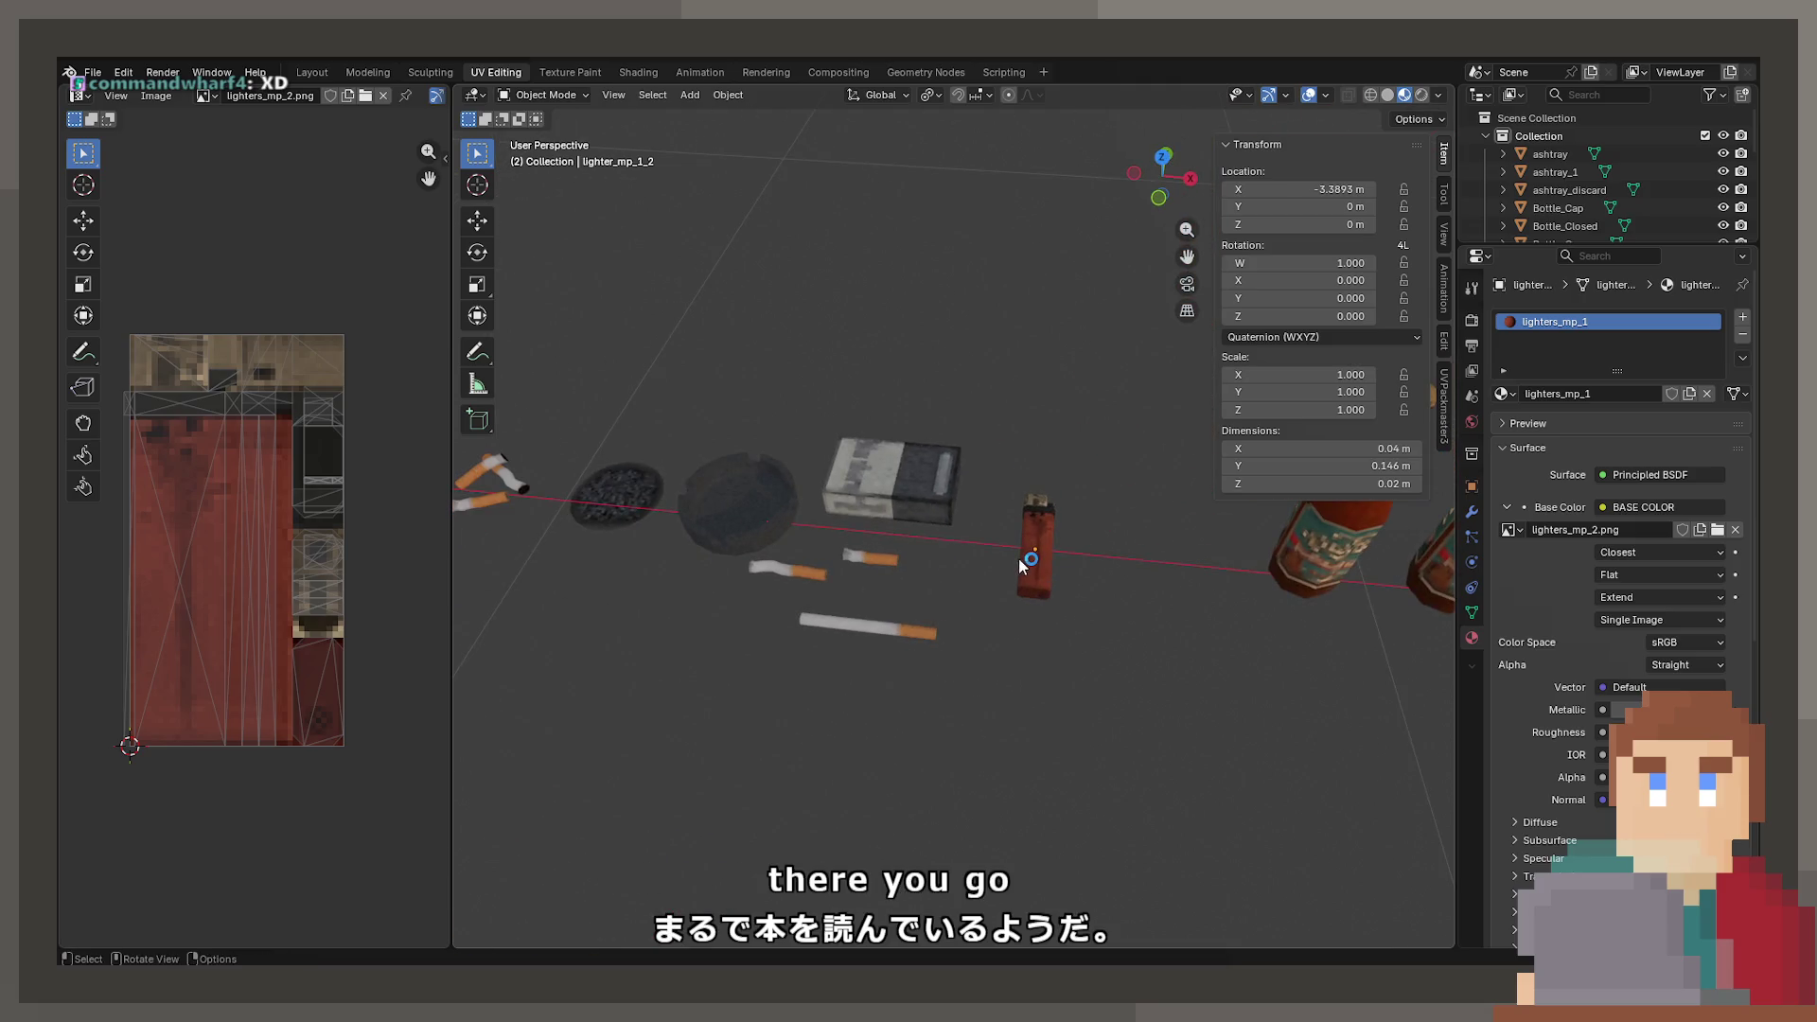
pyautogui.click(927, 468)
pyautogui.scroll(6, 899, 501)
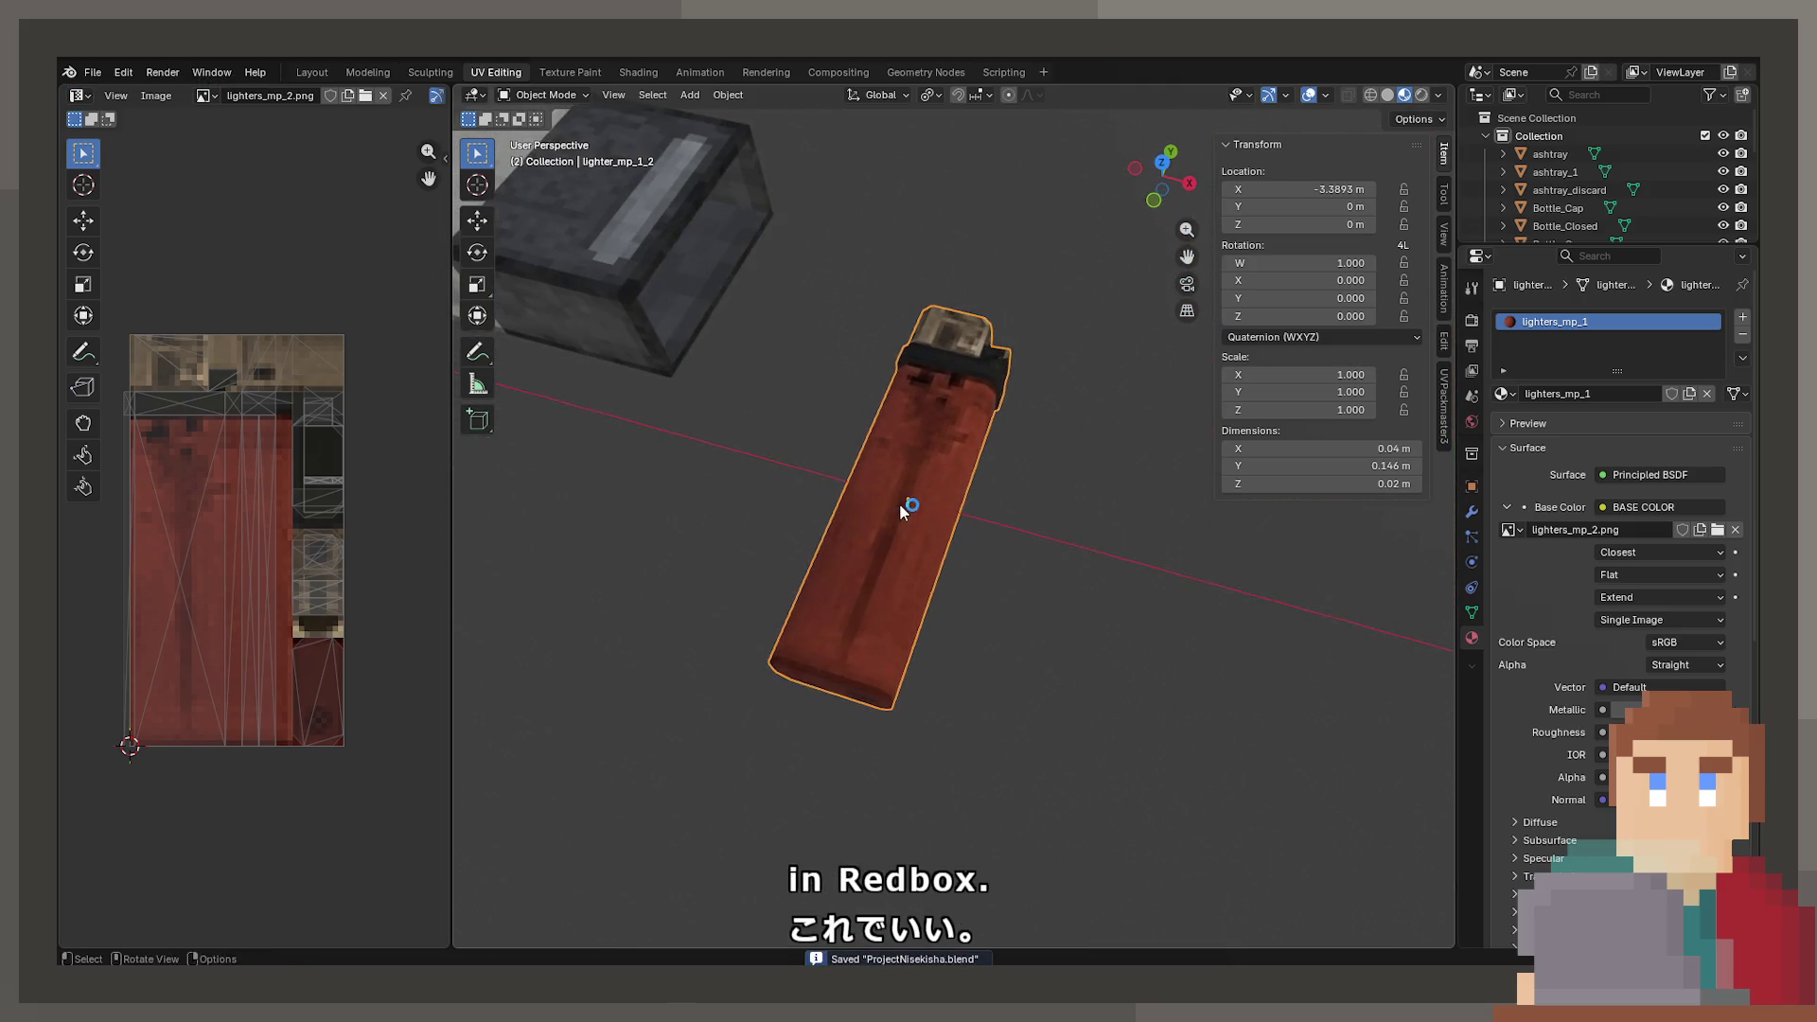
pyautogui.hotkey('ctrl', 's')
# - Look through the File menu's Import/Export options, then close the menu
pyautogui.click(93, 72)
pyautogui.moveTo(202, 331)
pyautogui.press('Escape')
pyautogui.click(93, 72)
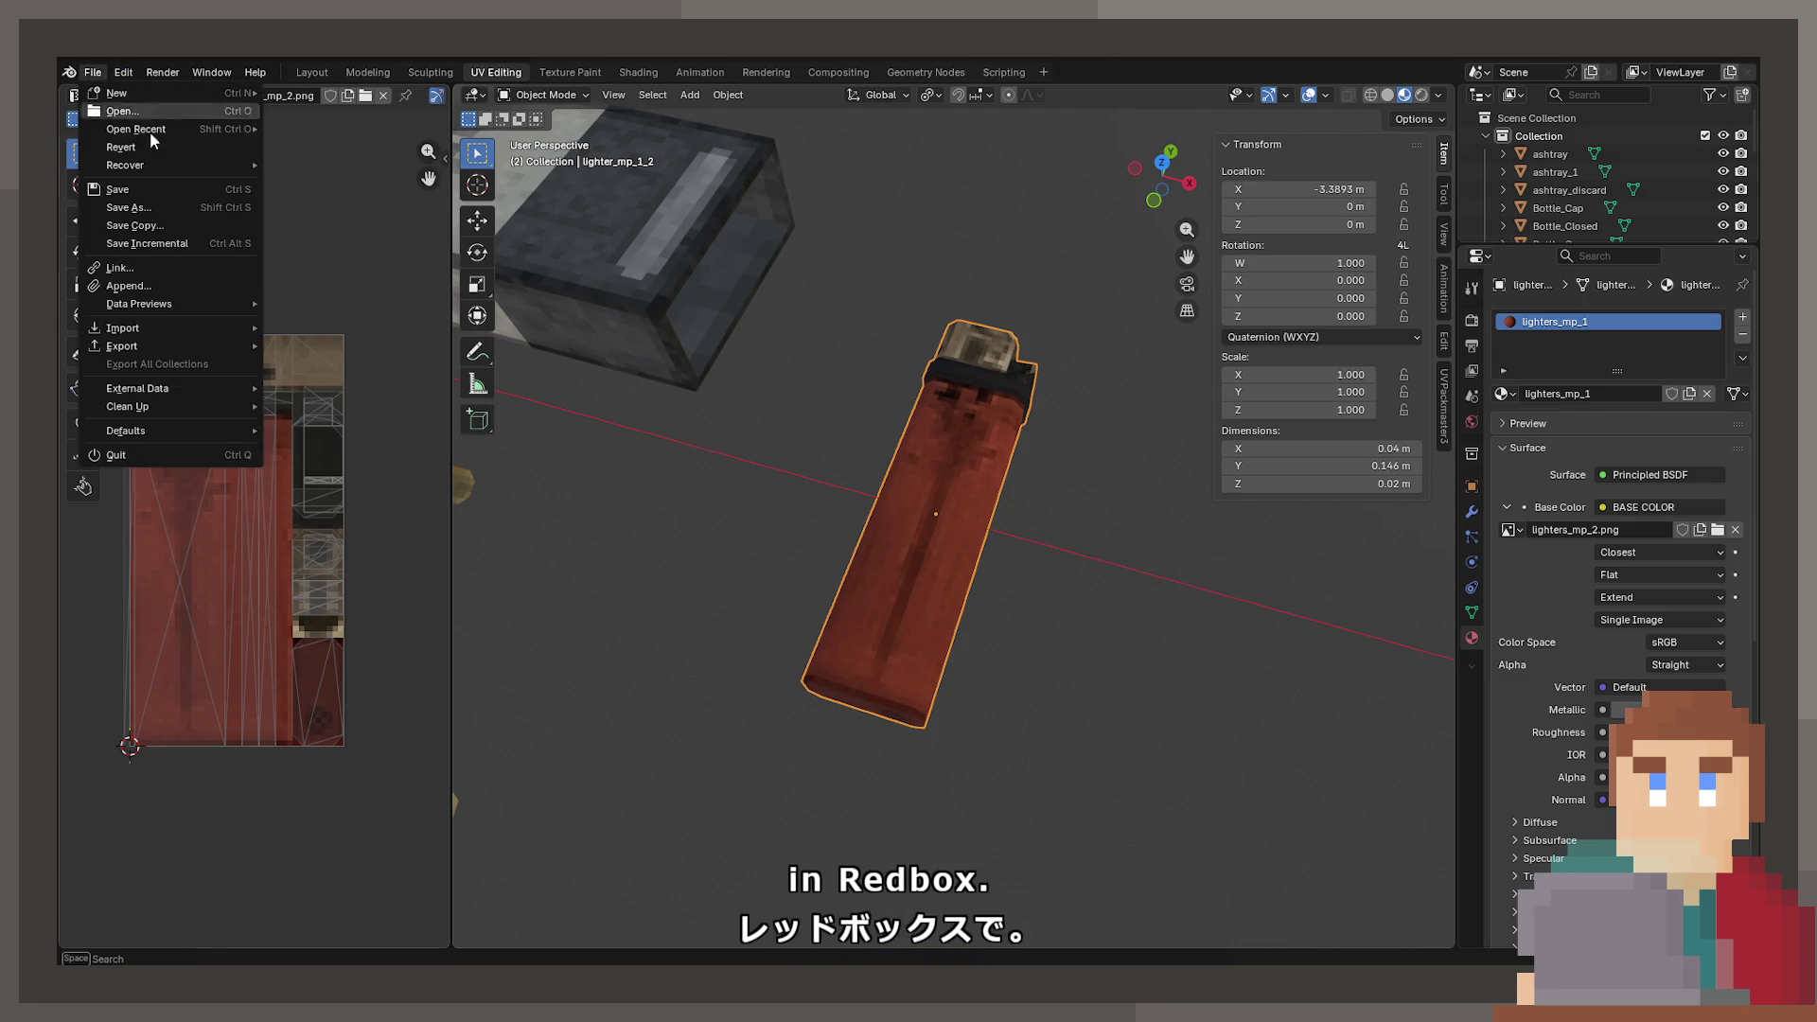
pyautogui.click(353, 530)
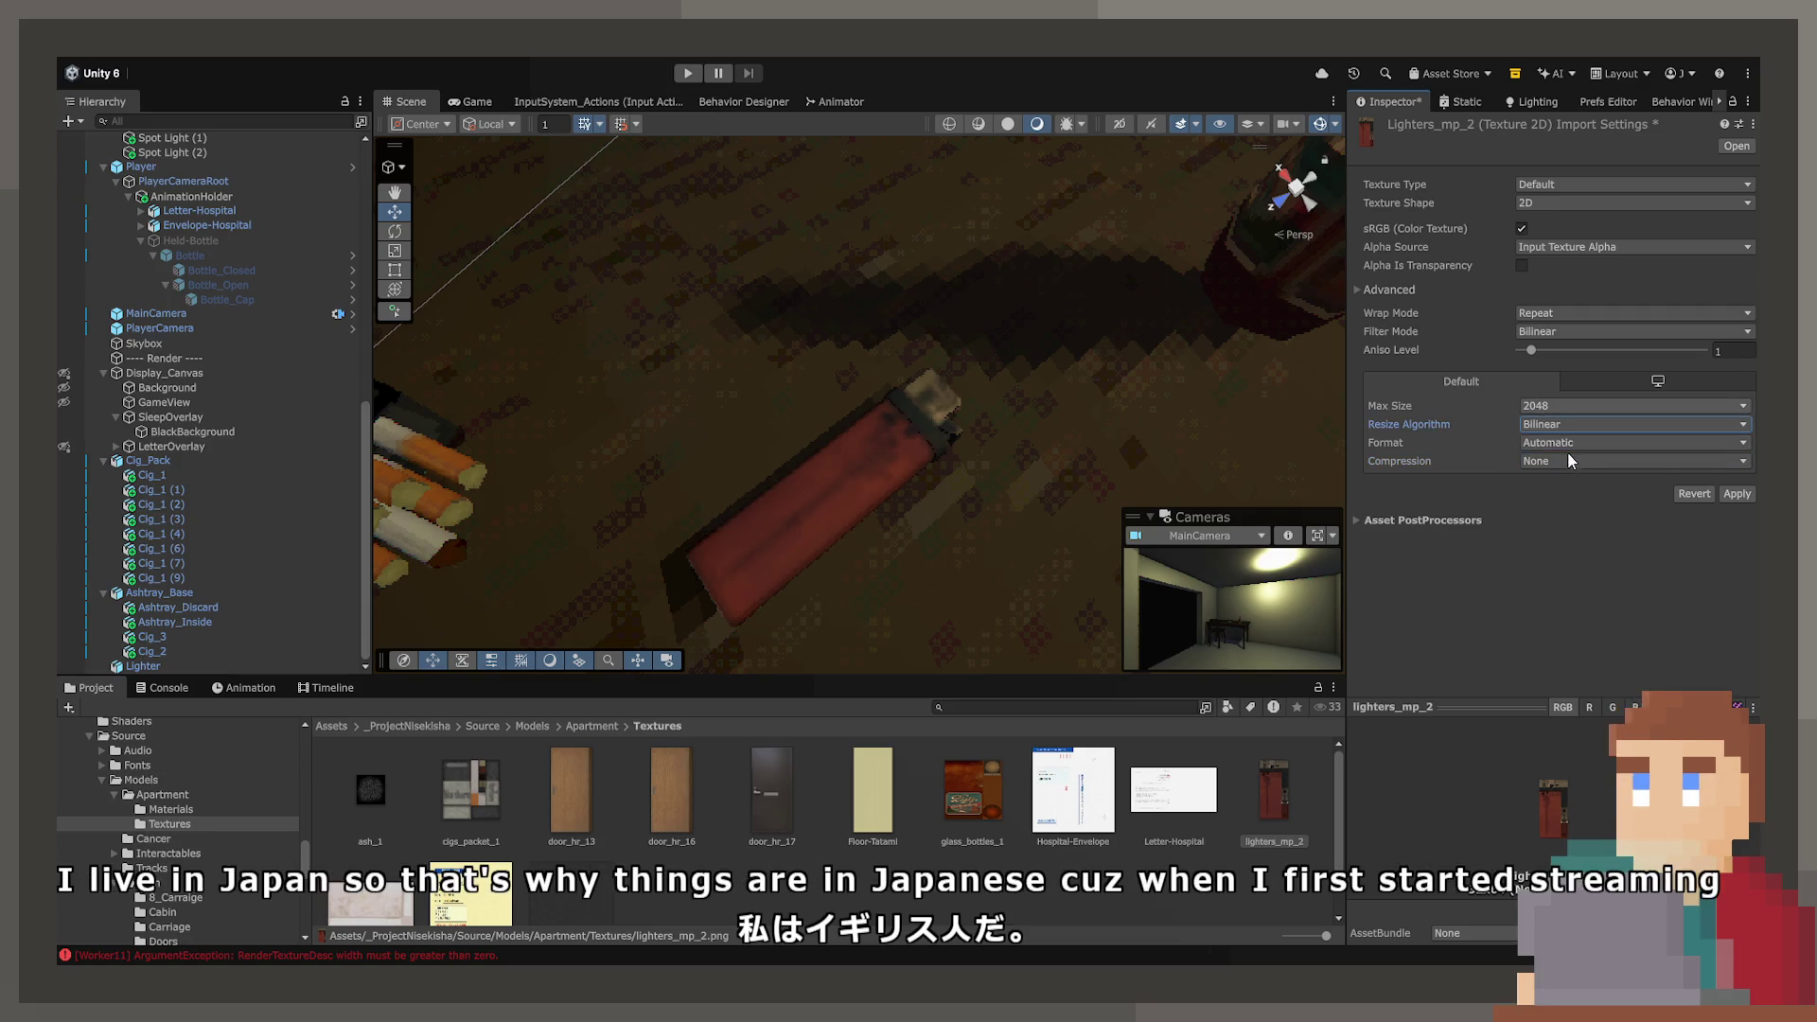
# - Apply the texture's import settings and select the lighter in the Scene
pyautogui.click(1736, 494)
pyautogui.click(872, 493)
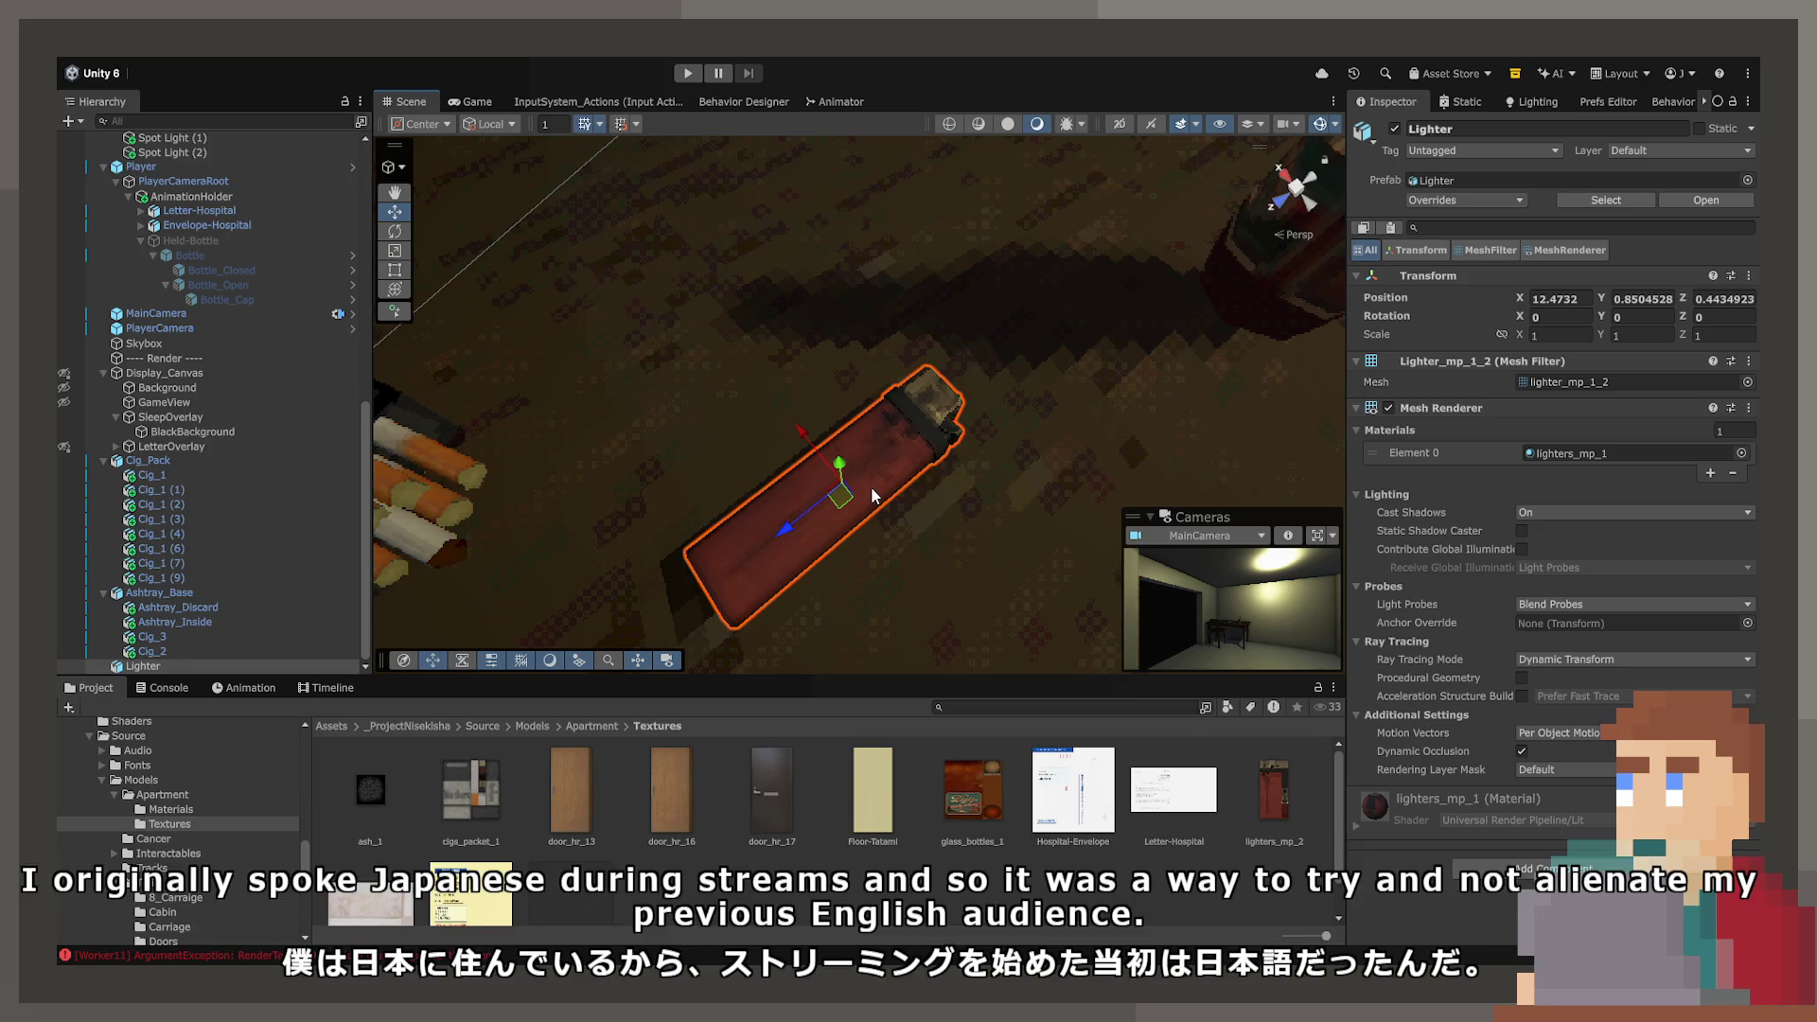
pyautogui.moveTo(872, 495); pyautogui.dragTo(691, 470)
# - Duplicate the plastic_4 material in the Apartment Materials folder as plastic_4 1
pyautogui.click(610, 727)
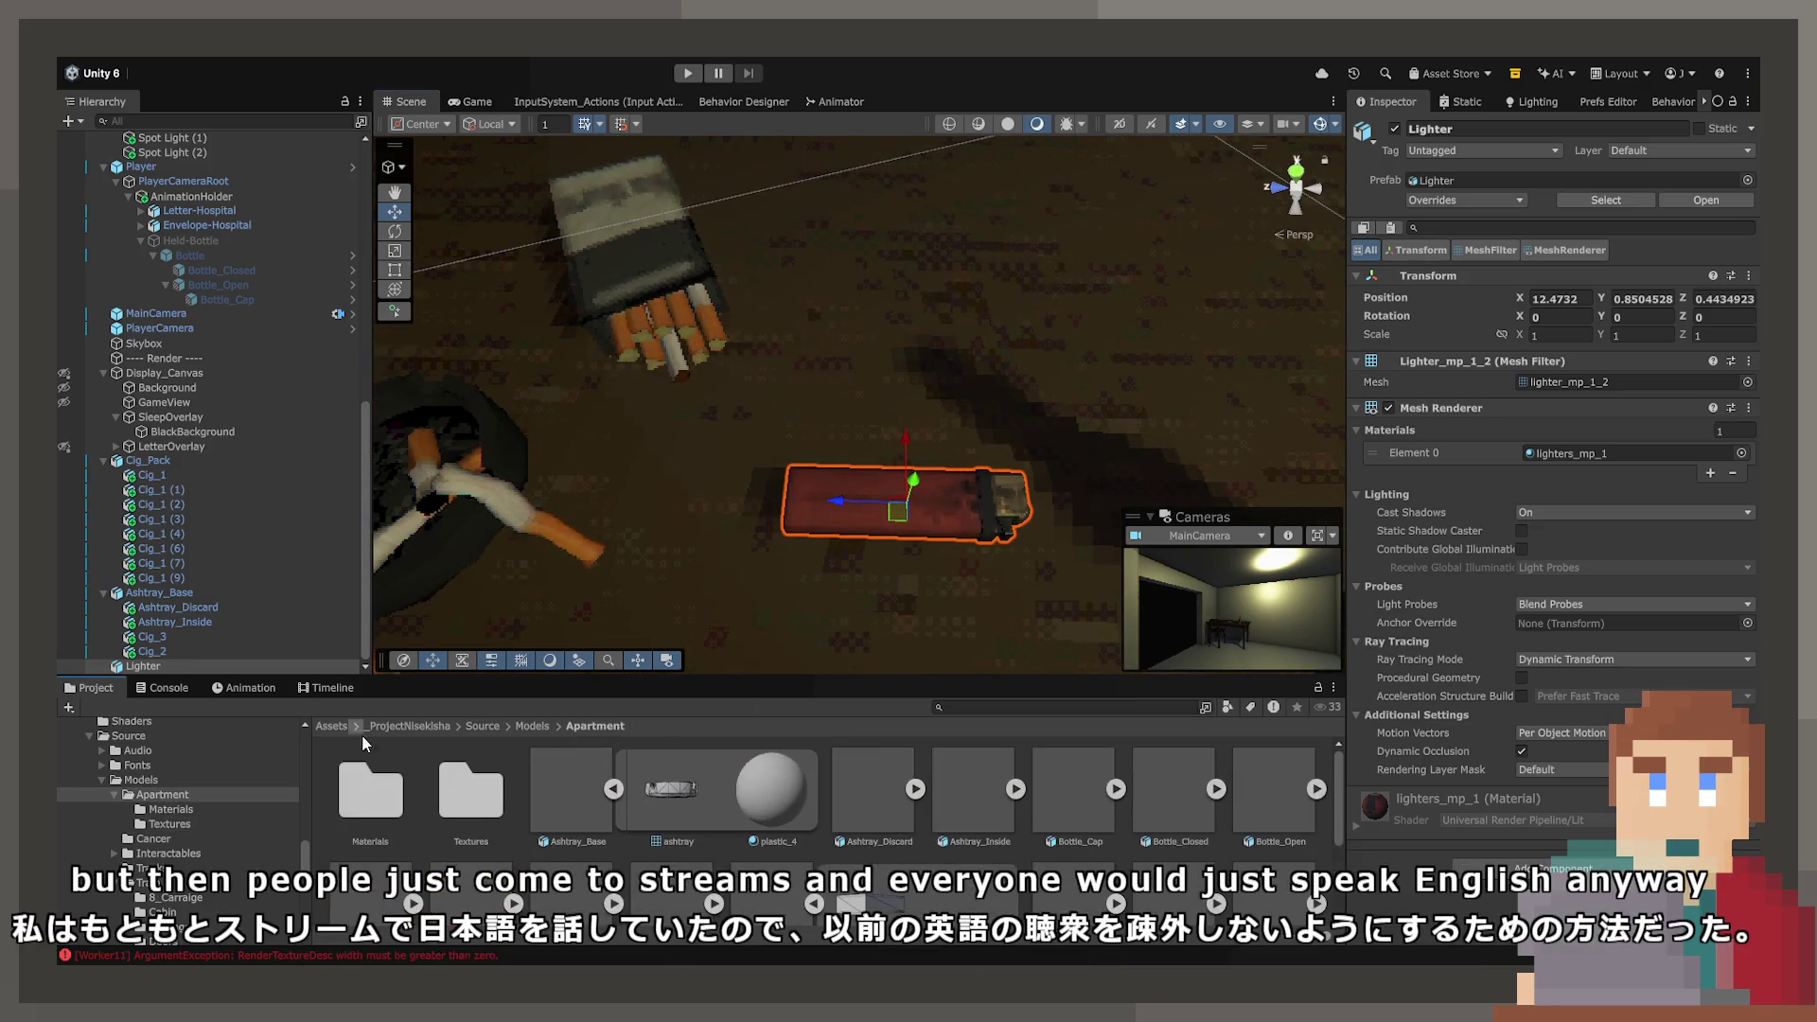
pyautogui.doubleClick(398, 764)
pyautogui.scroll(-1, 708, 850)
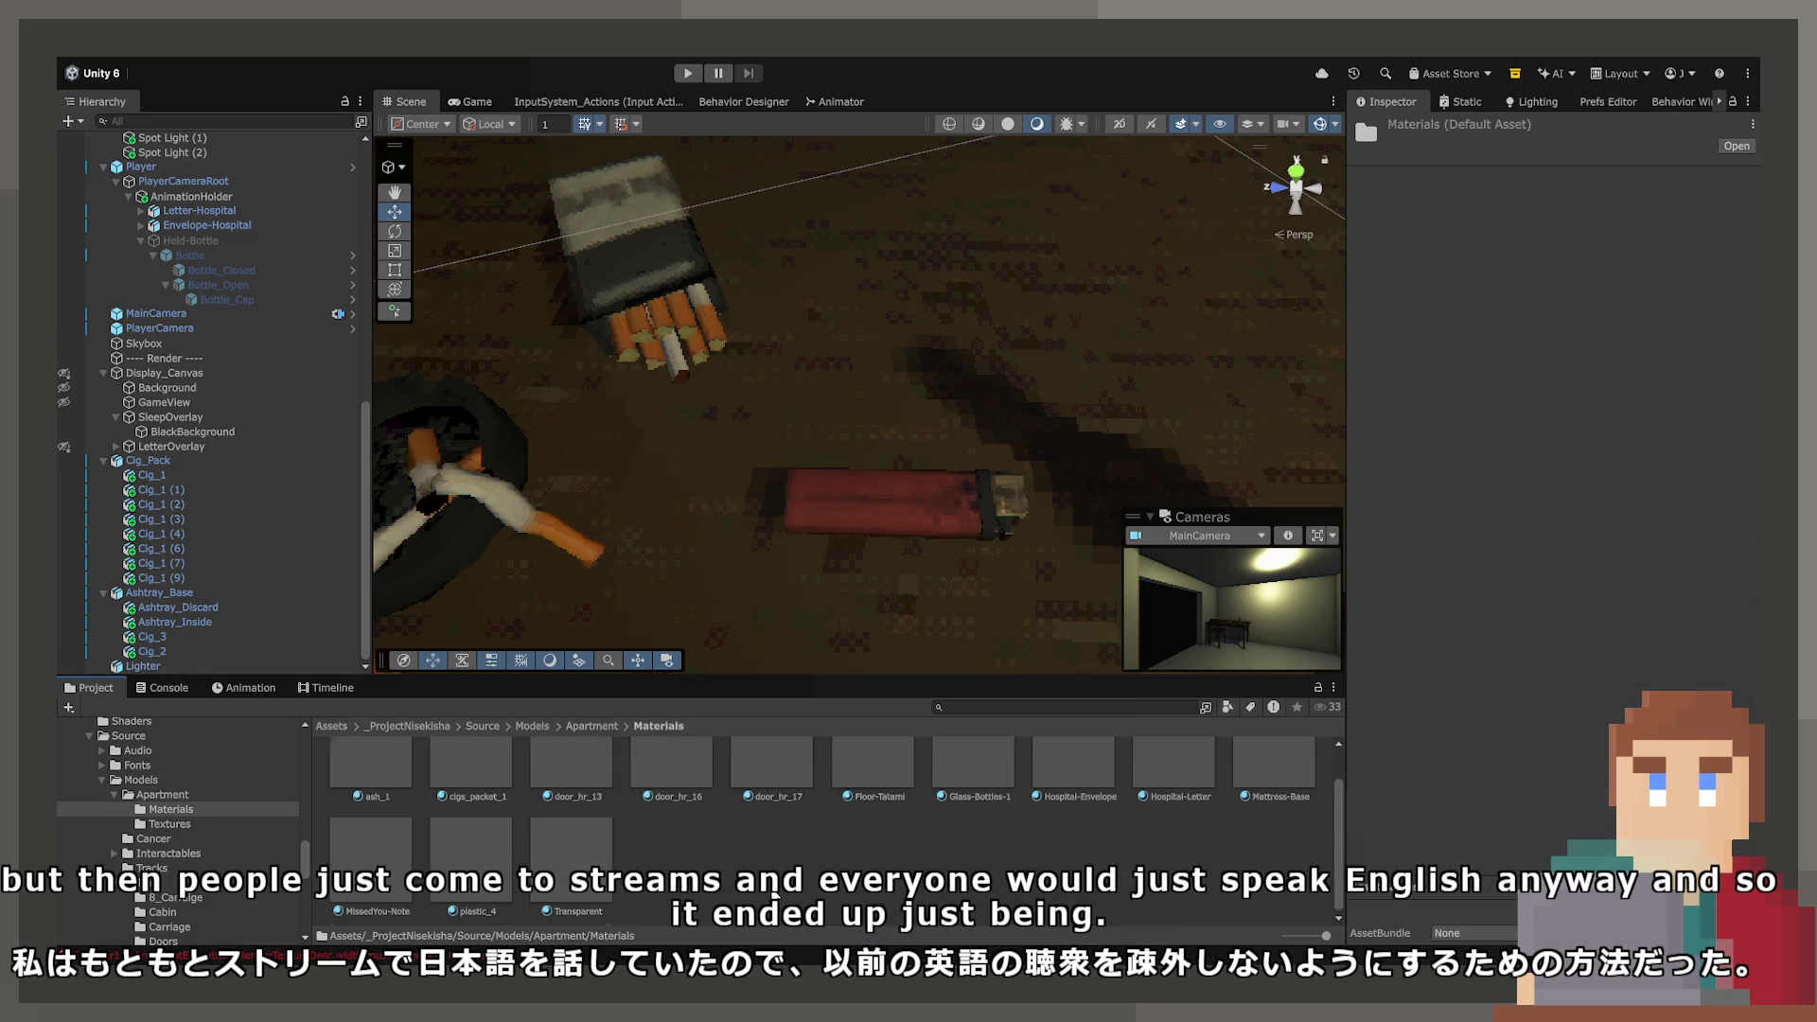
pyautogui.click(501, 848)
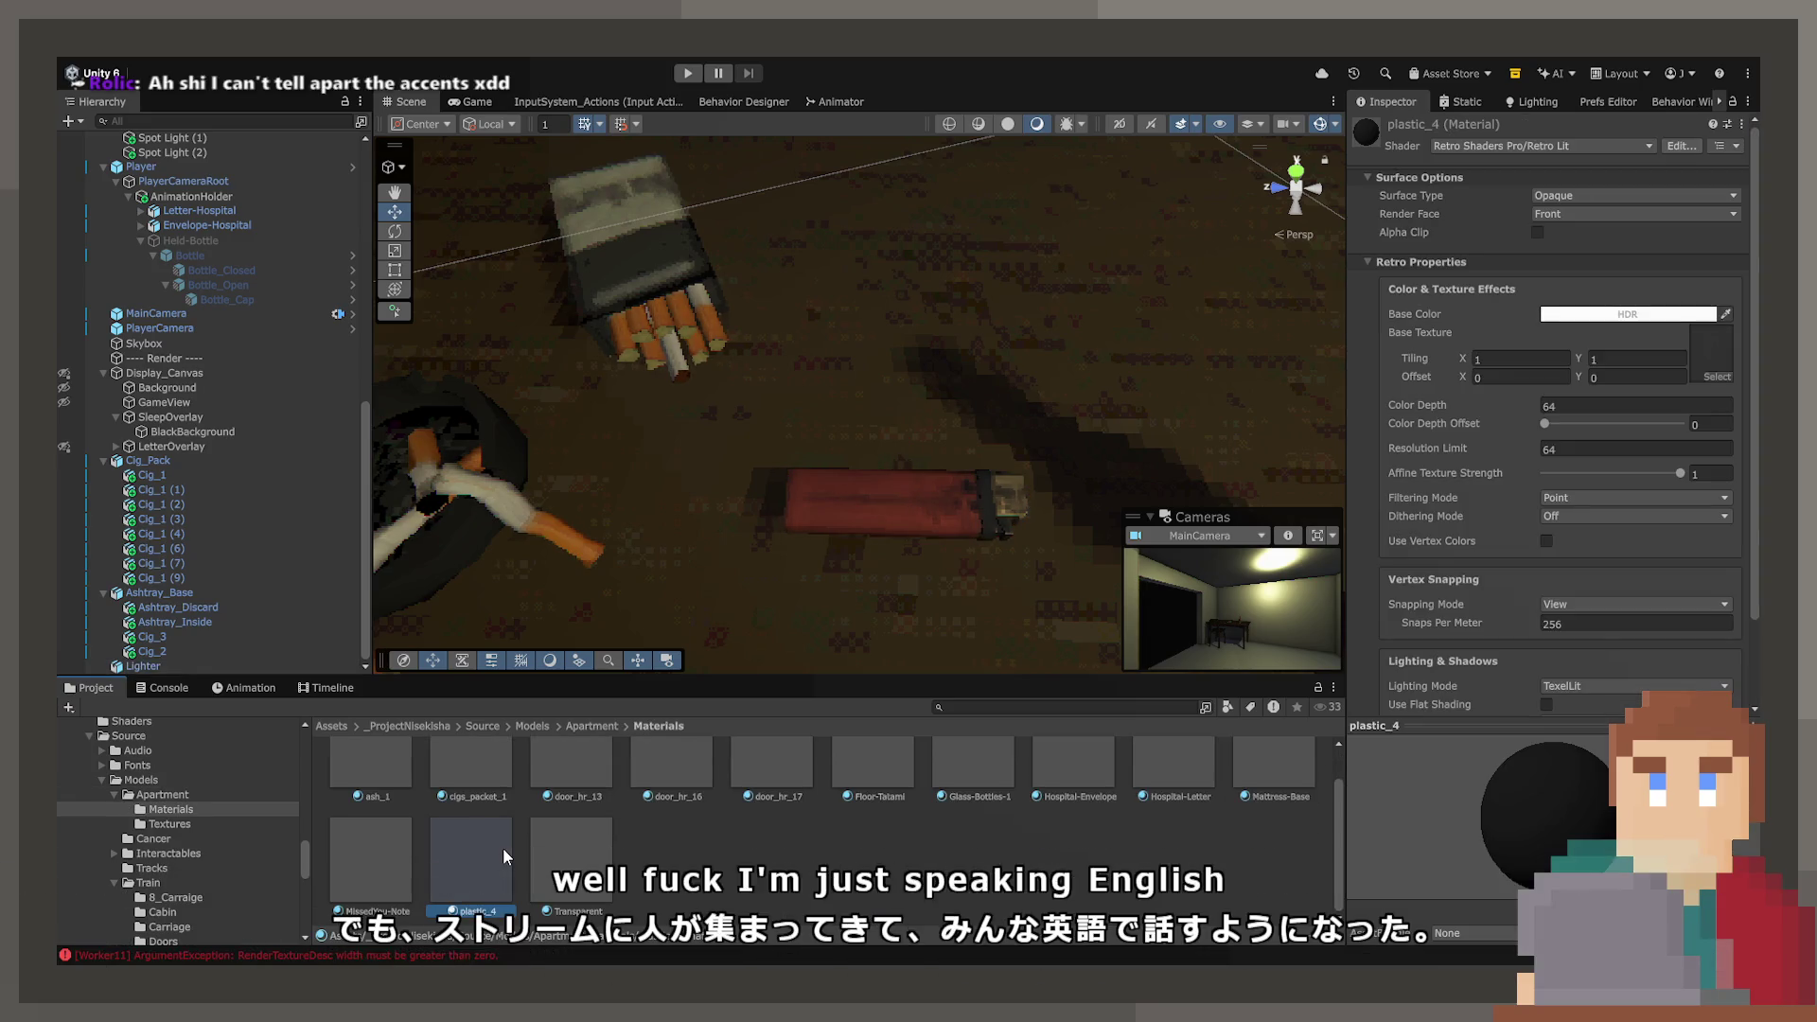
pyautogui.hotkey('ctrl', 'd')
# - Select the lighter and show its Element 0 material, lighters_mp_1
pyautogui.click(915, 502)
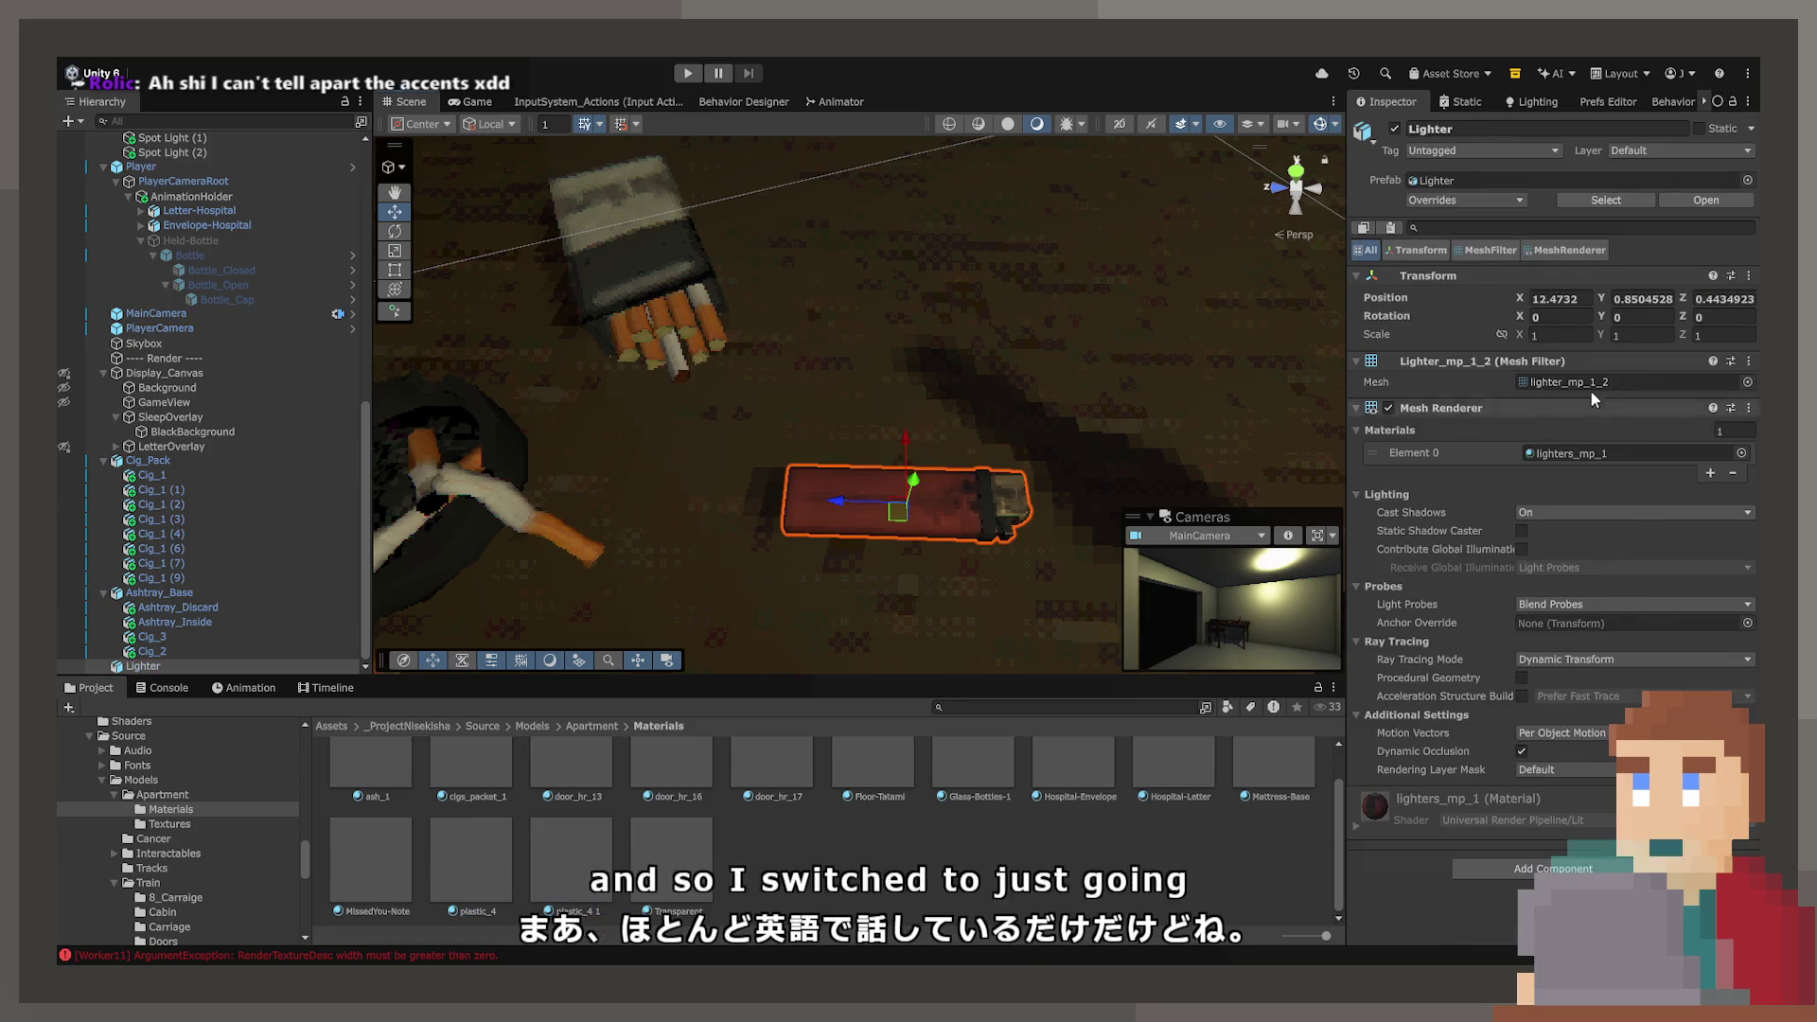
pyautogui.click(1630, 453)
pyautogui.click(677, 893)
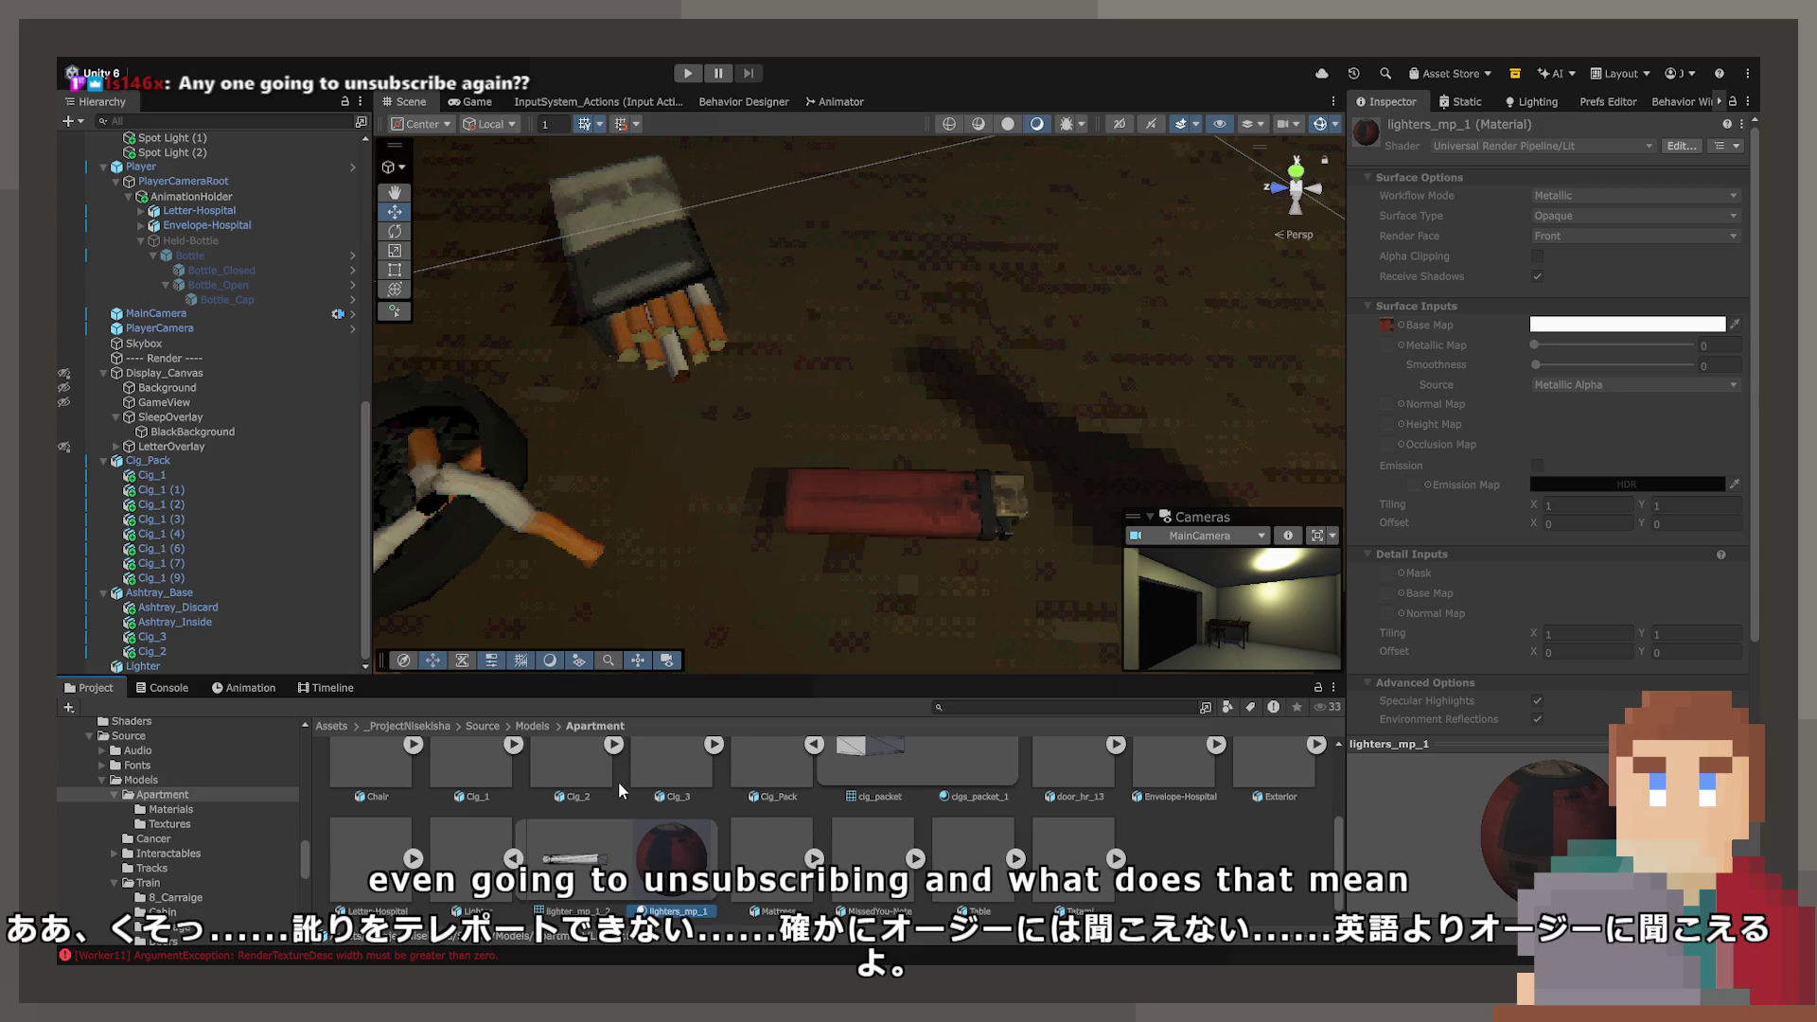
# - Drag plastic_4 1 from Apartment > Materials onto the lighter in the Scene
pyautogui.click(535, 727)
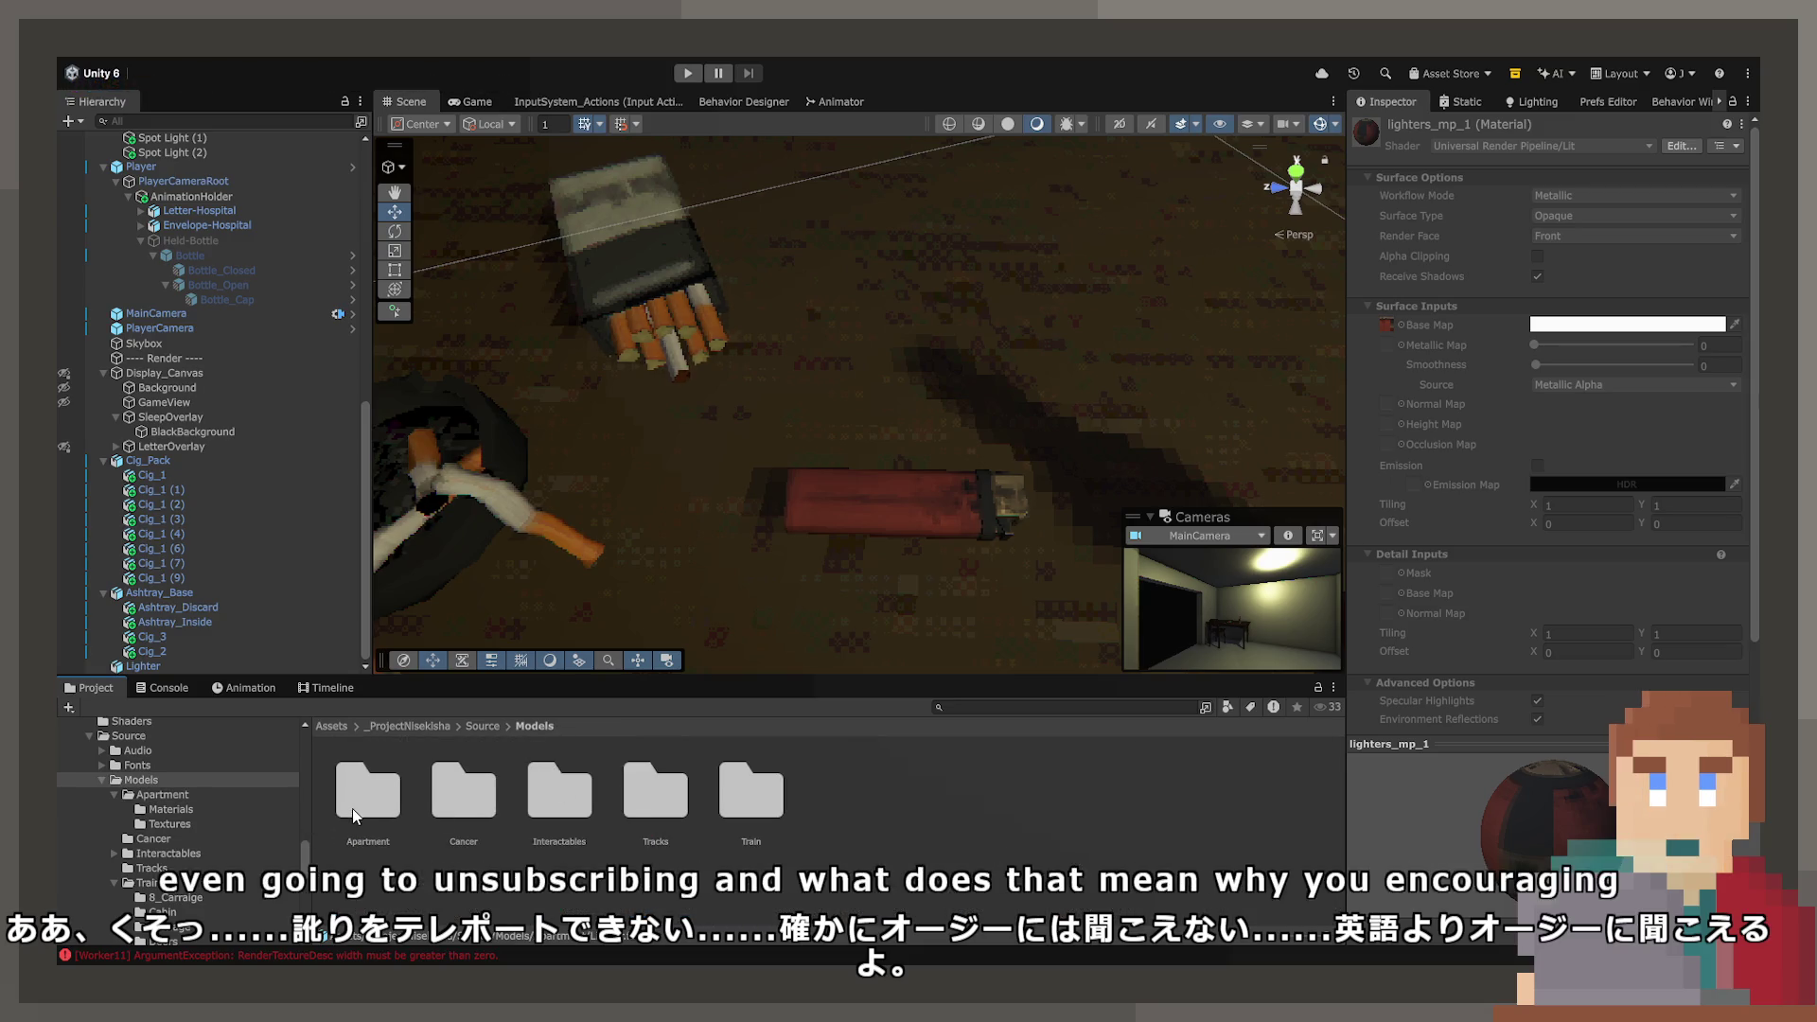
pyautogui.doubleClick(352, 809)
pyautogui.doubleClick(371, 798)
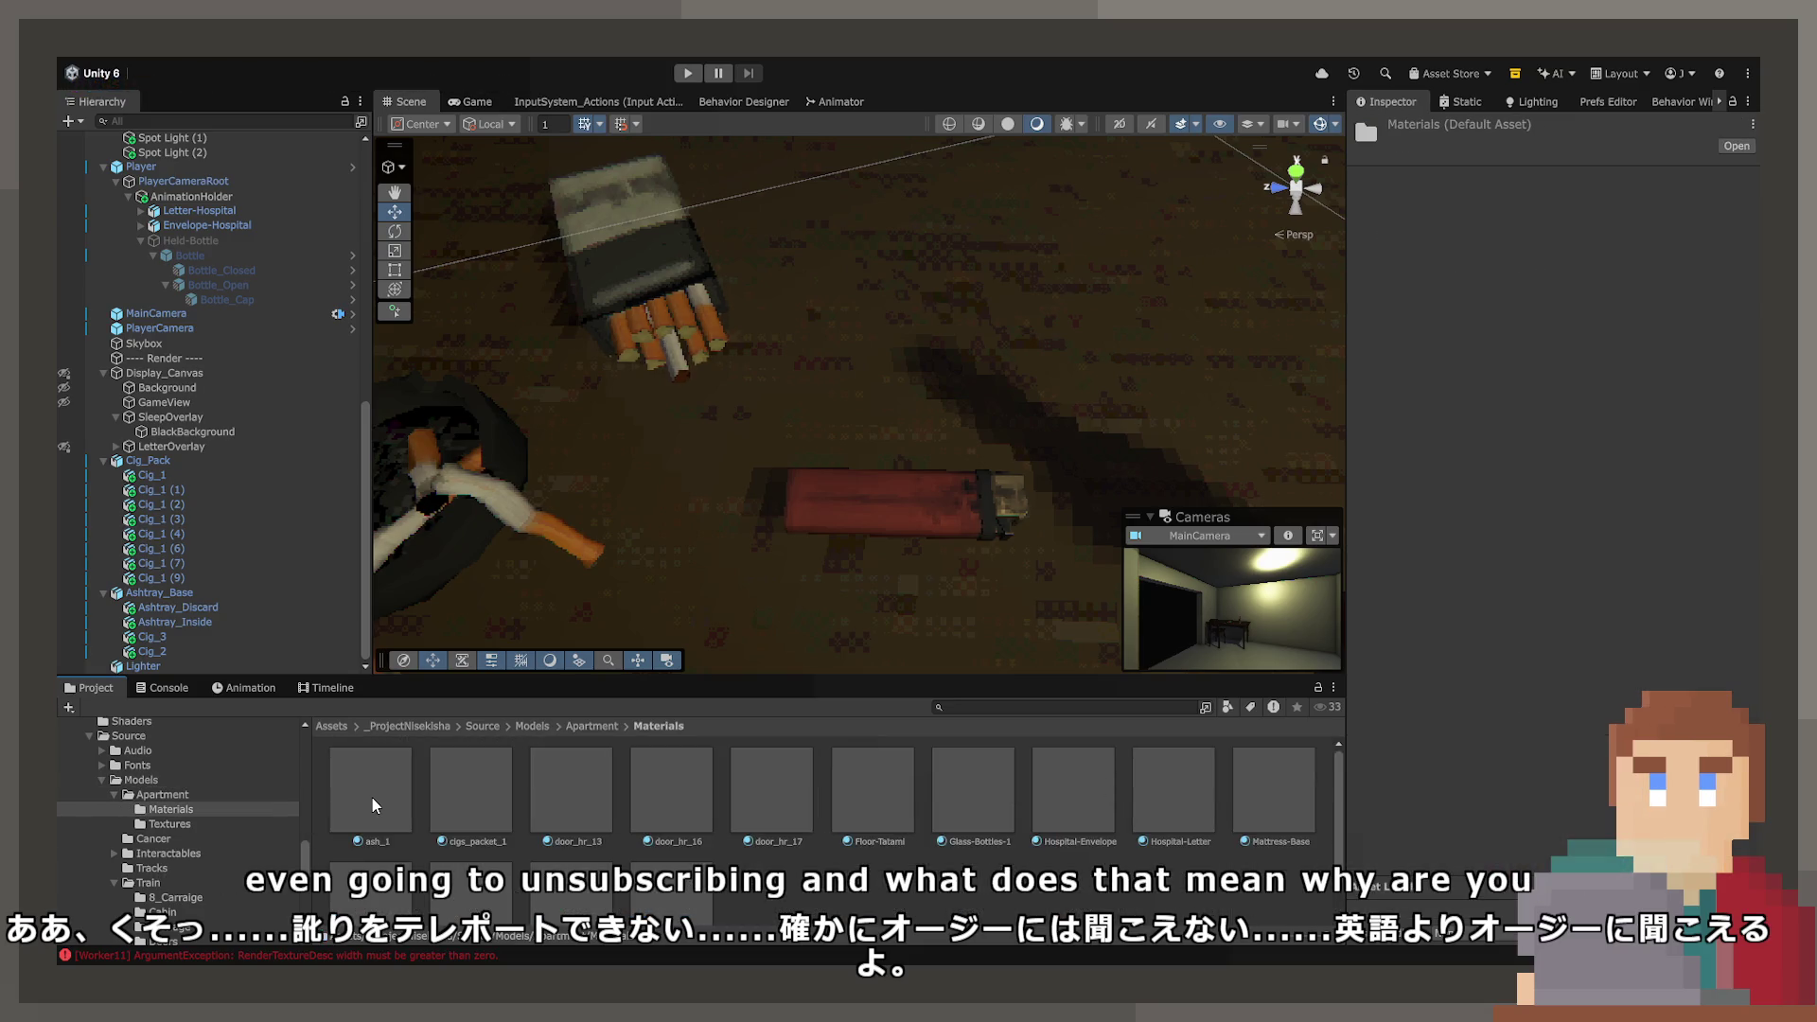
pyautogui.click(572, 863)
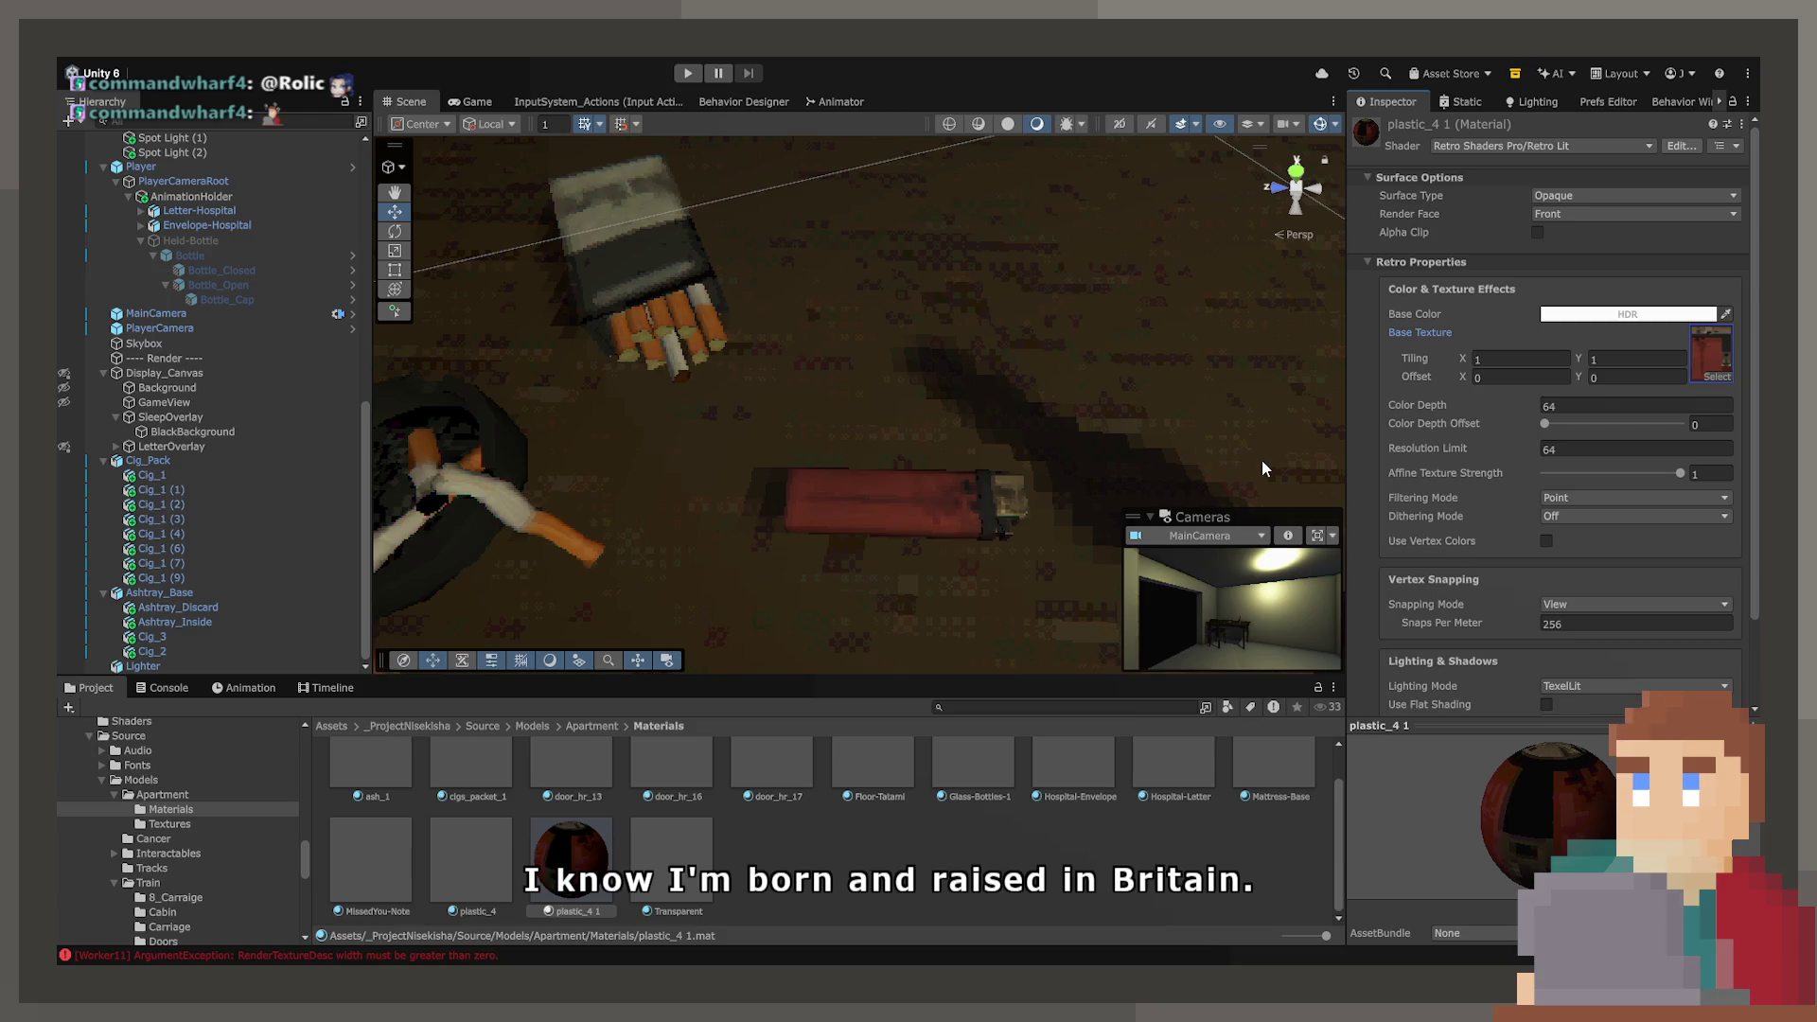
pyautogui.moveTo(803, 673); pyautogui.dragTo(869, 508)
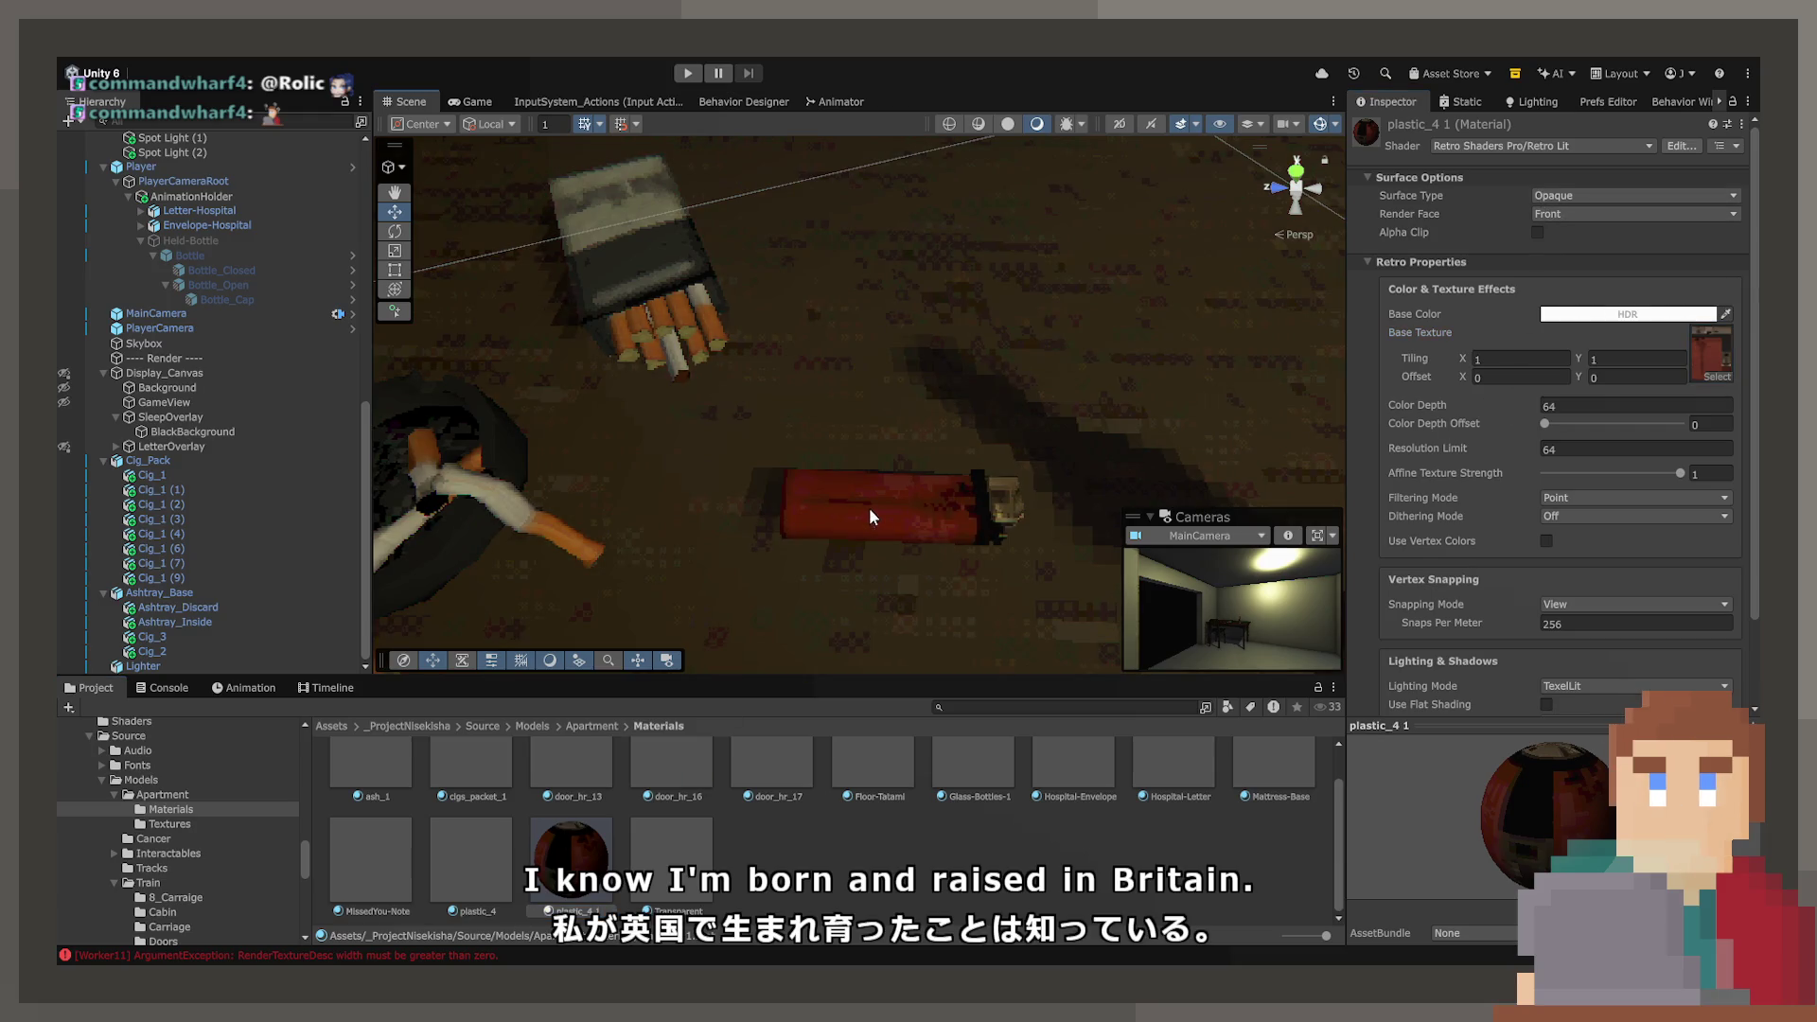
# - Rename the plastic_4 1 material to lighter_4
pyautogui.click(549, 867)
pyautogui.write('lighter_4')
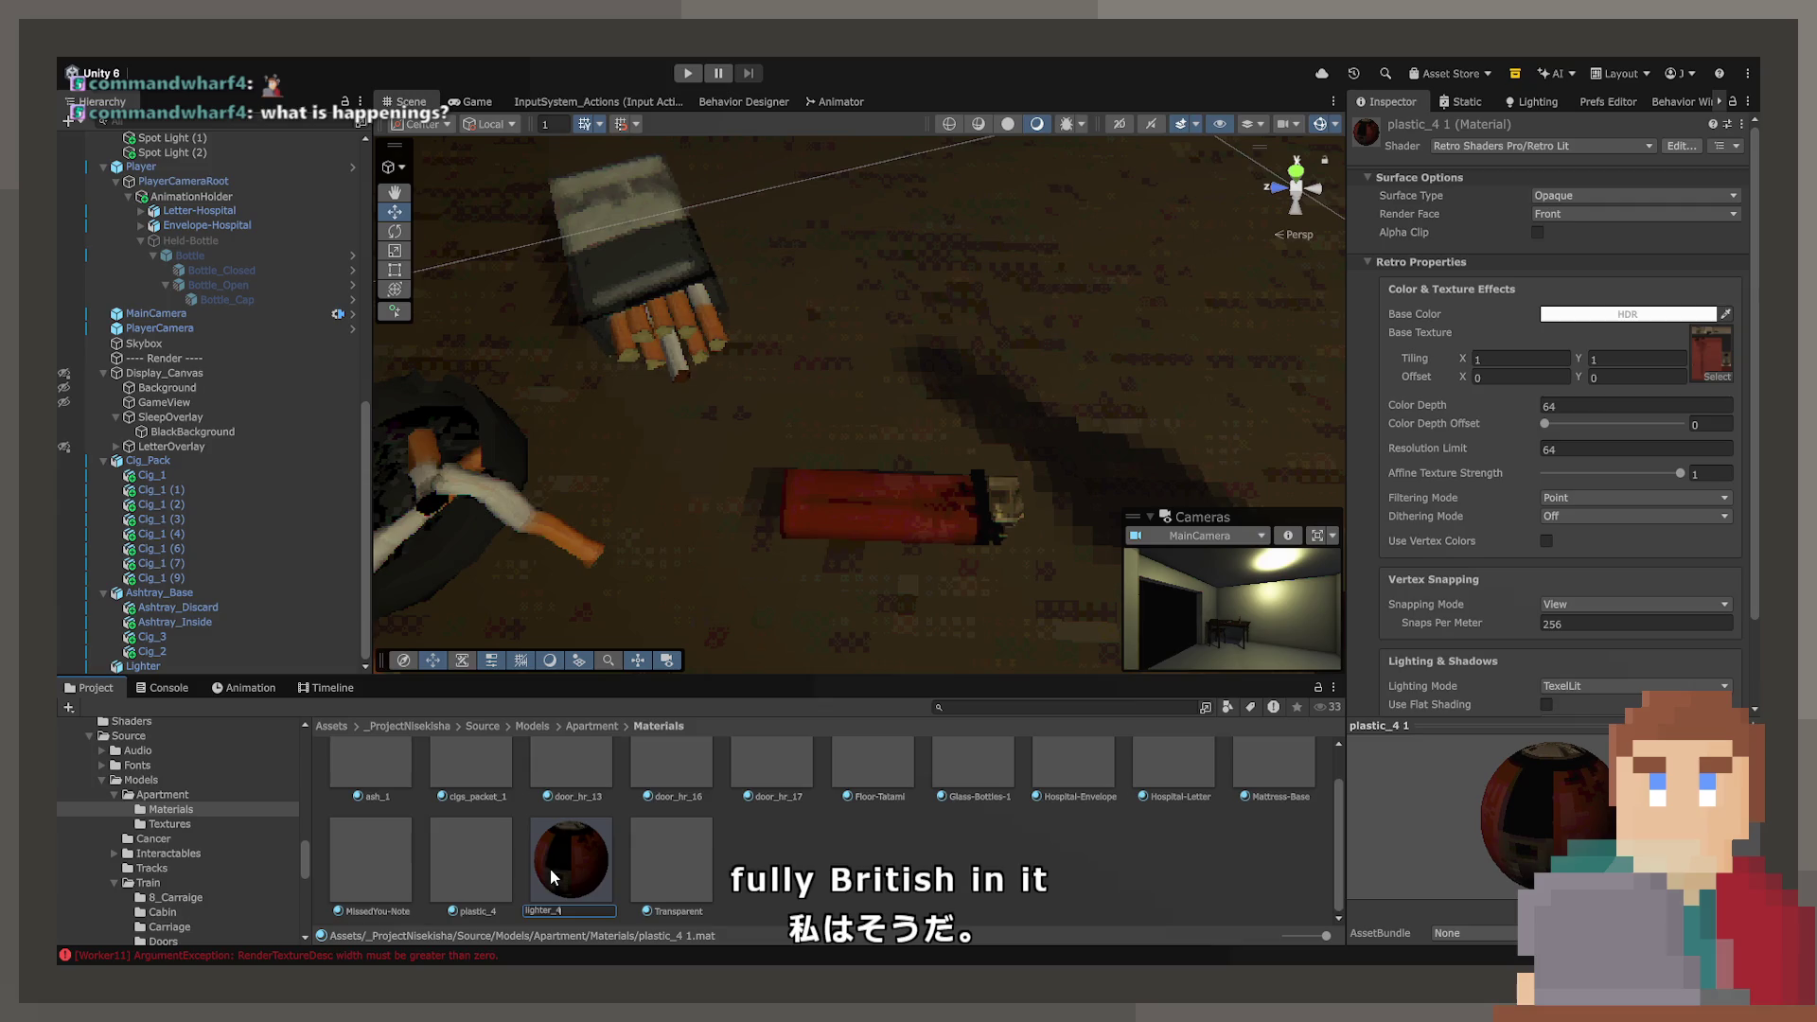
pyautogui.press('Return')
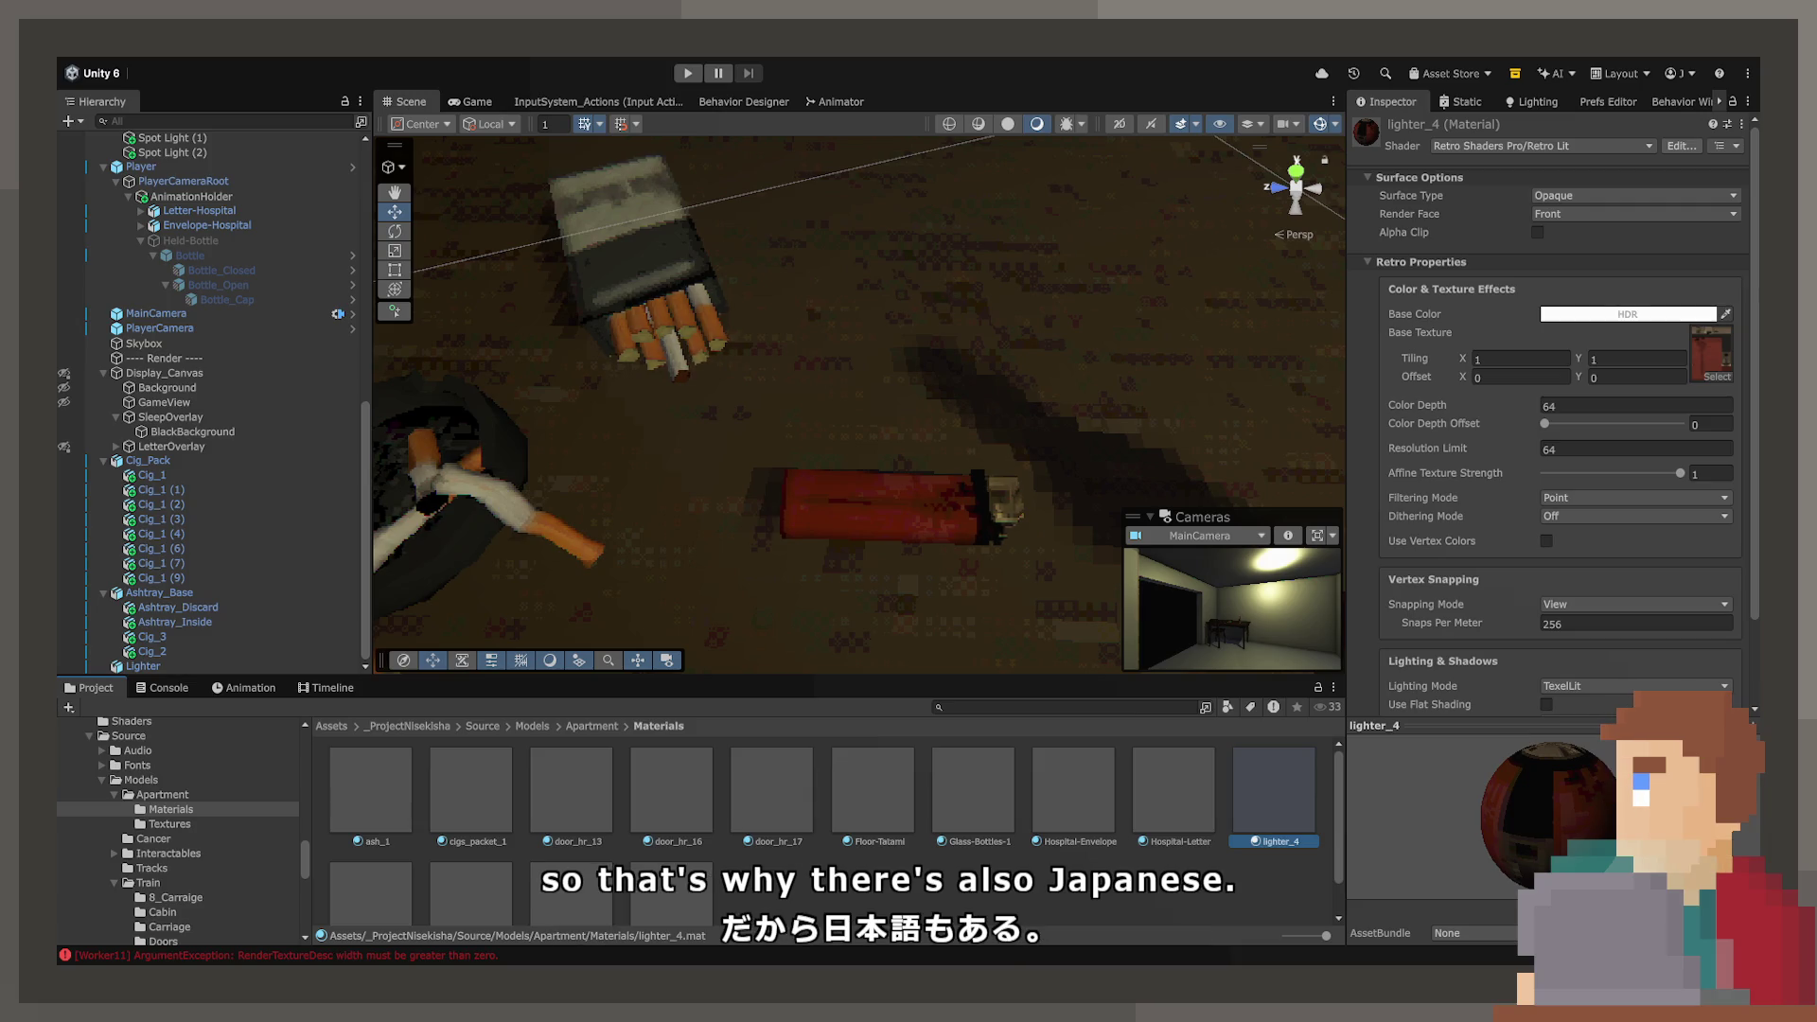
pyautogui.click(844, 530)
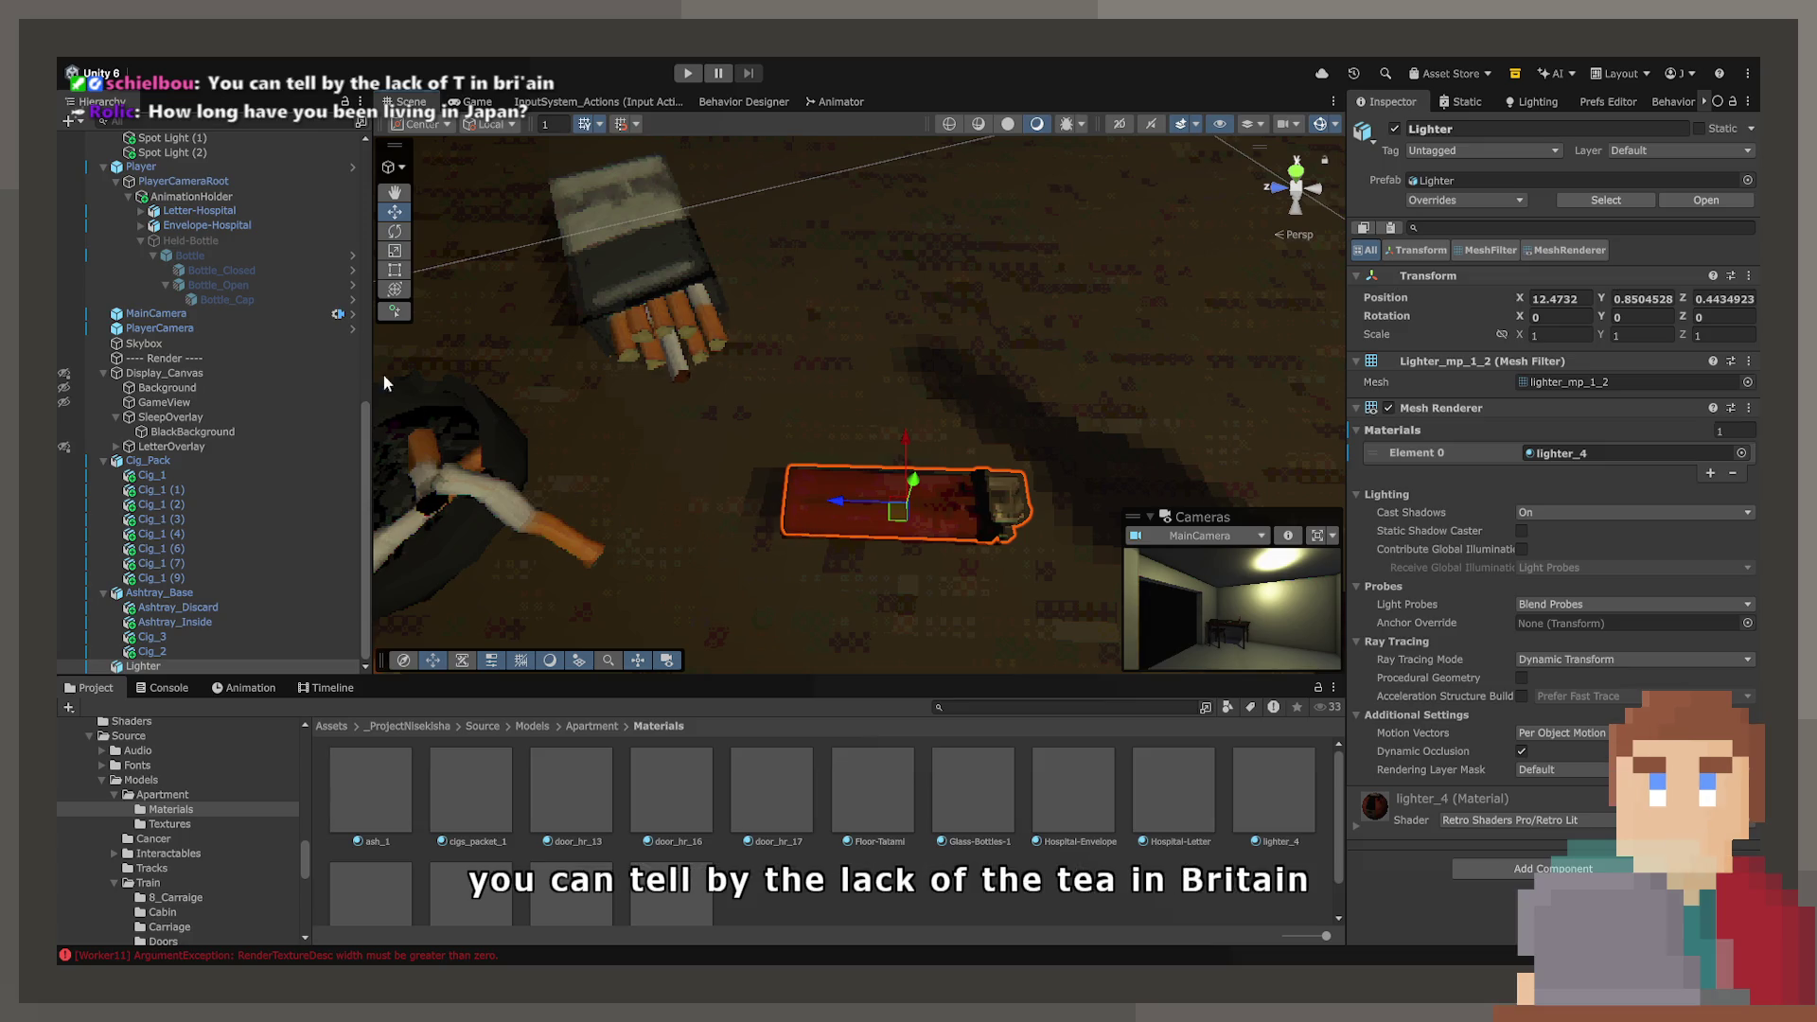
# - Rotate the lighter to Y rotation -74.64
pyautogui.click(395, 231)
pyautogui.moveTo(975, 547); pyautogui.dragTo(937, 573)
pyautogui.hotkey('ctrl', 'z')
pyautogui.moveTo(1598, 325); pyautogui.dragTo(345, 207)
# - Move the lighter onto the table beside the cigarette pack
pyautogui.click(390, 213)
pyautogui.moveTo(880, 497)
pyautogui.mouseDown()
pyautogui.moveTo(771, 284)
pyautogui.moveTo(811, 275)
pyautogui.mouseUp()
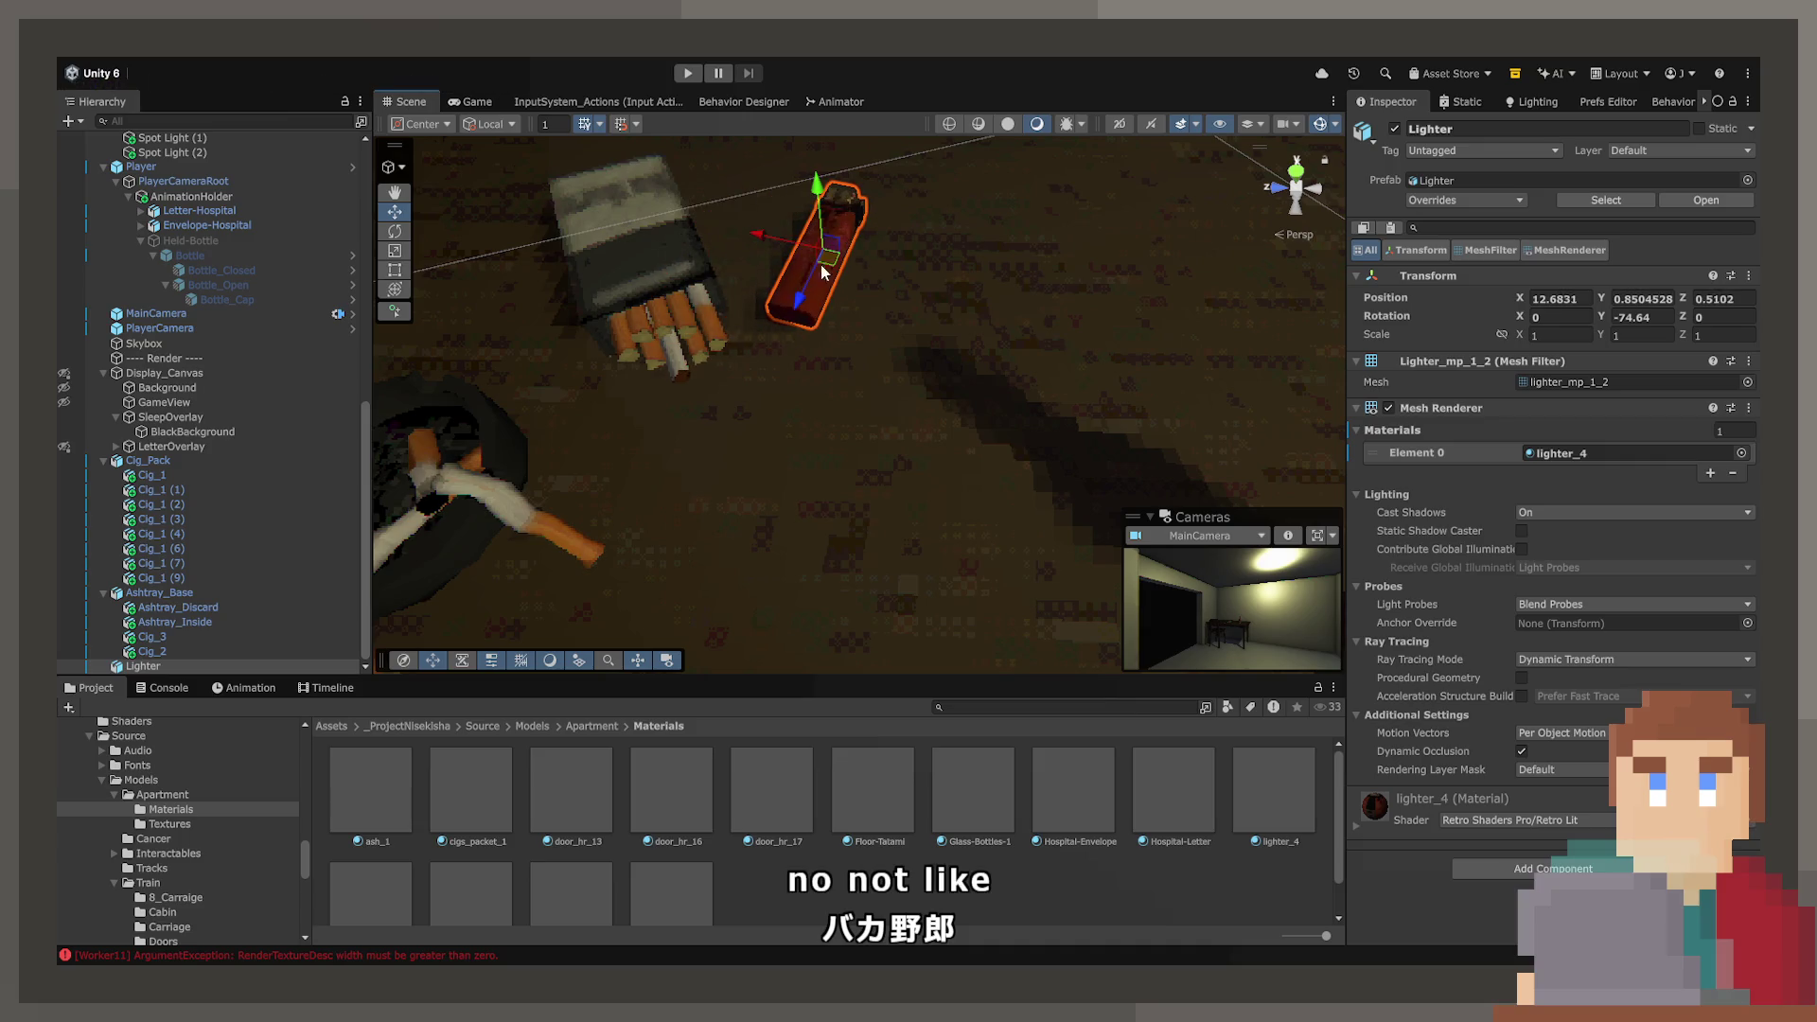
pyautogui.moveTo(913, 324); pyautogui.dragTo(834, 214)
pyautogui.click(838, 219)
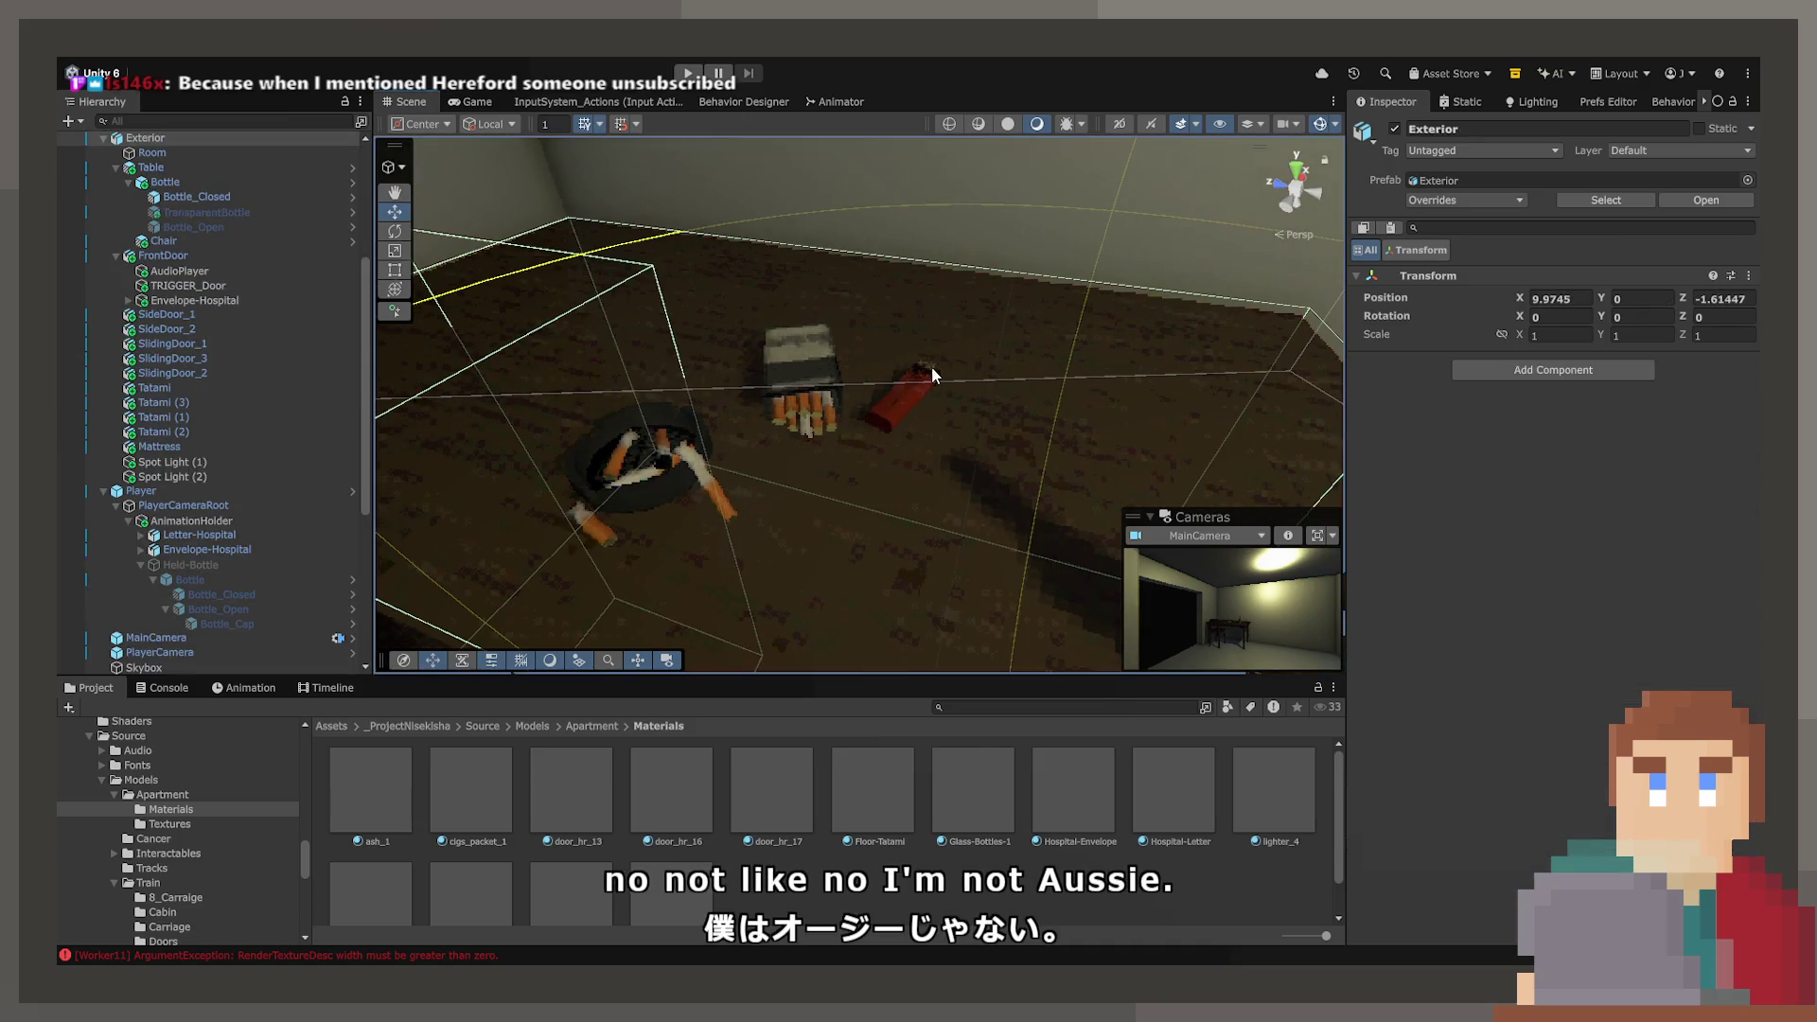
pyautogui.moveTo(936, 353); pyautogui.dragTo(918, 397)
pyautogui.click(899, 409)
pyautogui.moveTo(994, 469); pyautogui.dragTo(1045, 479)
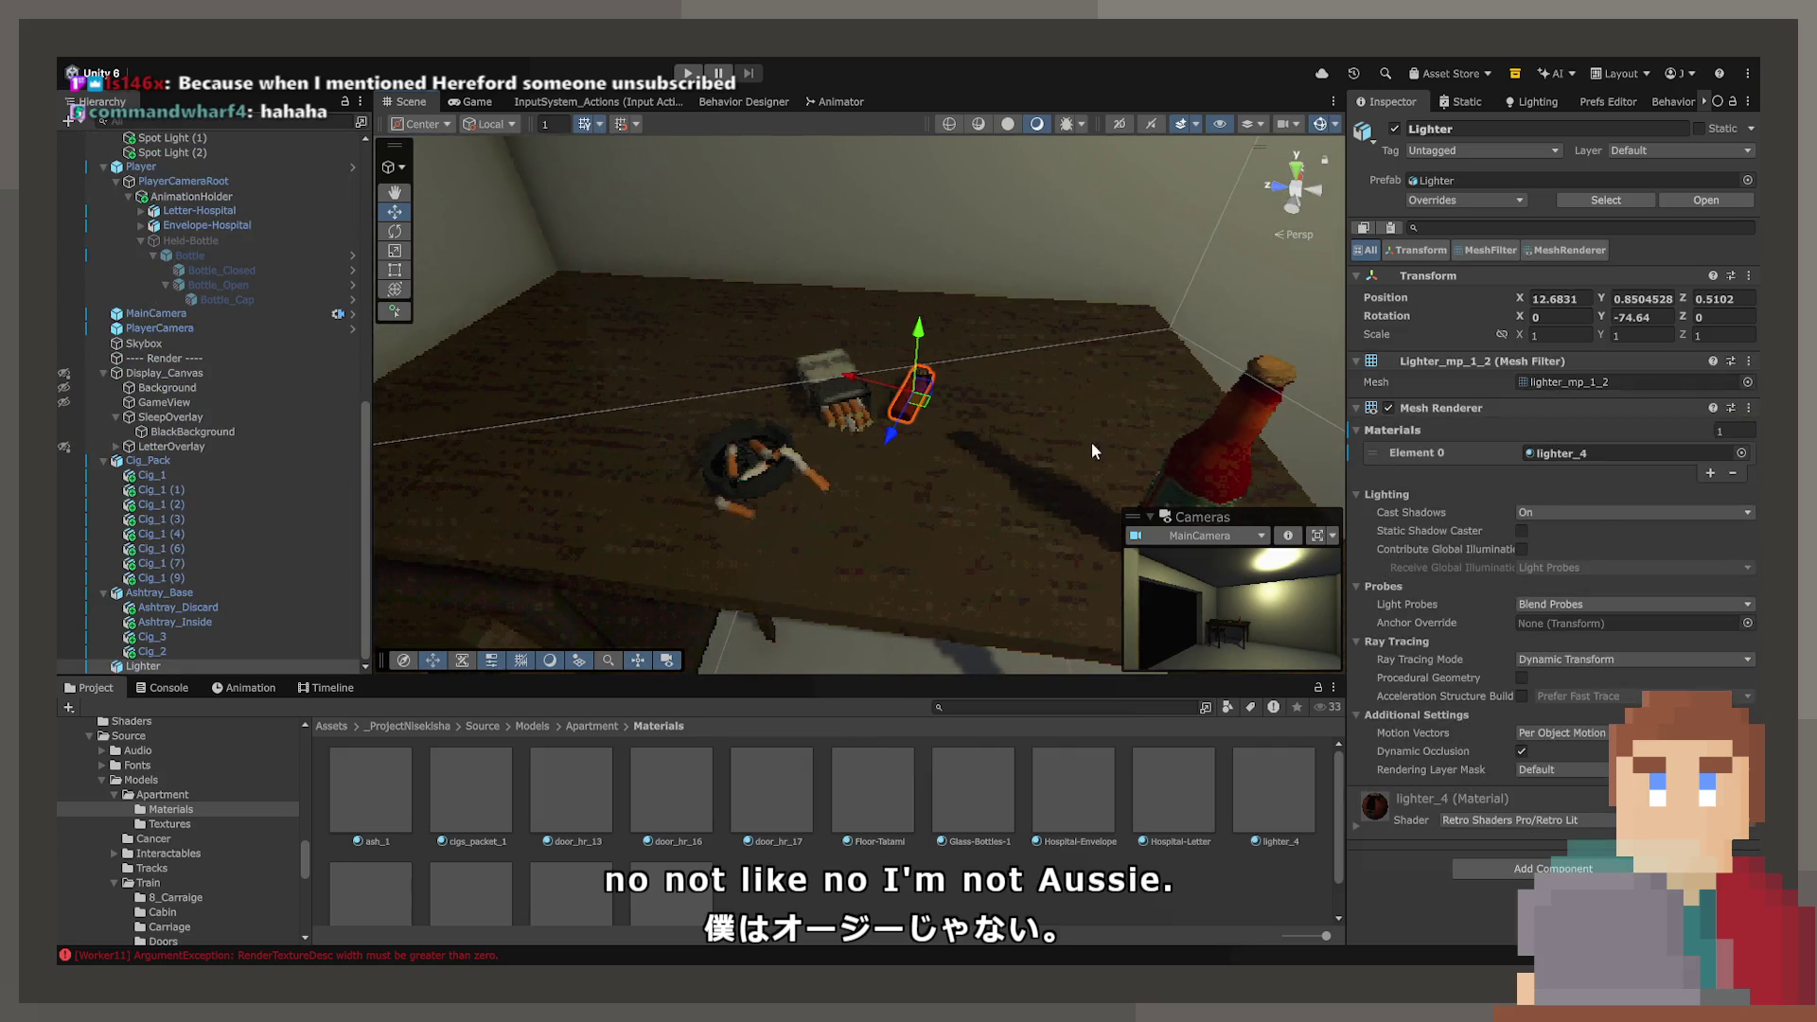
# - Set the lighter_4 material's Snaps Per Meter to 128
pyautogui.doubleClick(1592, 457)
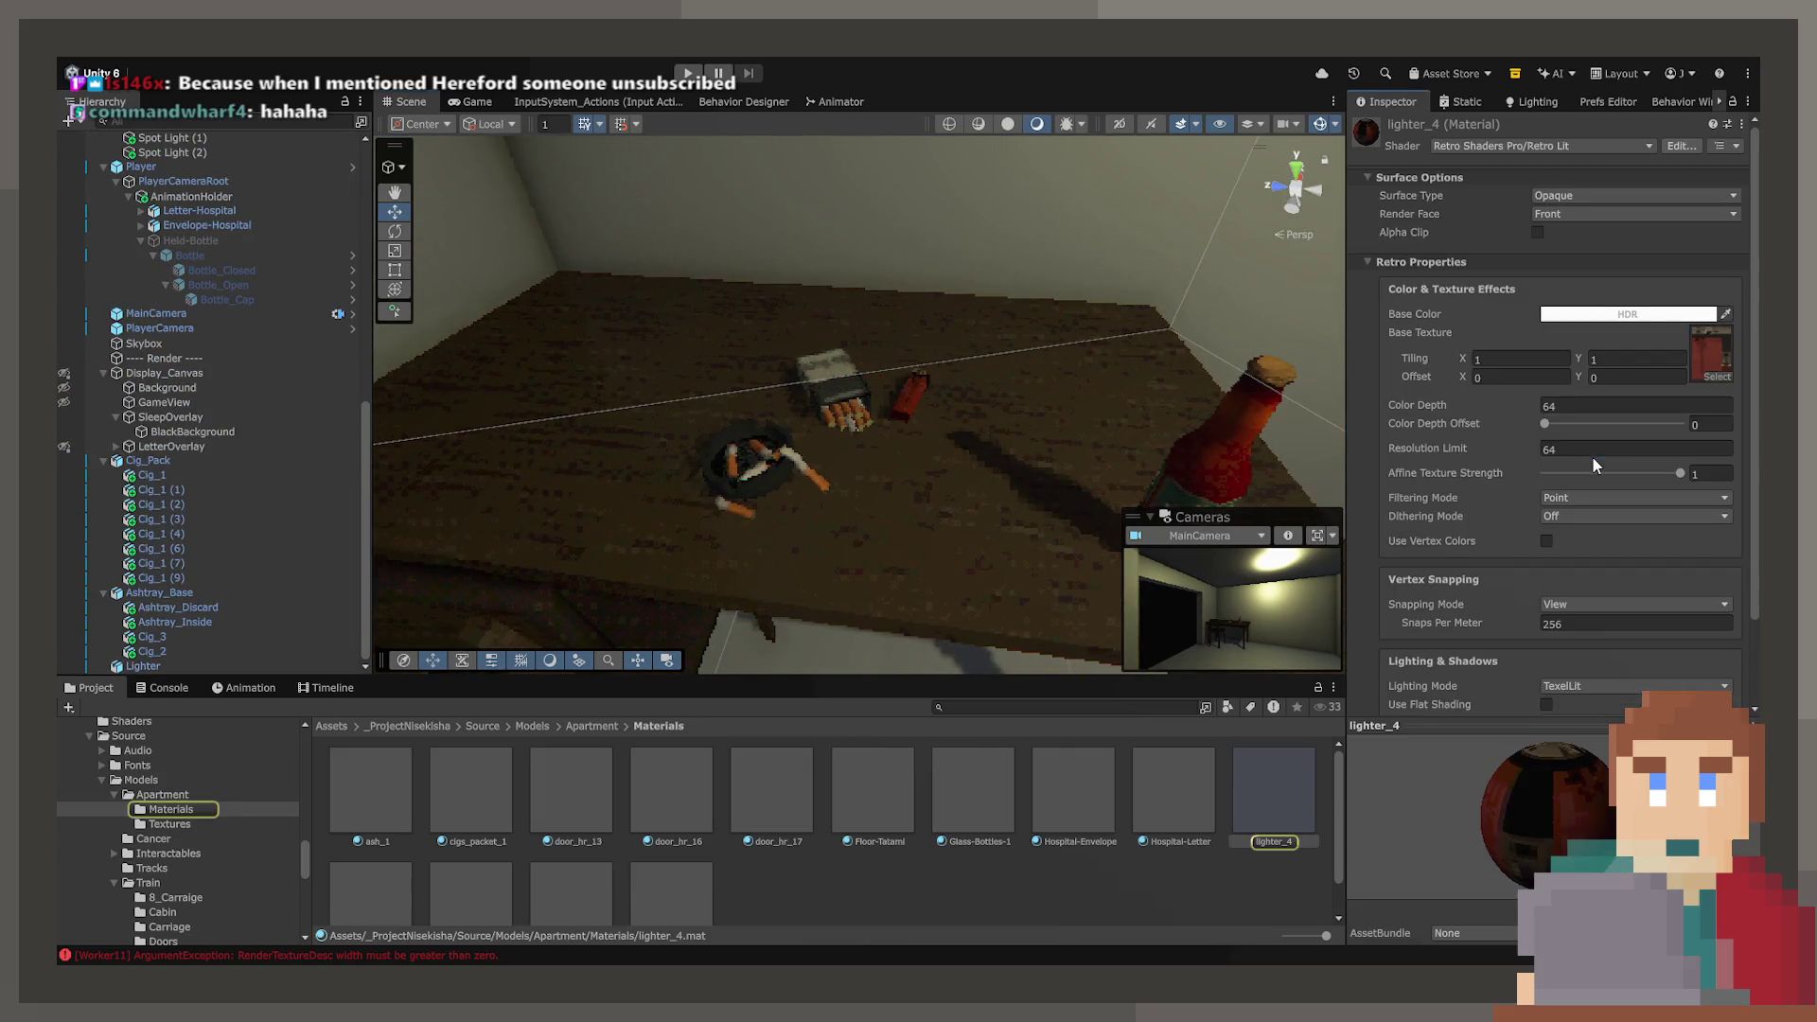
pyautogui.click(1590, 623)
pyautogui.write('128')
pyautogui.press('Return')
pyautogui.moveTo(805, 629)
pyautogui.mouseDown()
pyautogui.moveTo(832, 609)
pyautogui.moveTo(742, 616)
pyautogui.moveTo(704, 598)
pyautogui.moveTo(815, 473)
pyautogui.mouseUp()
pyautogui.click(674, 461)
# - Set the ashtray's plastic_4 Snaps Per Meter to 128 and start Play mode in the Game view
pyautogui.click(676, 460)
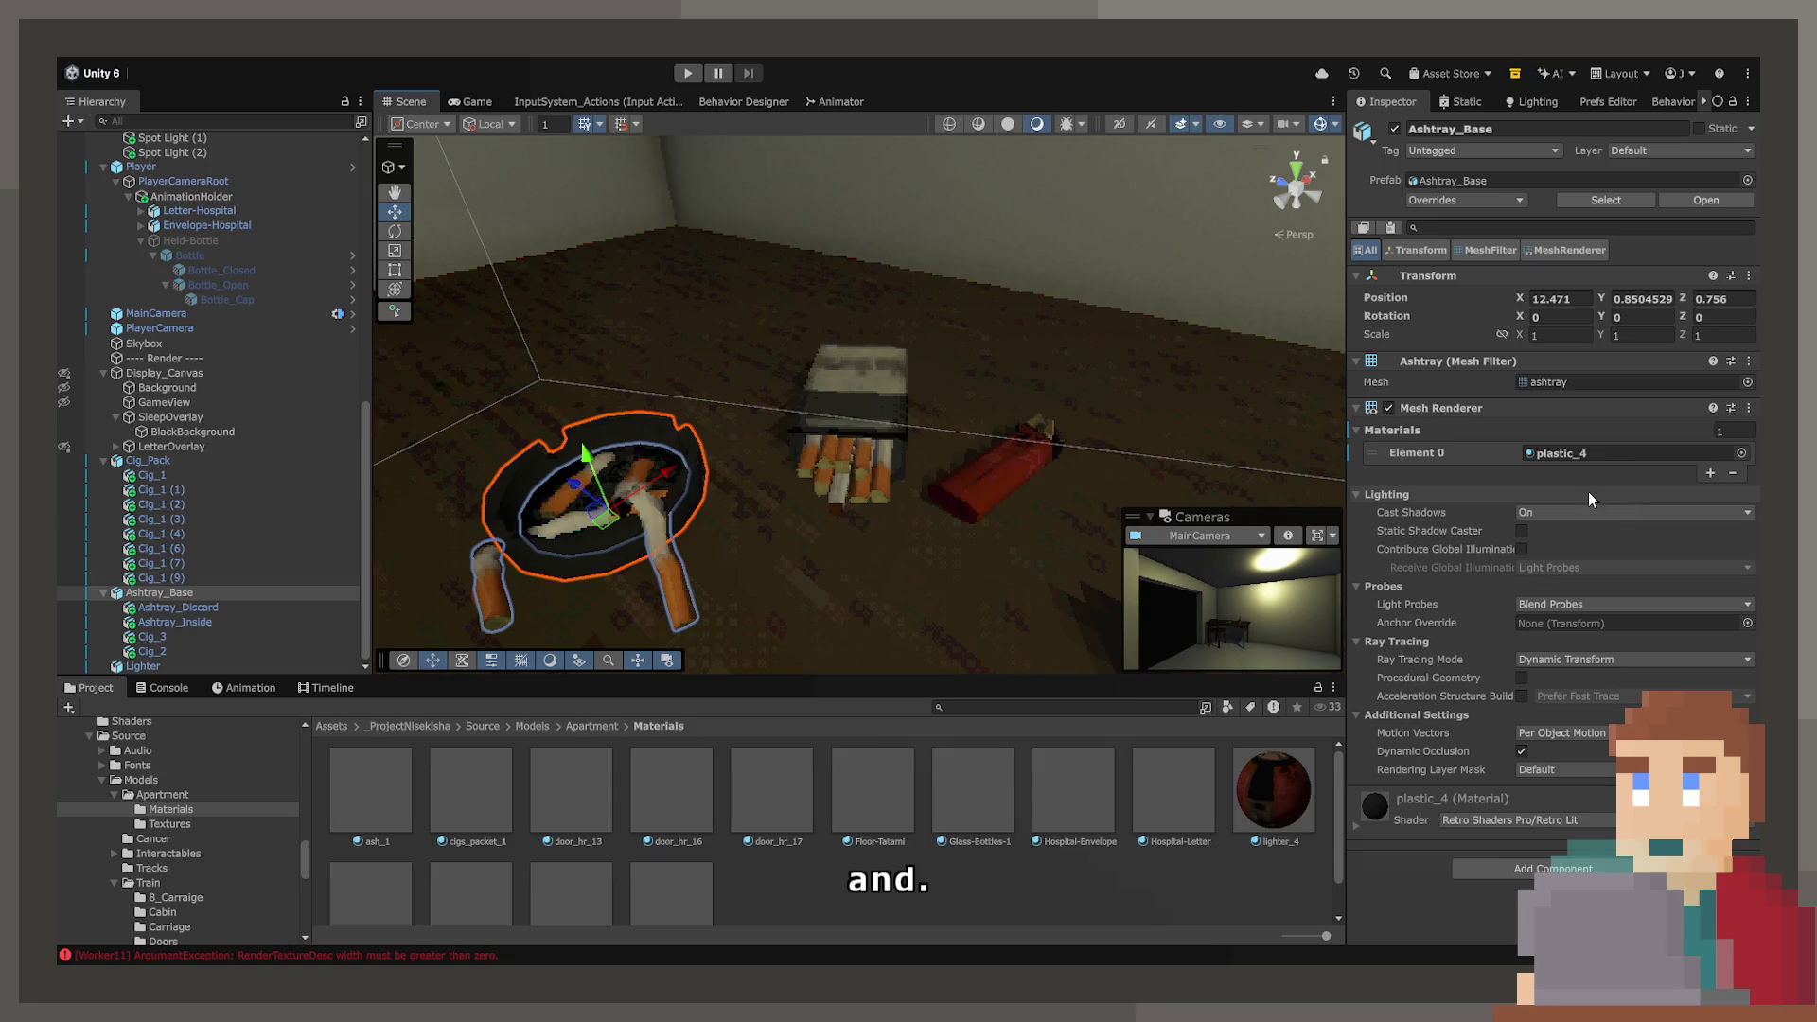
pyautogui.doubleClick(1613, 454)
pyautogui.click(1577, 627)
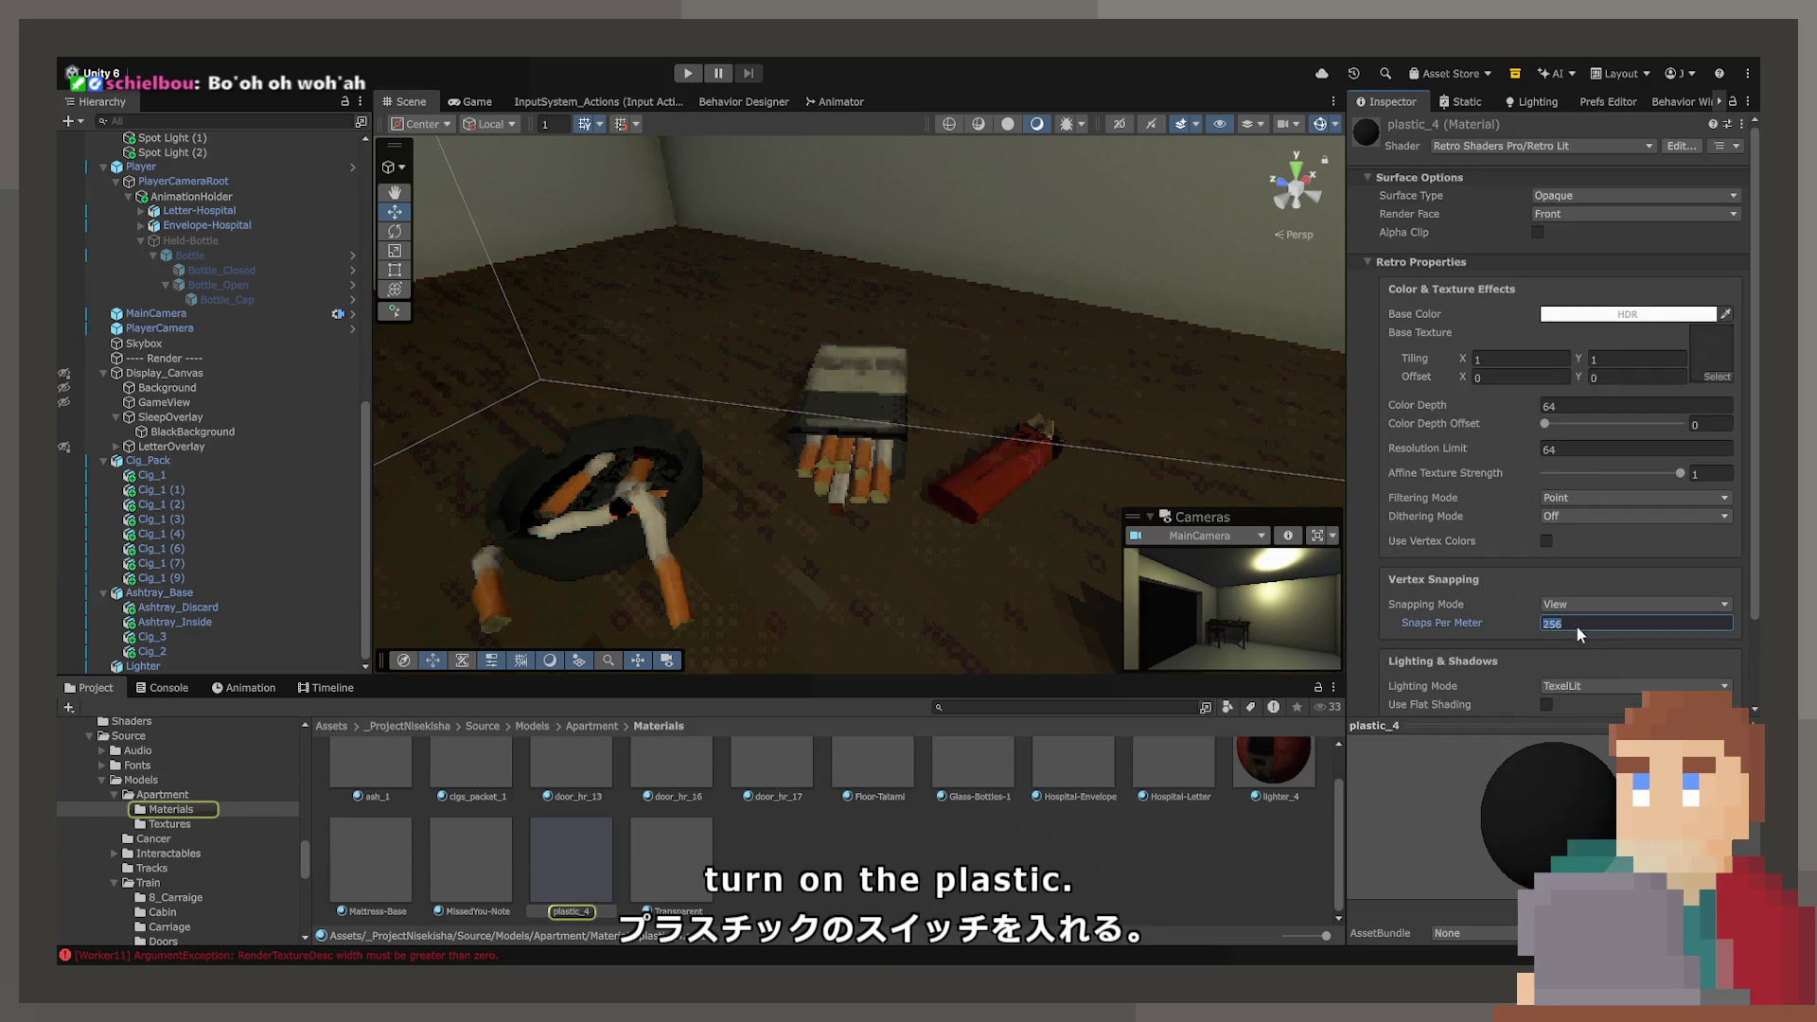
pyautogui.write('128')
pyautogui.moveTo(937, 585); pyautogui.dragTo(945, 588)
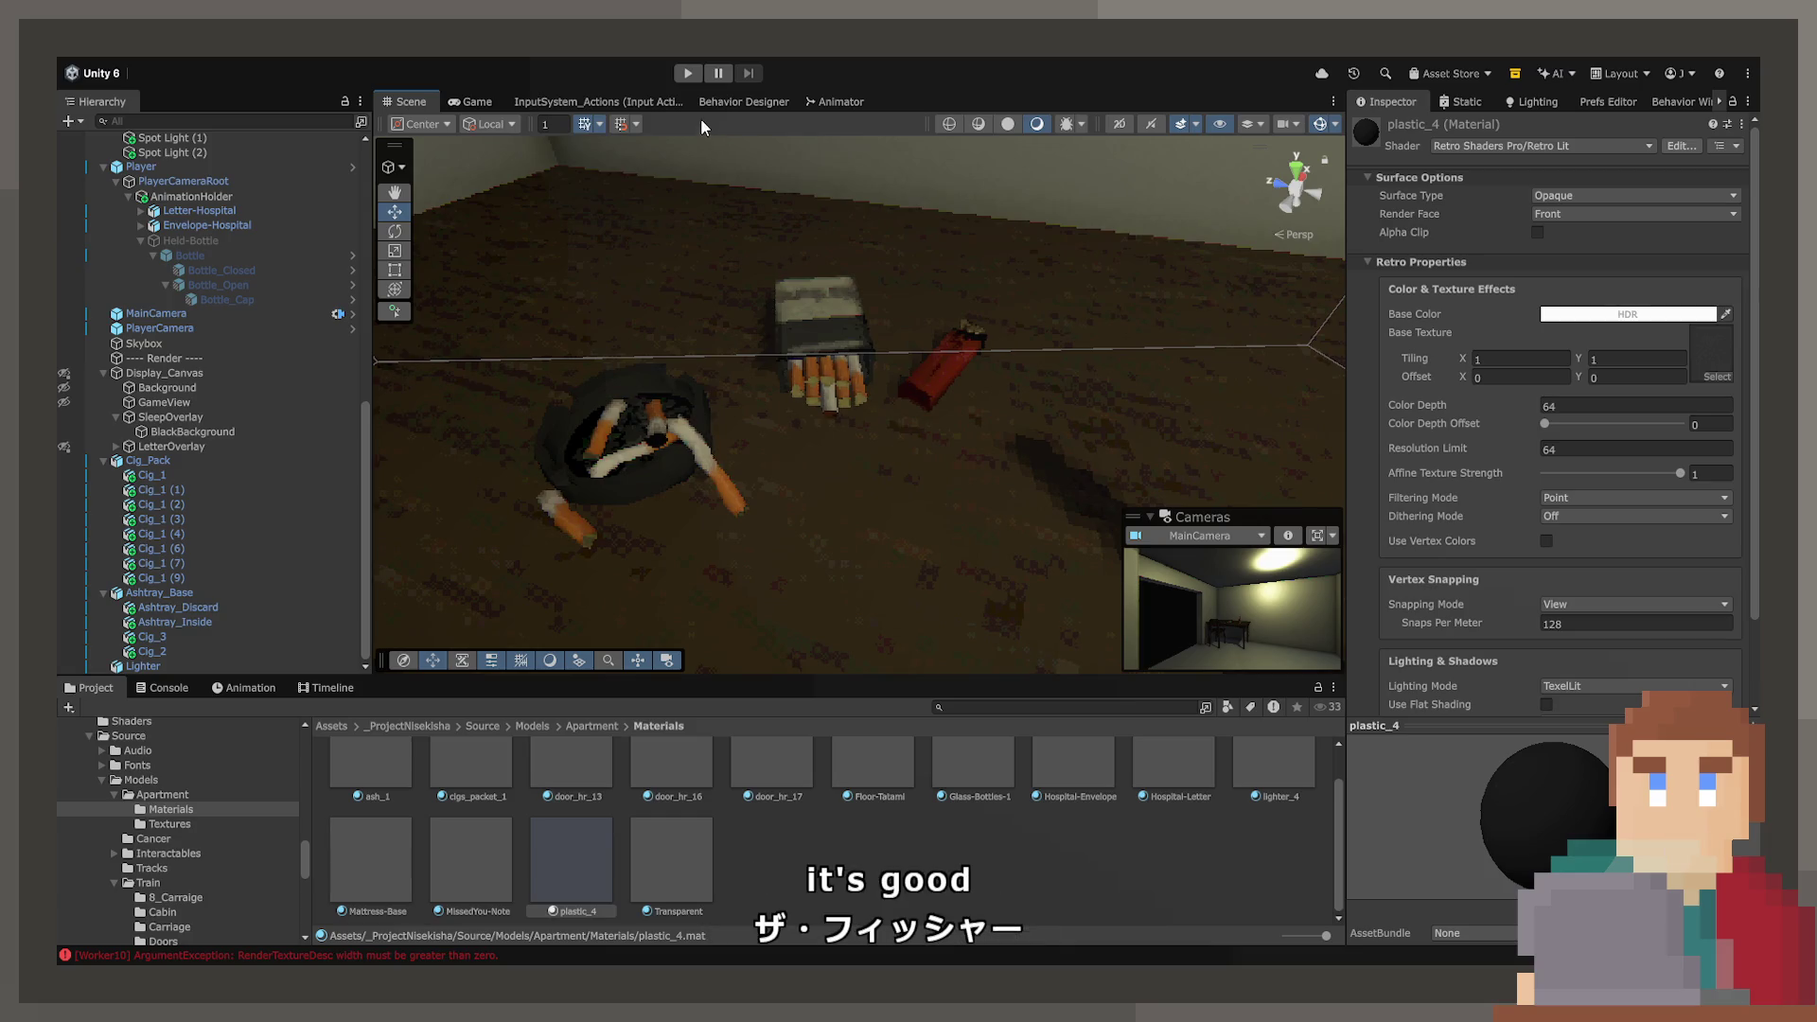
pyautogui.click(687, 76)
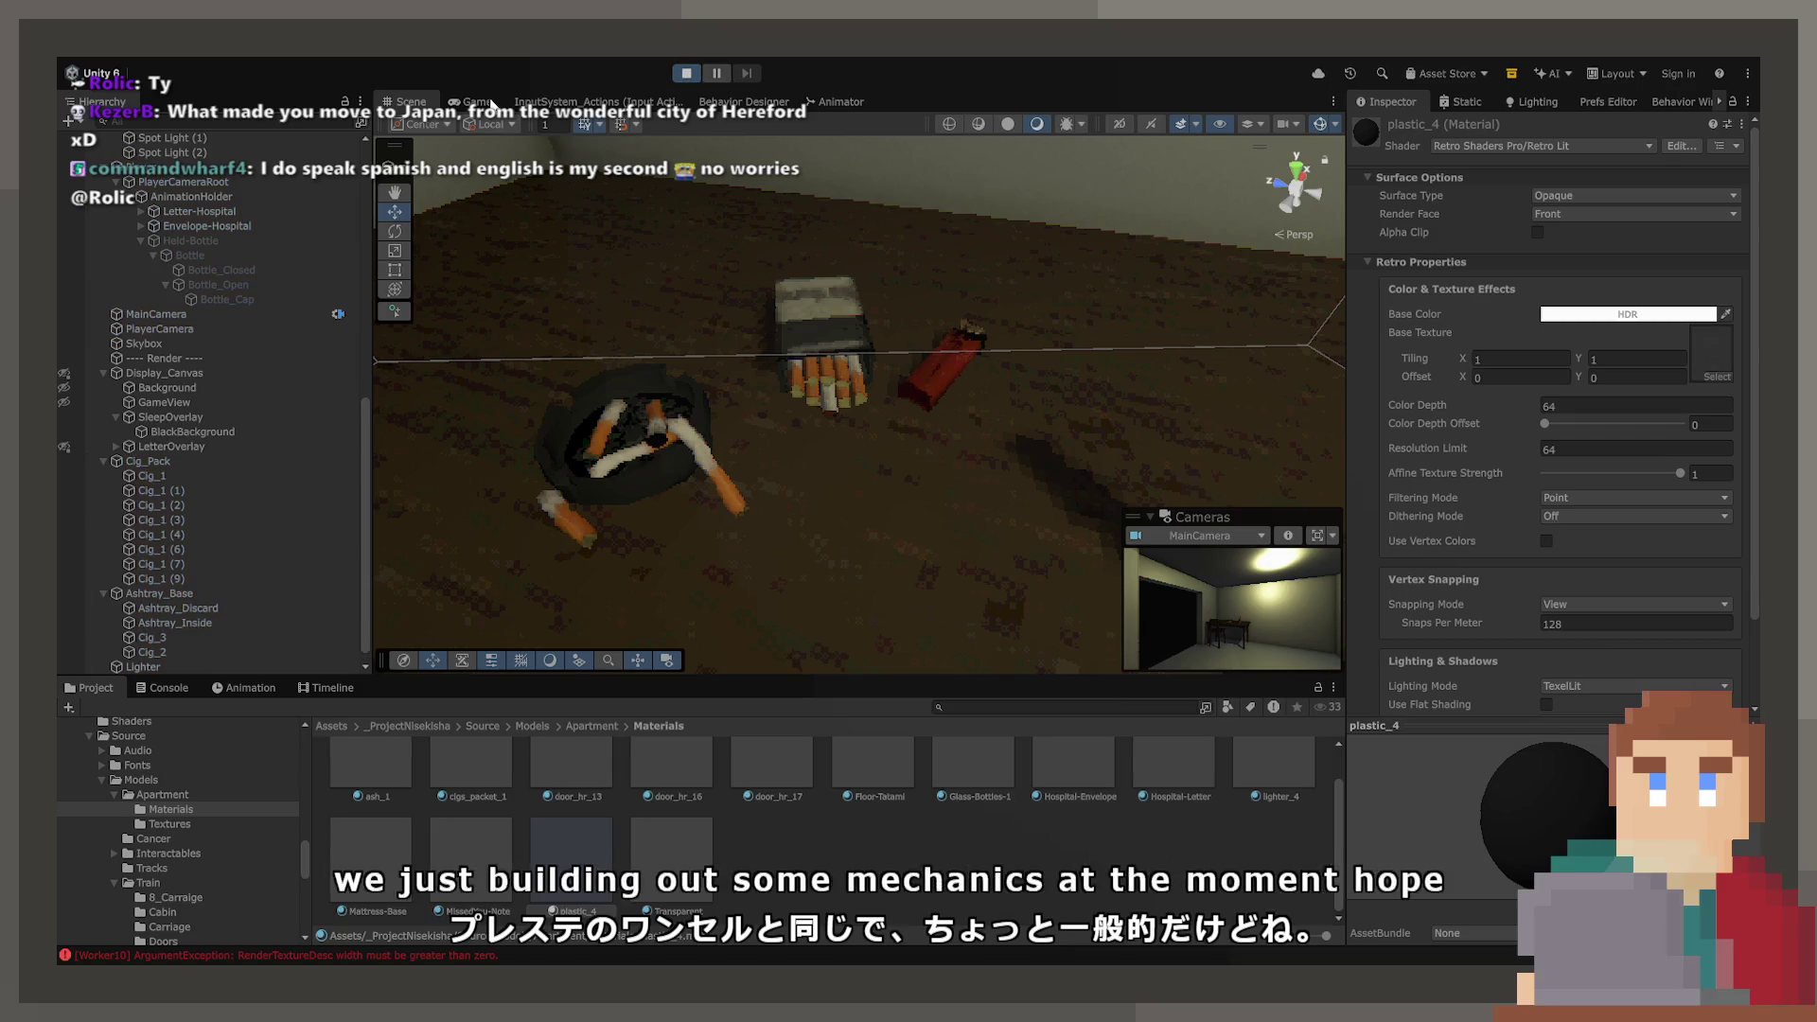
pyautogui.click(488, 102)
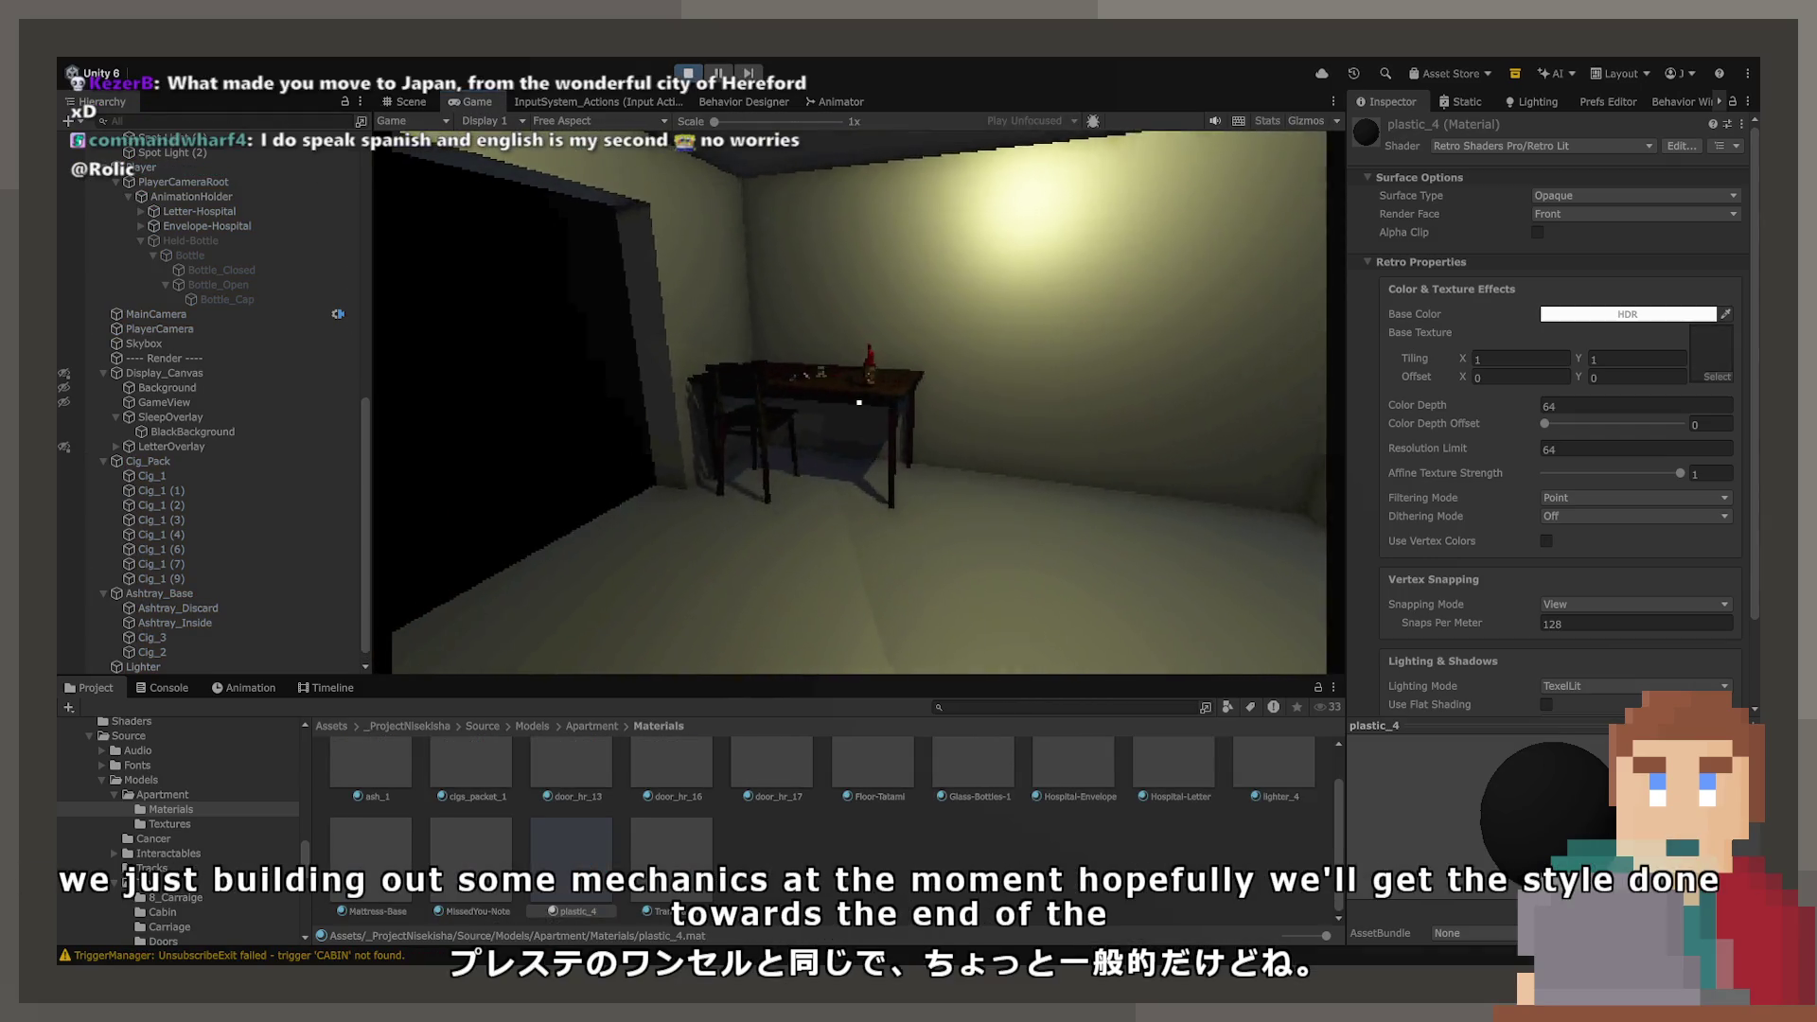
# - Walk to the table, pick up, open and drink from the bottle, put it back, and stop Play
pyautogui.press('w')
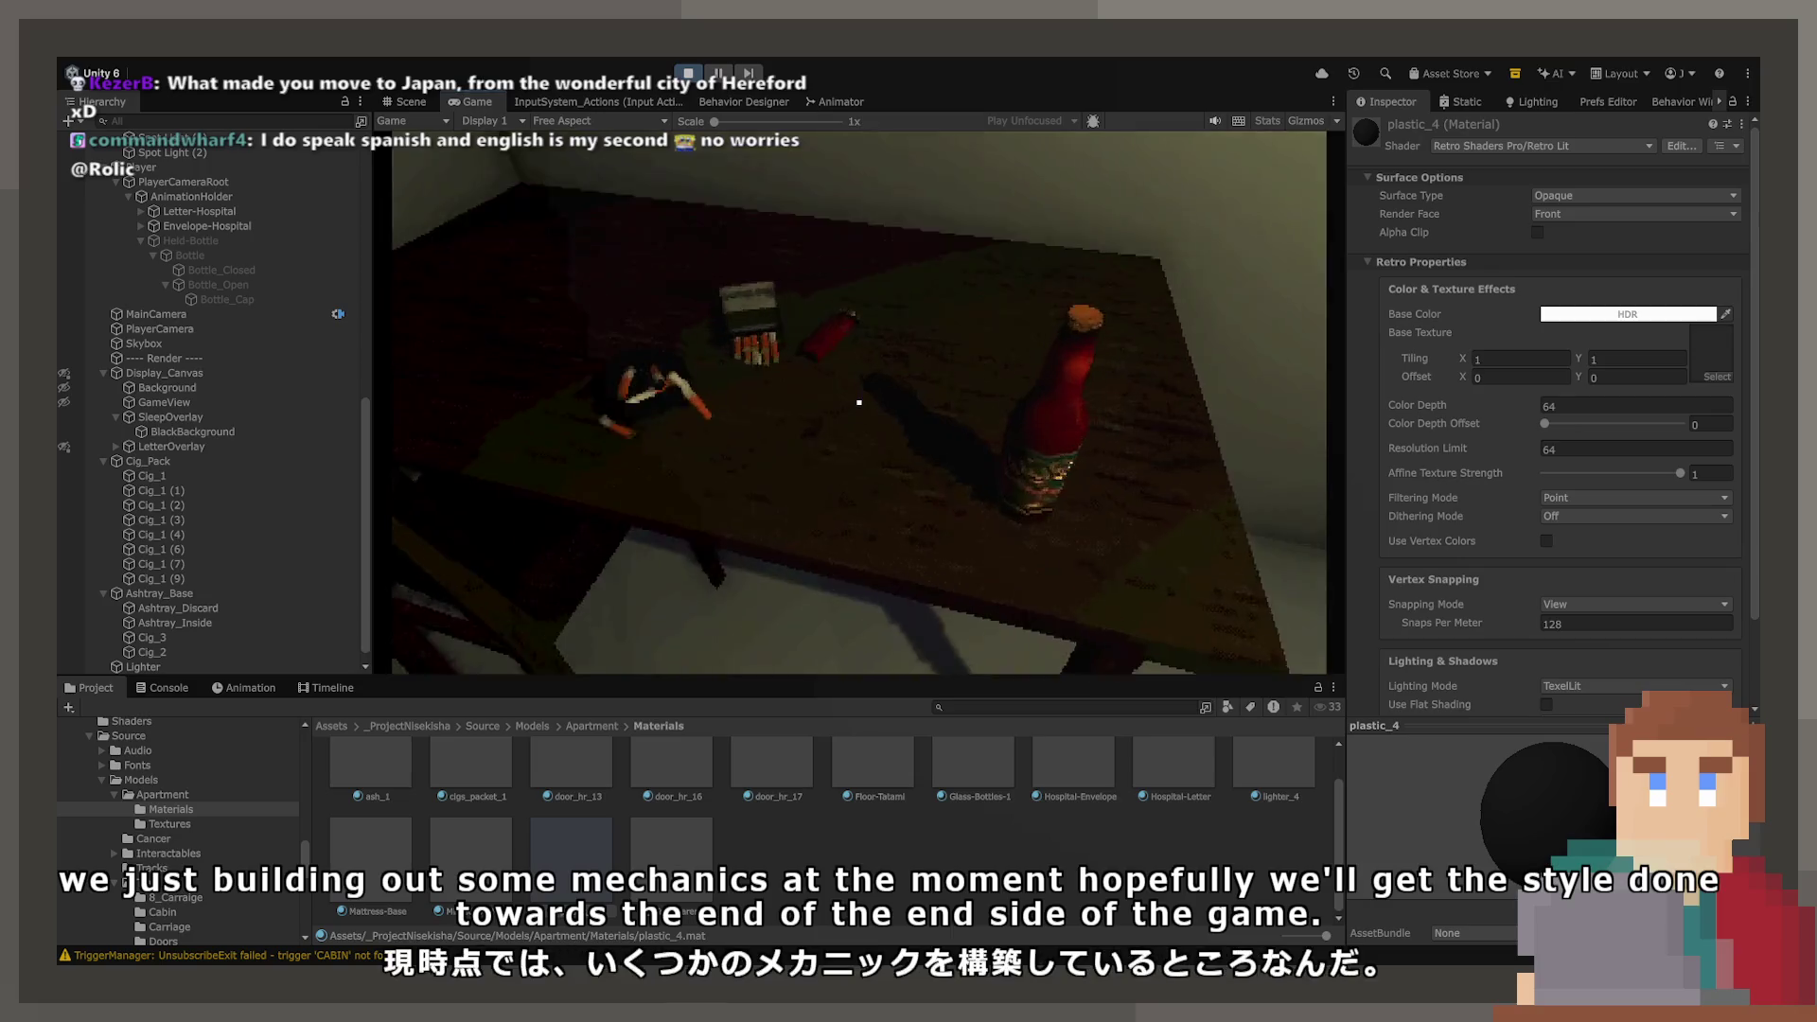
pyautogui.click(858, 402)
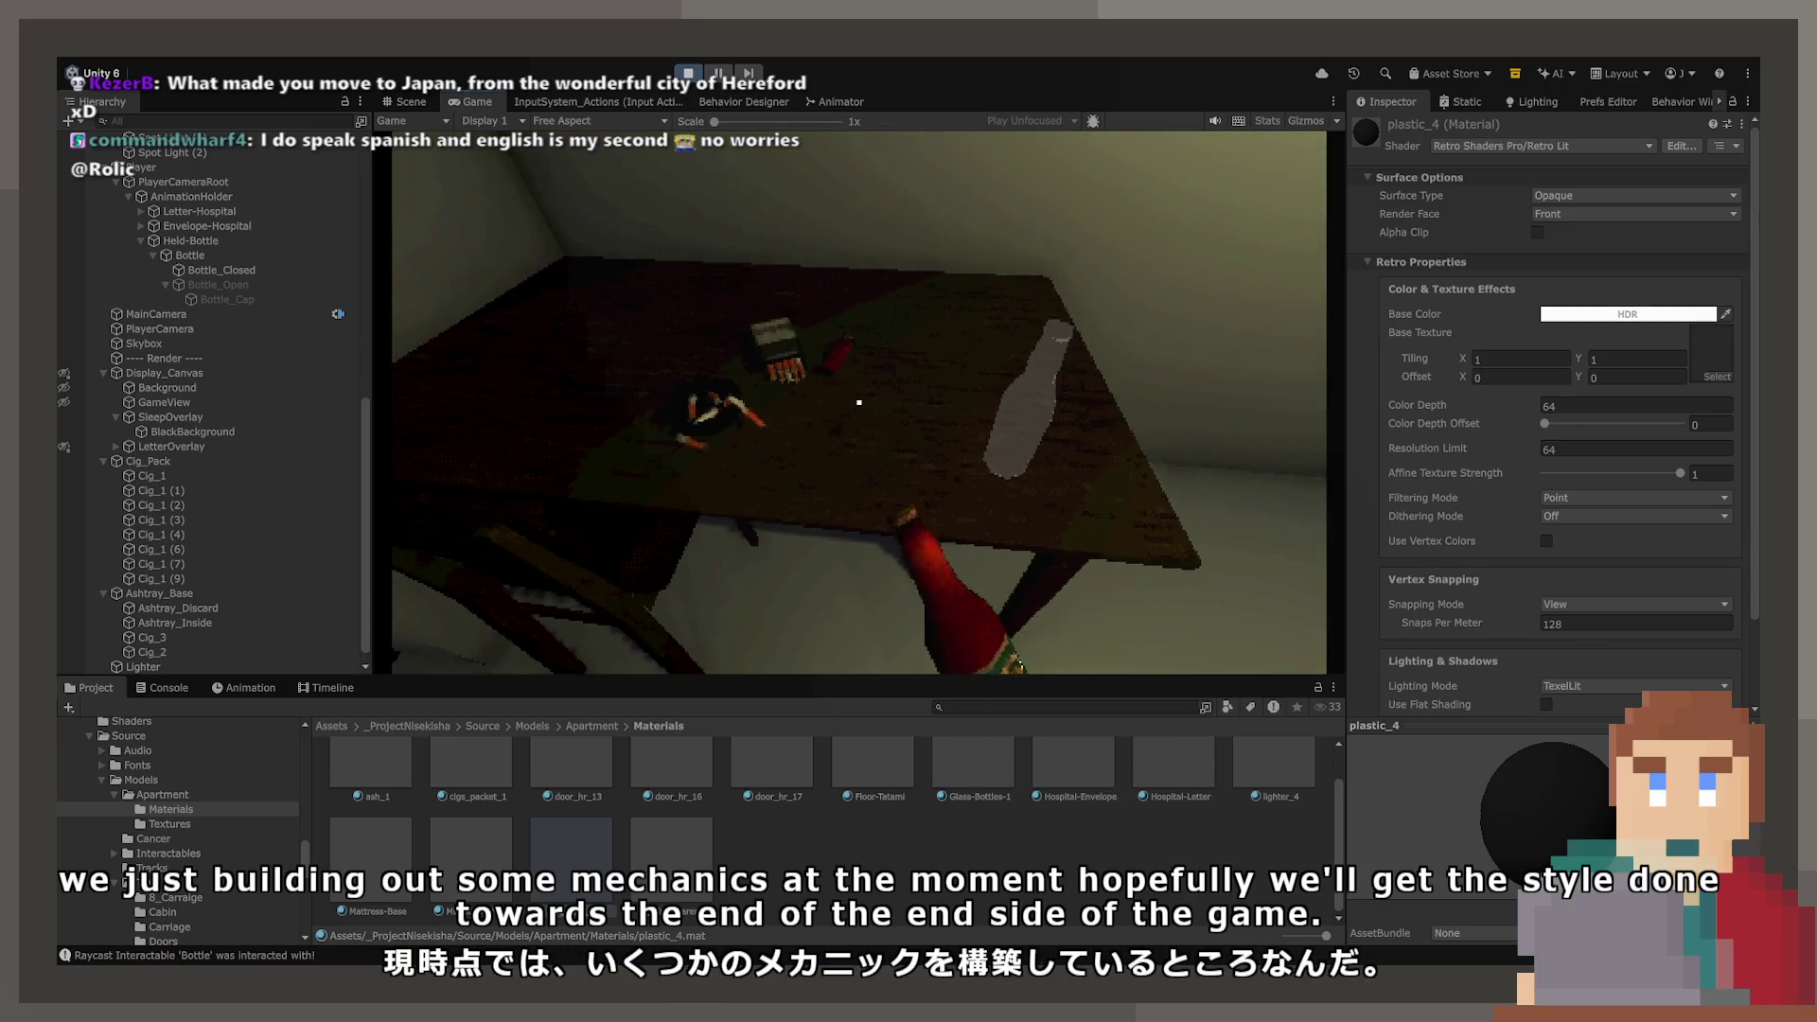
pyautogui.click(858, 402)
pyautogui.click(859, 402)
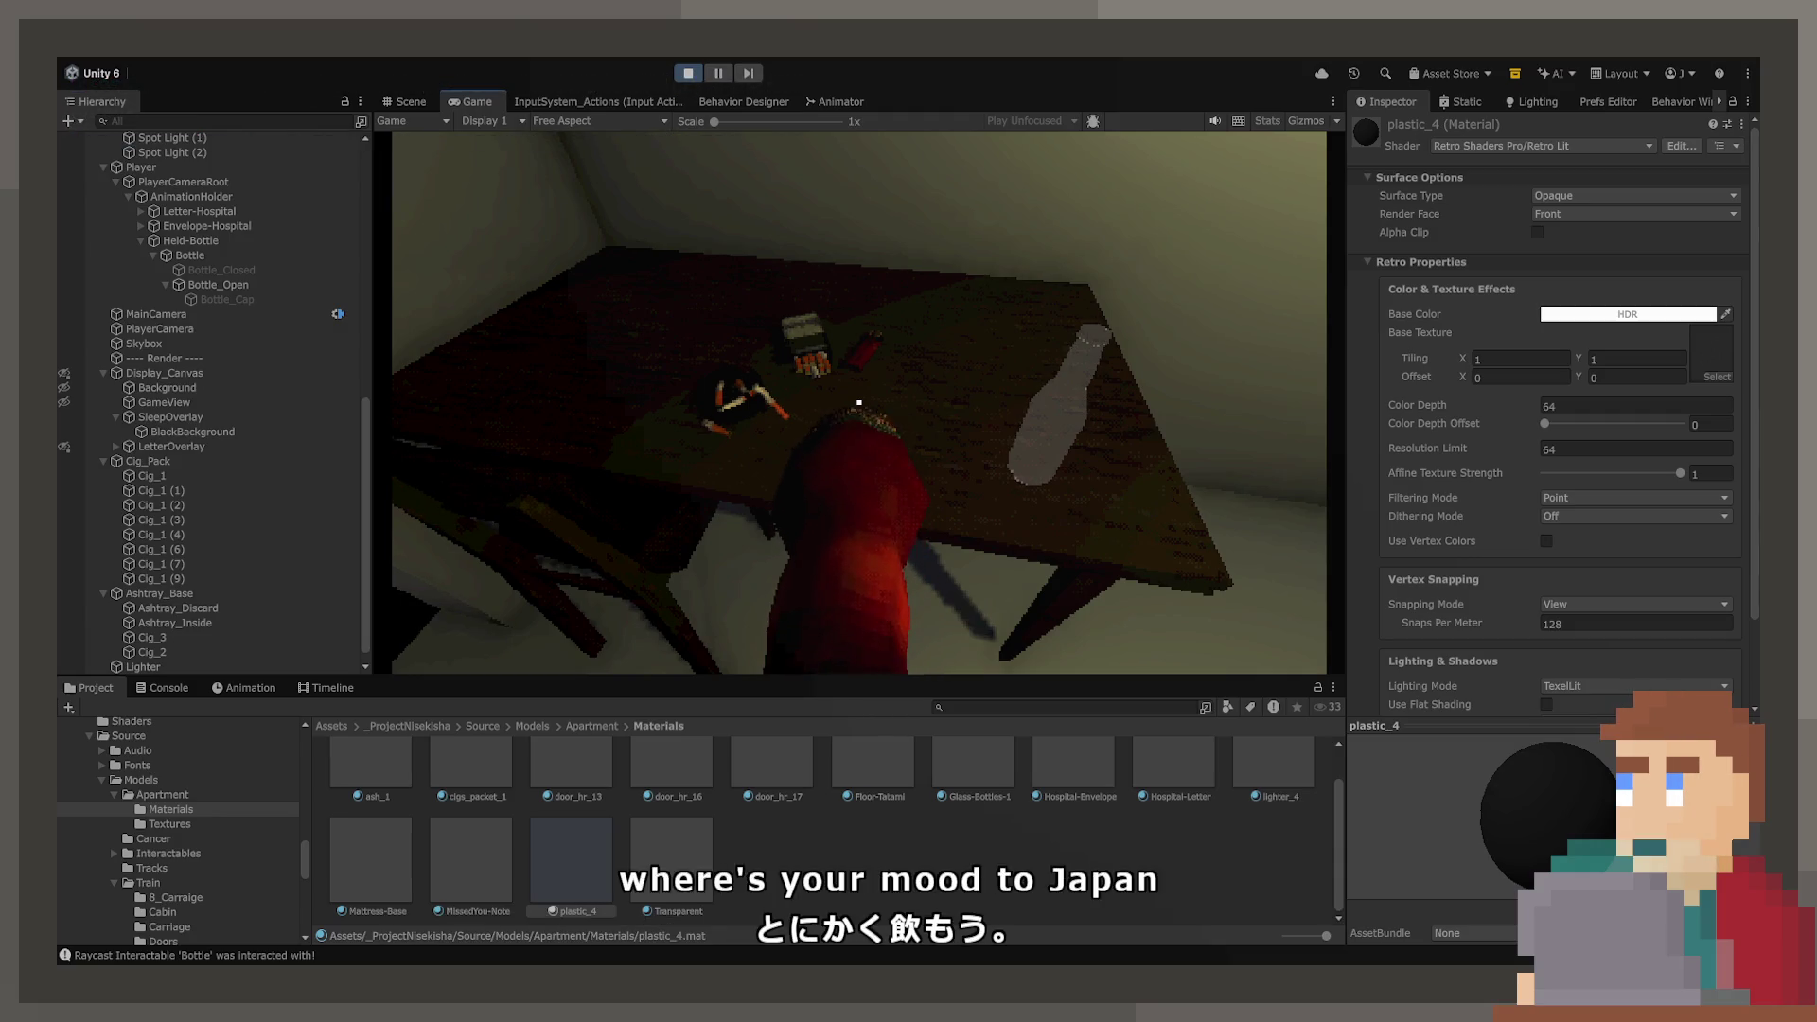
pyautogui.click(858, 403)
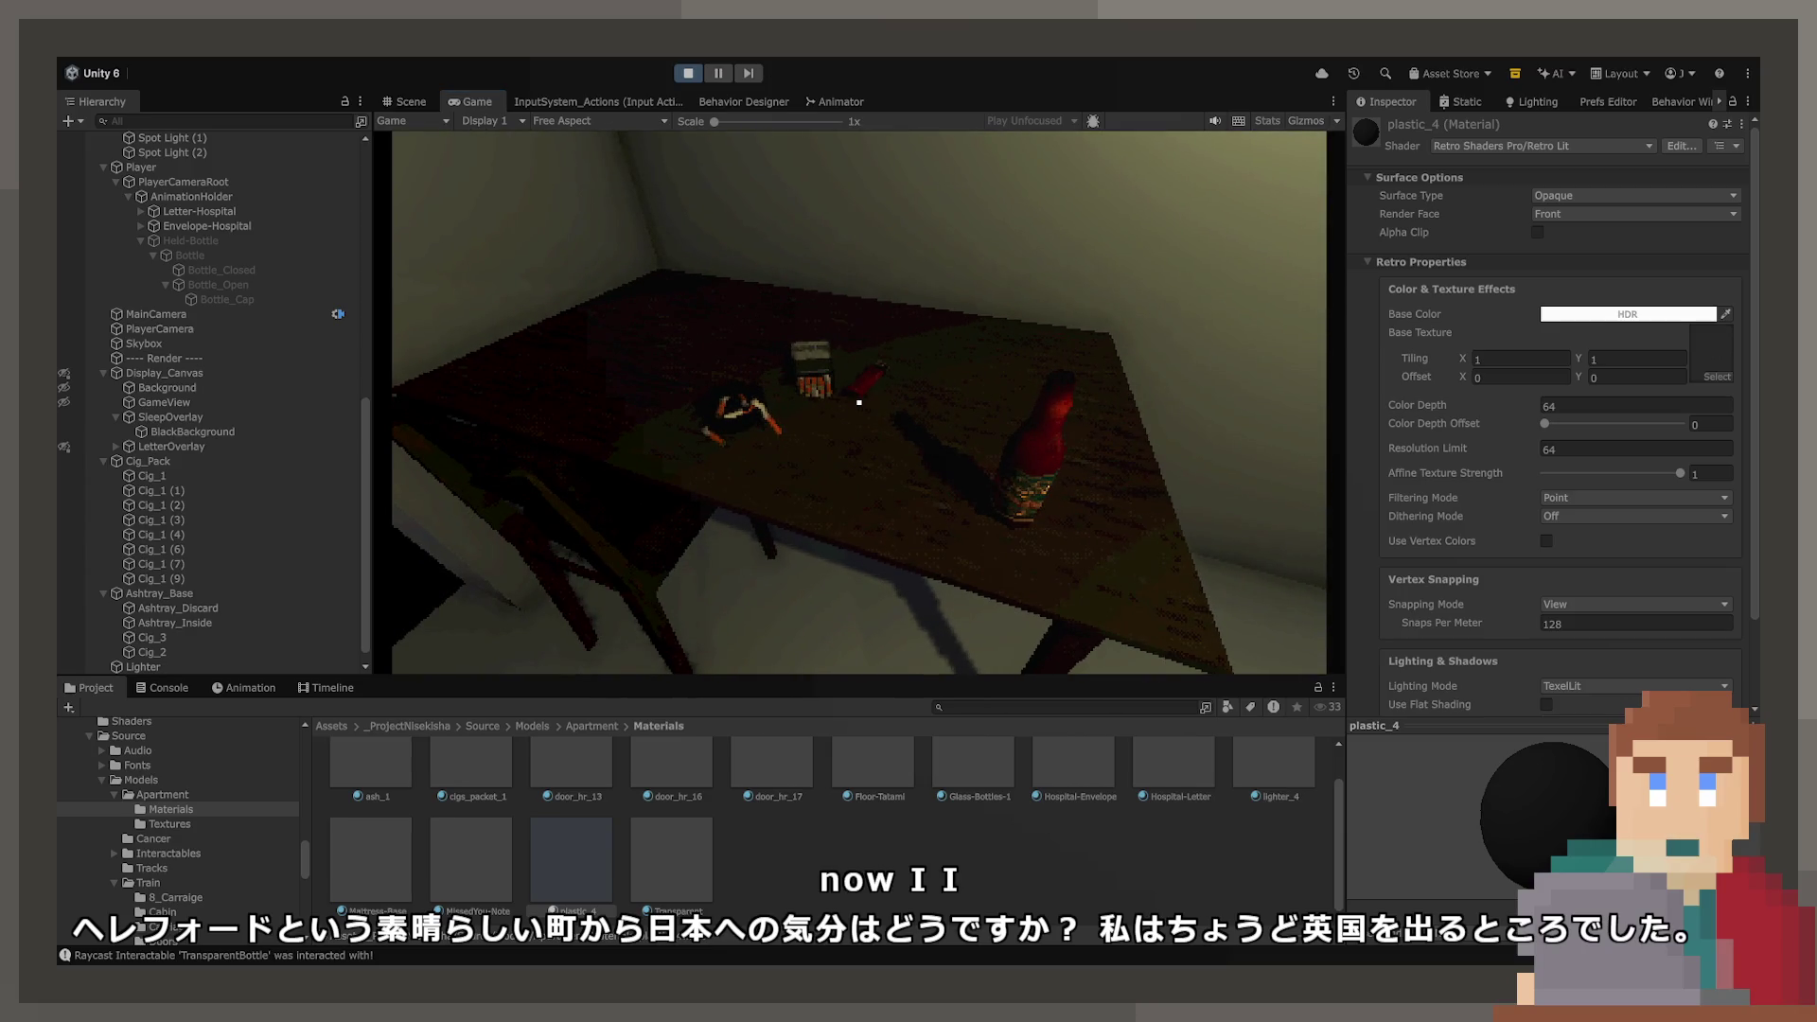
pyautogui.click(689, 75)
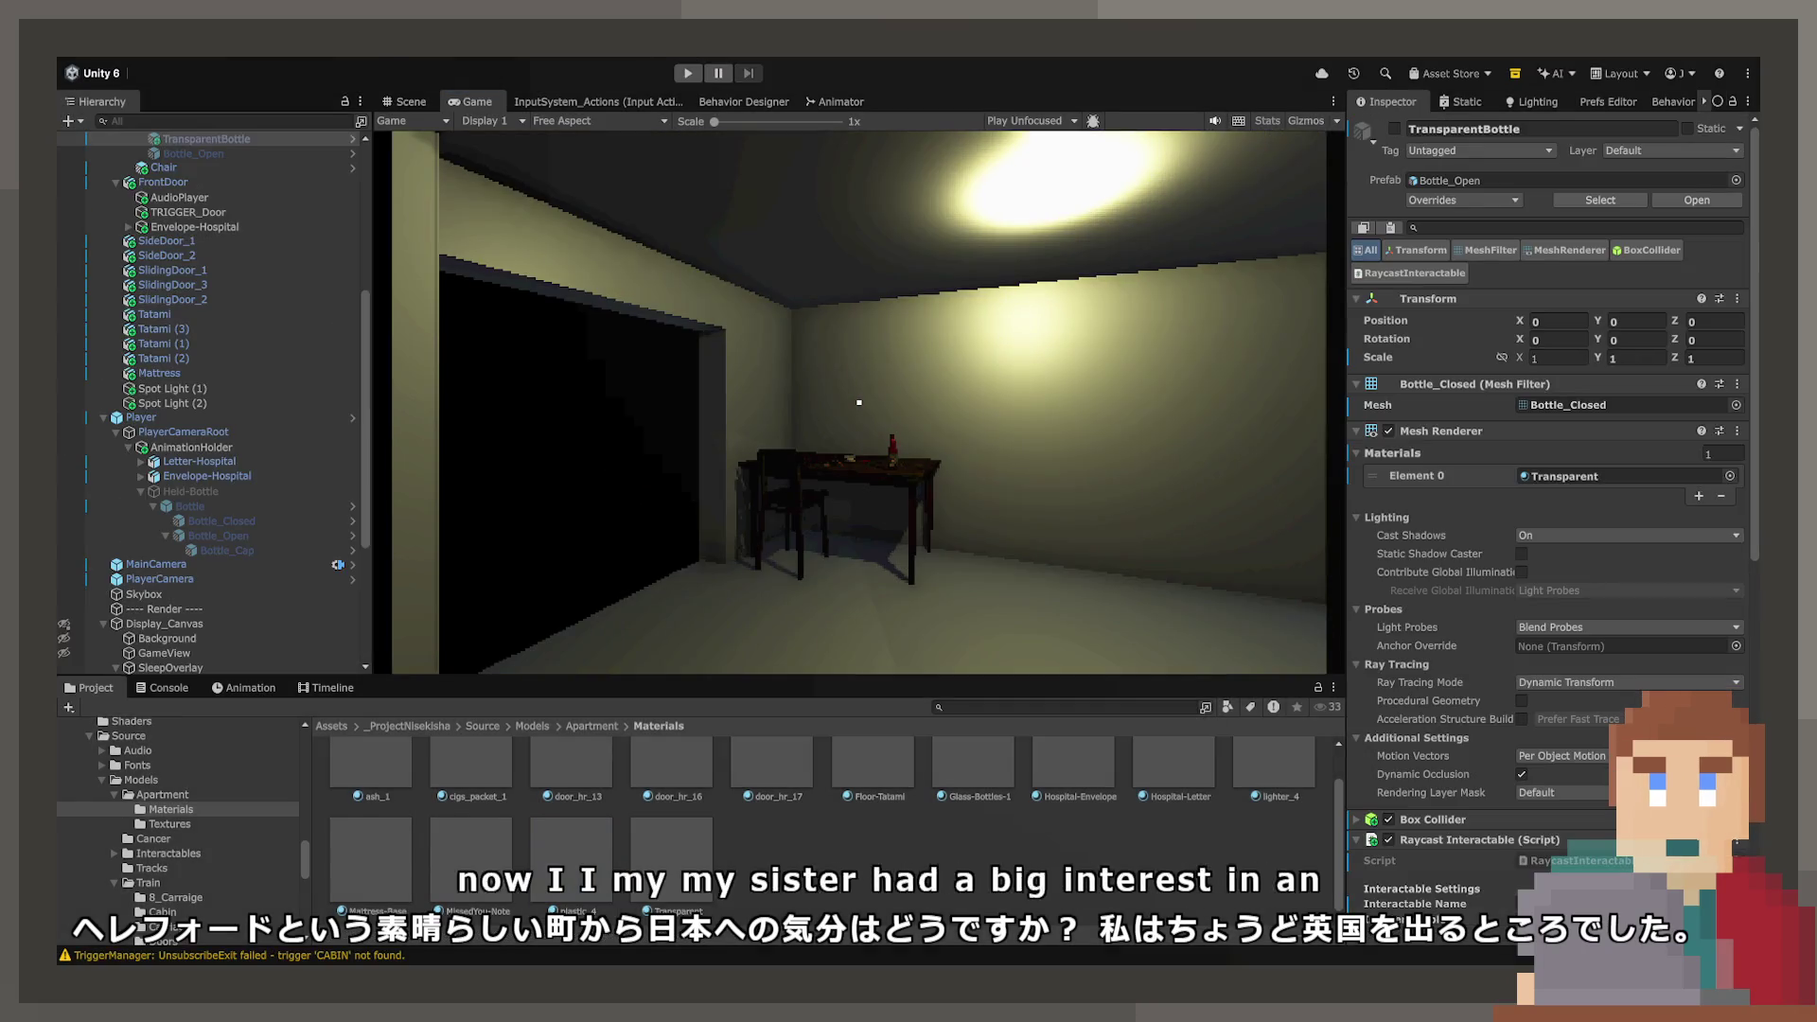
# - Back in the Scene view, hide the Skybox cube and zoom in onto the tabletop
pyautogui.click(411, 102)
pyautogui.moveTo(815, 307)
pyautogui.mouseDown()
pyautogui.moveTo(808, 281)
pyautogui.moveTo(1314, 333)
pyautogui.moveTo(951, 326)
pyautogui.mouseUp()
pyautogui.moveTo(859, 360)
pyautogui.mouseDown()
pyautogui.moveTo(722, 289)
pyautogui.moveTo(835, 312)
pyautogui.moveTo(656, 548)
pyautogui.moveTo(1195, 516)
pyautogui.moveTo(1054, 215)
pyautogui.moveTo(946, 379)
pyautogui.moveTo(852, 398)
pyautogui.mouseUp()
pyautogui.click(721, 297)
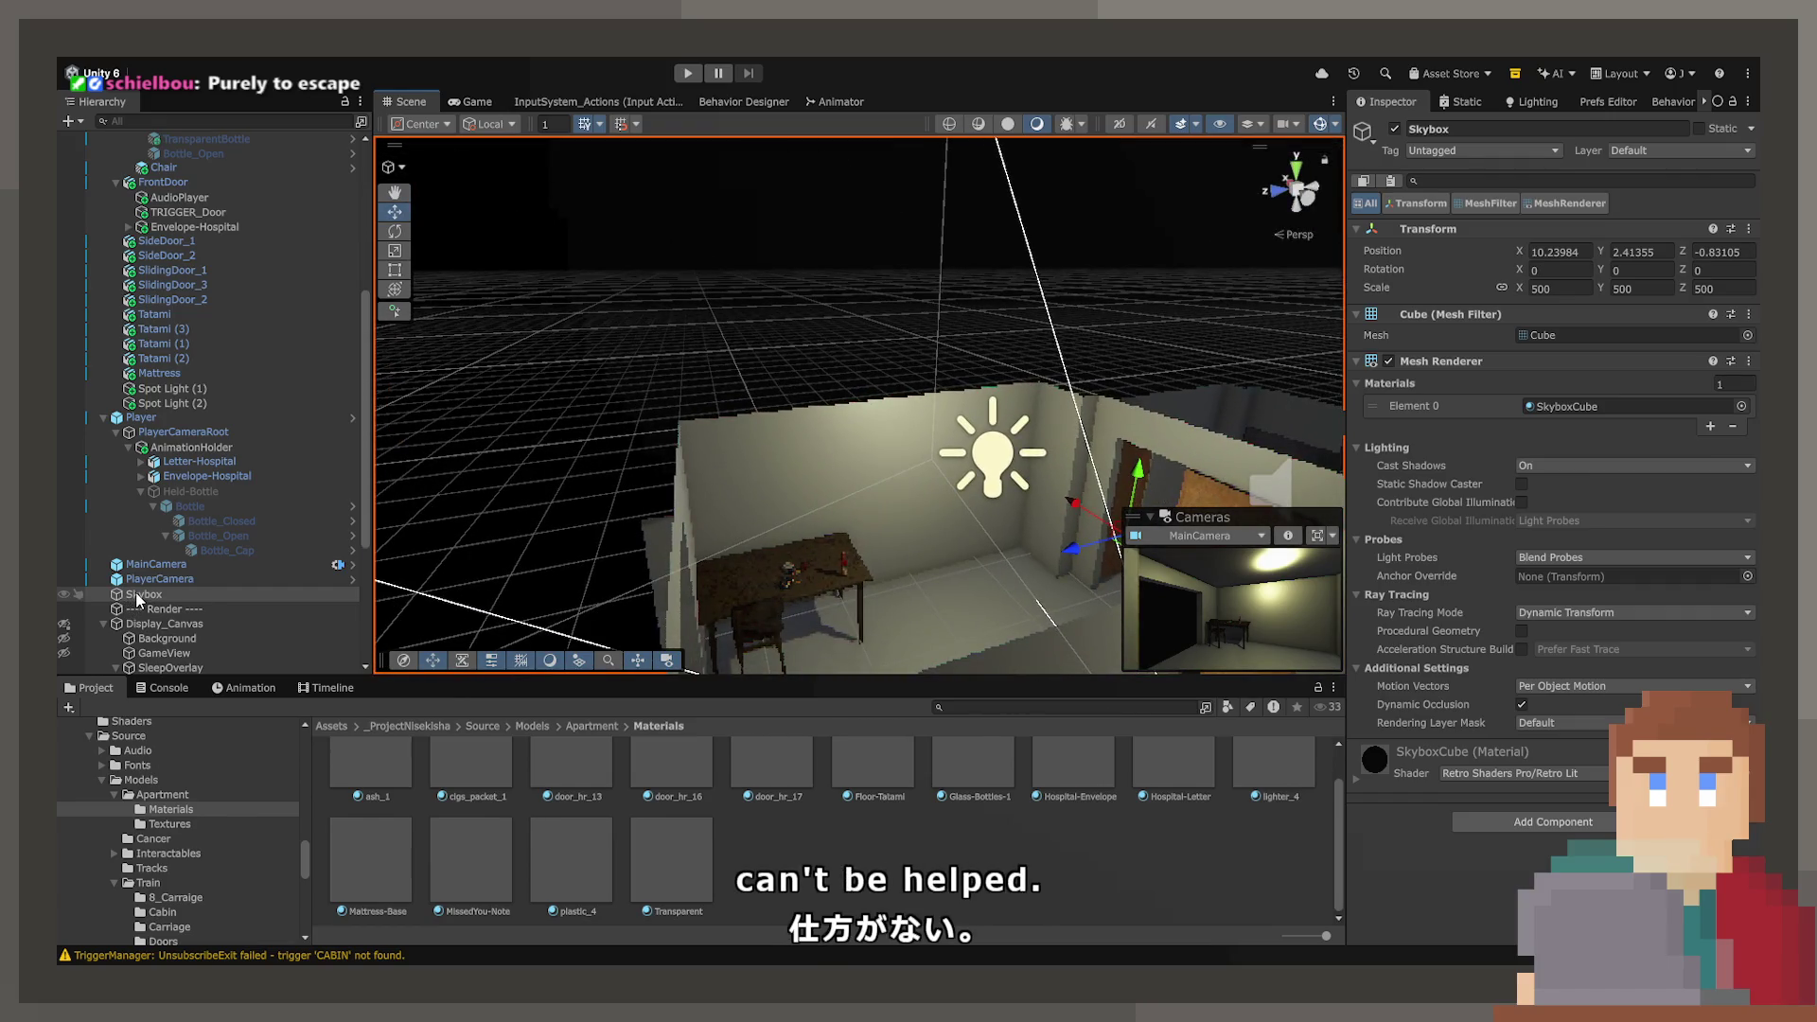
pyautogui.click(64, 595)
pyautogui.click(487, 430)
pyautogui.moveTo(567, 455)
pyautogui.mouseDown()
pyautogui.moveTo(661, 489)
pyautogui.moveTo(590, 487)
pyautogui.mouseUp()
pyautogui.scroll(5, 653, 497)
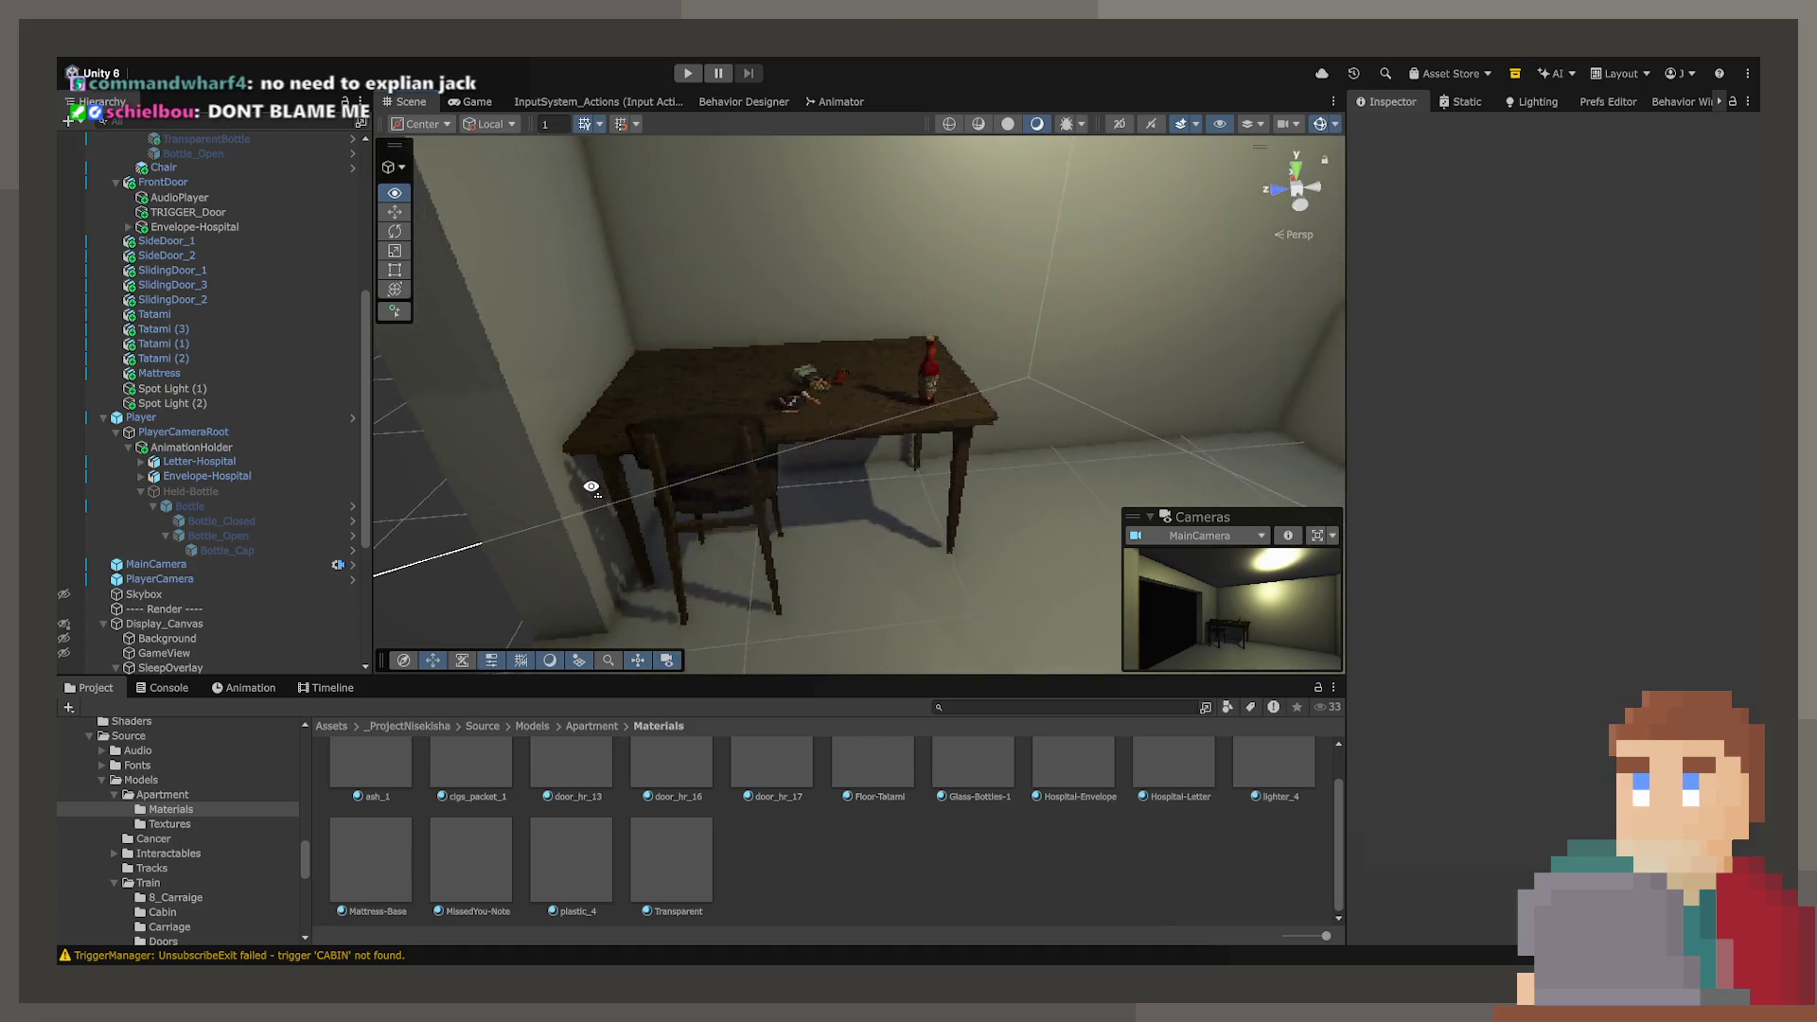
pyautogui.scroll(8, 591, 486)
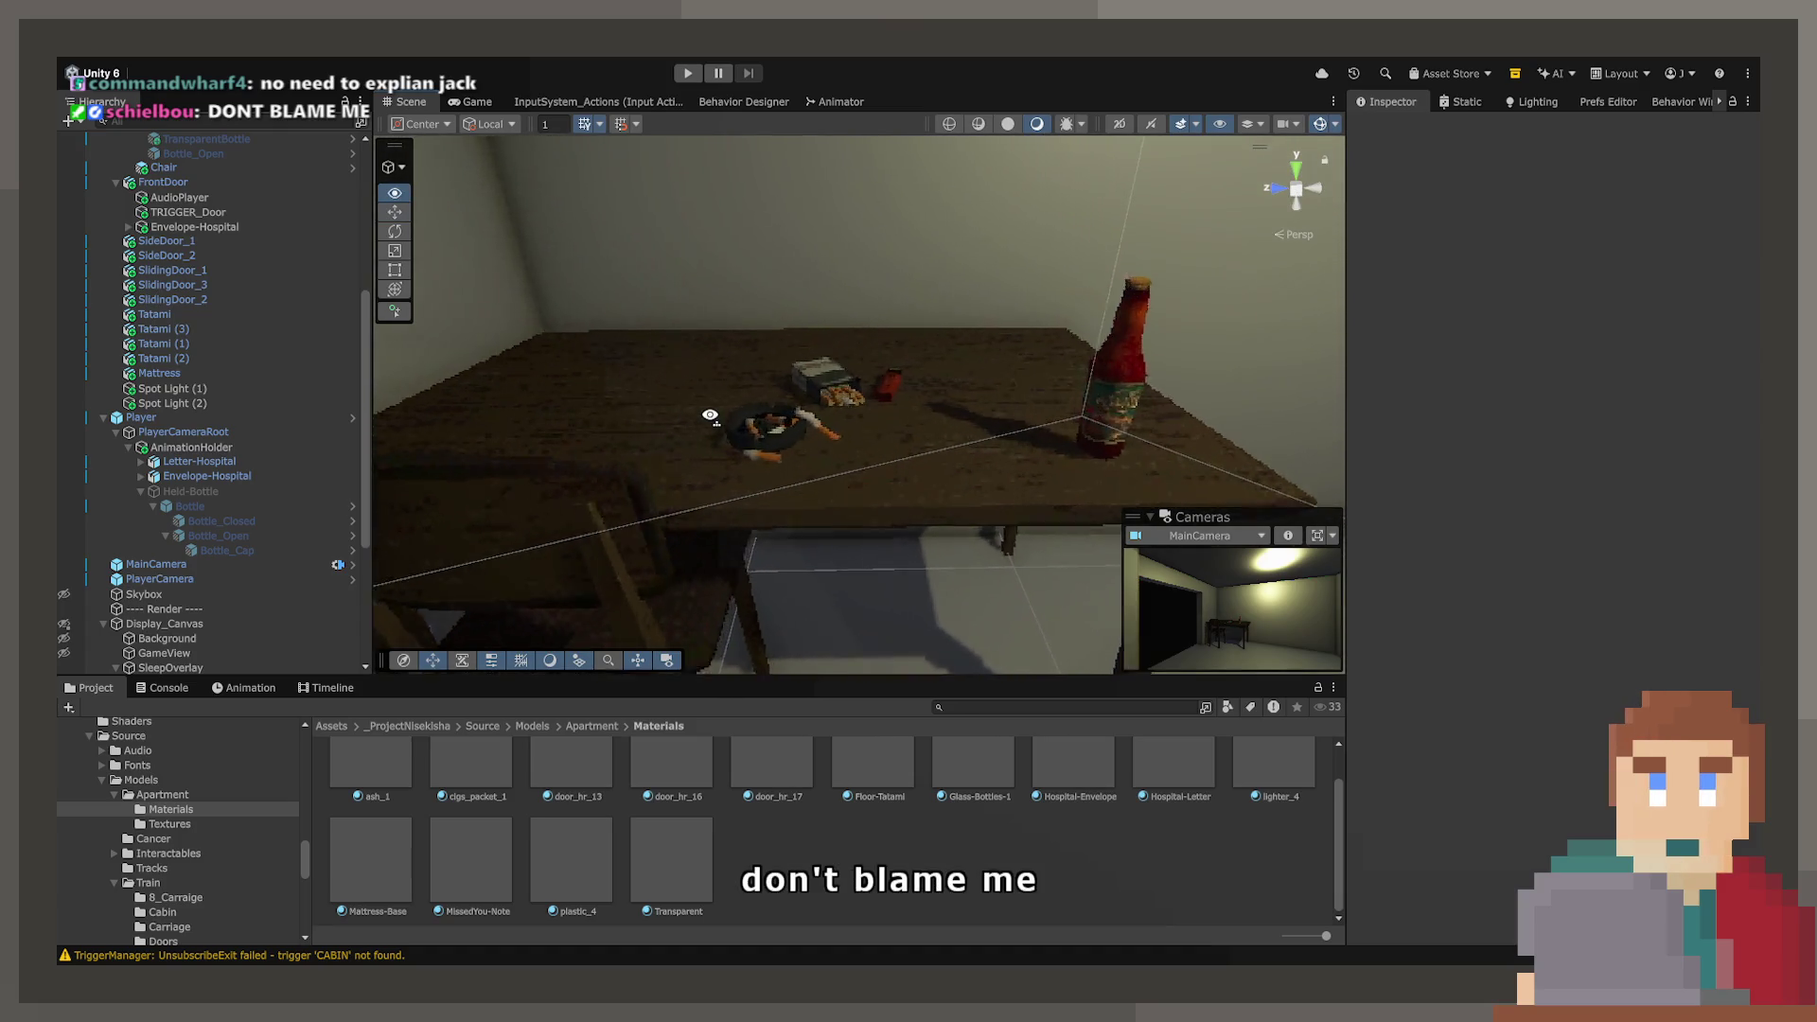
pyautogui.scroll(5, 709, 416)
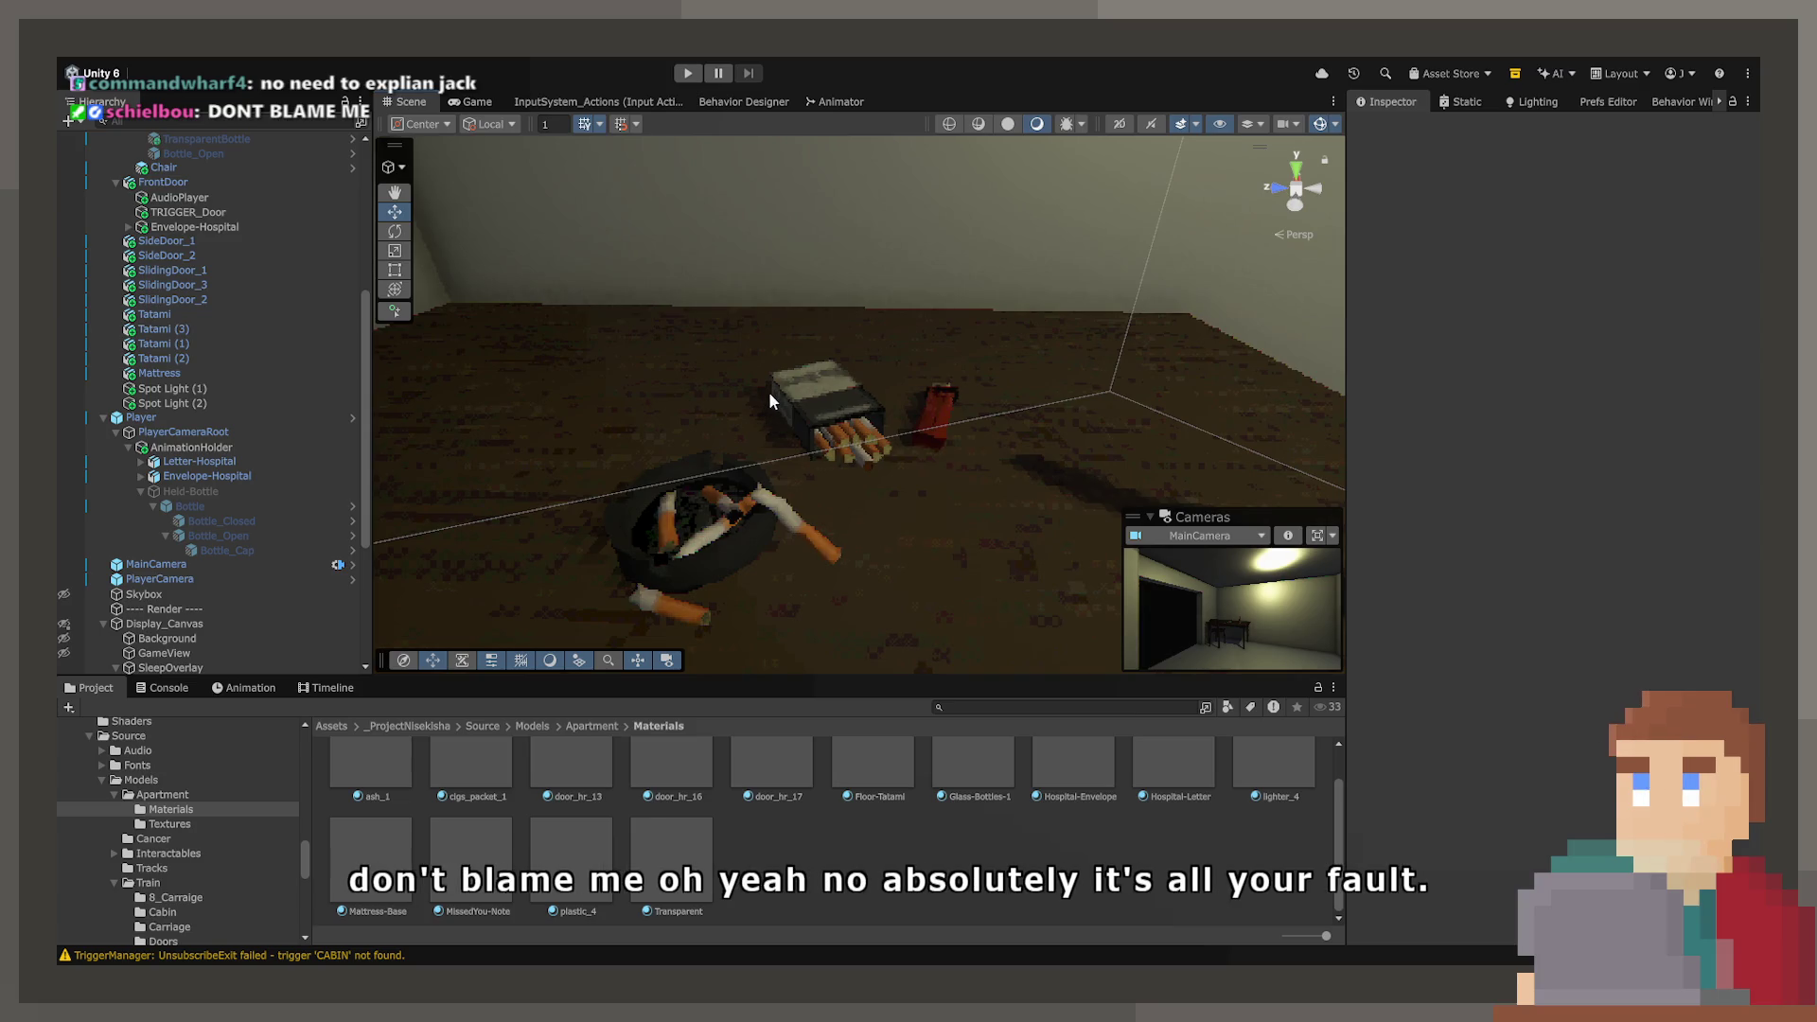